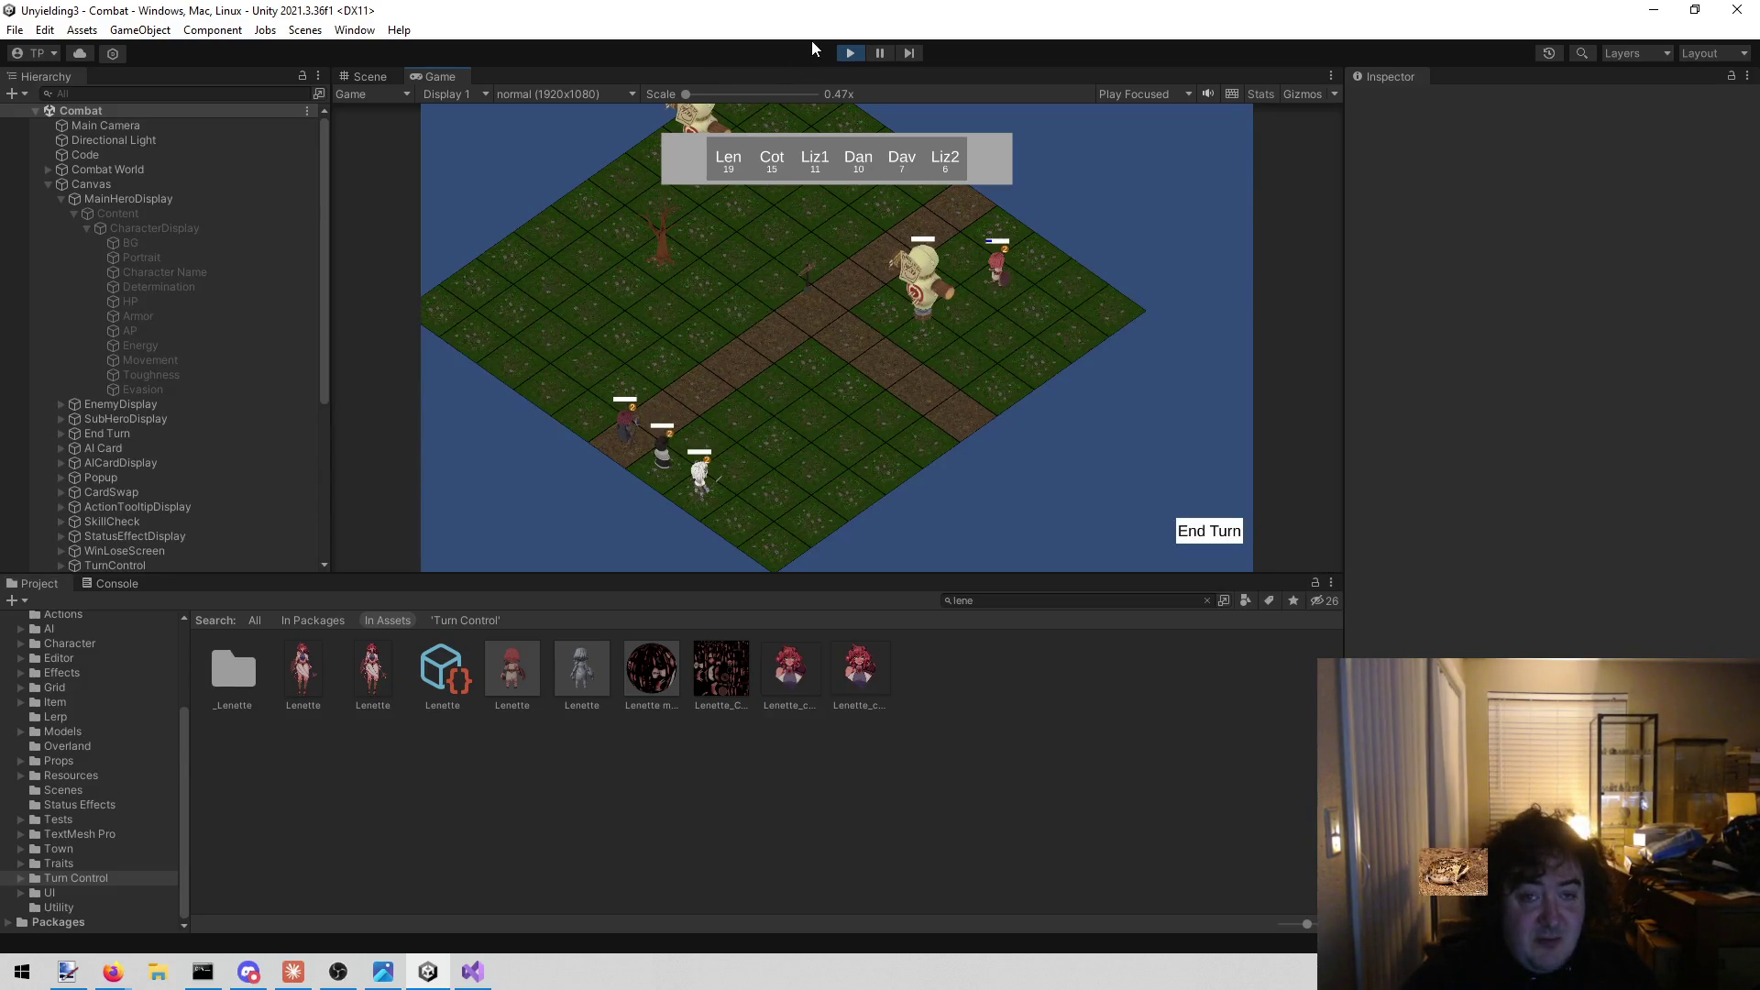
# Stop the running game to return to scene editing, then switch to Firefox.
pyautogui.click(855, 53)
pyautogui.scroll(3, 140, 737)
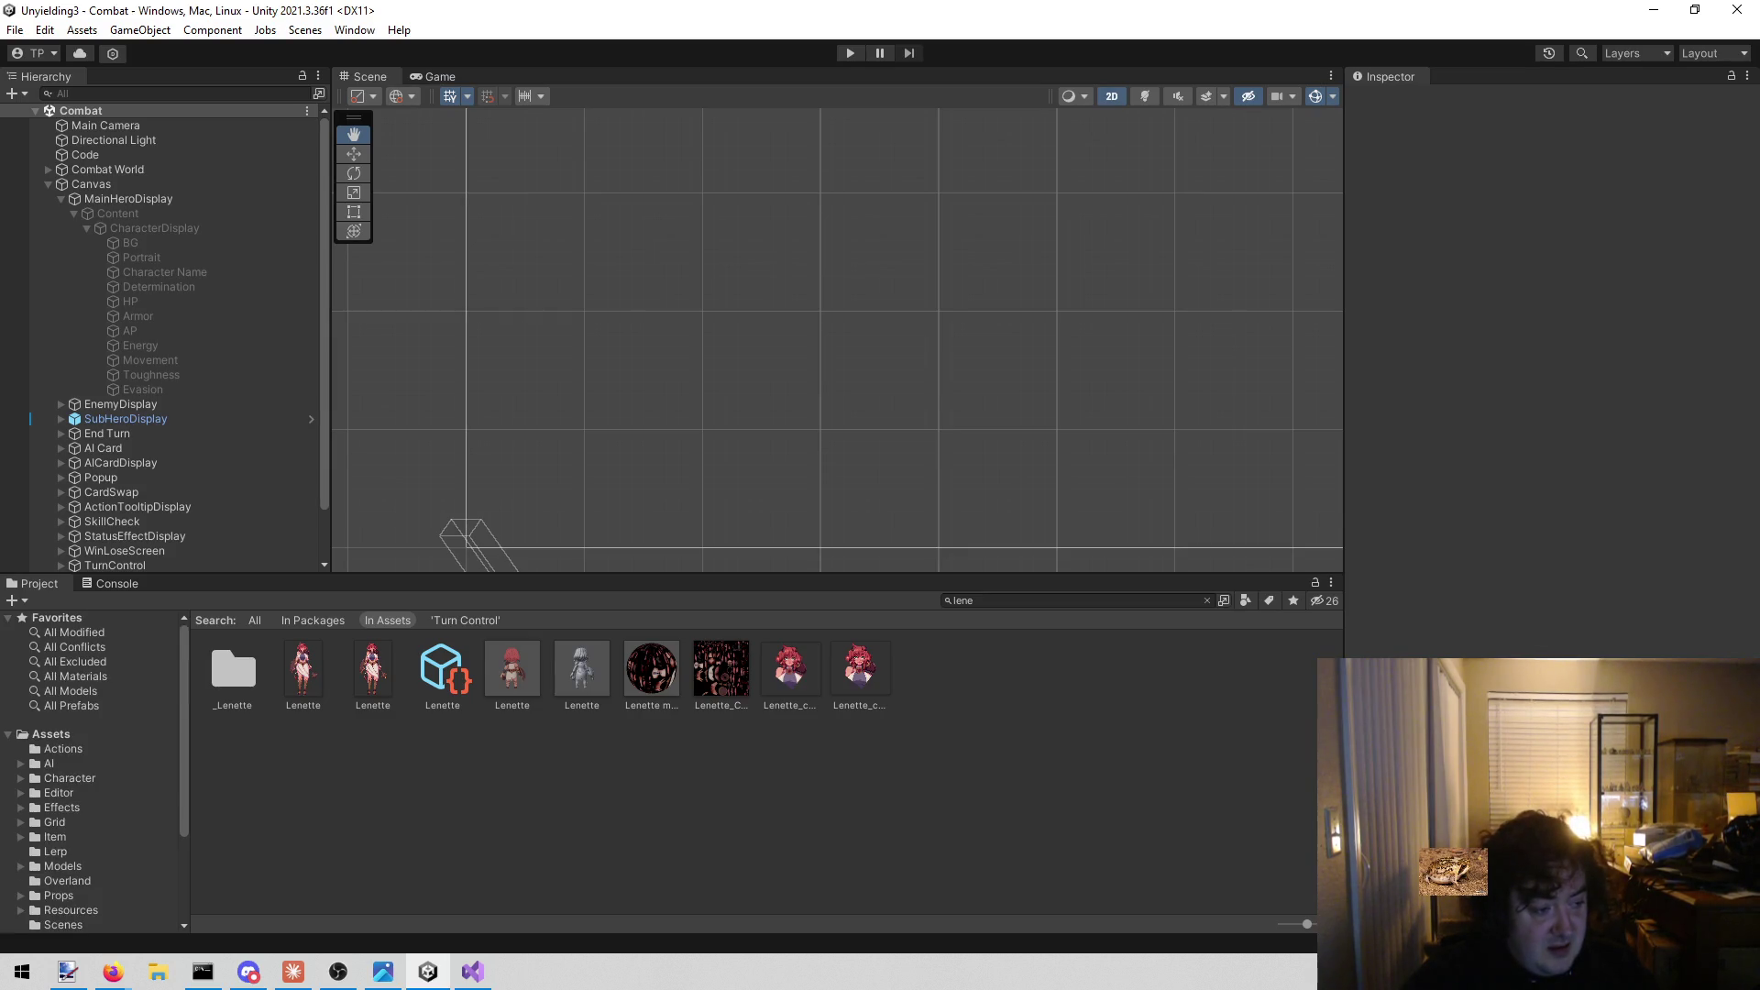
pyautogui.hotkey('alt', 'Tab')
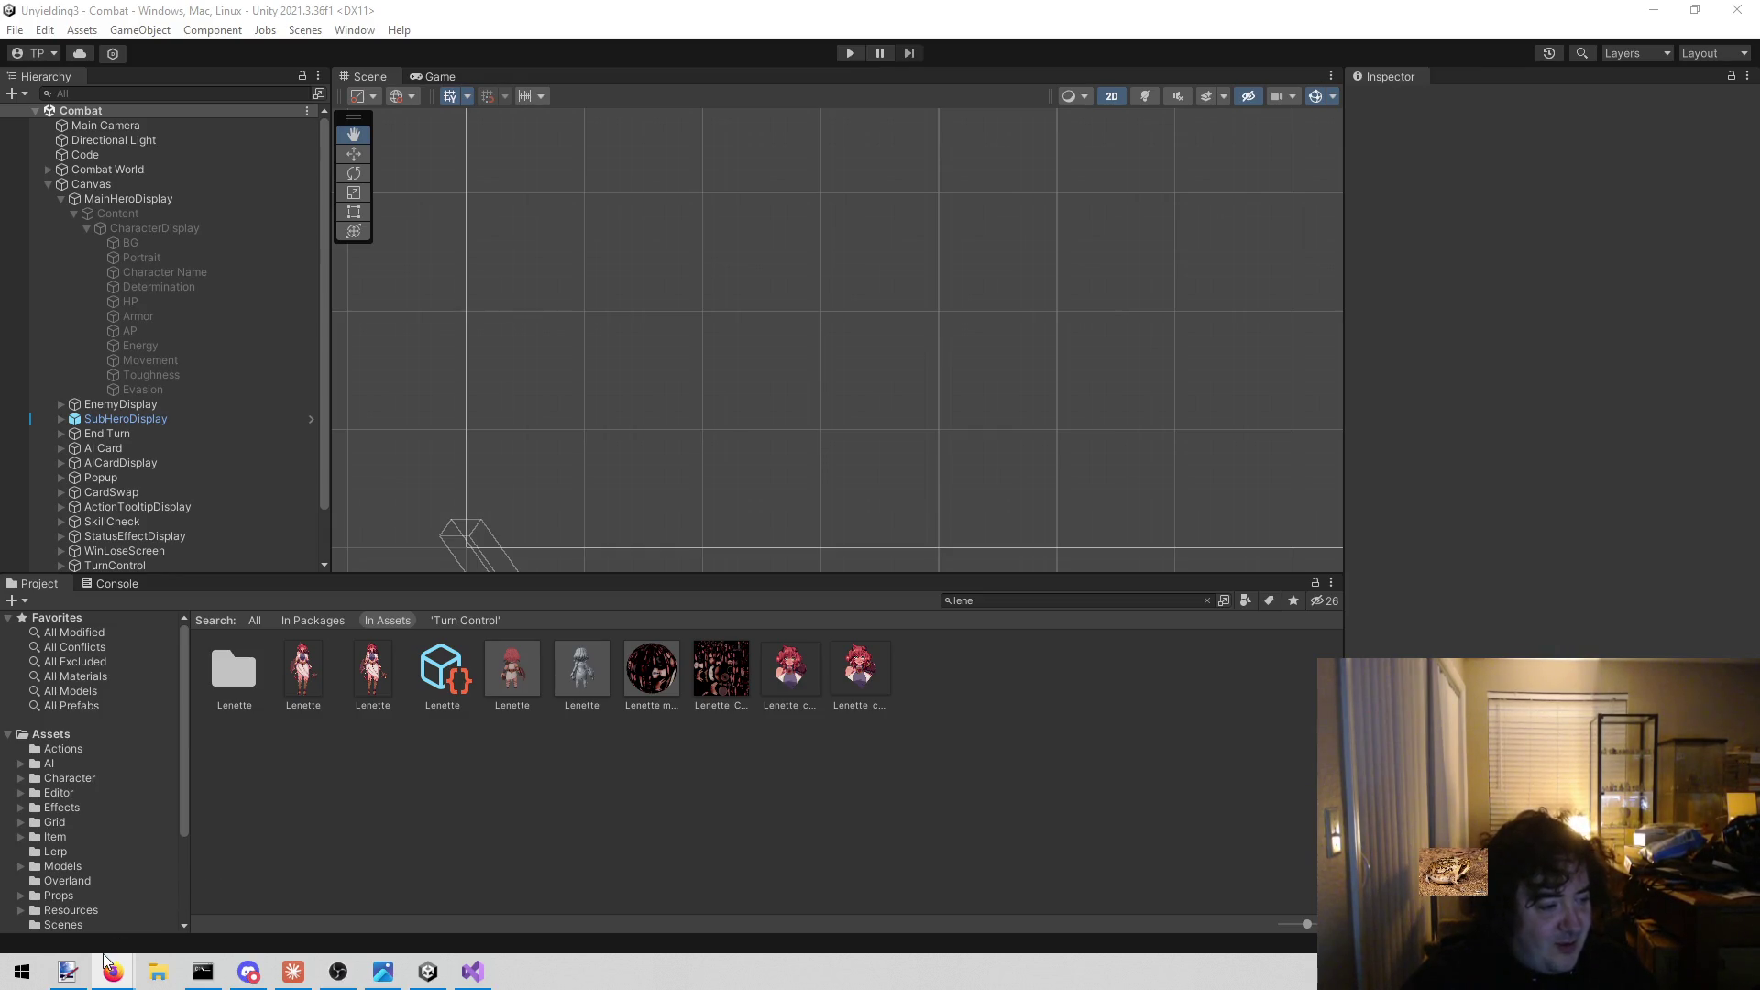
# Look over FancyHeroDisplay.cs in Visual Studio, then return to Unity and select MainHeroDisplay.
pyautogui.moveTo(69, 970)
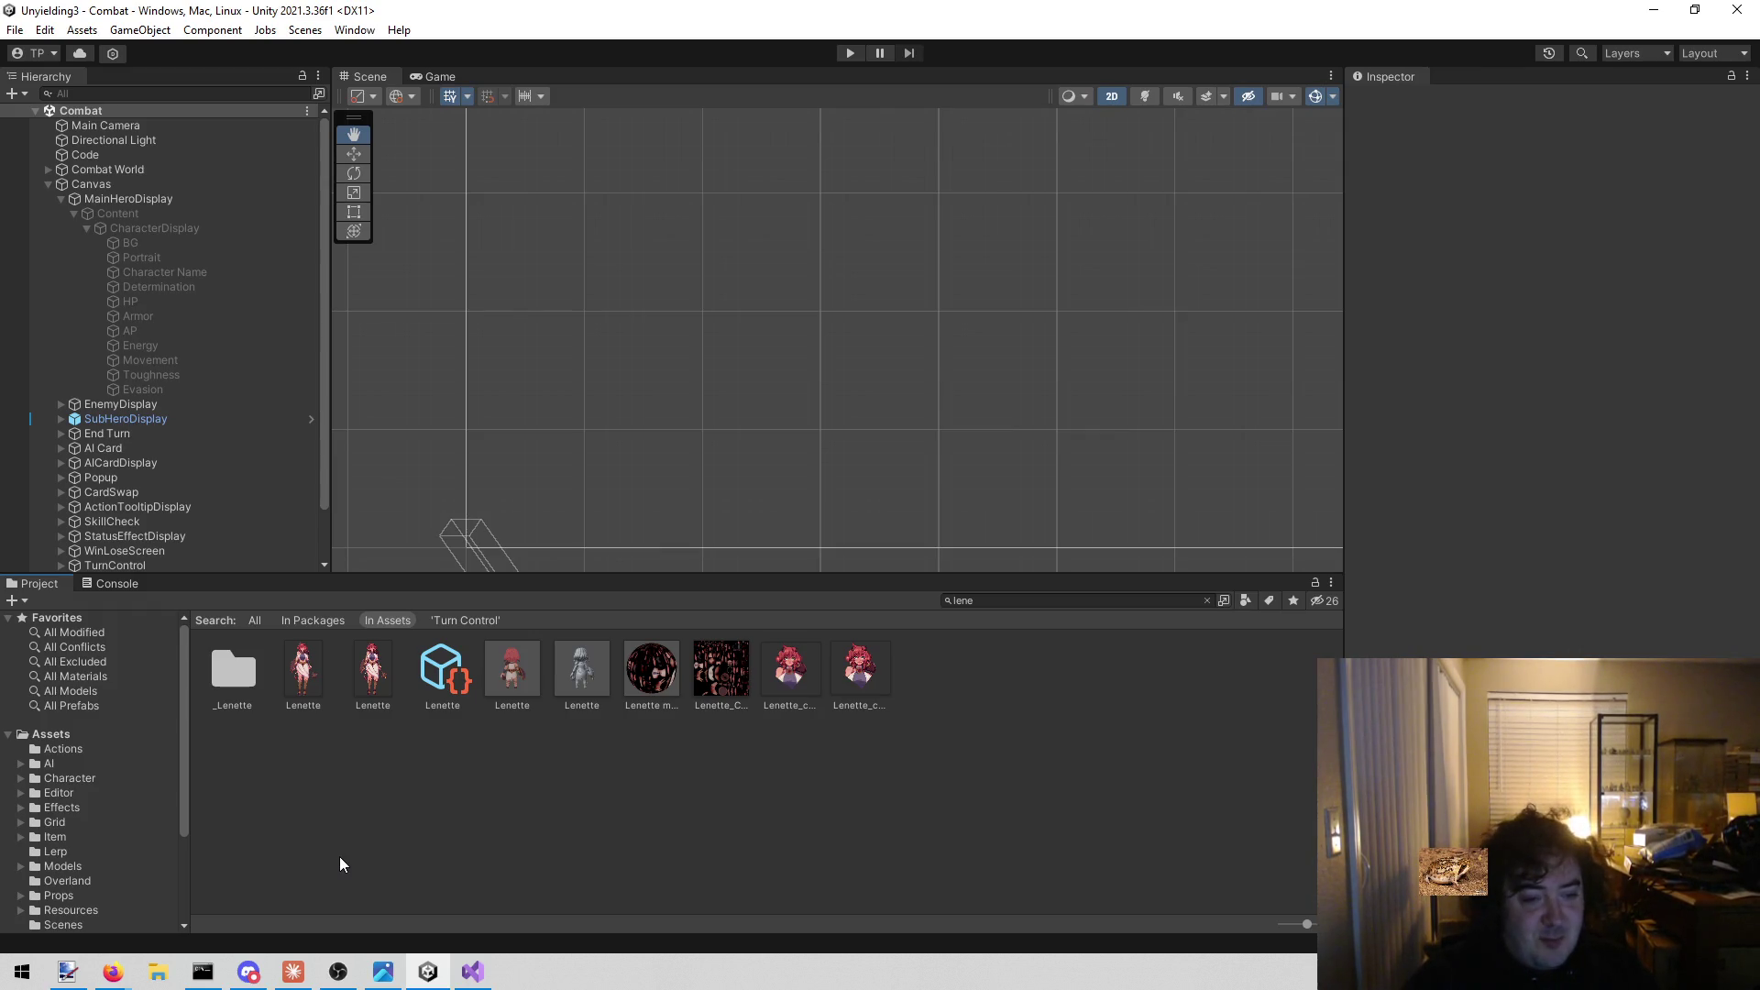
pyautogui.click(472, 972)
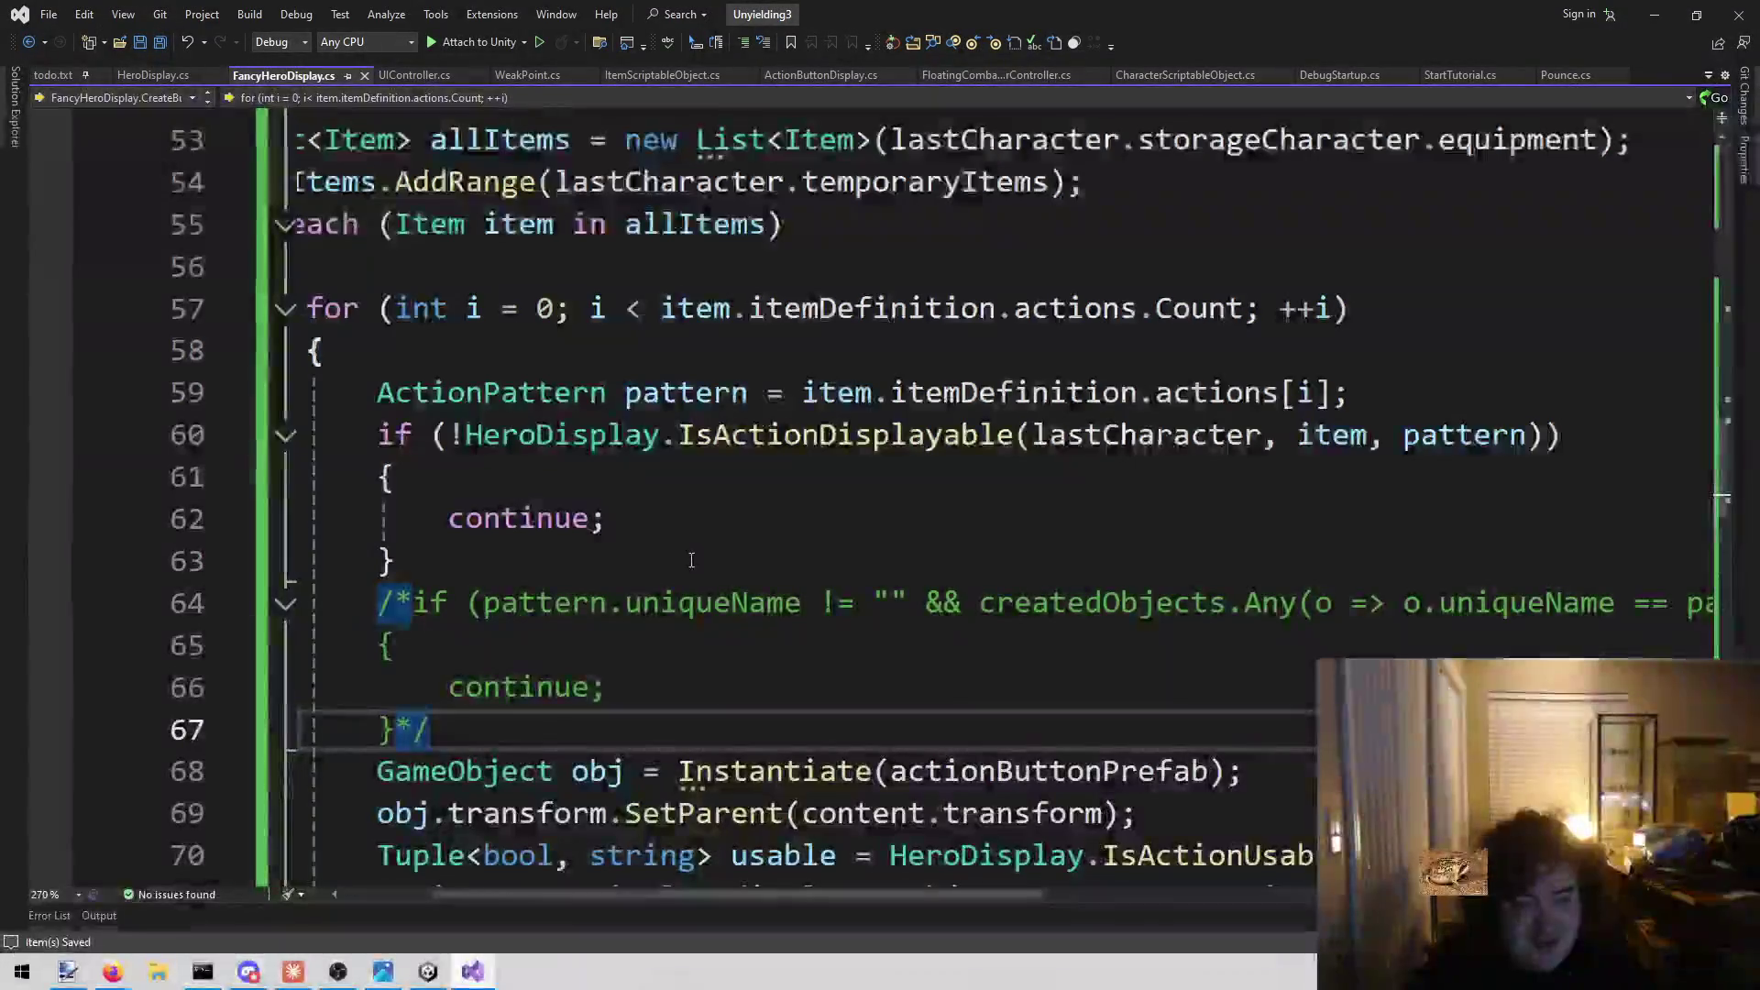
pyautogui.click(1655, 14)
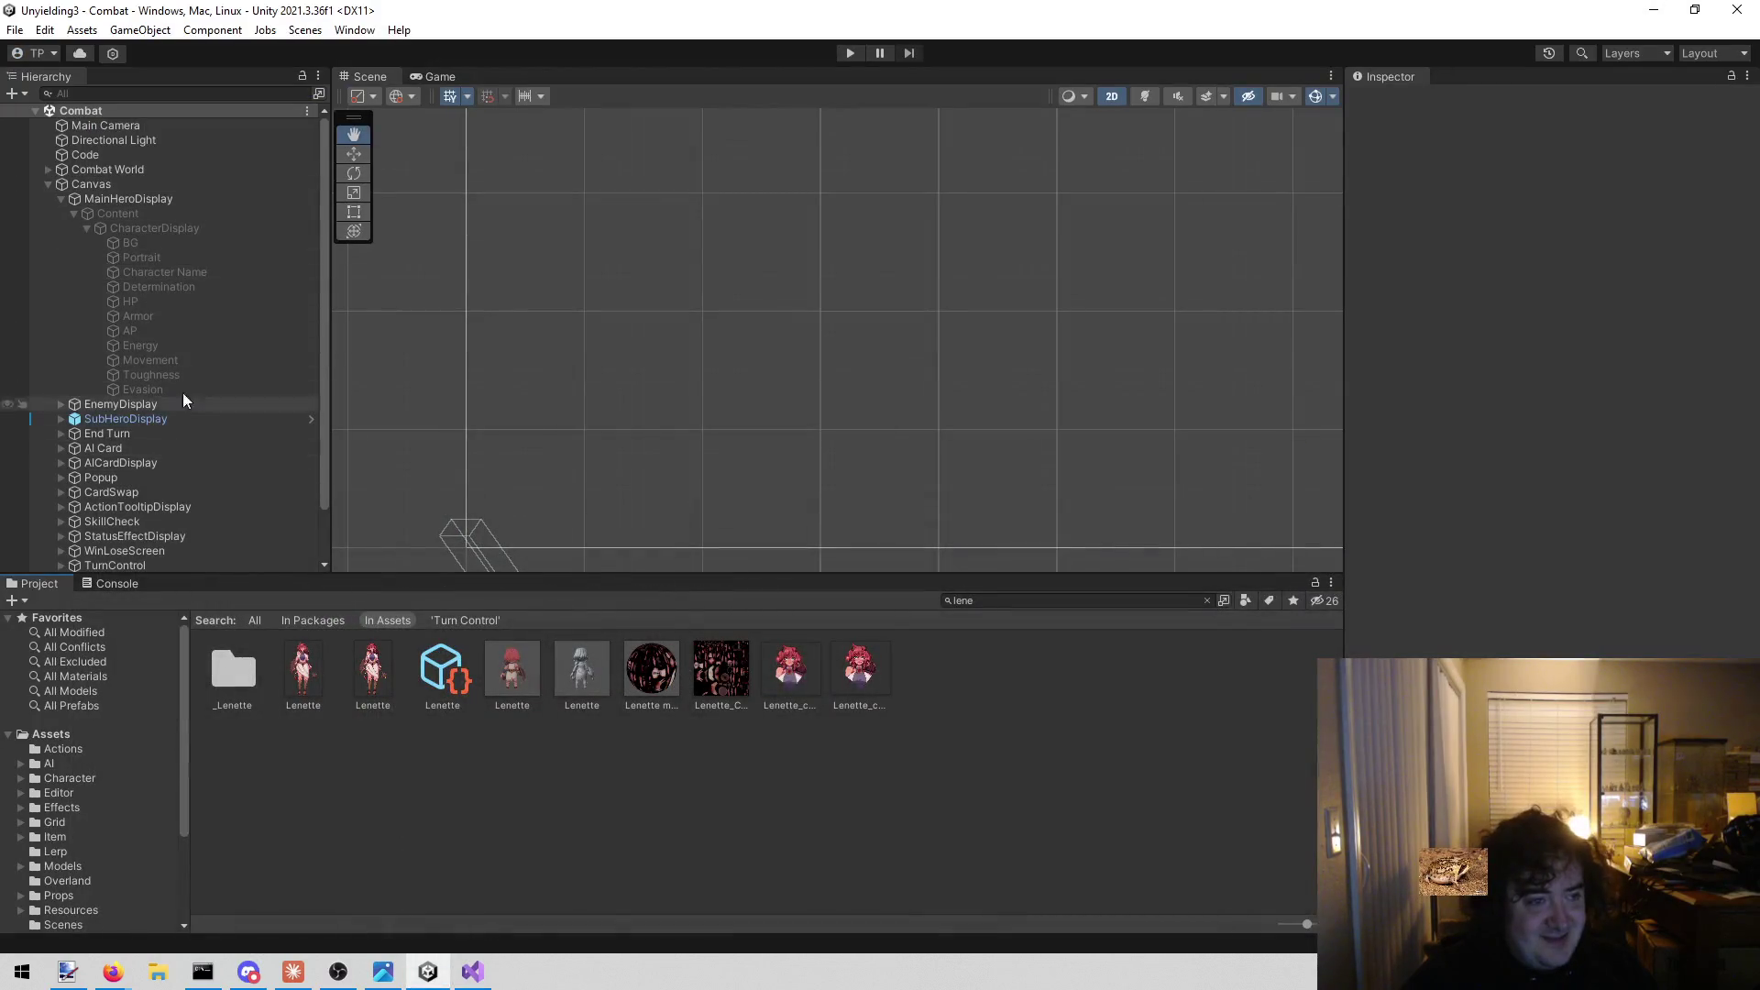
pyautogui.click(170, 199)
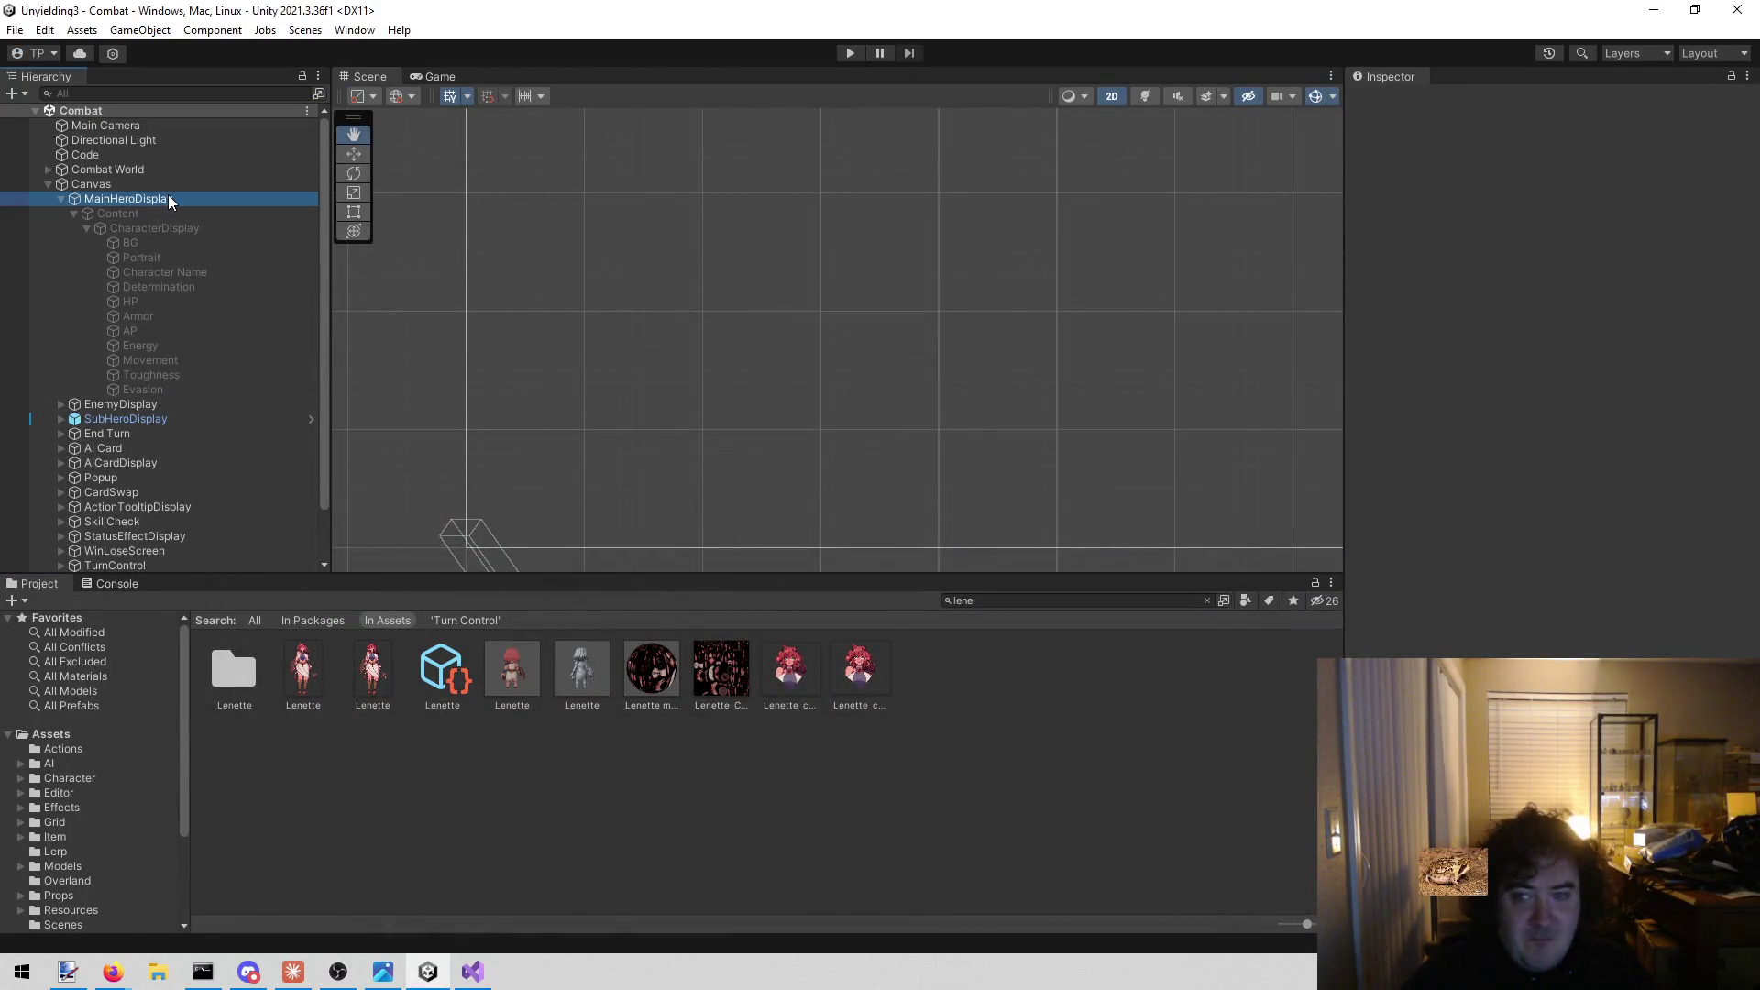
# Locate the Action Button prefab via SubHeroDisplay and assign it to MainHeroDisplay's Action Button Prefab field.
pyautogui.click(146, 418)
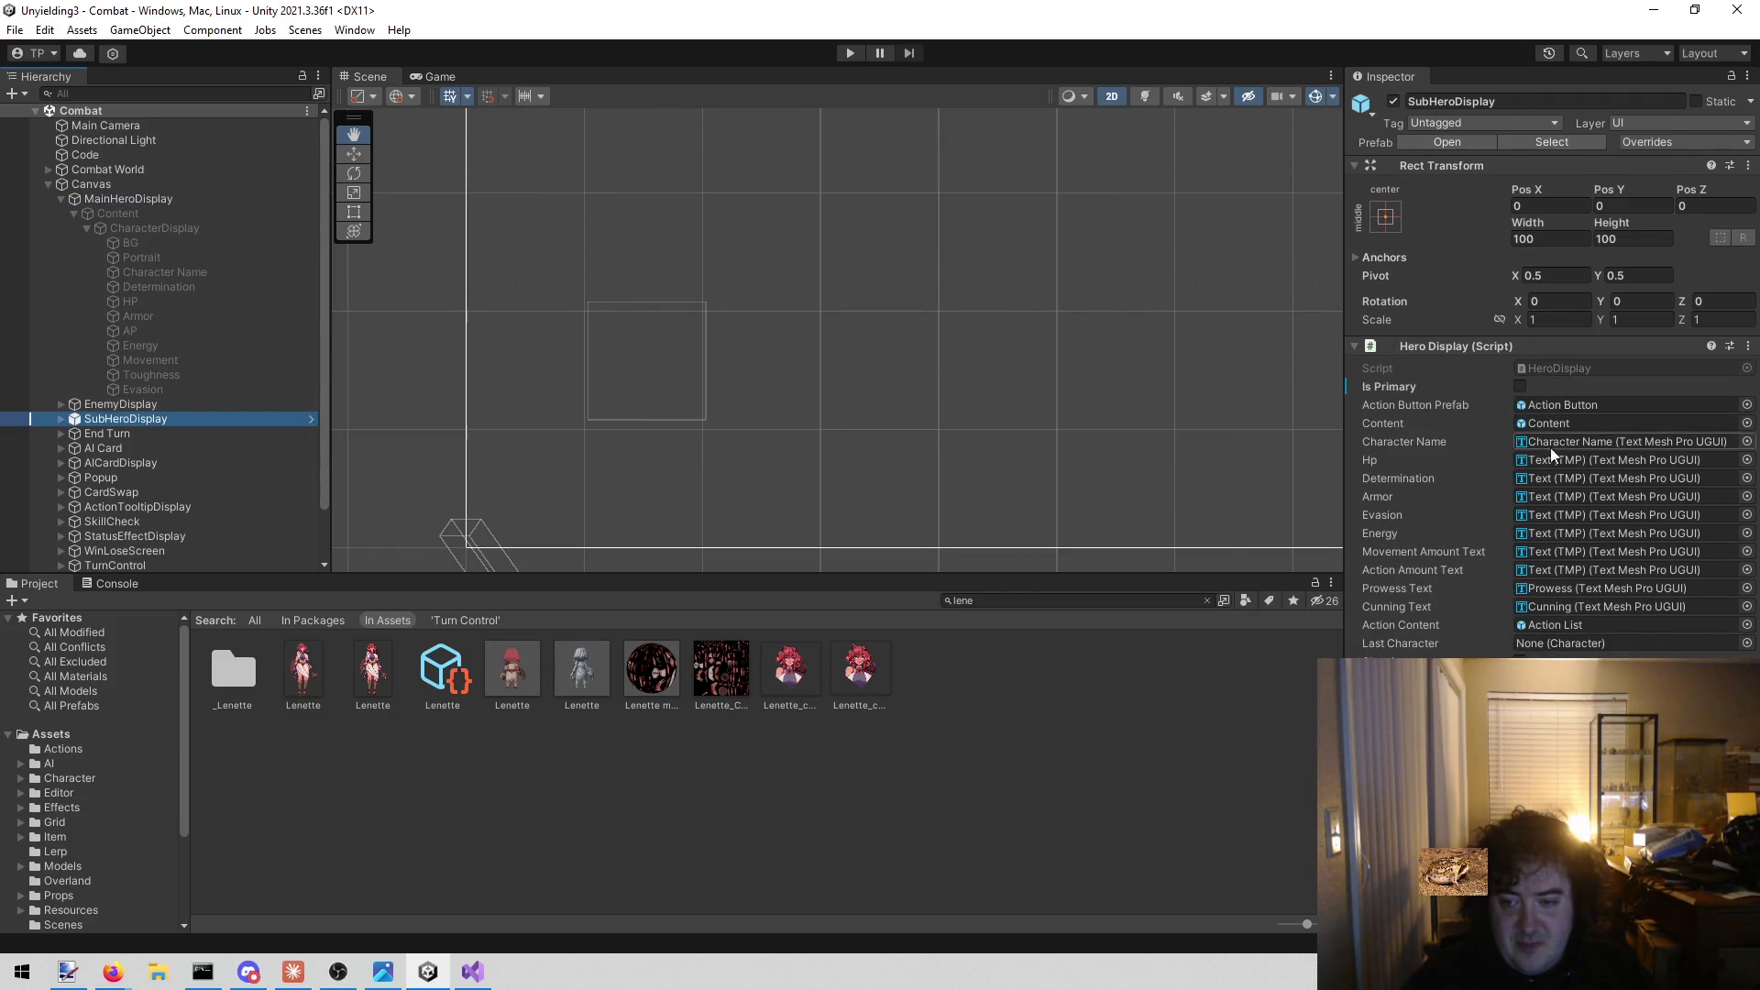
pyautogui.click(1601, 409)
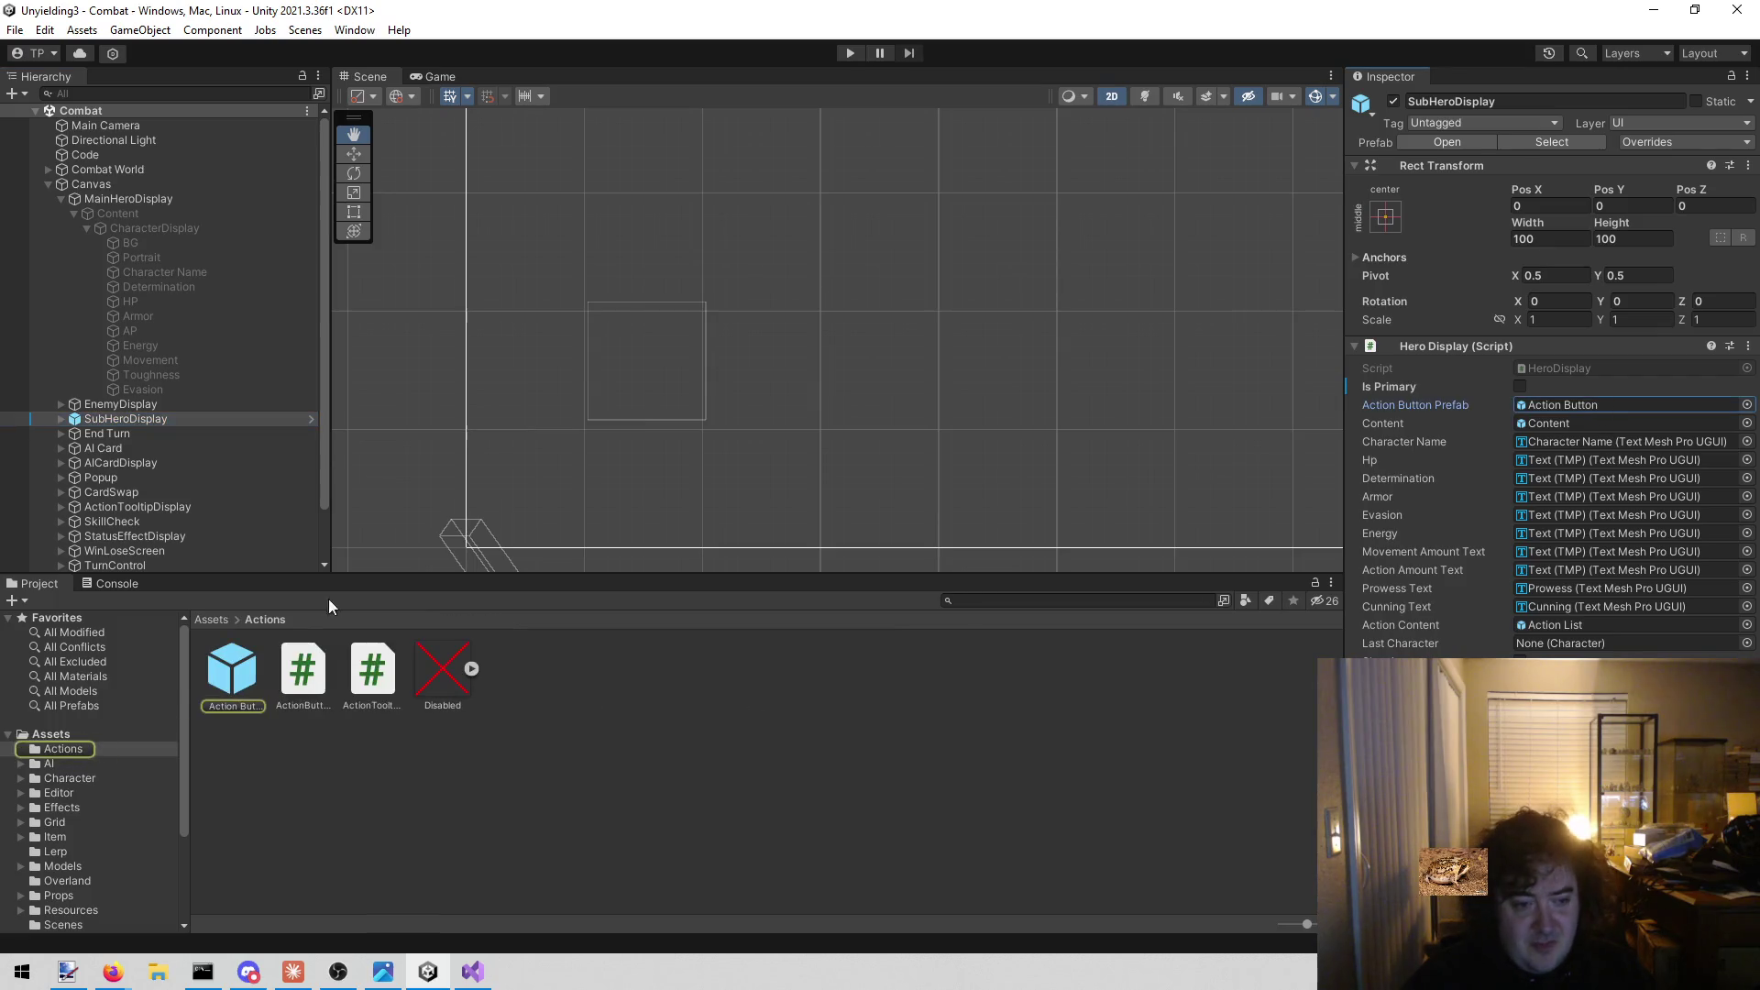
pyautogui.click(186, 194)
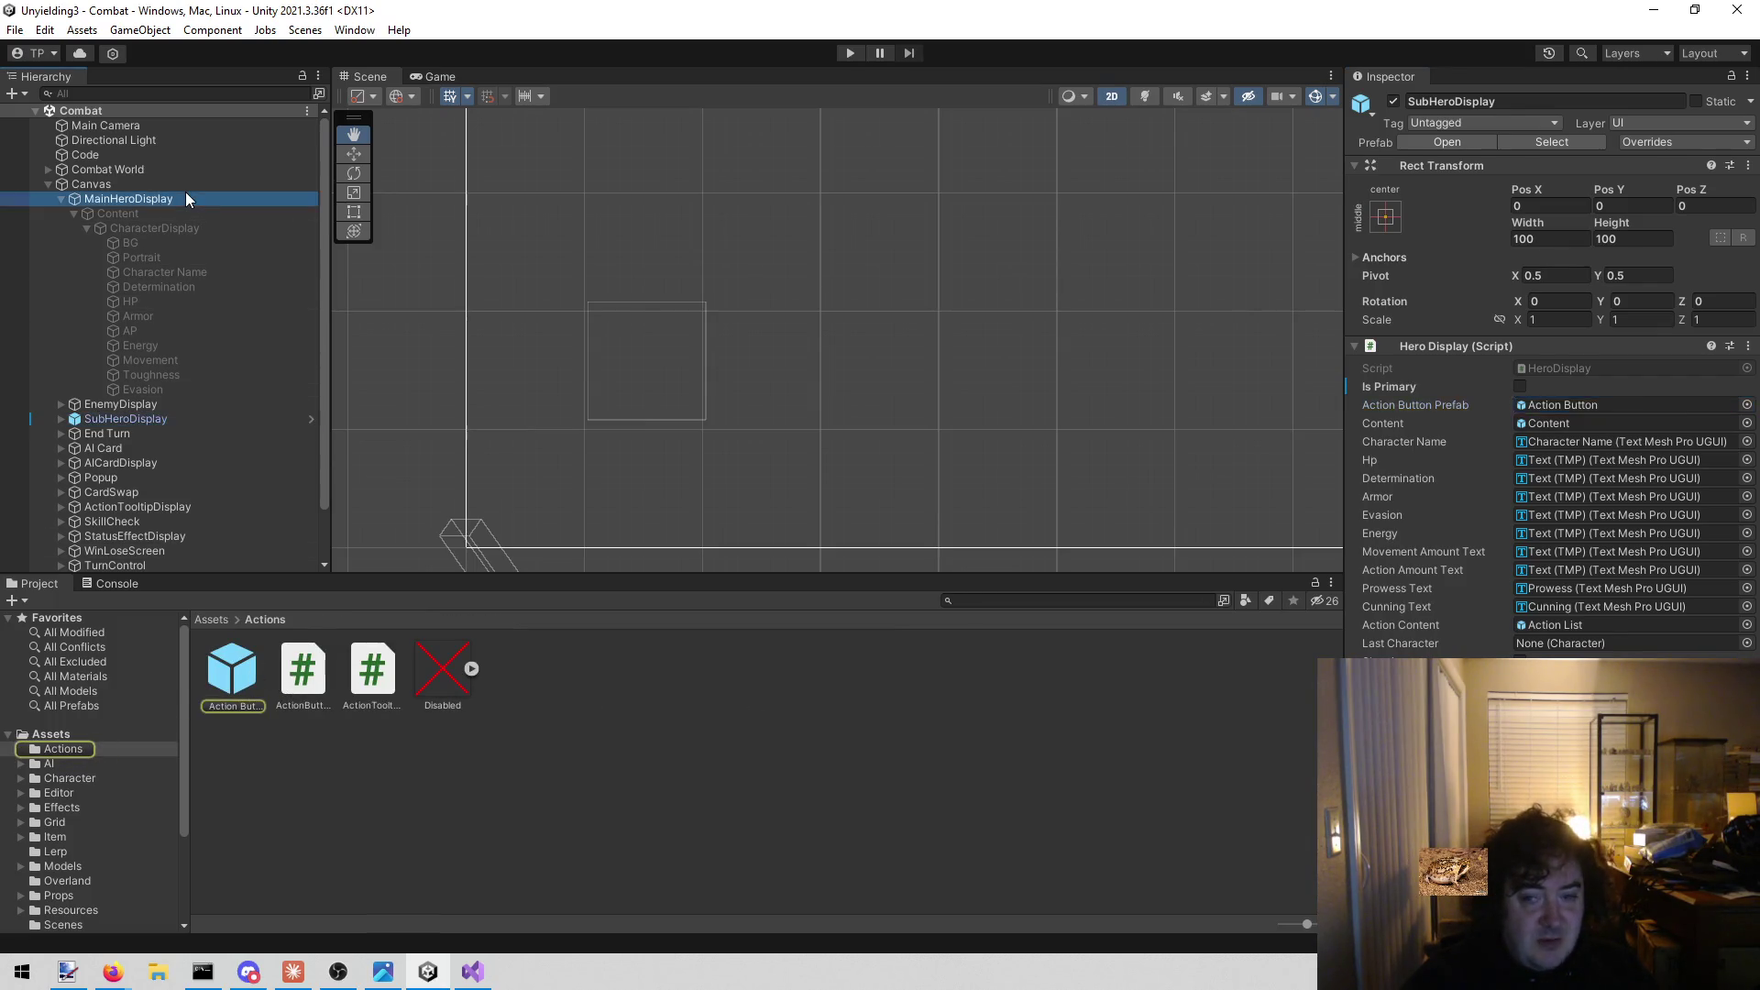
pyautogui.moveTo(232, 669)
pyautogui.mouseDown()
pyautogui.moveTo(1274, 378)
pyautogui.moveTo(1542, 367)
pyautogui.mouseUp()
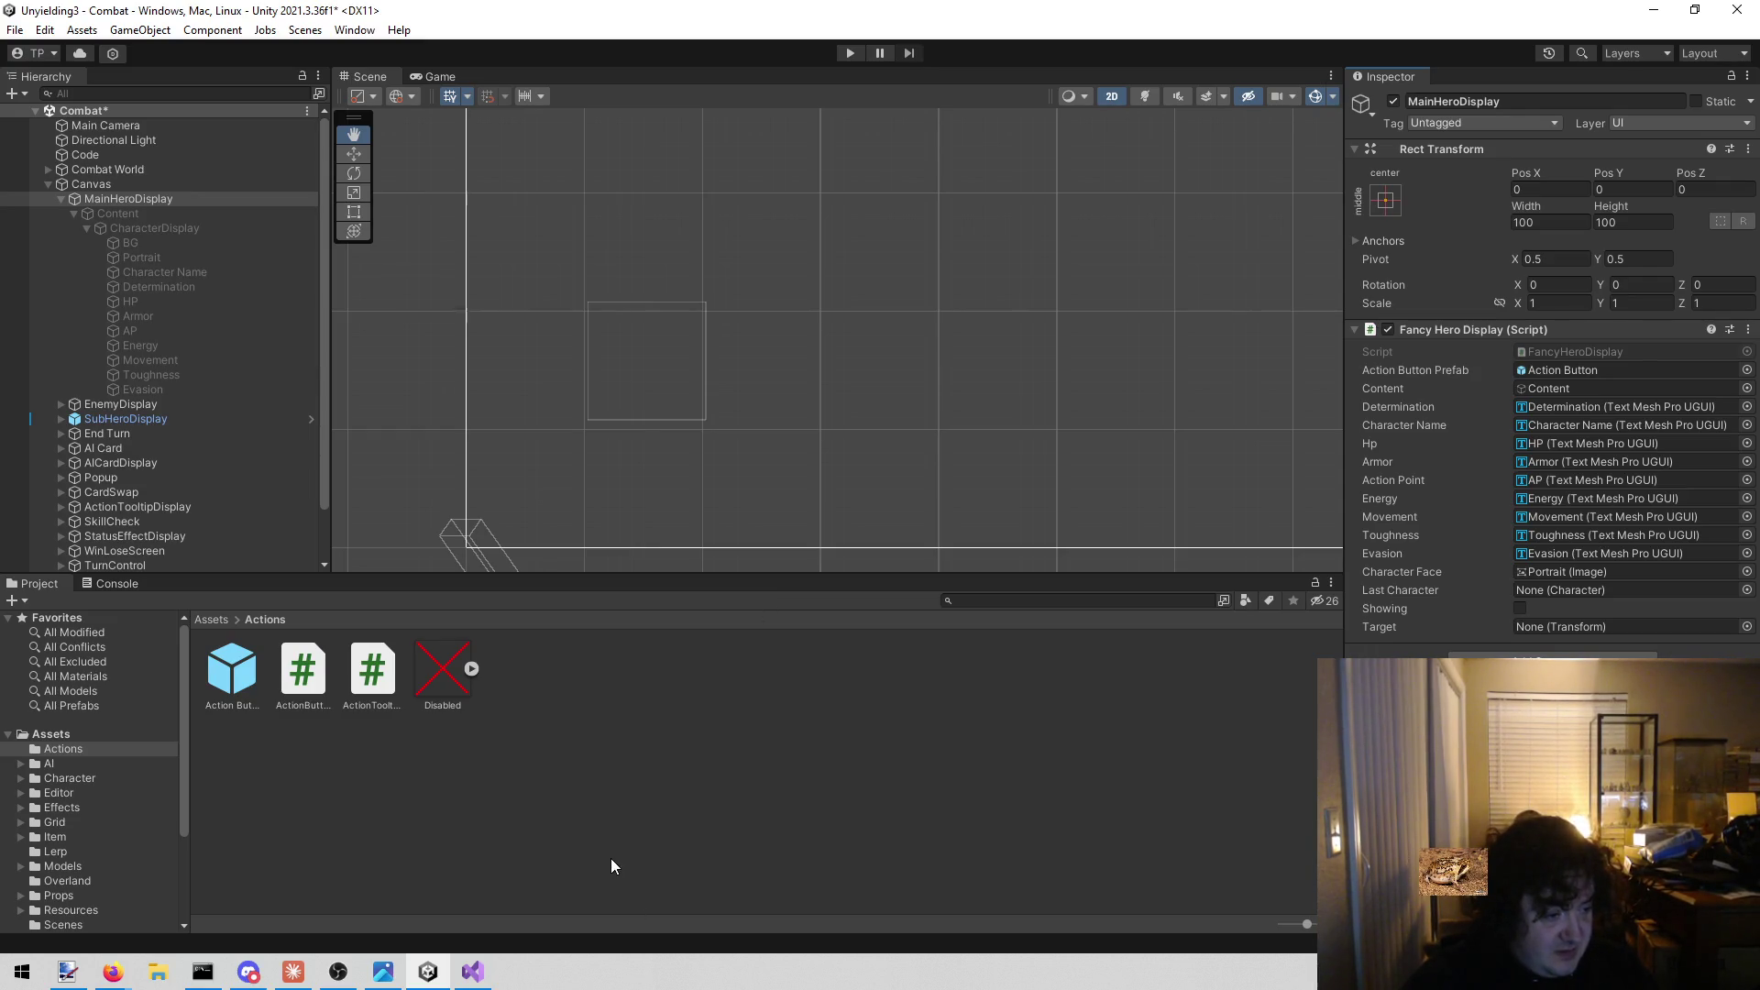
pyautogui.click(624, 808)
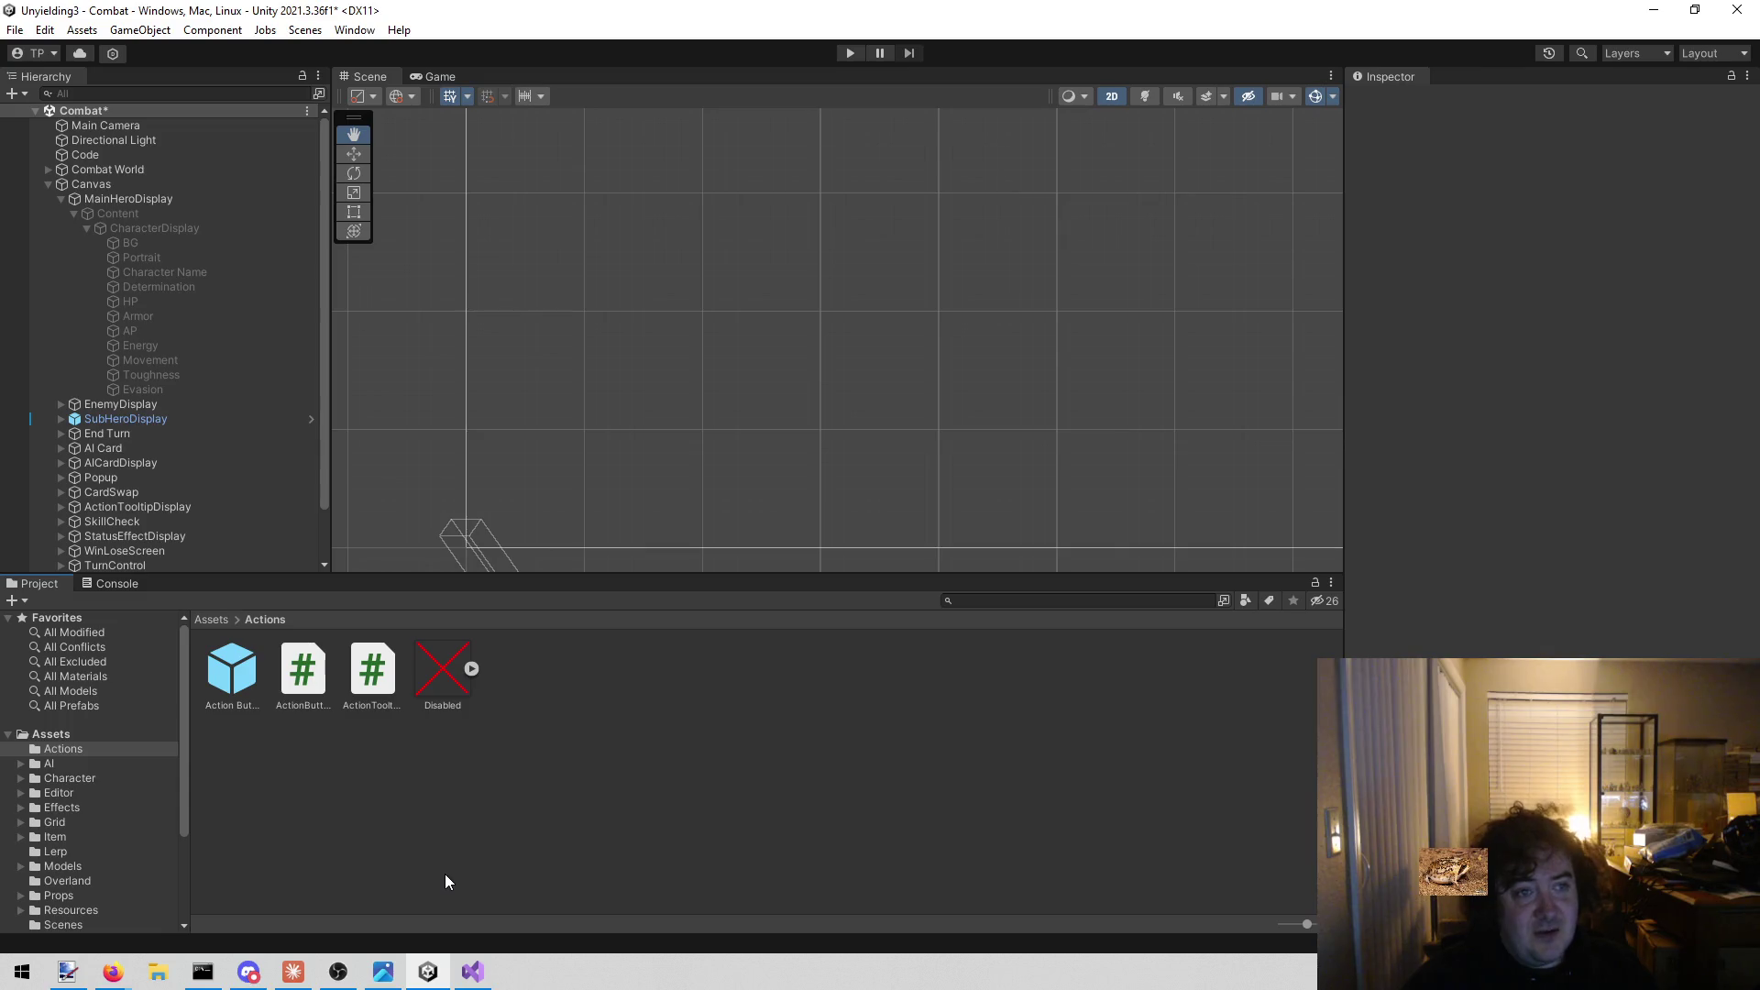
# Save the Combat scene with Ctrl+S and bring Visual Studio to the front.
pyautogui.hotkey('ctrl', 's')
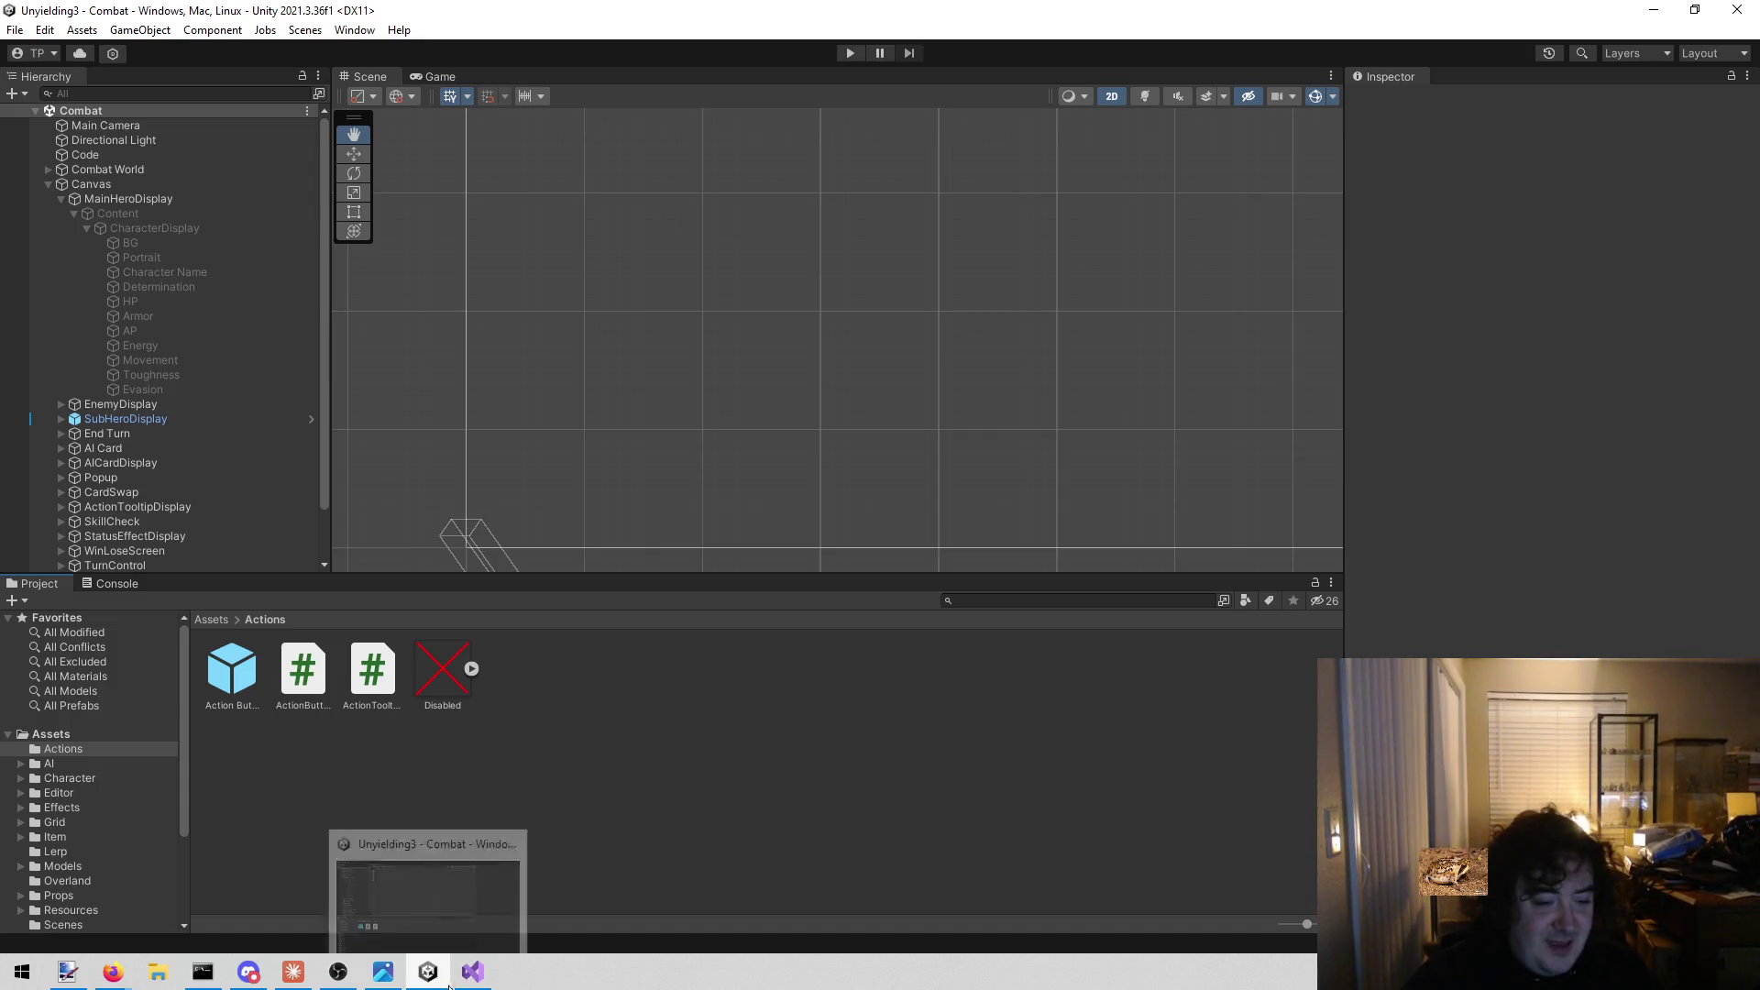
pyautogui.click(472, 972)
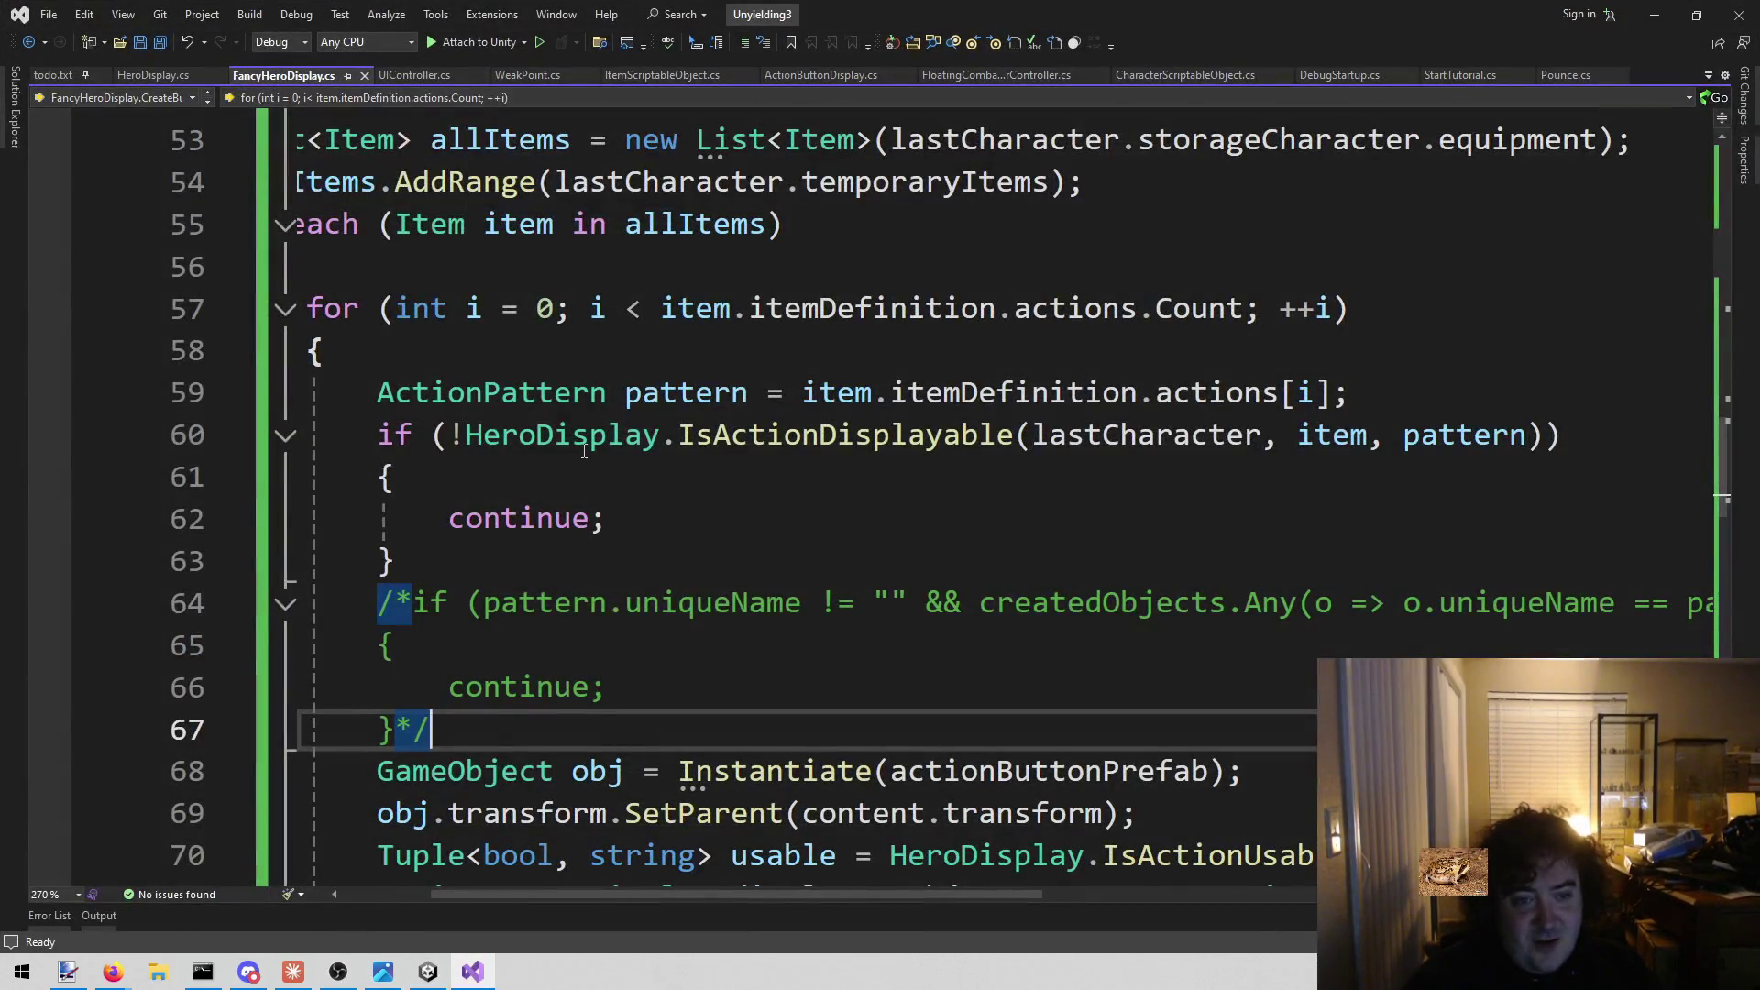
pyautogui.click(626, 434)
pyautogui.moveTo(428, 972)
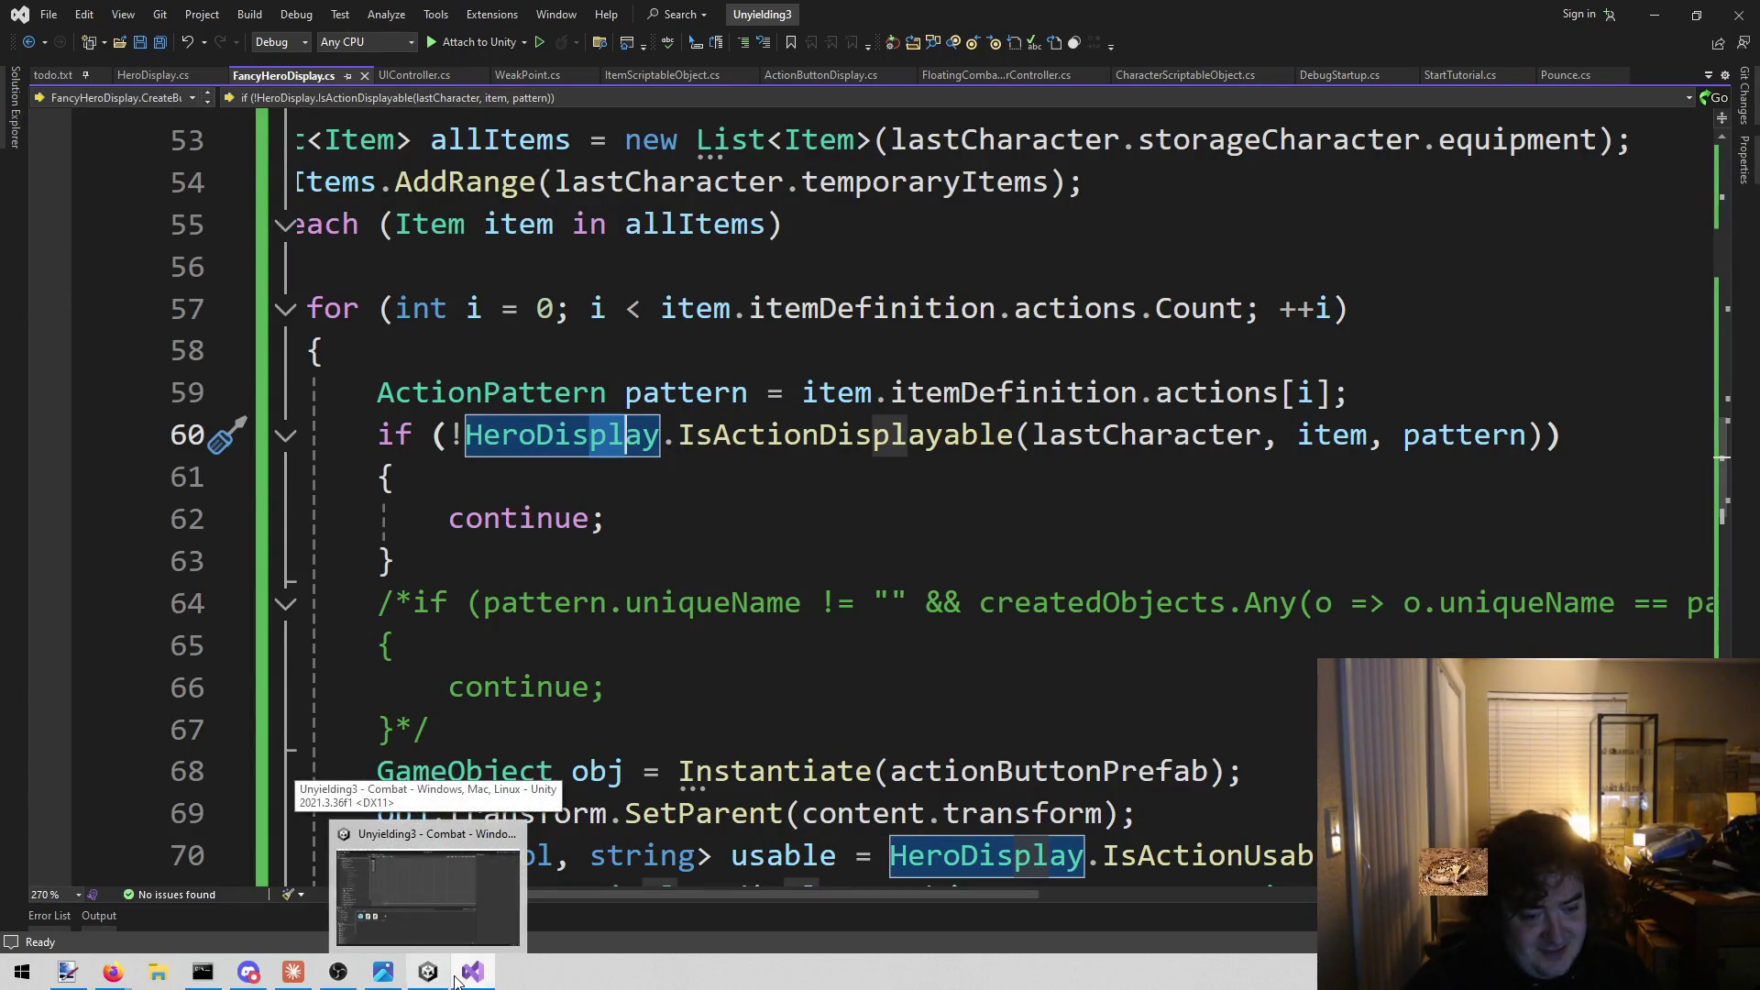
pyautogui.click(428, 894)
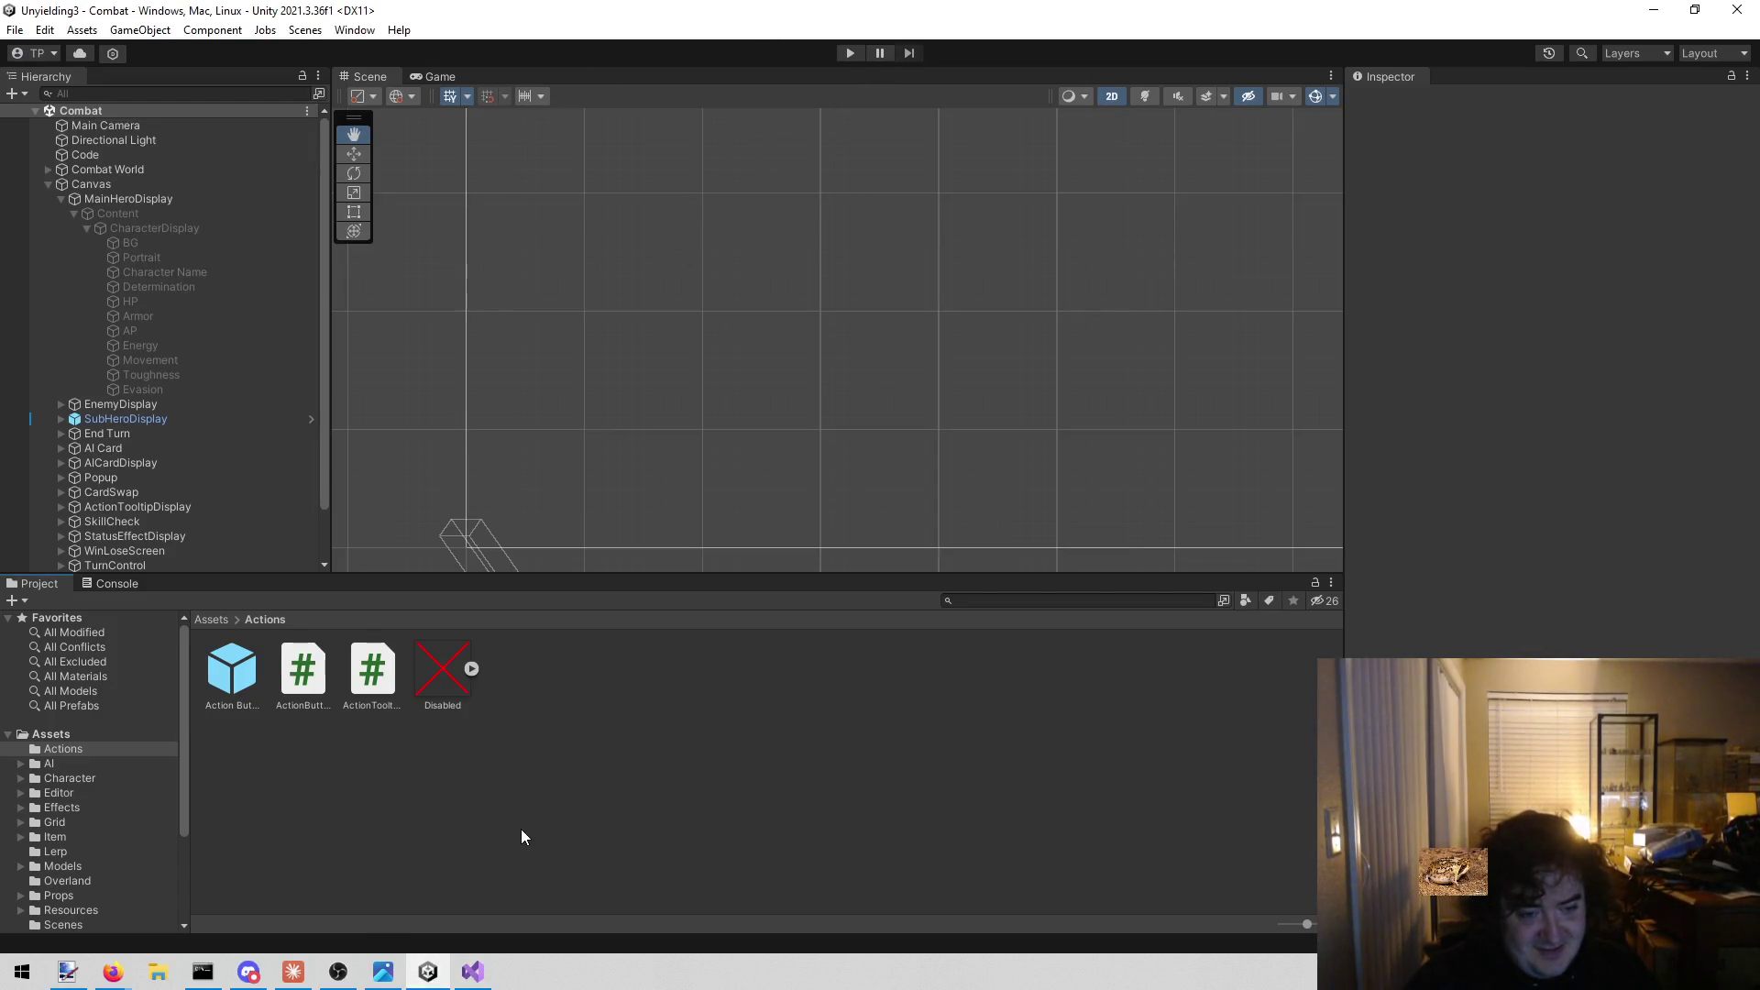
pyautogui.click(852, 54)
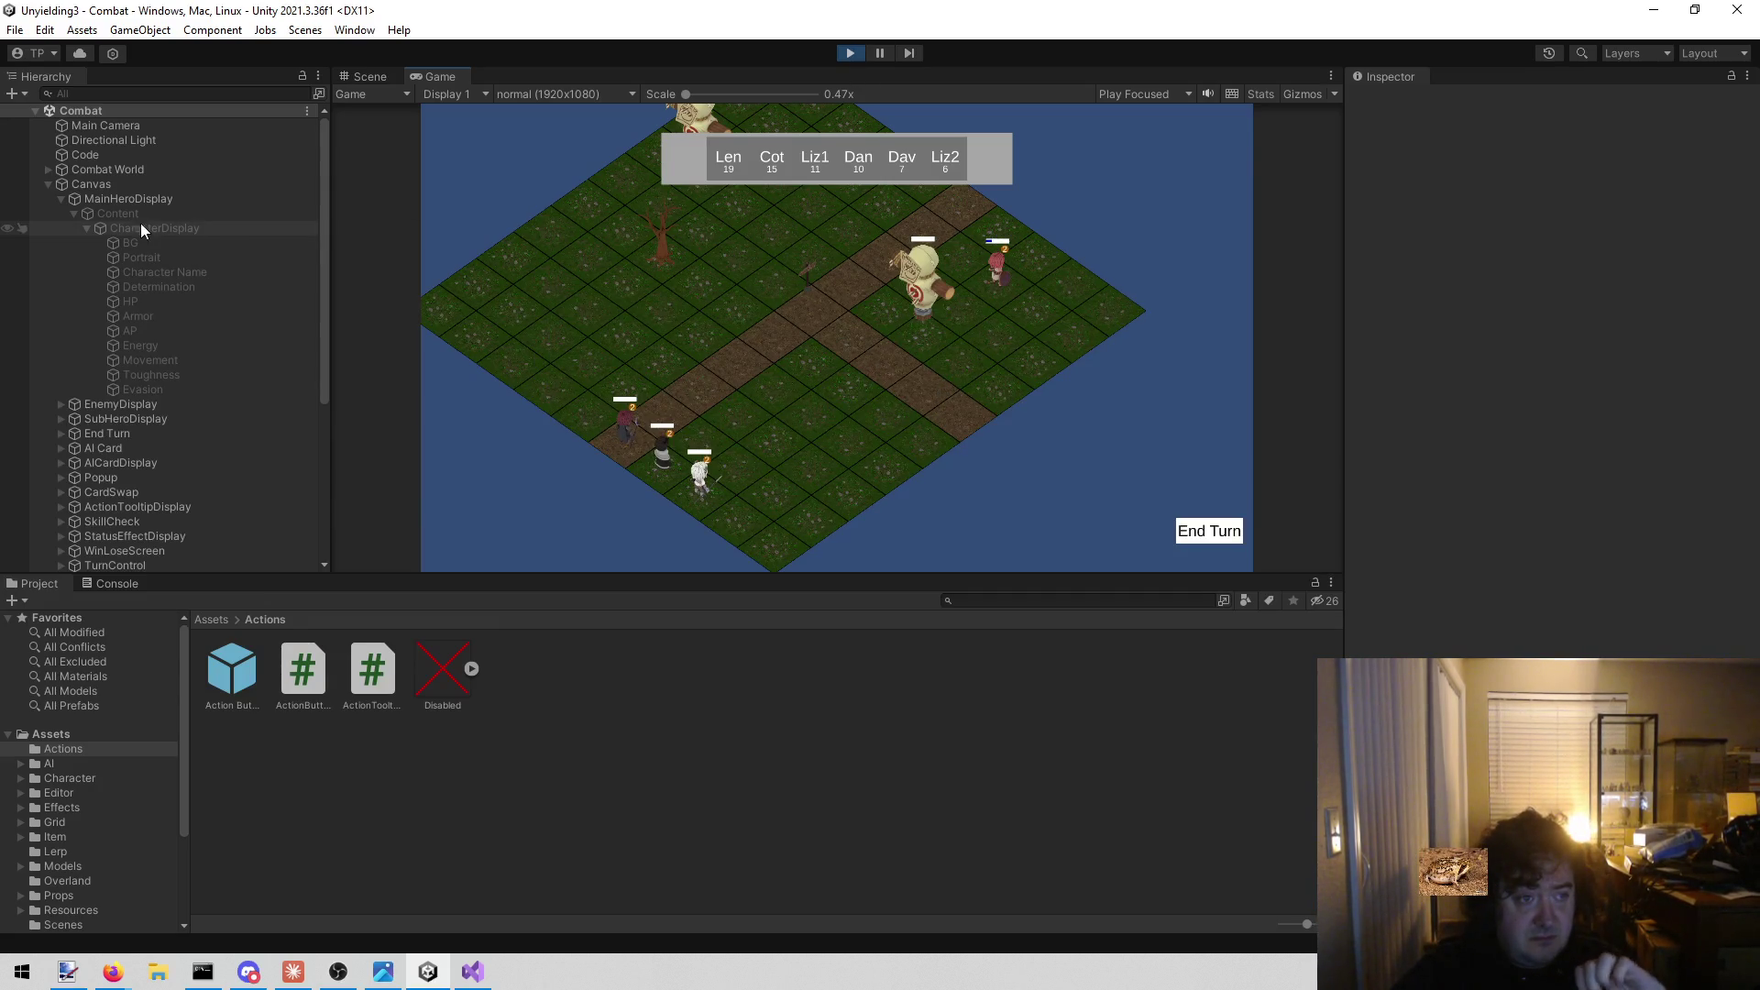
pyautogui.click(848, 54)
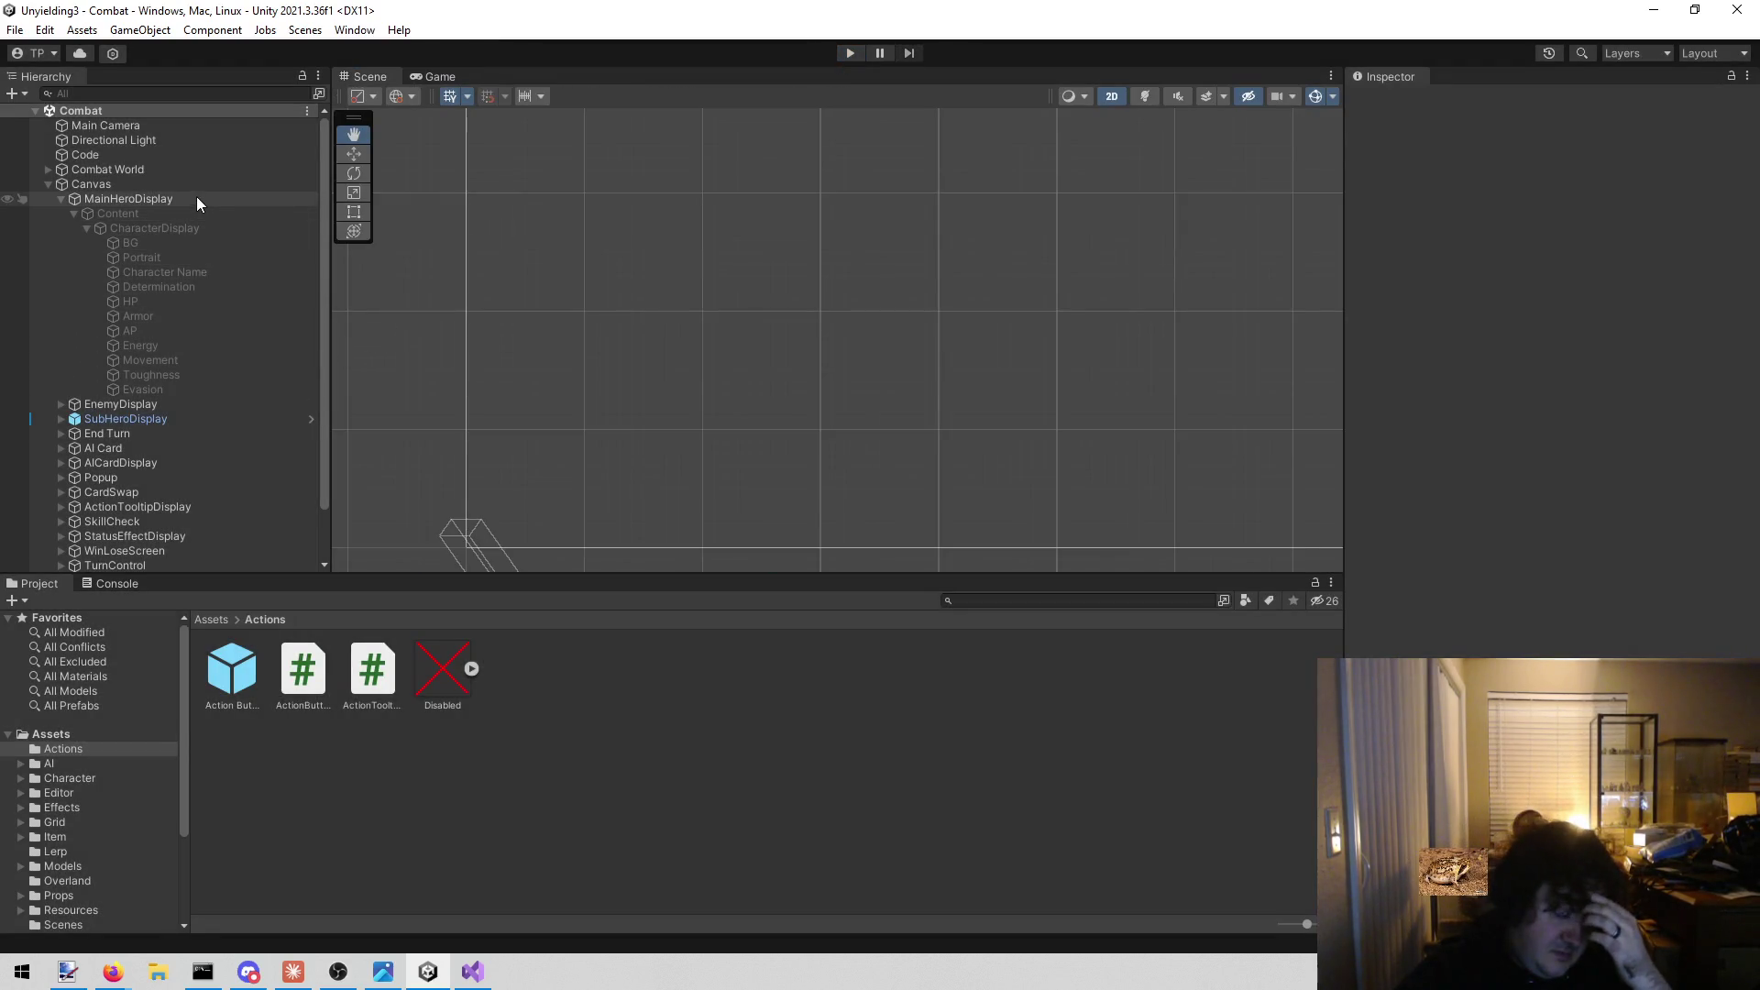
pyautogui.click(224, 212)
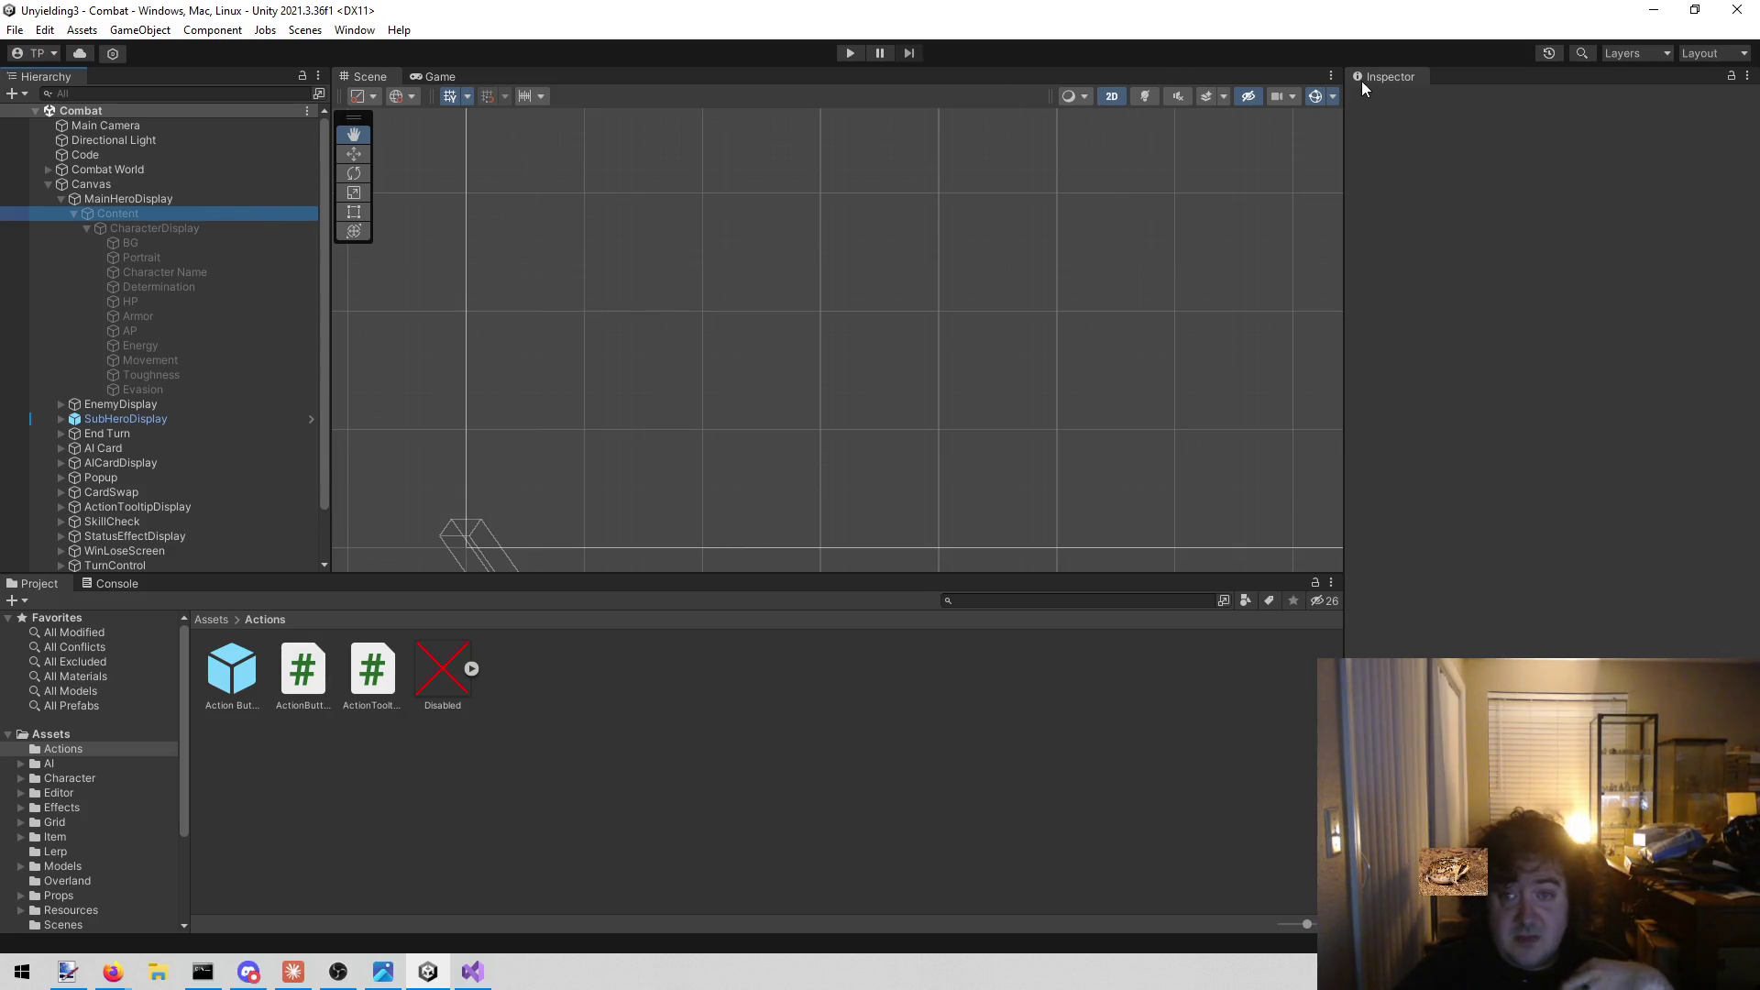
pyautogui.click(1390, 101)
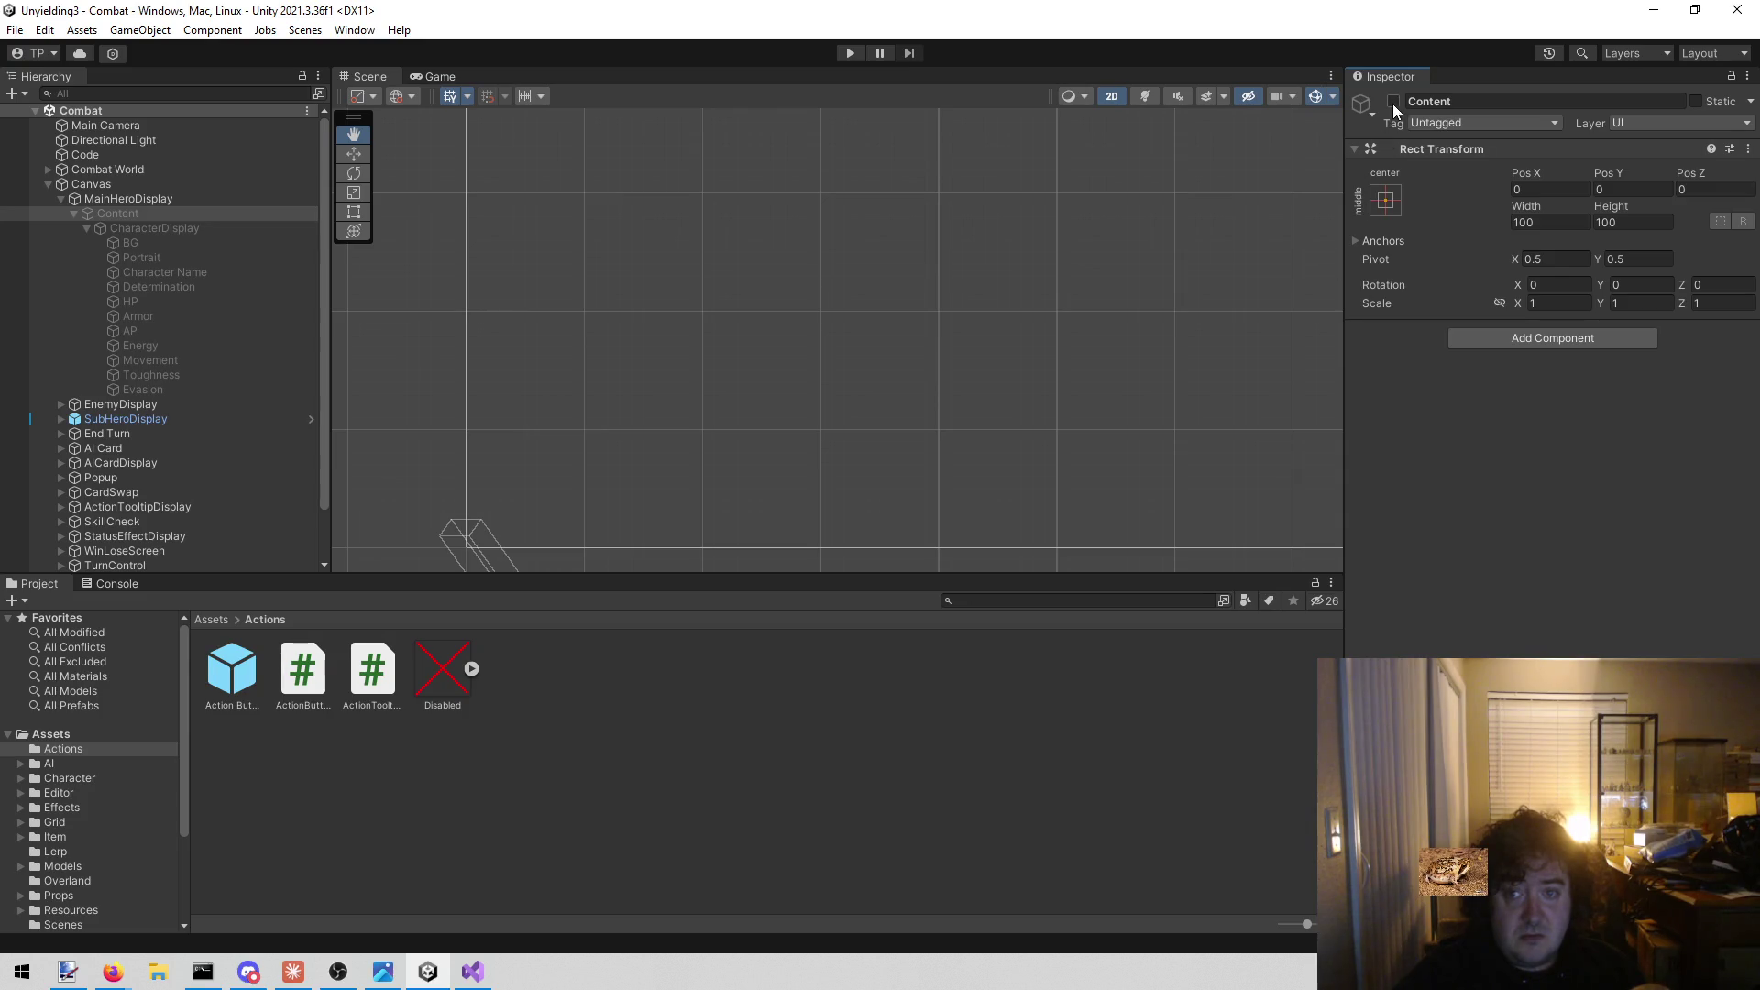
pyautogui.click(1389, 100)
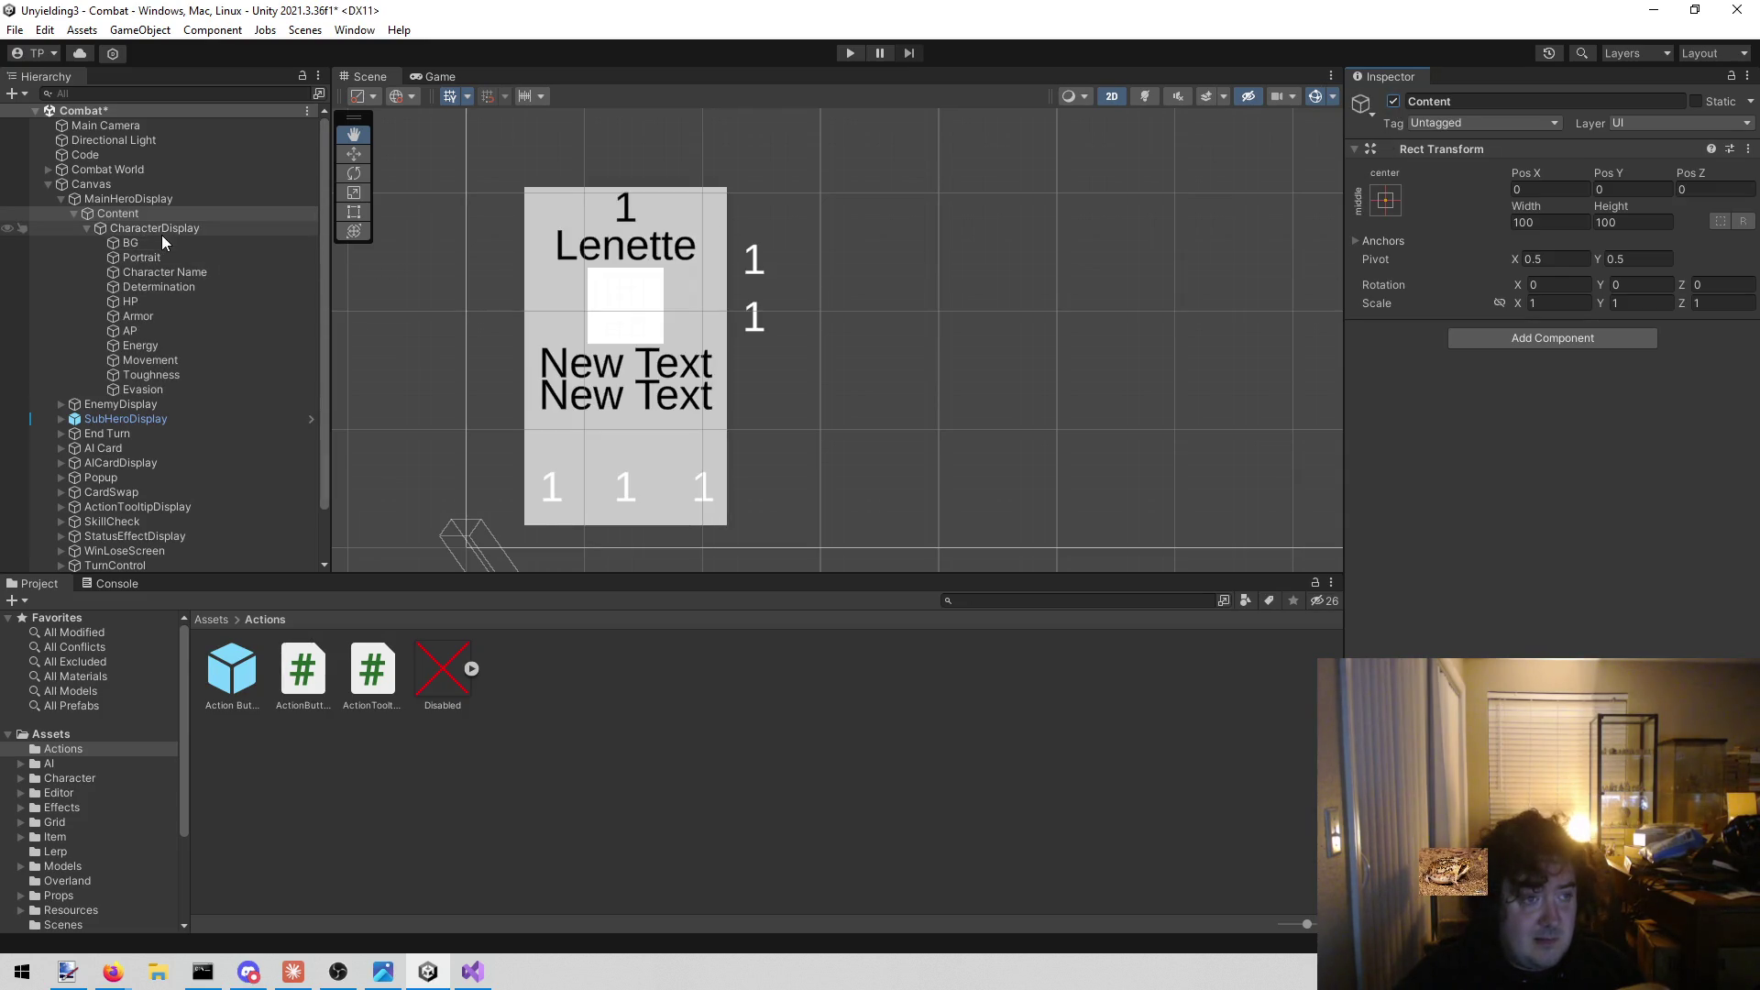
pyautogui.click(80, 224)
pyautogui.click(88, 229)
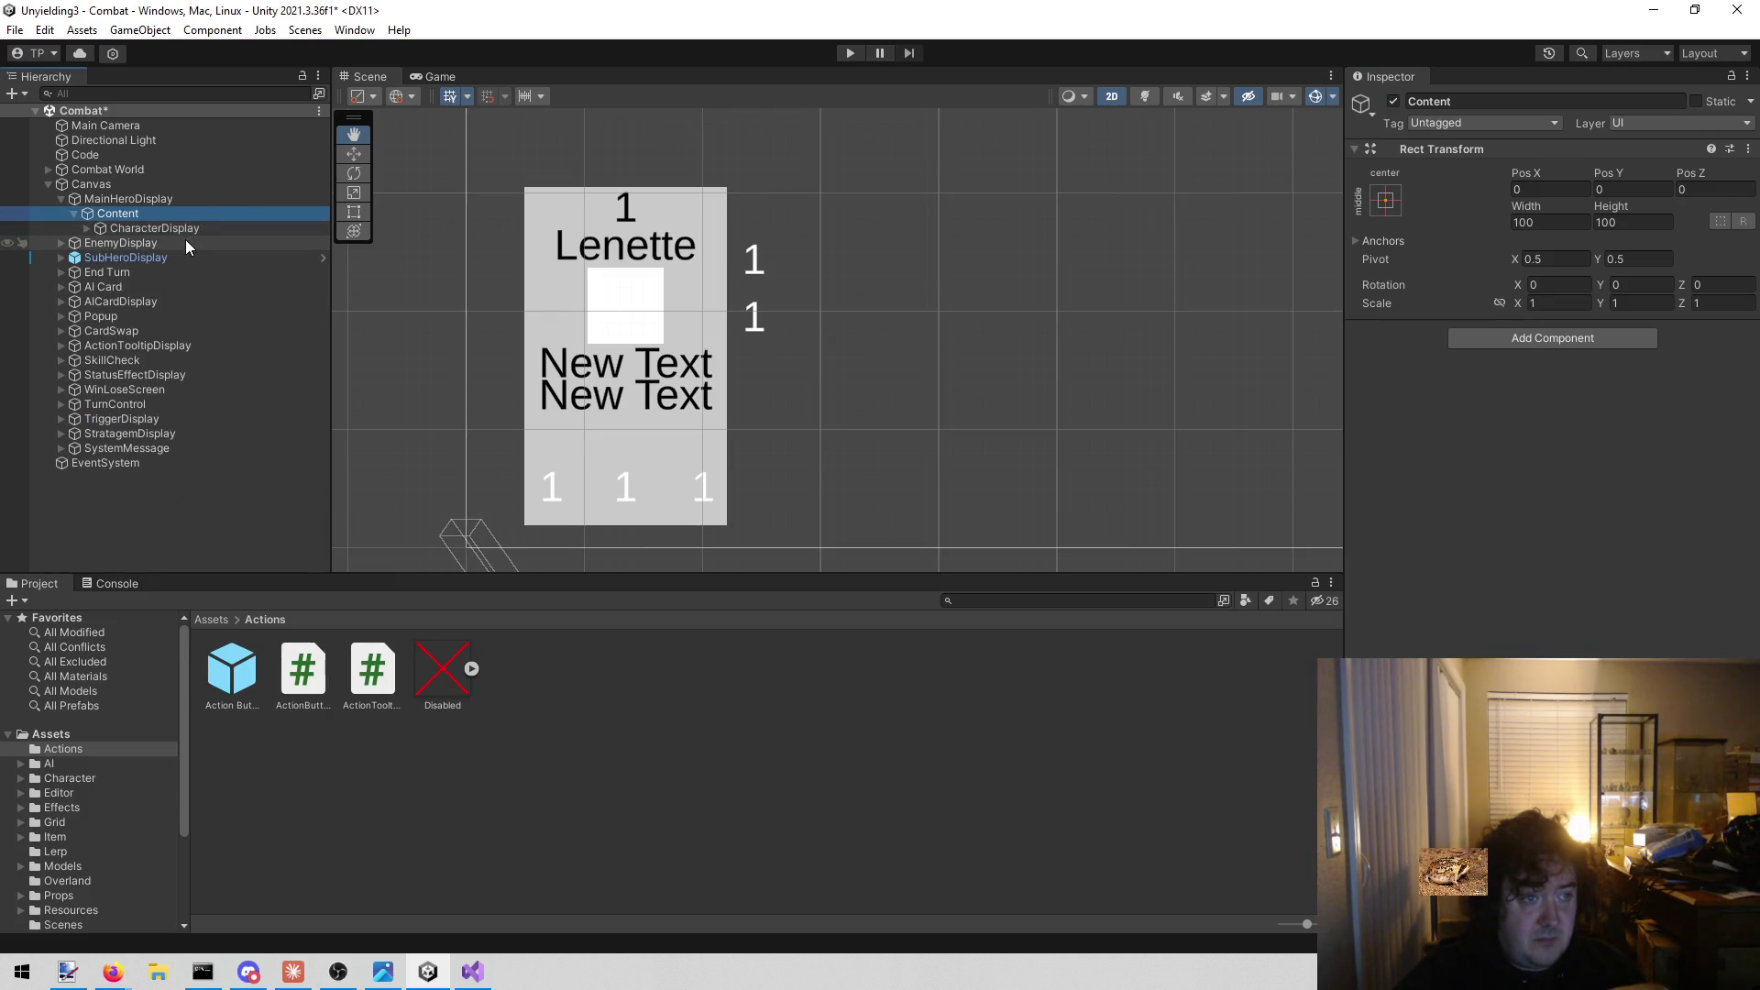
pyautogui.click(130, 186)
pyautogui.click(150, 198)
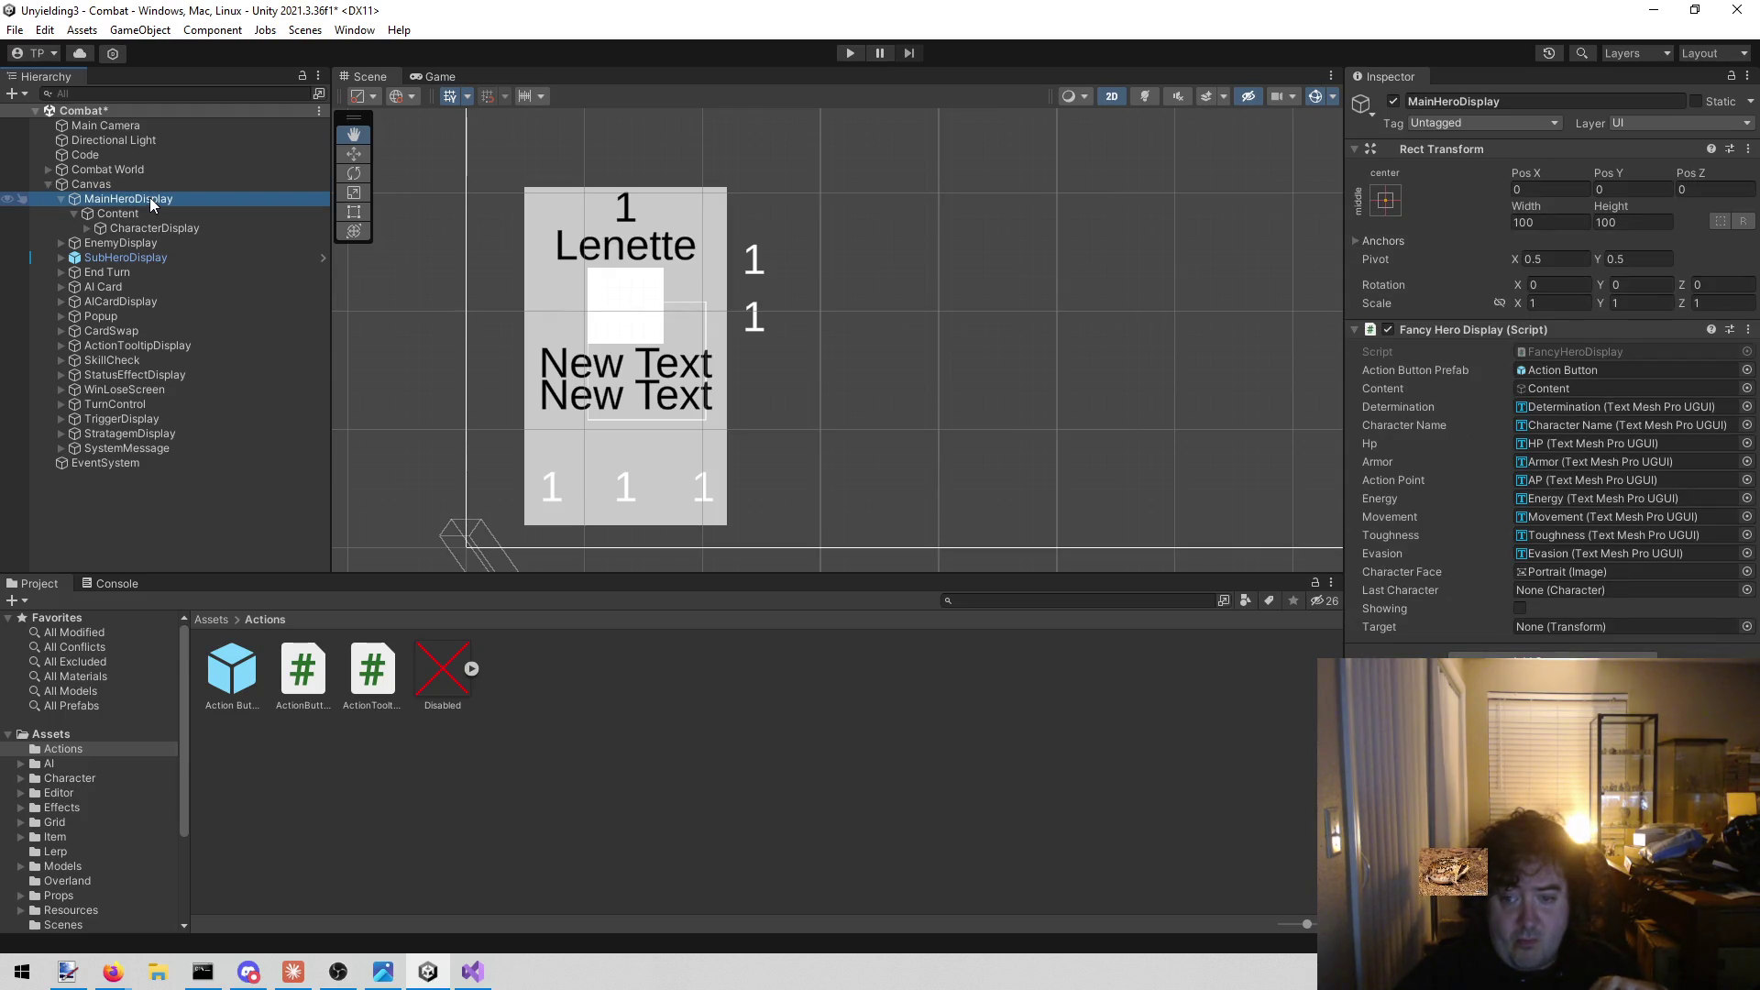
pyautogui.click(164, 213)
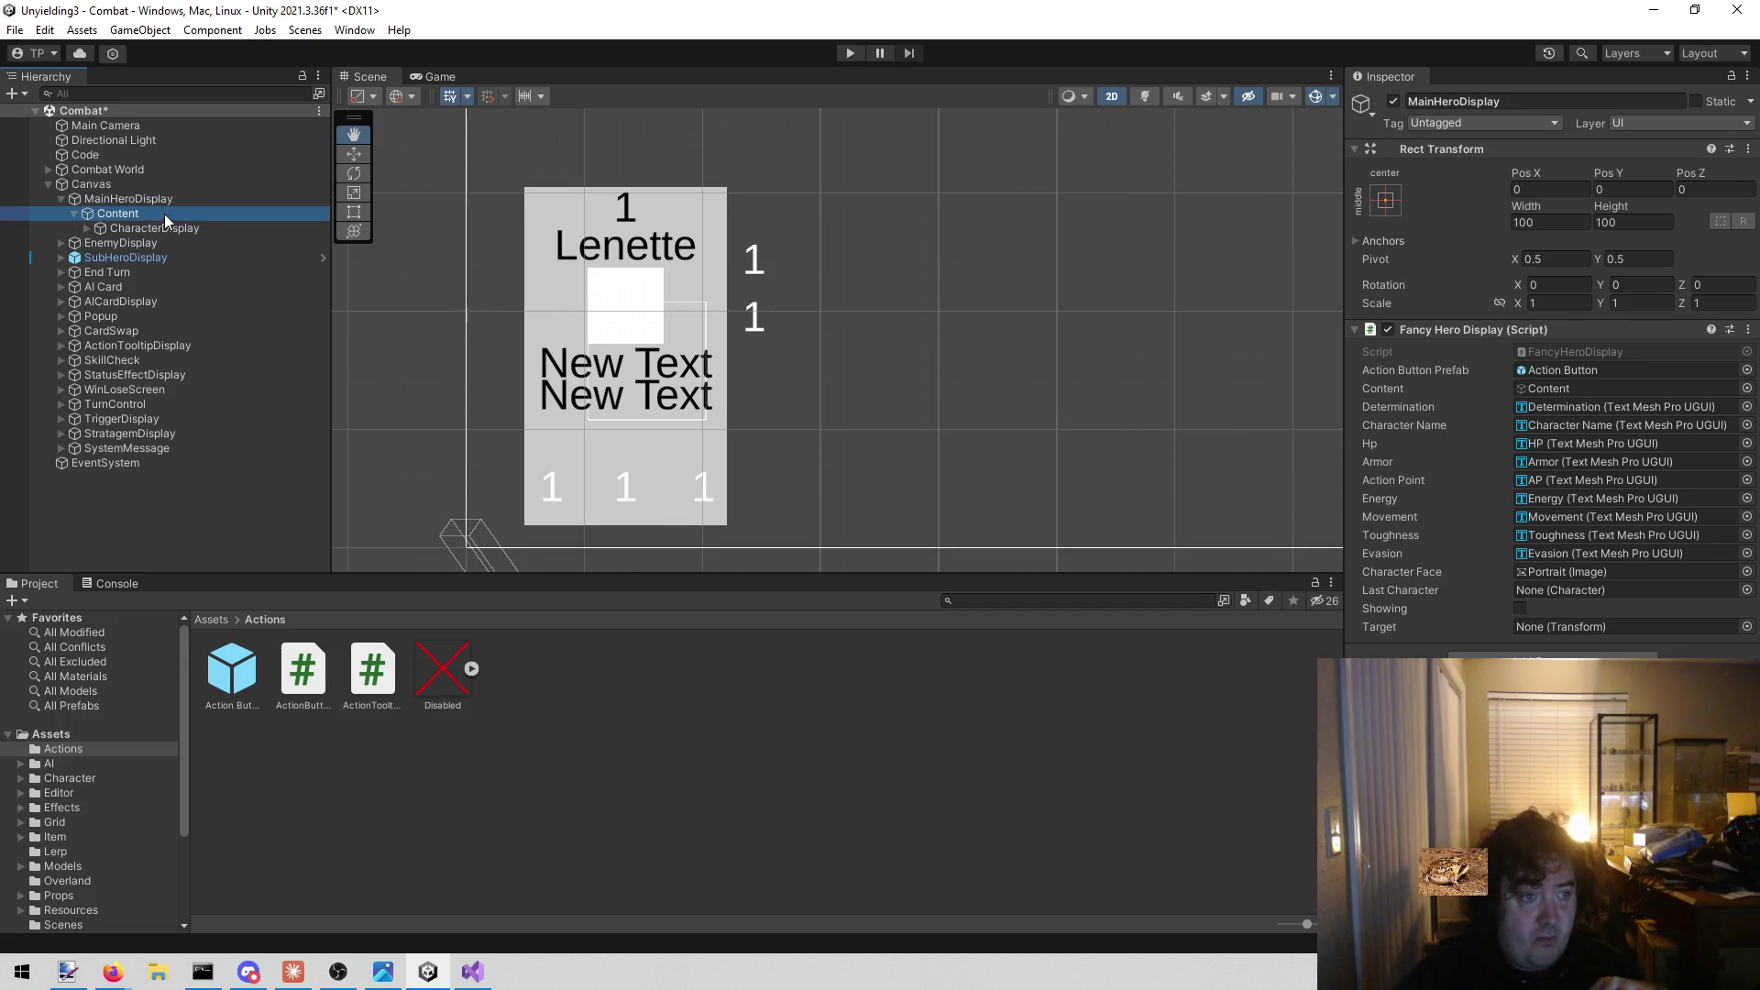
# Create an empty child under Content and move it beside the hero card at -644, -401.
pyautogui.rightClick(163, 213)
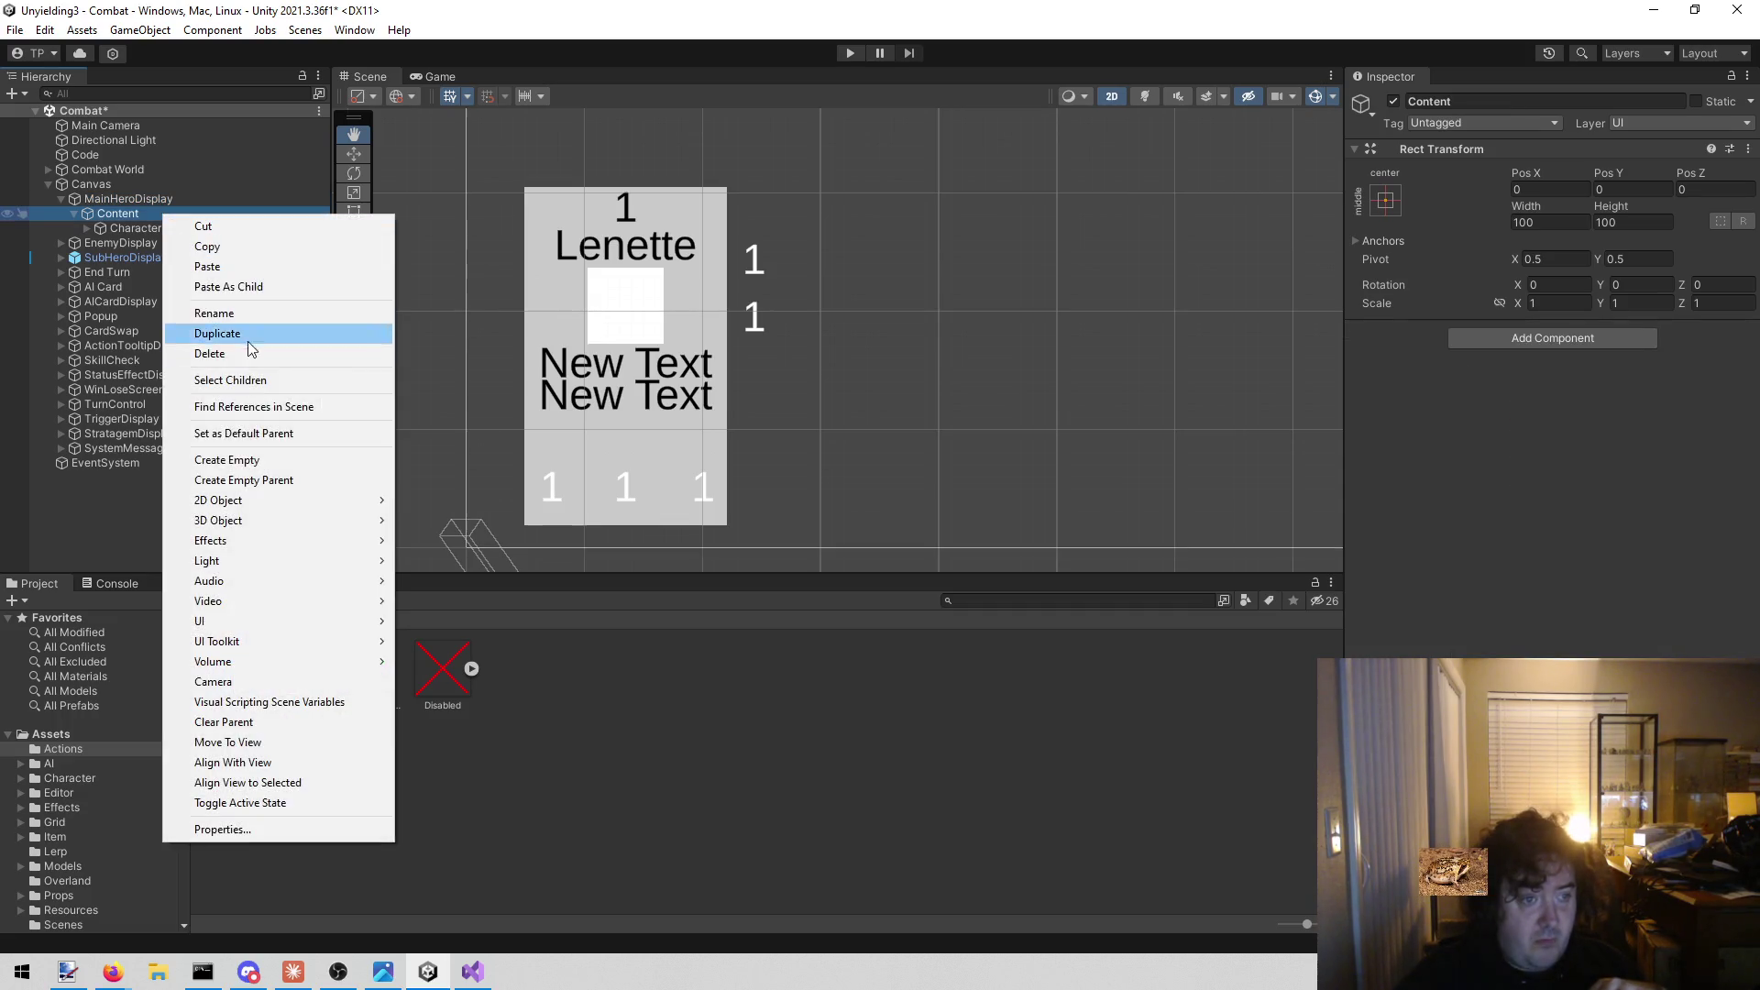
pyautogui.click(271, 461)
pyautogui.scroll(-5, 857, 345)
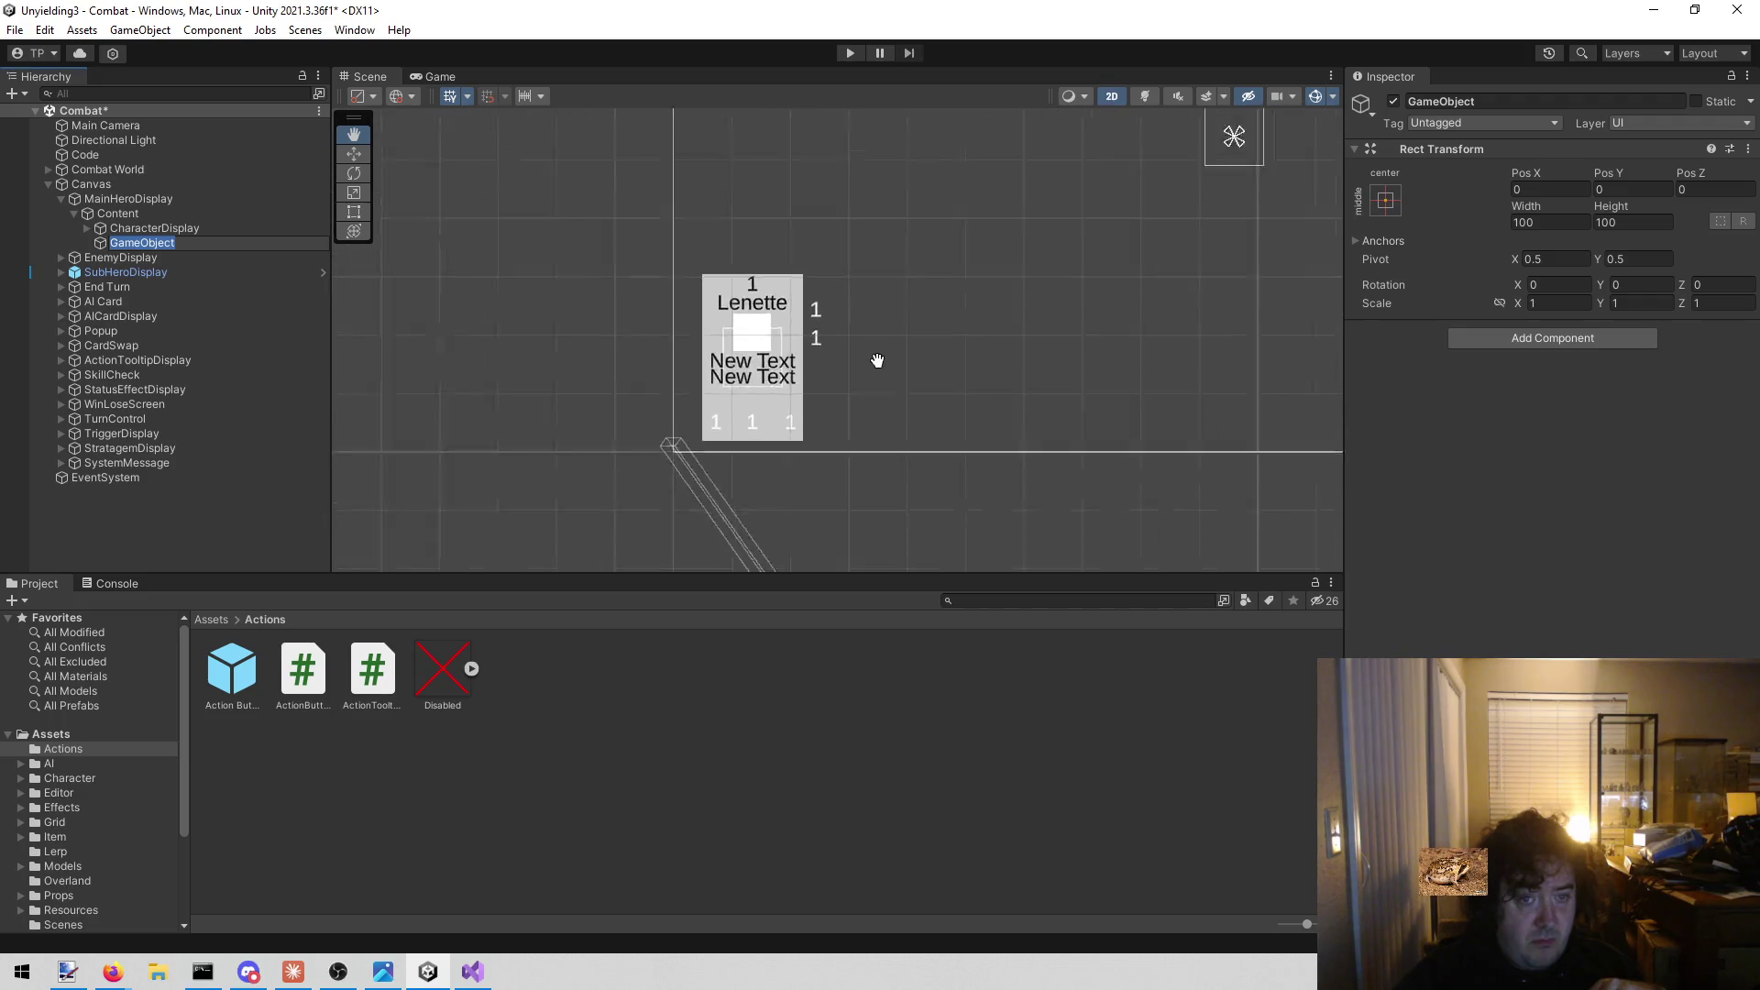
pyautogui.scroll(3, 828, 392)
pyautogui.moveTo(794, 361); pyautogui.dragTo(845, 236)
pyautogui.scroll(-5, 806, 286)
pyautogui.scroll(-3, 807, 285)
pyautogui.scroll(5, 852, 287)
pyautogui.press('w')
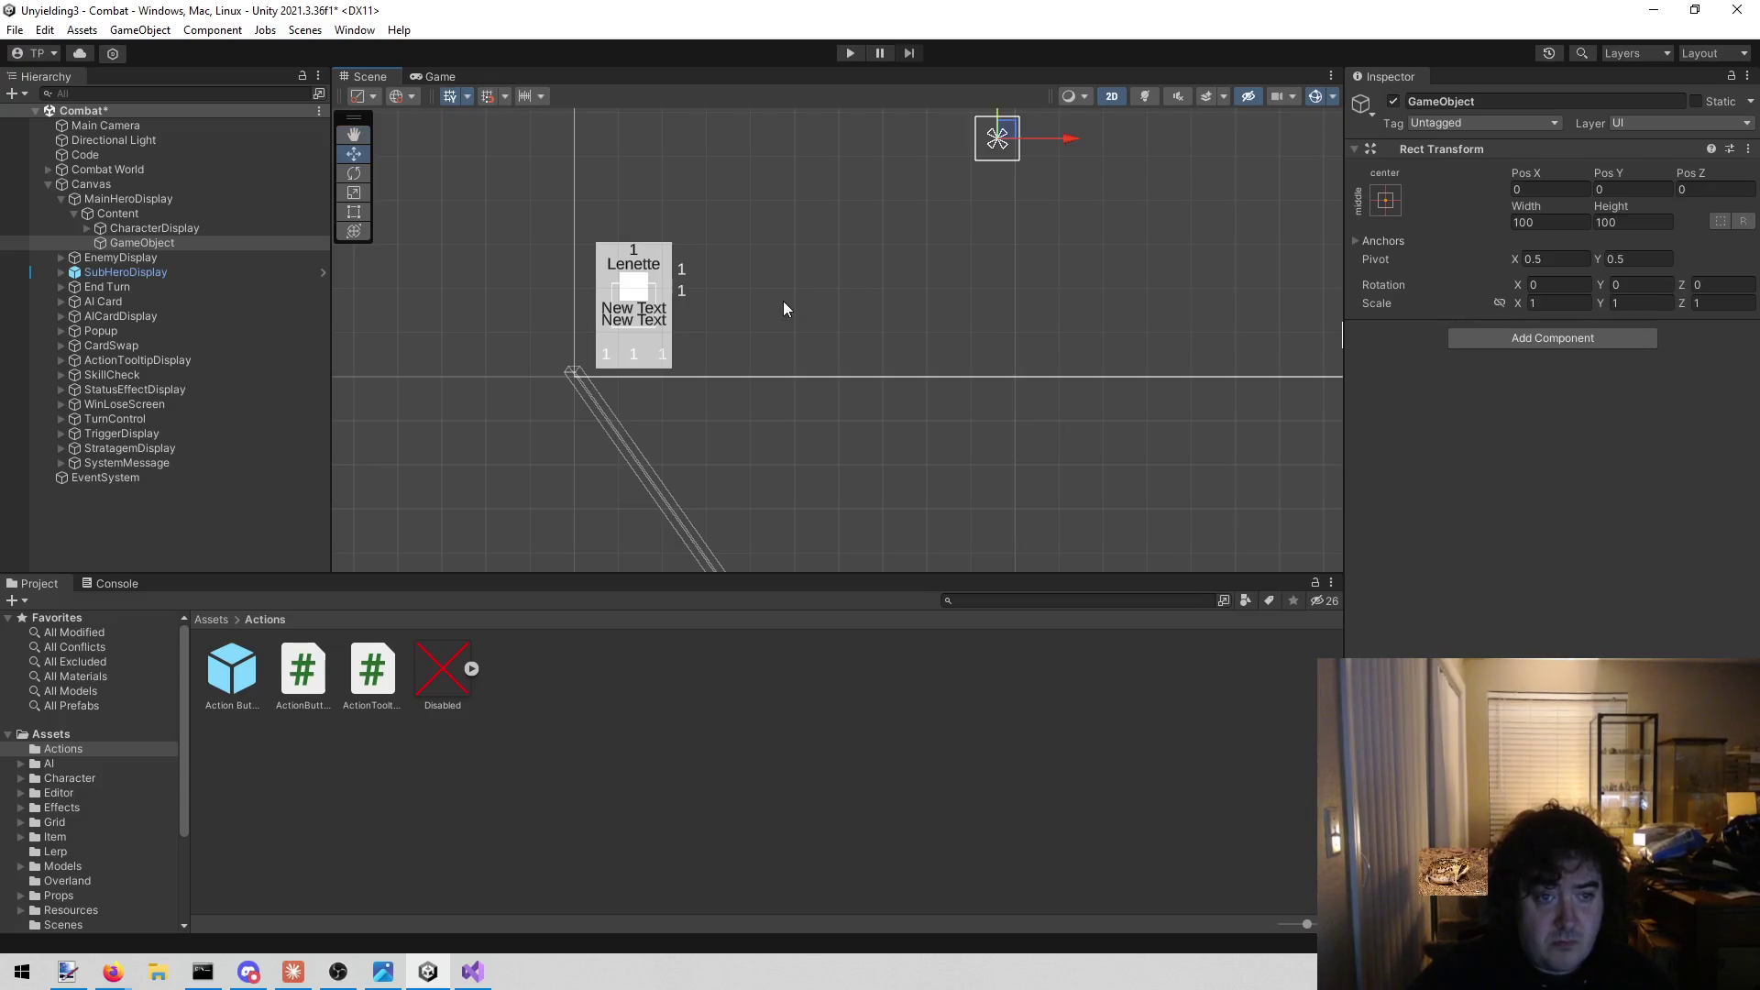
pyautogui.scroll(1, 787, 306)
pyautogui.moveTo(883, 317); pyautogui.dragTo(812, 402)
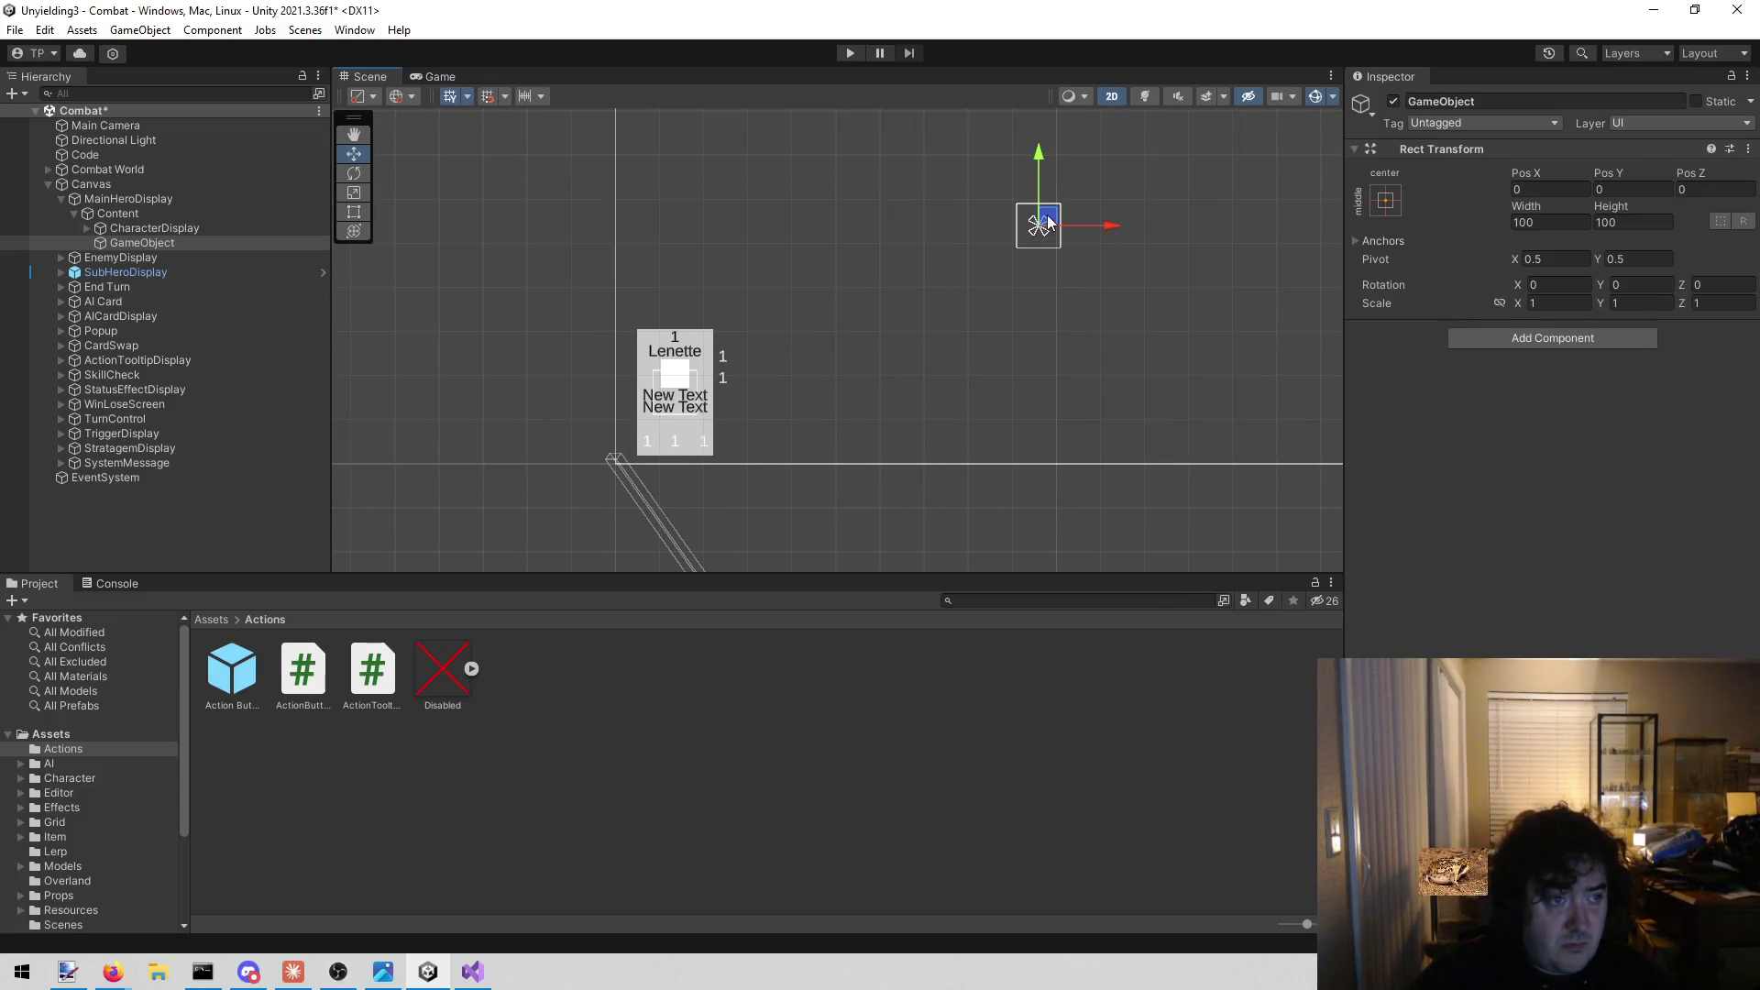
pyautogui.moveTo(1051, 222); pyautogui.dragTo(772, 406)
pyautogui.scroll(1, 772, 406)
pyautogui.scroll(3, 772, 408)
# Add a Horizontal Layout Group to the new object and rename it Target.
pyautogui.click(1476, 338)
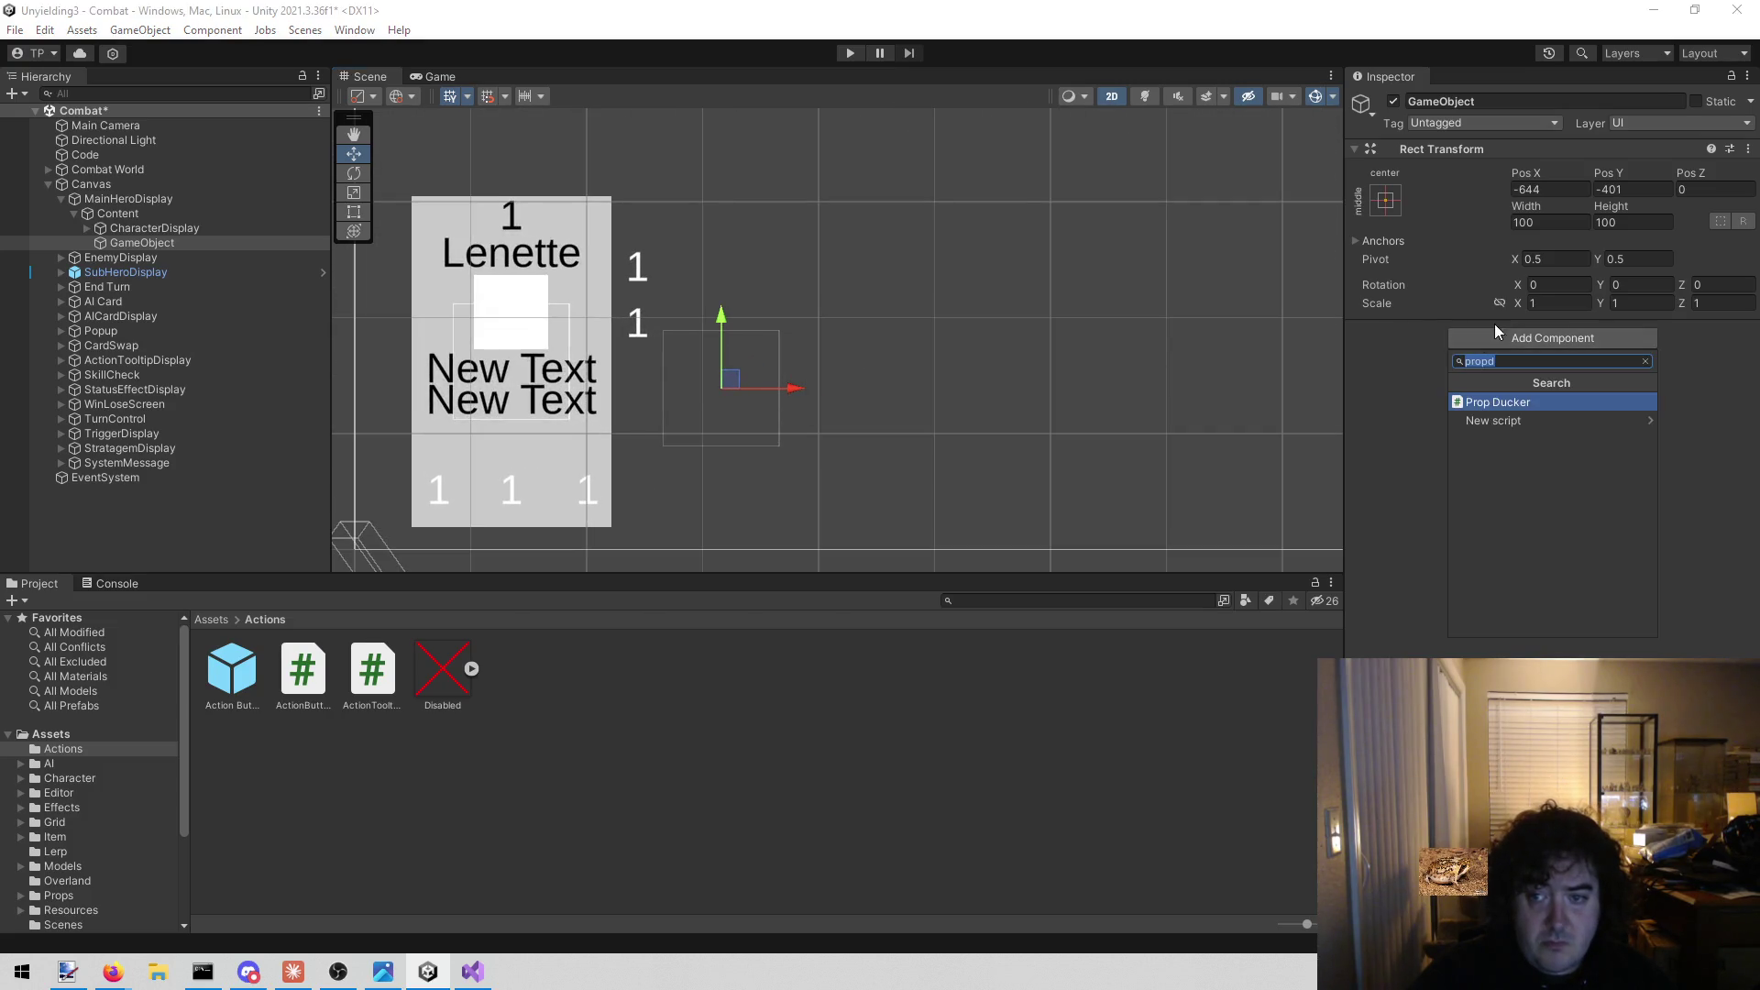
pyautogui.write('horiz')
pyautogui.press('Return')
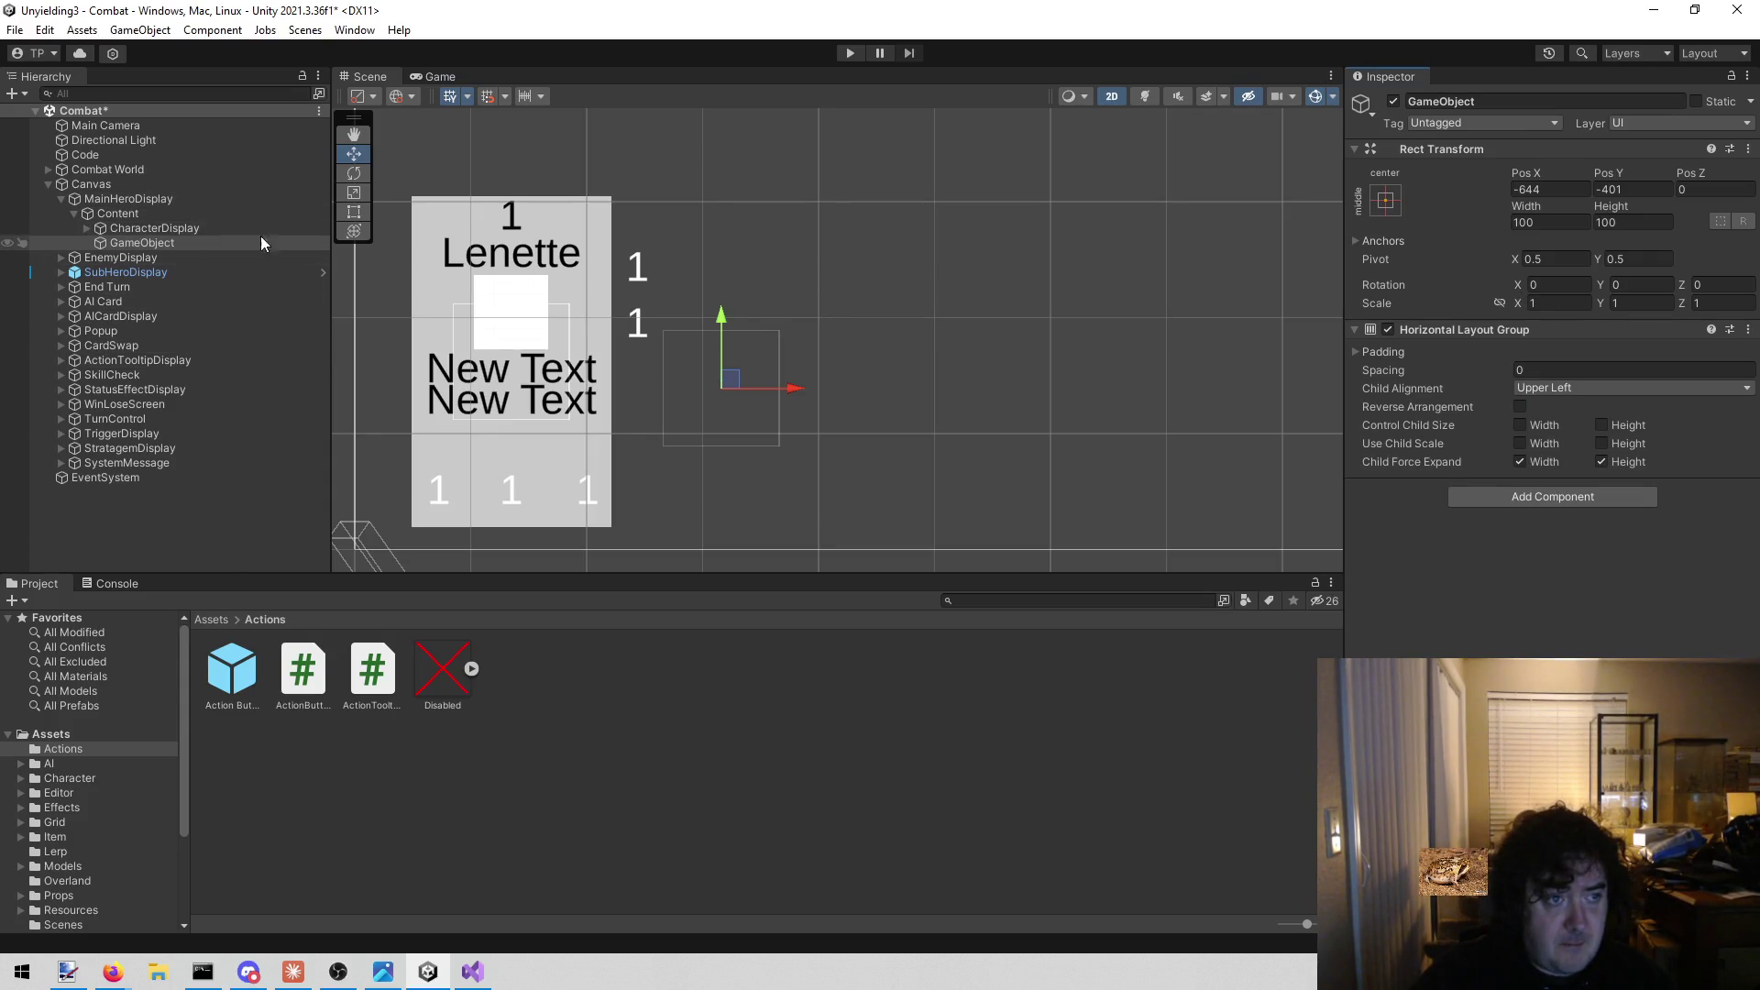
pyautogui.click(1503, 101)
pyautogui.write('Target')
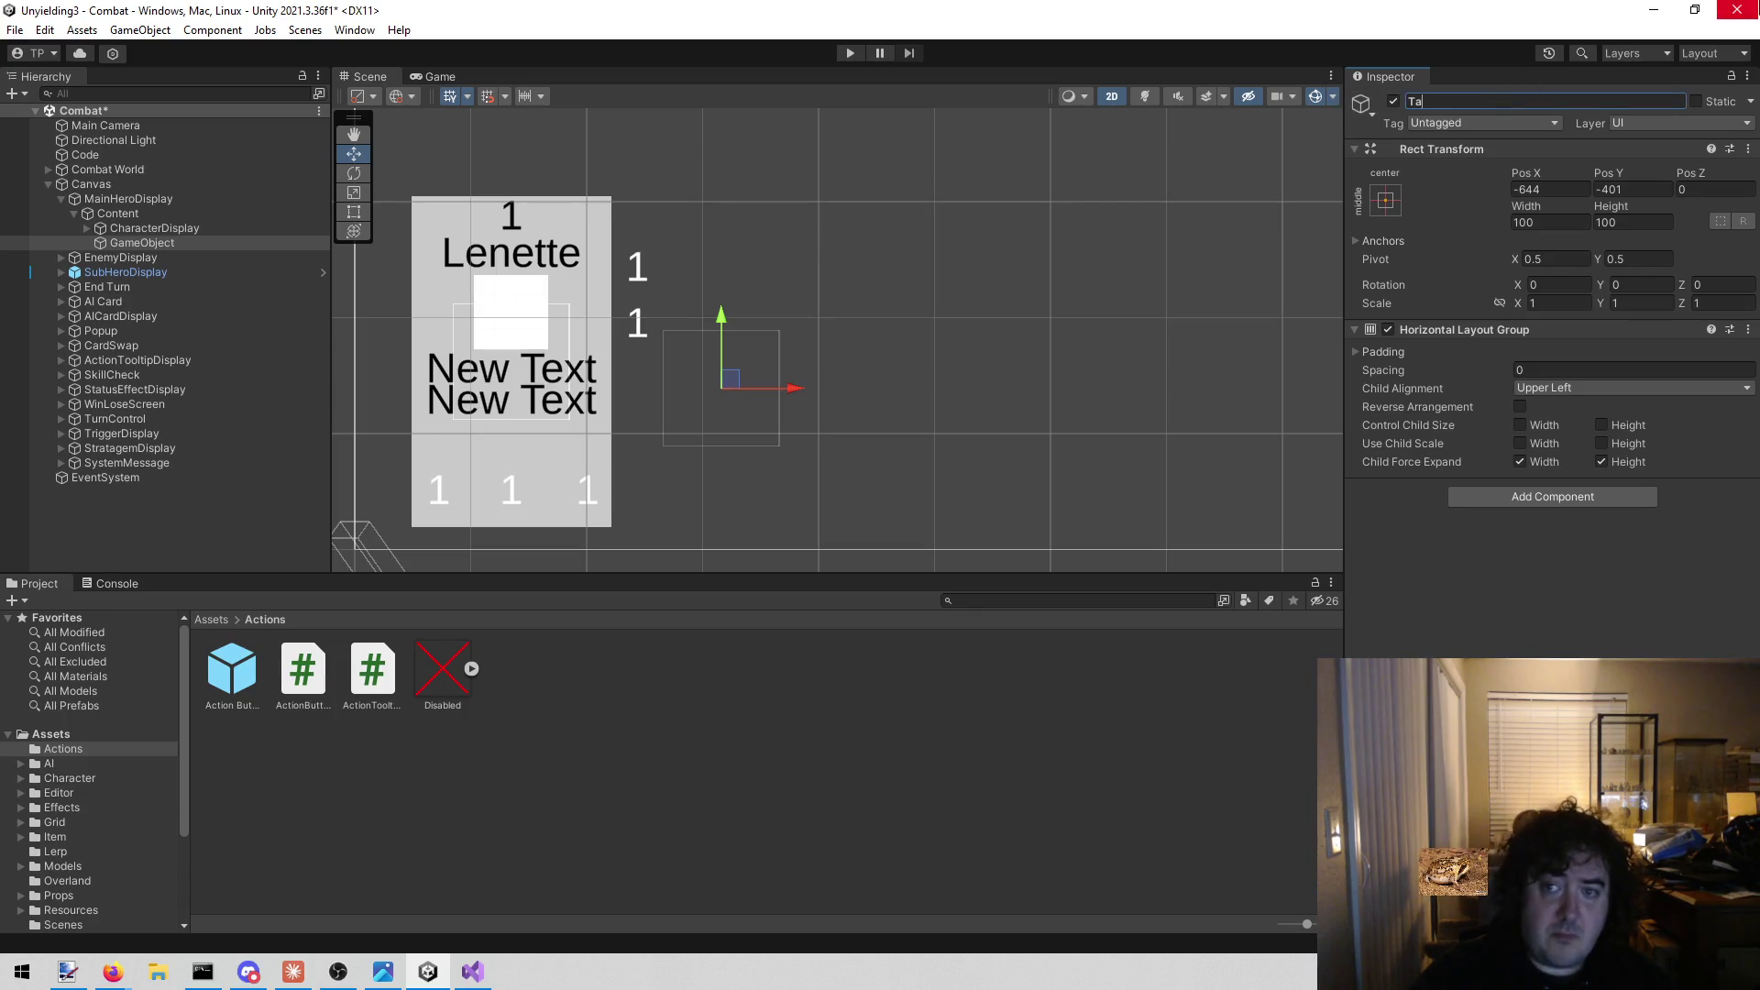
pyautogui.press('Return')
pyautogui.click(185, 217)
pyautogui.click(182, 204)
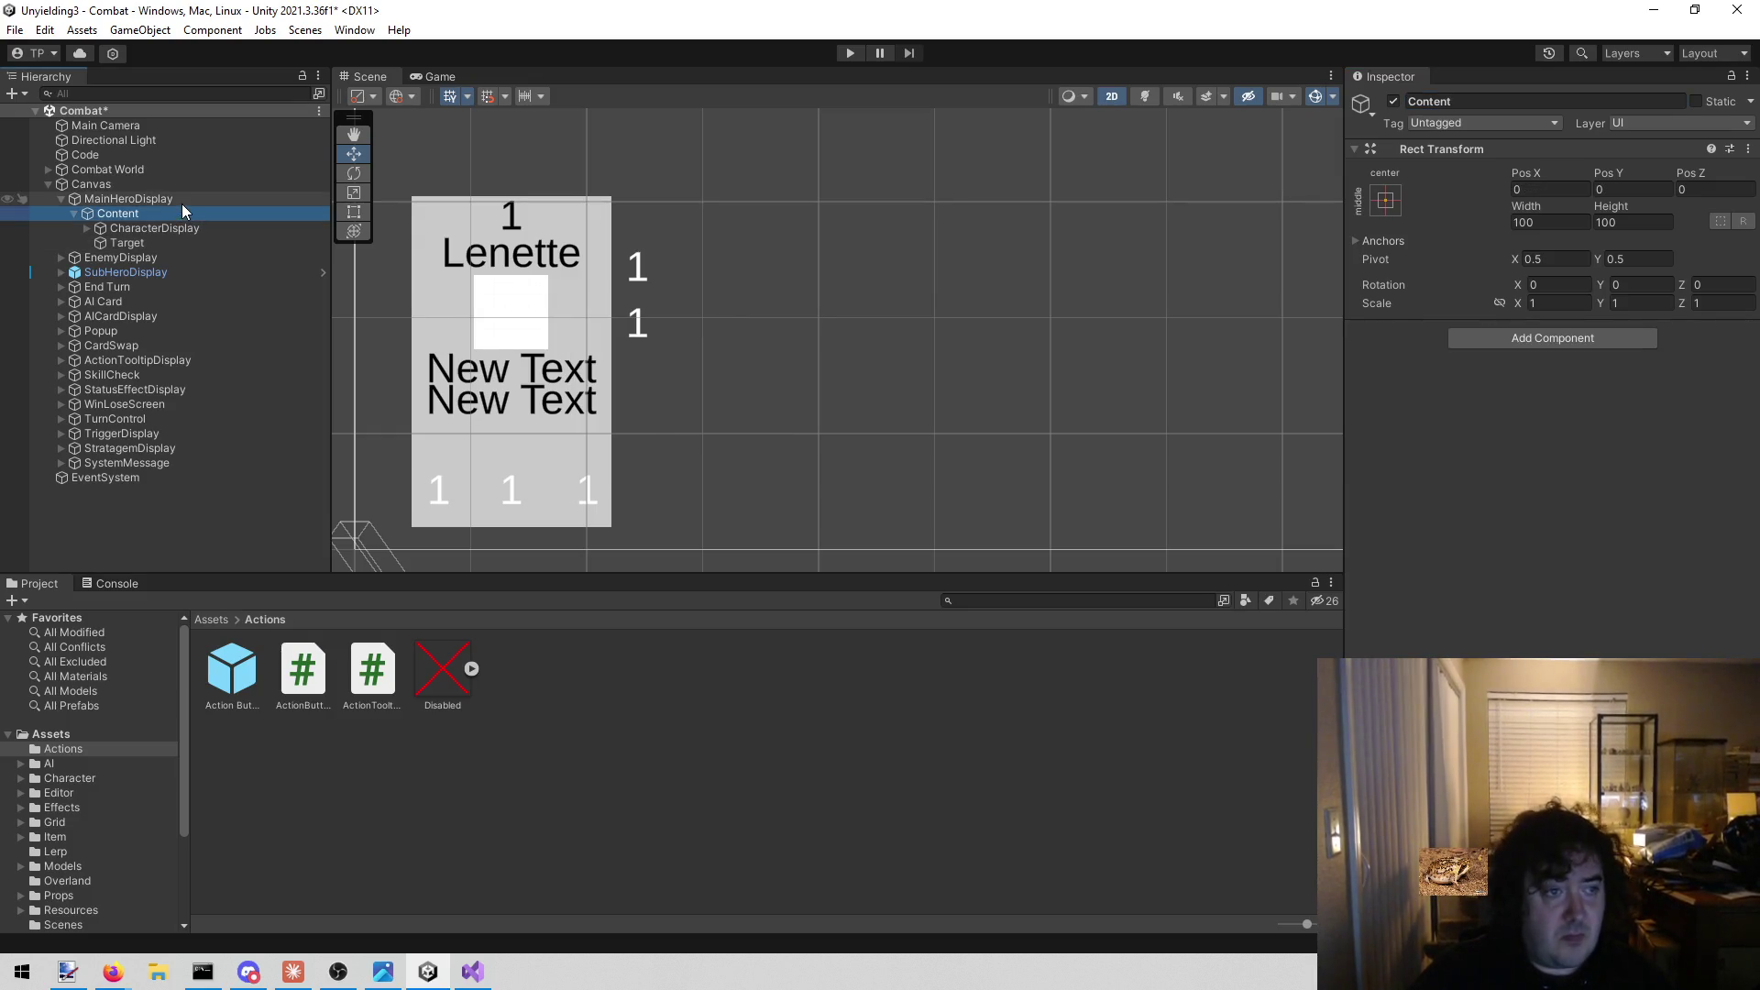
# Drag the Target object into MainHeroDisplay's Target field, then switch to the browser.
pyautogui.moveTo(156, 250)
pyautogui.mouseDown()
pyautogui.moveTo(1029, 334)
pyautogui.moveTo(1575, 626)
pyautogui.mouseUp()
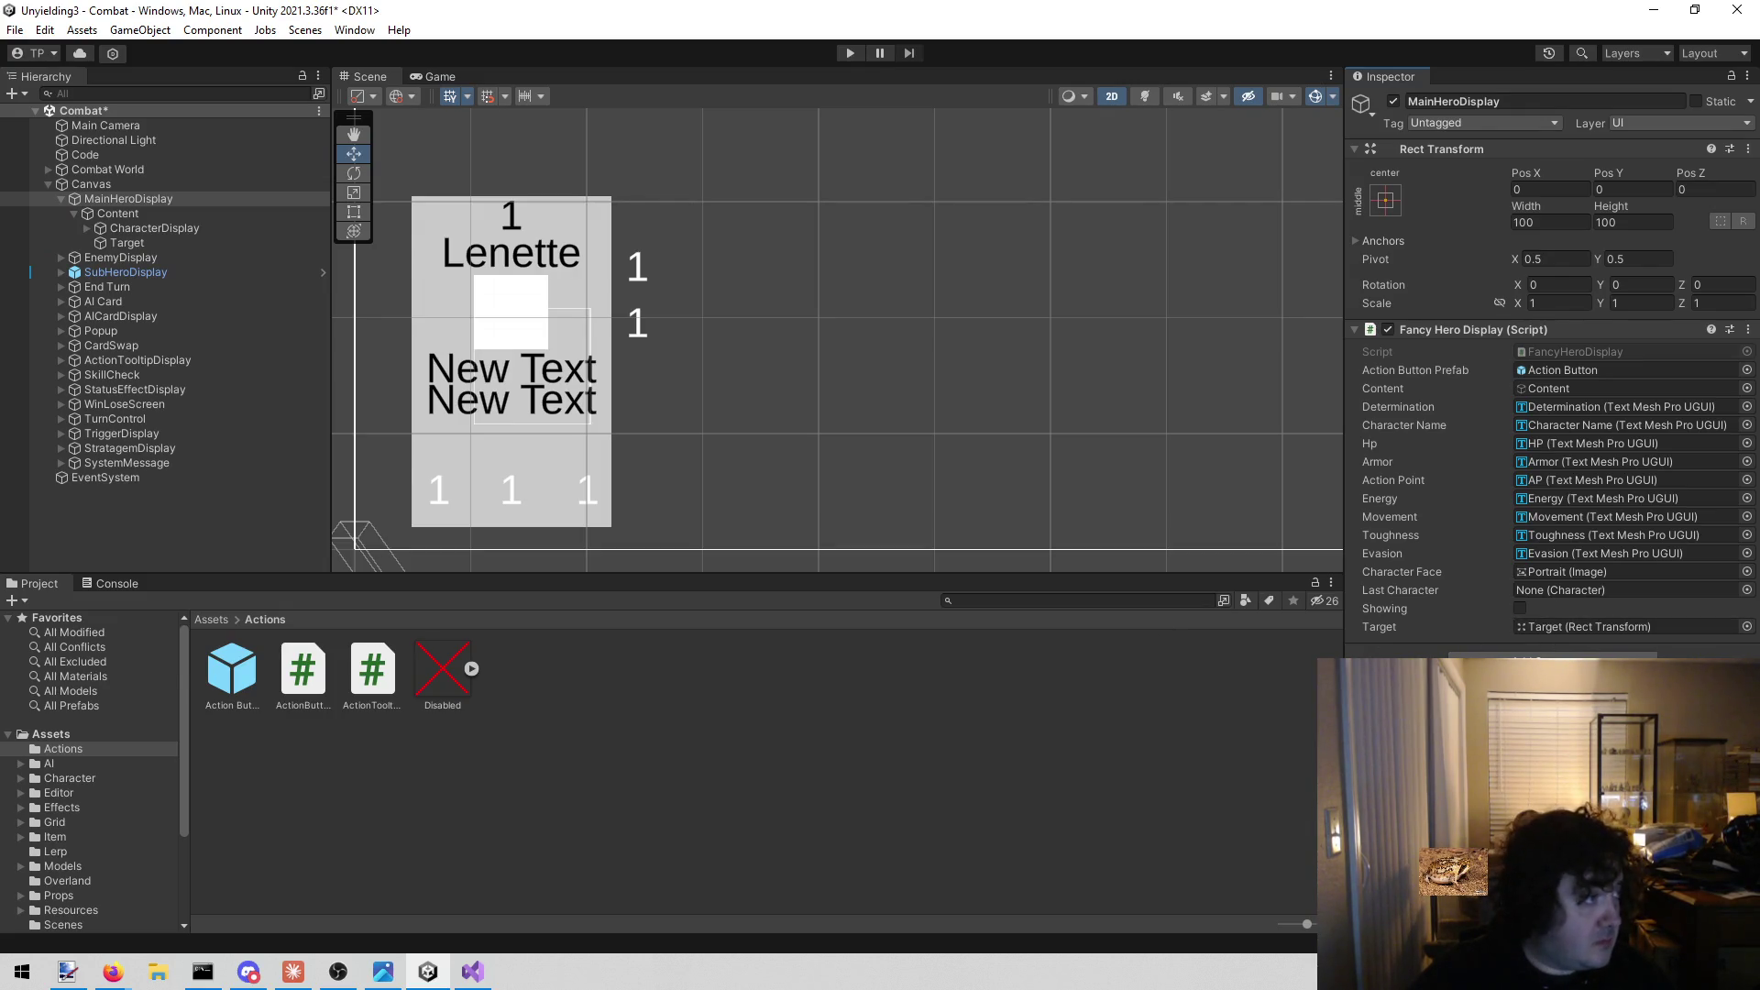
pyautogui.hotkey('alt', 'Tab')
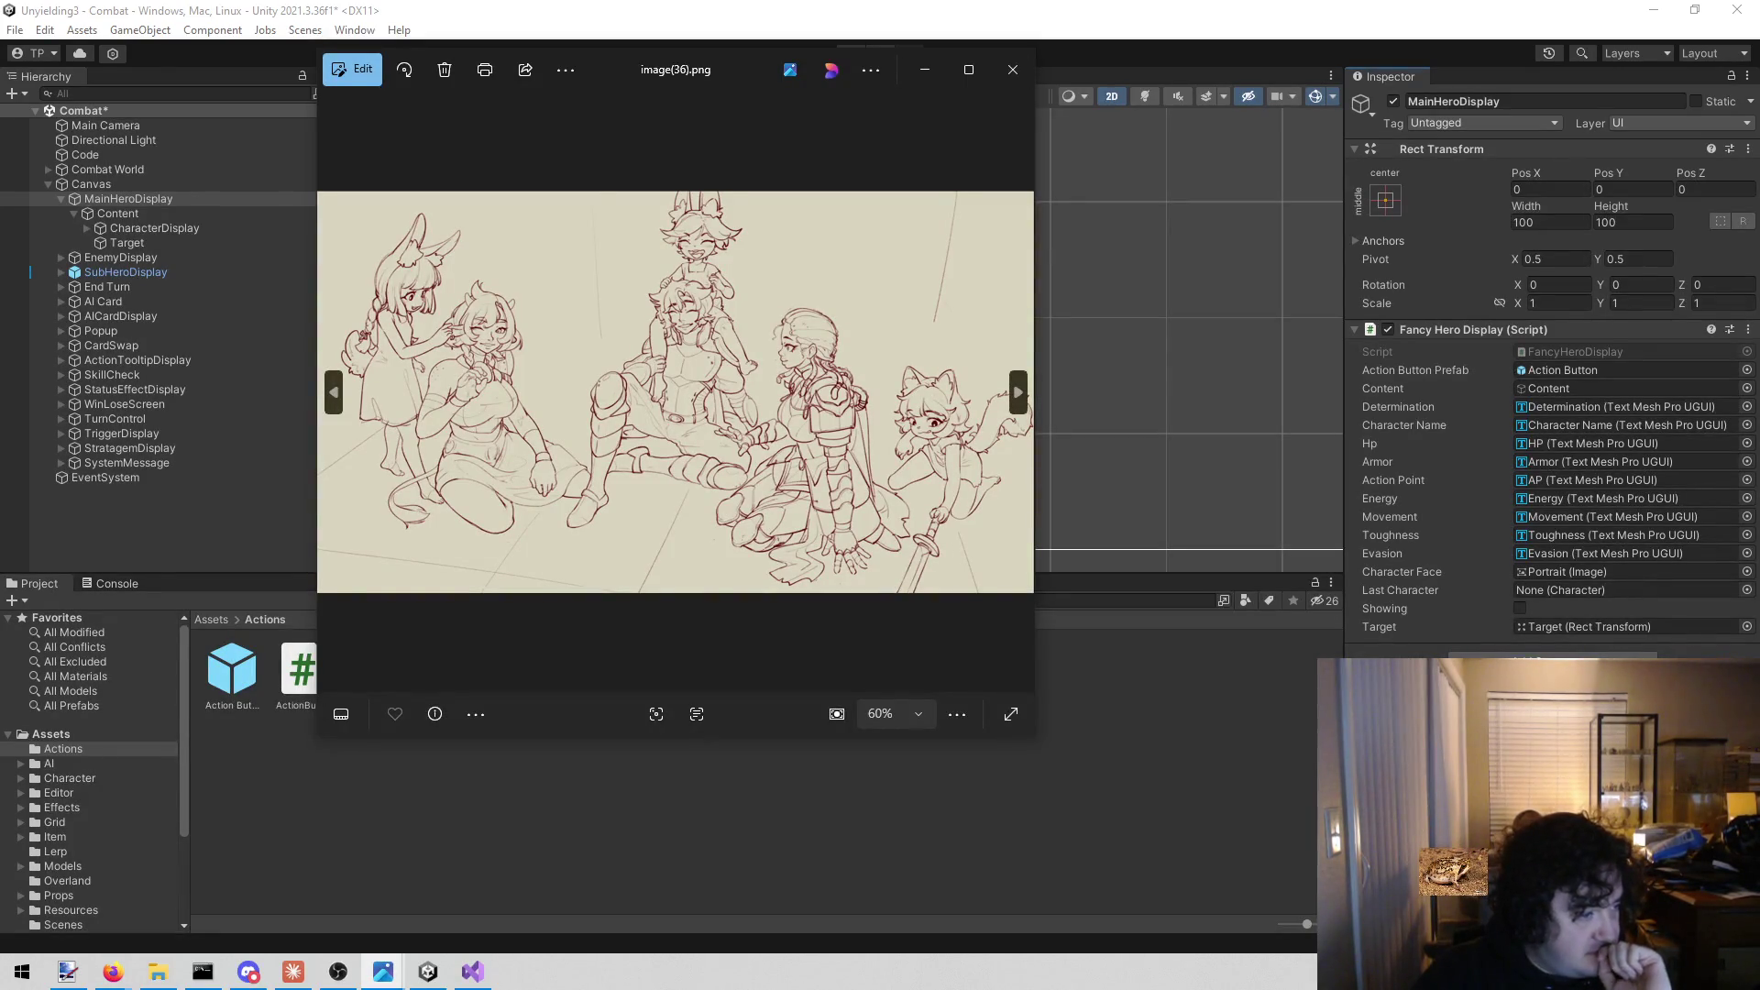
pyautogui.click(969, 71)
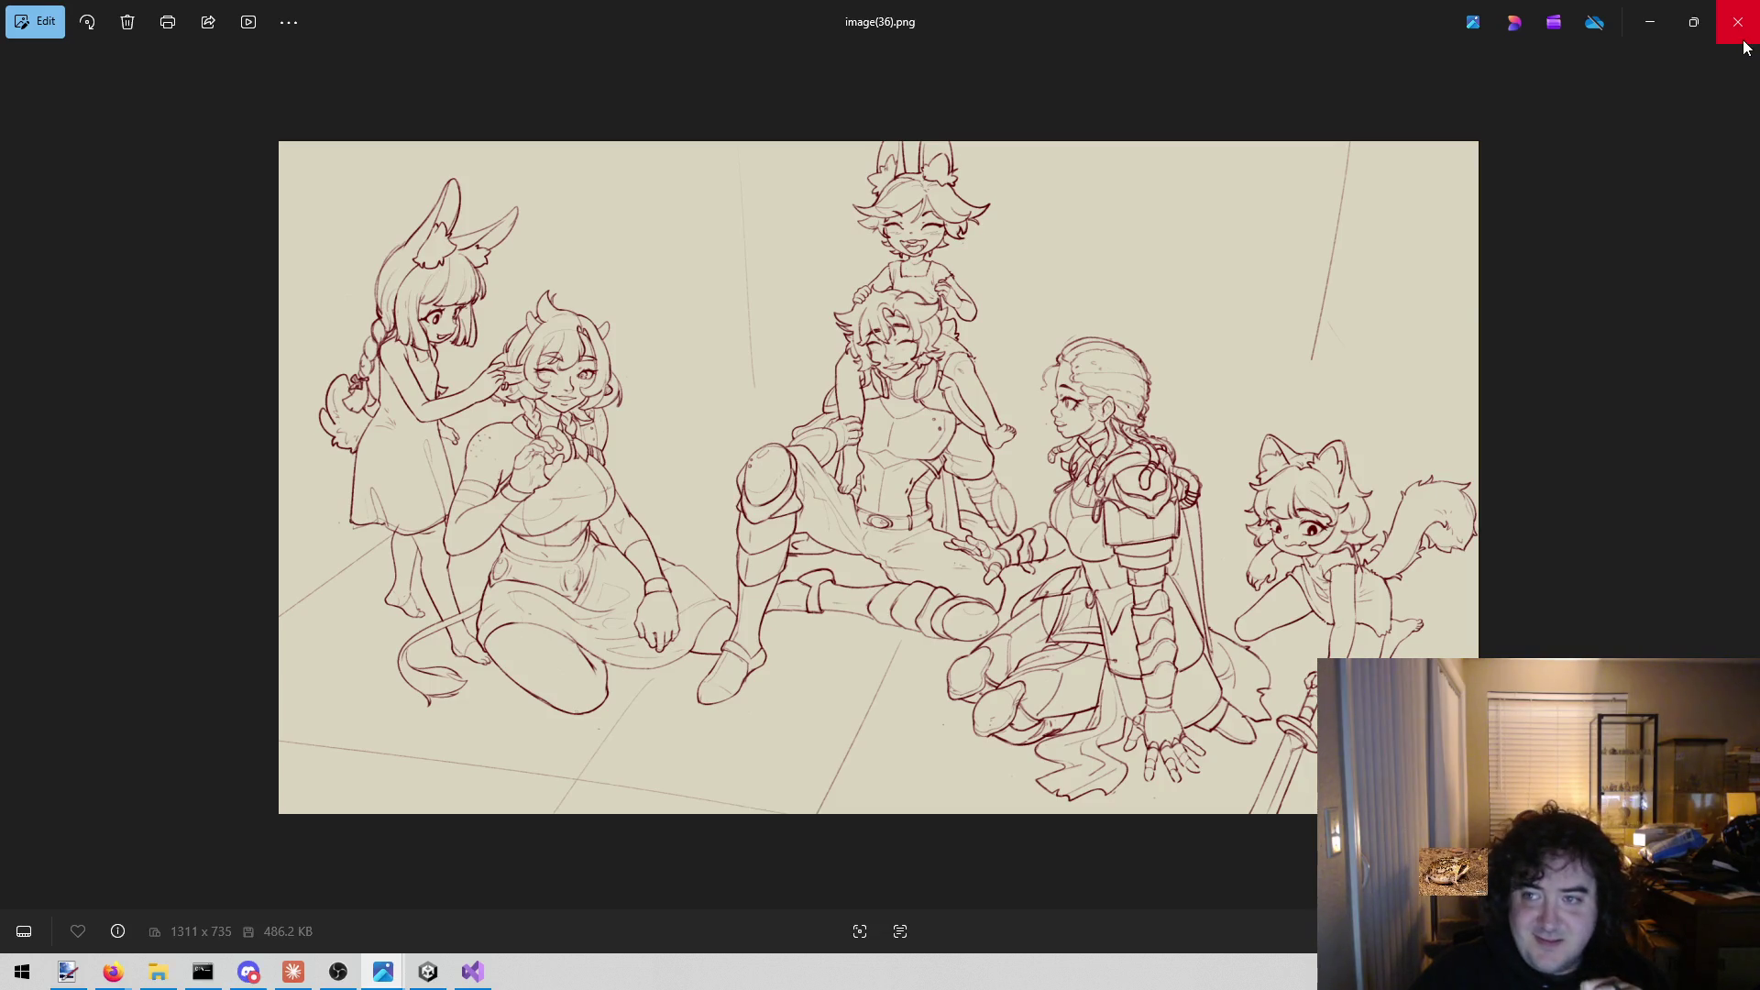
pyautogui.click(1744, 41)
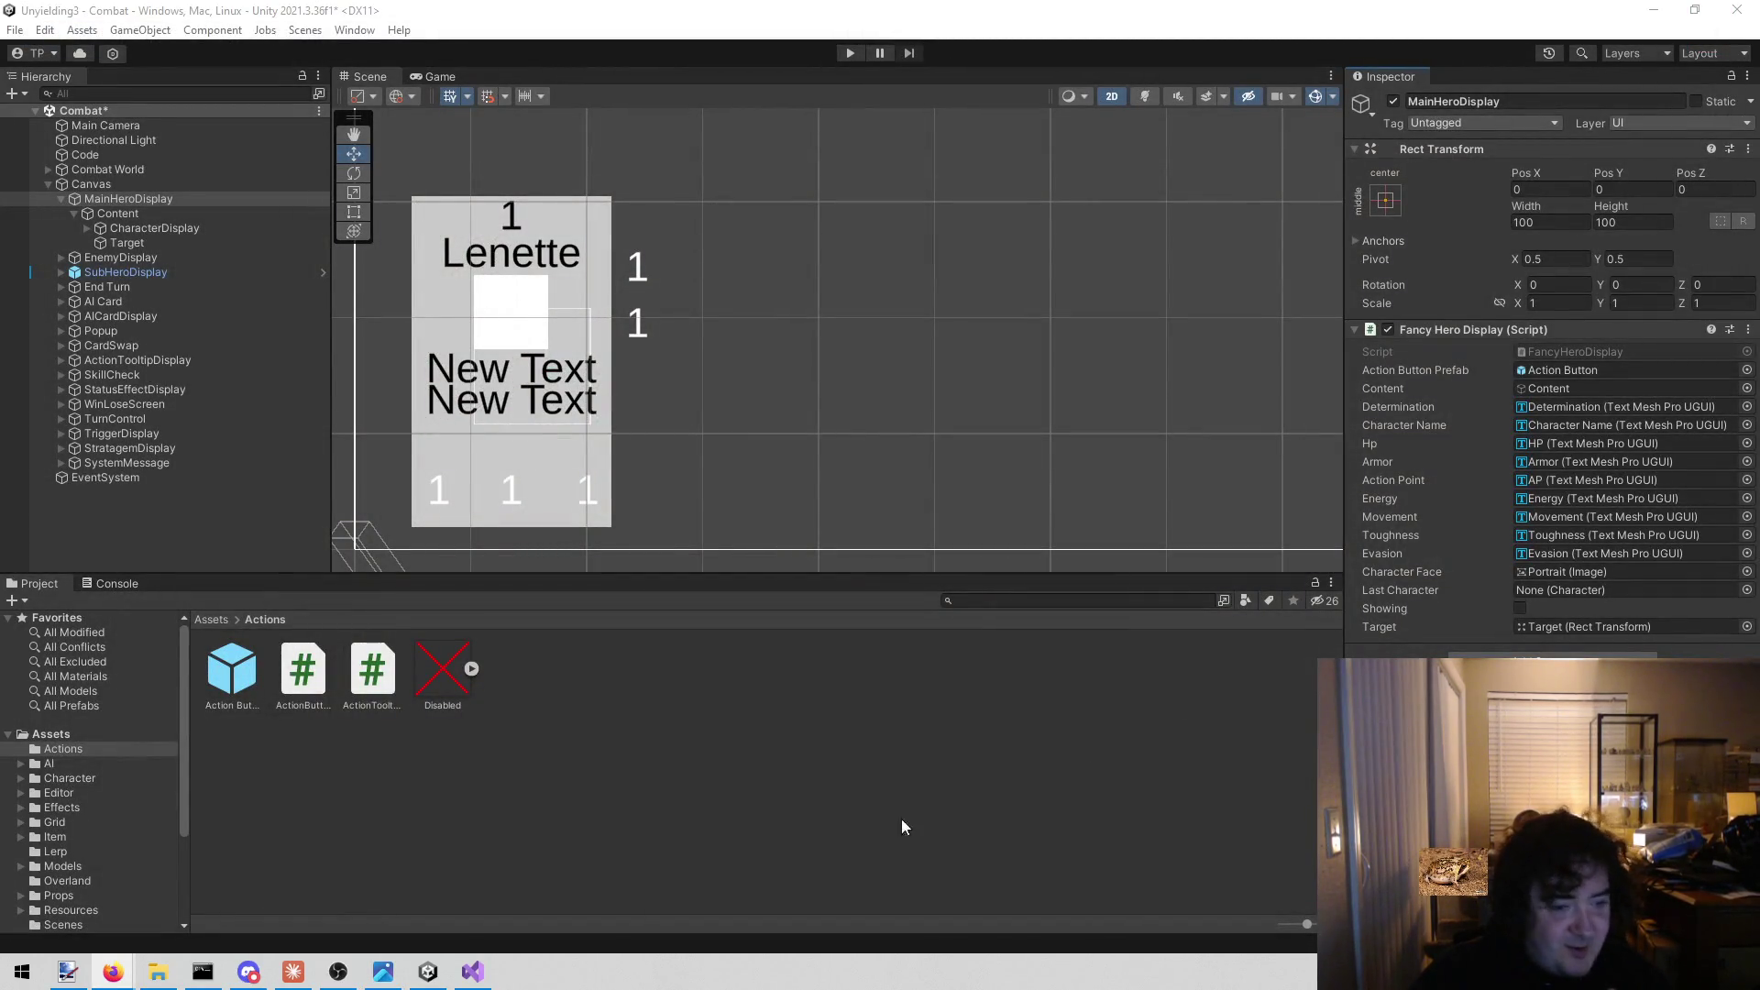
pyautogui.click(625, 787)
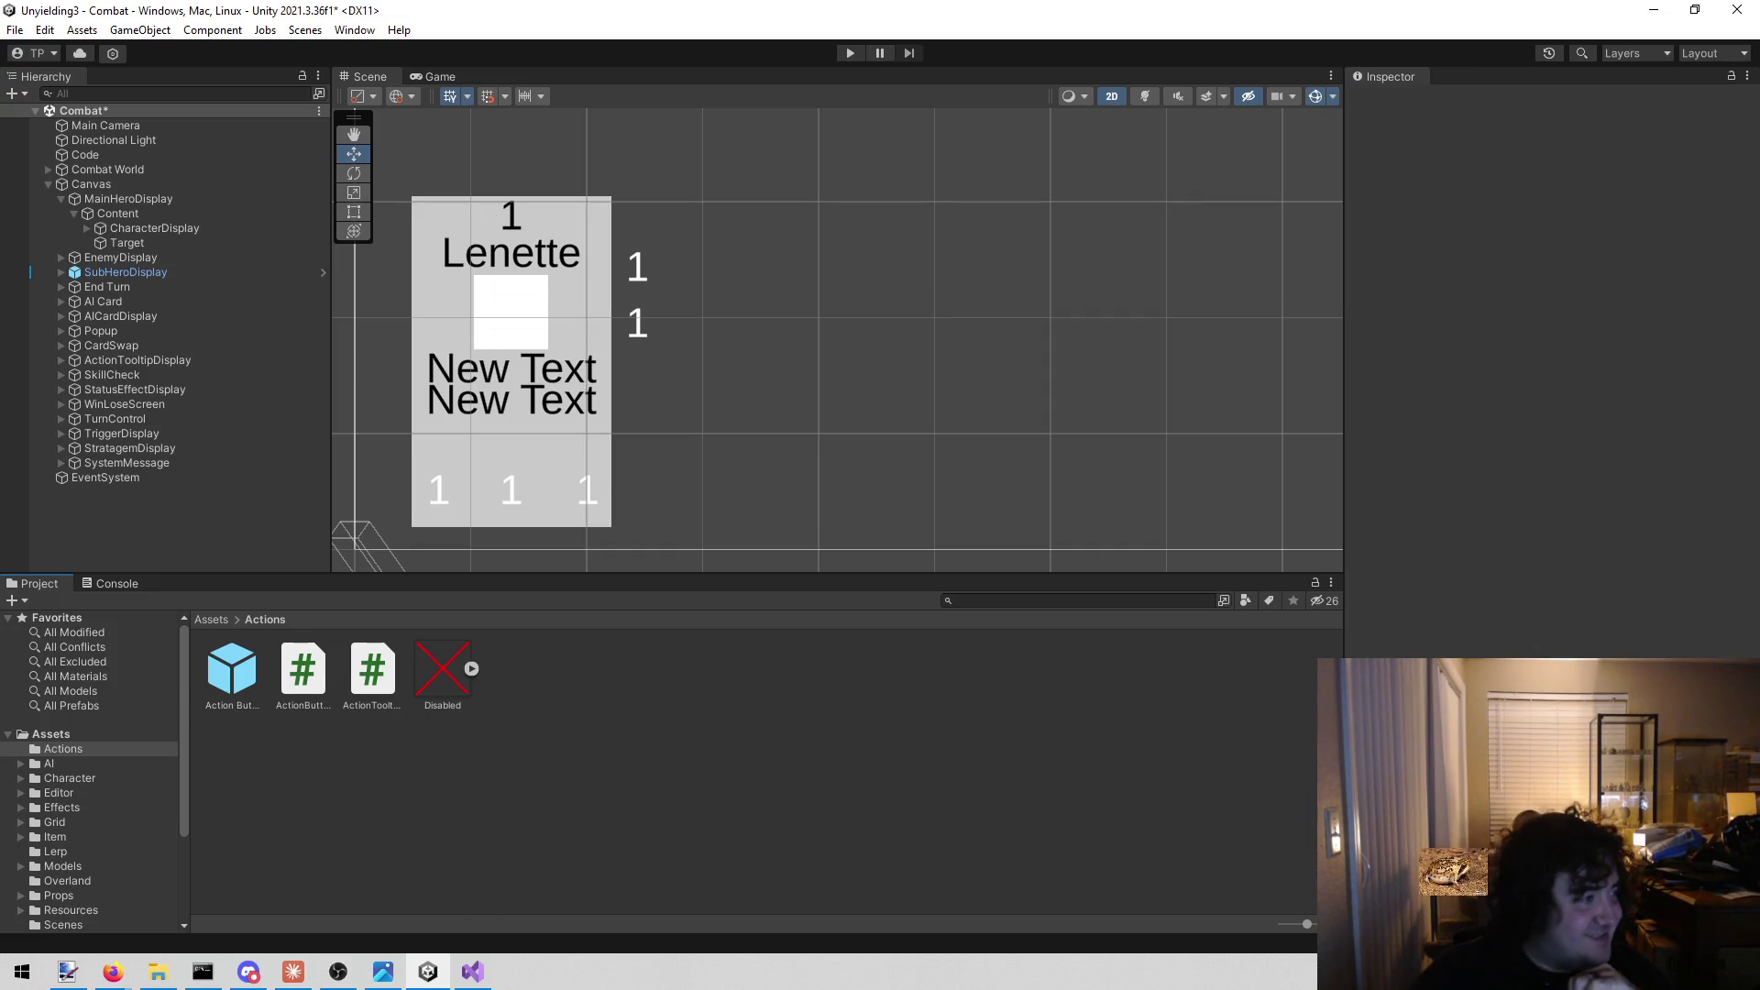
pyautogui.hotkey('alt', 'Tab')
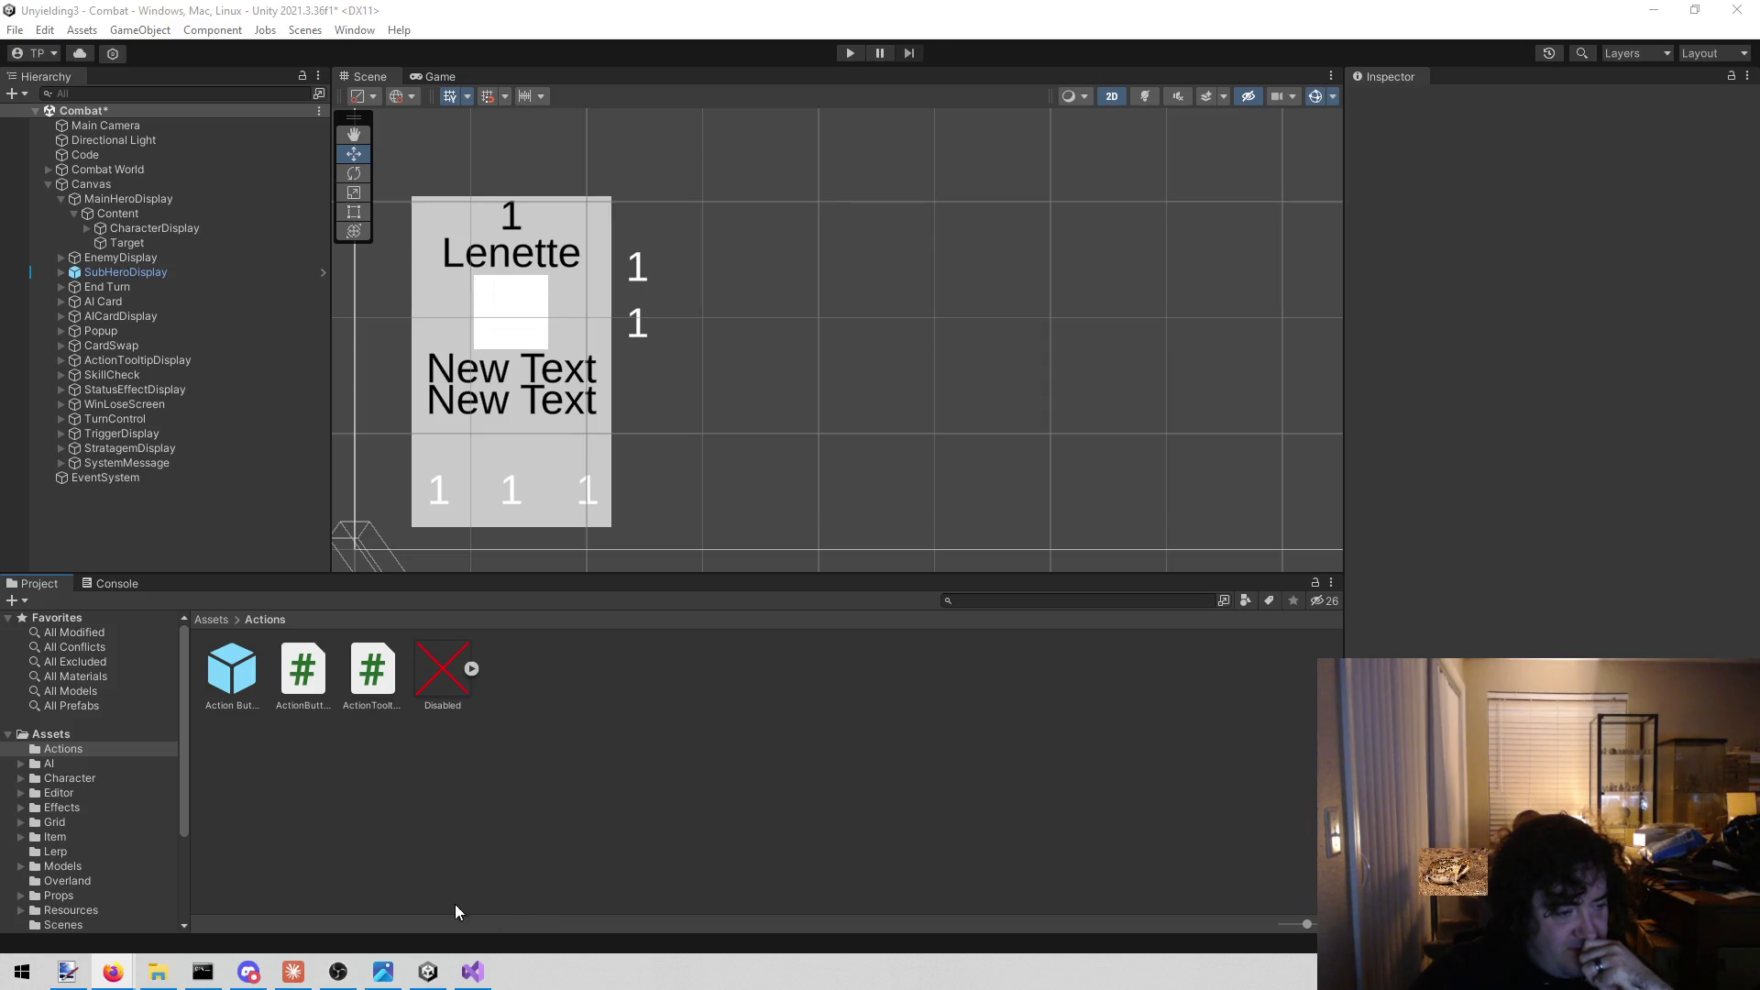
pyautogui.click(483, 984)
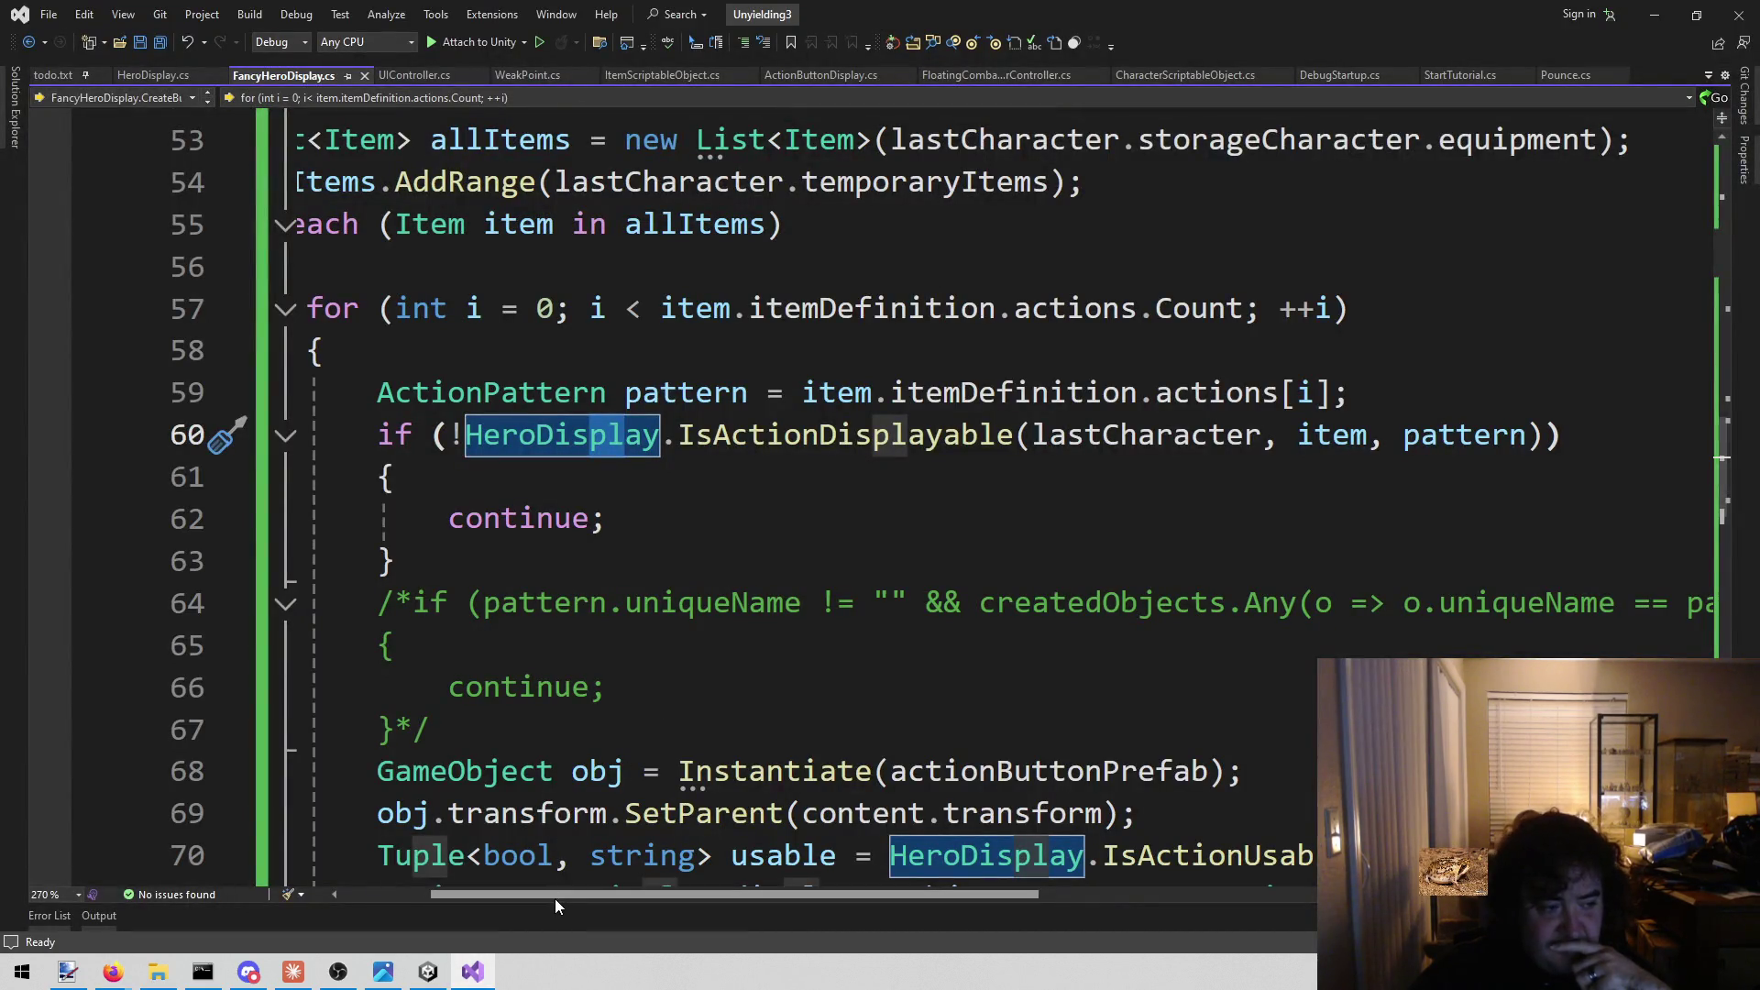
pyautogui.moveTo(554, 898)
pyautogui.mouseDown()
pyautogui.moveTo(427, 895)
pyautogui.moveTo(572, 906)
pyautogui.moveTo(509, 906)
pyautogui.mouseUp()
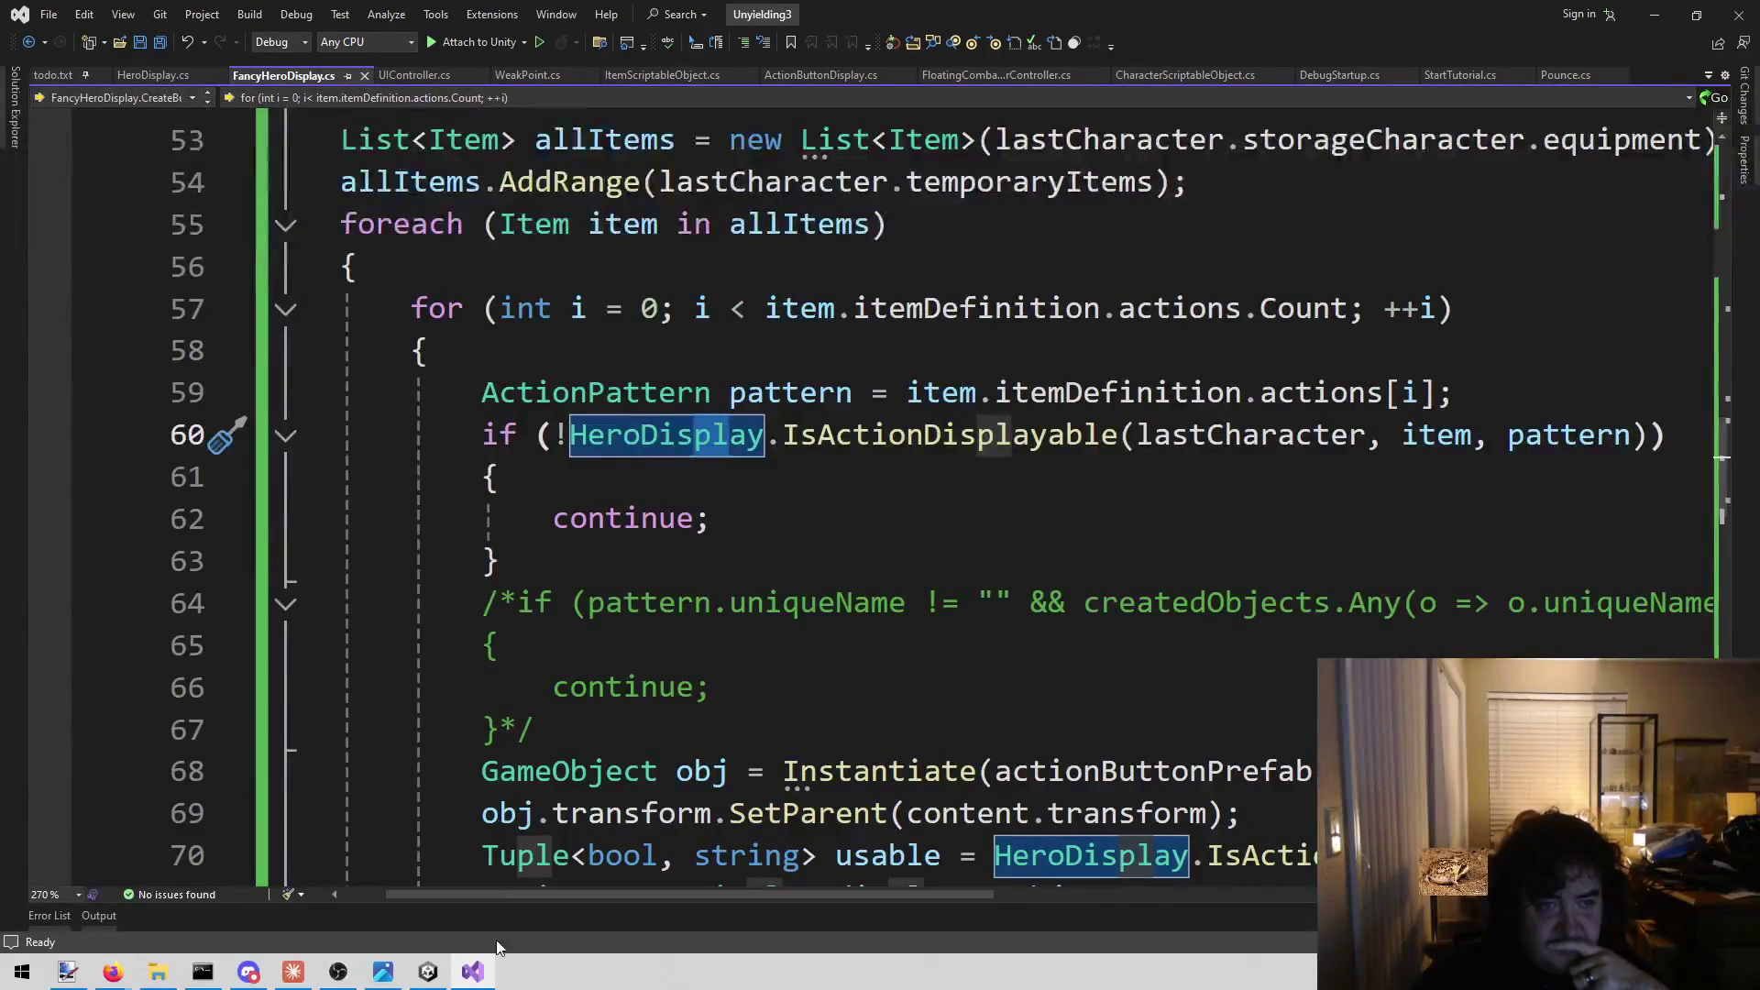
pyautogui.click(442, 979)
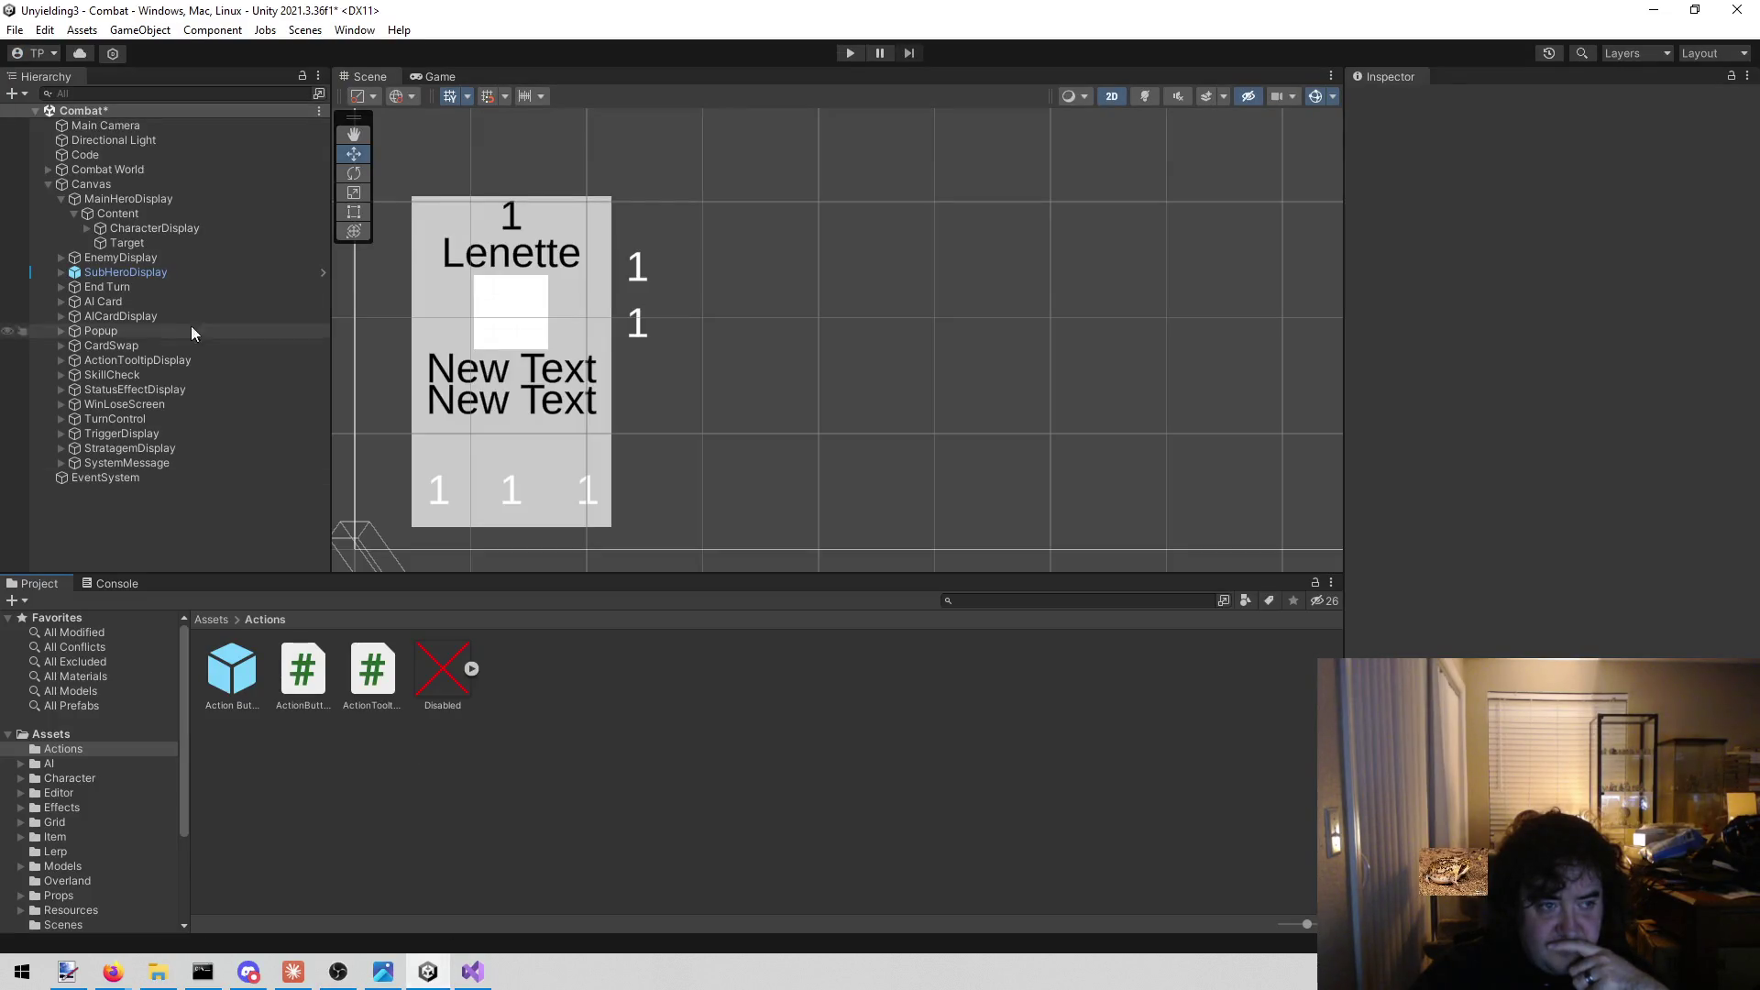
pyautogui.click(194, 244)
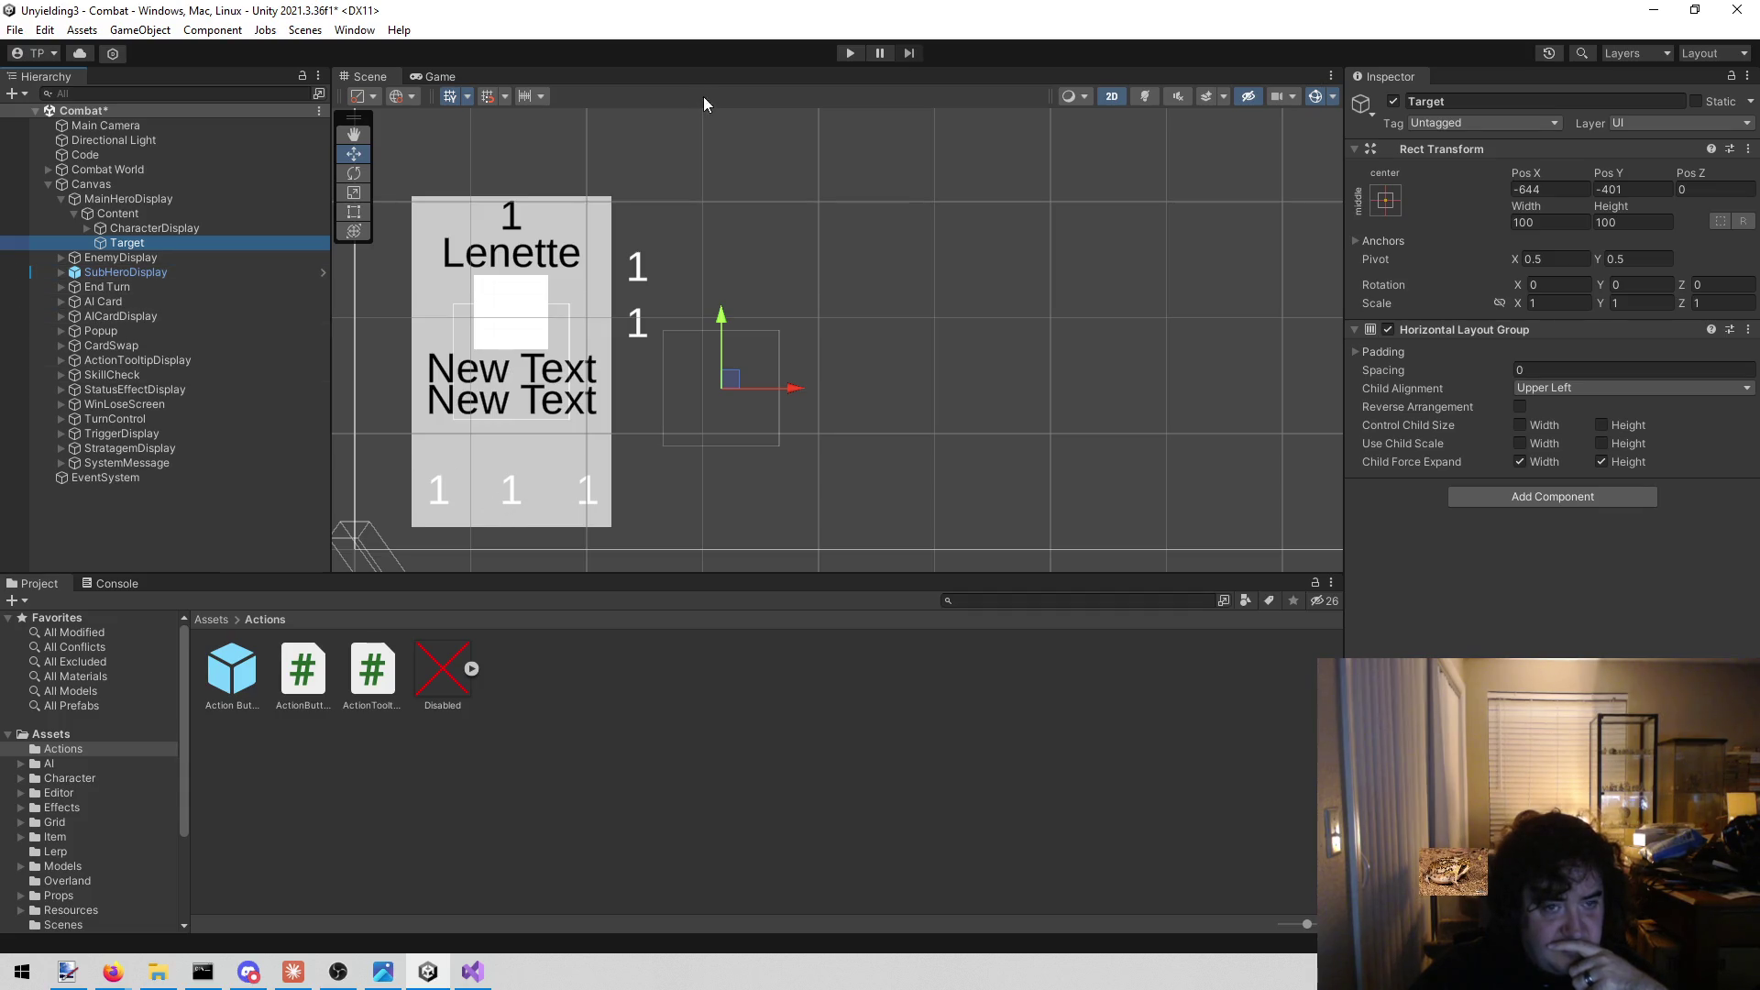
# Play the Combat scene, select MainHeroDisplay, and end the turn so the hero's actions appear.
pyautogui.click(853, 52)
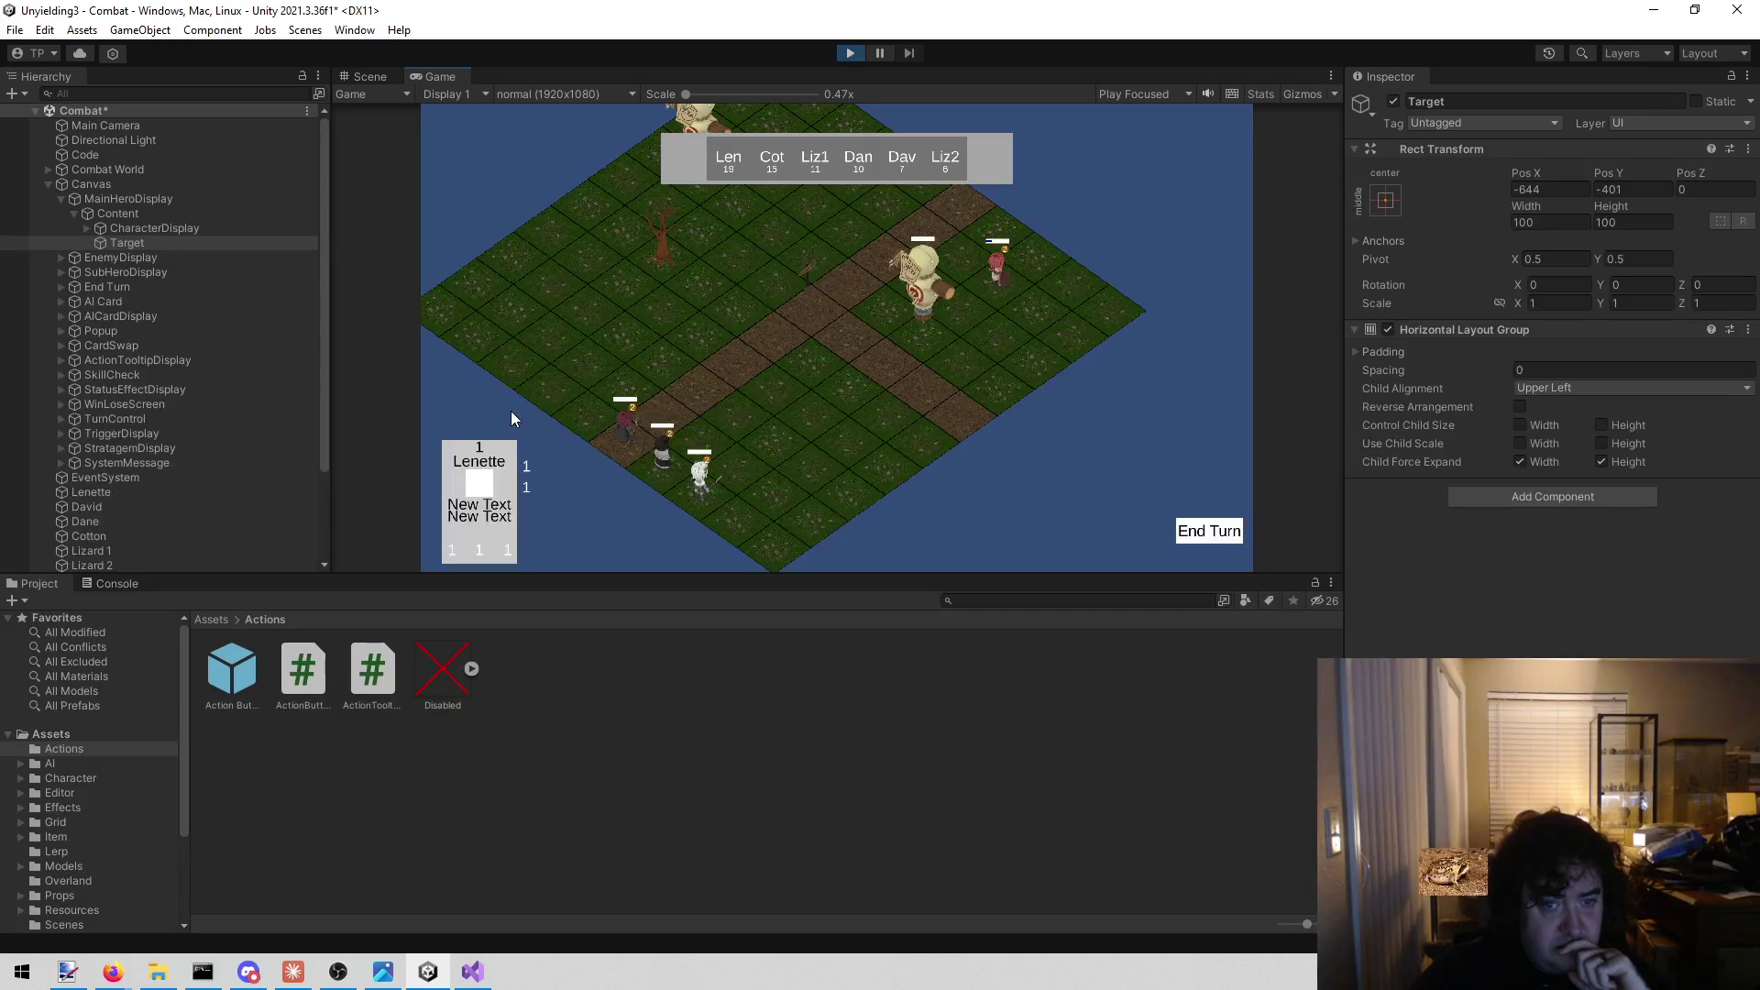
pyautogui.click(164, 197)
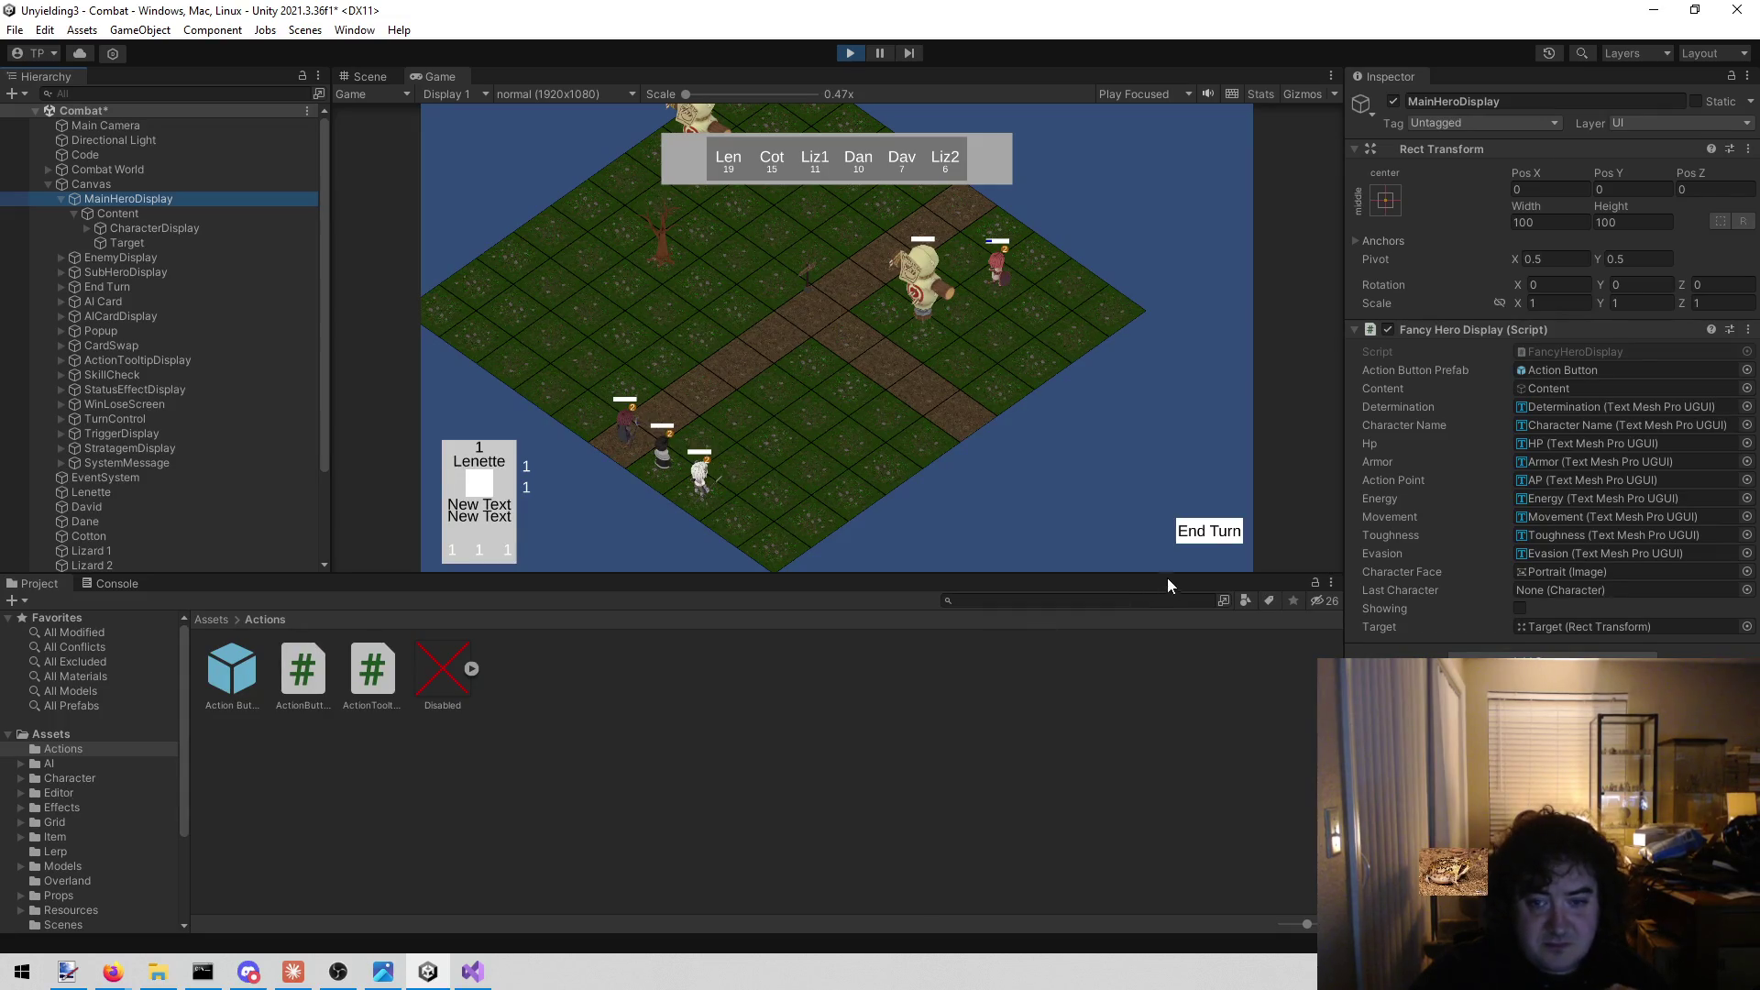
pyautogui.click(1211, 532)
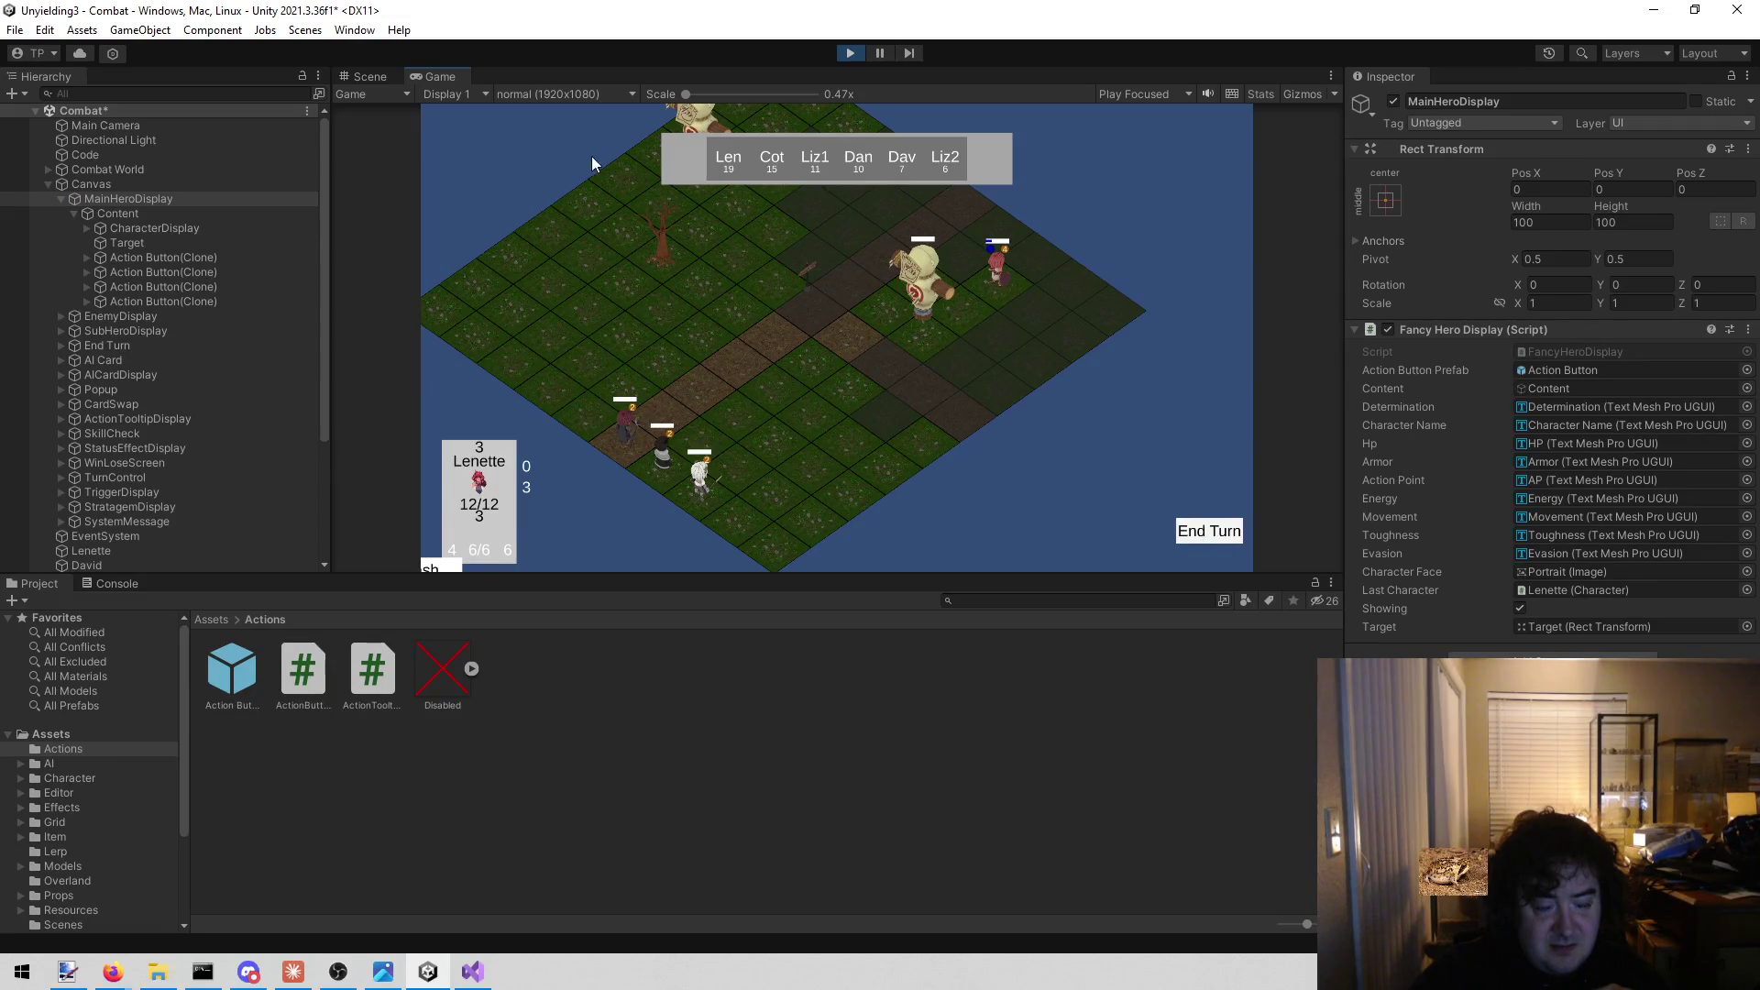
# Inspect the Target object in the Scene view, then view FancyHeroDisplay.cs around line 65 in Visual Studio.
pyautogui.click(365, 73)
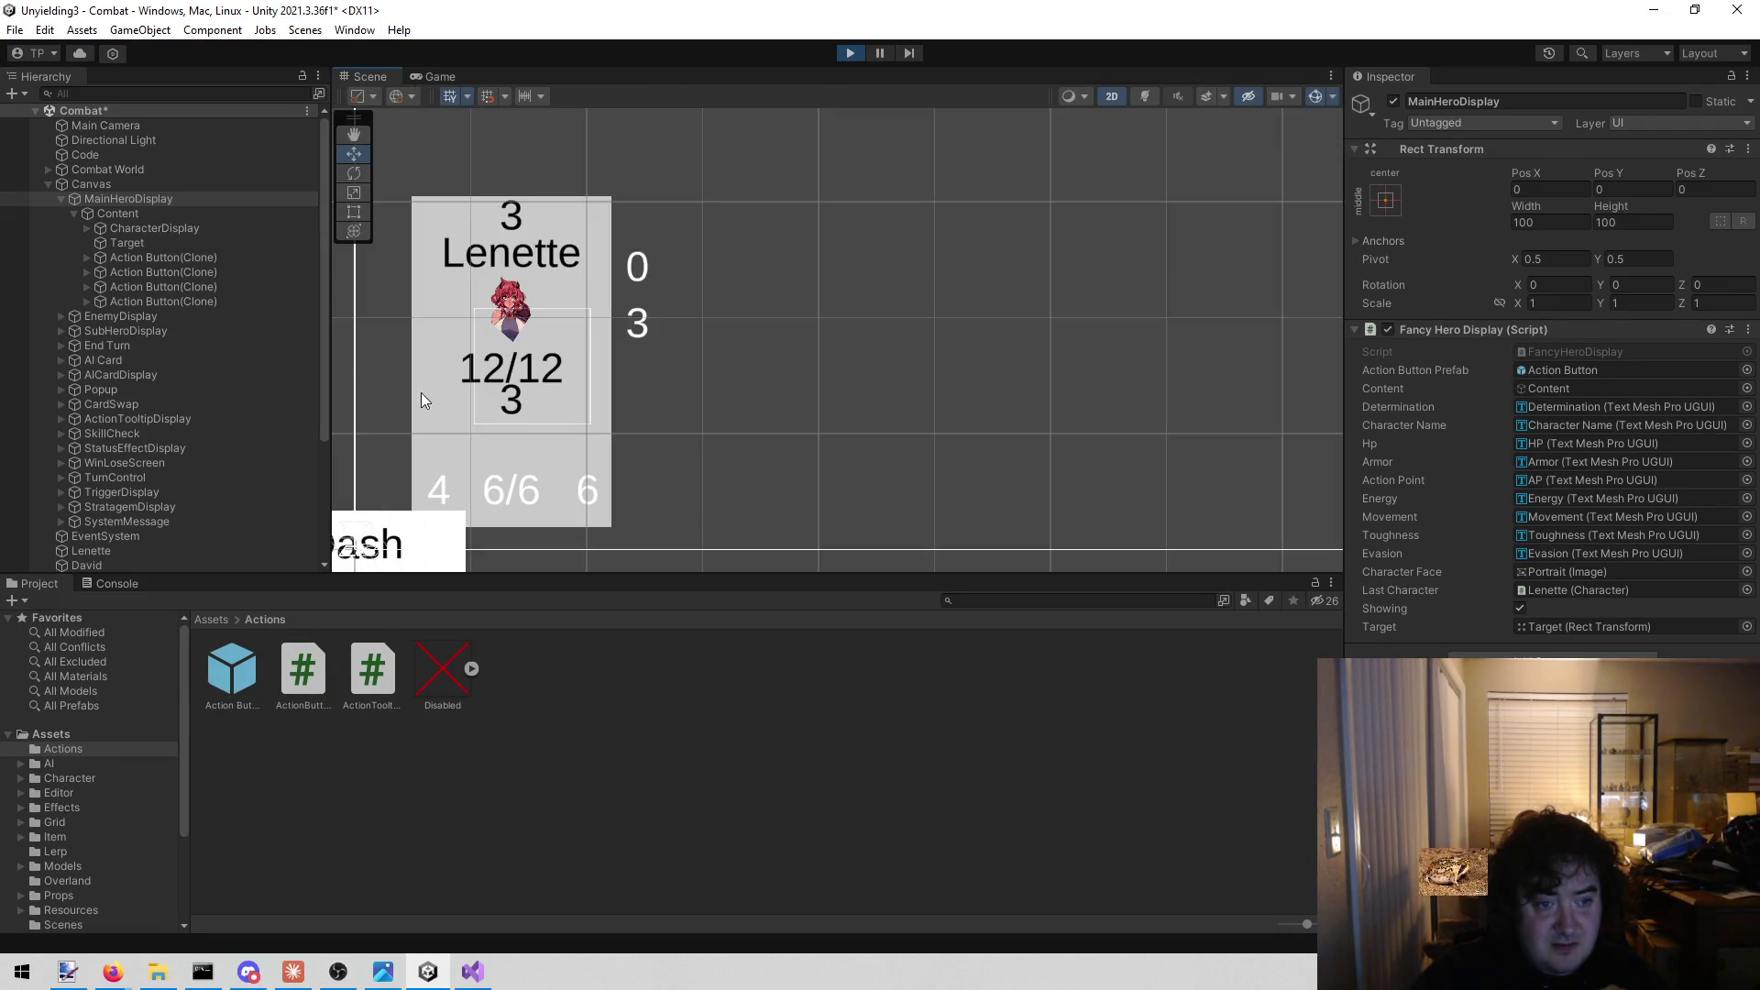
pyautogui.scroll(3, 421, 393)
pyautogui.scroll(-5, 886, 243)
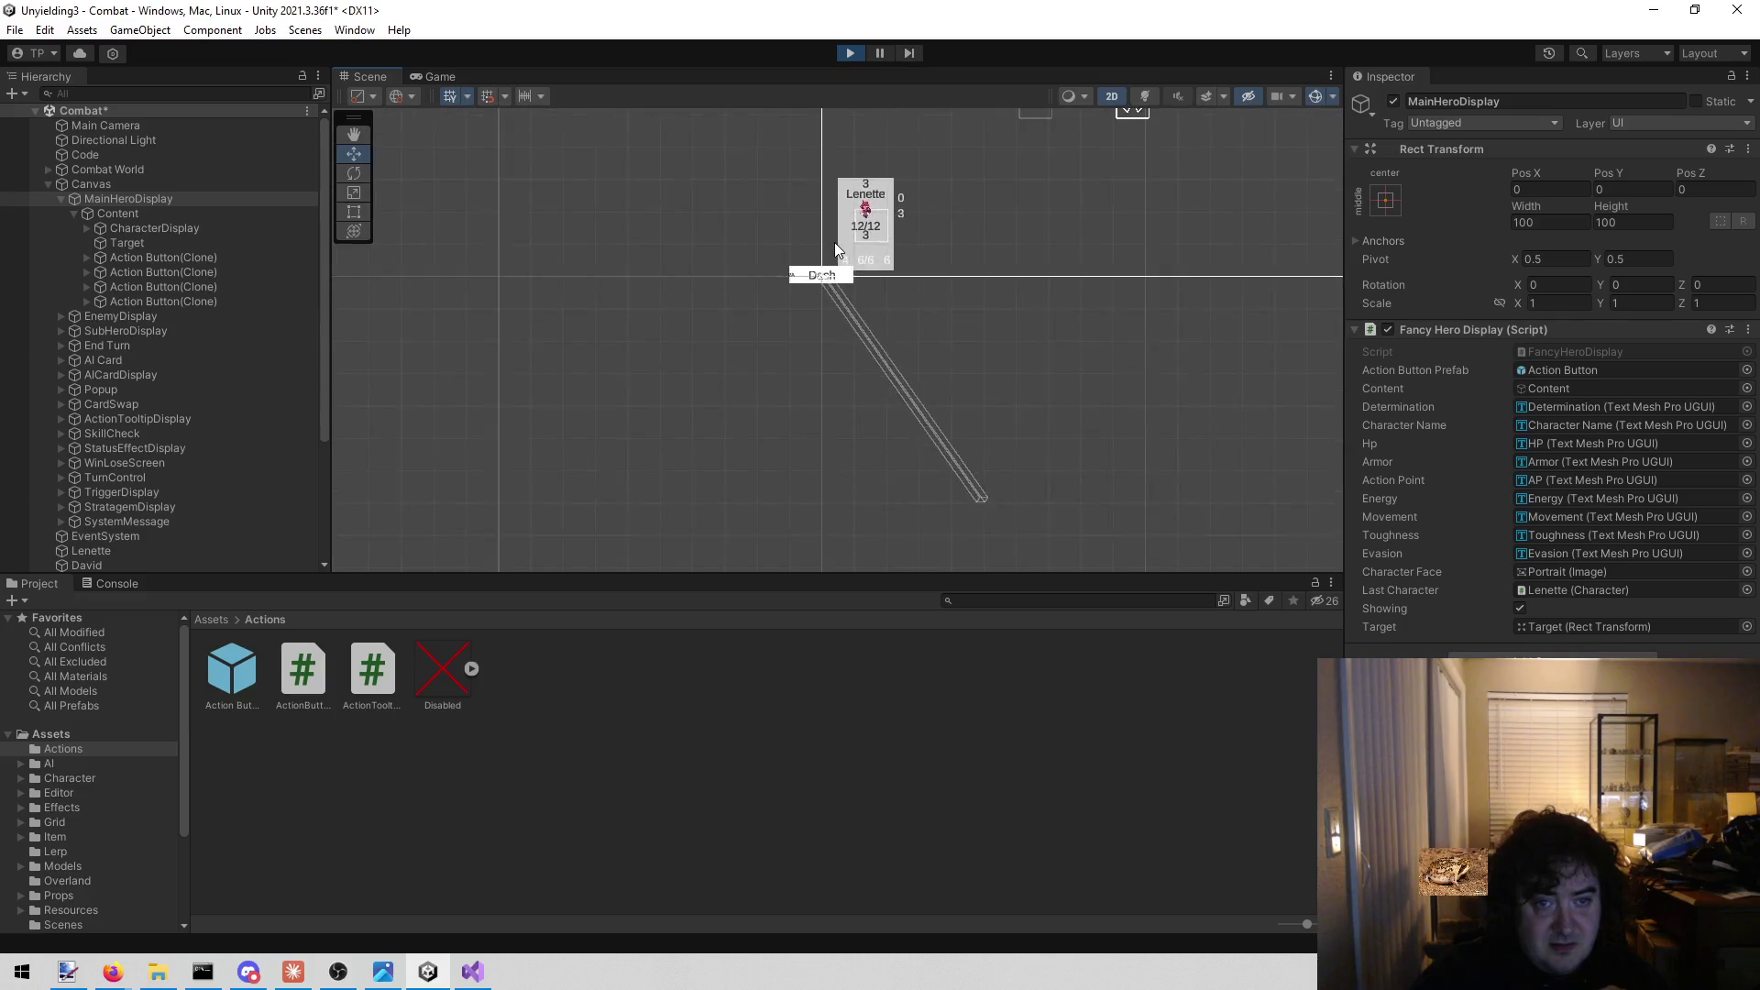
pyautogui.scroll(5, 833, 242)
pyautogui.click(192, 244)
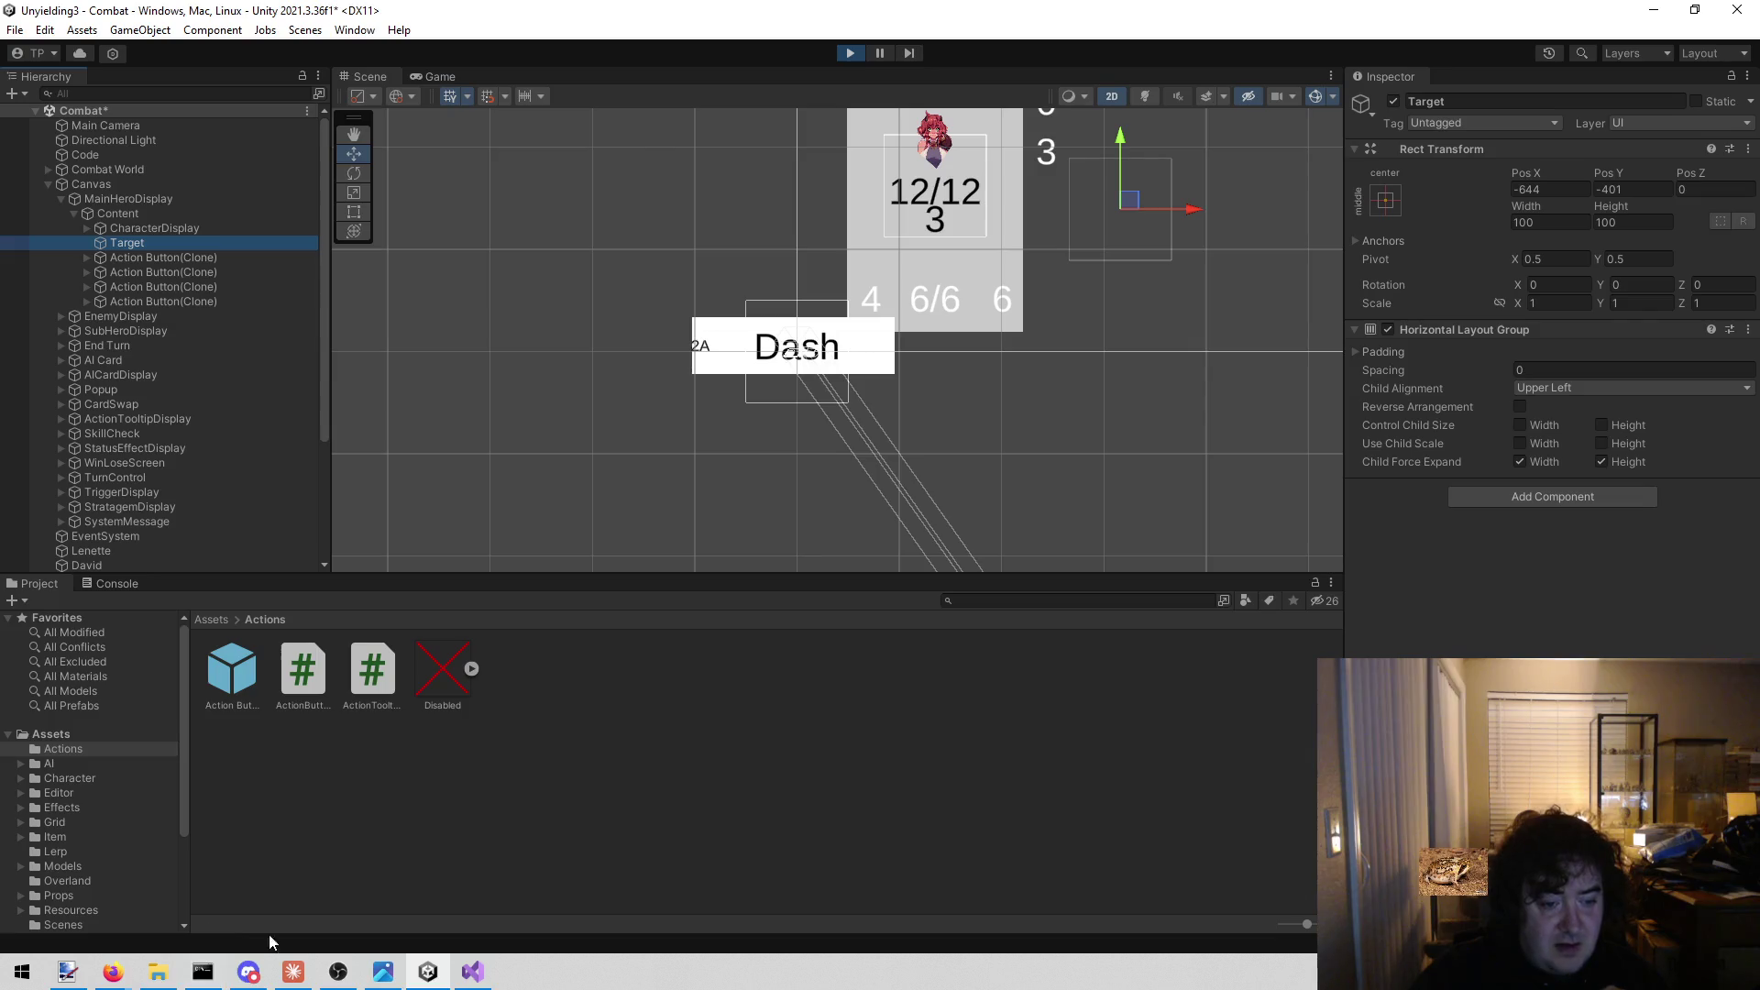
pyautogui.click(469, 973)
pyautogui.scroll(-4, 763, 524)
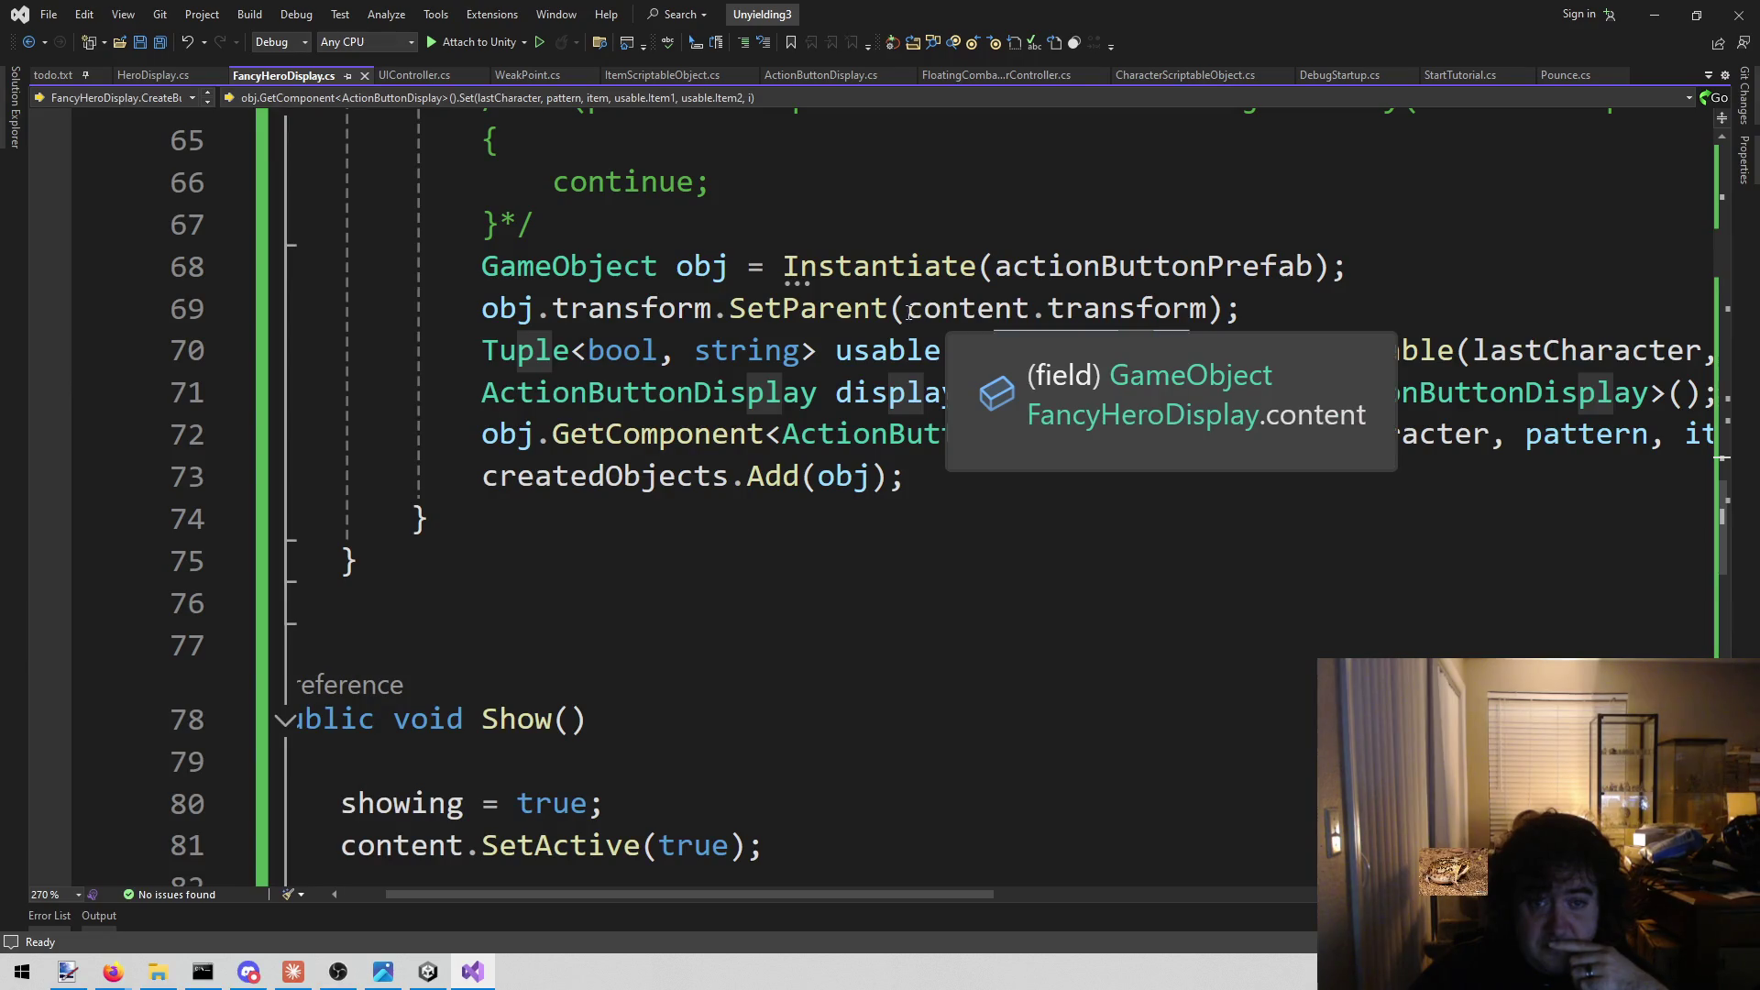
# Change the SetParent argument on line 69 from content.transform to target and save the script.
pyautogui.doubleClick(954, 308)
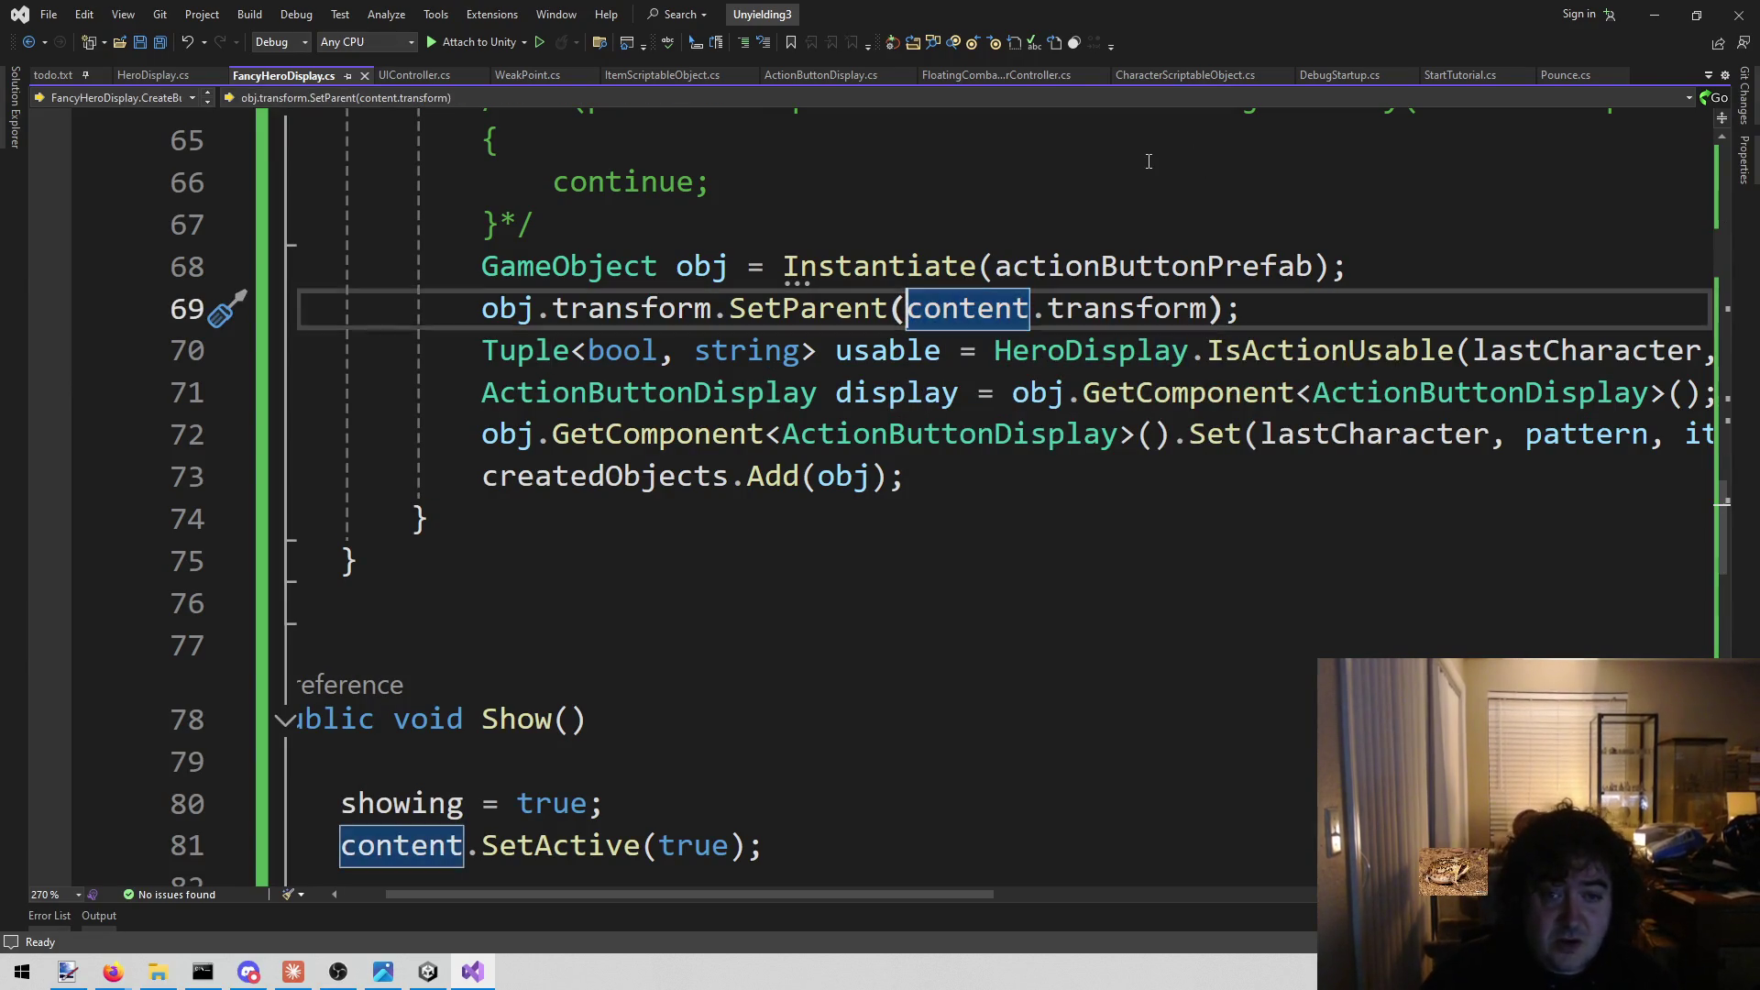
pyautogui.hotkey('ctrl', 'shift', 'Right')
pyautogui.hotkey('ctrl', 'shift', 'Right')
pyautogui.write('target')
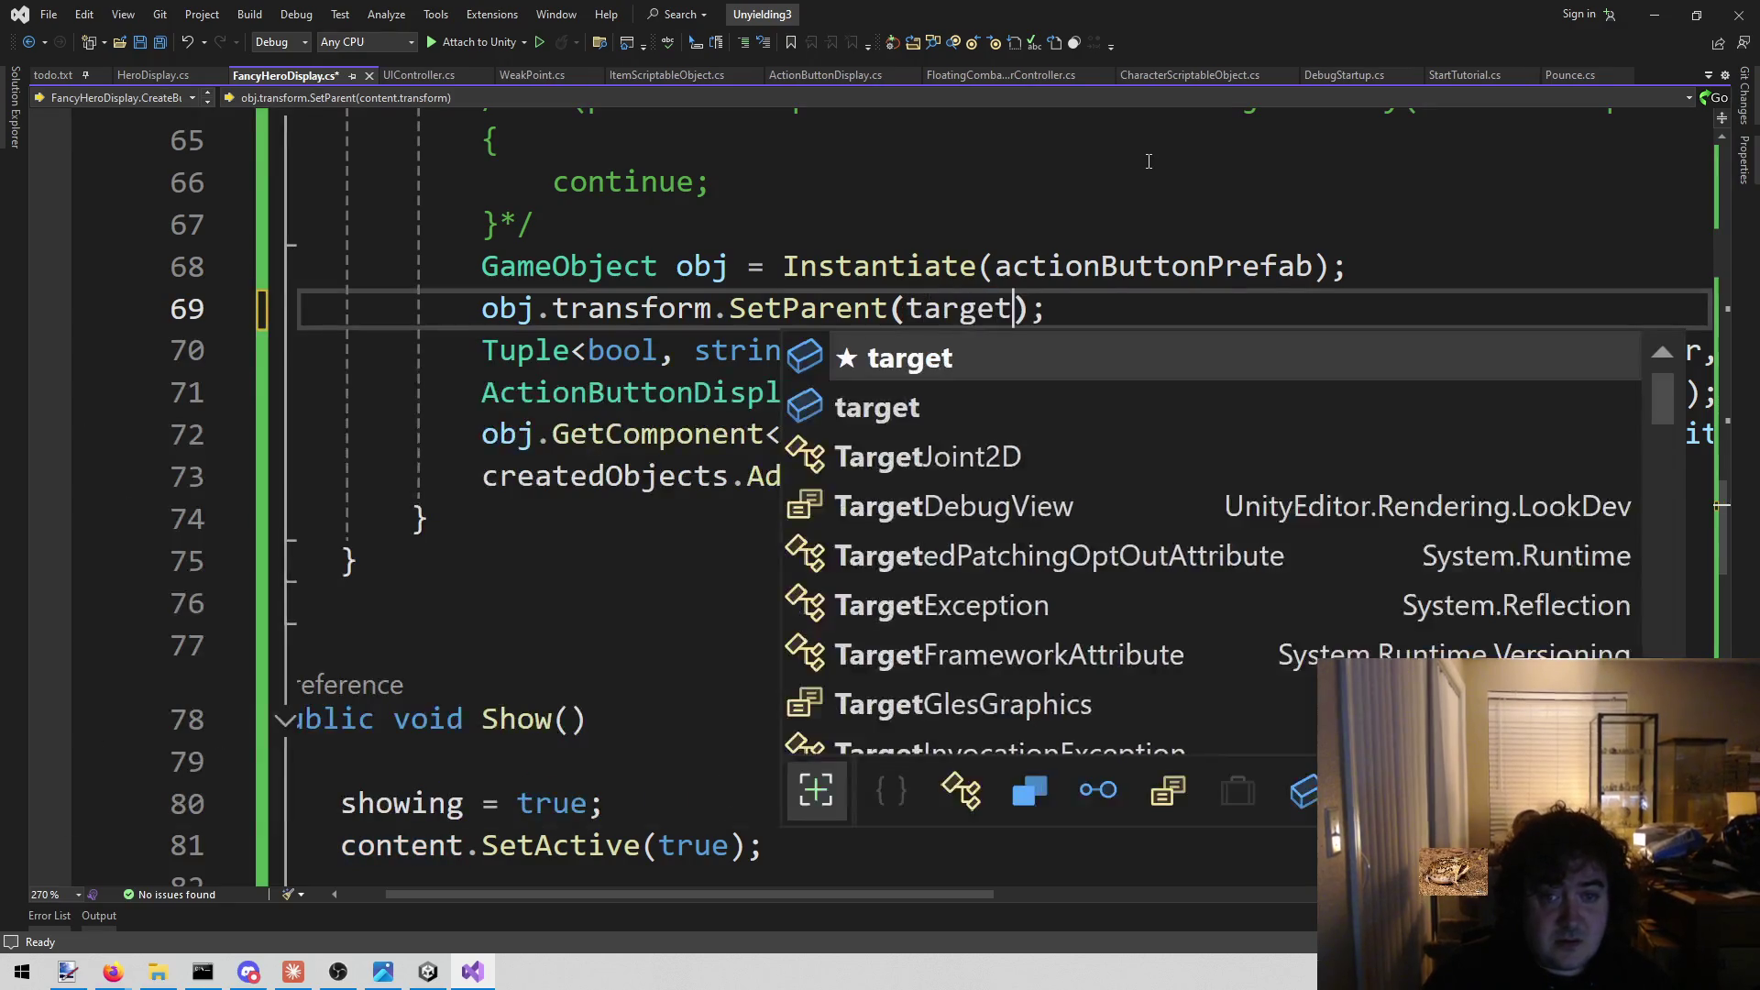
pyautogui.hotkey('ctrl', 's')
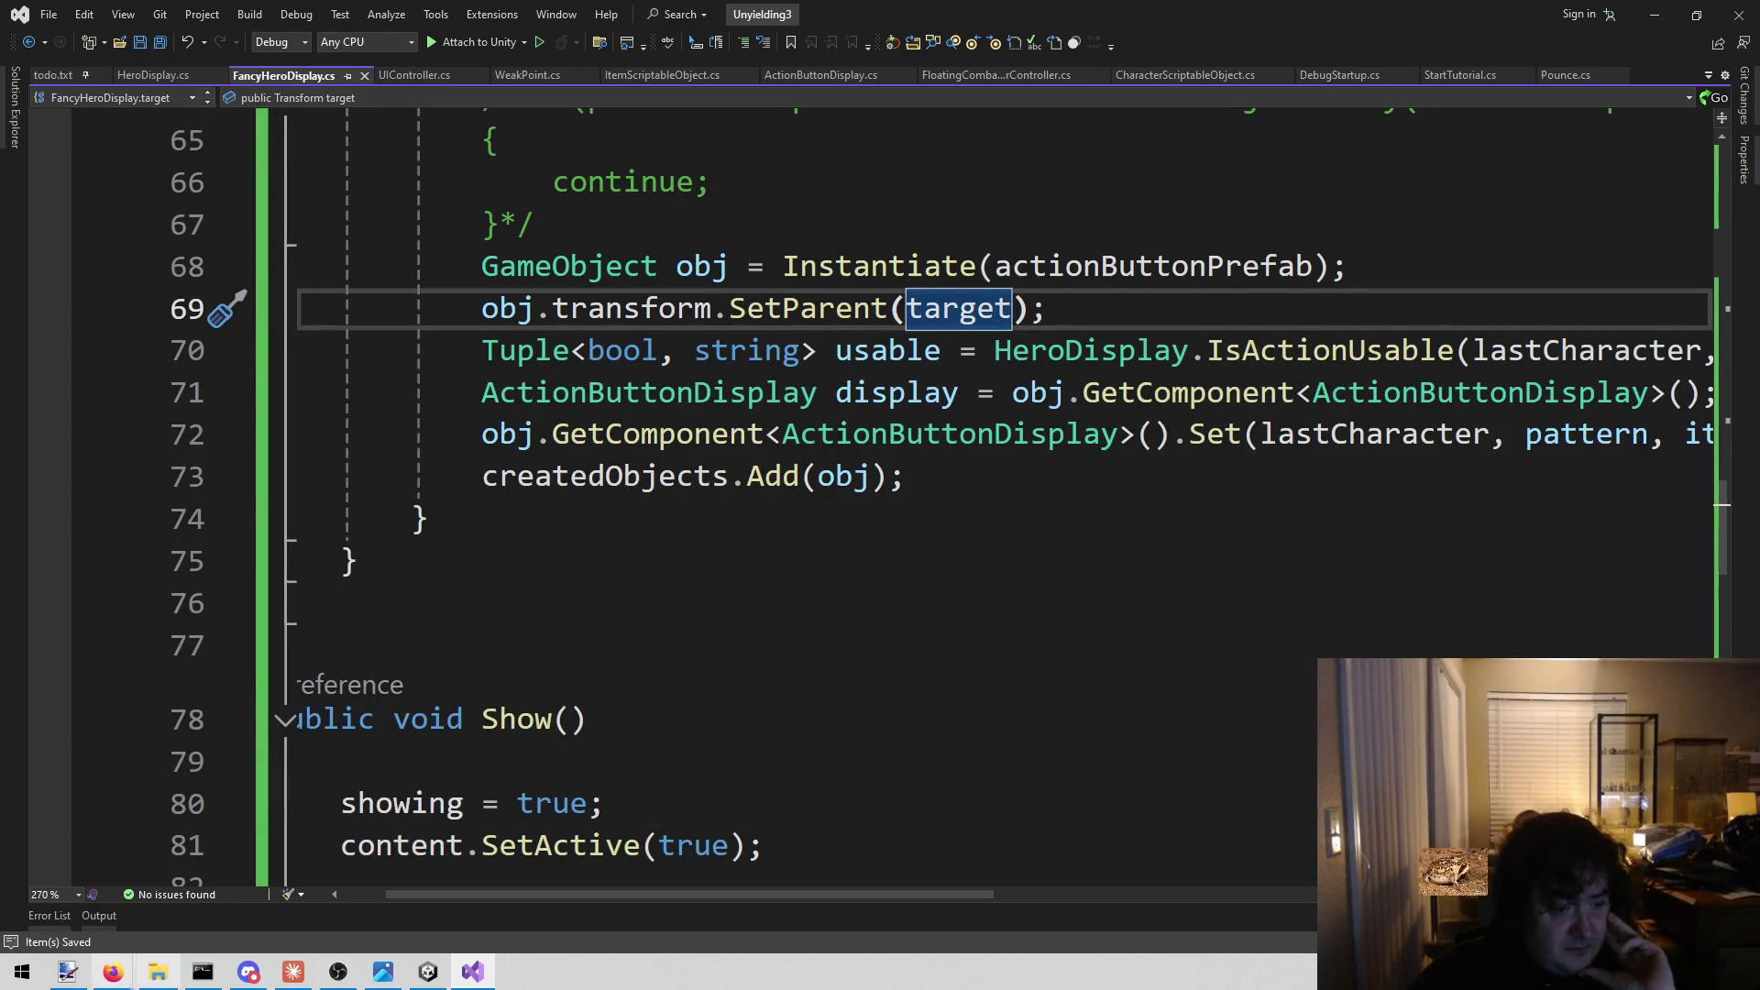
pyautogui.click(428, 972)
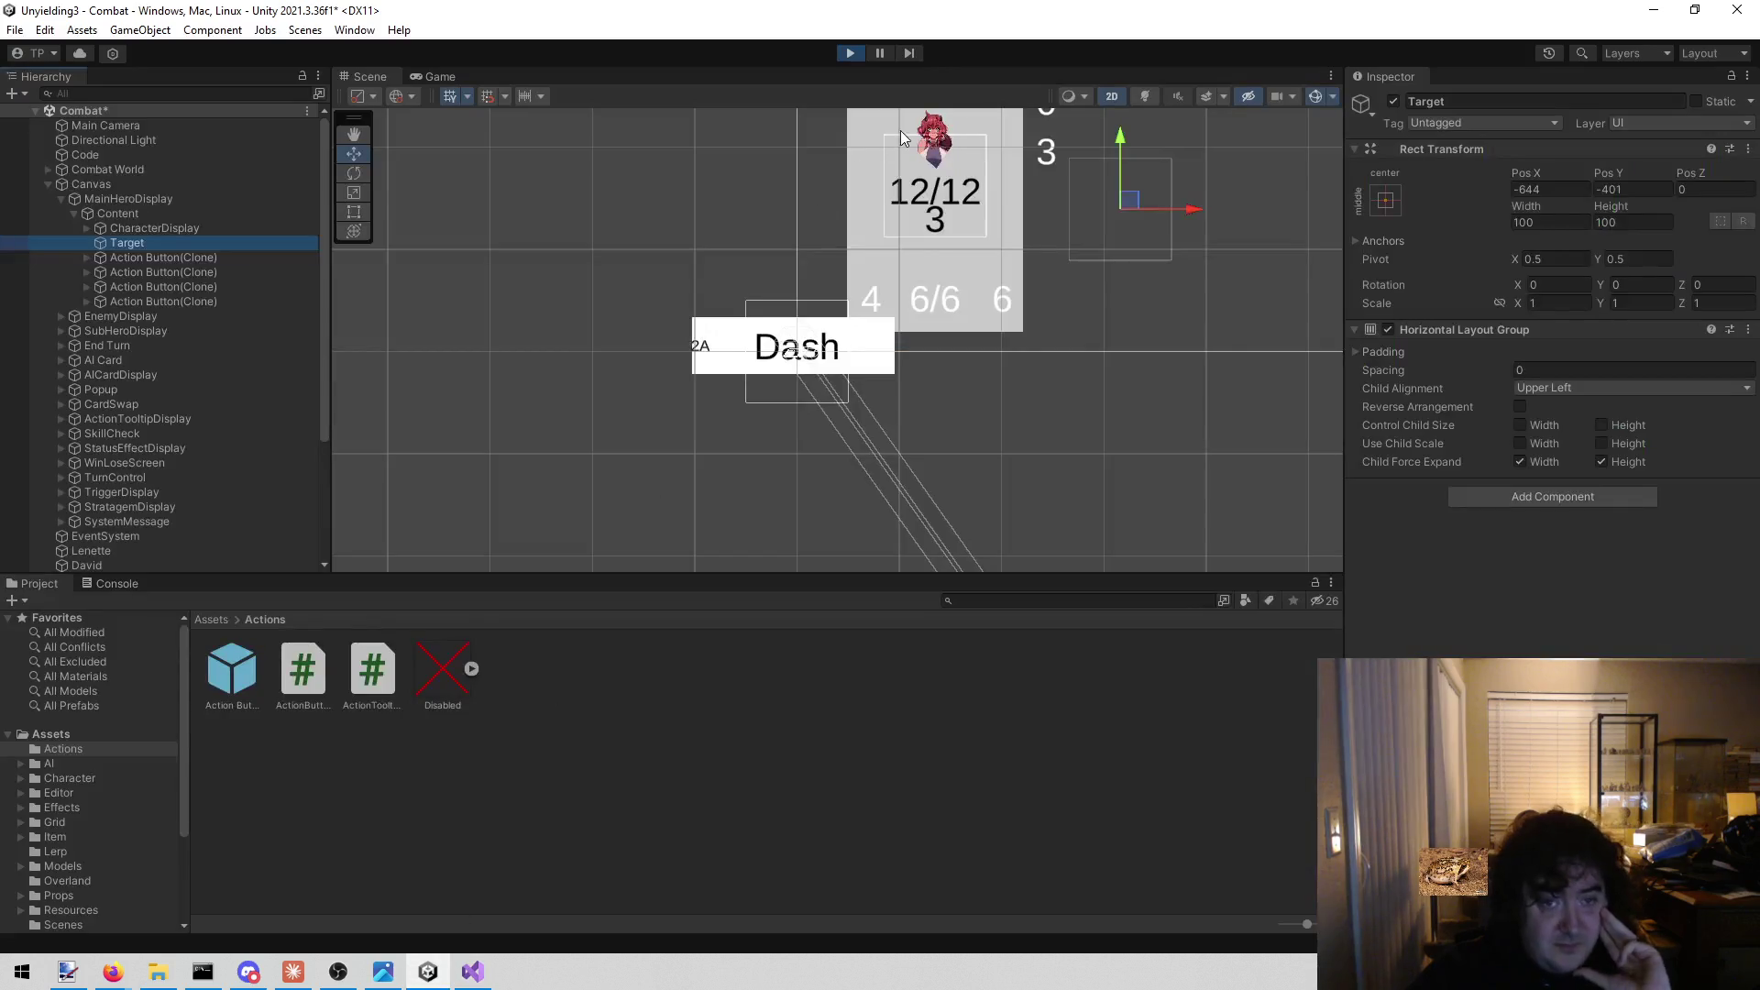
# Stop play mode to recompile the script, restart the Combat scene, then switch to the browser.
pyautogui.click(848, 55)
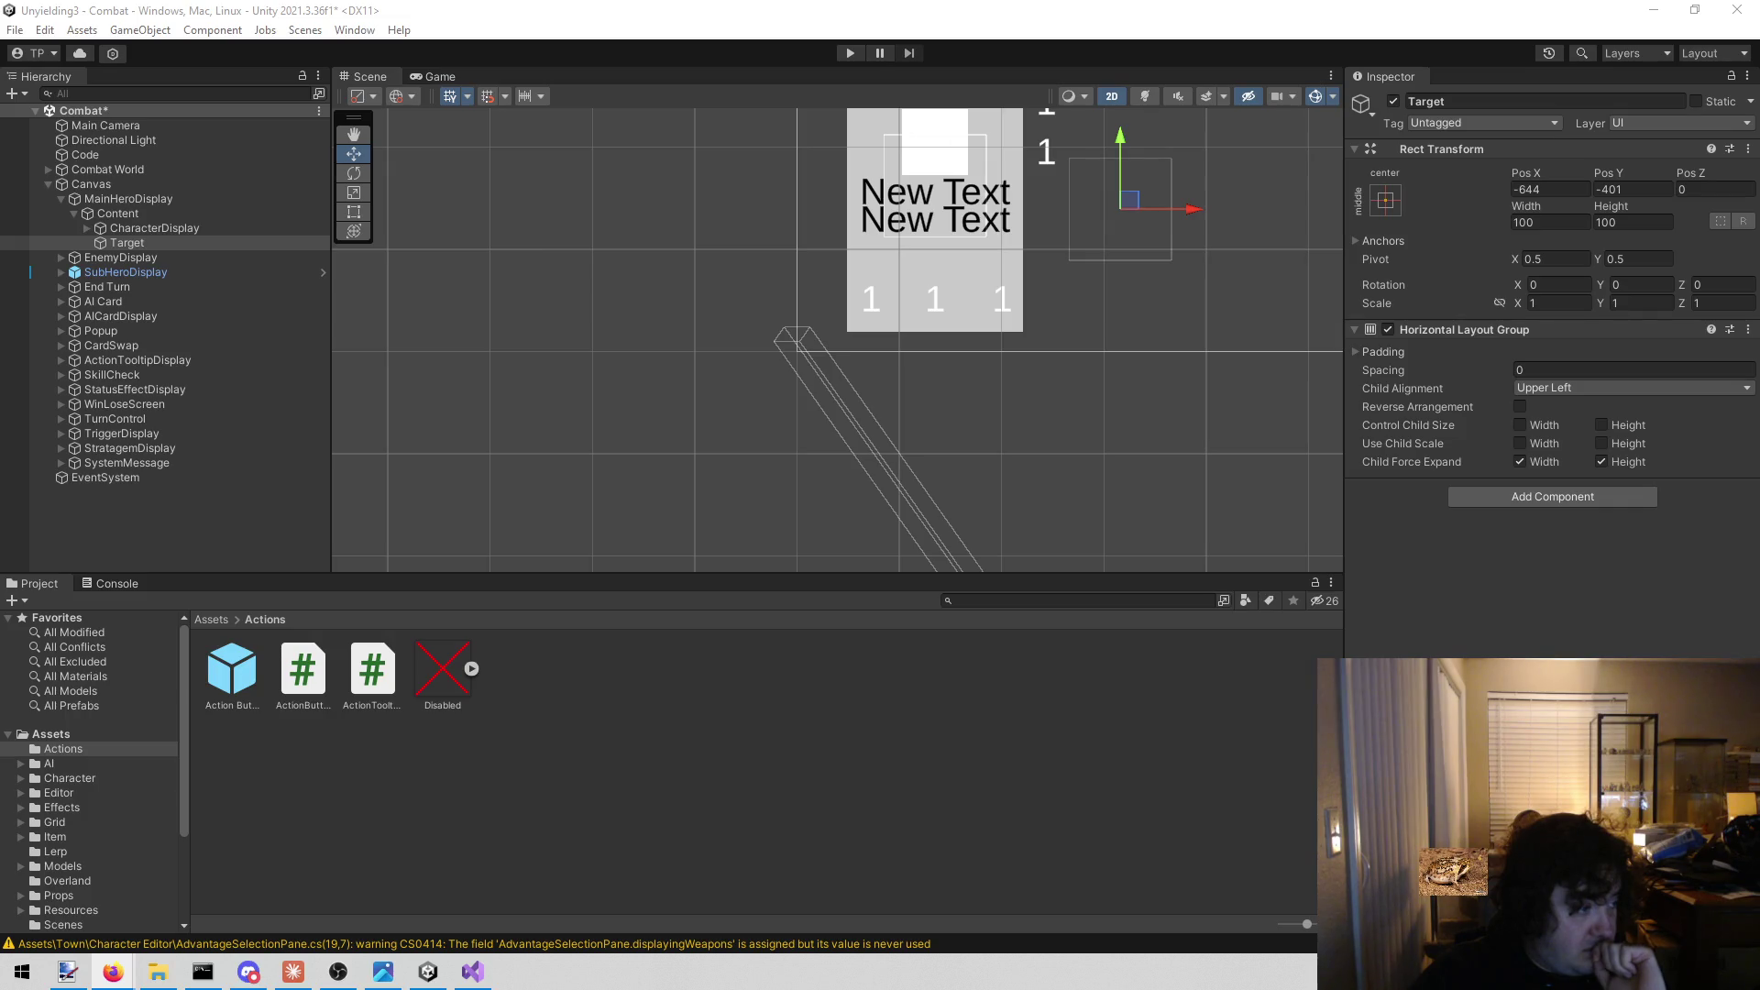
pyautogui.click(851, 47)
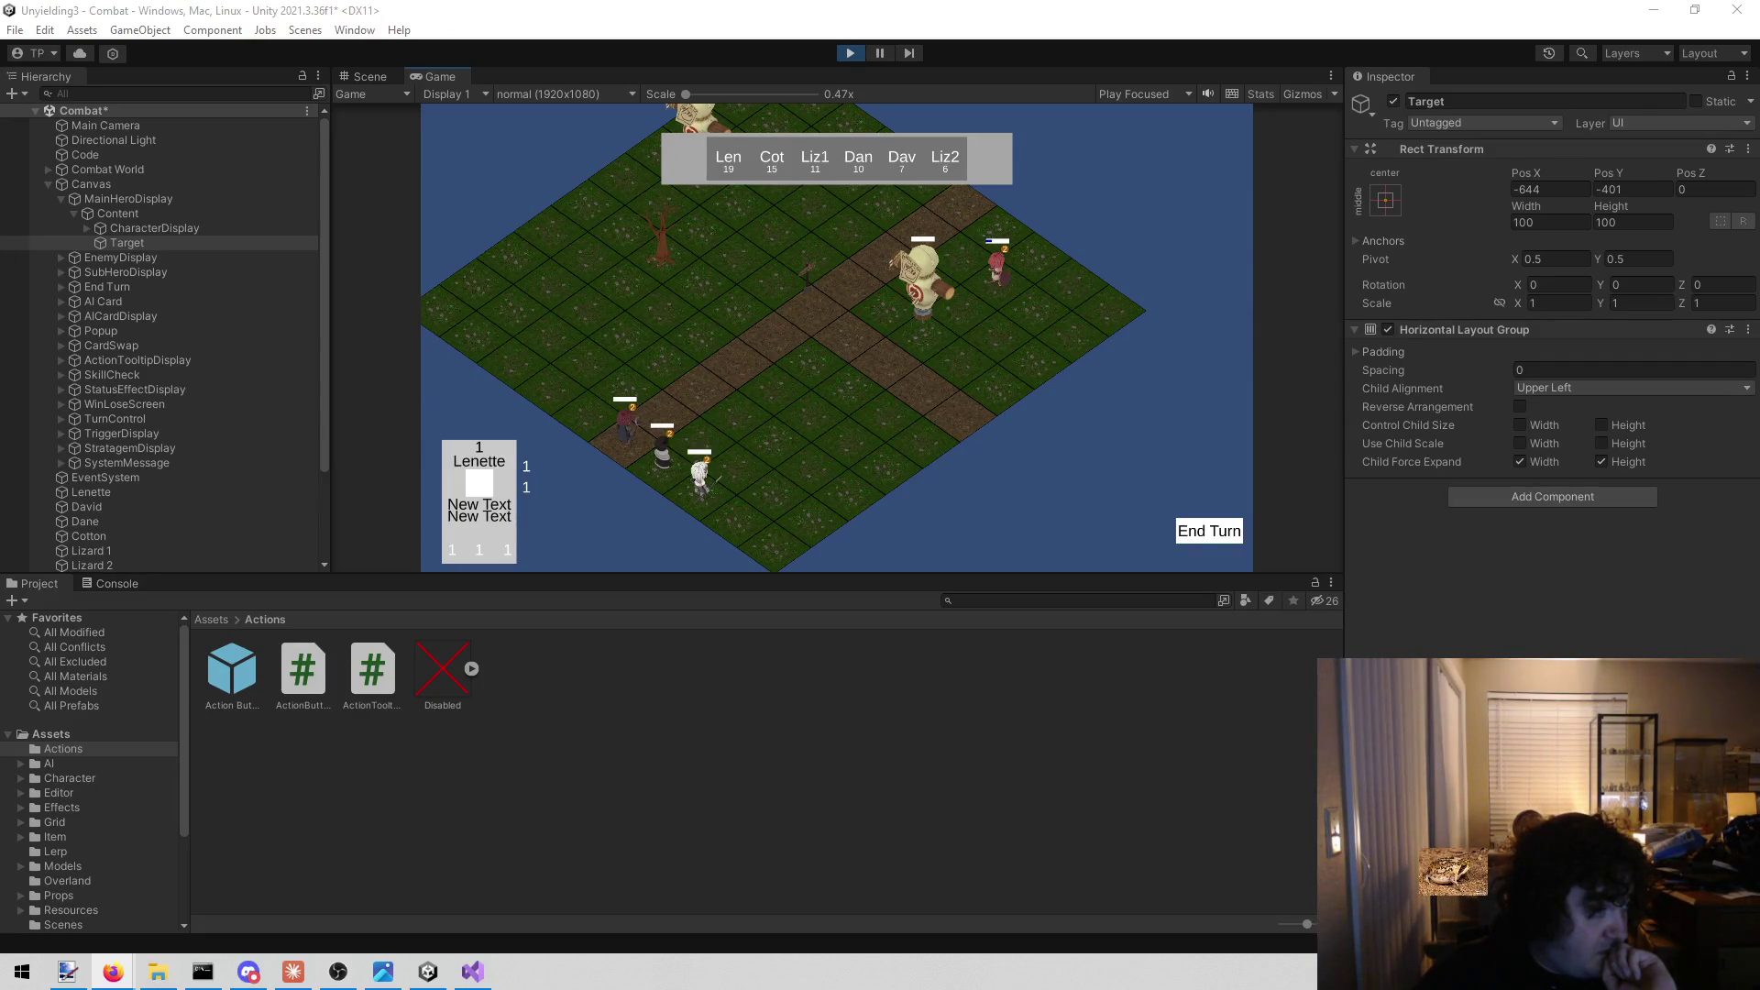
pyautogui.hotkey('alt', 'Tab')
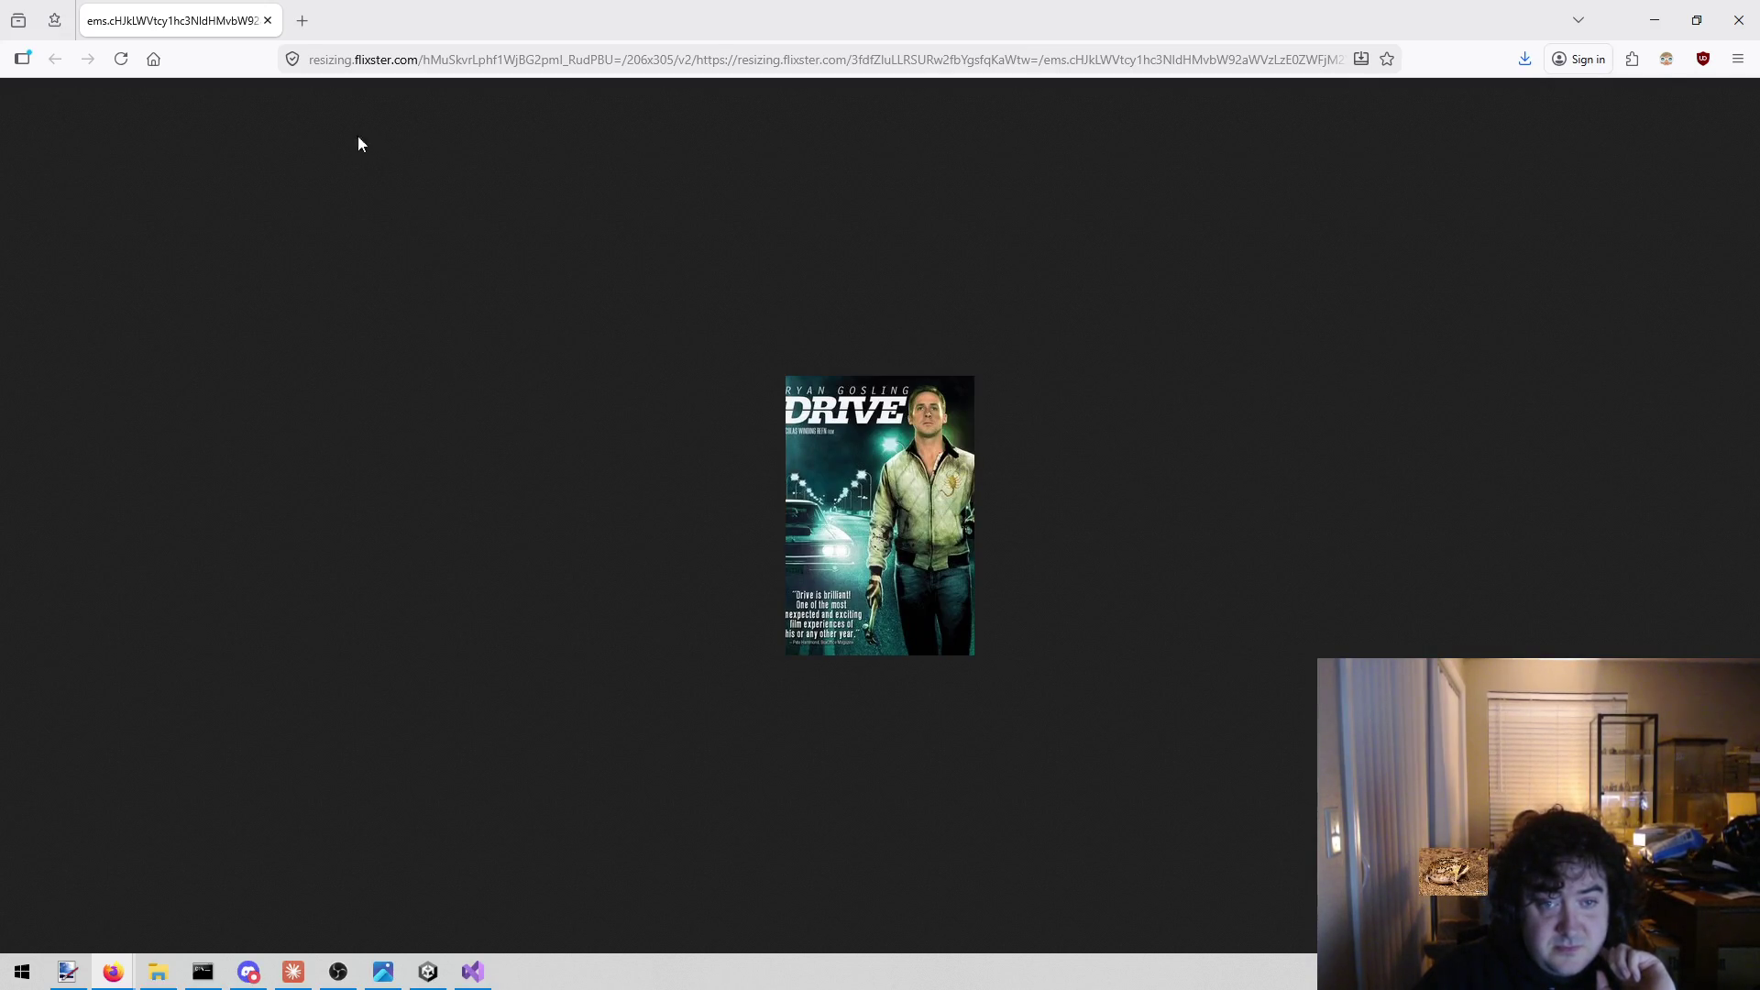
# Switch from Firefox back to the Unity editor running the combat scene.
pyautogui.hotkey('alt', 'Tab')
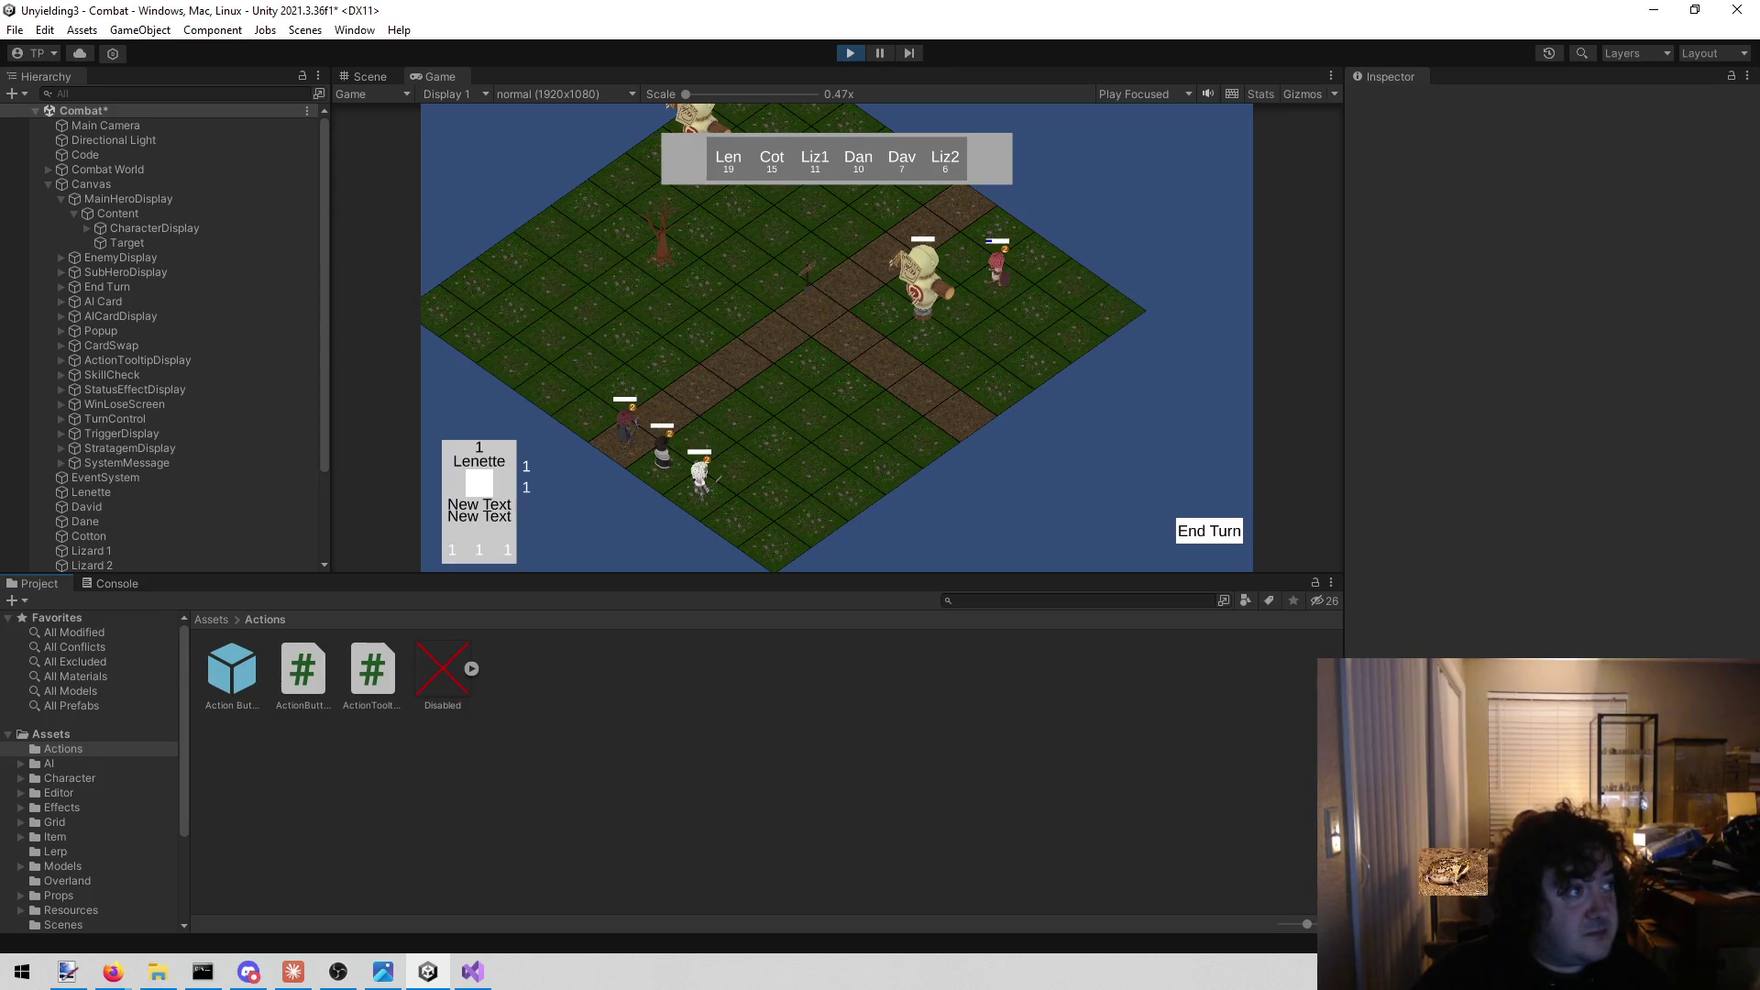
pyautogui.hotkey('alt', 'Tab')
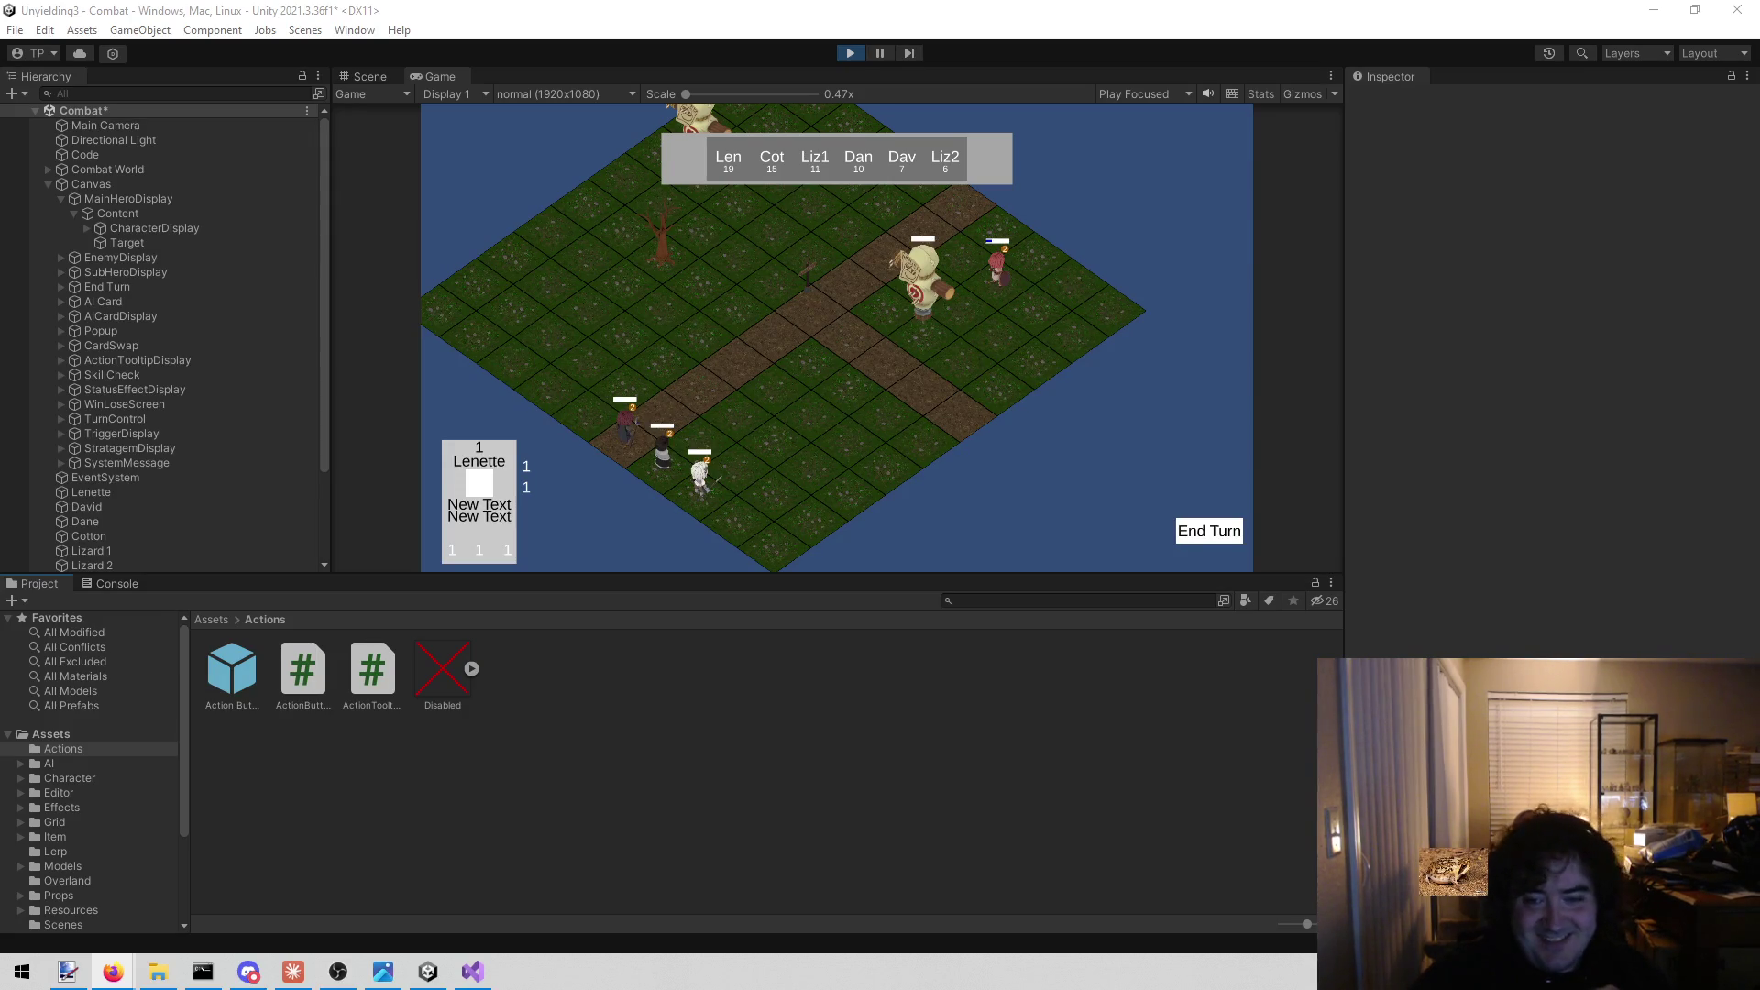
# Refocus the running Combat game and check the tooltips on Lenette's action buttons.
pyautogui.click(1196, 535)
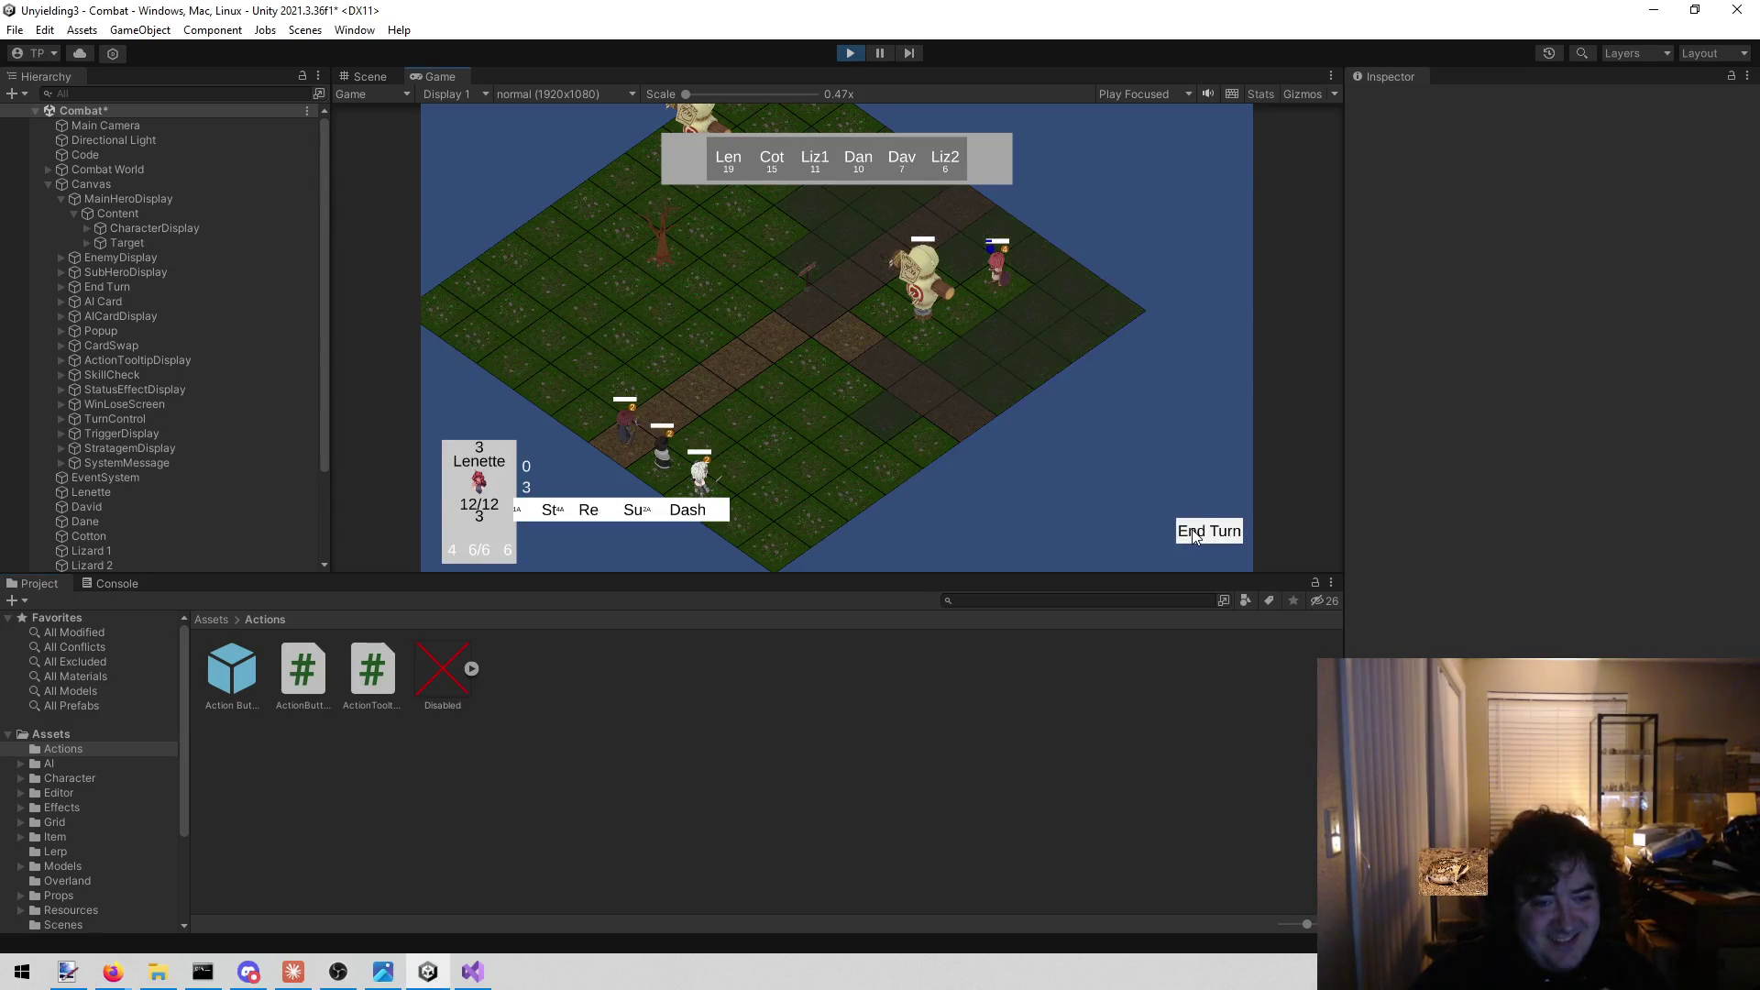
pyautogui.moveTo(532, 506)
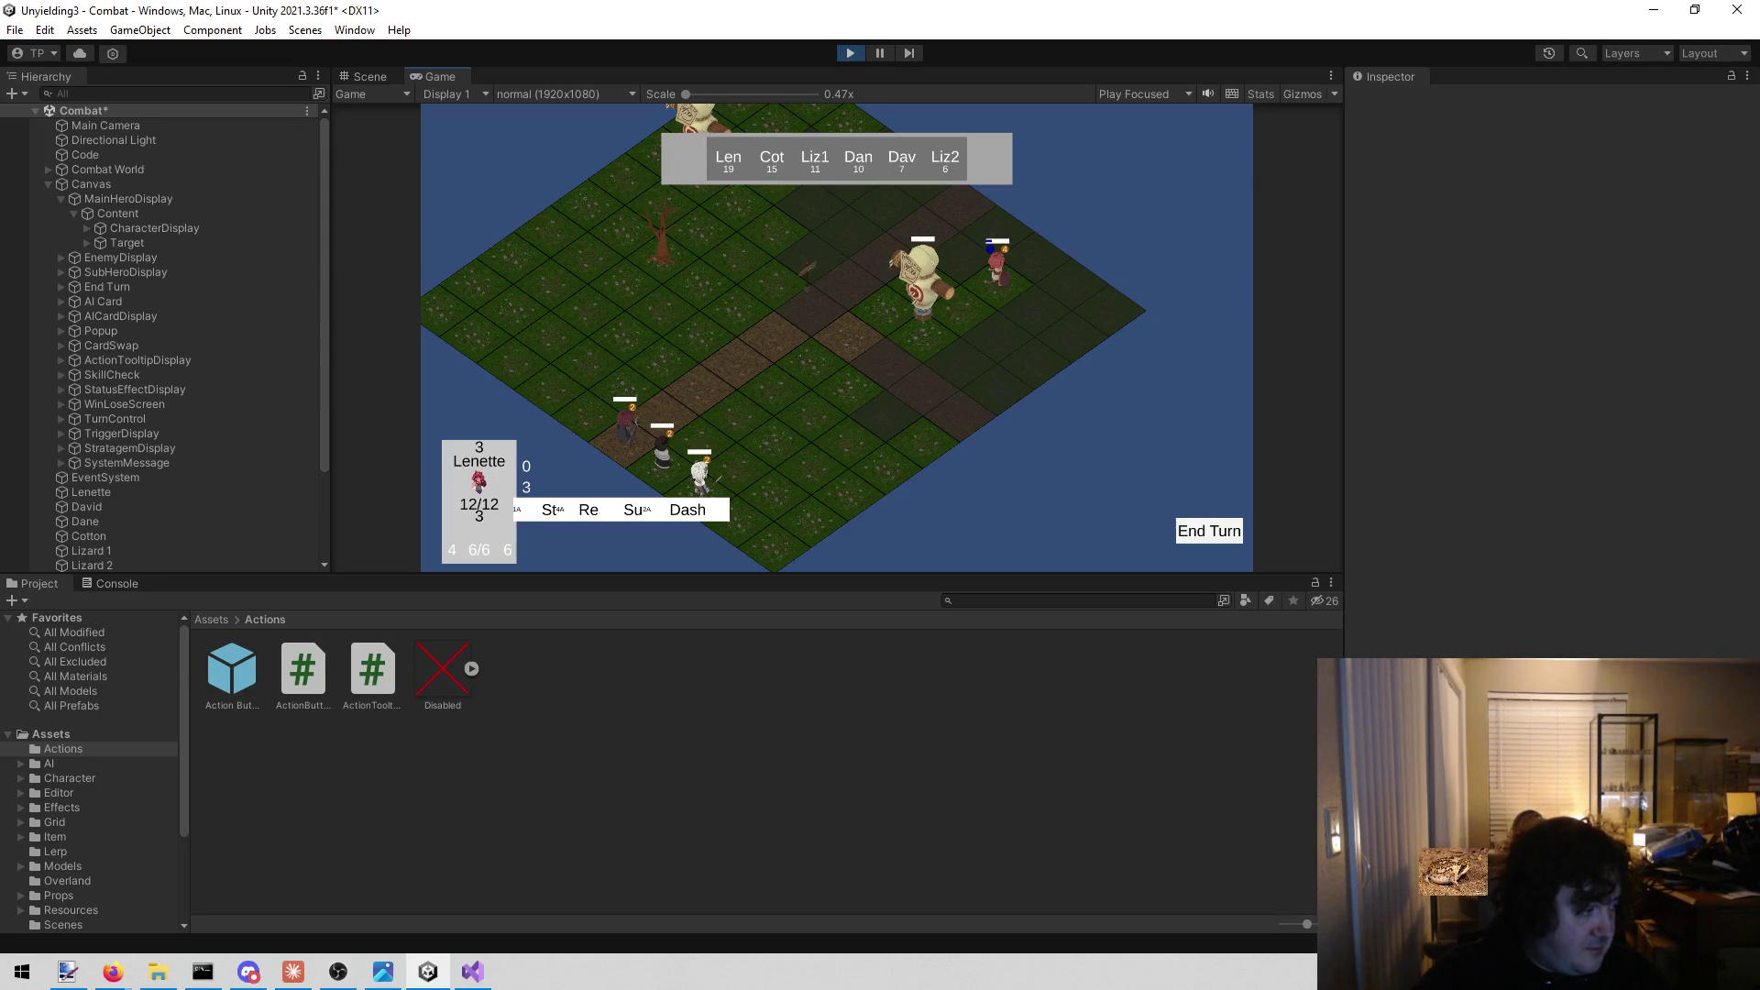
pyautogui.hotkey('alt', 'Tab')
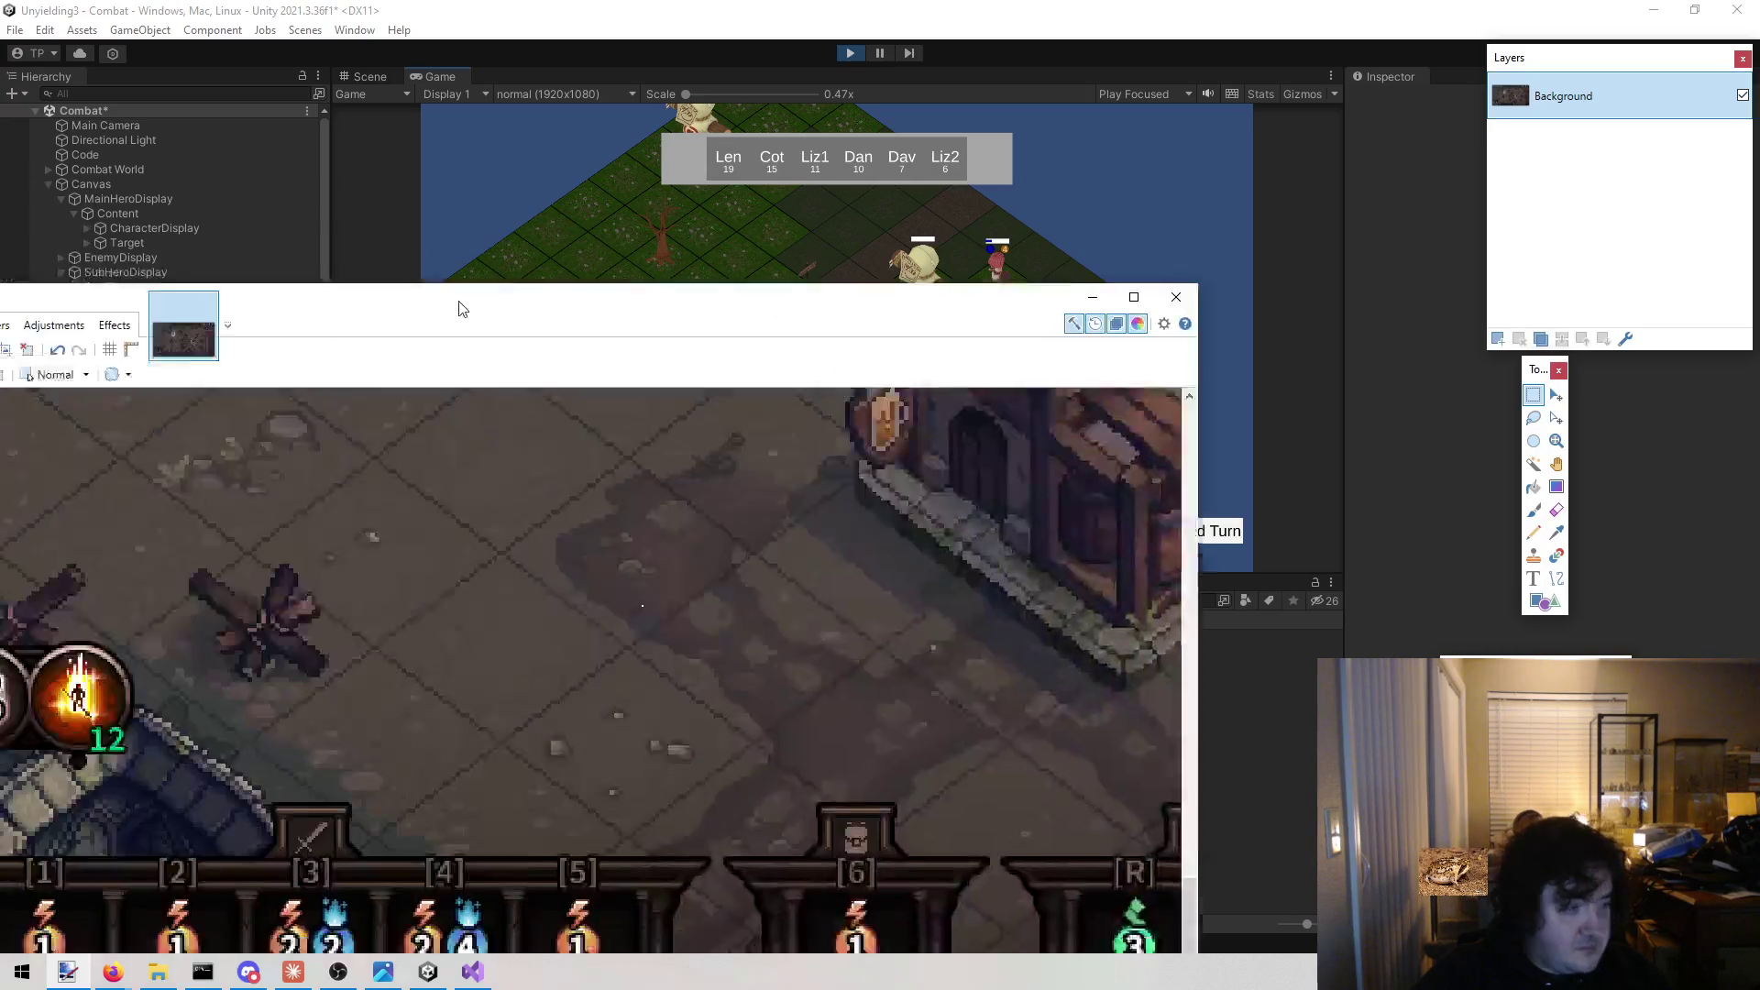
pyautogui.moveTo(461, 303)
pyautogui.mouseDown()
pyautogui.moveTo(758, 130)
pyautogui.moveTo(820, 66)
pyautogui.mouseUp()
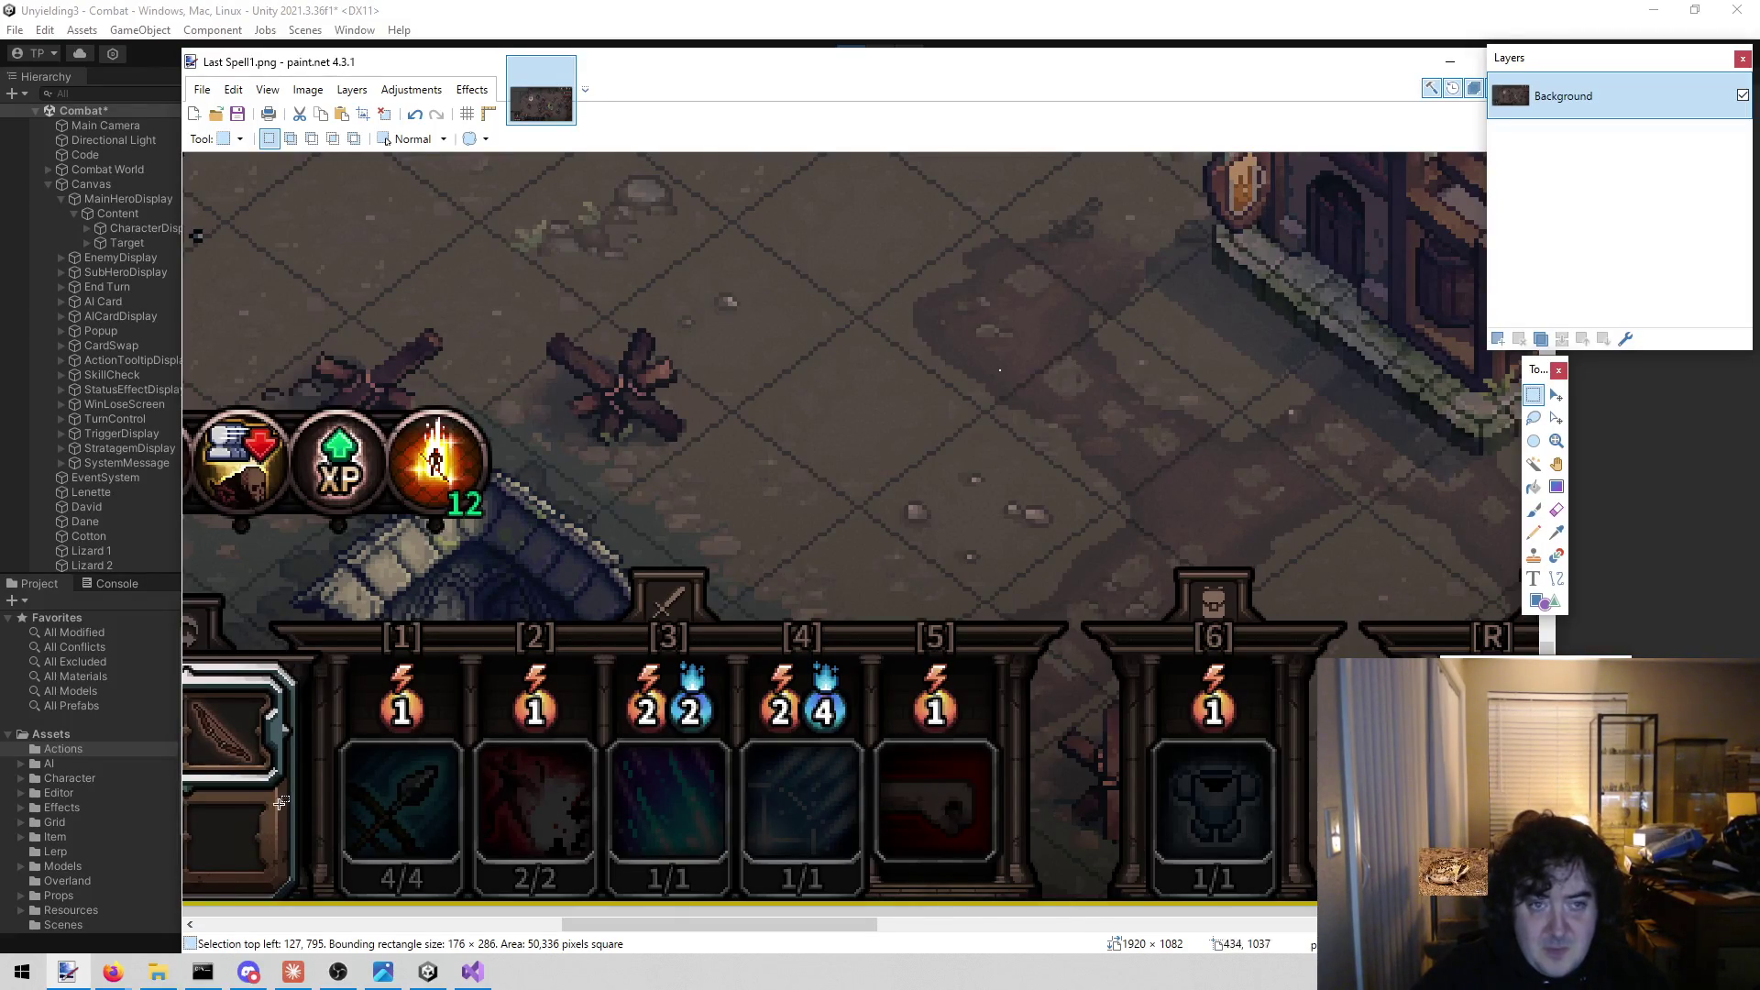
pyautogui.hotkey('alt', 'Tab')
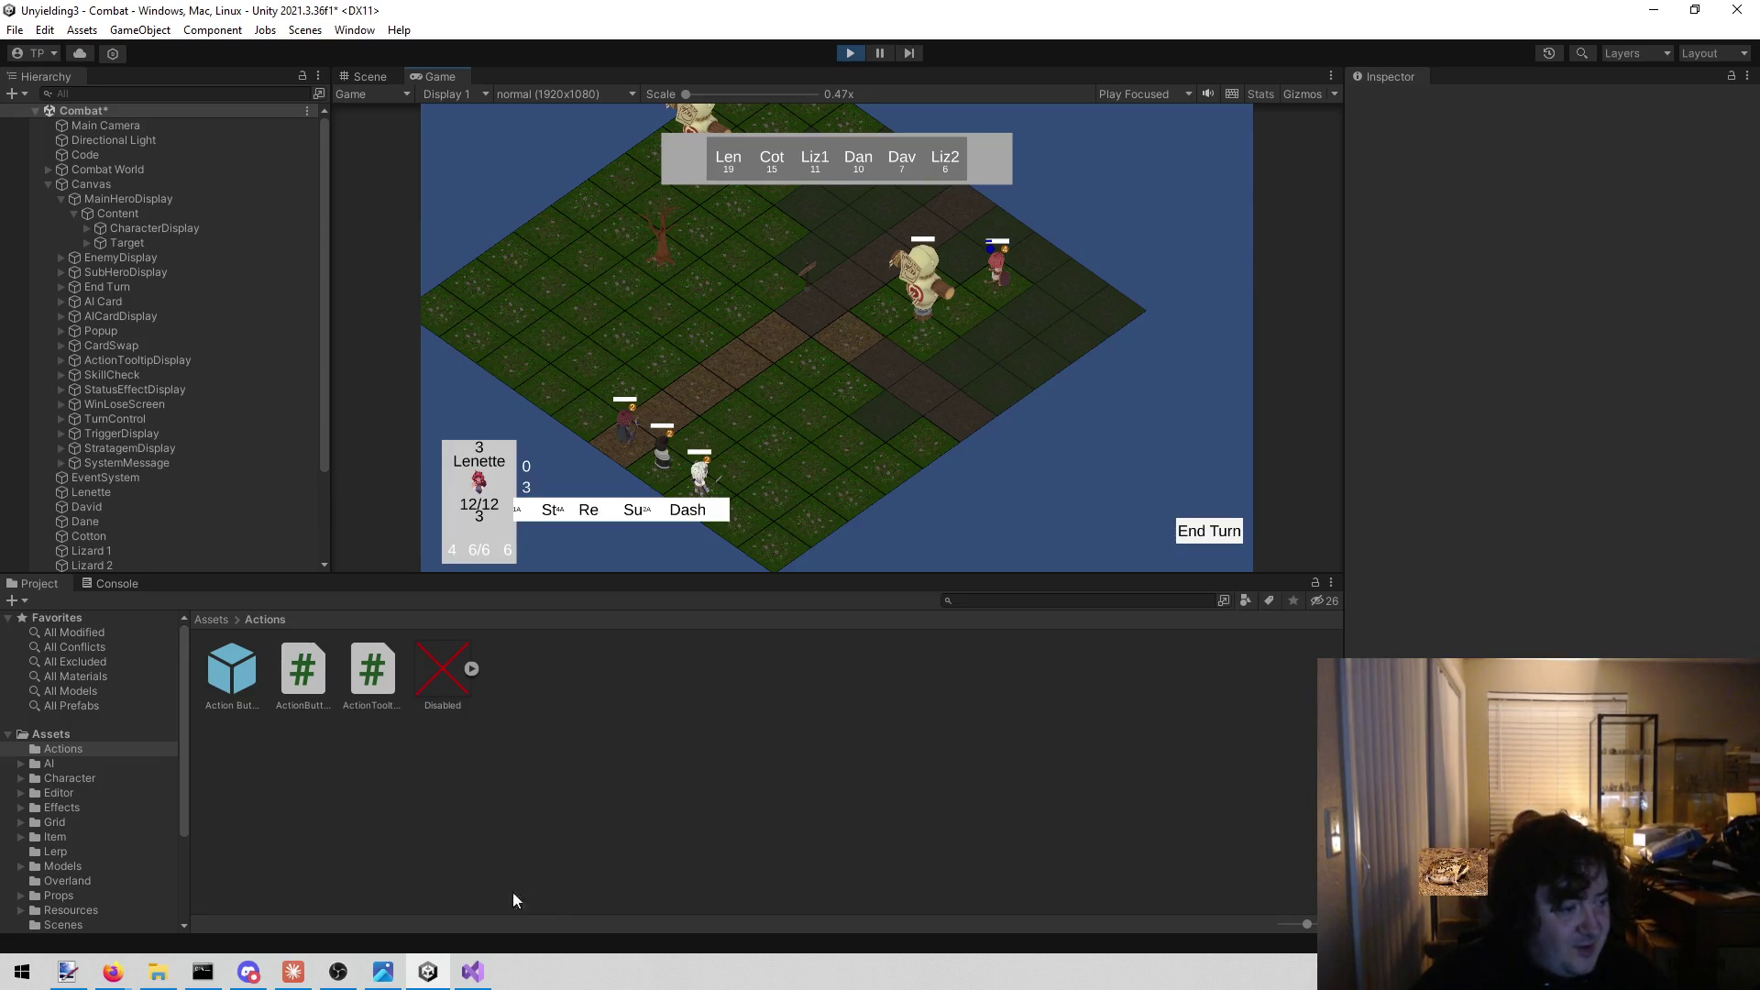
pyautogui.hotkey('alt', 'Tab')
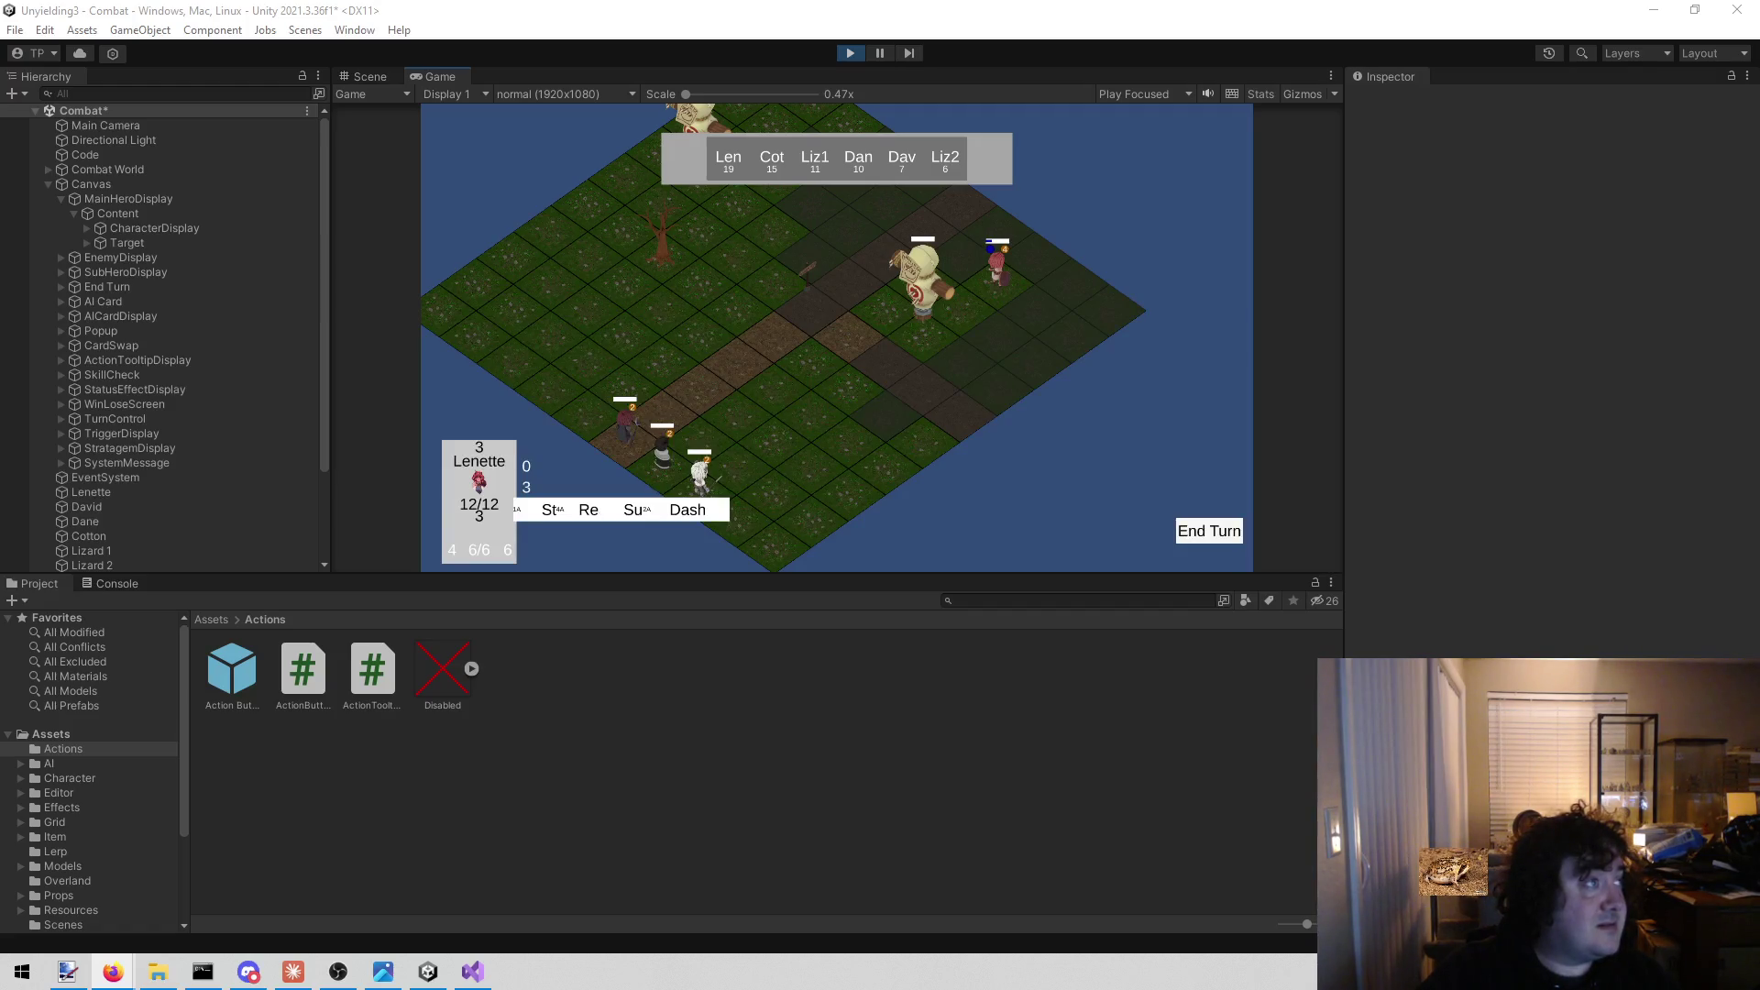
pyautogui.hotkey('alt', 'Tab')
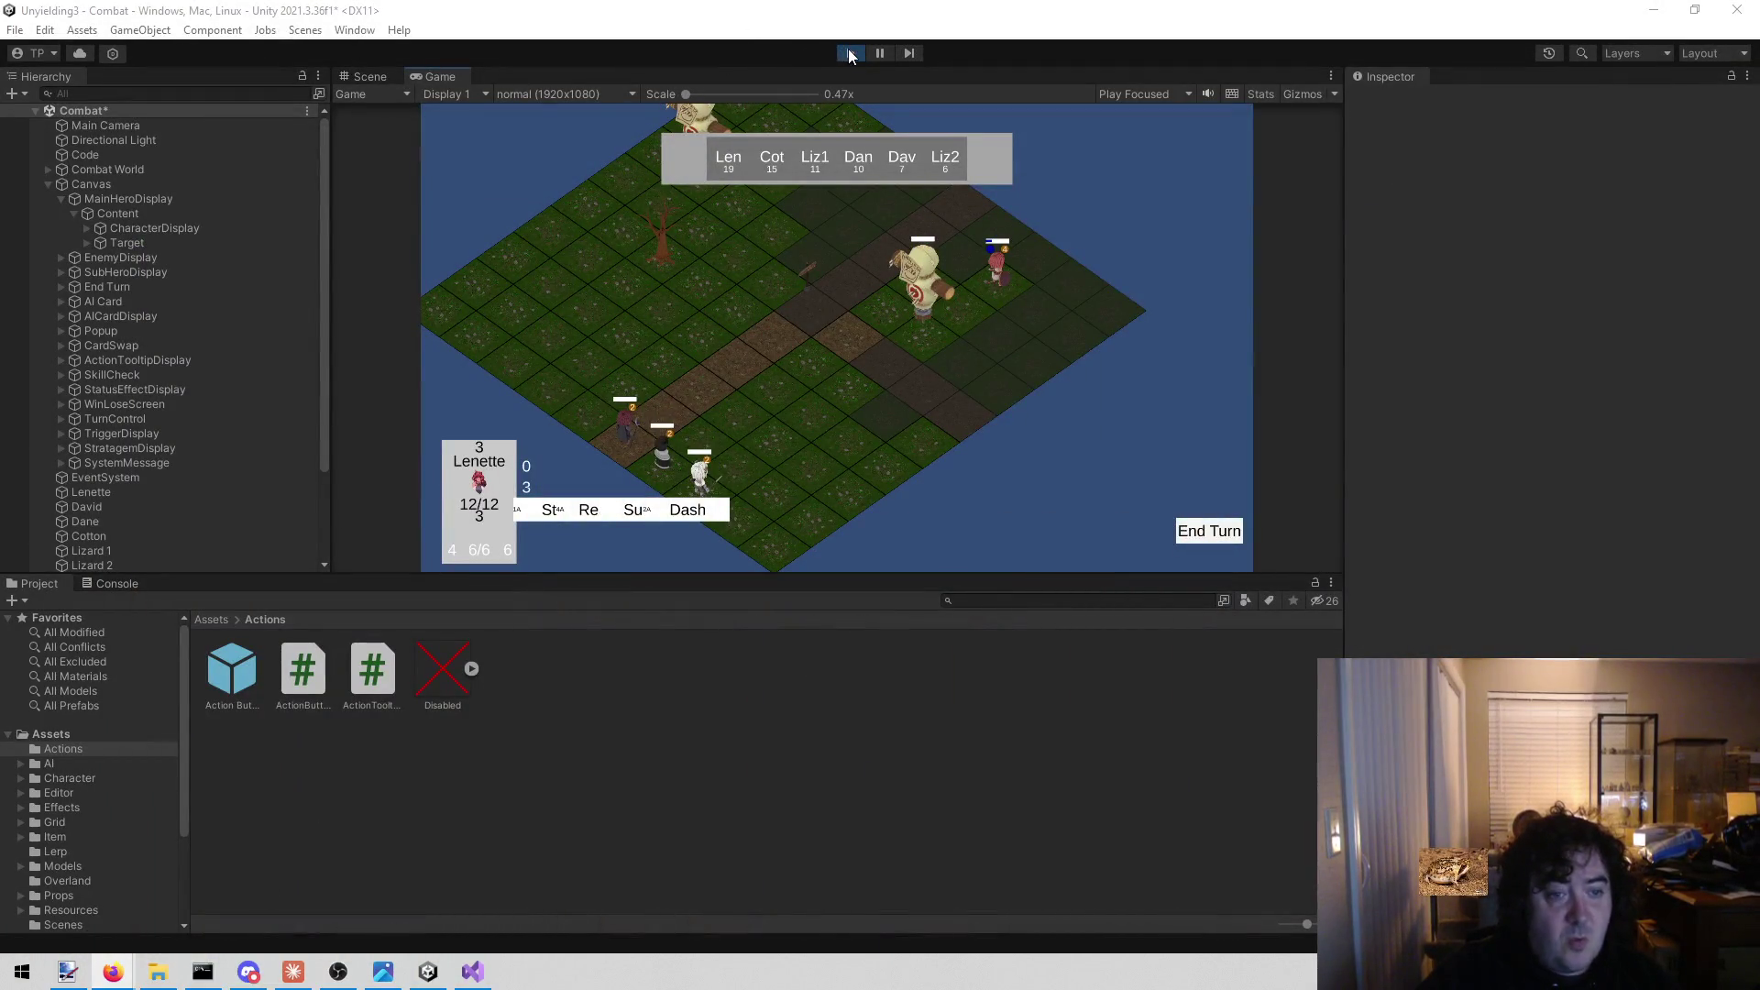
# Stop play mode and bring up todo.txt in Visual Studio.
pyautogui.click(850, 53)
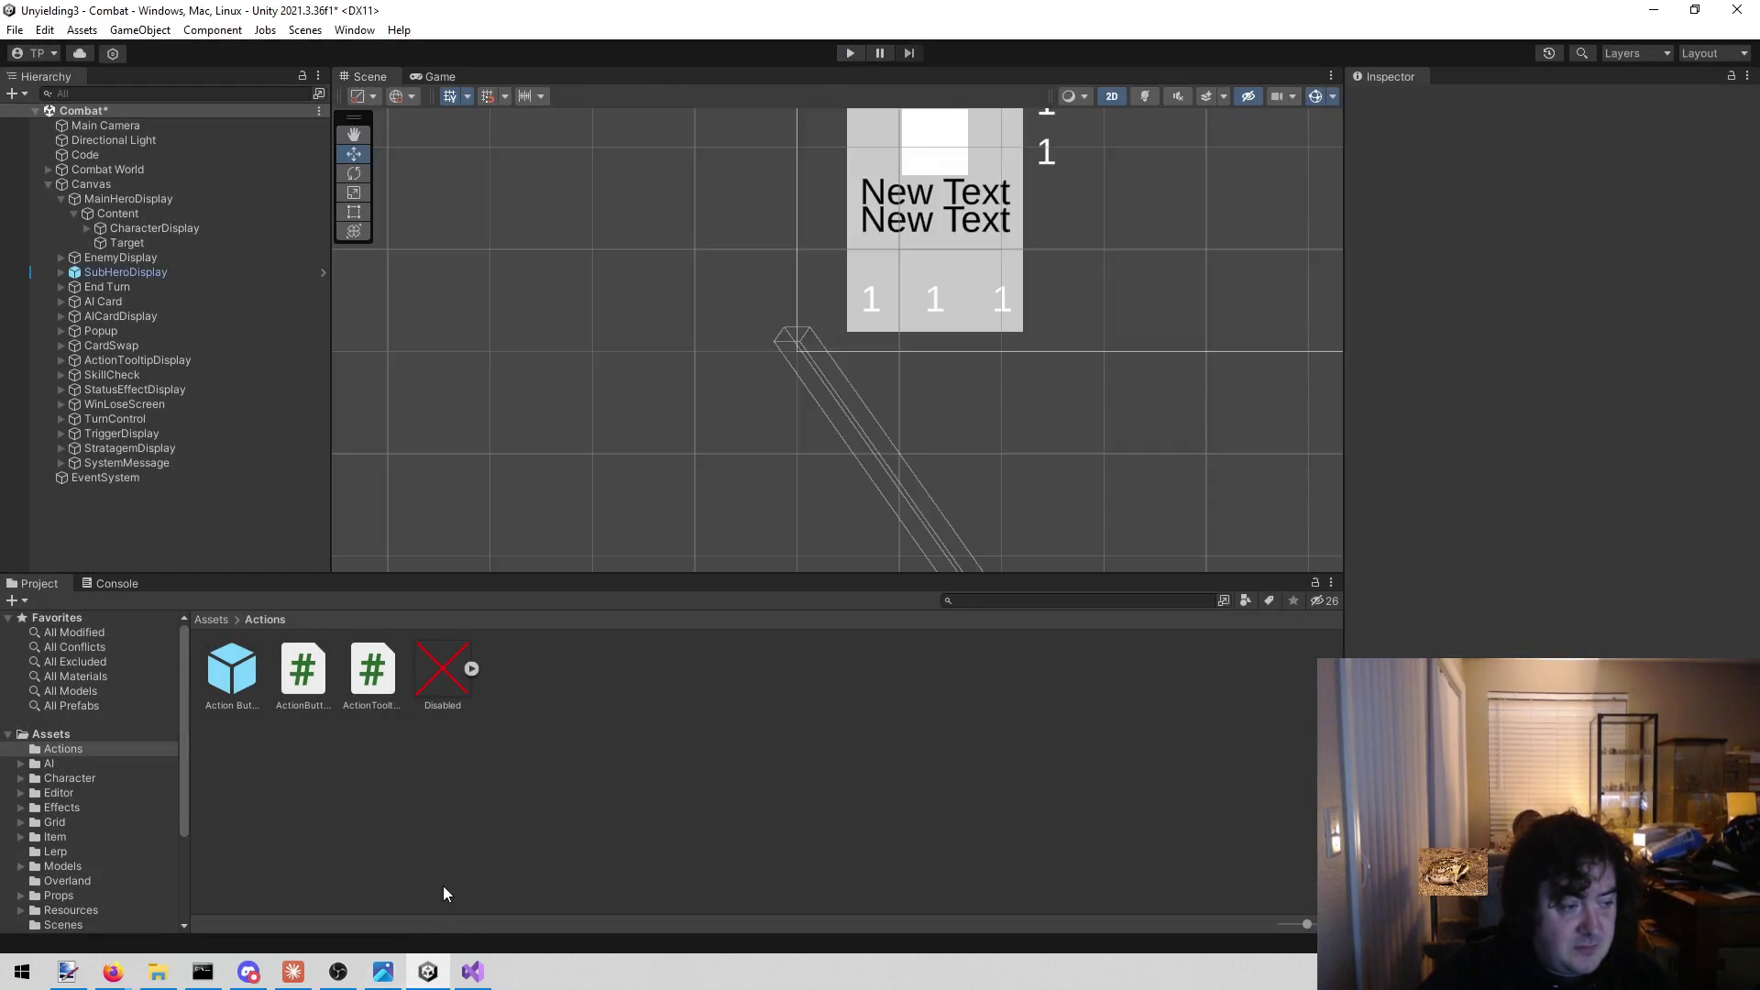
pyautogui.click(473, 972)
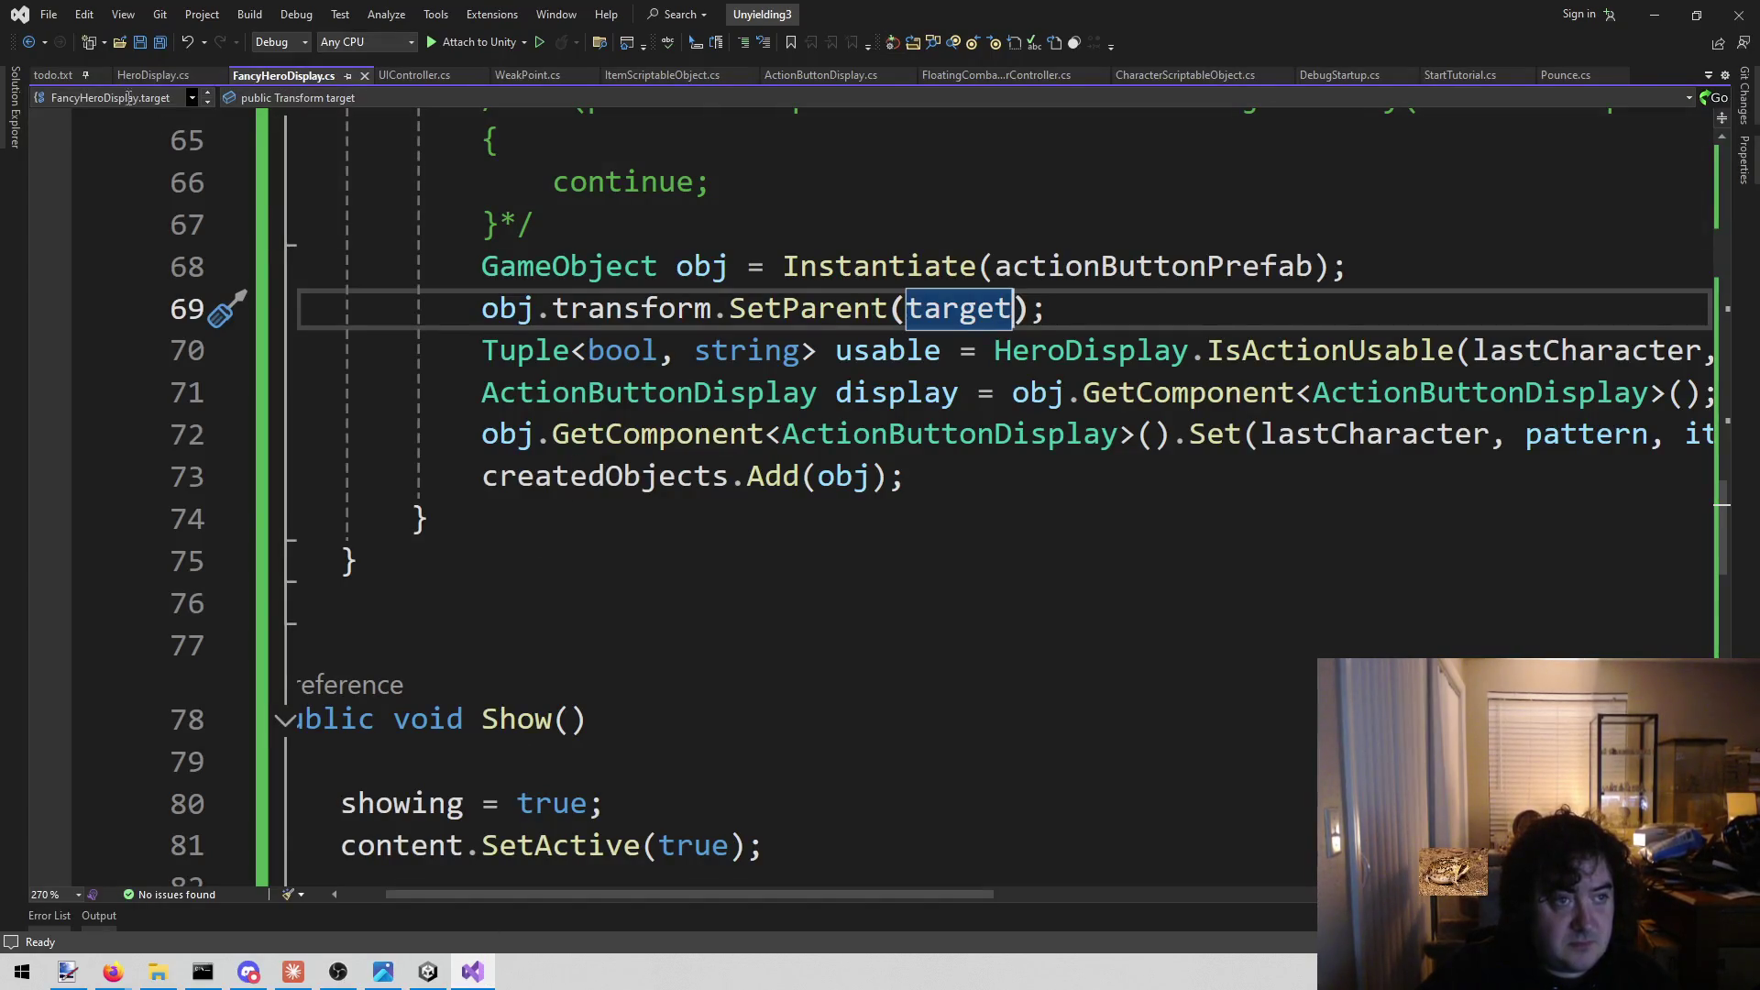
pyautogui.click(52, 73)
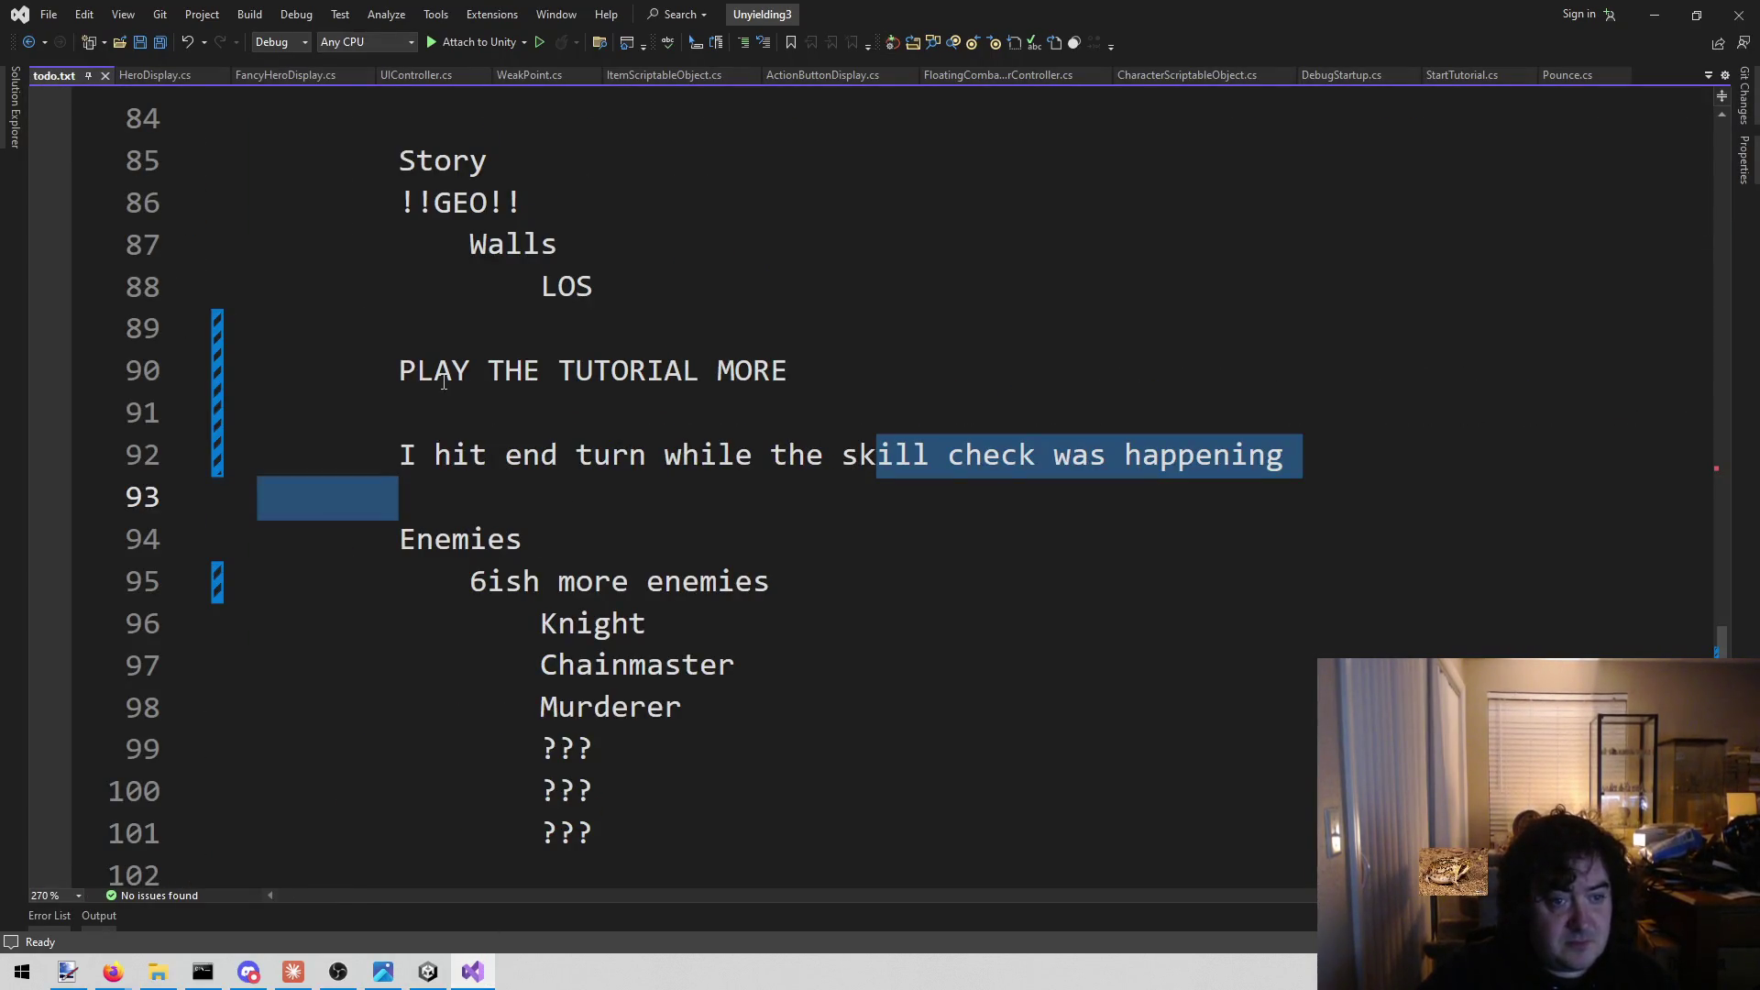
# Insert blank lines below PLAY THE TUTORIAL MORE in todo.txt.
pyautogui.click(506, 486)
pyautogui.click(522, 420)
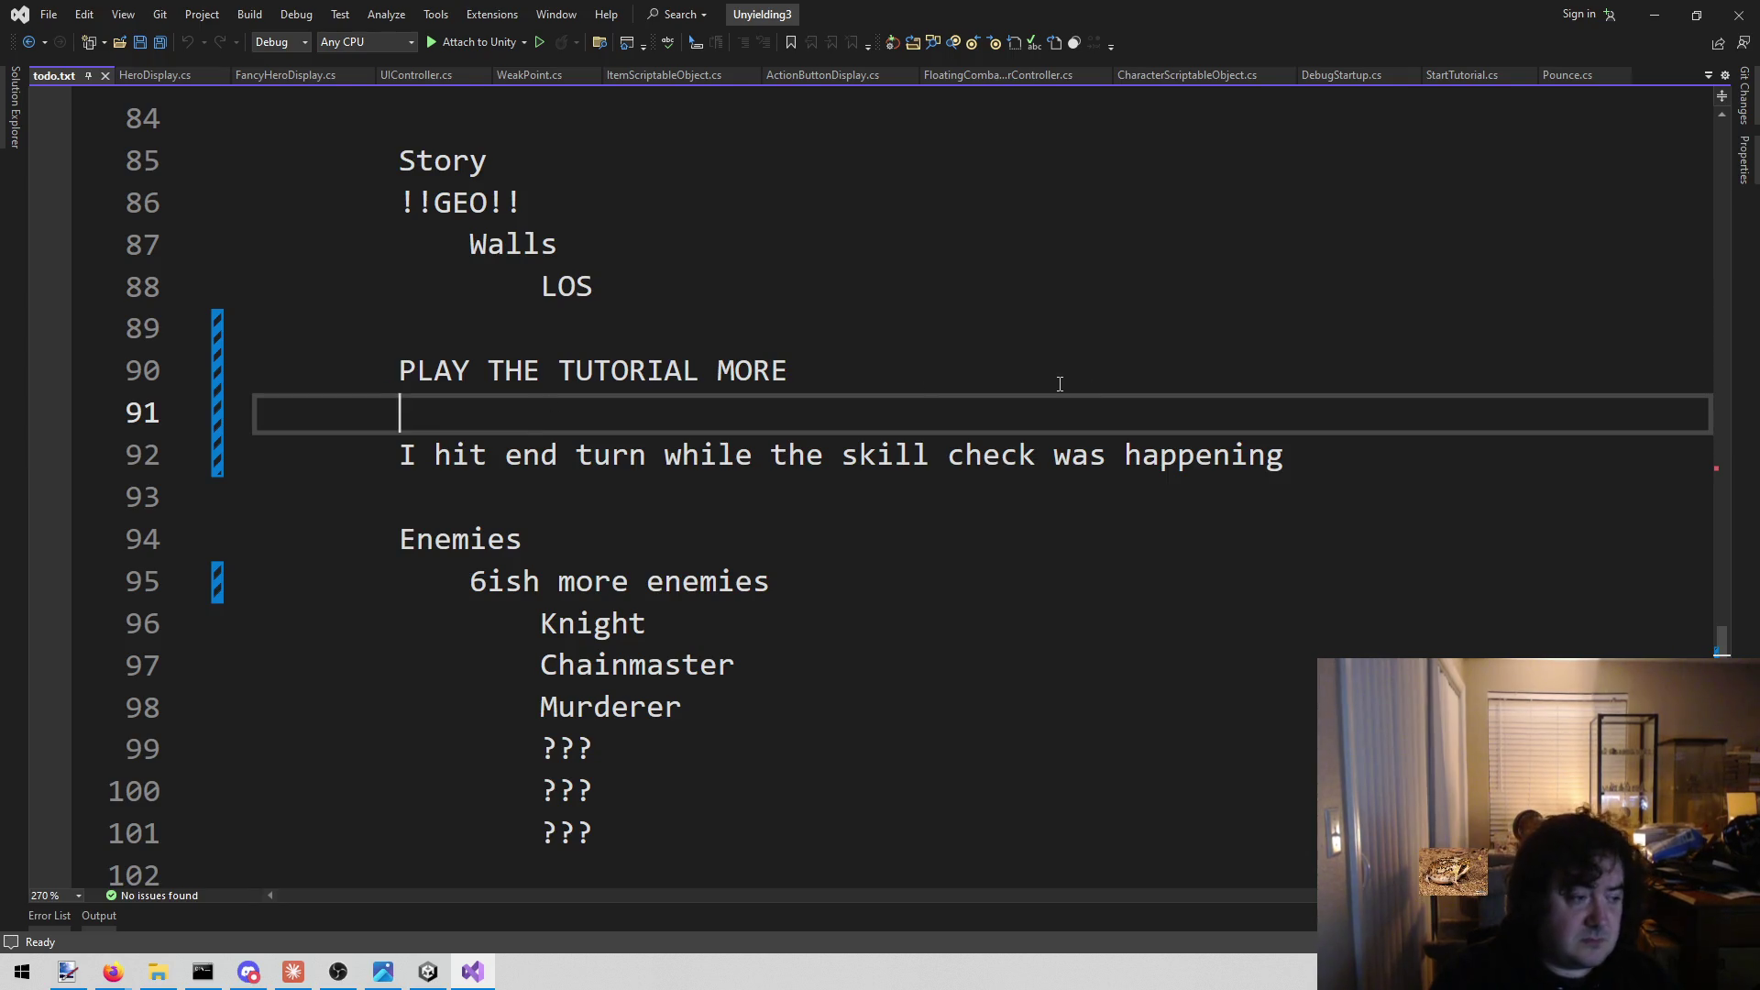
pyautogui.press('Return')
pyautogui.press('Return')
pyautogui.press('Up')
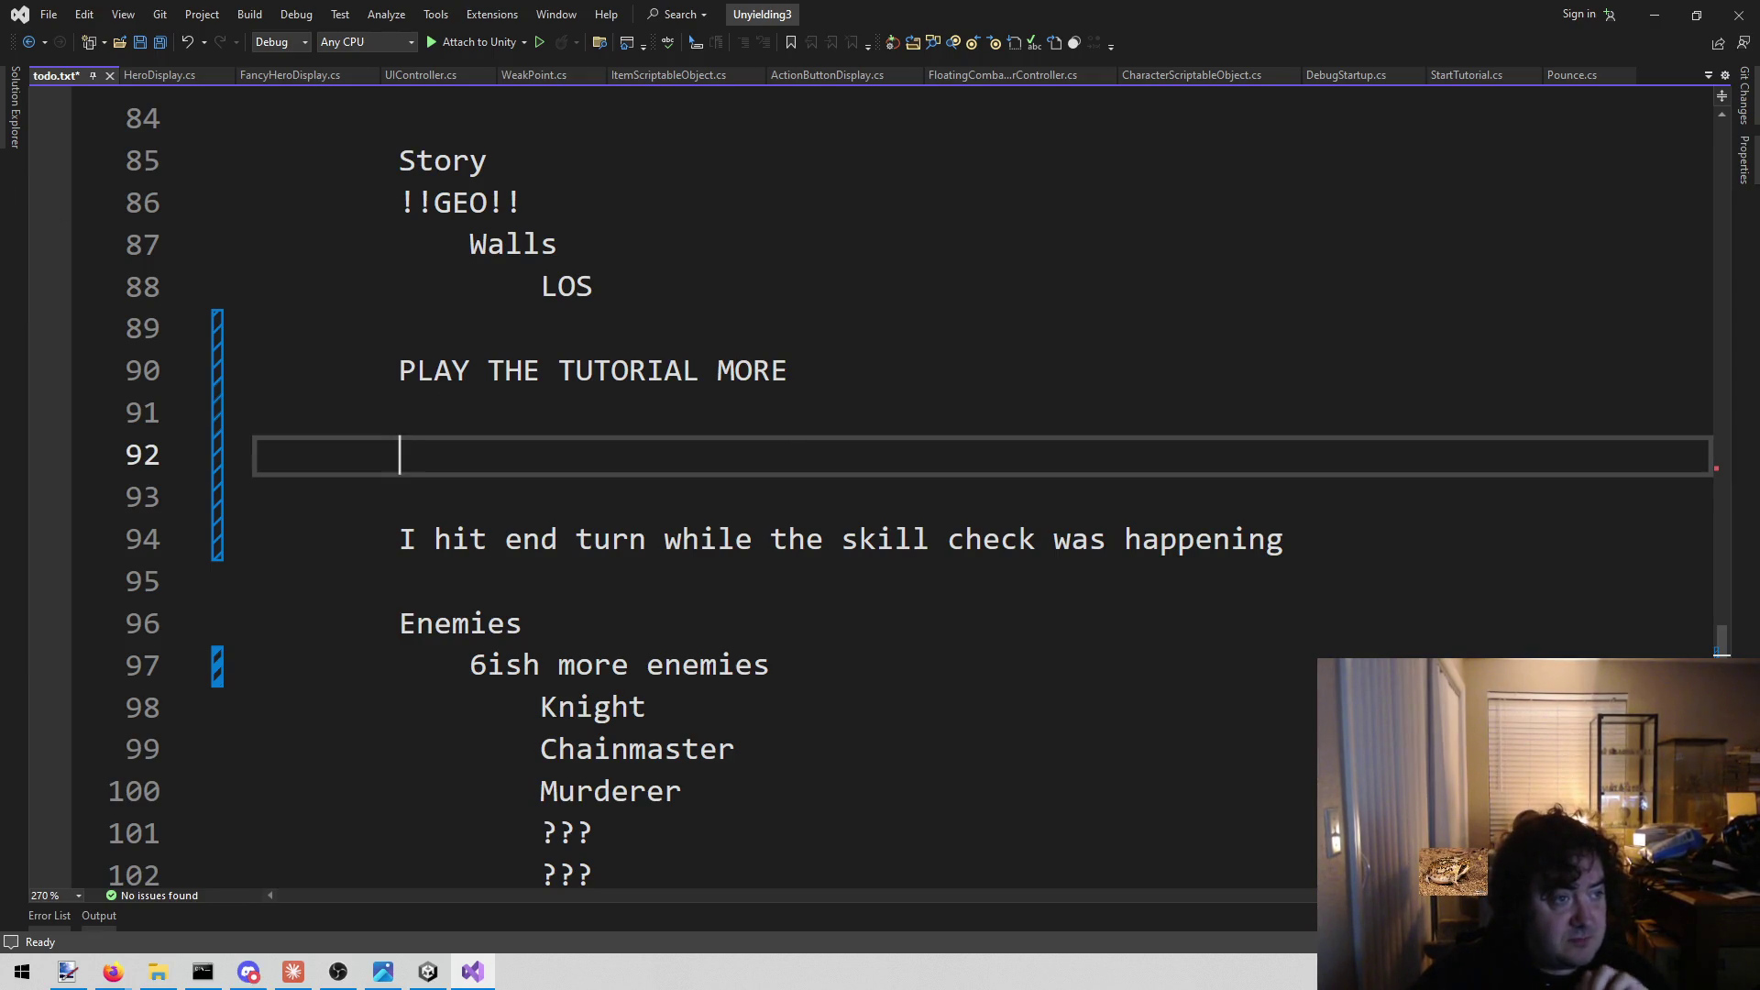
pyautogui.hotkey('alt', 'Tab')
pyautogui.click(896, 792)
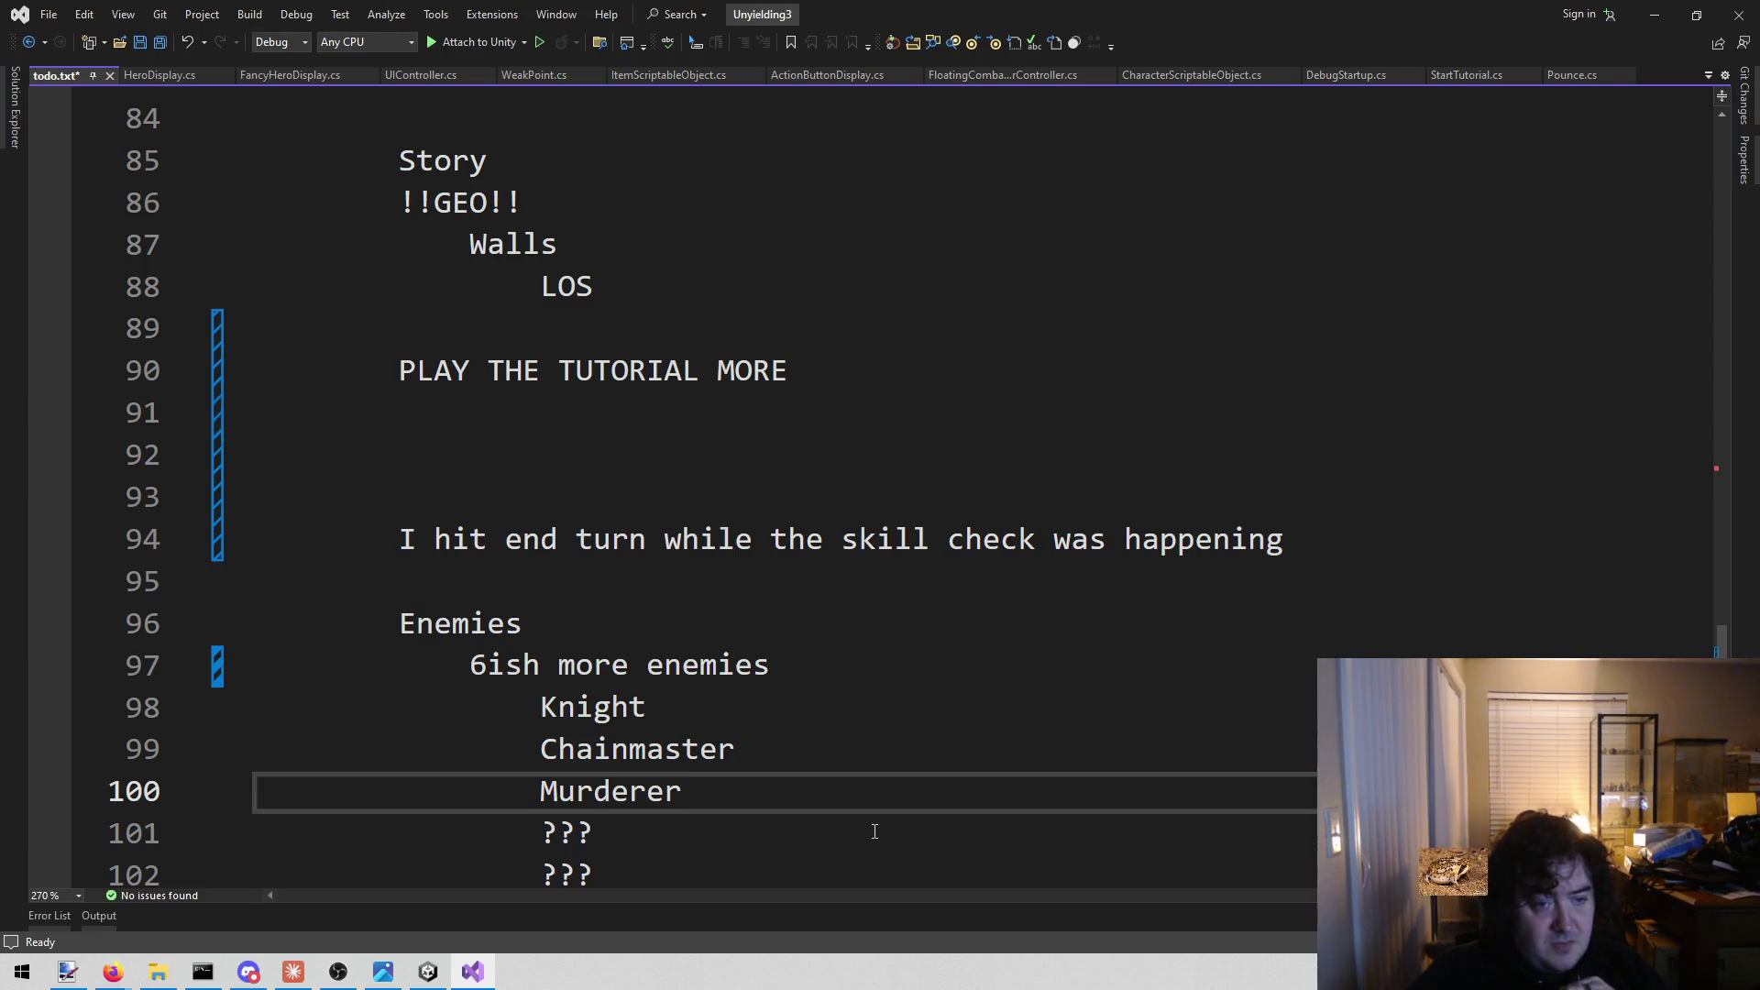
pyautogui.click(503, 412)
# Start an Icons list with indented entries Energy, HP, Armor and Toughness.
pyautogui.click(501, 451)
pyautogui.write('Icons')
pyautogui.press('Return')
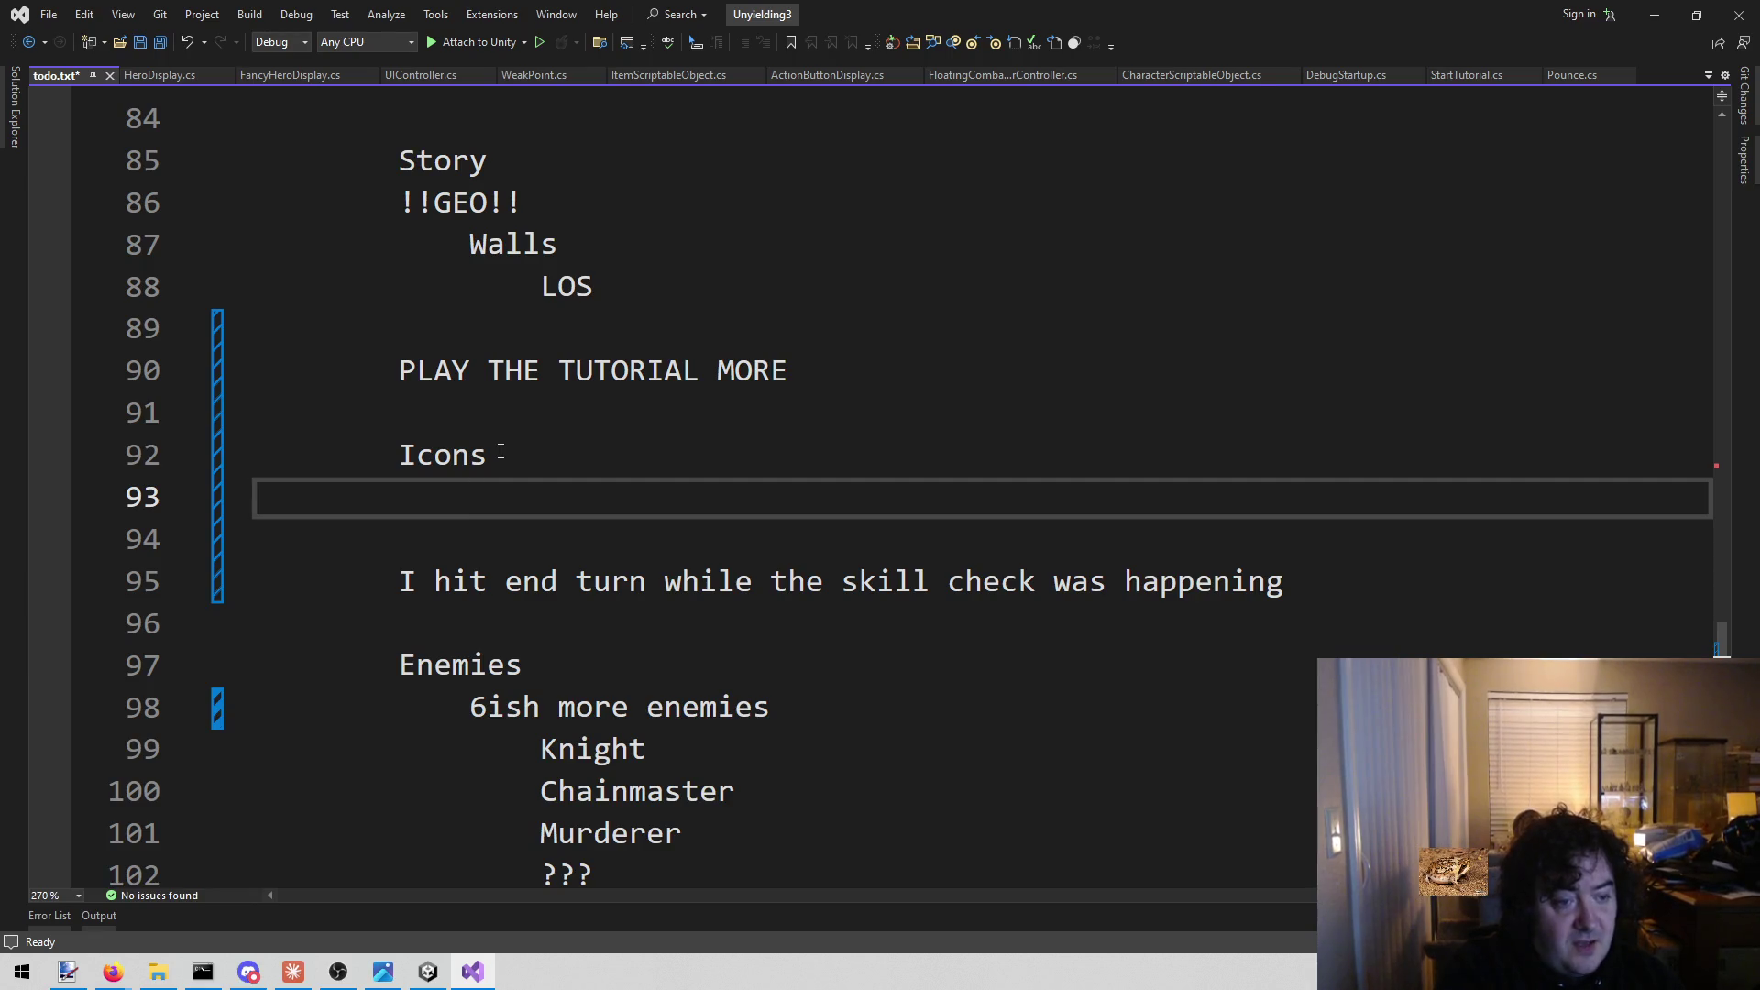
pyautogui.press('Tab')
pyautogui.write('Energy')
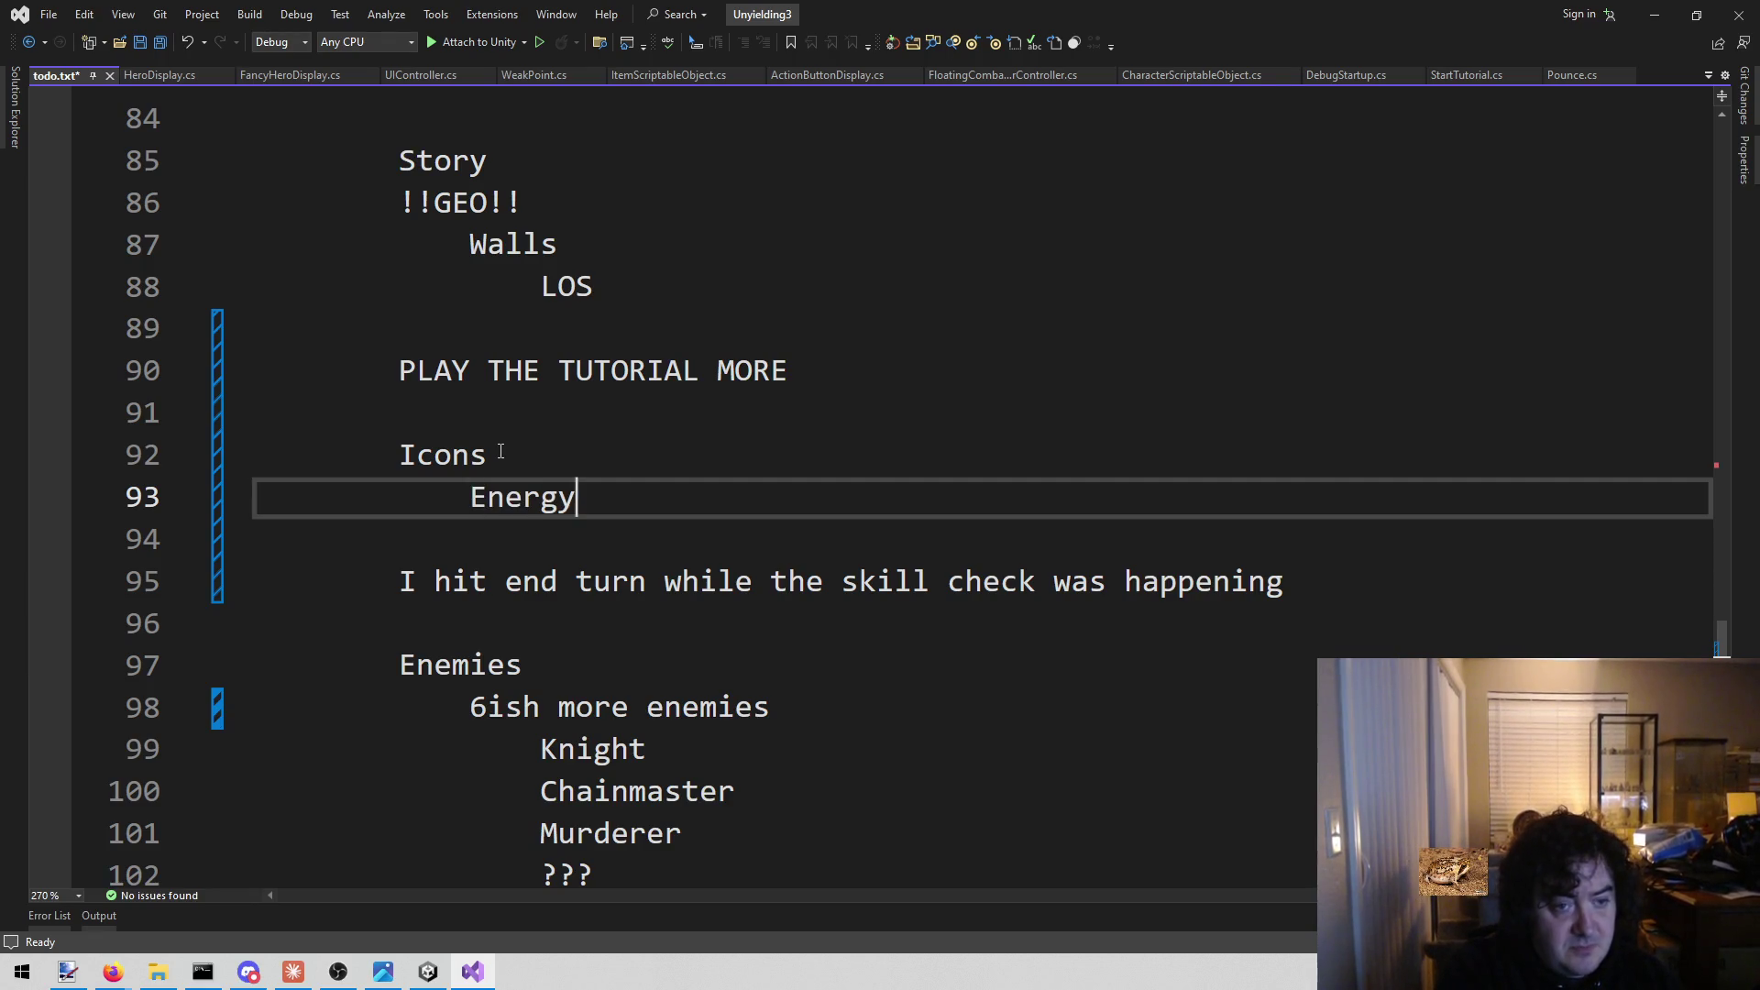
pyautogui.press('Return')
pyautogui.write('HP')
pyautogui.press('Return')
pyautogui.write('Armor')
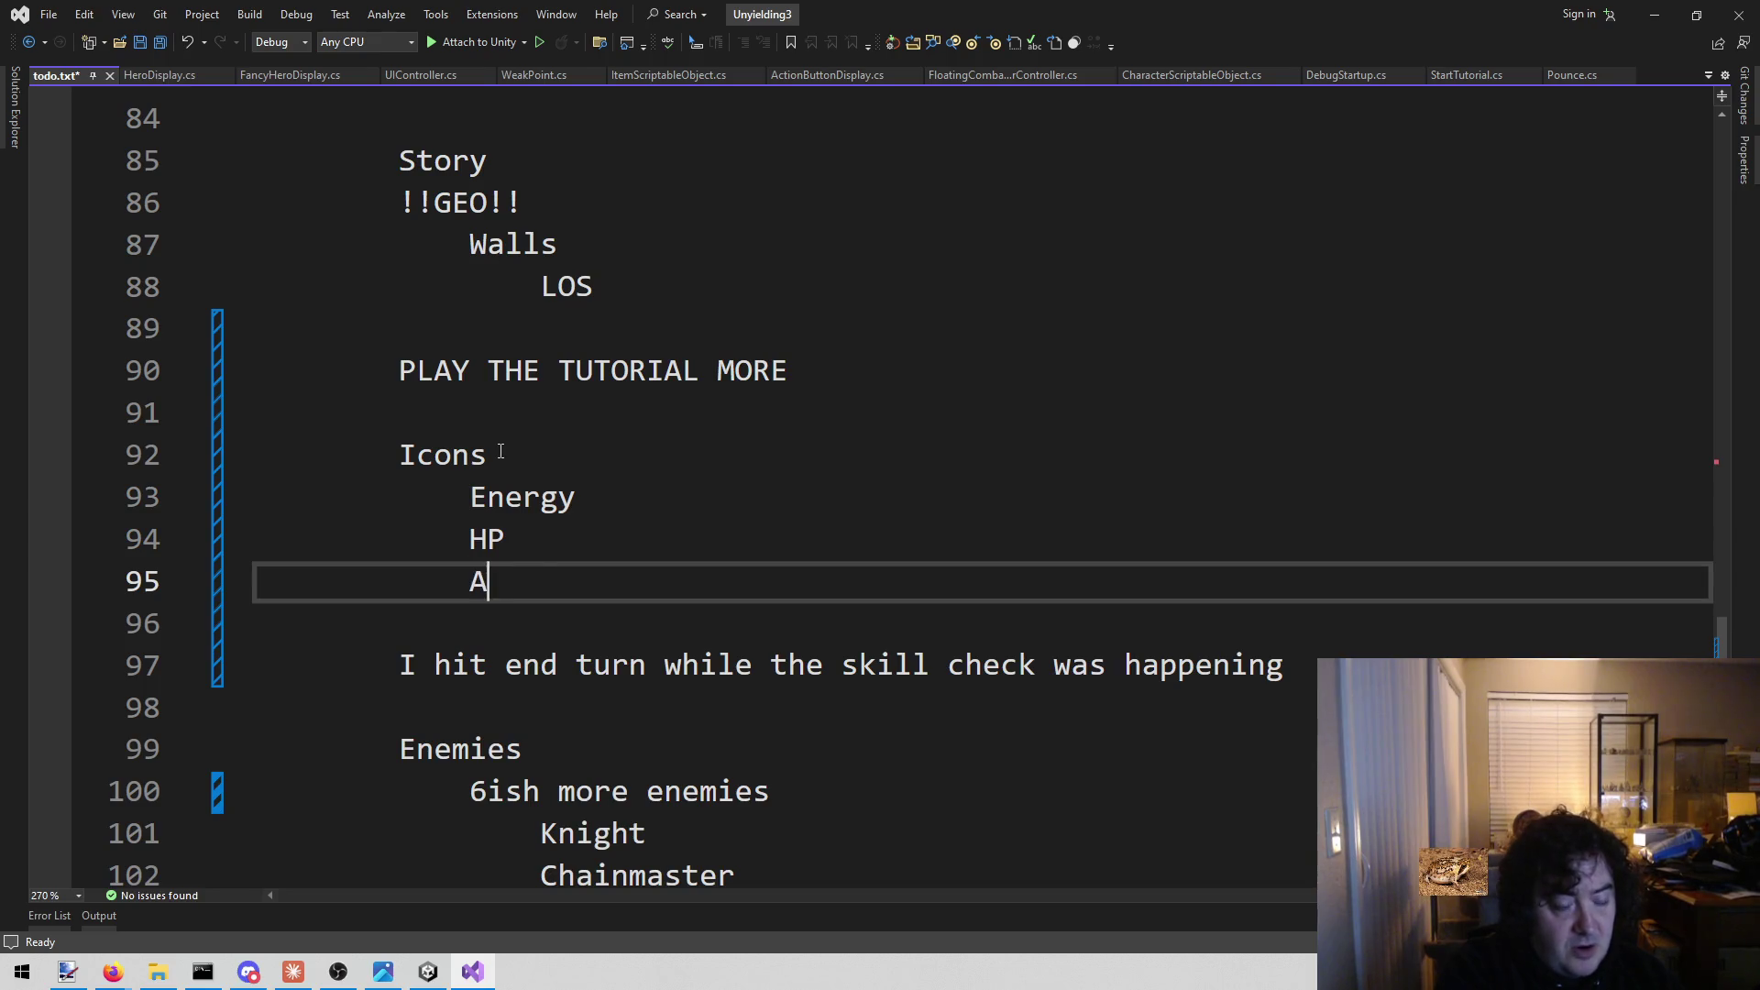
pyautogui.press('Return')
pyautogui.write('Toughness')
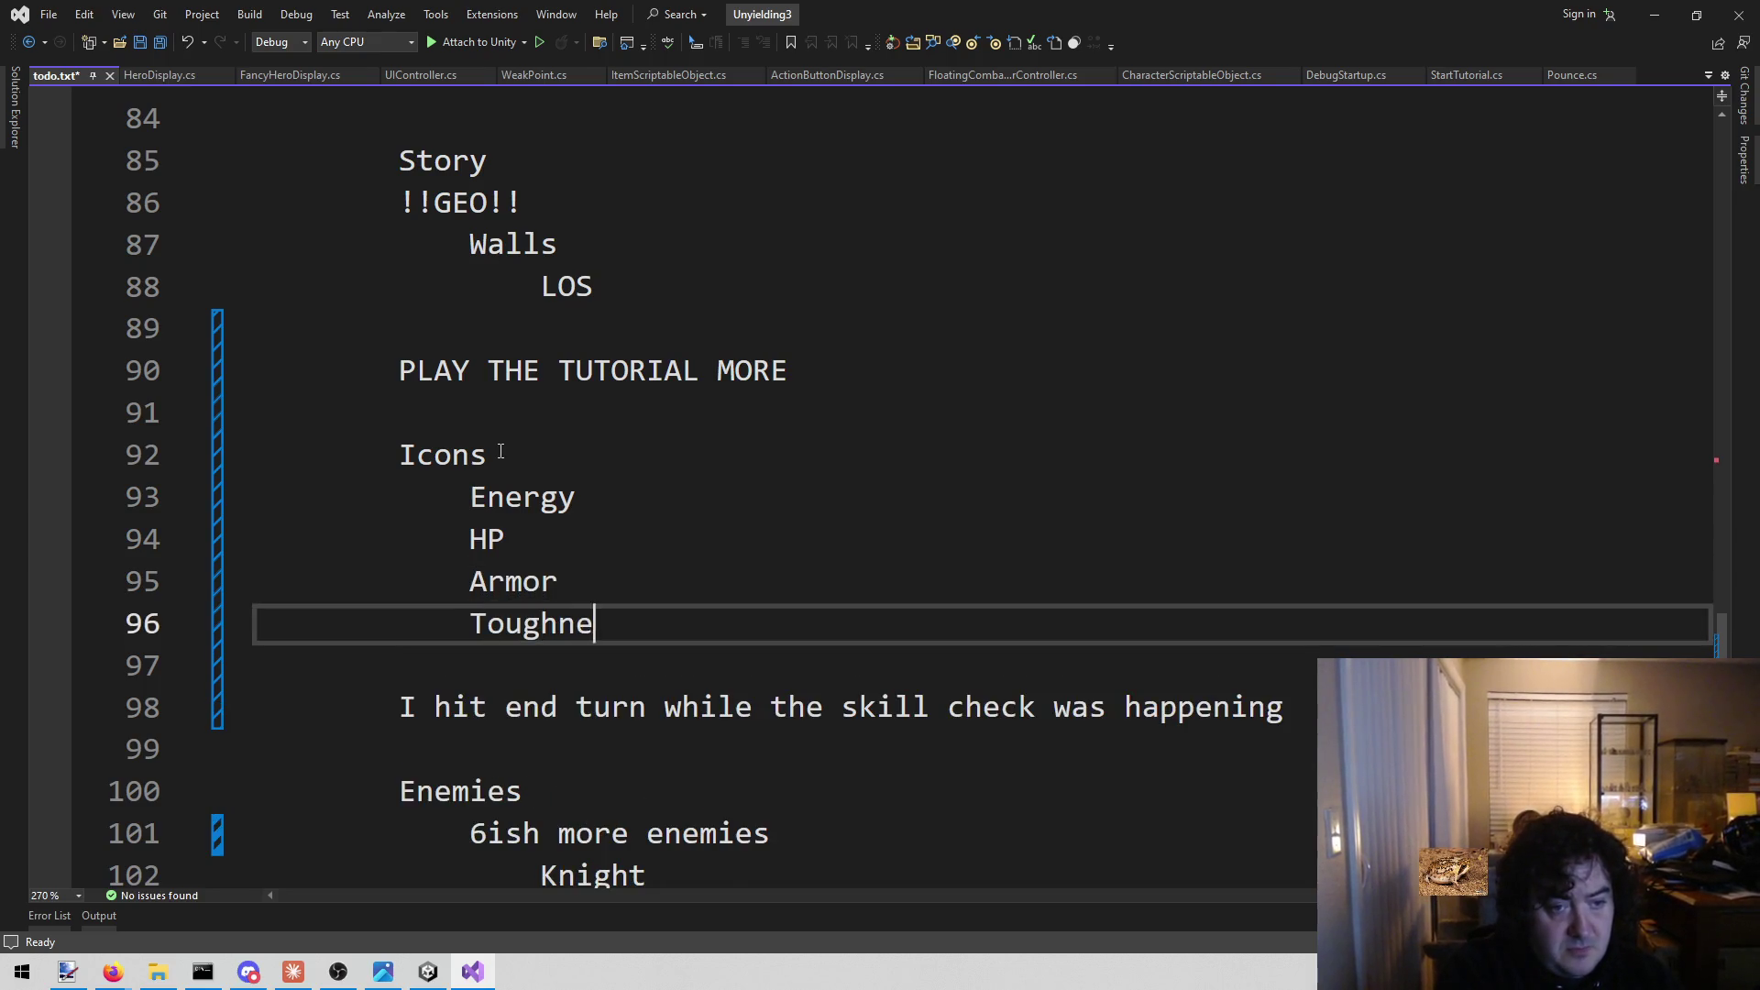
pyautogui.press('Return')
# Continue the Icons list with Evasion, Determination and Movement.
pyautogui.write('Evasion')
pyautogui.press('Return')
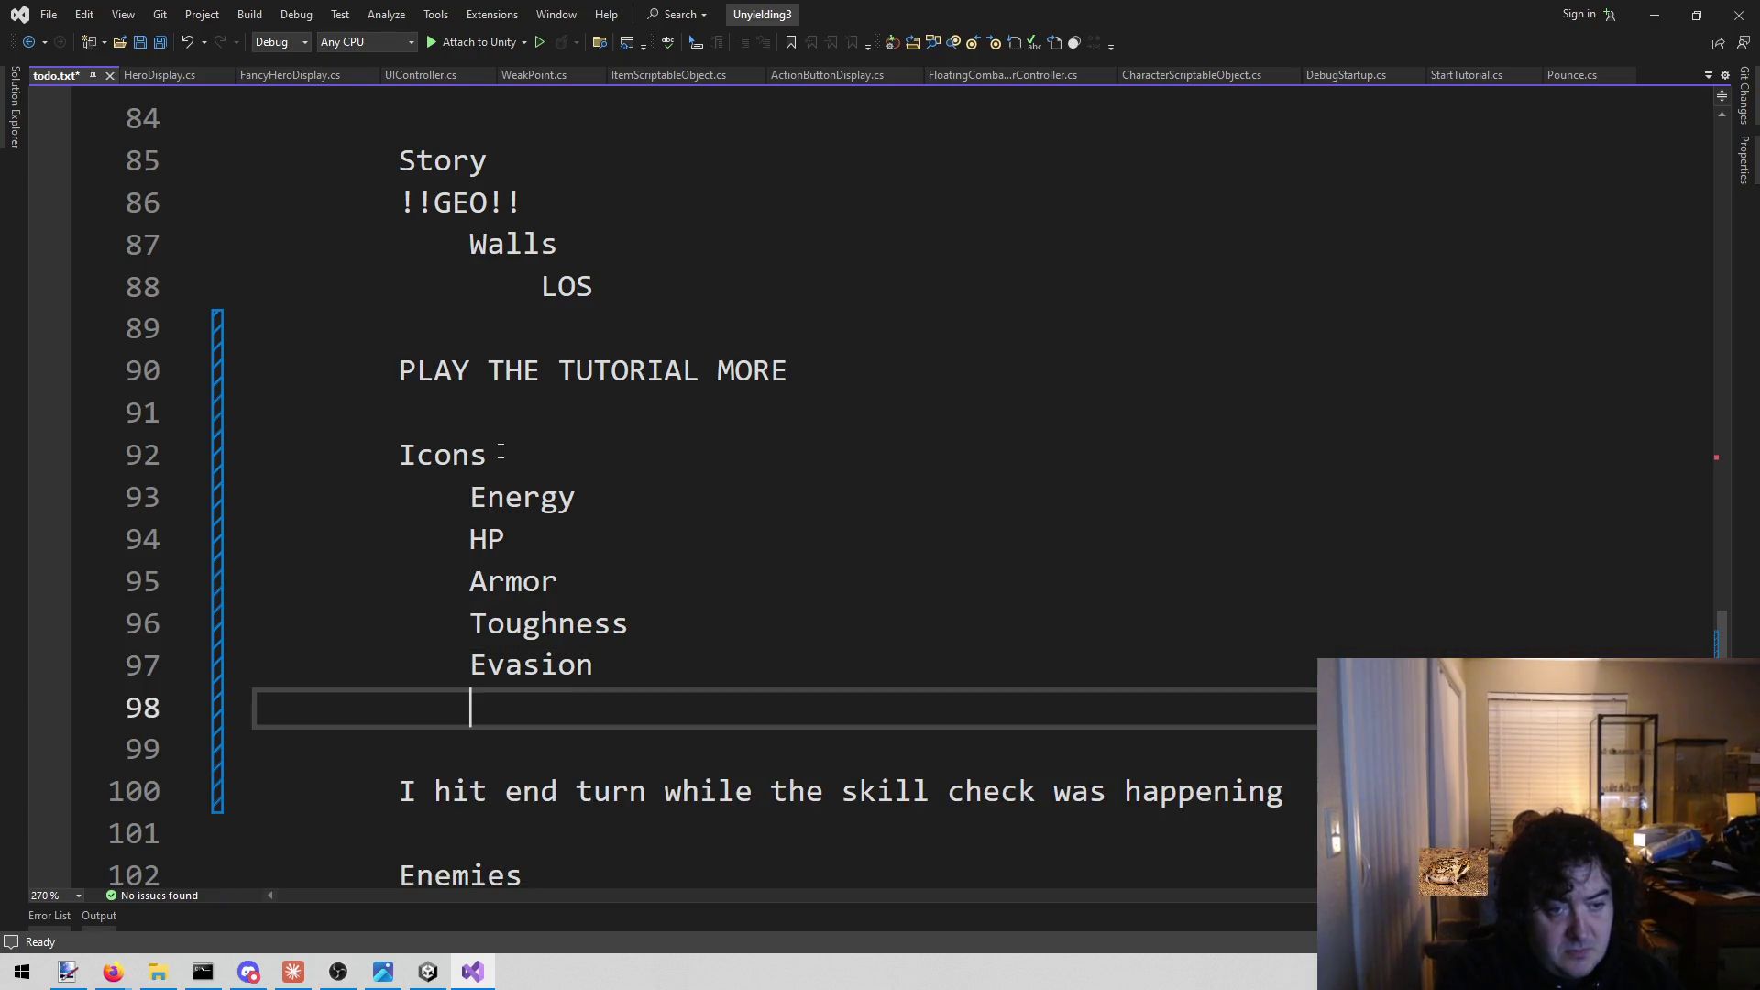
pyautogui.write('Dtermi')
pyautogui.press('BackSpace')
pyautogui.press('BackSpace')
pyautogui.press('BackSpace')
pyautogui.write('etermination')
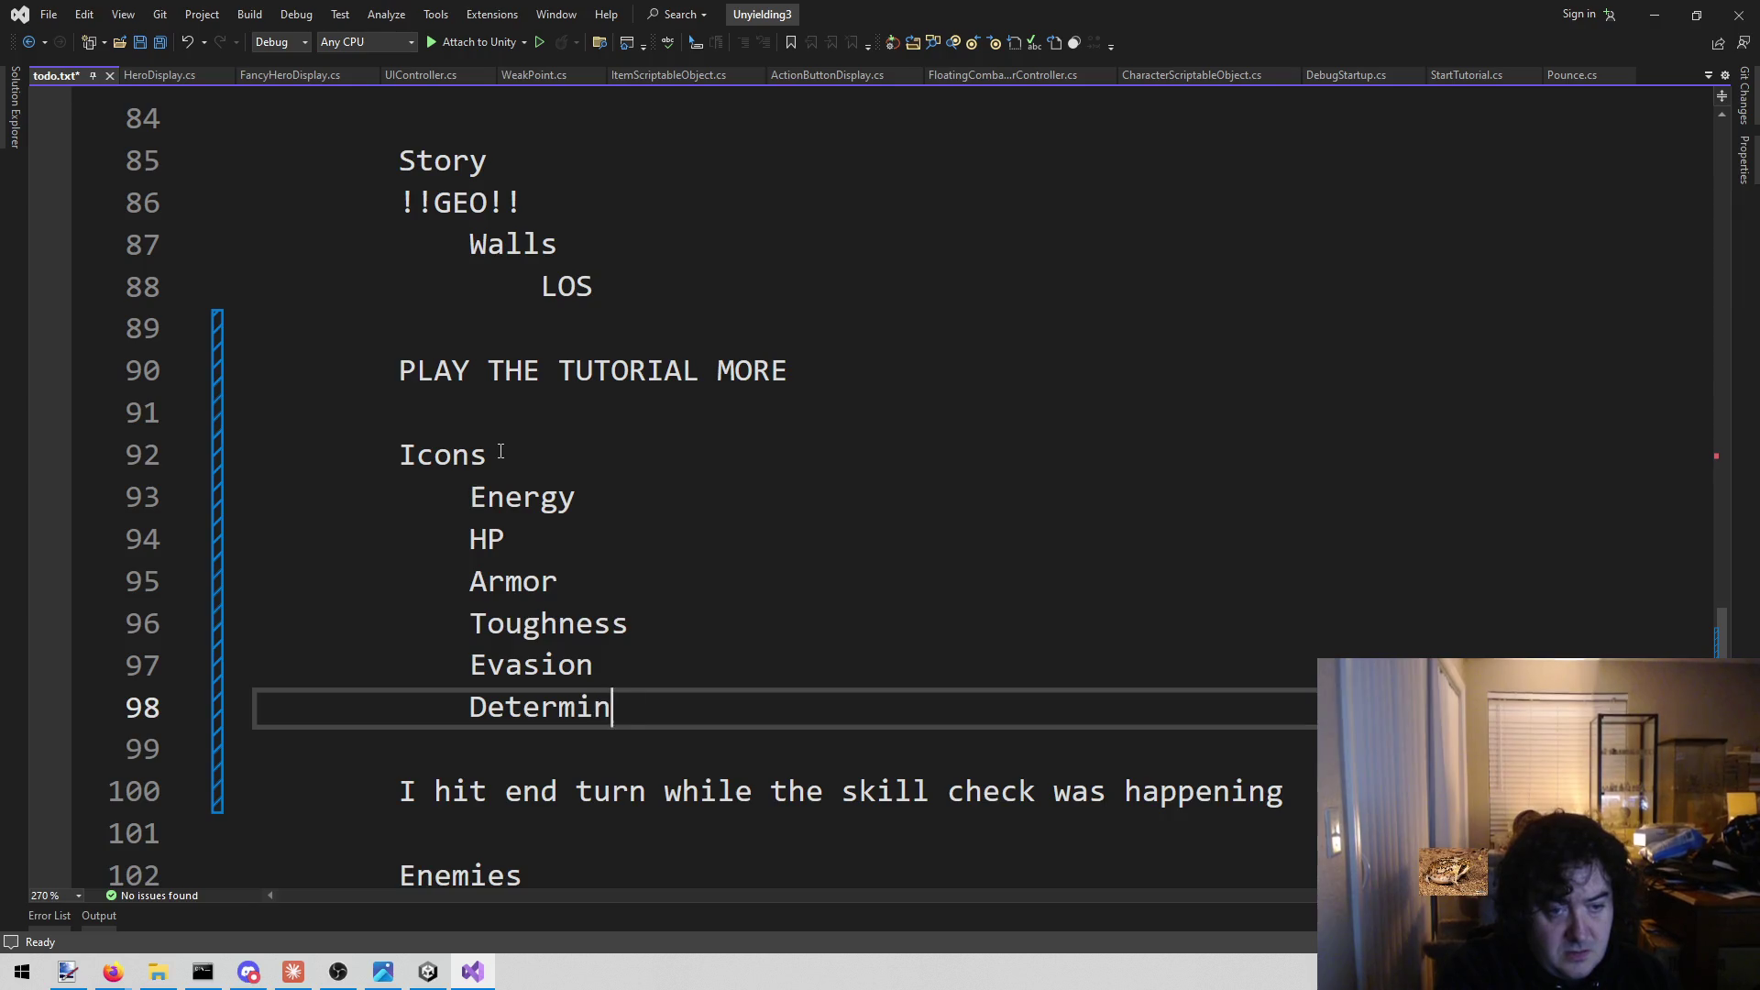
pyautogui.press('BackSpace')
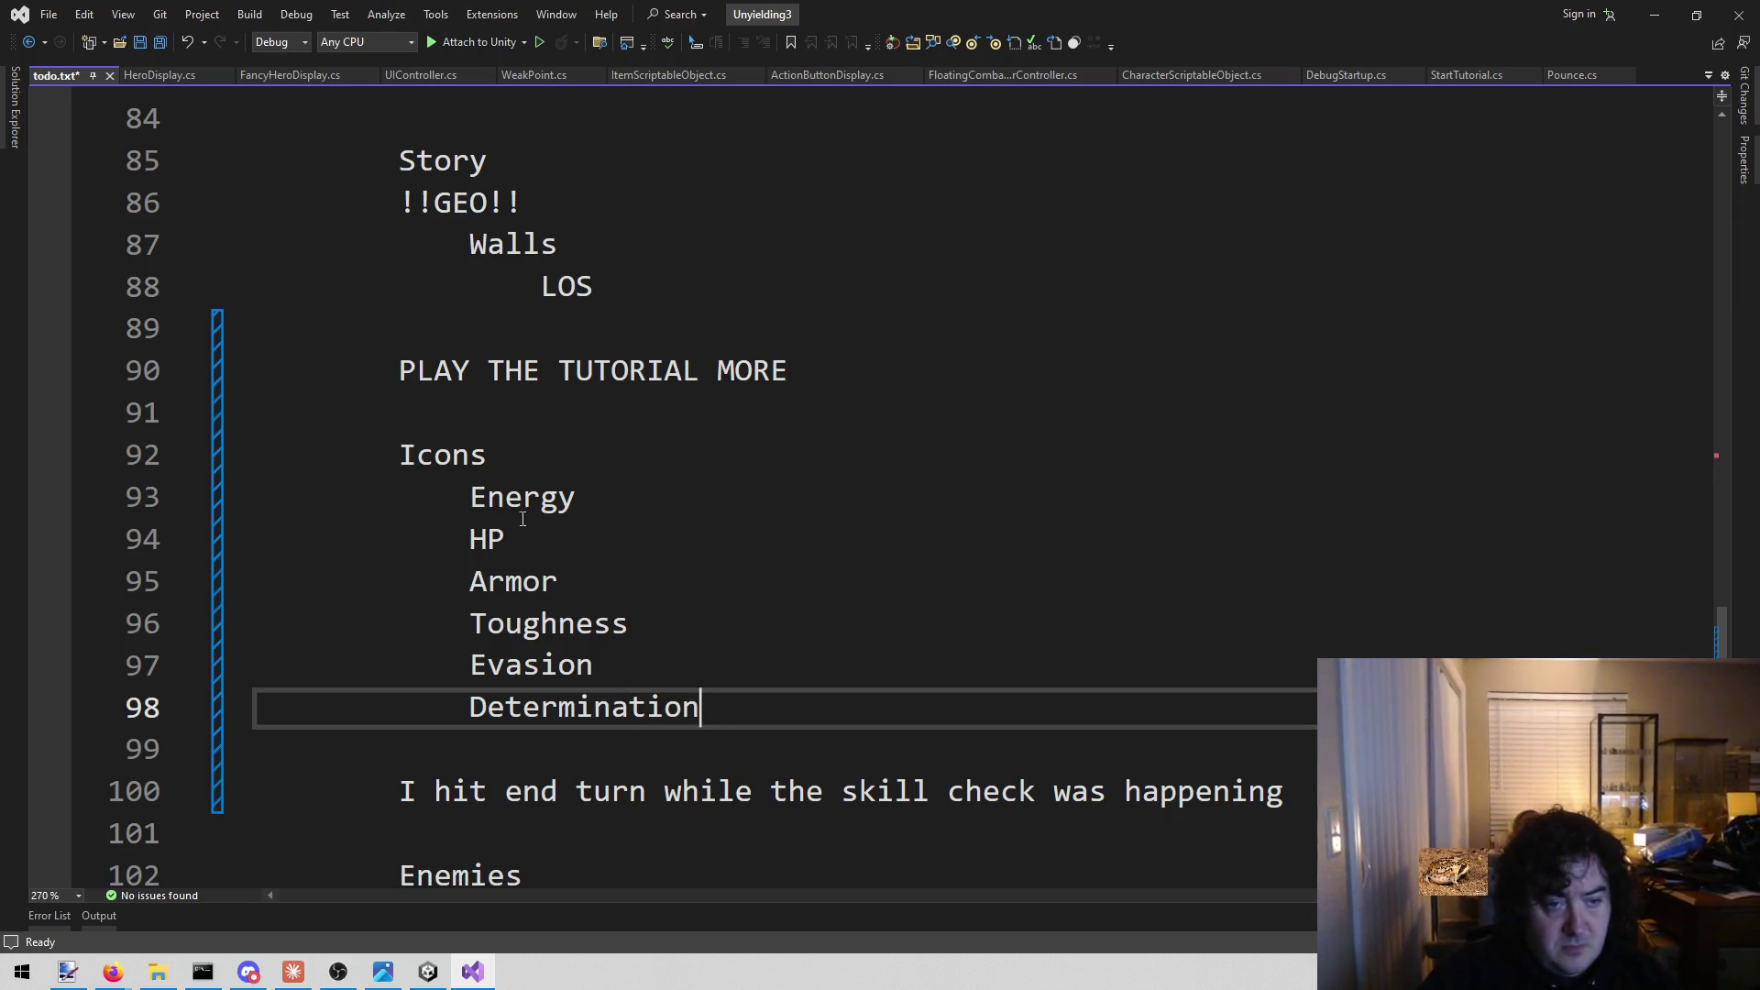
pyautogui.press('Return')
pyautogui.write('Movement')
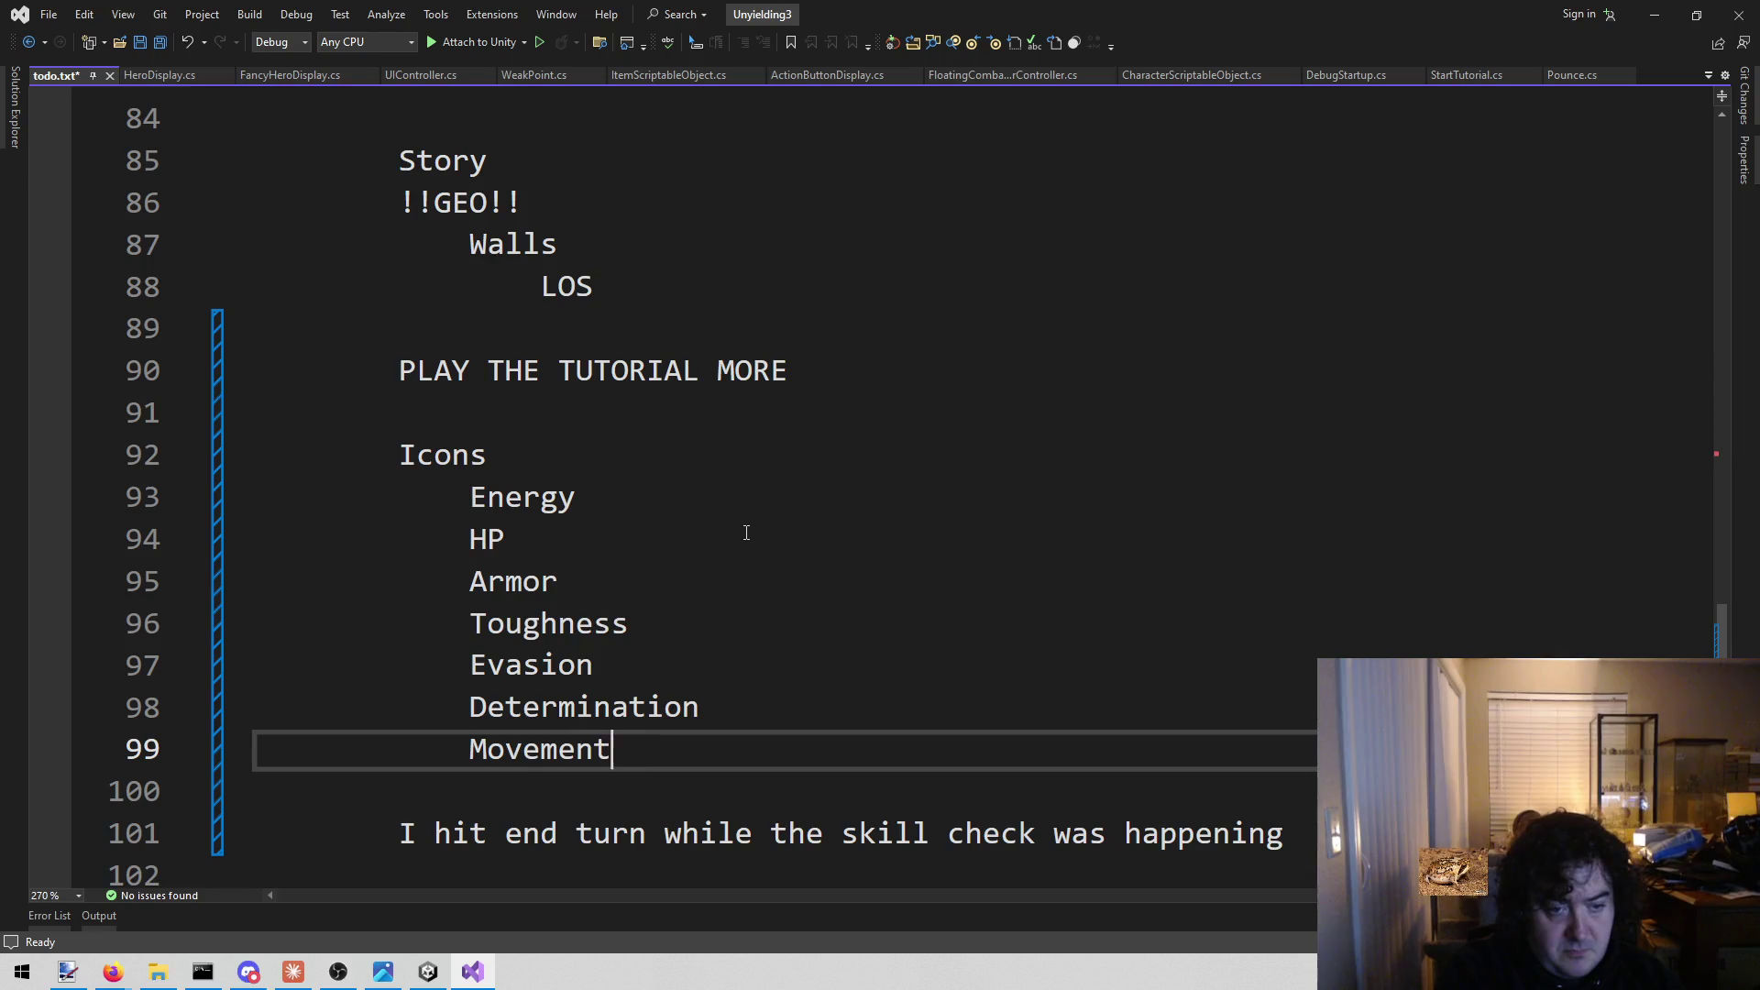
# Add Dash and Reload entries below Movement.
pyautogui.moveTo(456, 497)
pyautogui.mouseDown()
pyautogui.moveTo(729, 669)
pyautogui.moveTo(746, 750)
pyautogui.mouseUp()
pyautogui.click(731, 739)
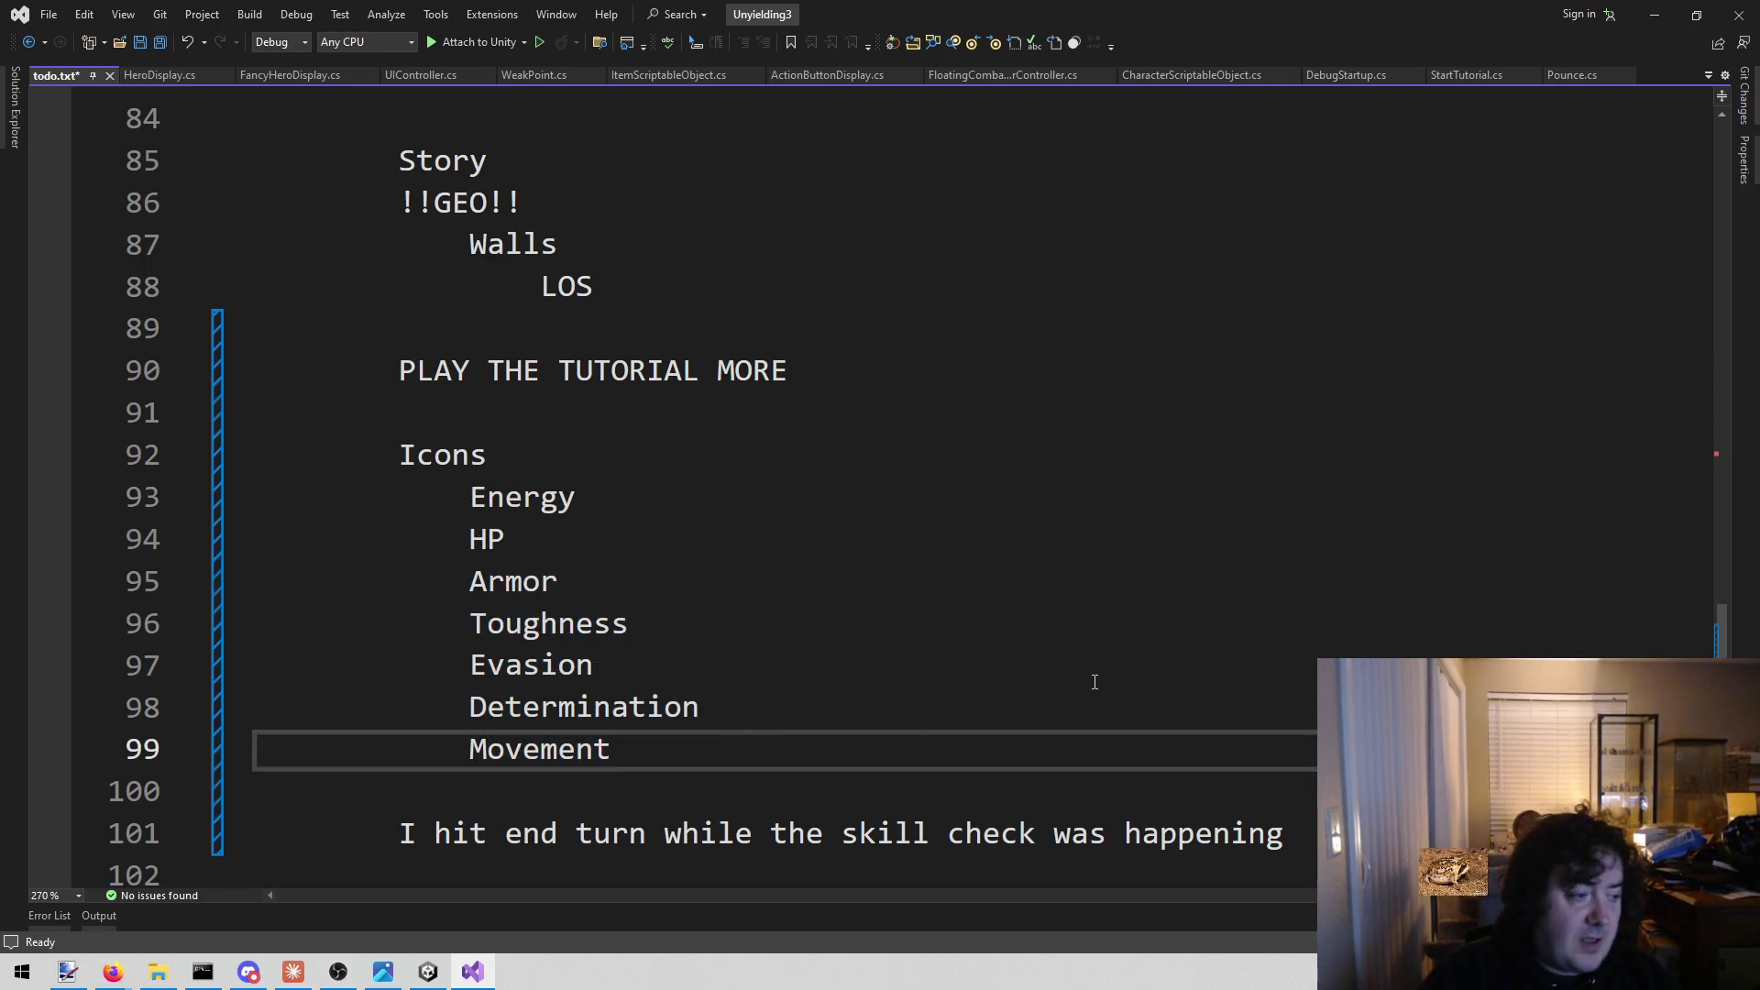
pyautogui.press('Return')
pyautogui.press('Return')
pyautogui.scroll(-1, 1091, 679)
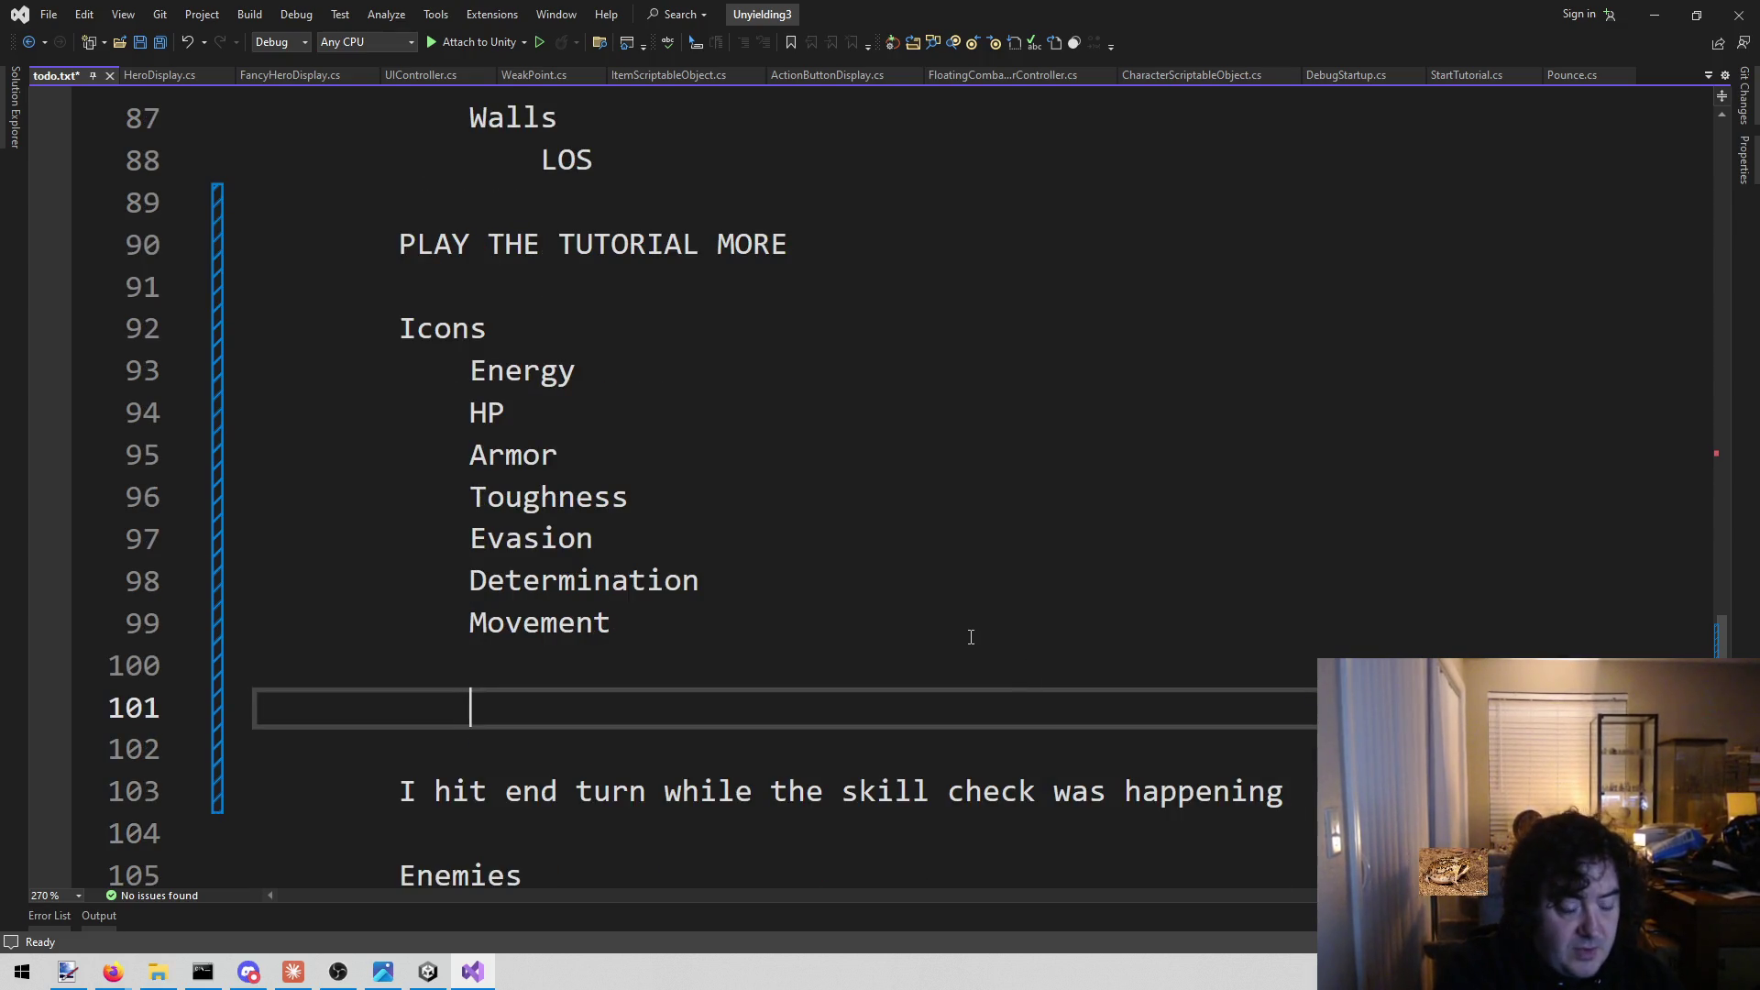
pyautogui.write('Dash')
pyautogui.press('Return')
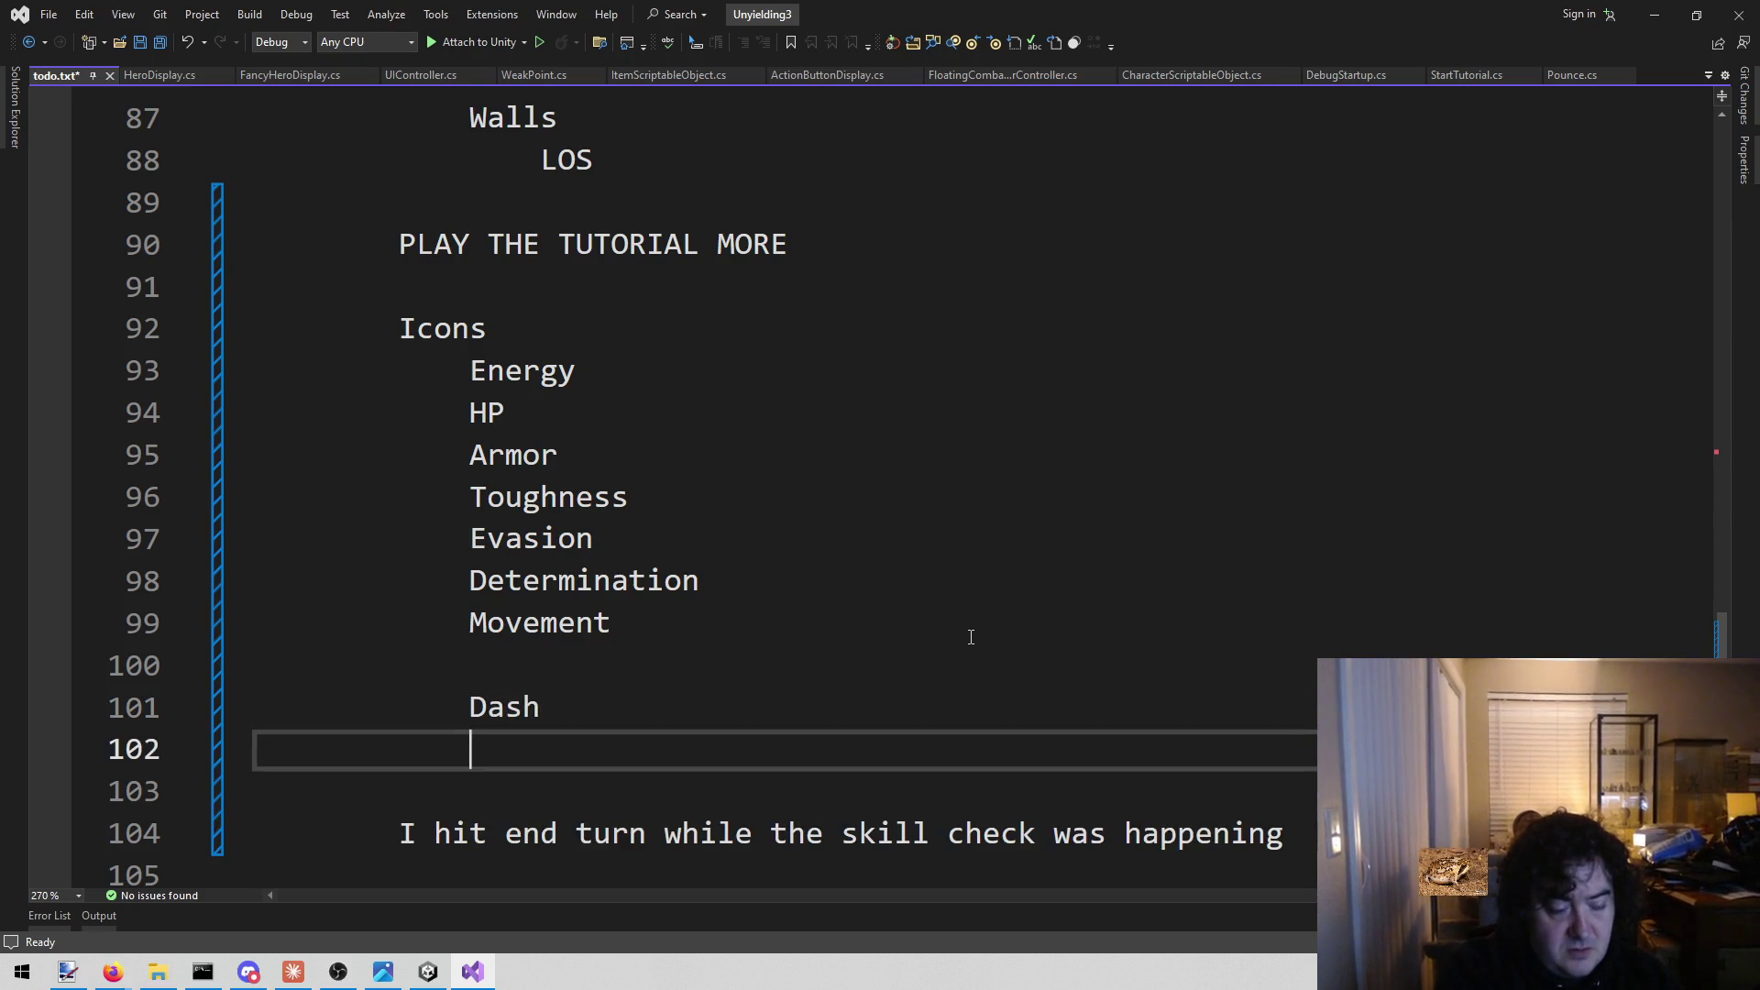
pyautogui.write('Reload')
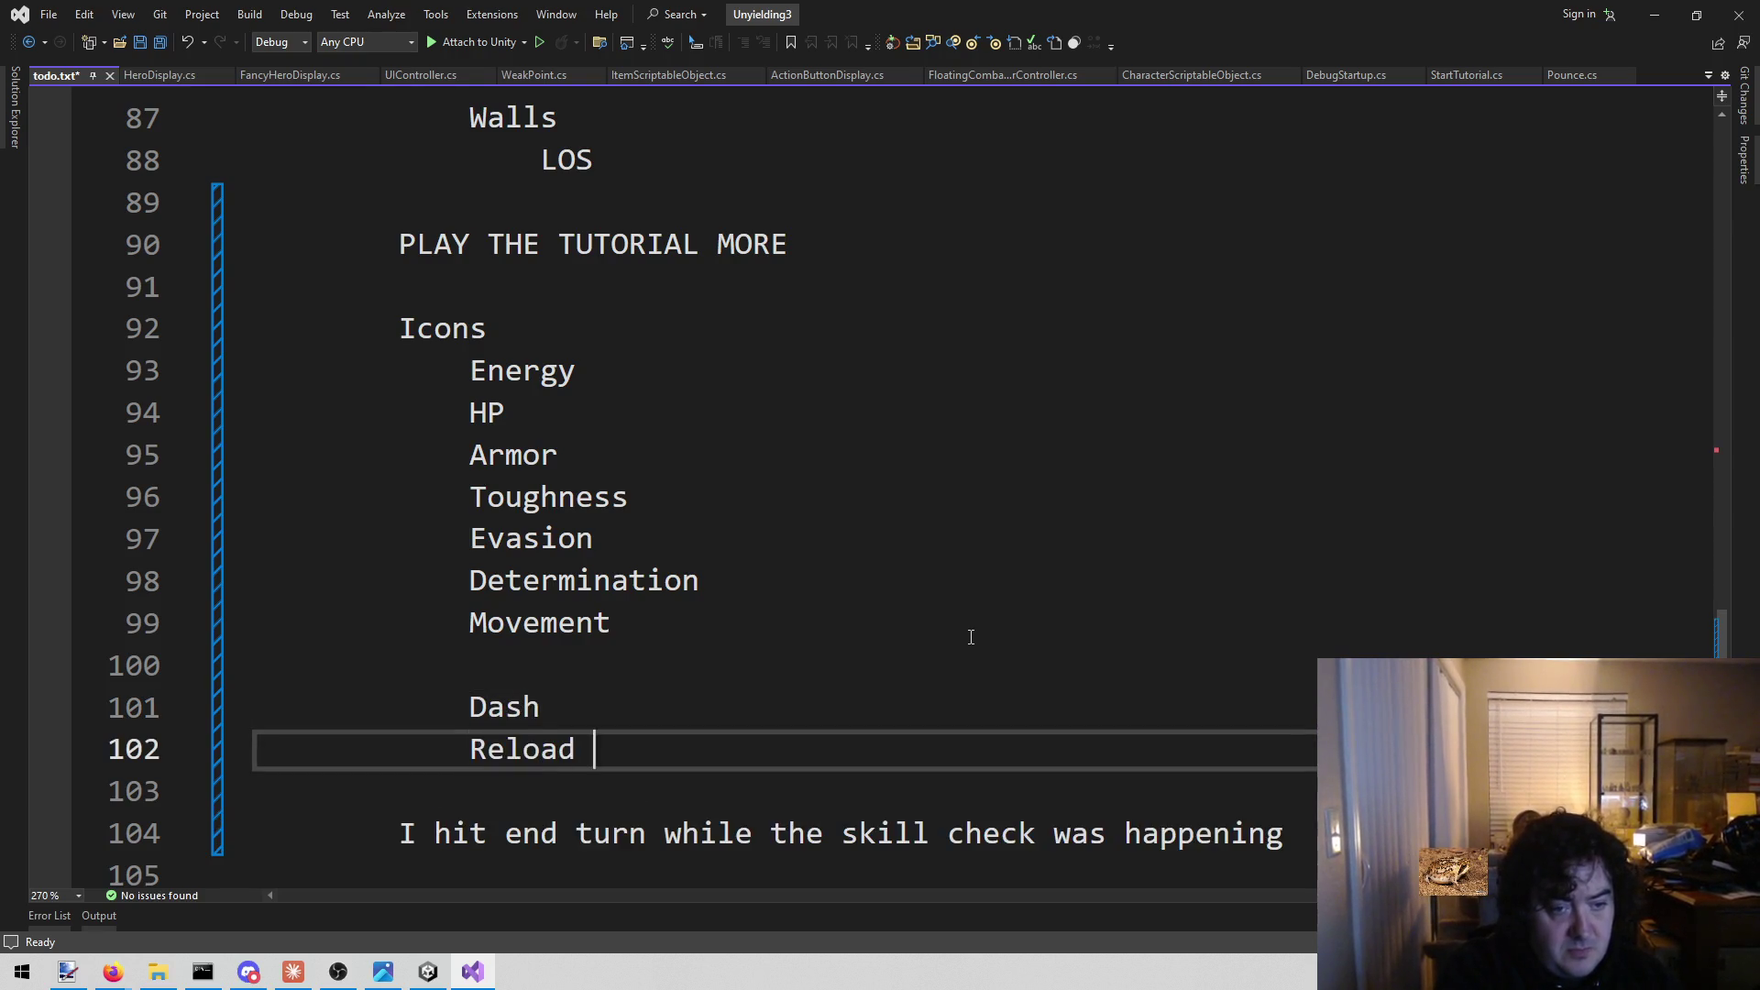
pyautogui.press('Return')
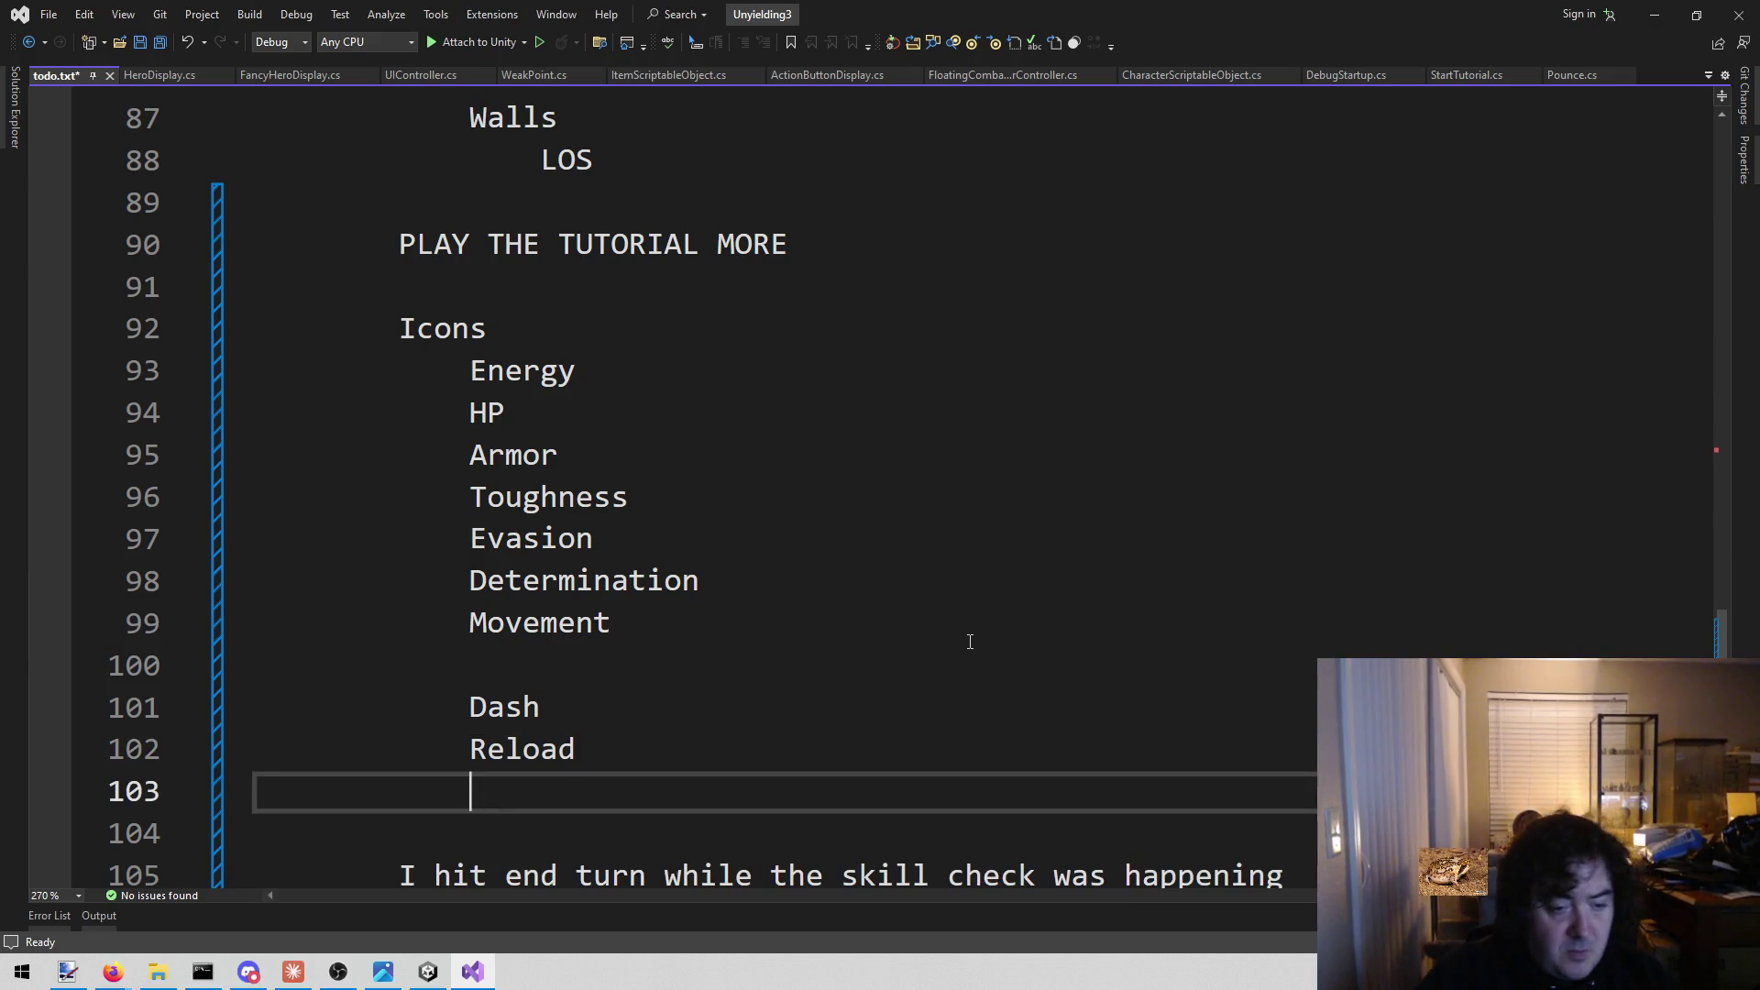
pyautogui.scroll(-2, 573, 641)
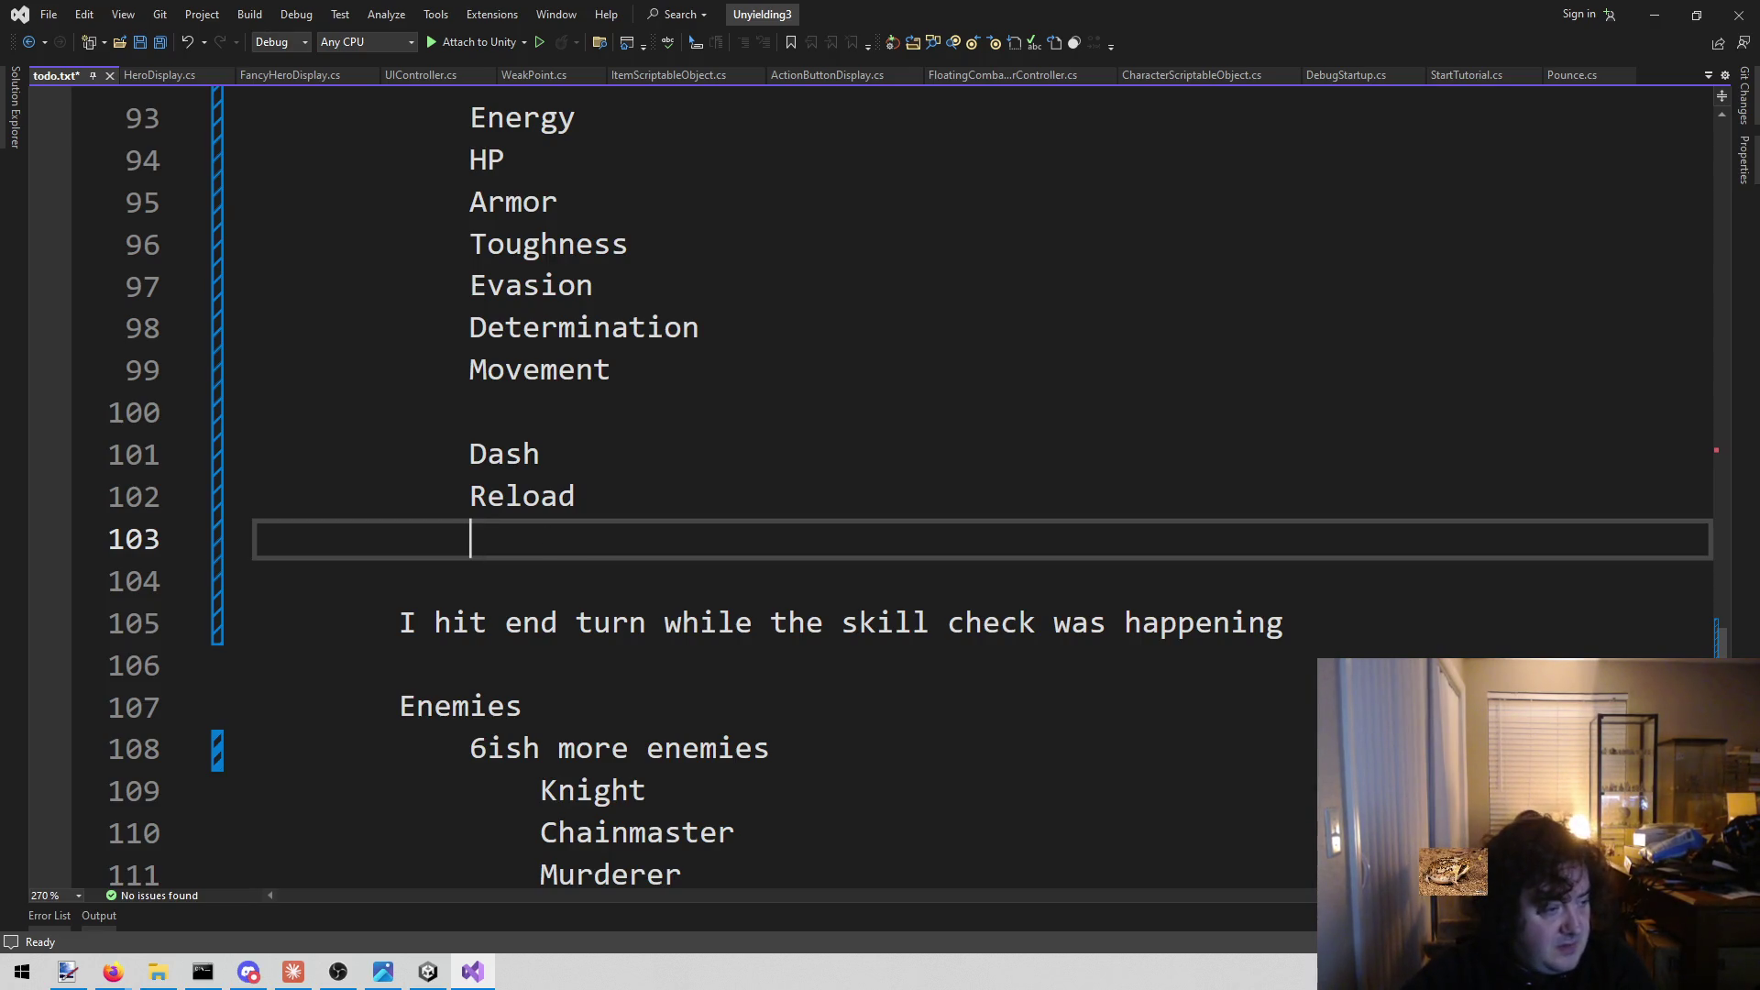
# Check the browser briefly, then return to the todo.txt editor.
pyautogui.hotkey('alt', 'Tab')
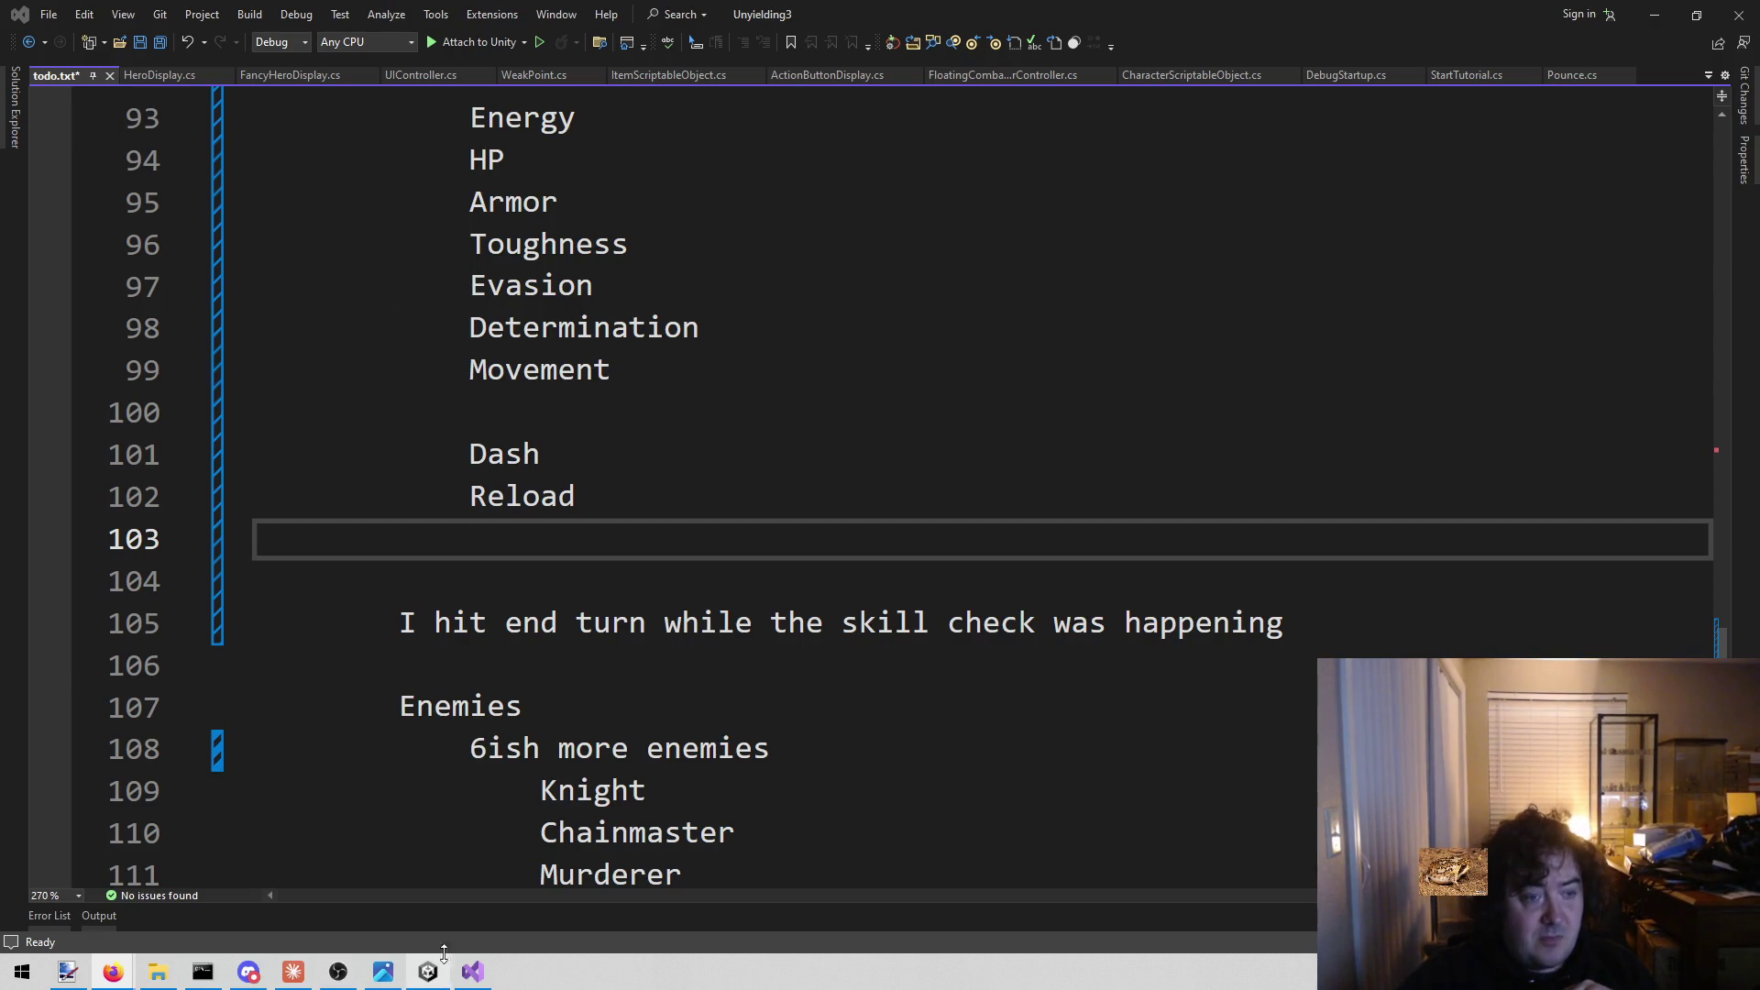
pyautogui.click(652, 535)
# Save todo.txt and return to the Unity Combat scene.
pyautogui.hotkey('ctrl', 's')
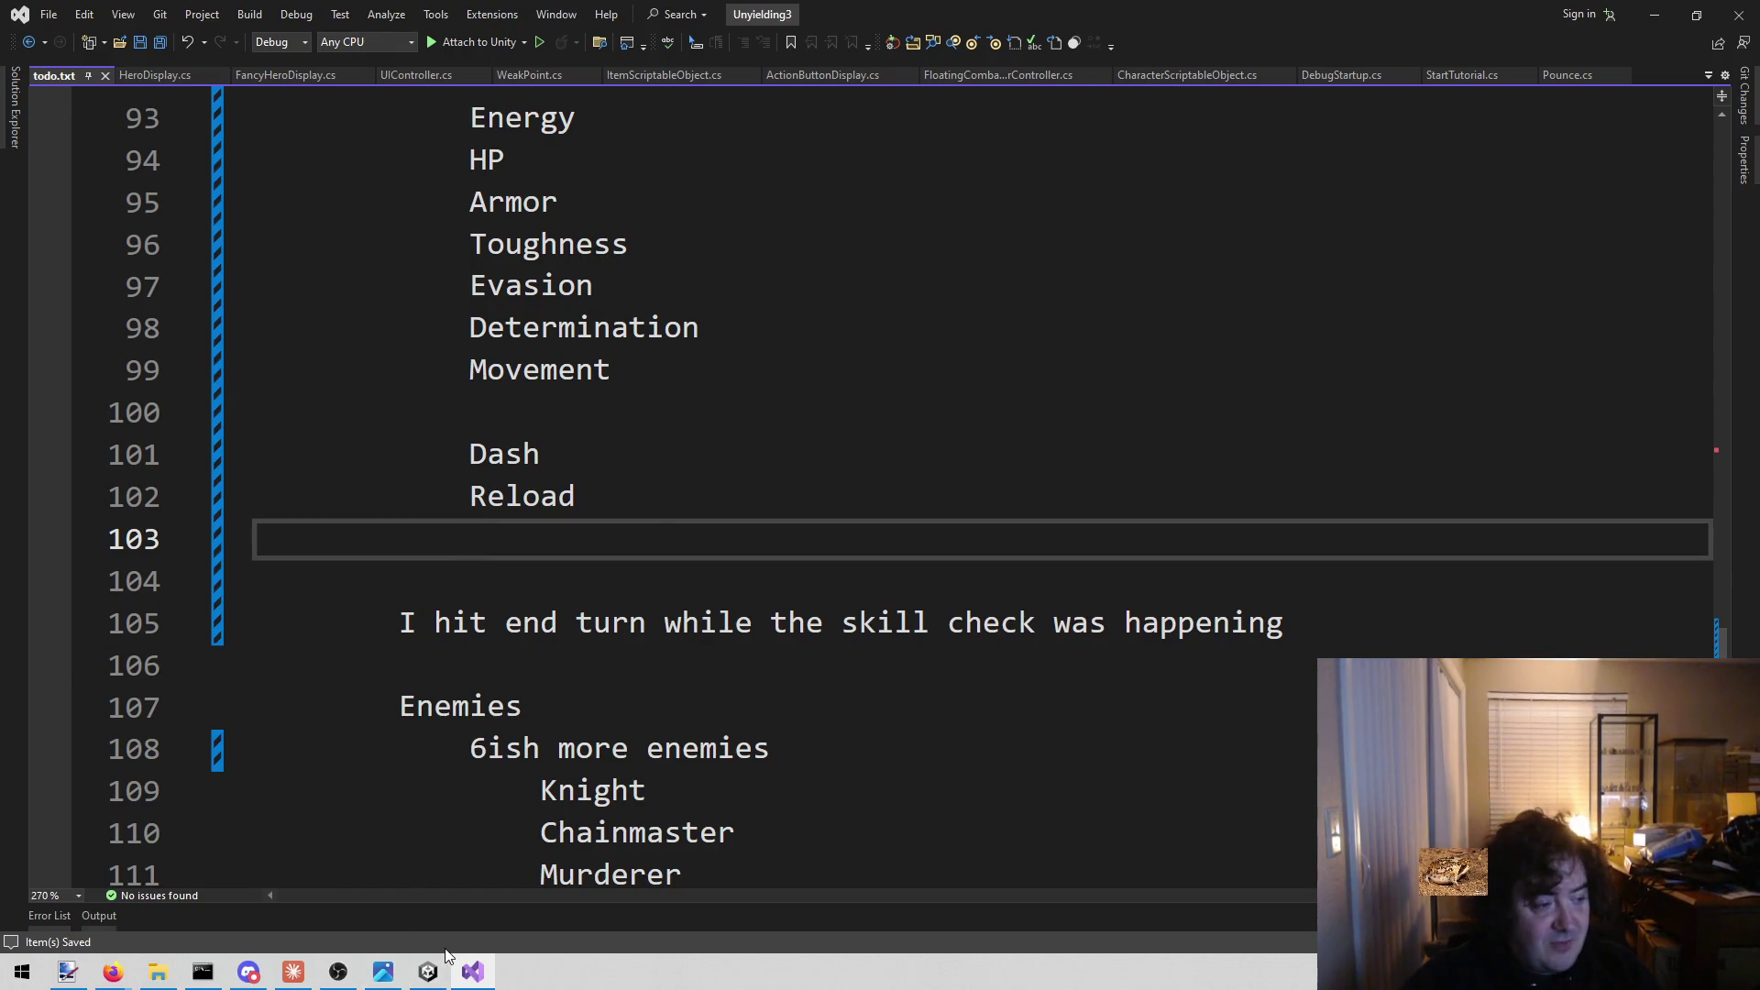
pyautogui.moveTo(436, 977)
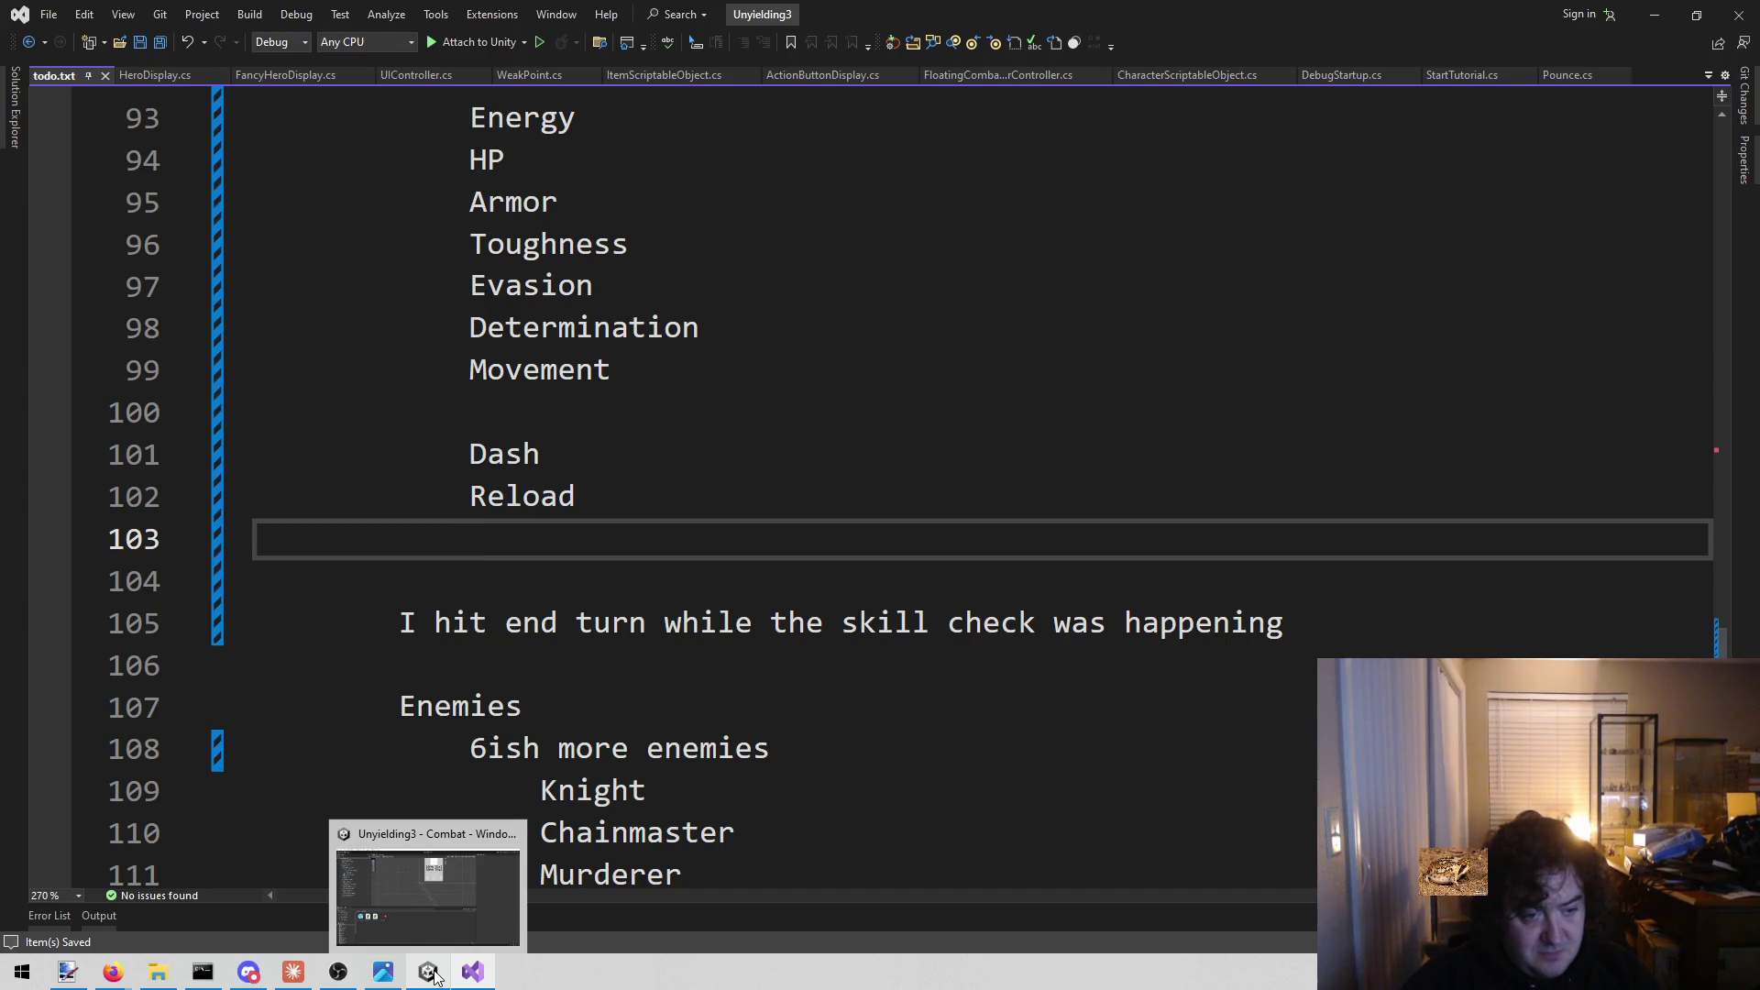
pyautogui.click(431, 853)
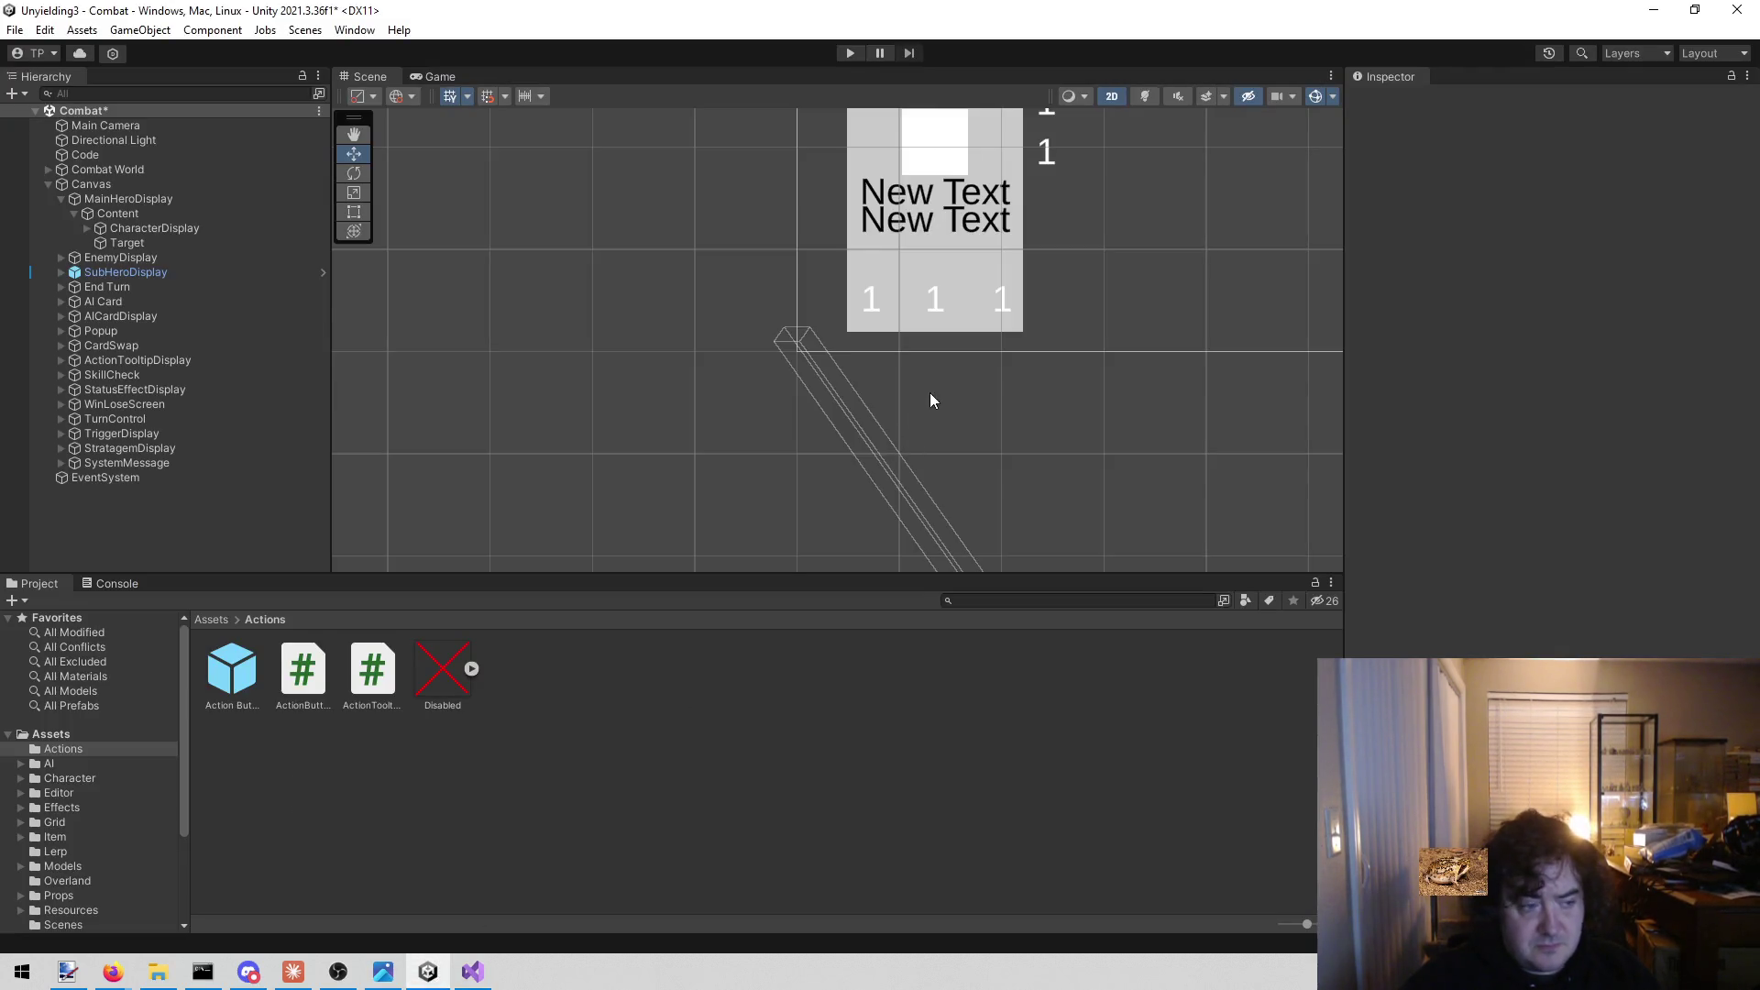
pyautogui.moveTo(928, 394); pyautogui.dragTo(813, 438)
pyautogui.scroll(-3, 813, 438)
pyautogui.moveTo(920, 363); pyautogui.dragTo(706, 420)
pyautogui.scroll(3, 687, 415)
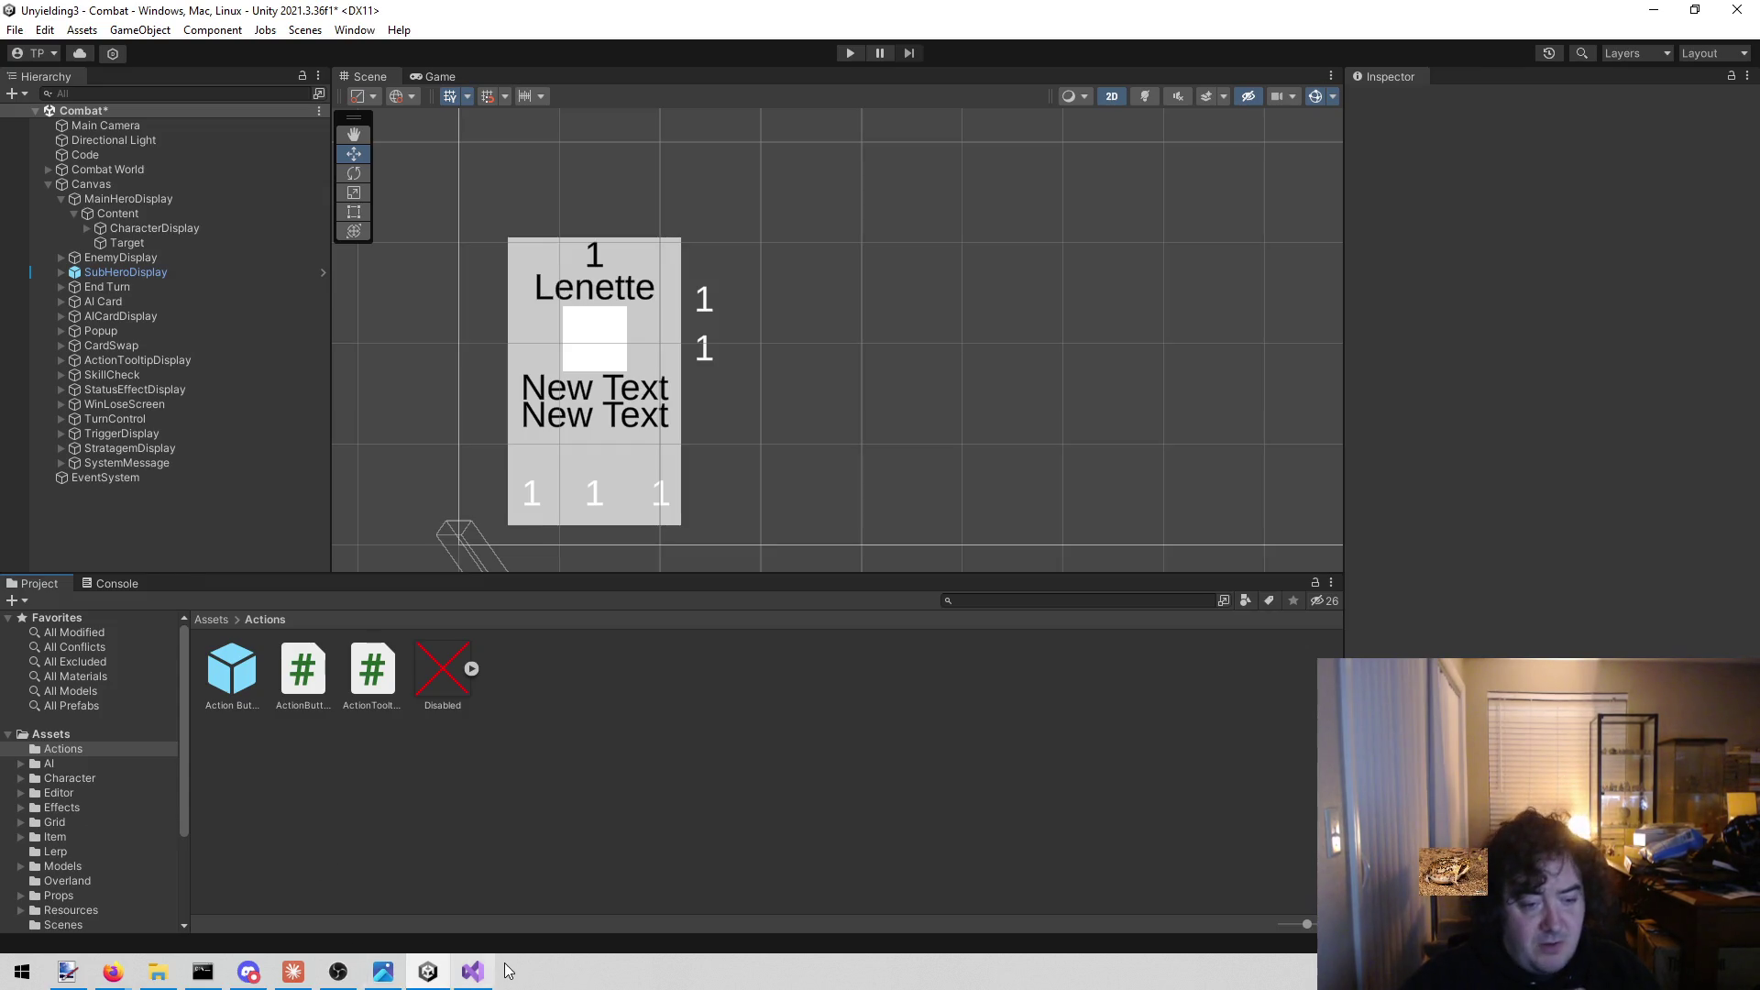
pyautogui.click(473, 973)
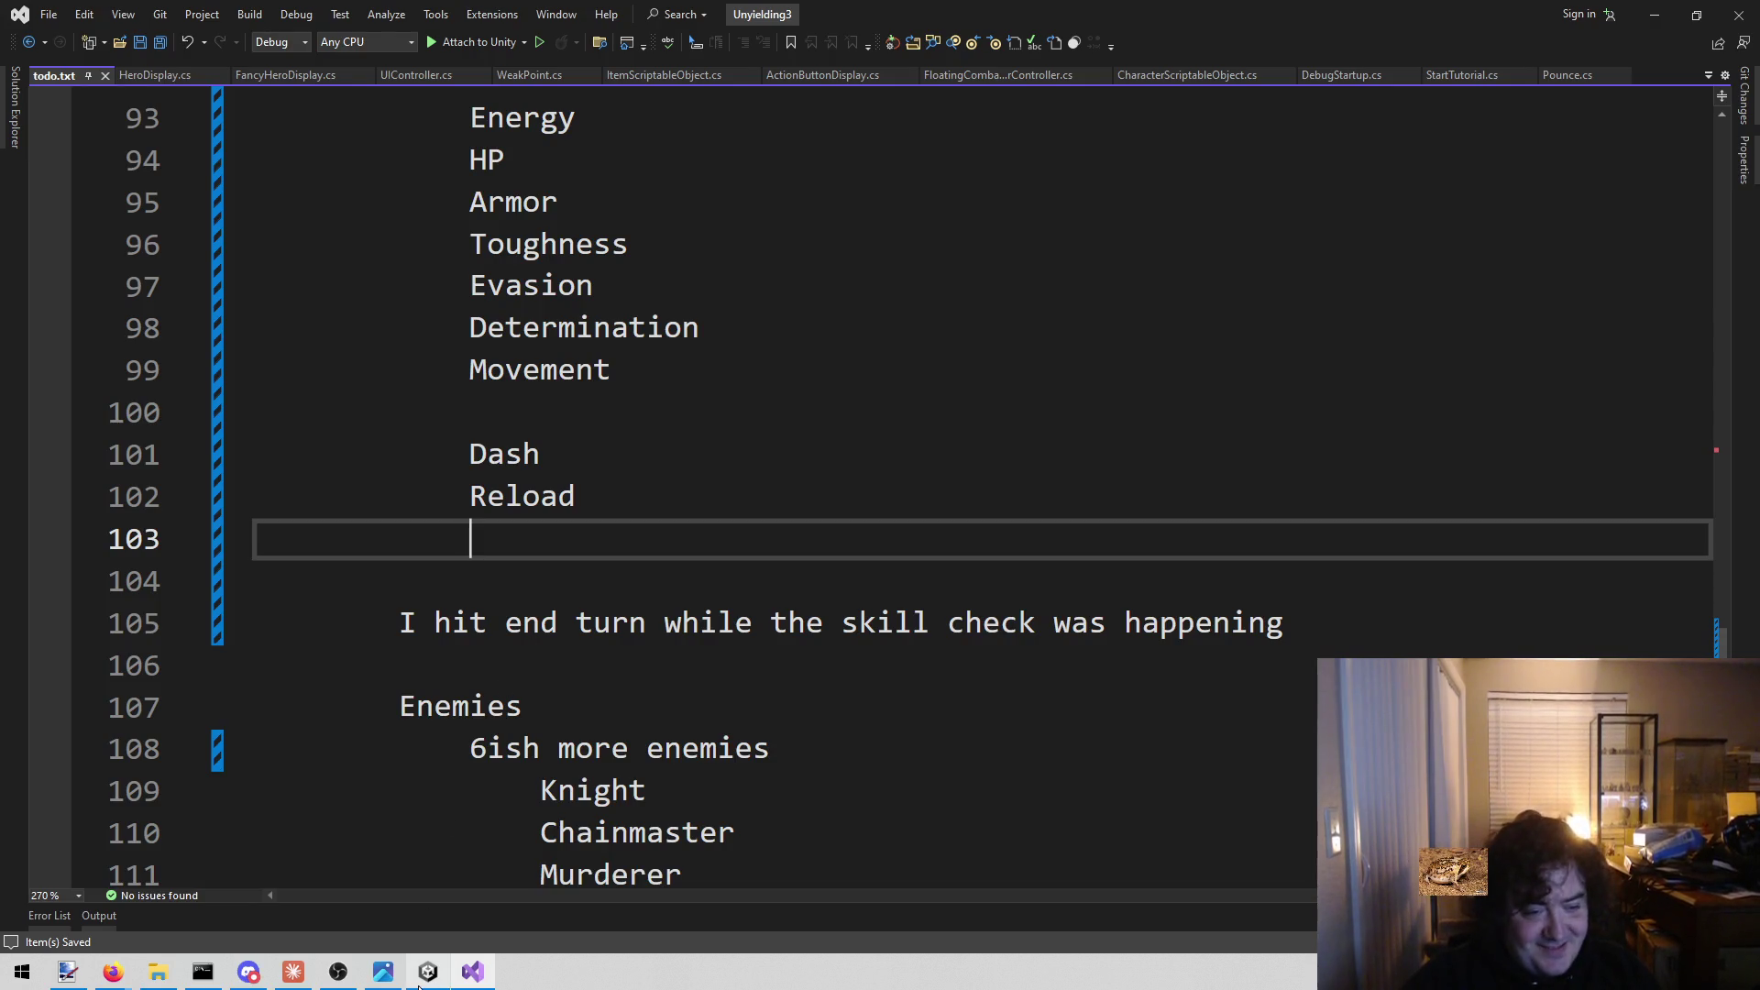
pyautogui.moveTo(424, 981)
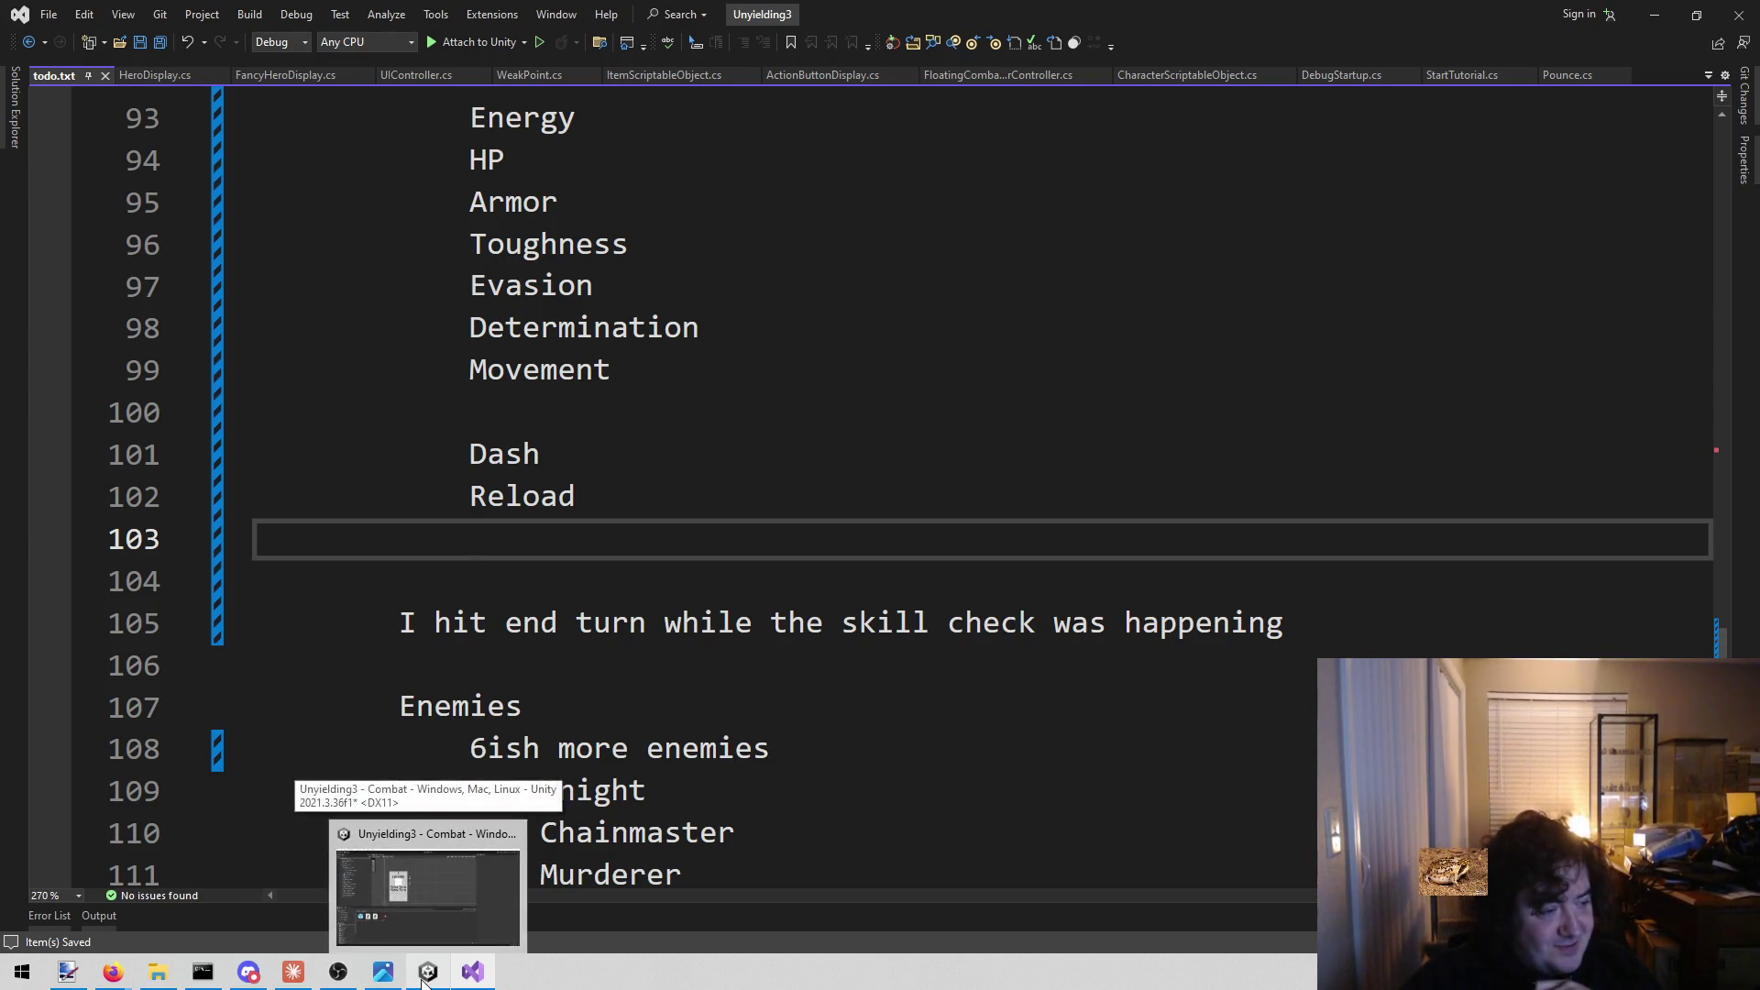
pyautogui.click(426, 981)
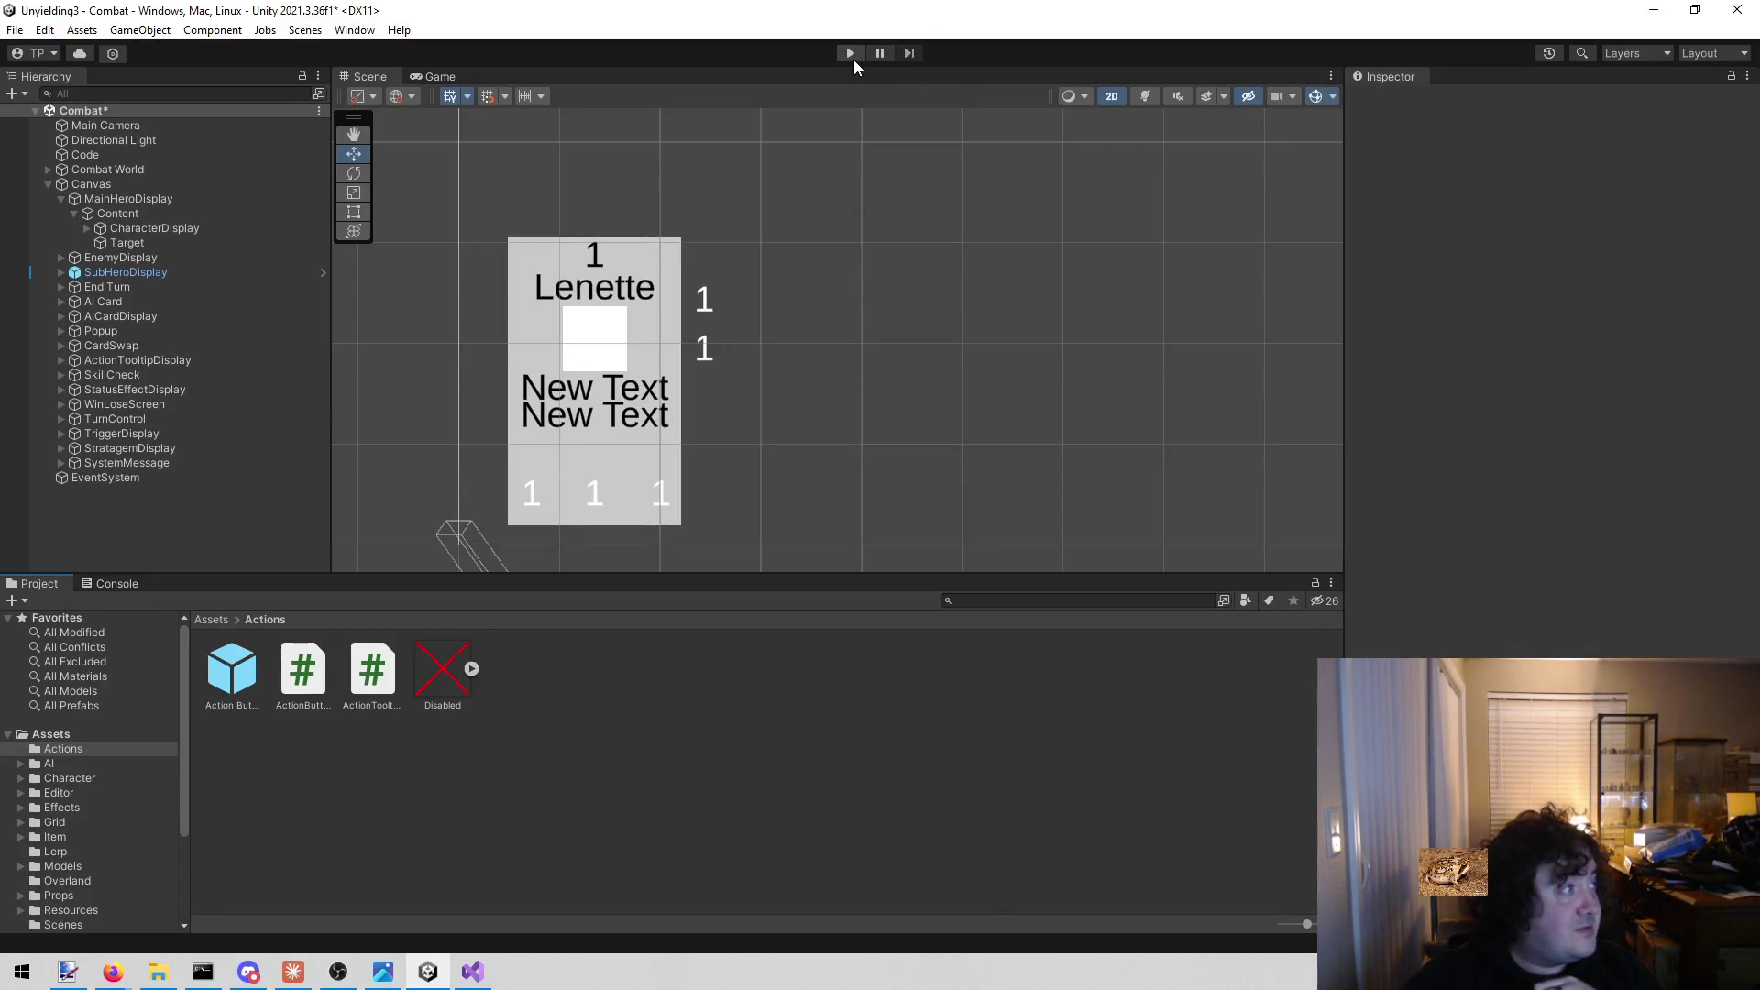
# Play the Combat scene and select Target's Horizontal Layout Group options in the Inspector.
pyautogui.click(854, 58)
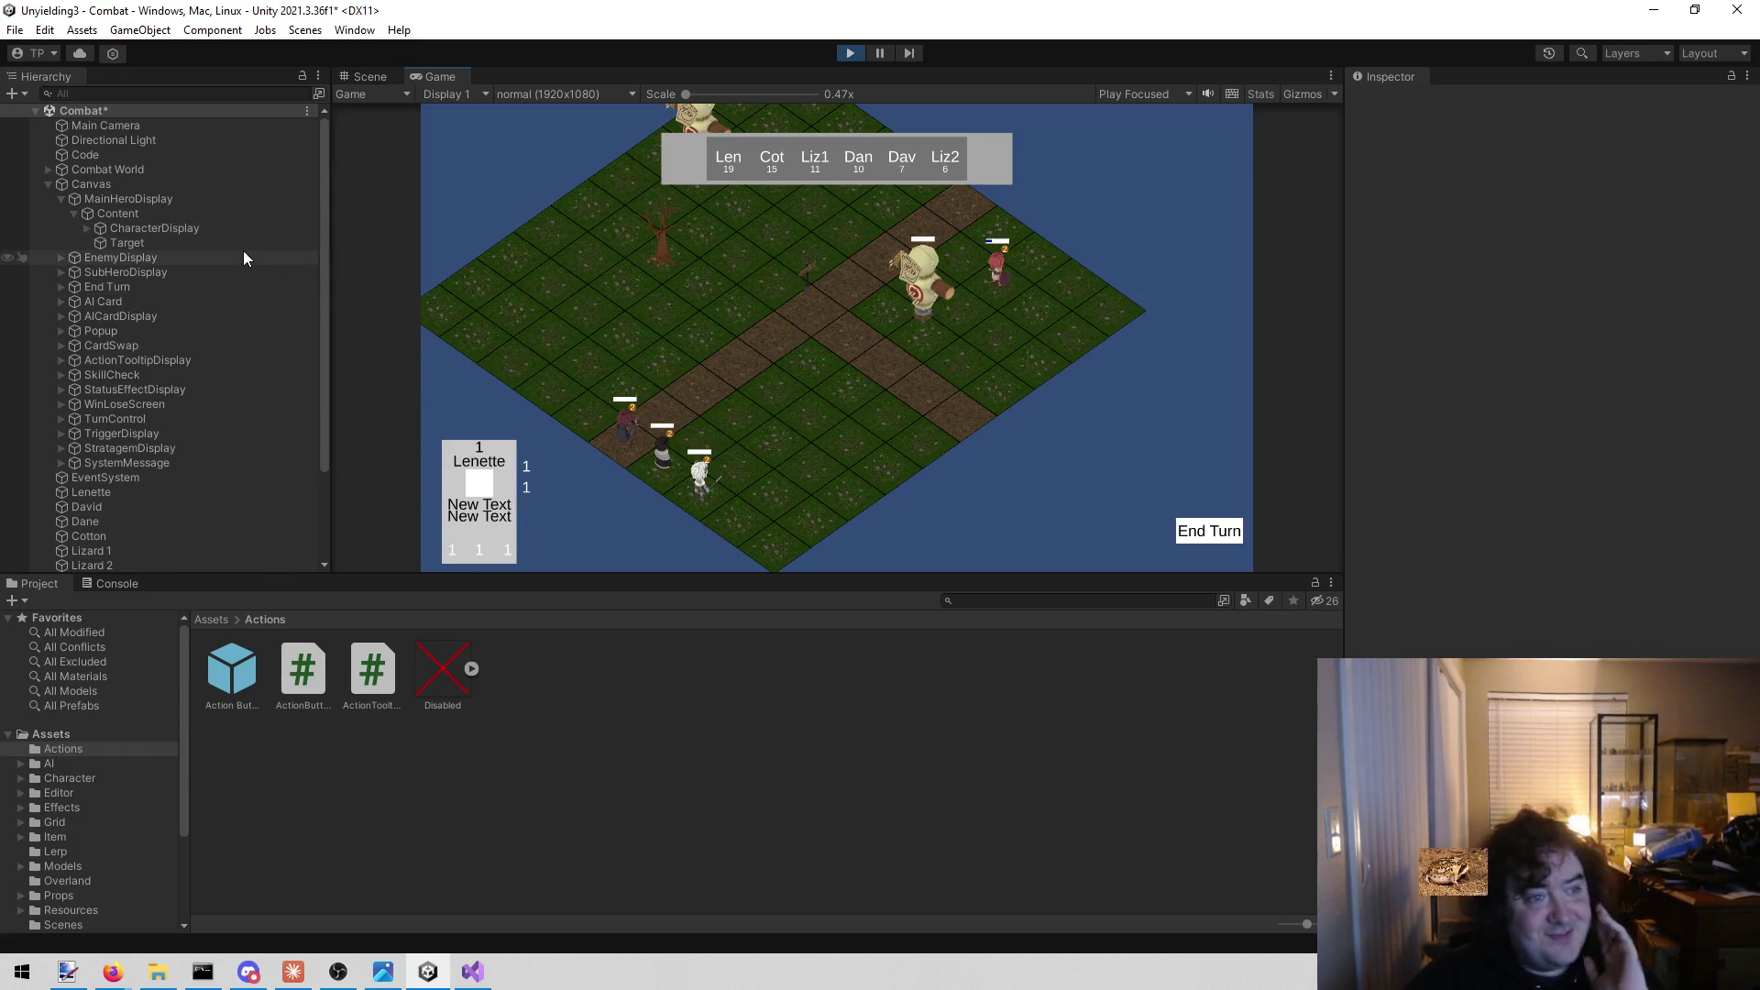
pyautogui.click(208, 229)
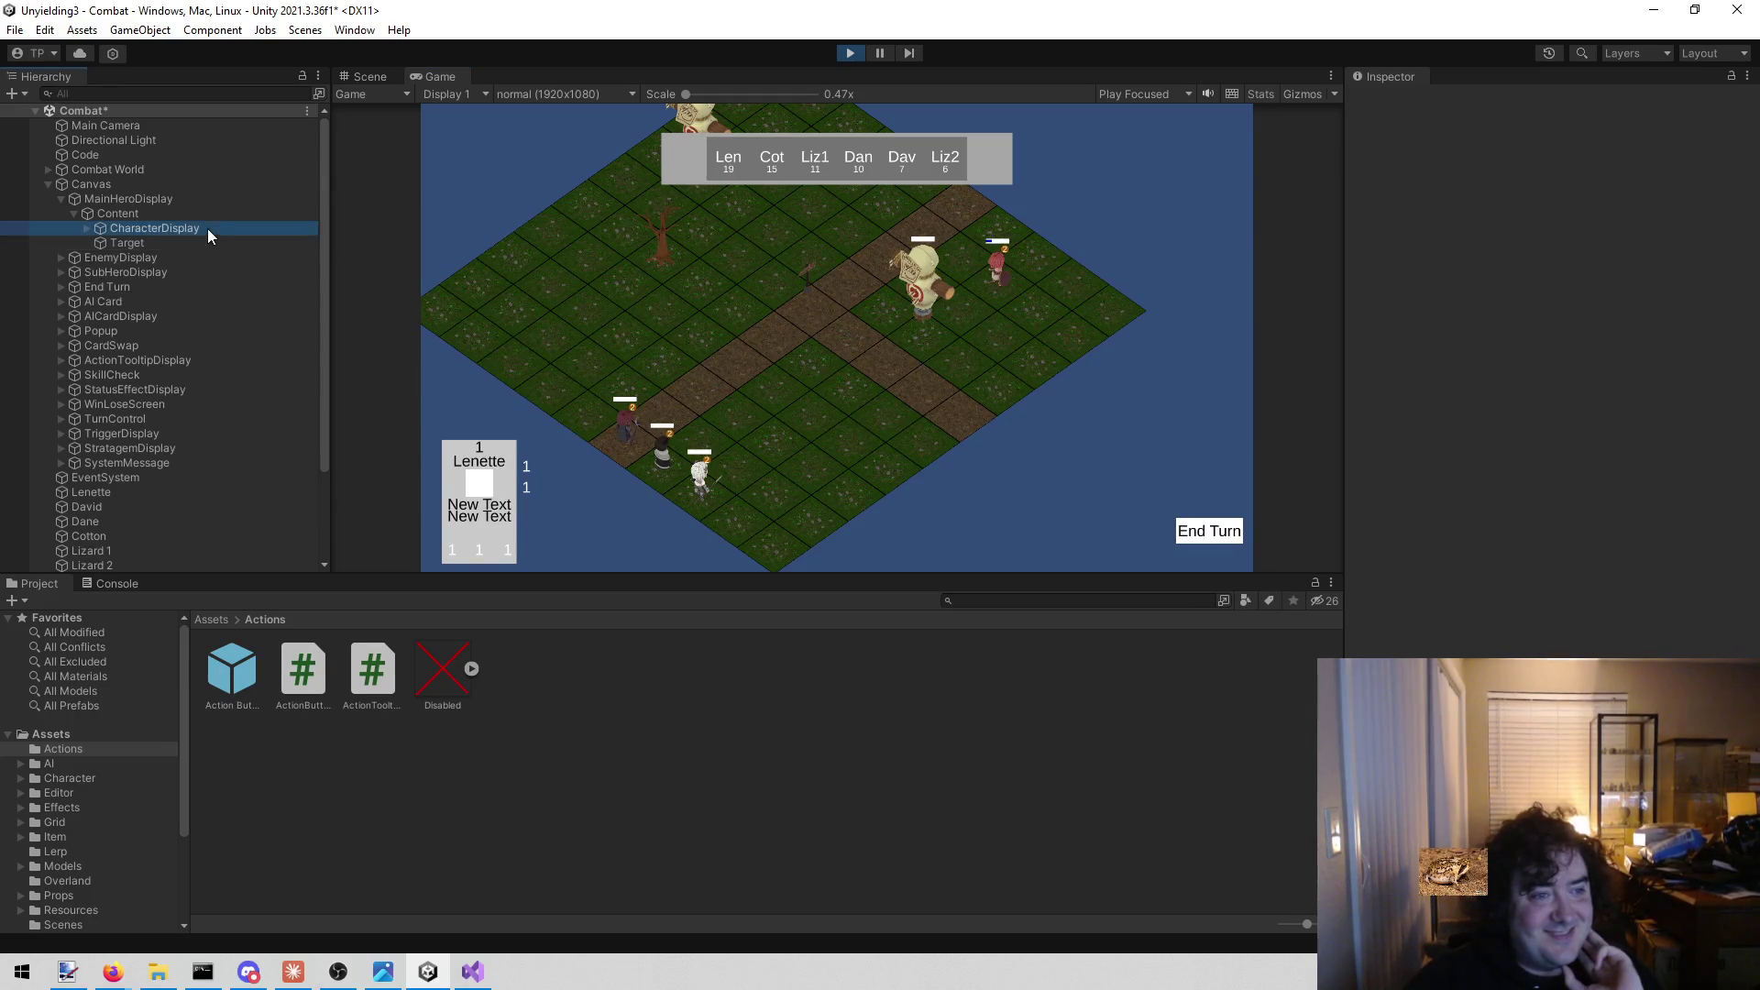
pyautogui.click(185, 246)
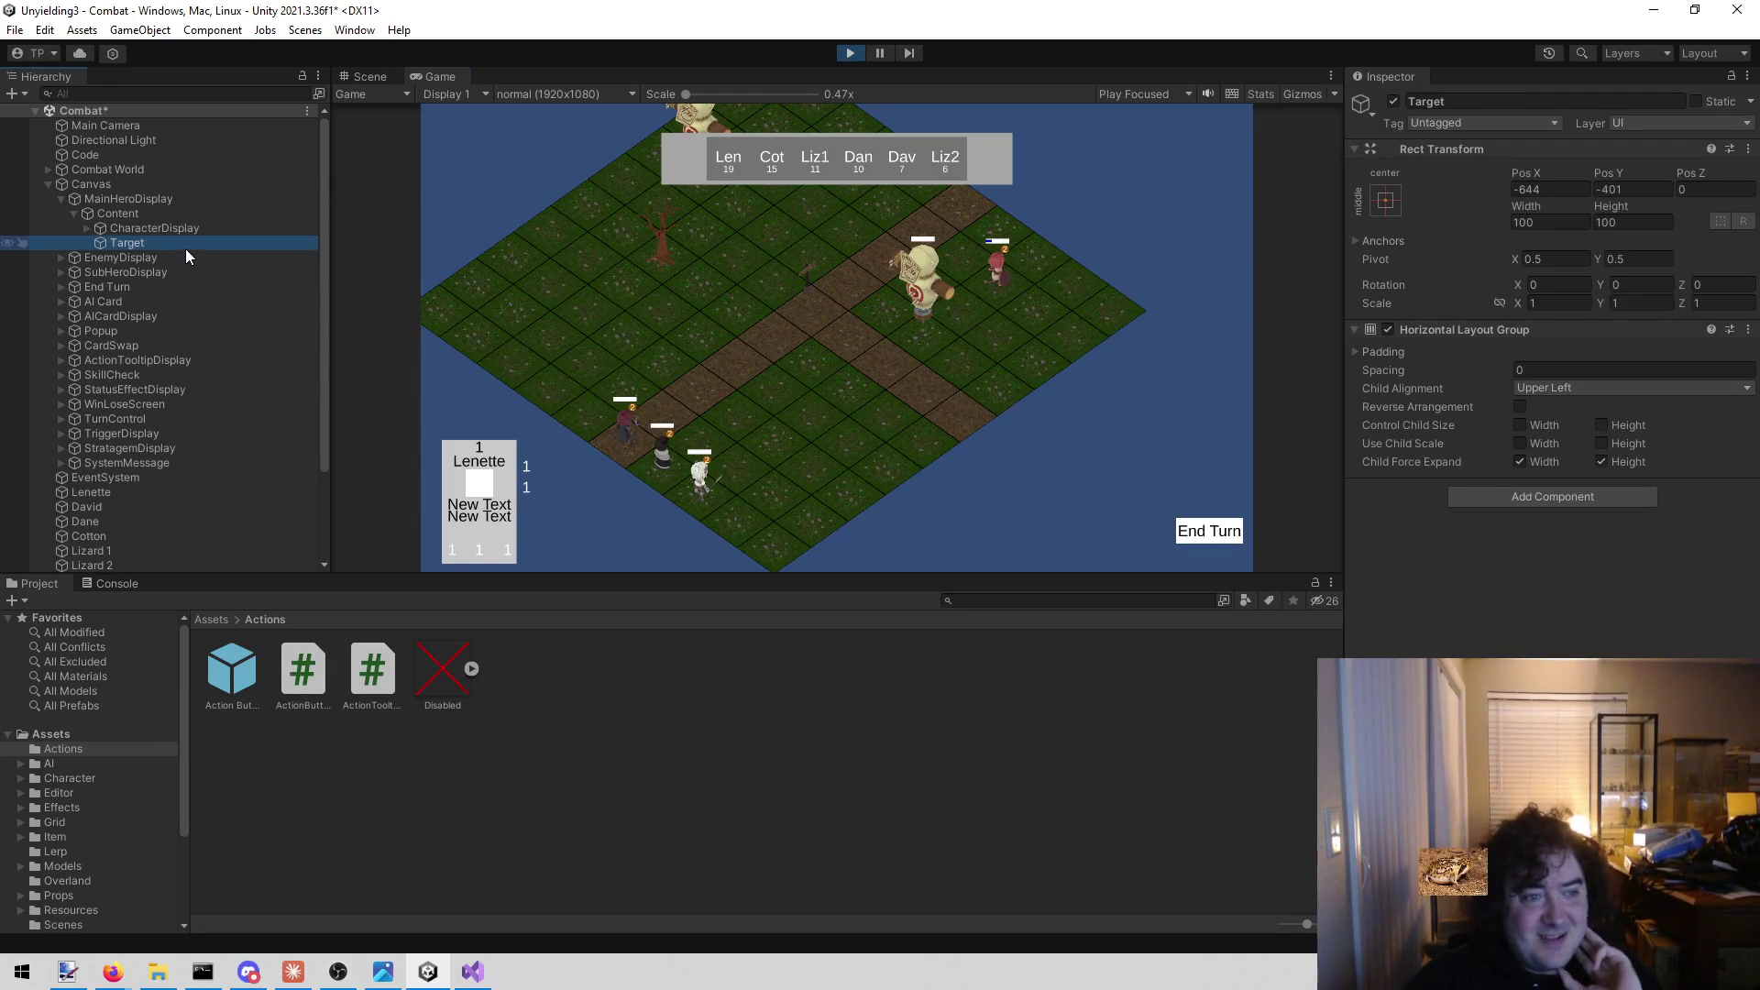
pyautogui.click(1749, 330)
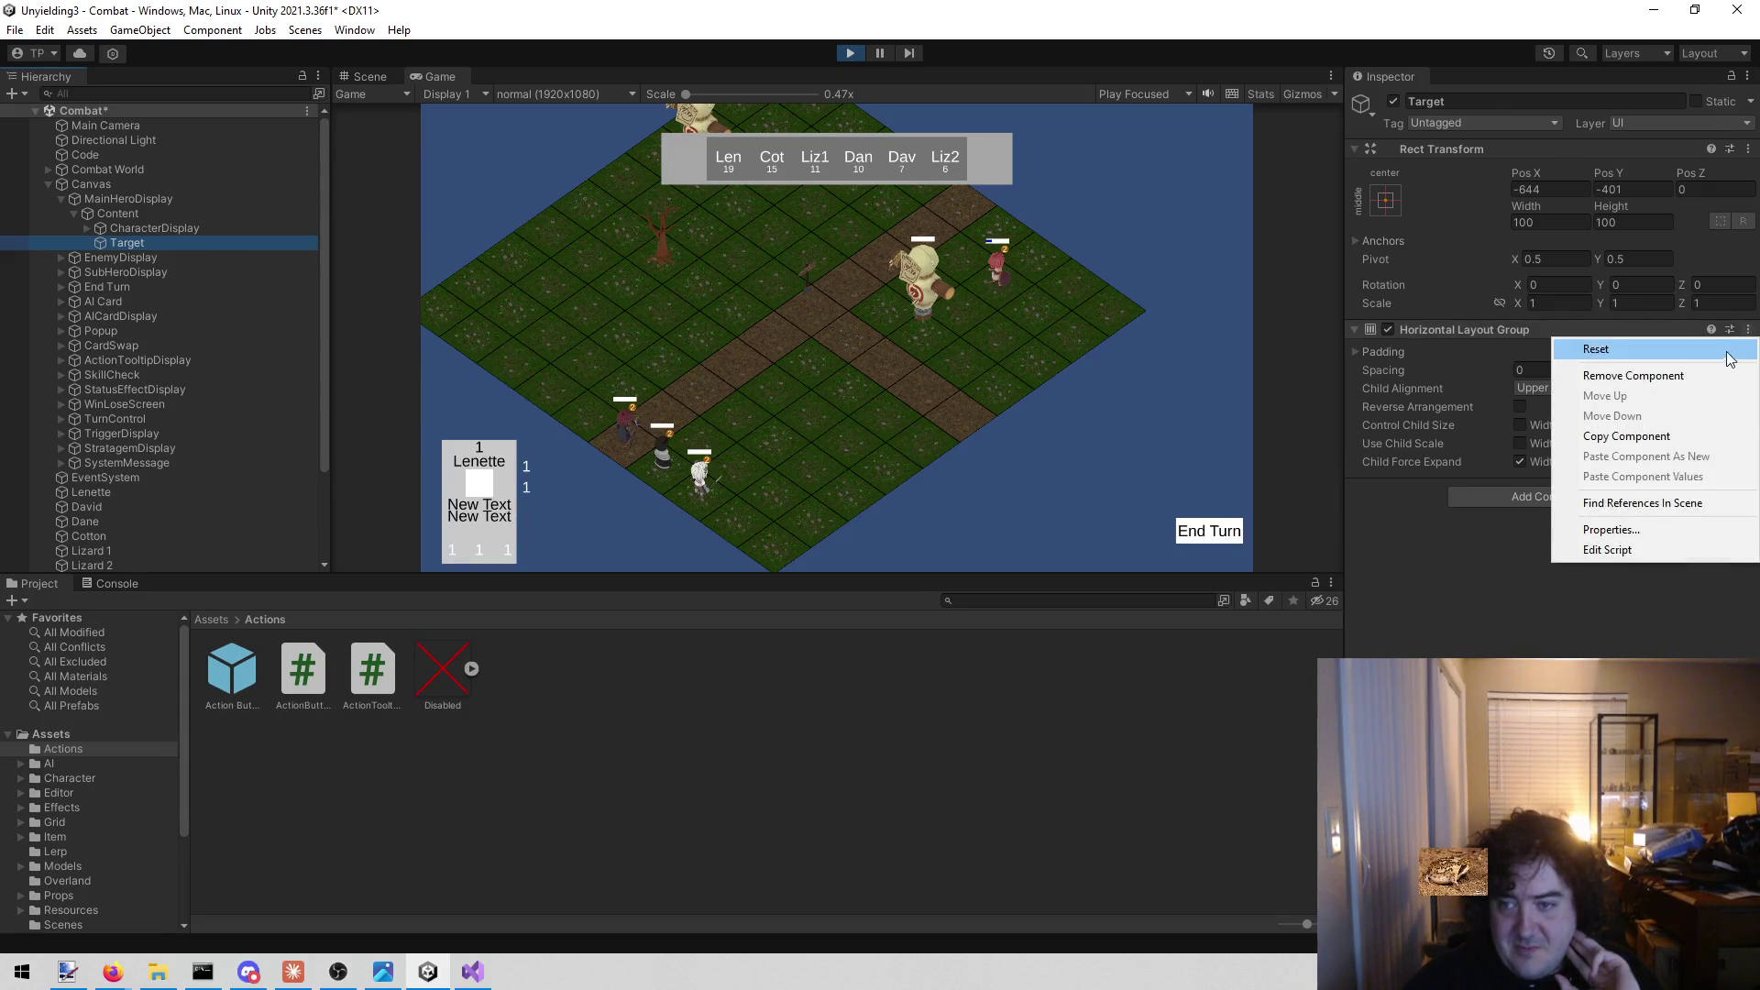
# Replace Target's Horizontal Layout Group with a Vertical Layout Group at 62.97 spacing.
pyautogui.click(1740, 374)
pyautogui.click(1568, 339)
pyautogui.write('vert')
pyautogui.click(1541, 402)
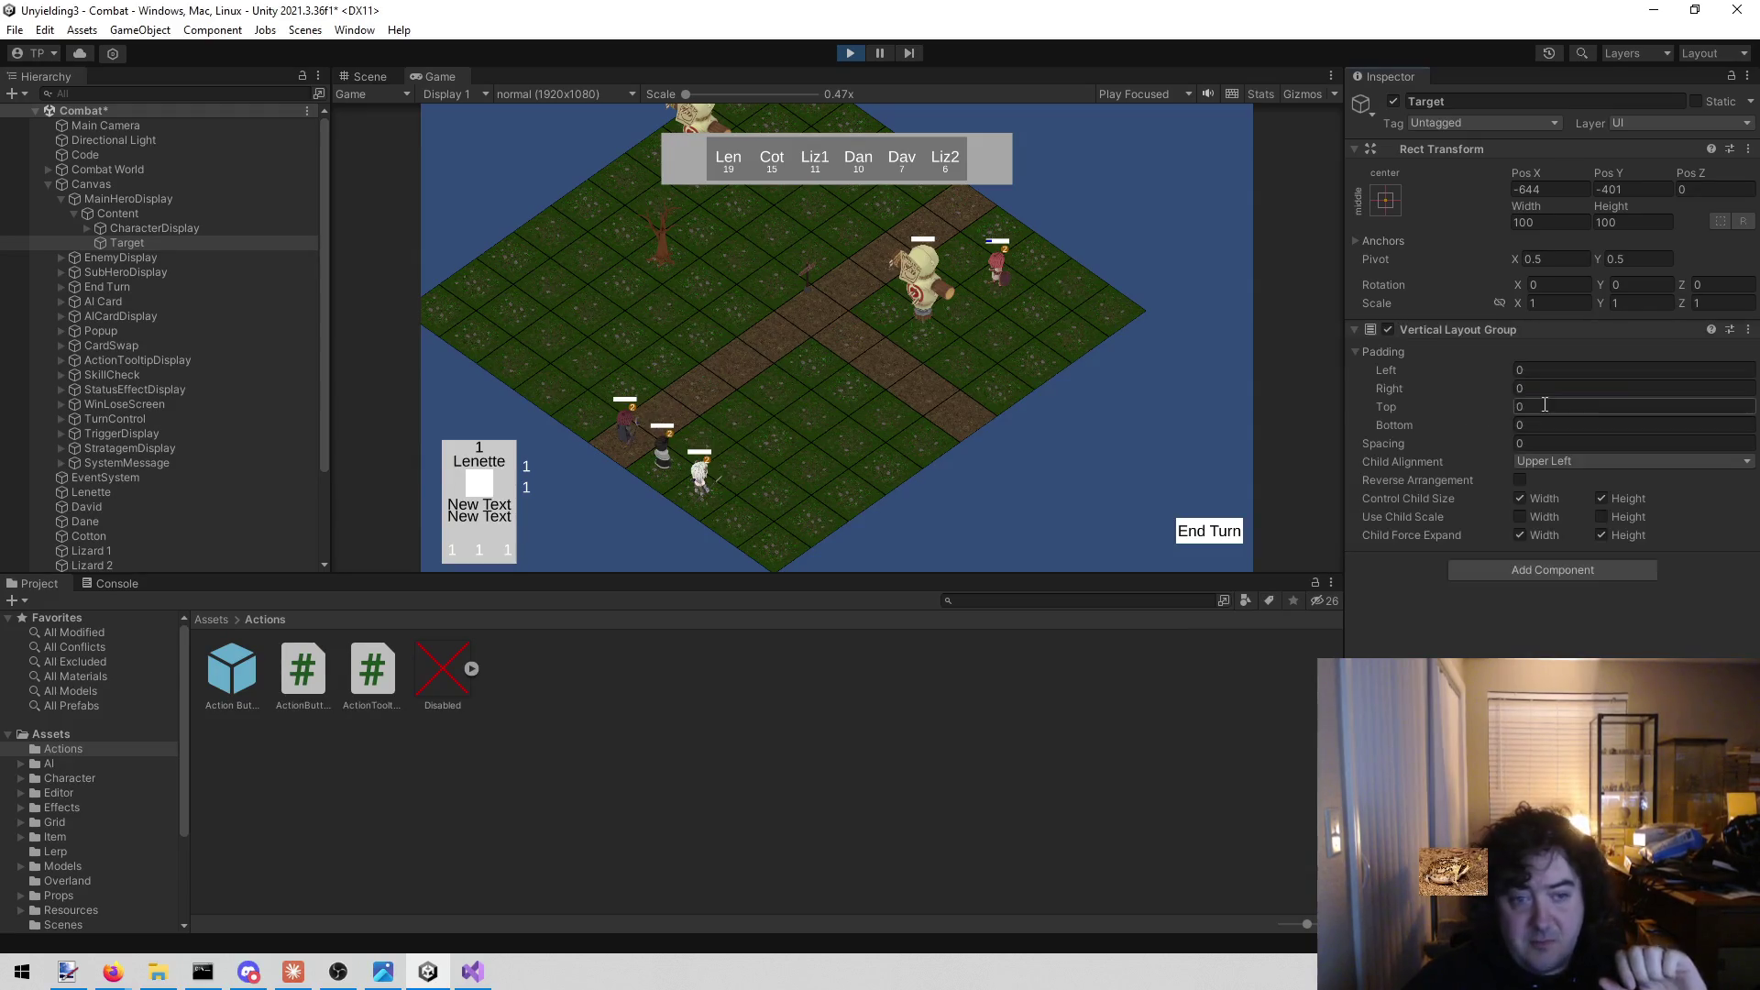
pyautogui.click(1219, 536)
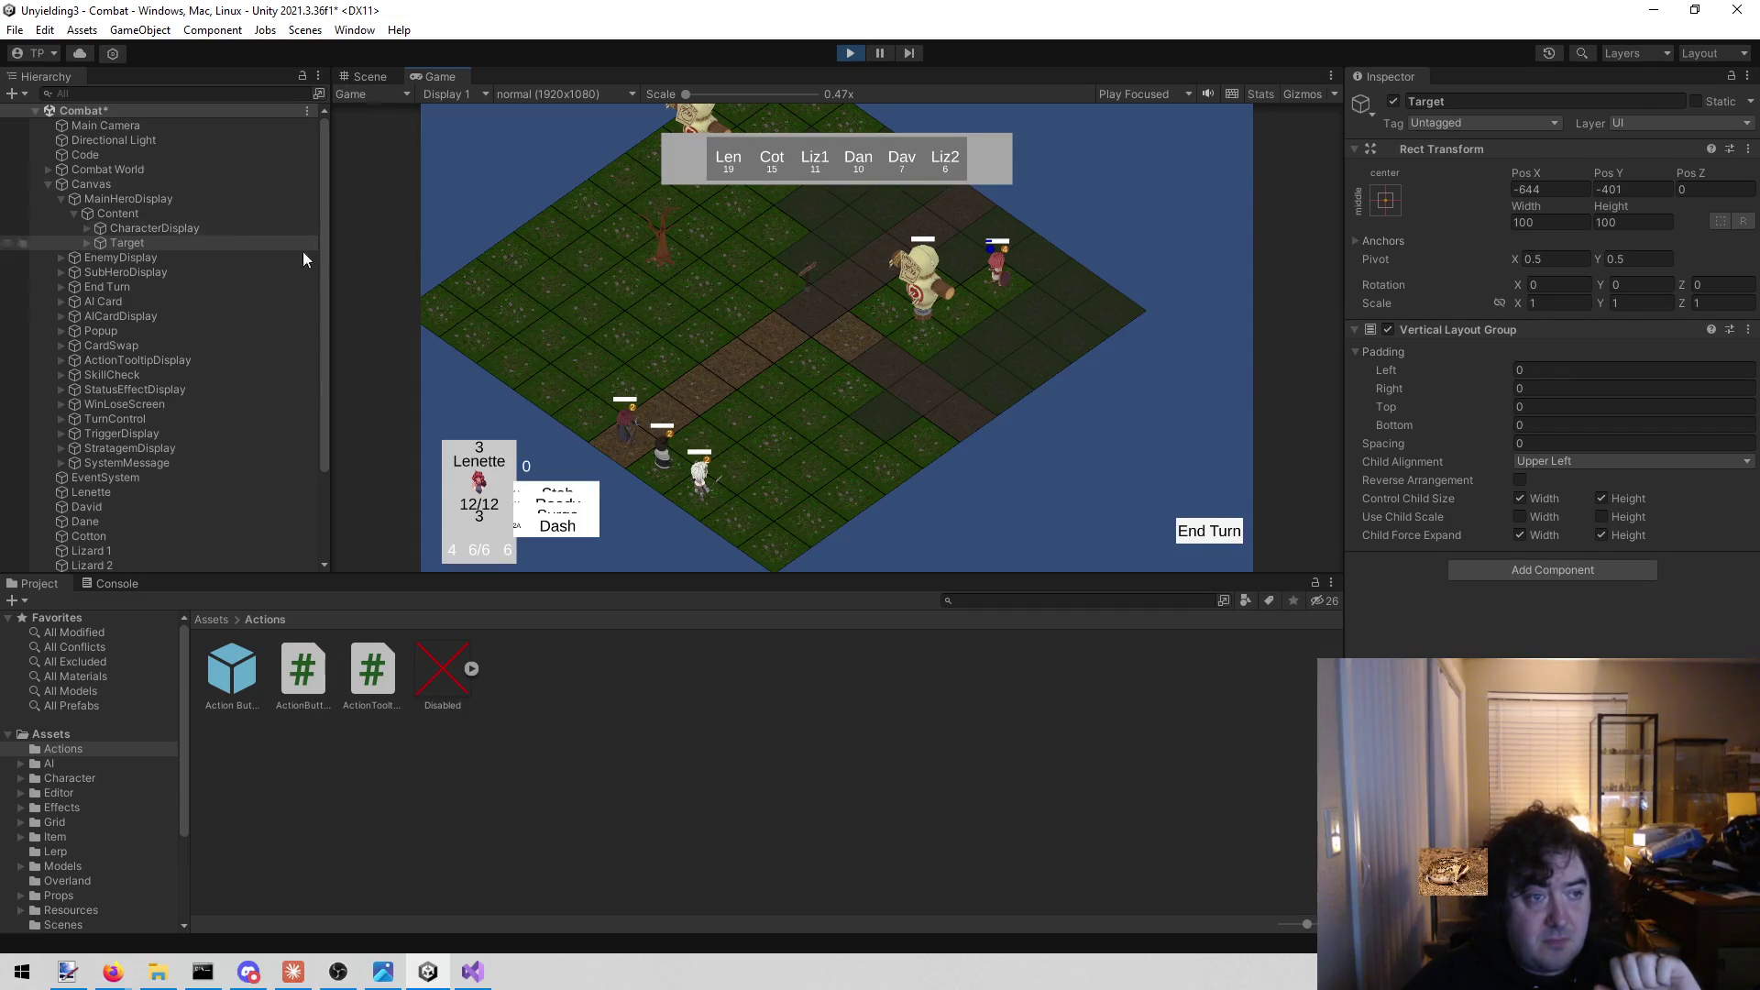
pyautogui.moveTo(1498, 449)
pyautogui.mouseDown()
pyautogui.moveTo(1271, 469)
pyautogui.moveTo(1558, 477)
pyautogui.moveTo(858, 521)
pyautogui.moveTo(1095, 696)
pyautogui.moveTo(256, 563)
pyautogui.moveTo(236, 241)
pyautogui.moveTo(126, 230)
pyautogui.moveTo(1703, 261)
pyautogui.mouseUp()
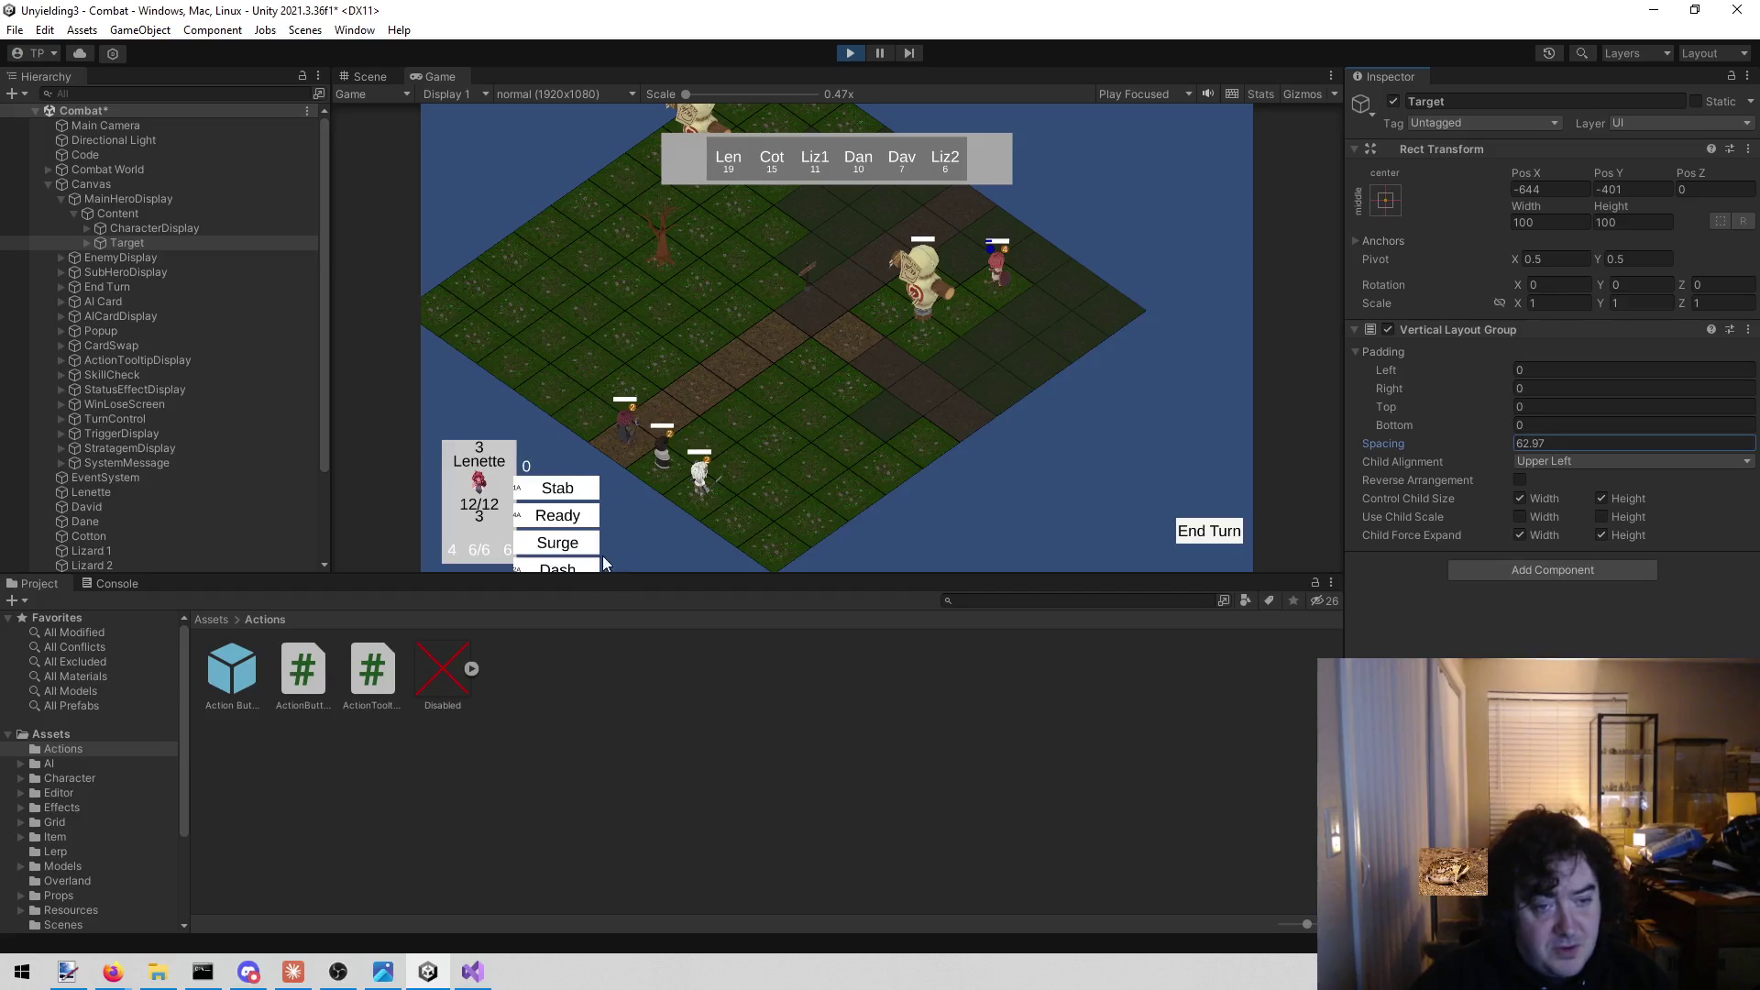
pyautogui.click(469, 974)
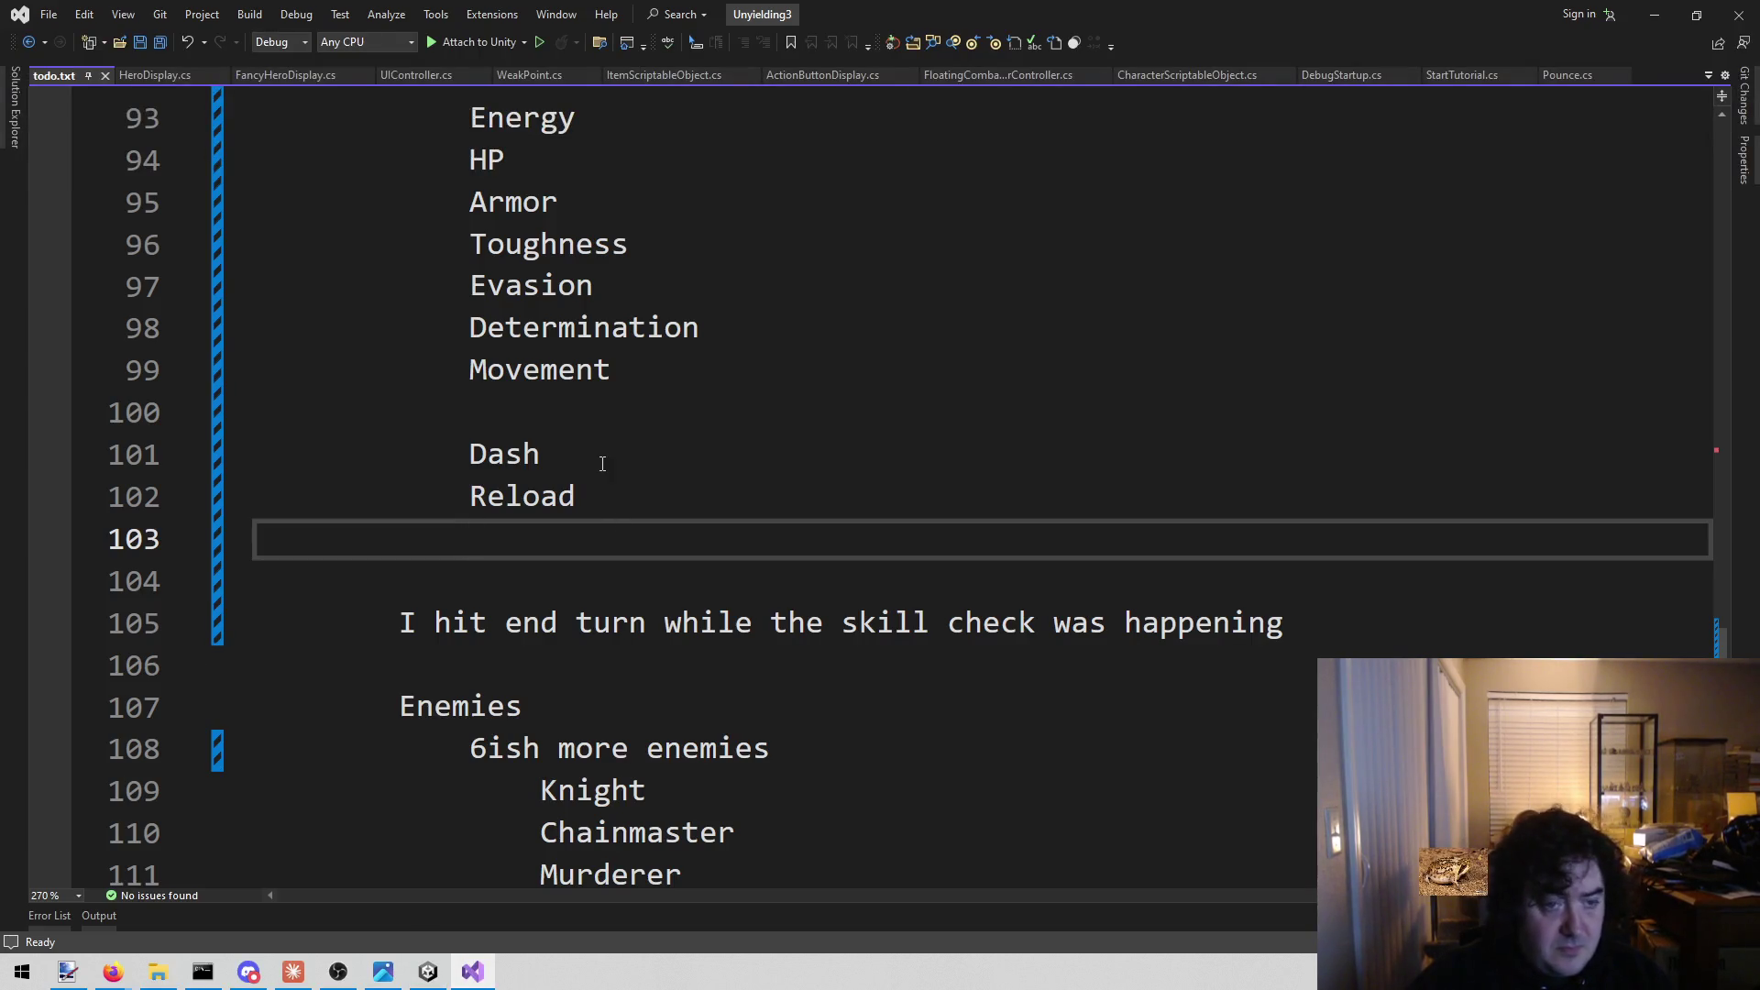
# Add a Surge entry below Dash and Reload in todo.txt.
pyautogui.write('Serv')
pyautogui.press('BackSpace')
pyautogui.press('BackSpace')
pyautogui.press('BackSpace')
pyautogui.write('urge')
pyautogui.press('BackSpace')
pyautogui.press('Return')
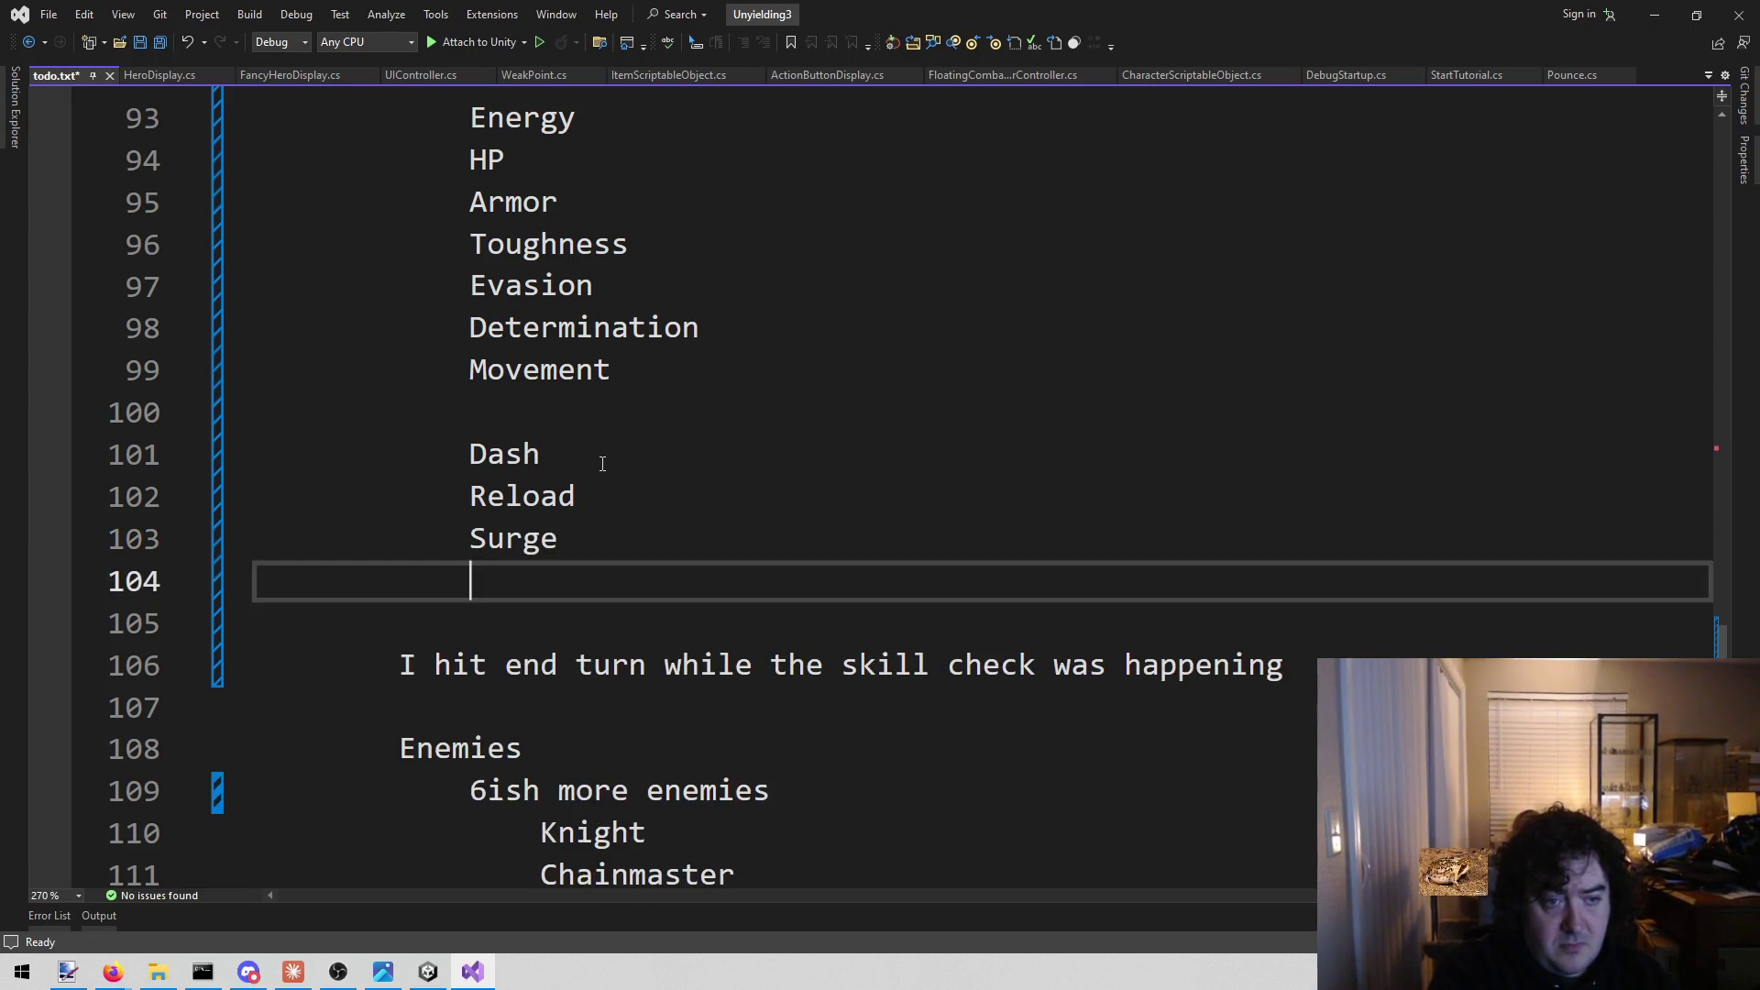
# Add Ready on the next line, then view the stacked action buttons in Unity.
pyautogui.click(431, 976)
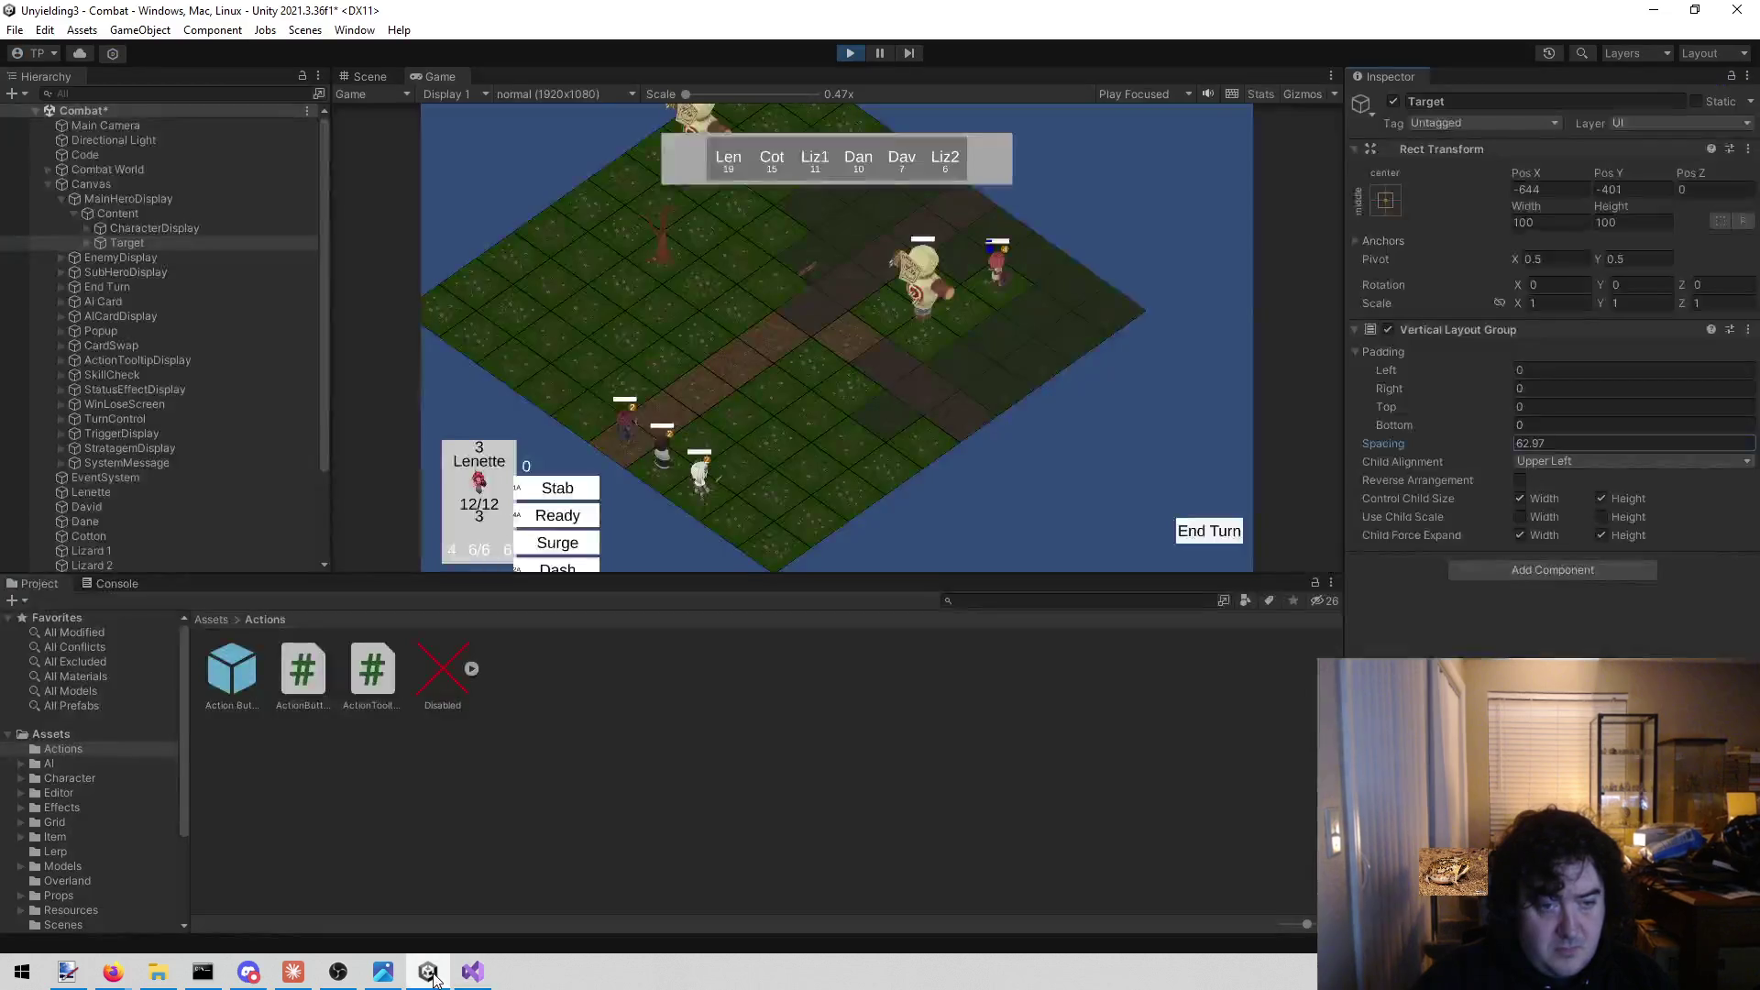
pyautogui.click(486, 980)
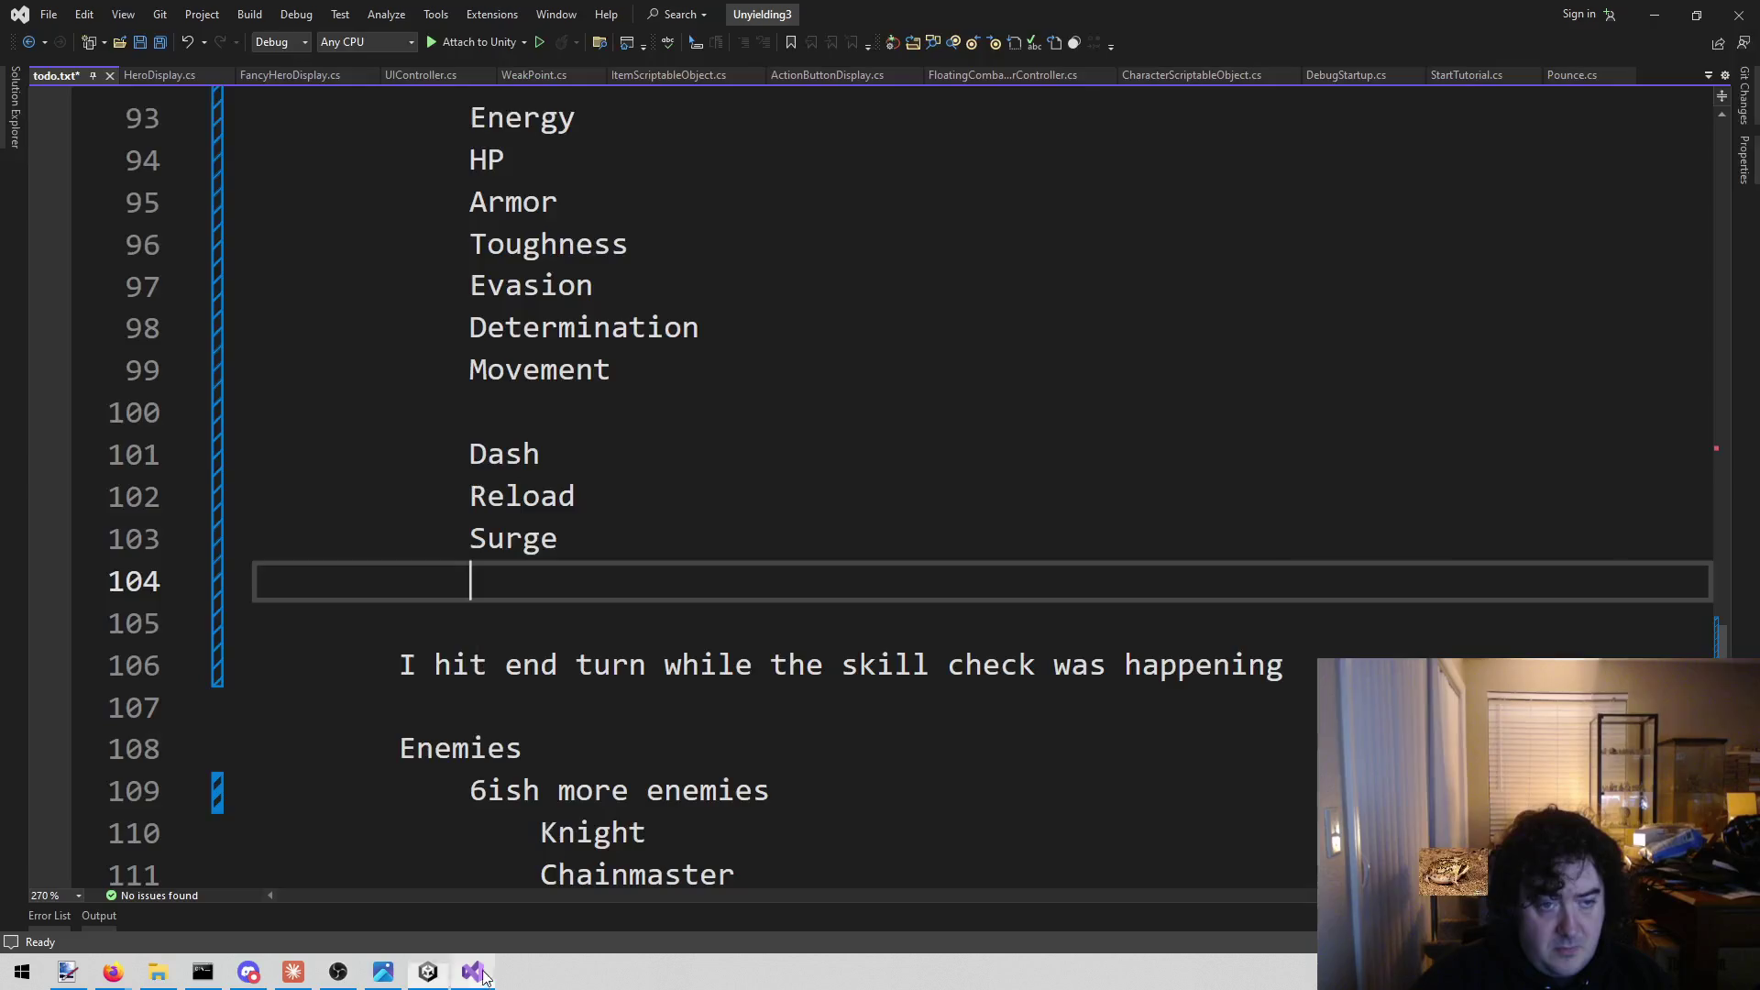
pyautogui.write('Ready')
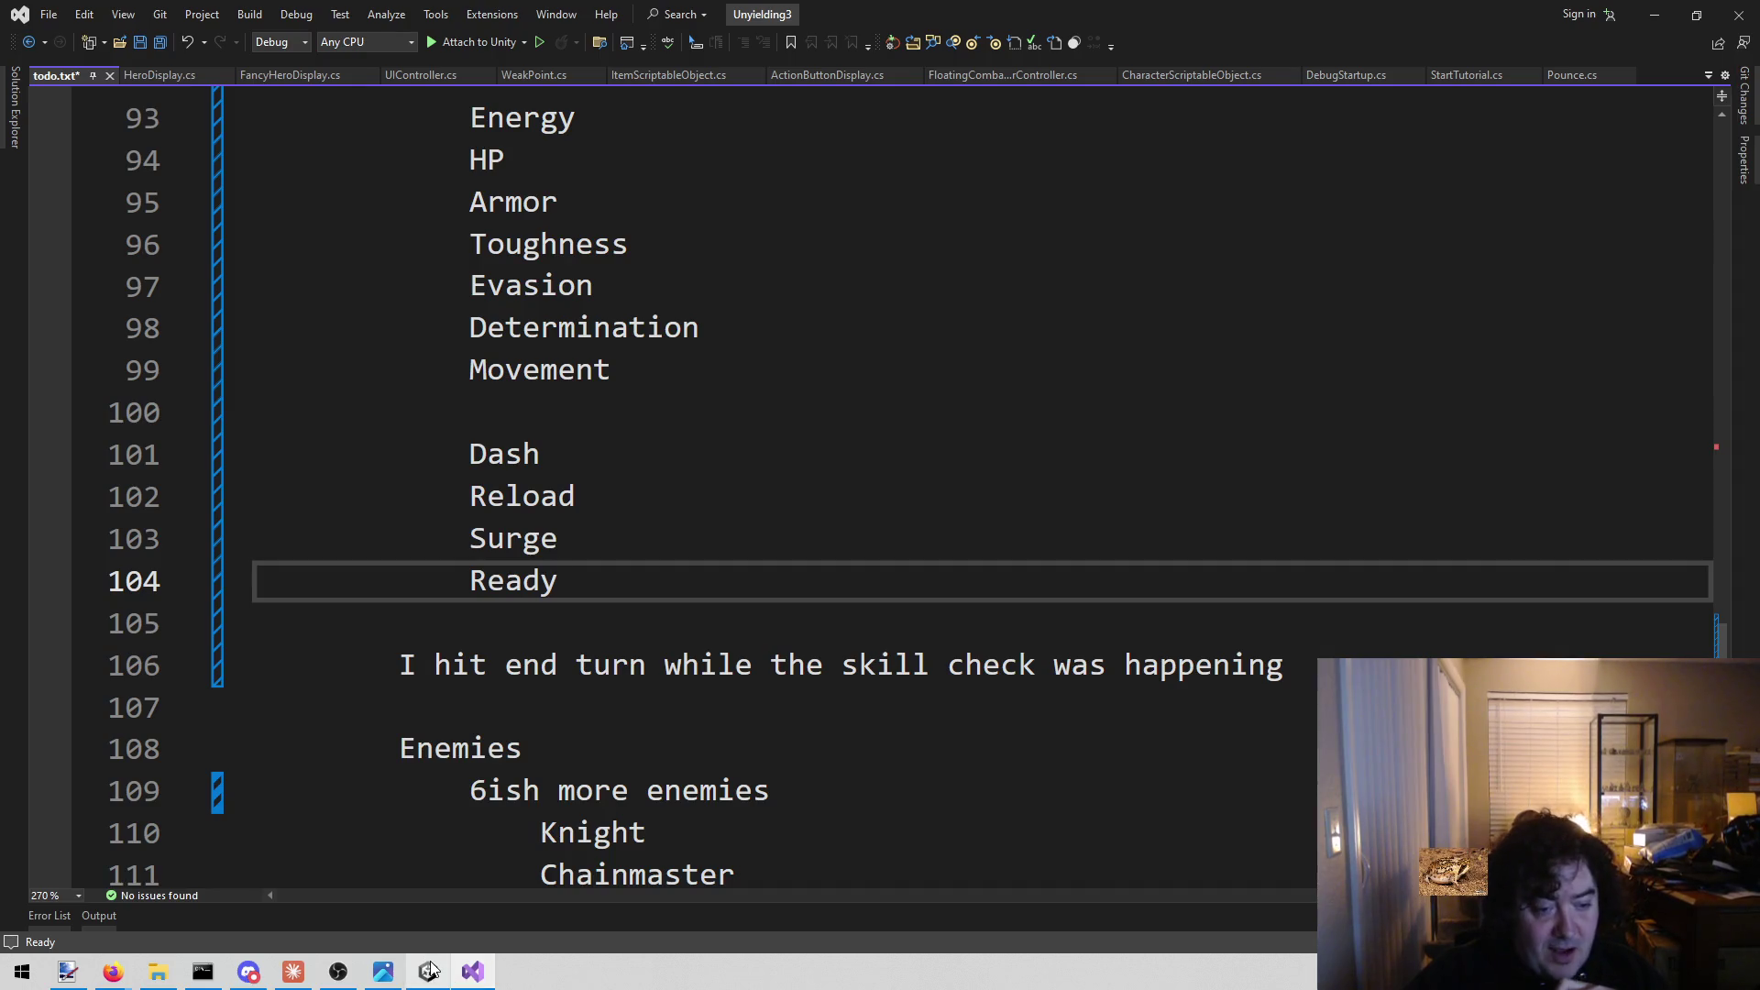
pyautogui.moveTo(432, 969)
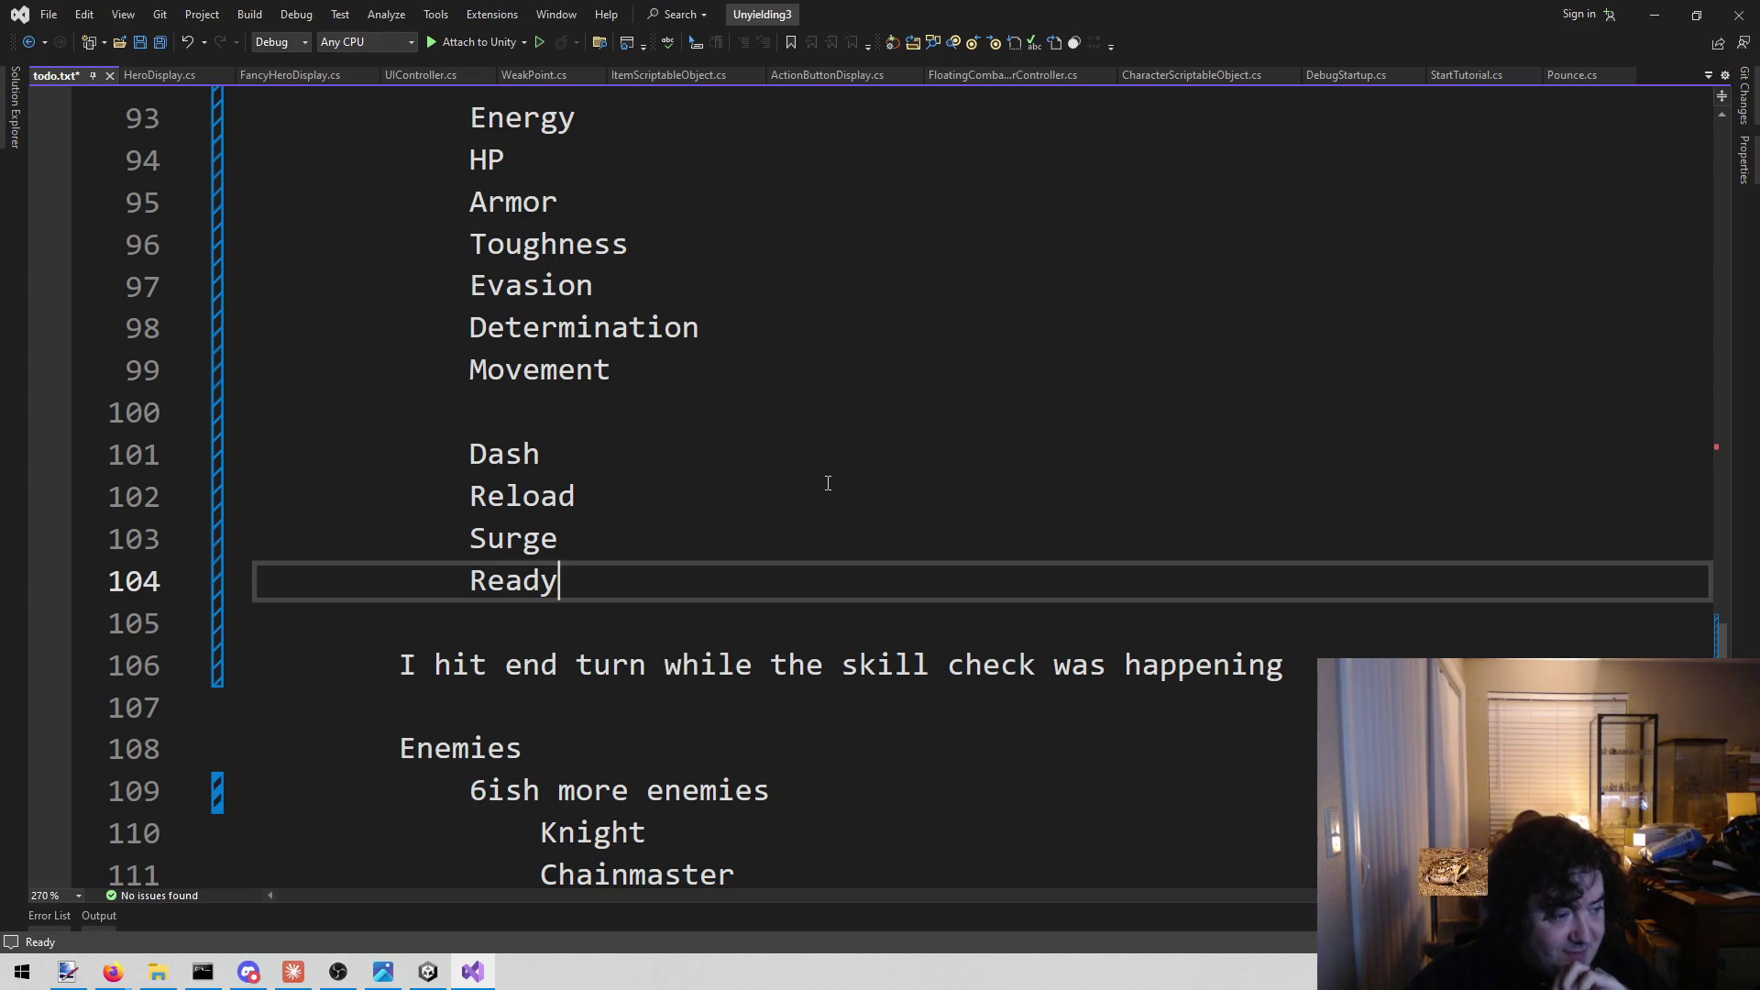
pyautogui.click(431, 970)
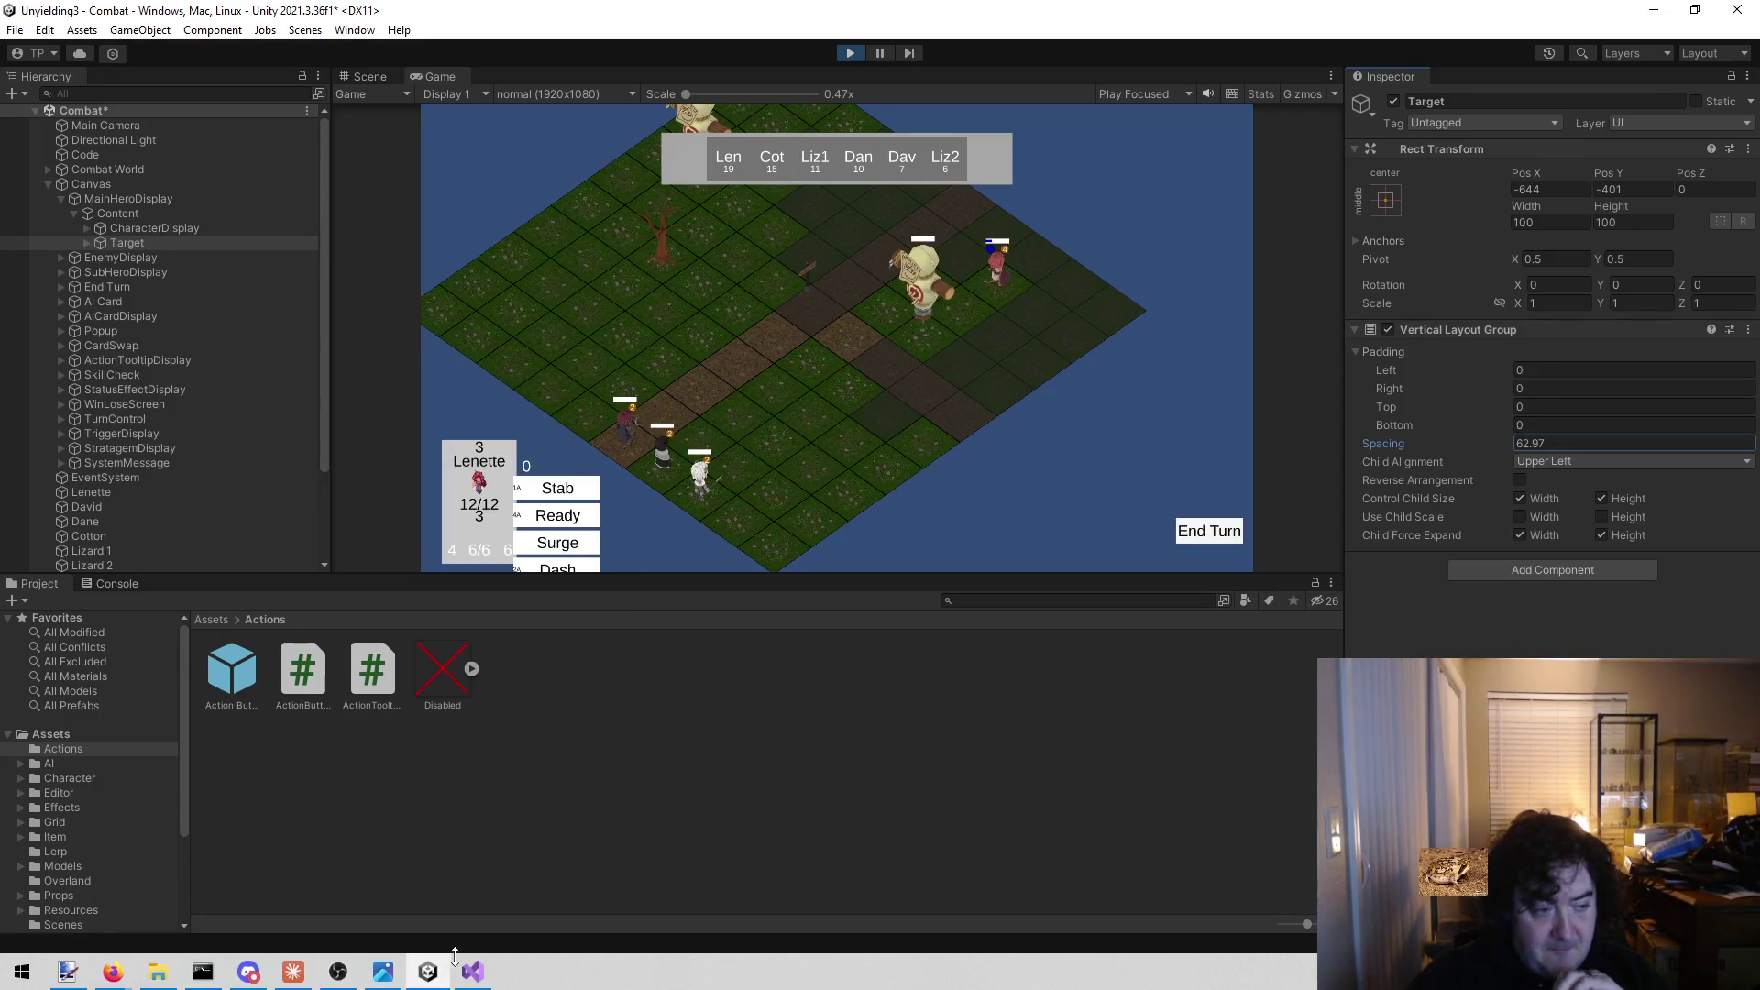
pyautogui.moveTo(459, 956)
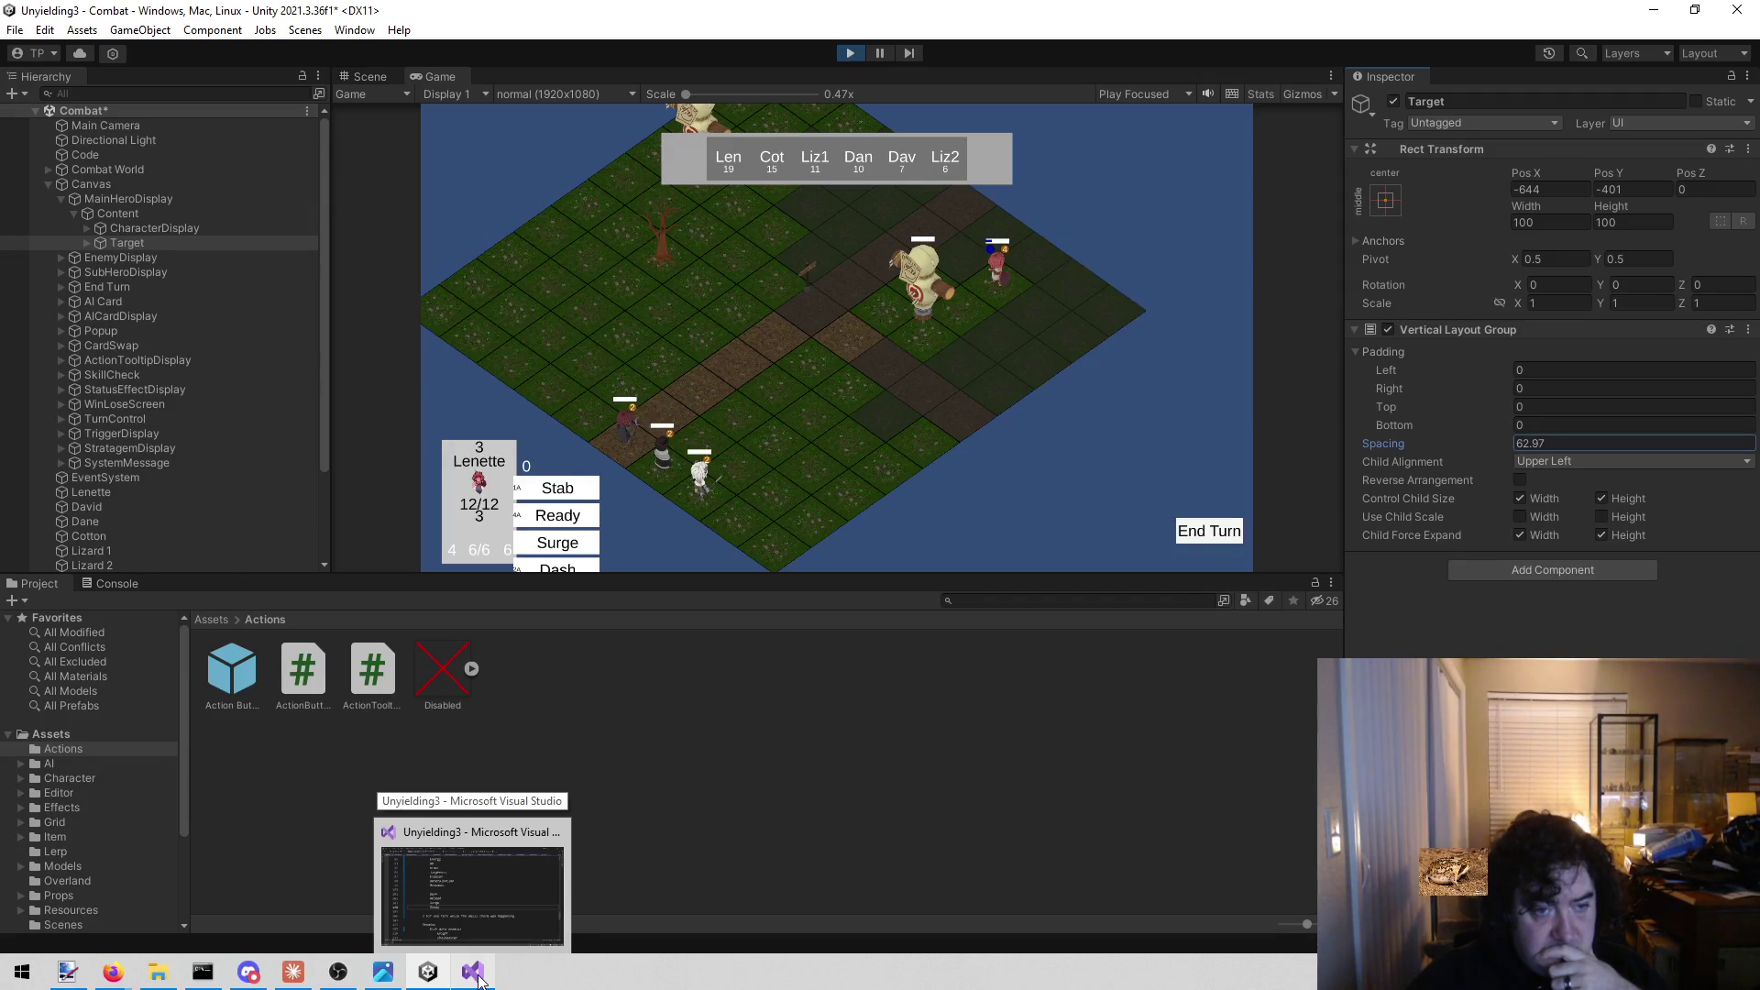
# Add a Weapons entry after a blank line below Ready in todo.txt.
pyautogui.click(478, 979)
pyautogui.press('Return')
pyautogui.press('Return')
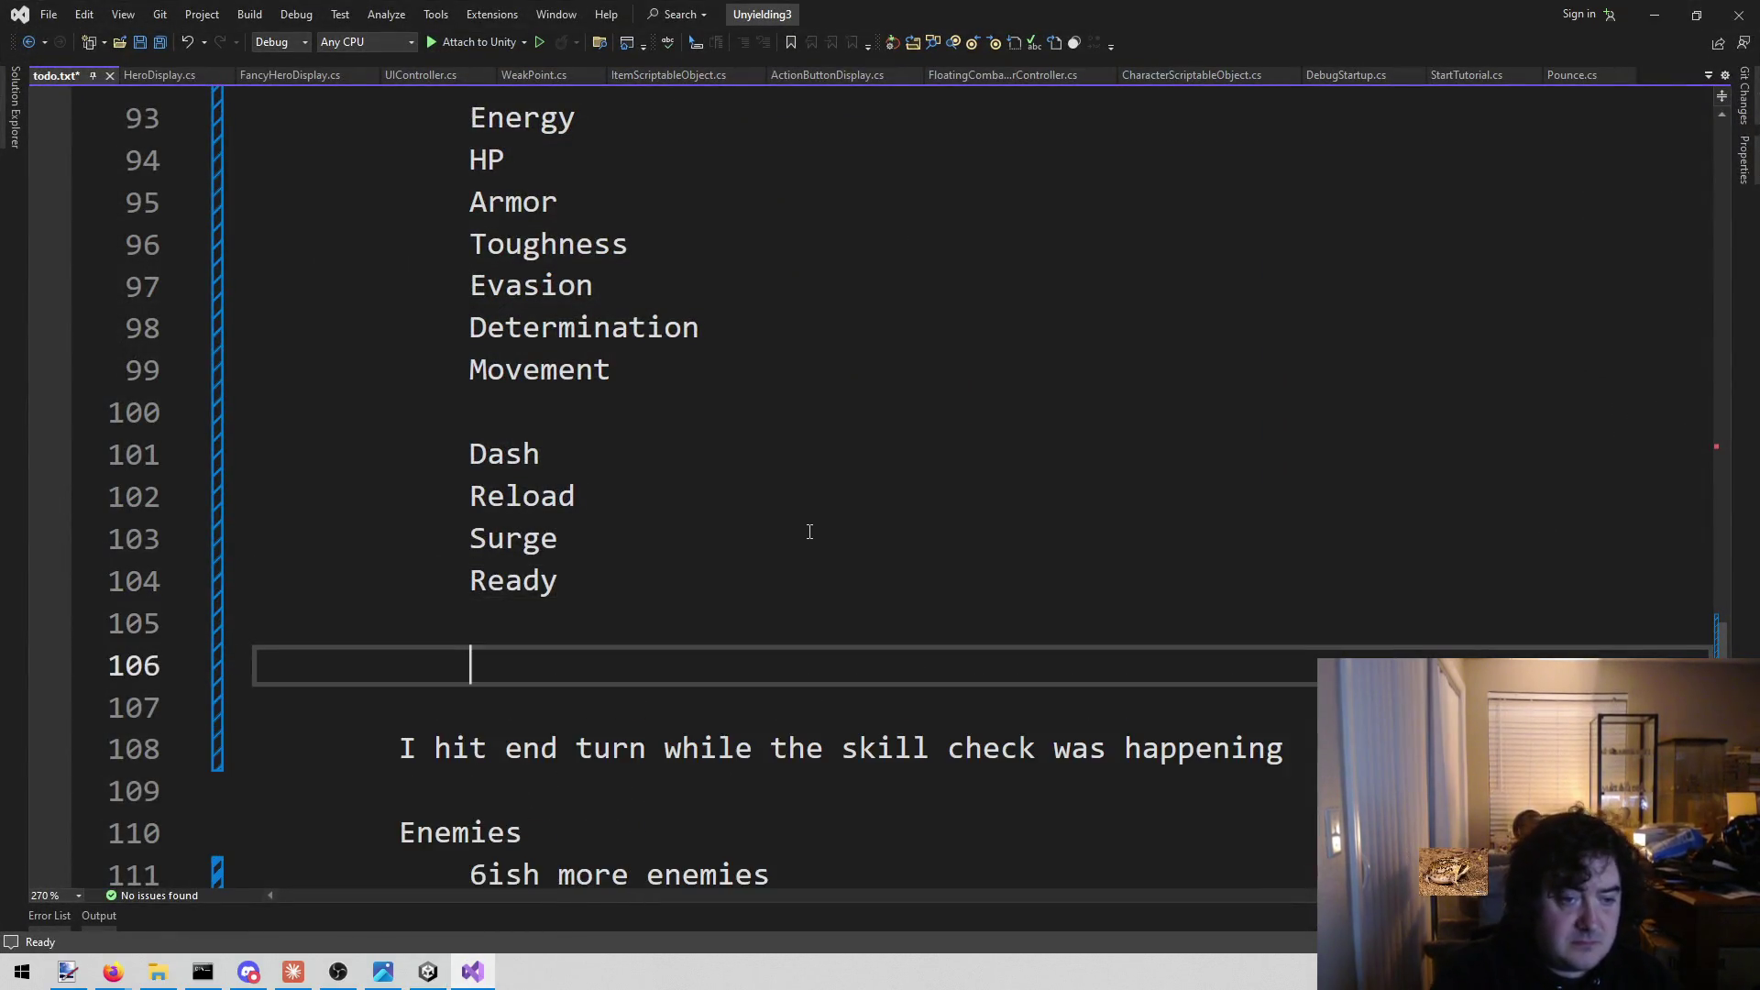
pyautogui.write('Weapons')
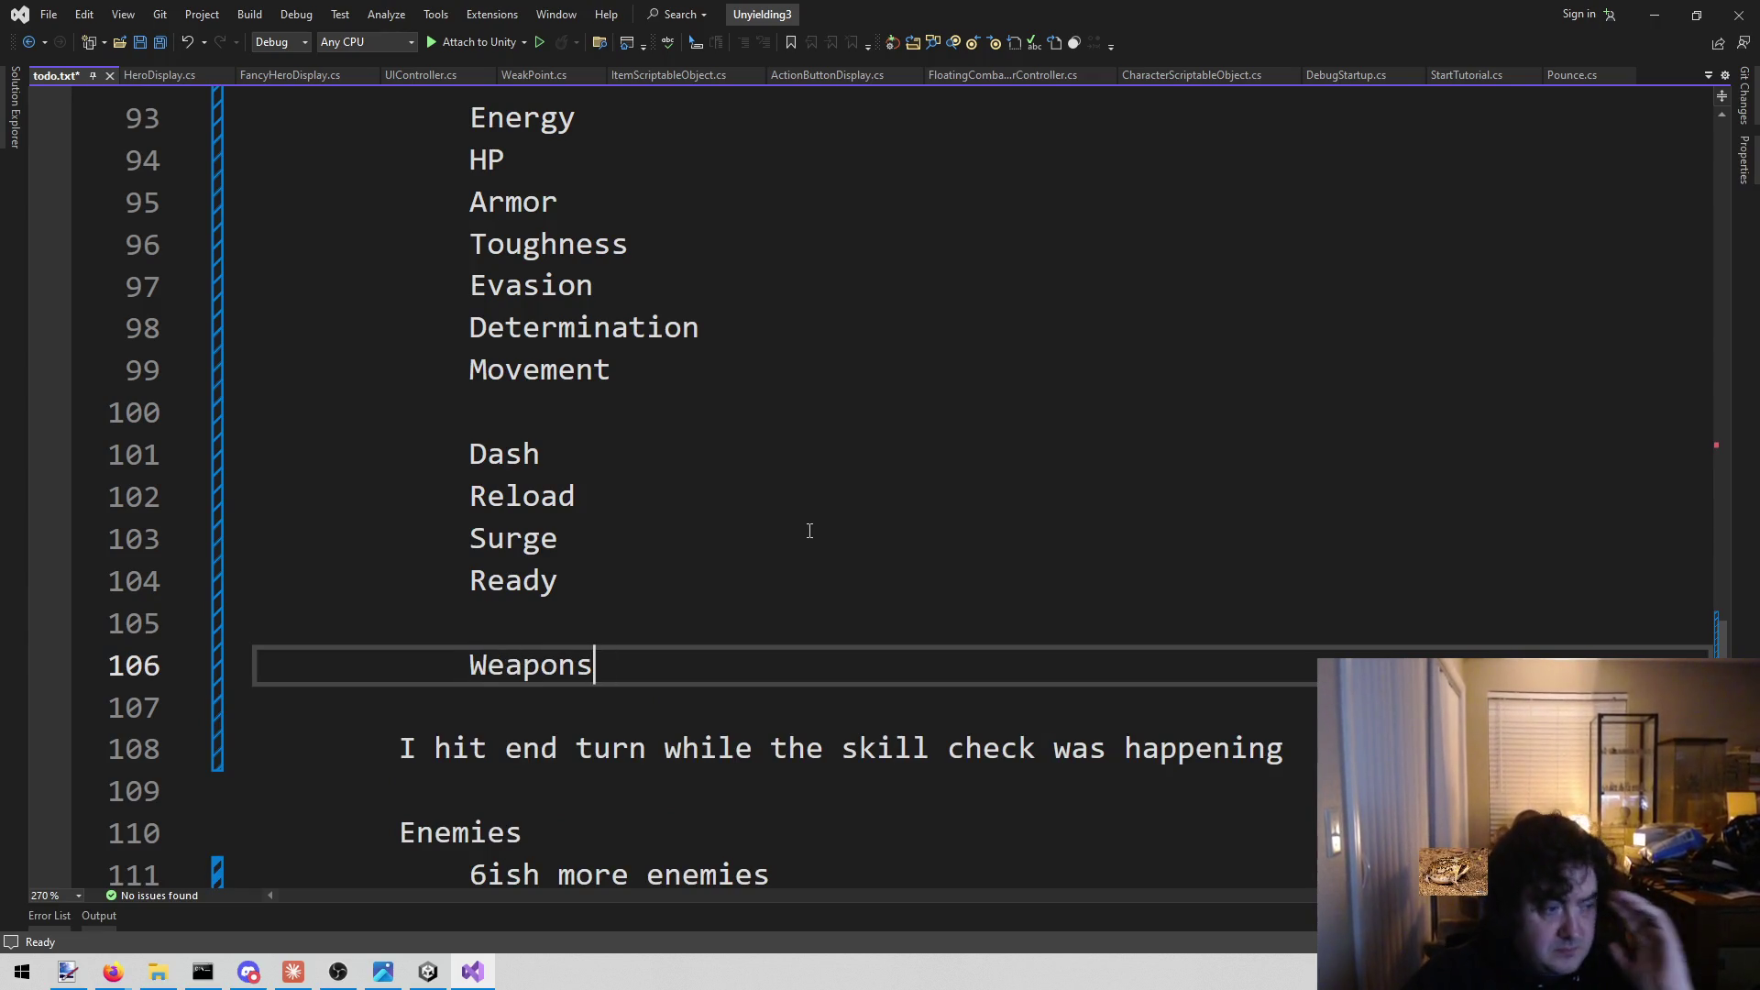
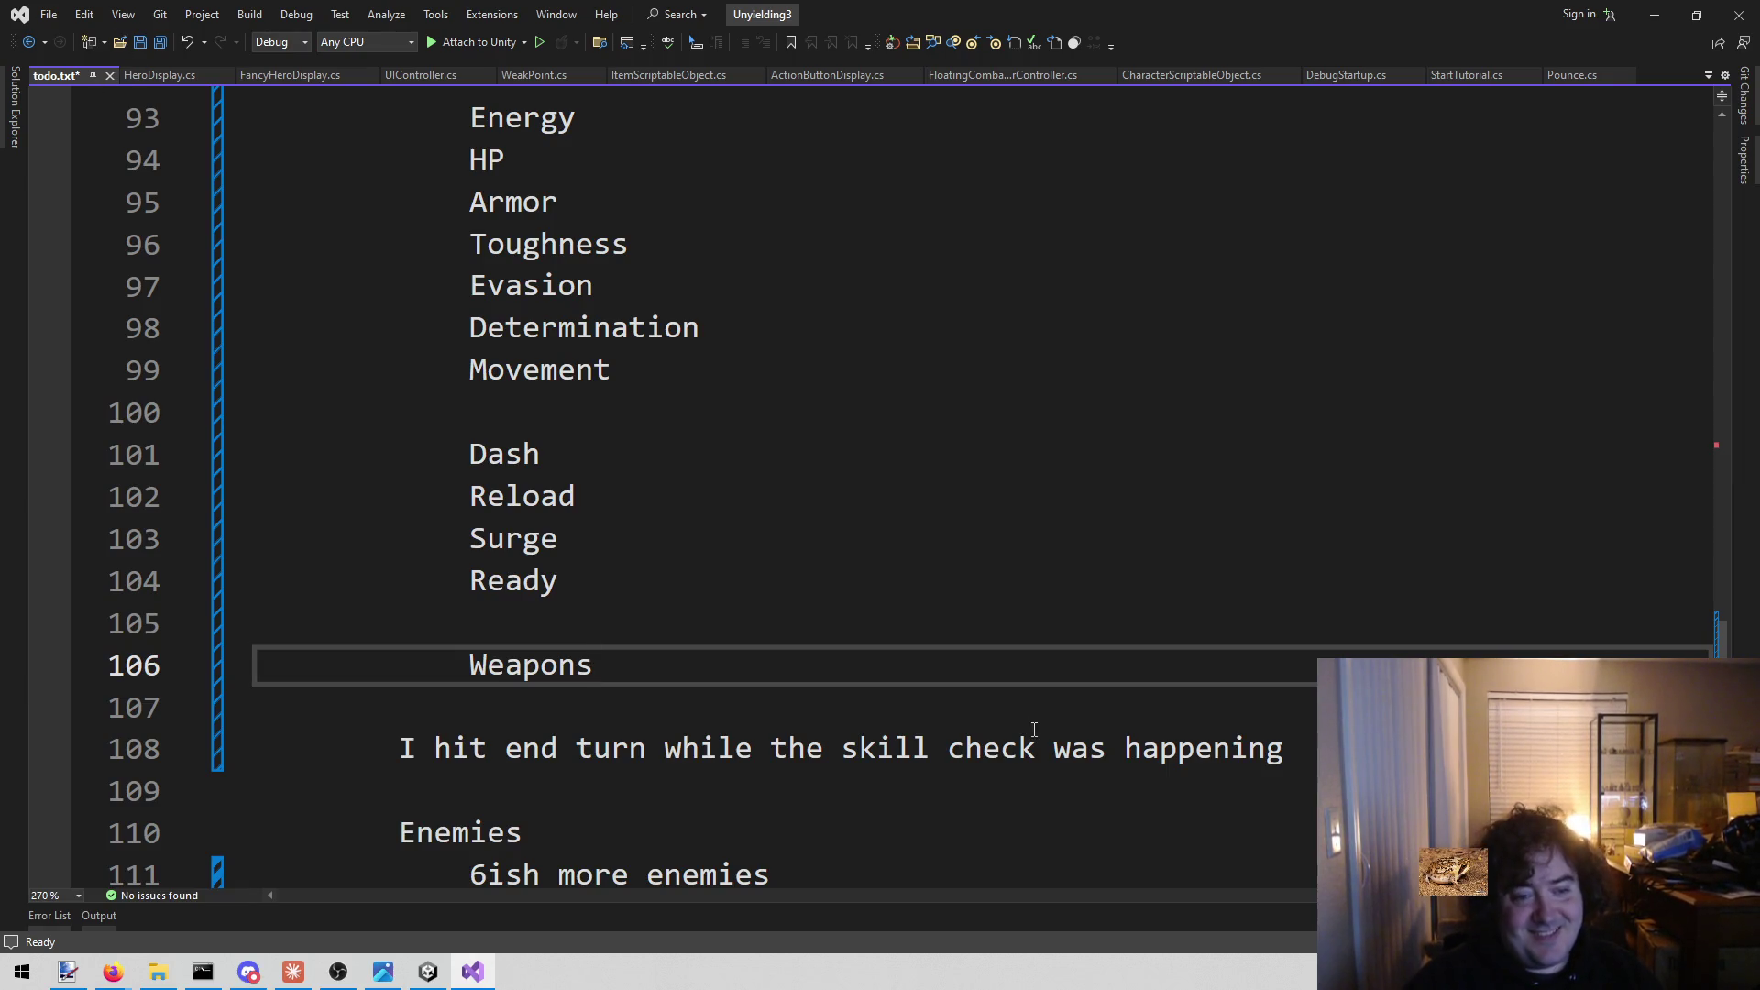
# Leave the todo.txt list and show the Game-icons.net homepage in a maximized browser window.
pyautogui.click(825, 701)
pyautogui.click(779, 671)
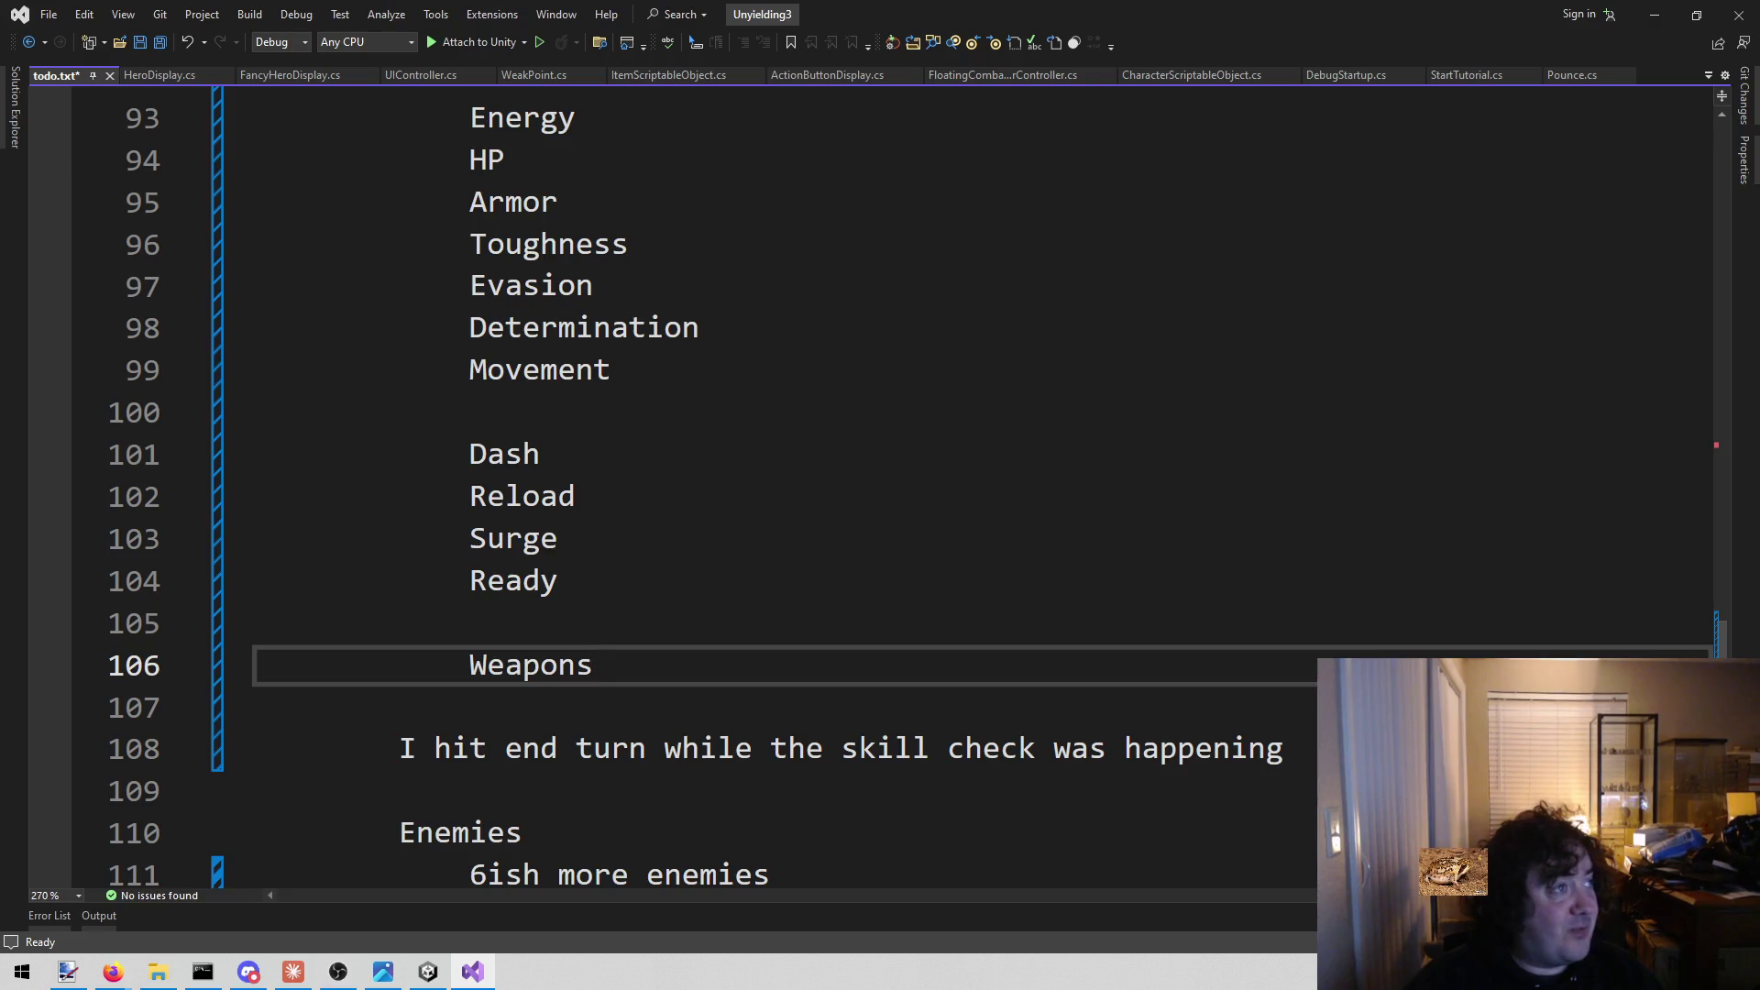
pyautogui.click(113, 972)
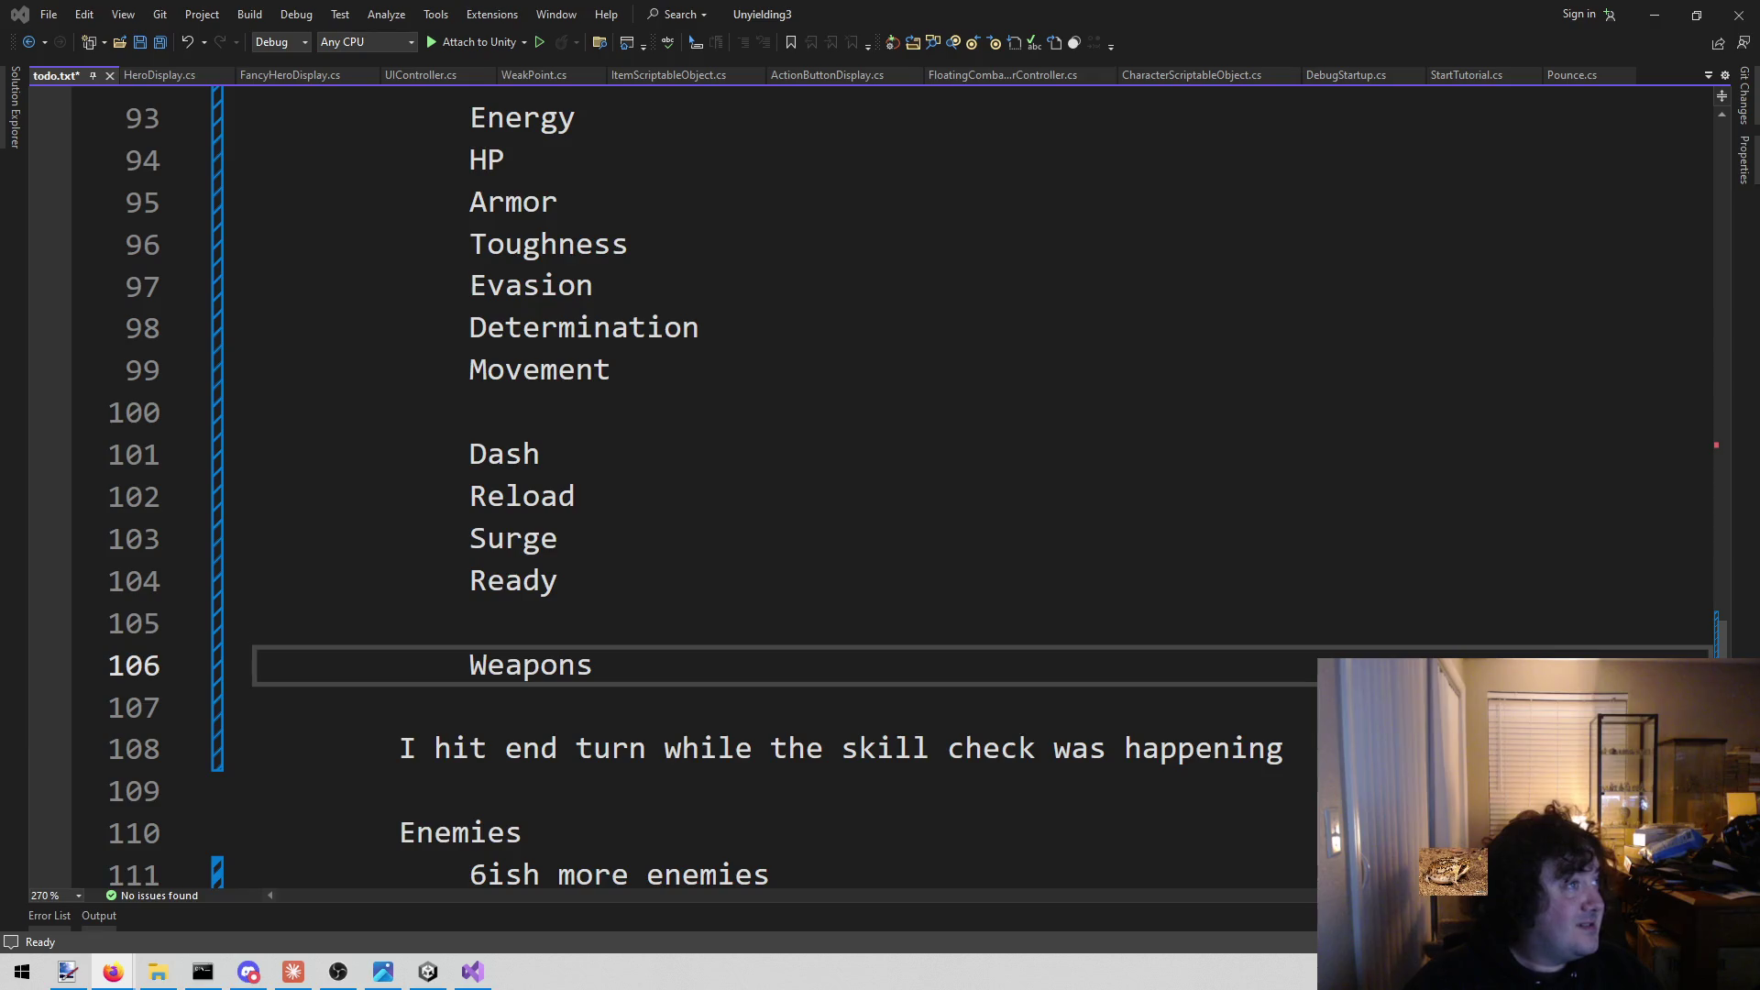
pyautogui.scroll(1, 686, 424)
pyautogui.moveTo(465, 254)
pyautogui.mouseDown()
pyautogui.moveTo(786, 452)
pyautogui.moveTo(815, 519)
pyautogui.moveTo(796, 509)
pyautogui.mouseUp()
pyautogui.click(796, 509)
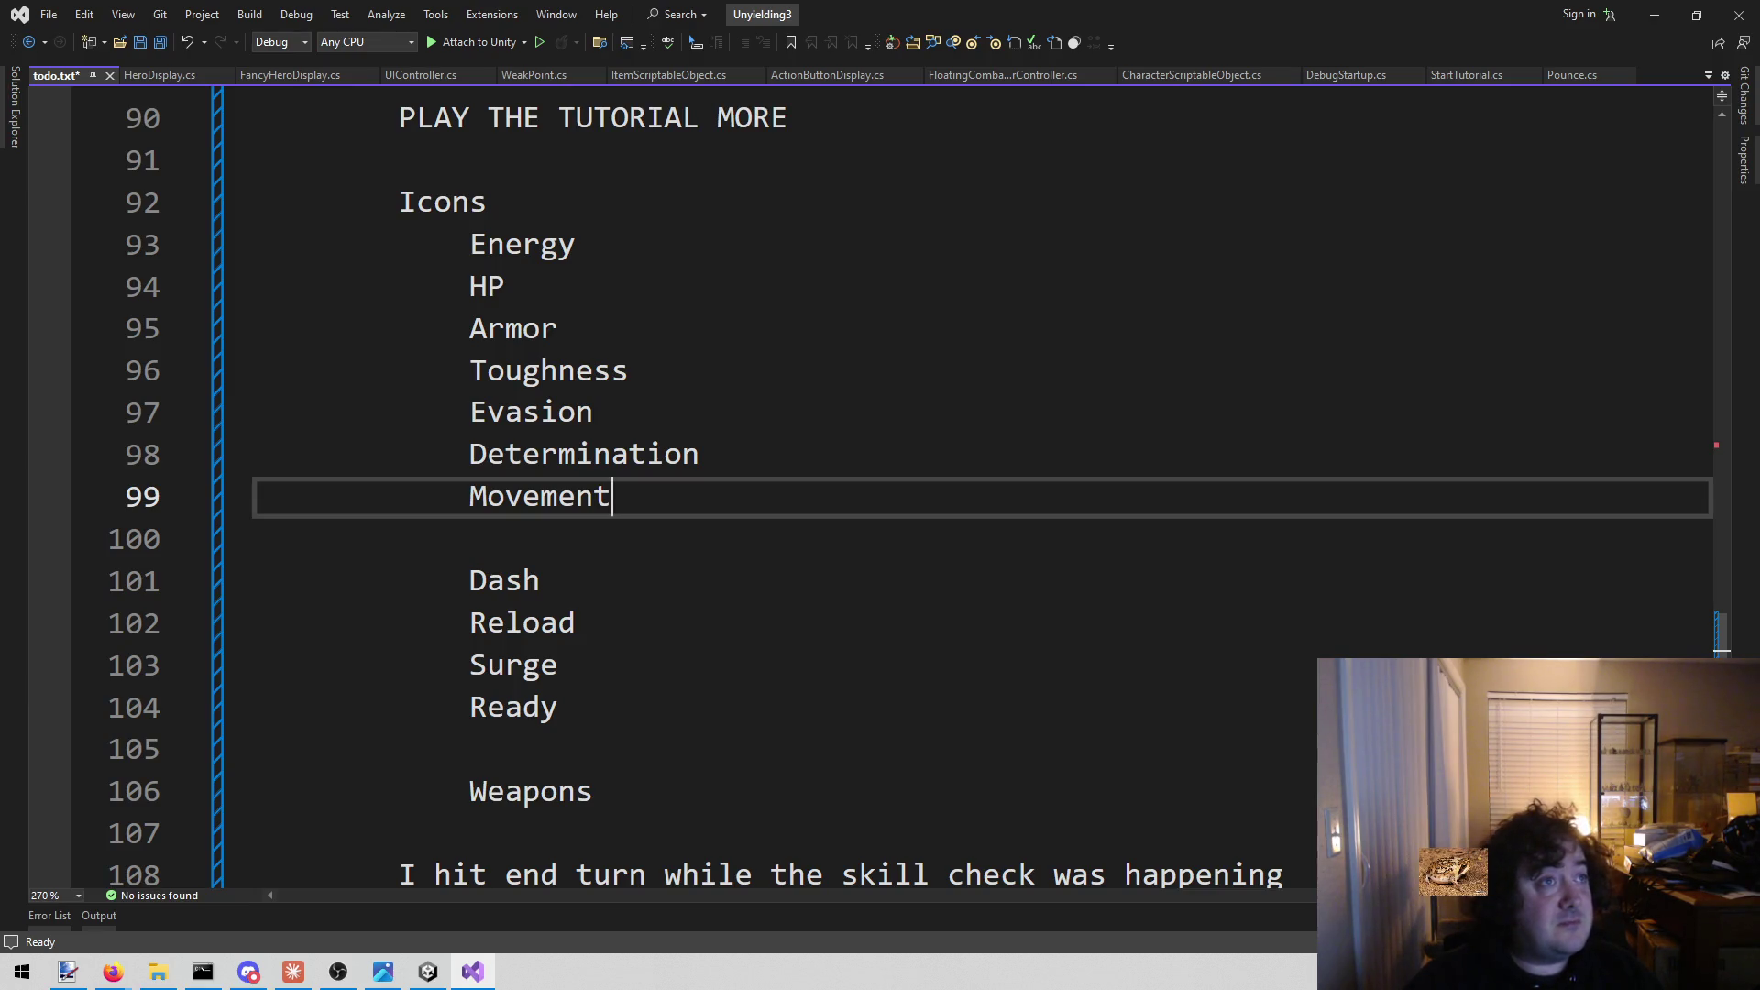
pyautogui.hotkey('alt', 'Tab')
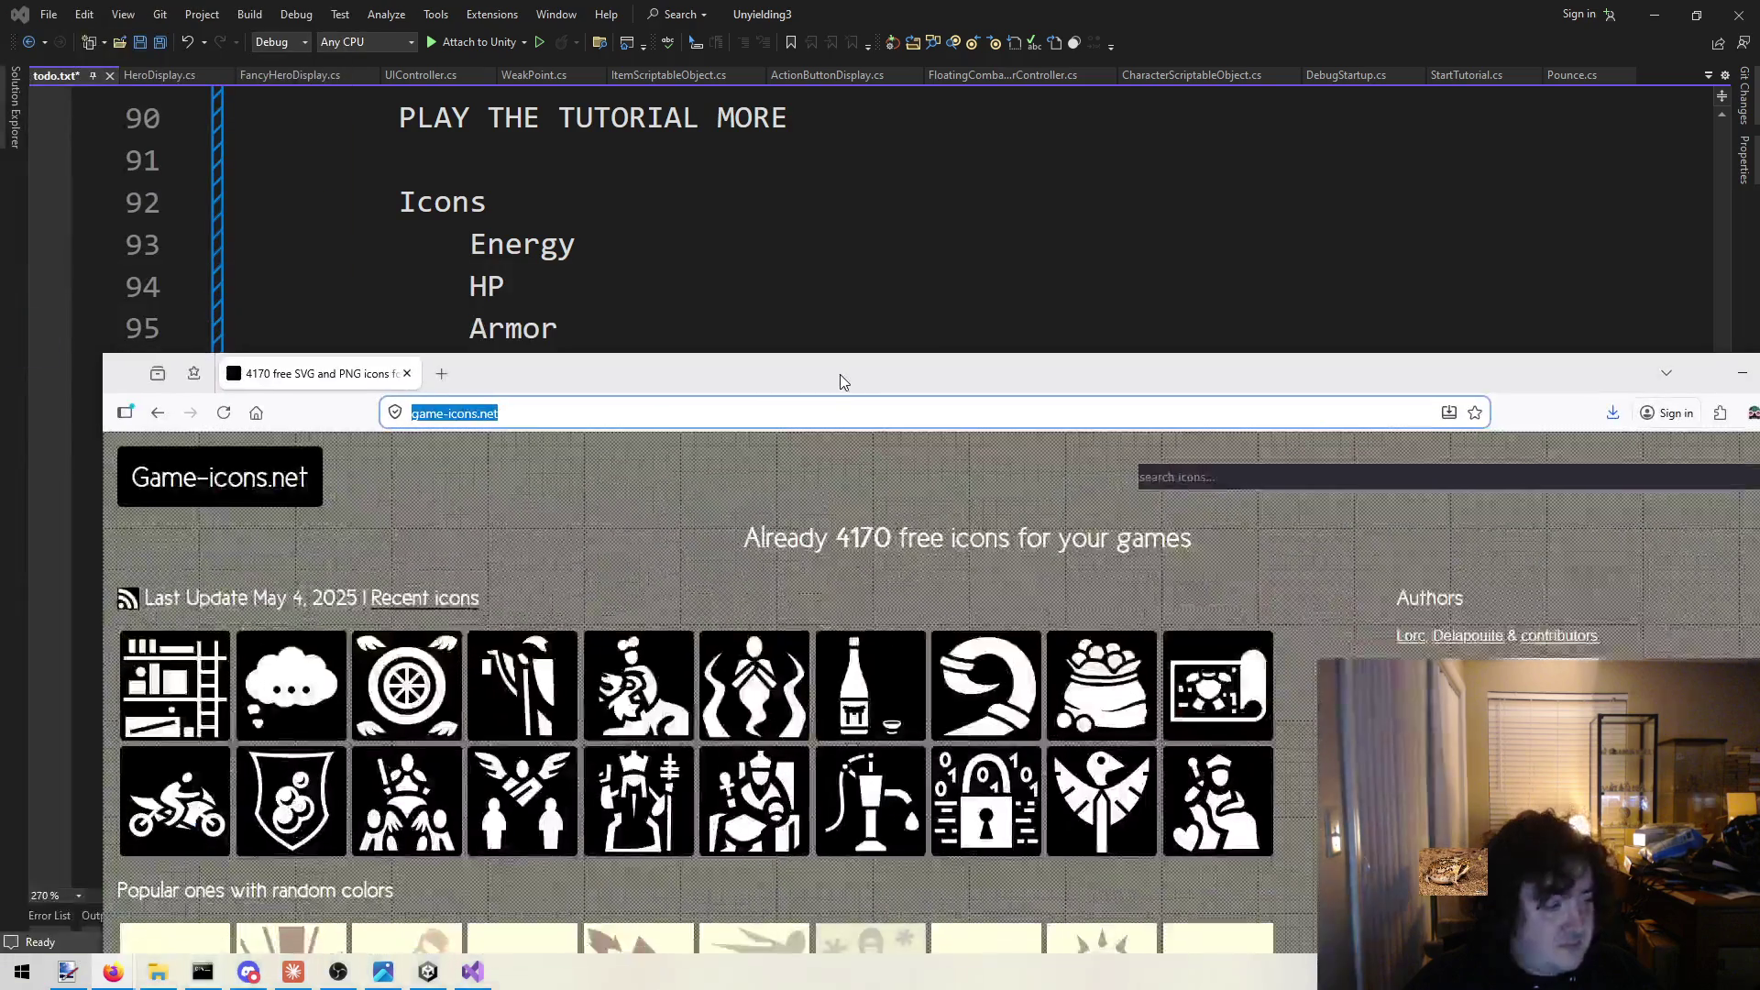
pyautogui.doubleClick(840, 374)
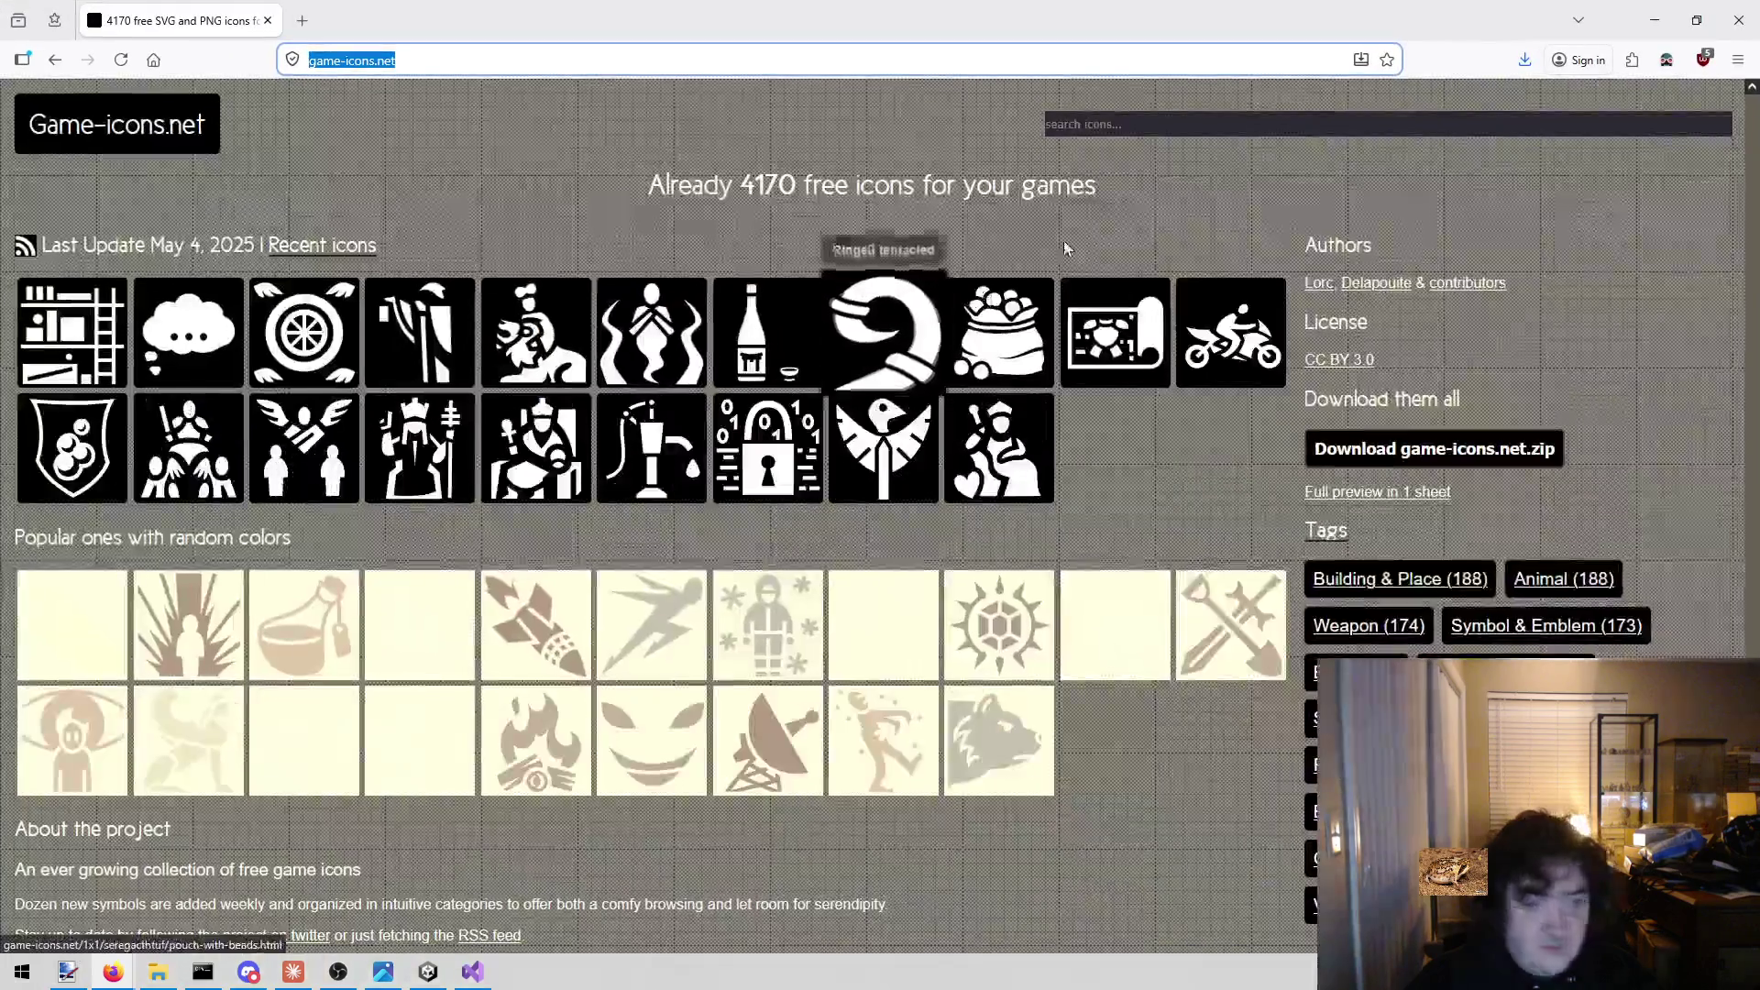
# Search 'energy', download the Bottled bolt icon as PNG, and delete Energy from todo.txt.
pyautogui.click(1164, 134)
pyautogui.write('ener')
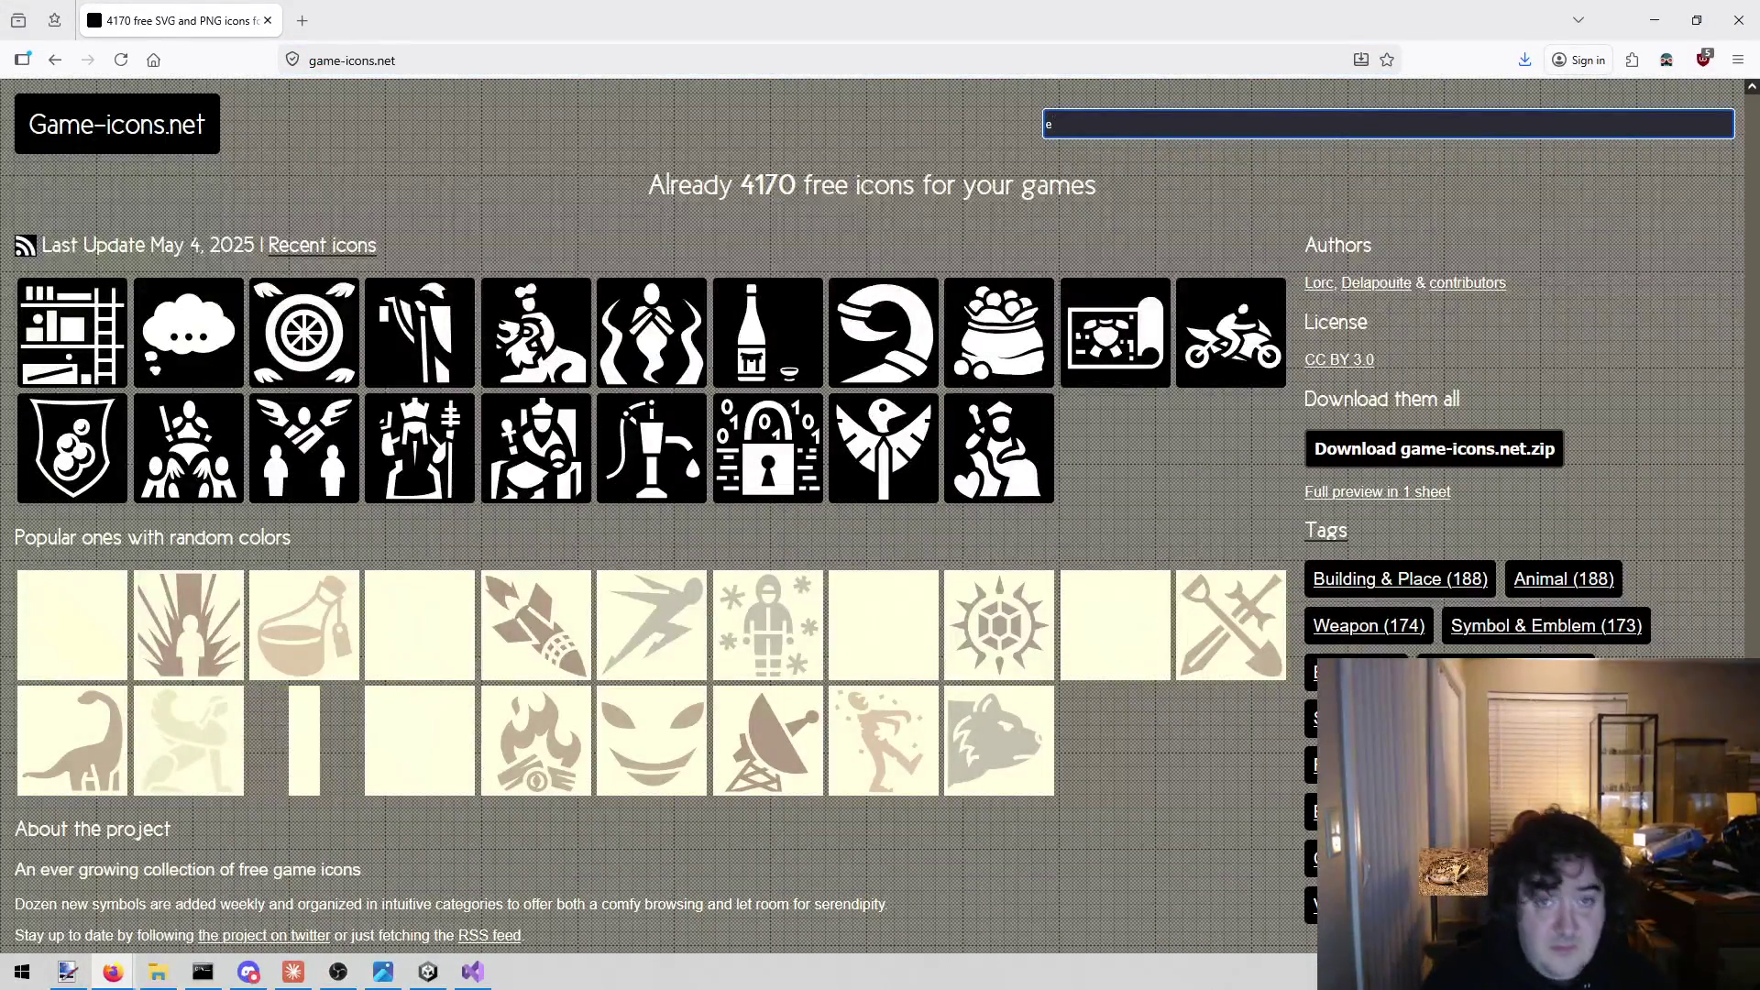
pyautogui.write('gy')
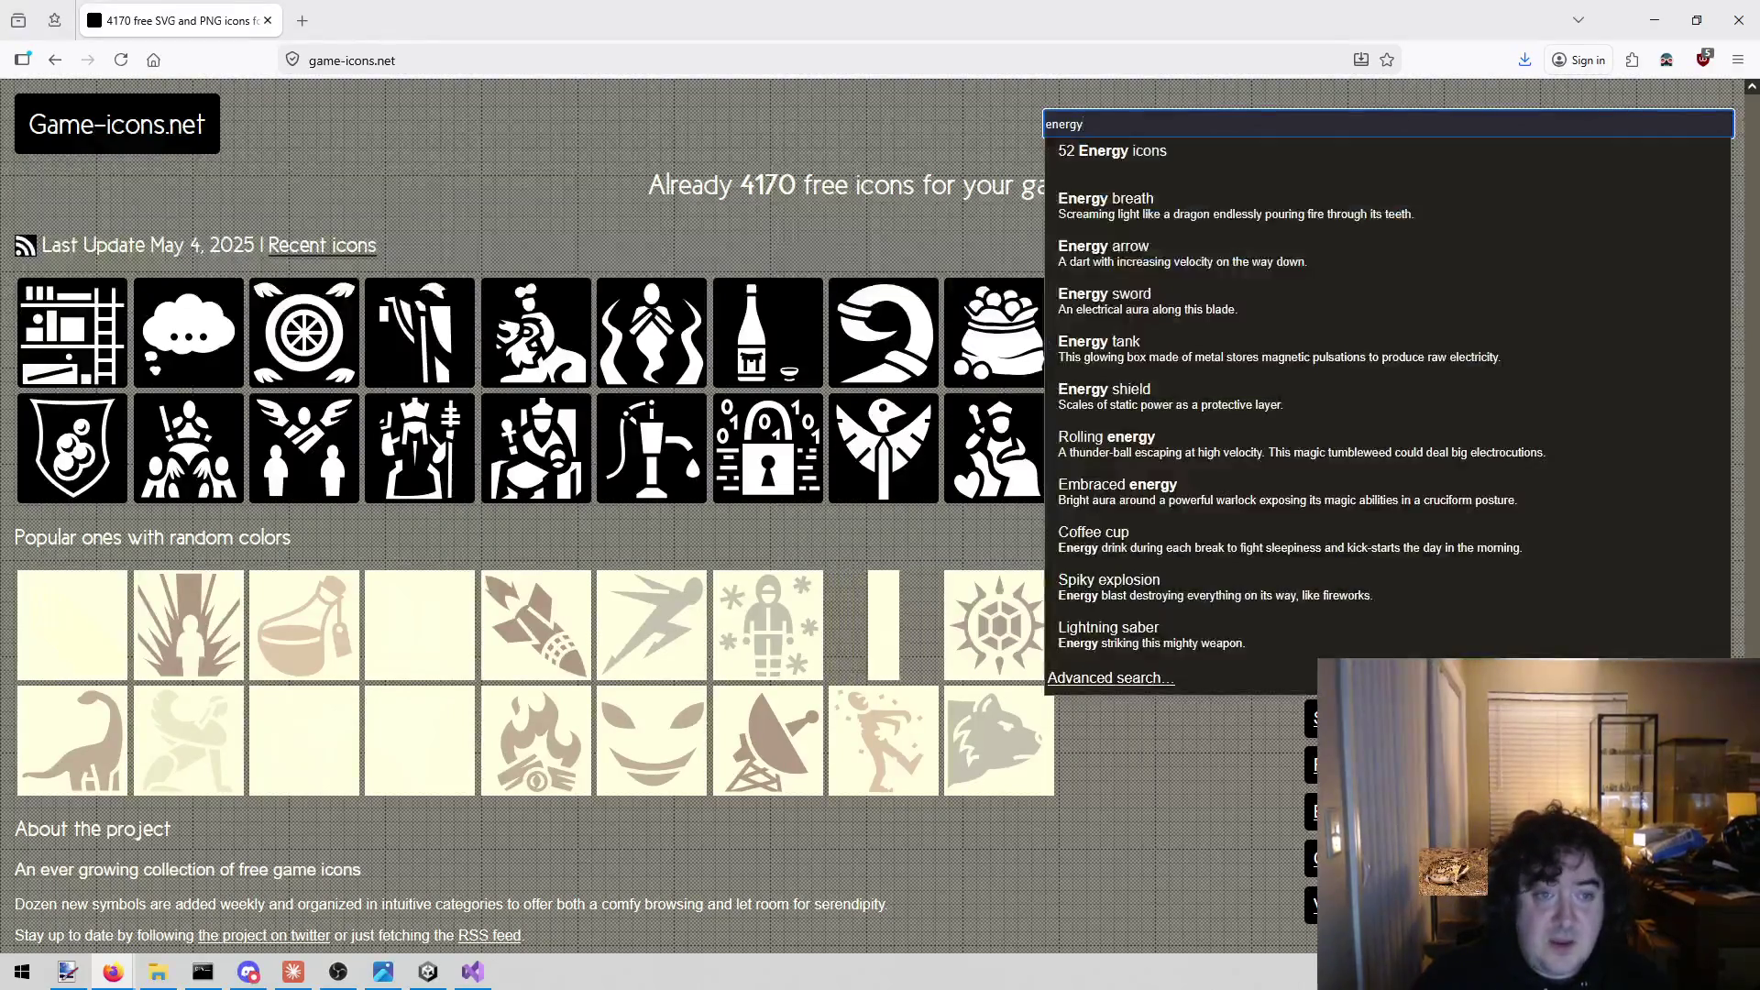
pyautogui.click(1336, 158)
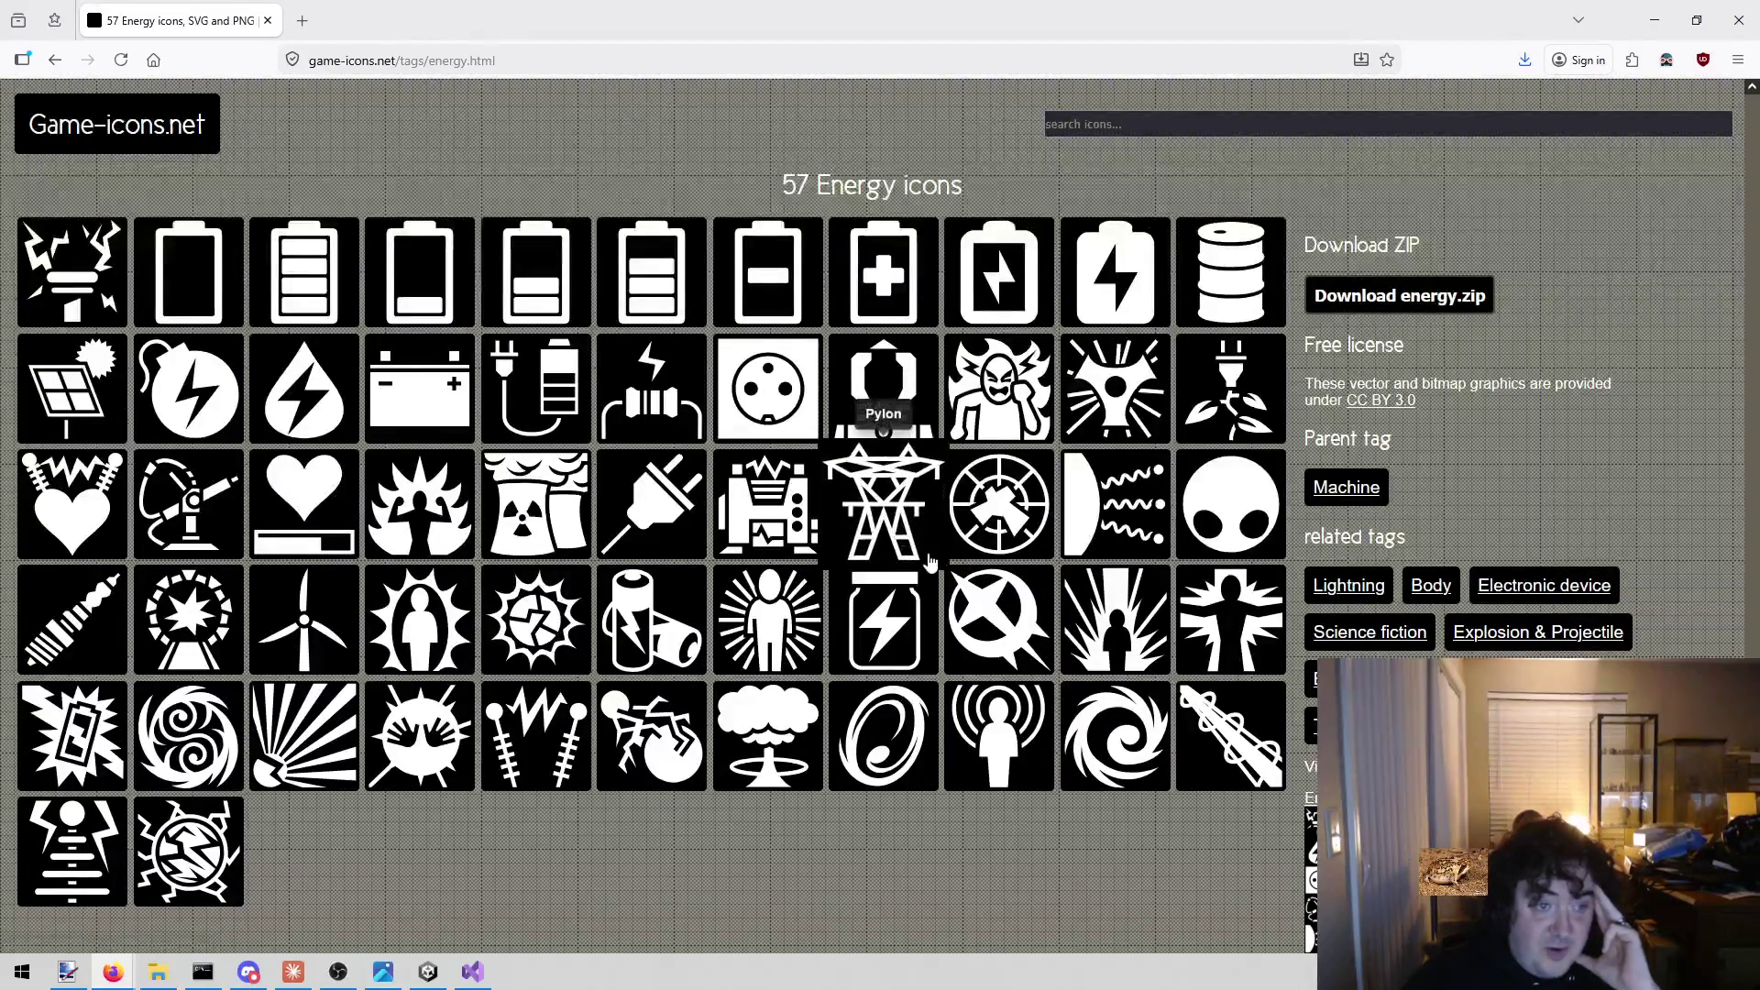
pyautogui.click(862, 613)
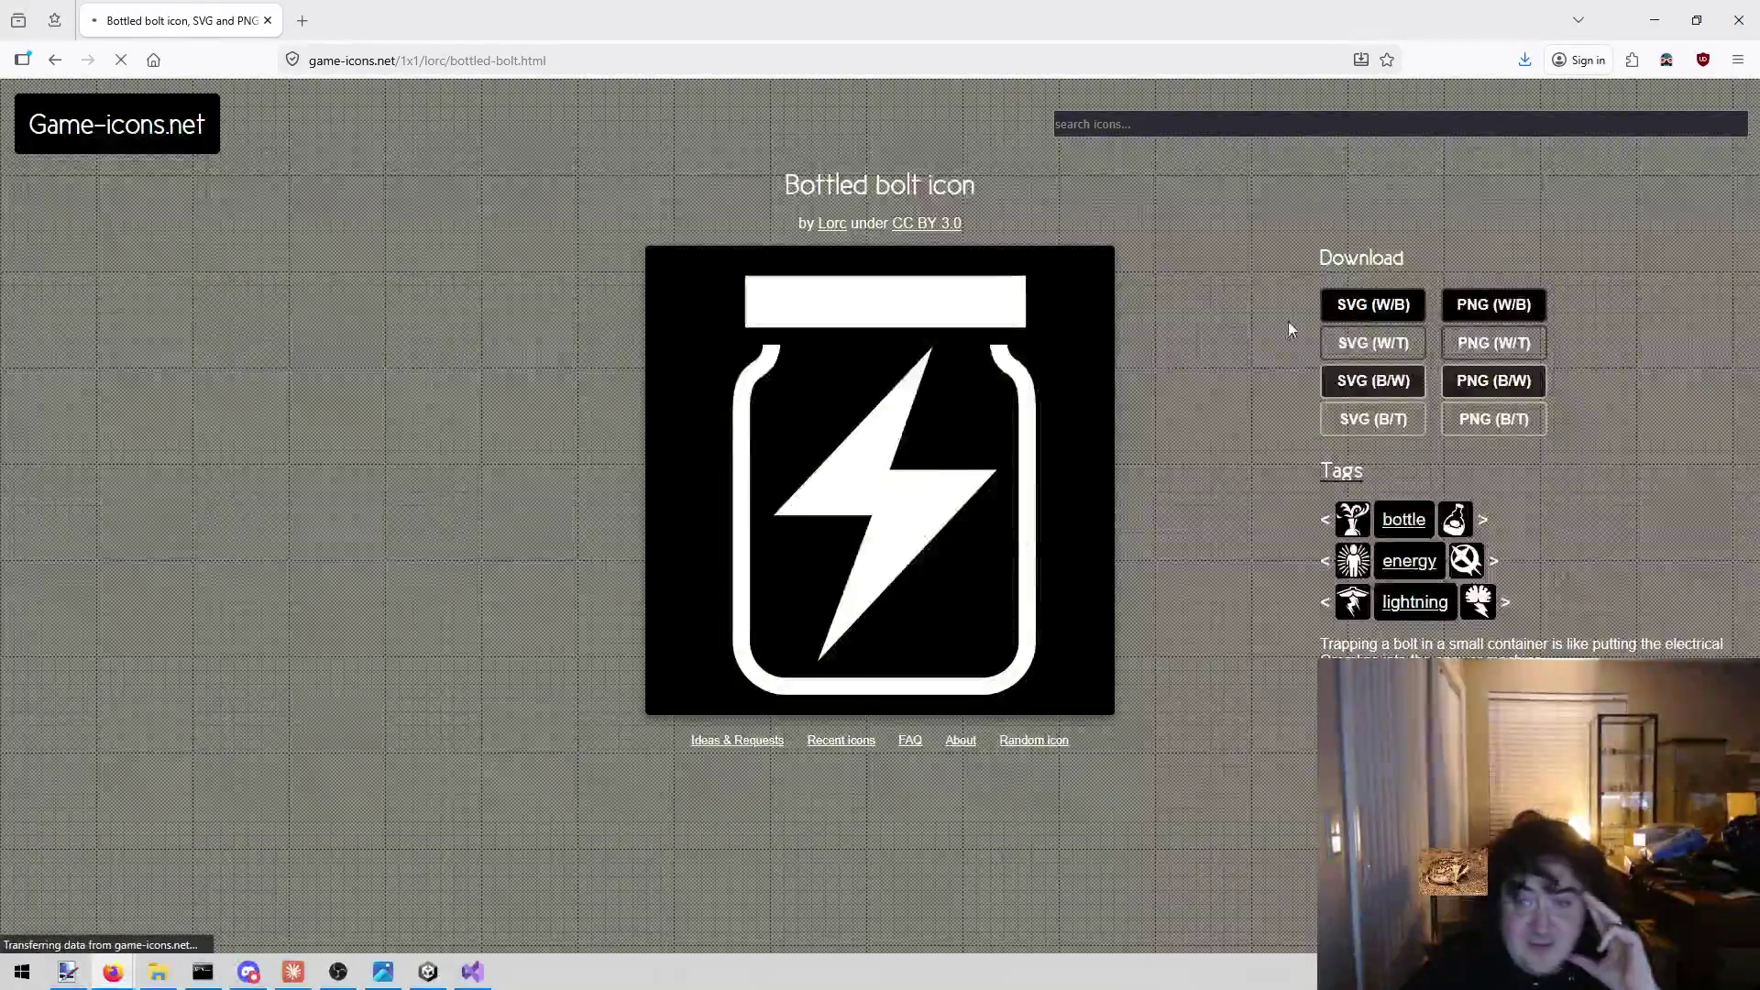
pyautogui.click(1525, 306)
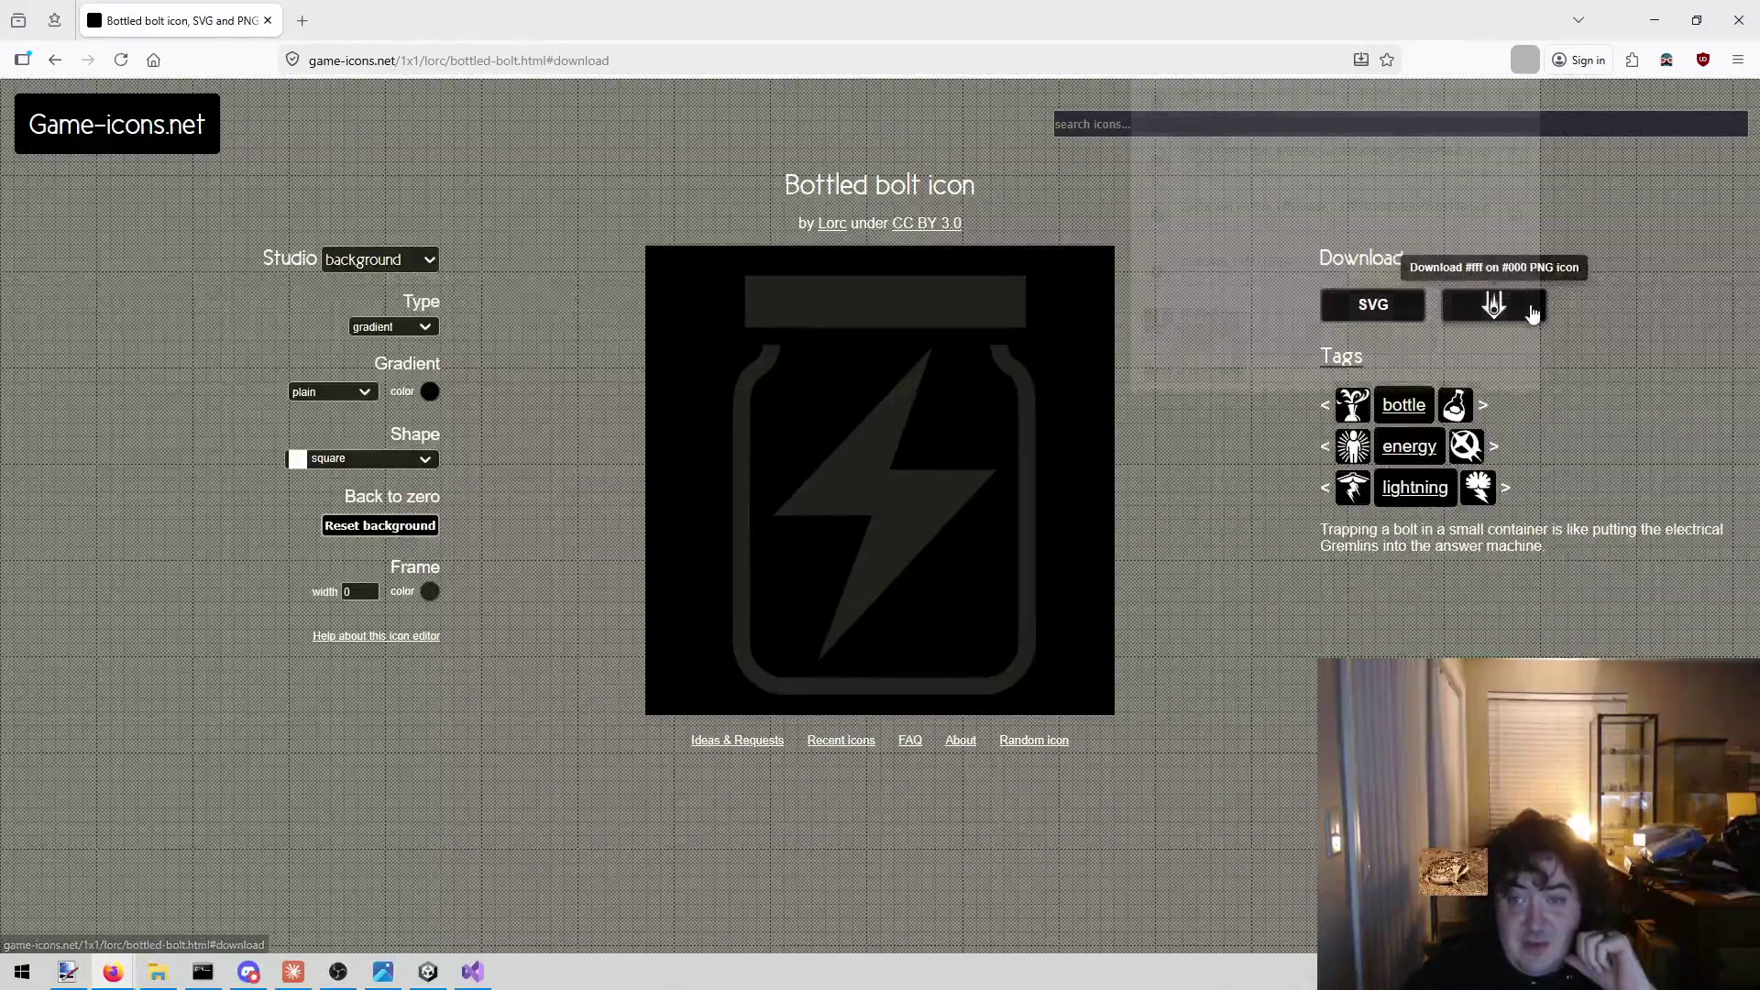
pyautogui.click(1287, 830)
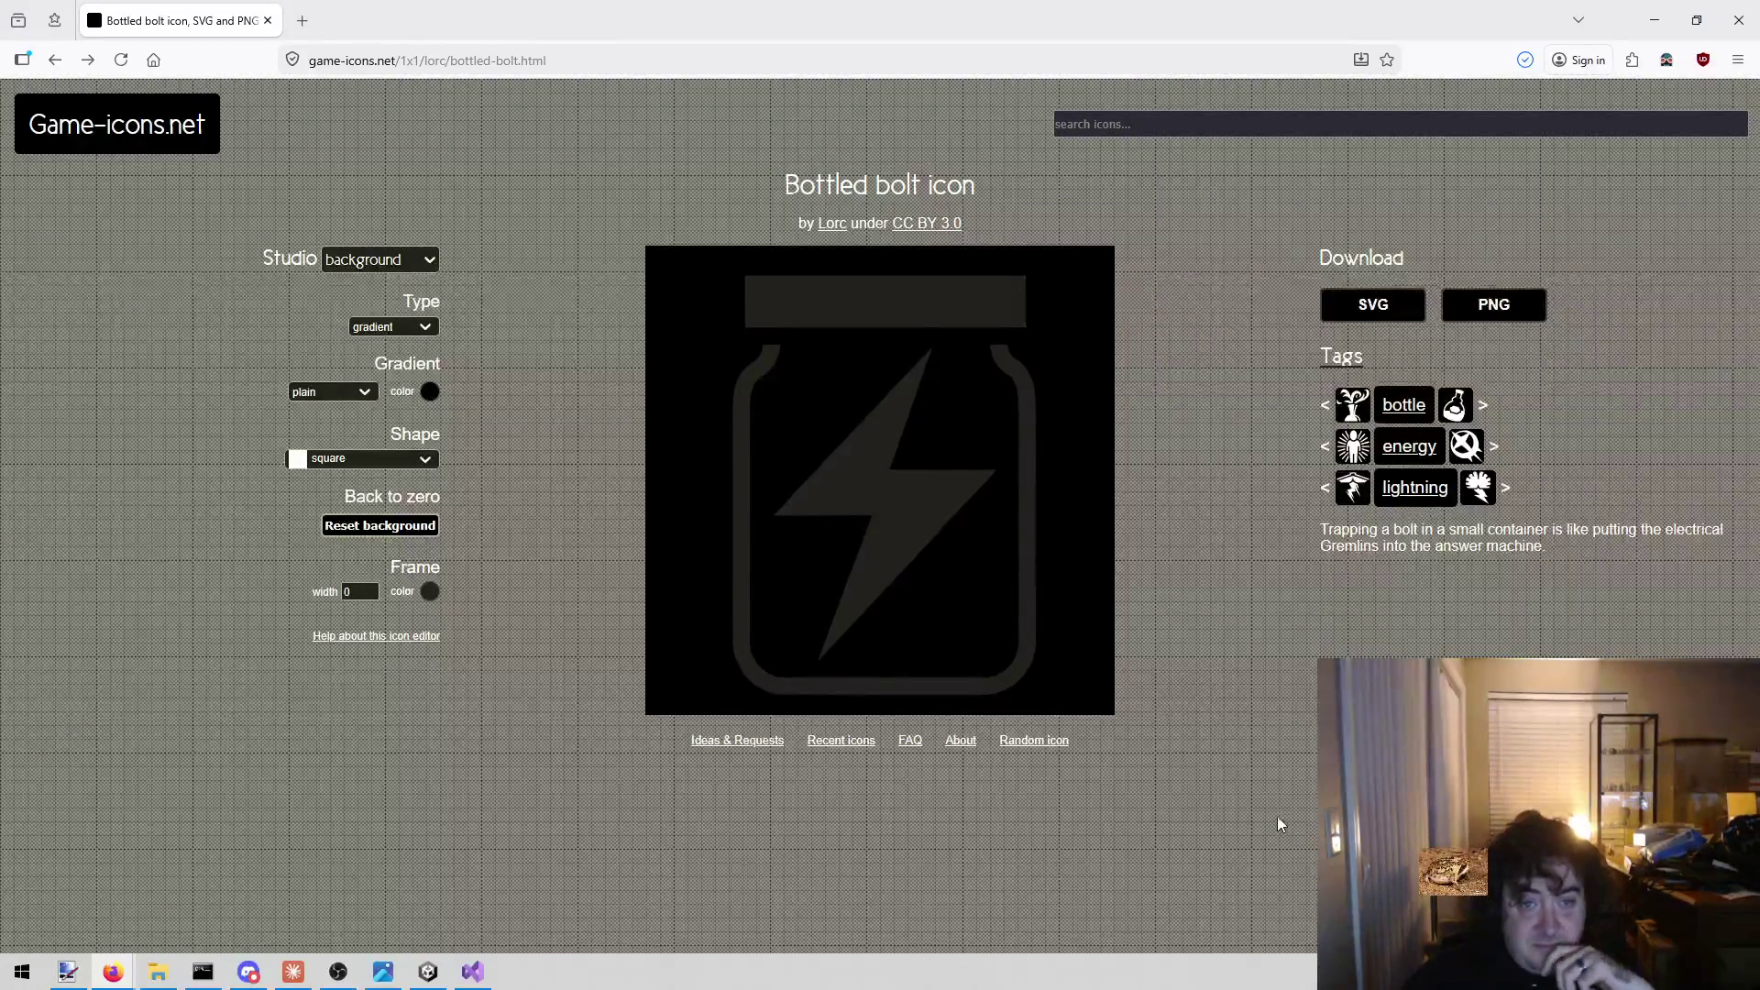
pyautogui.click(472, 972)
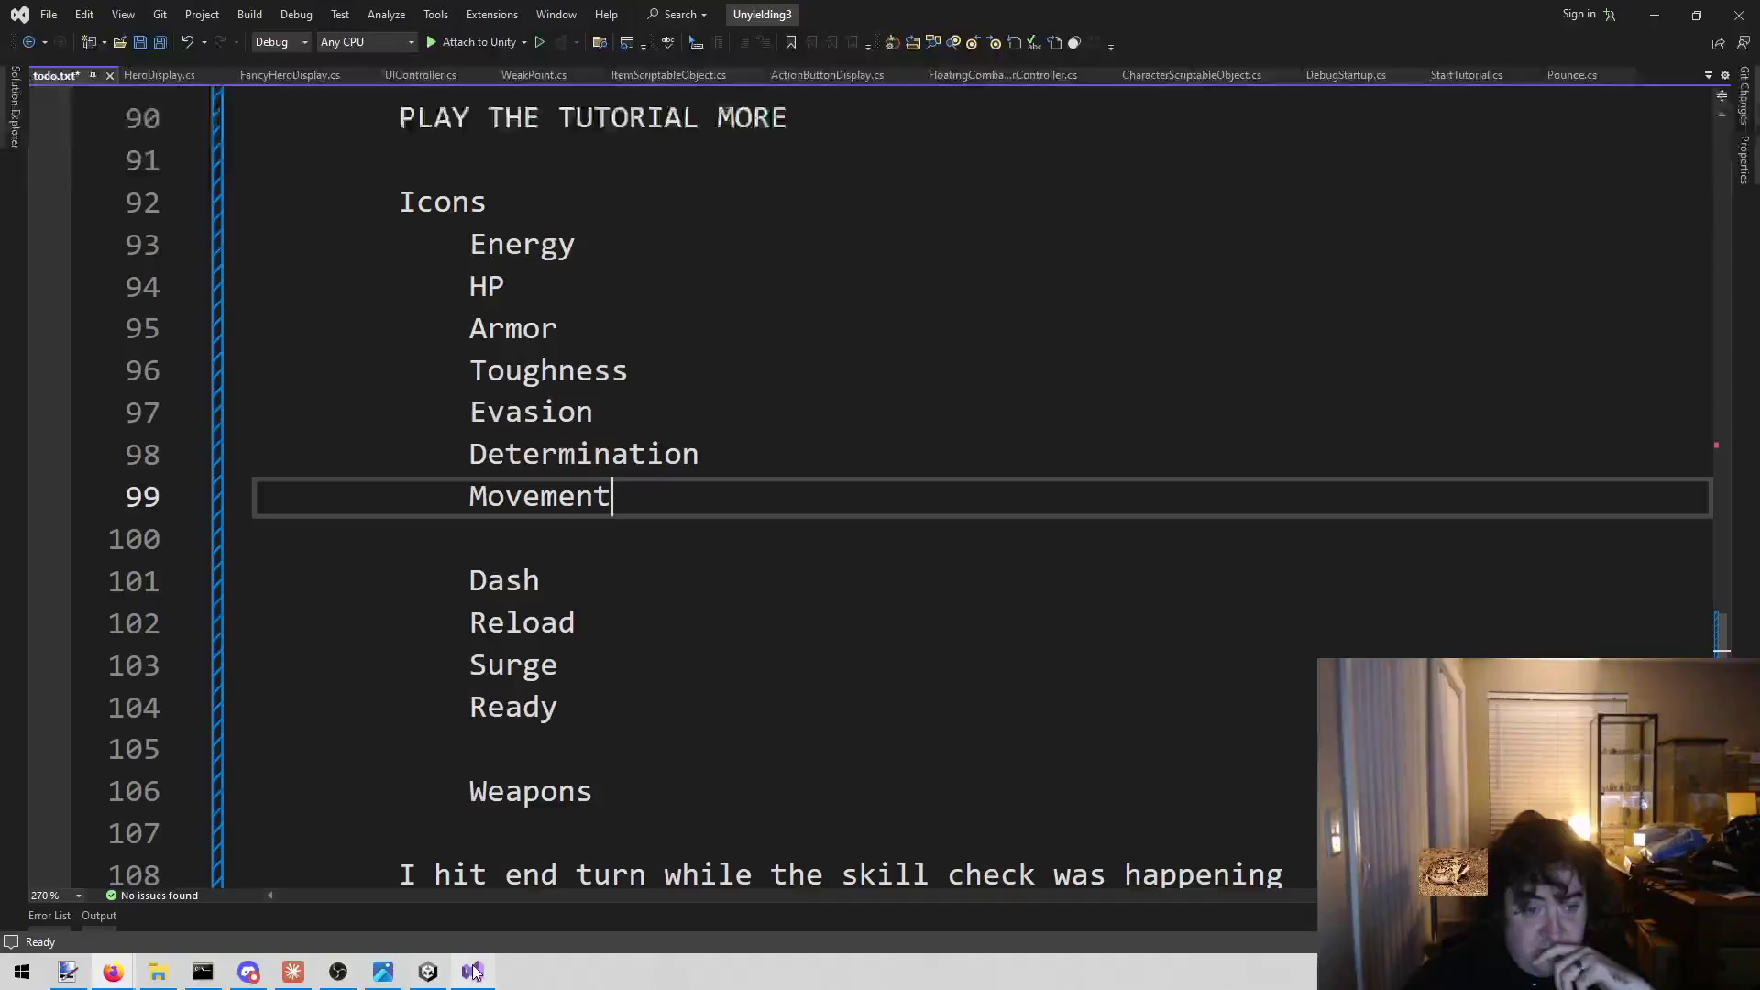
pyautogui.moveTo(650, 245); pyautogui.dragTo(198, 253)
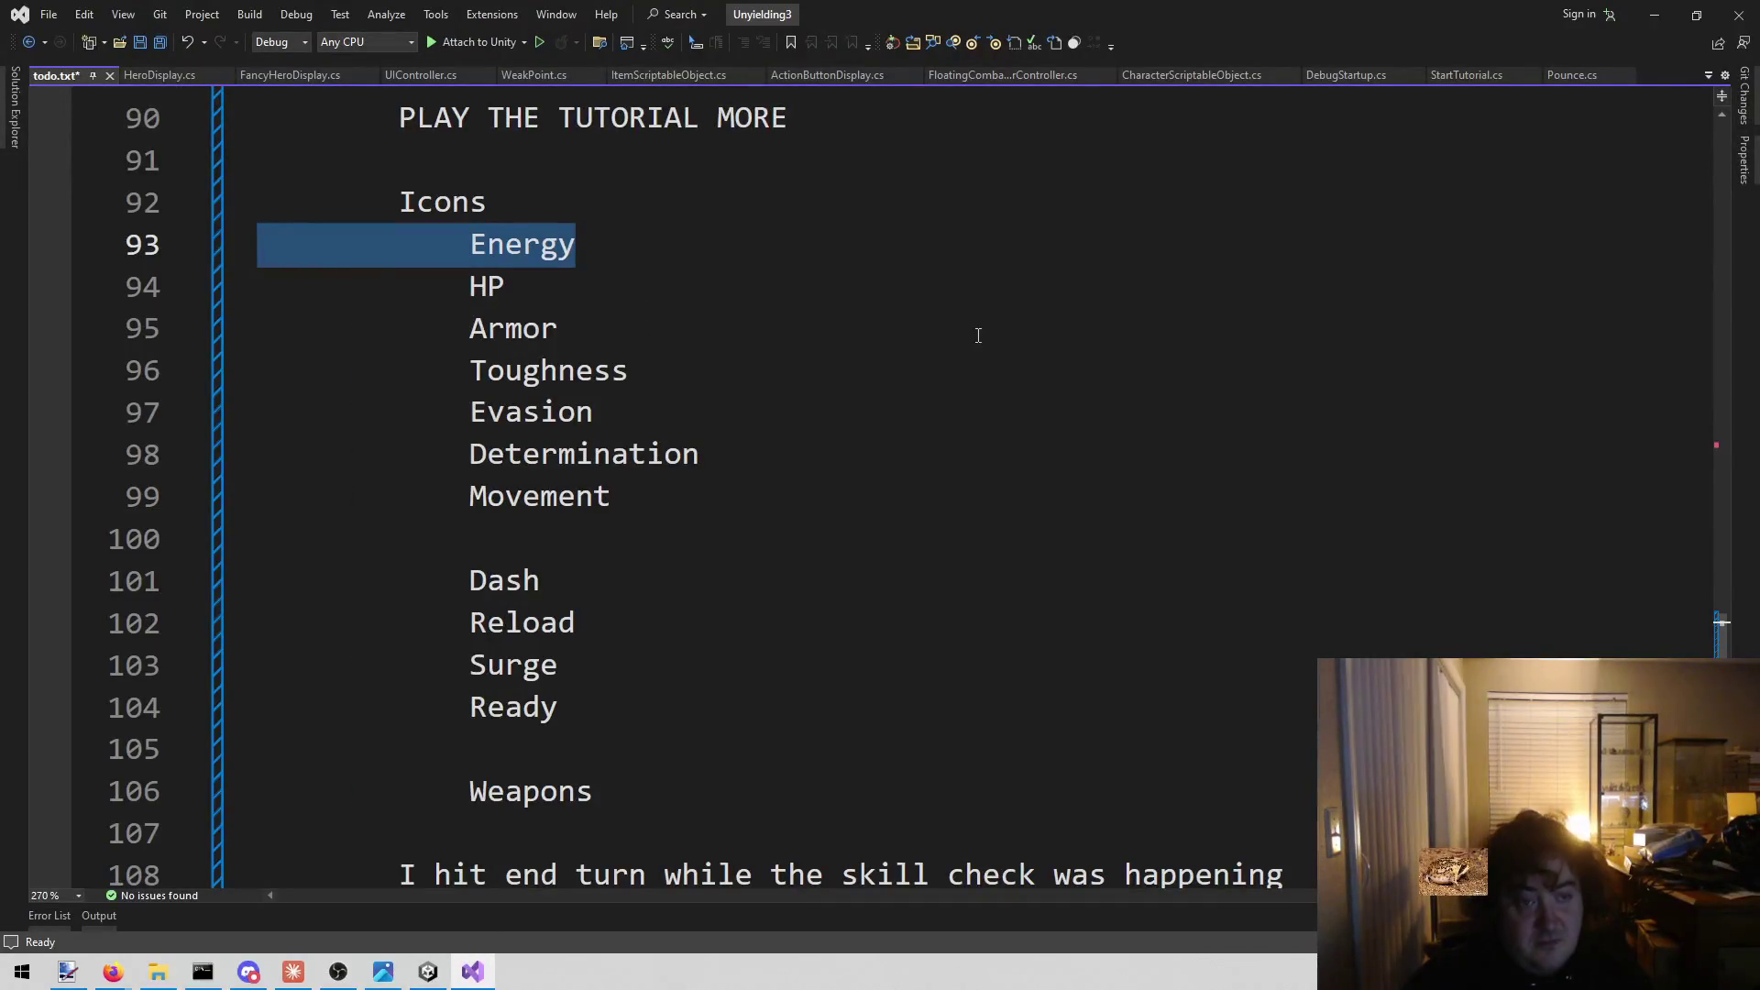
pyautogui.press('BackSpace')
pyautogui.press('BackSpace')
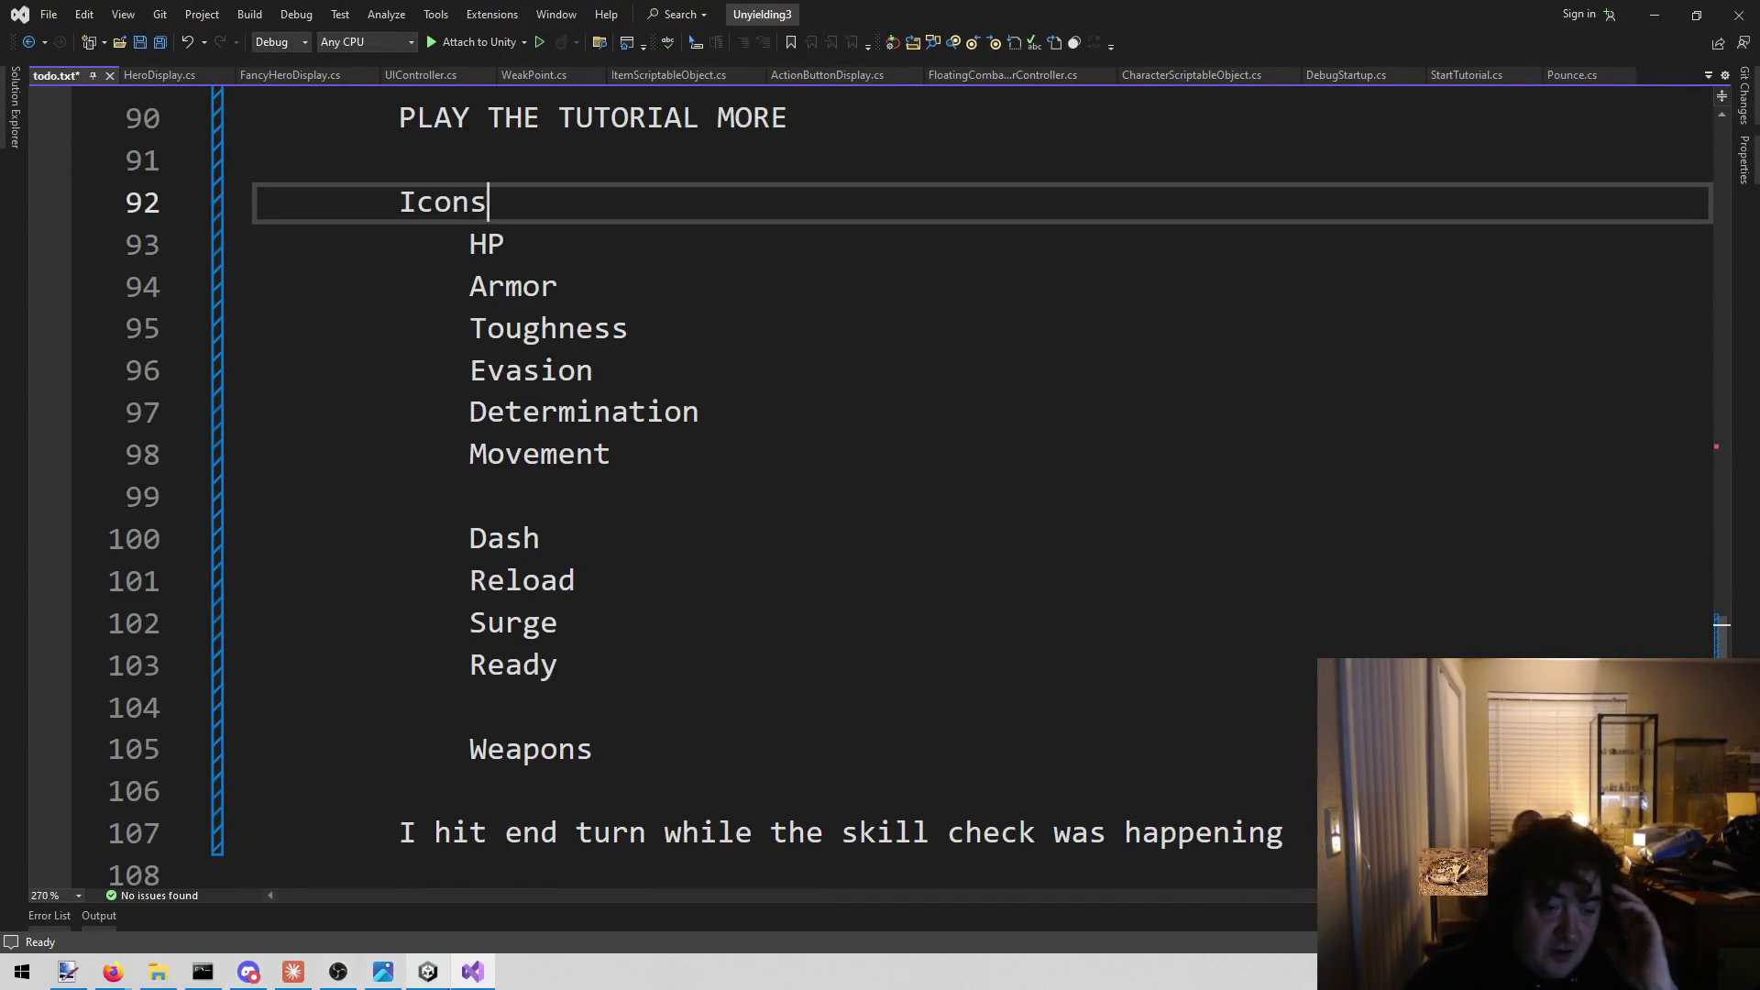
# Search the icon site for 'heart' and download the Hearts icon as hearts.png.
pyautogui.moveTo(113, 972)
pyautogui.click(513, 894)
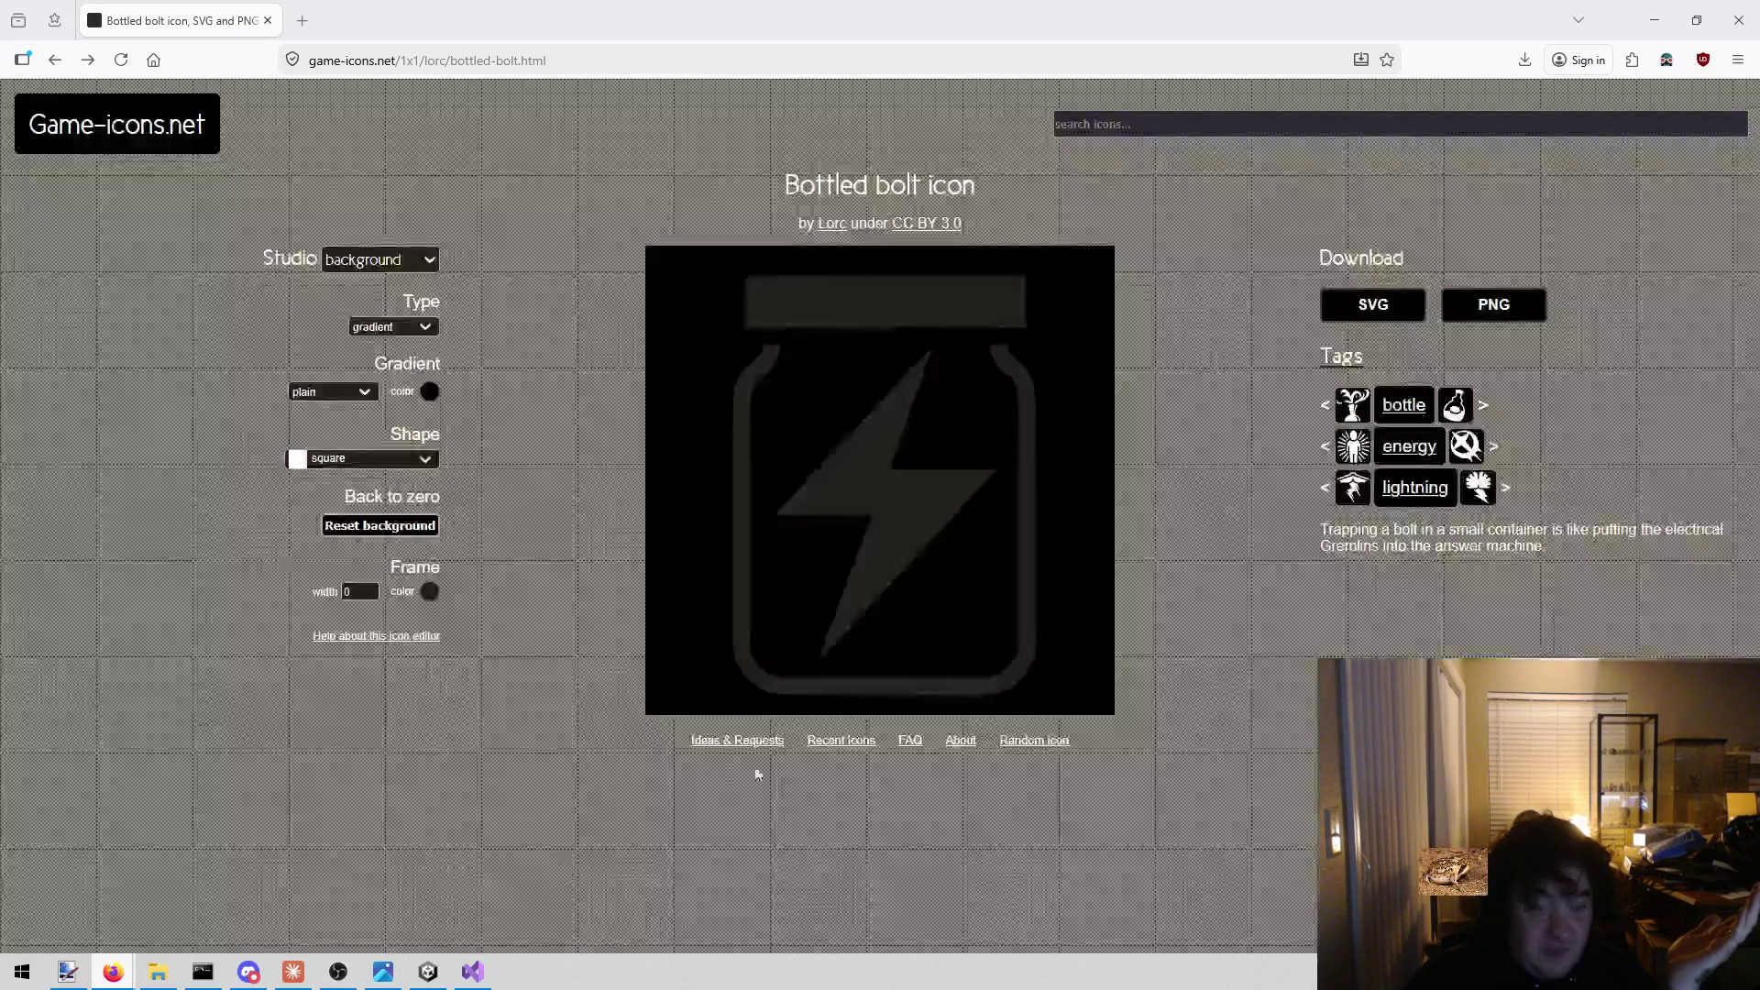
pyautogui.hotkey('alt', 'Left')
pyautogui.click(1221, 119)
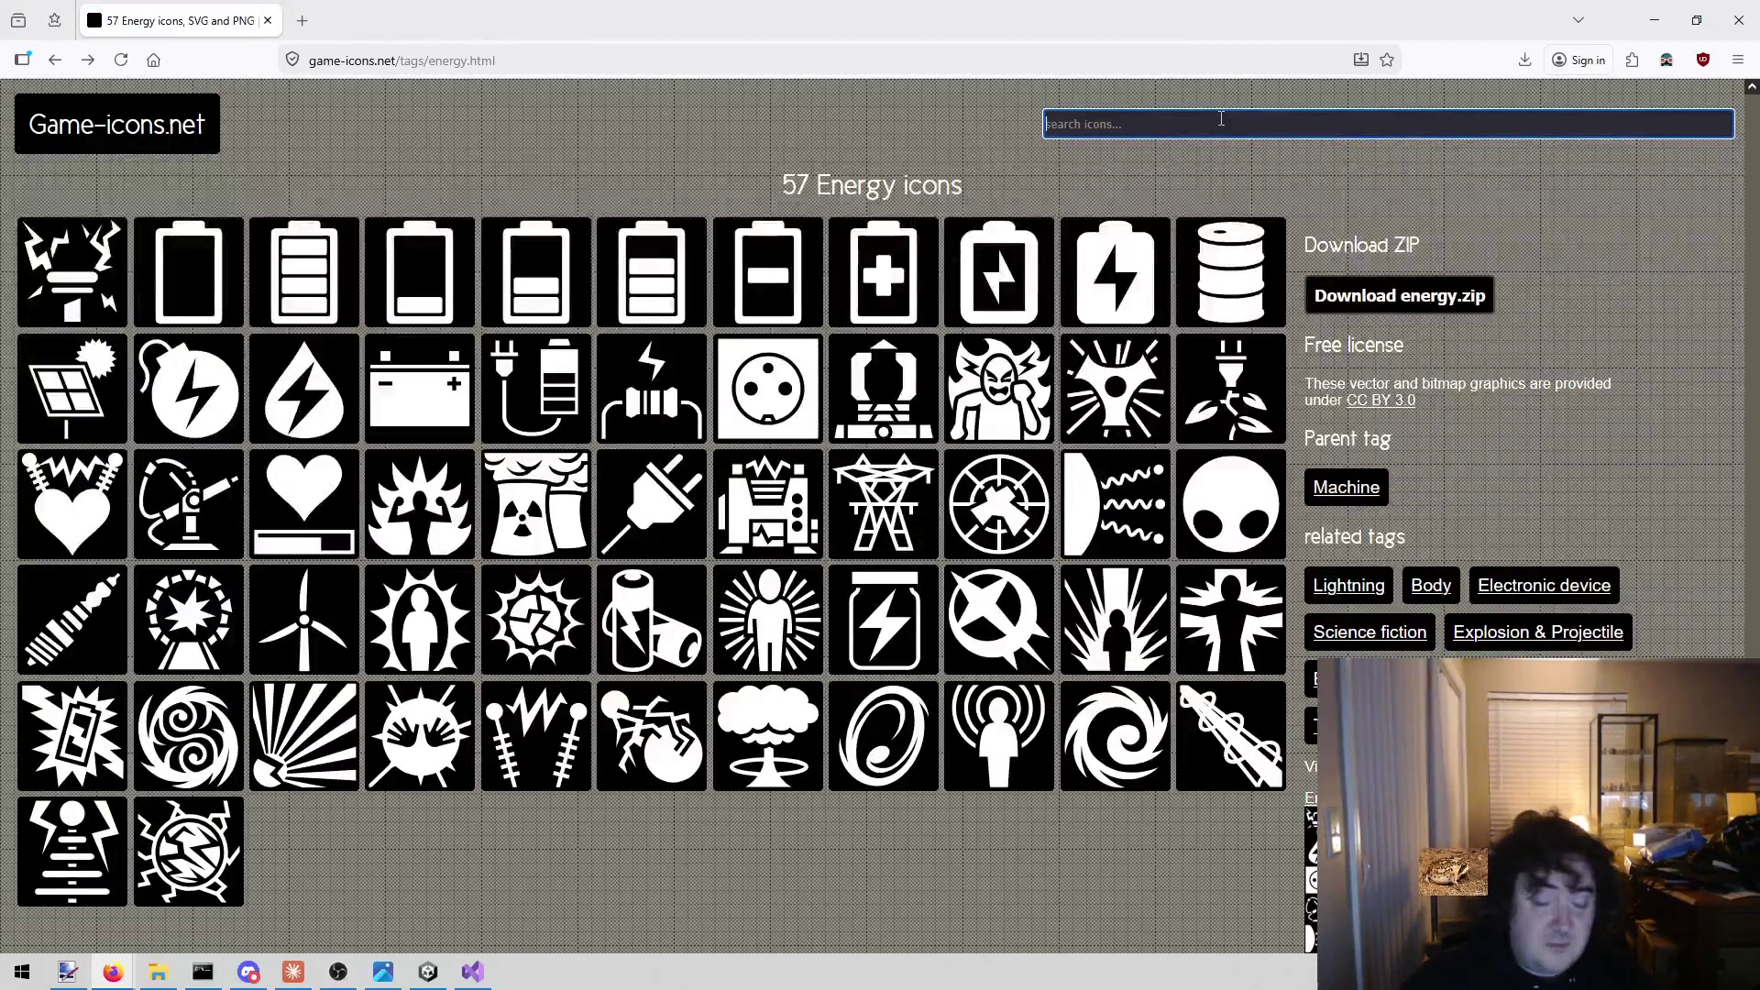
pyautogui.write('heart')
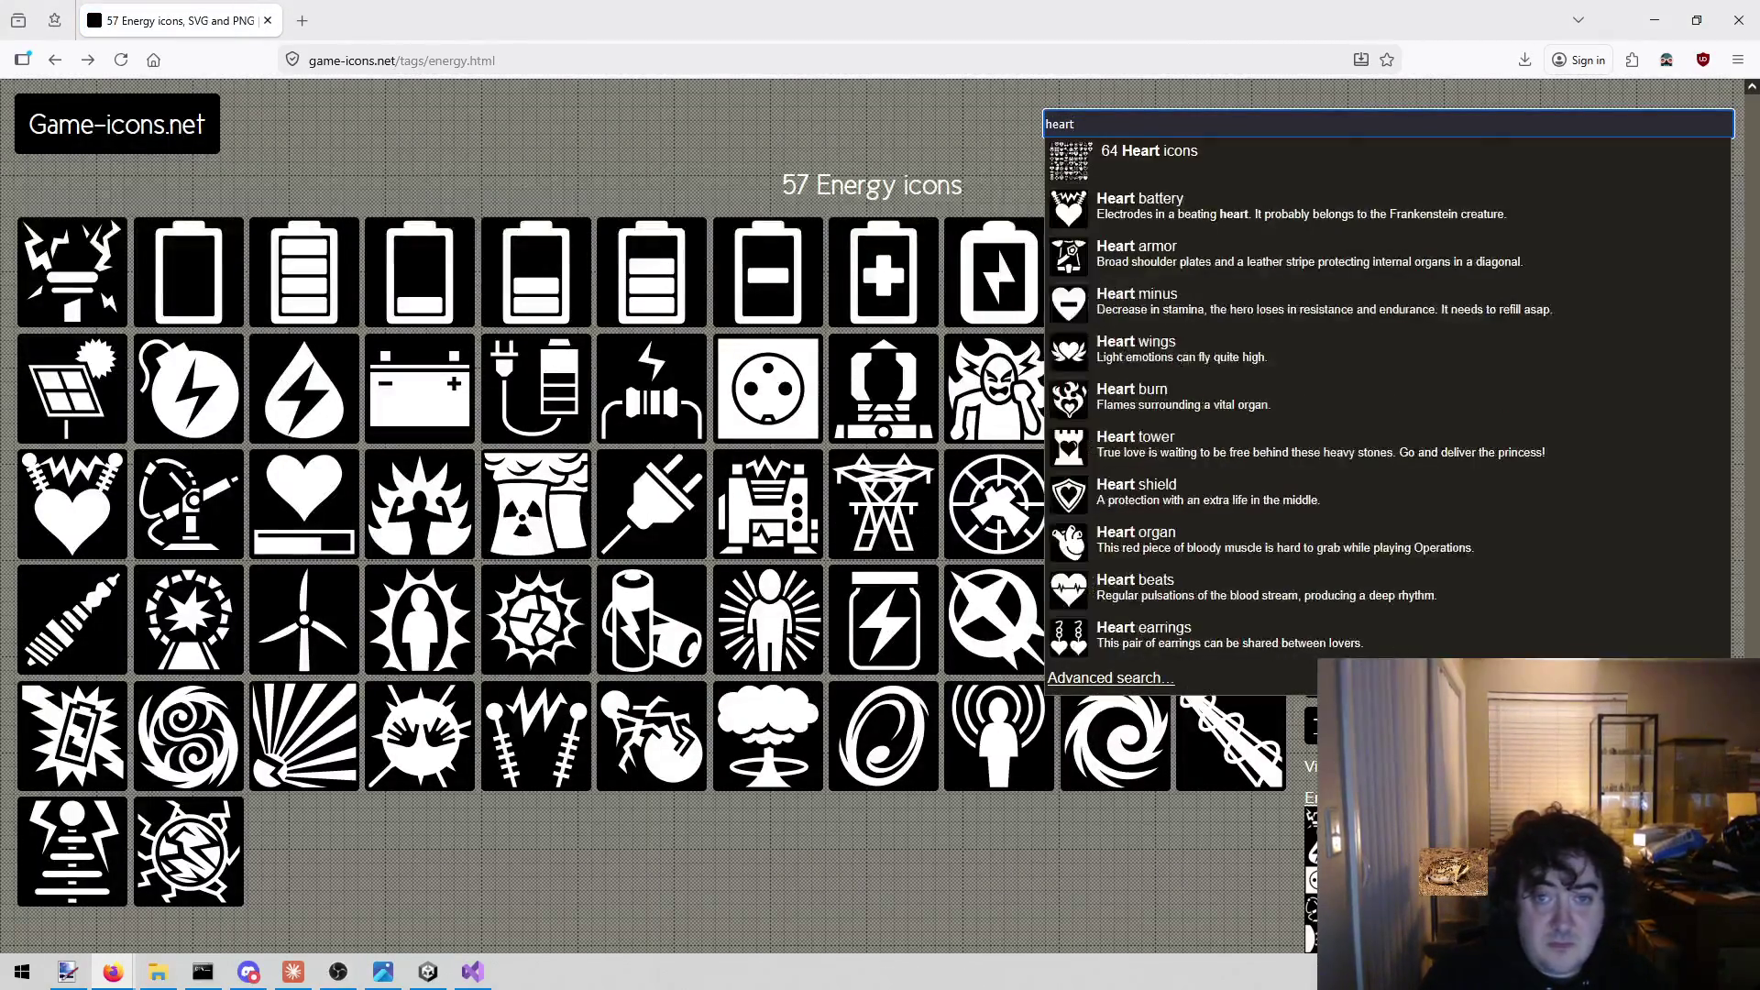
pyautogui.press('Down')
pyautogui.press('Return')
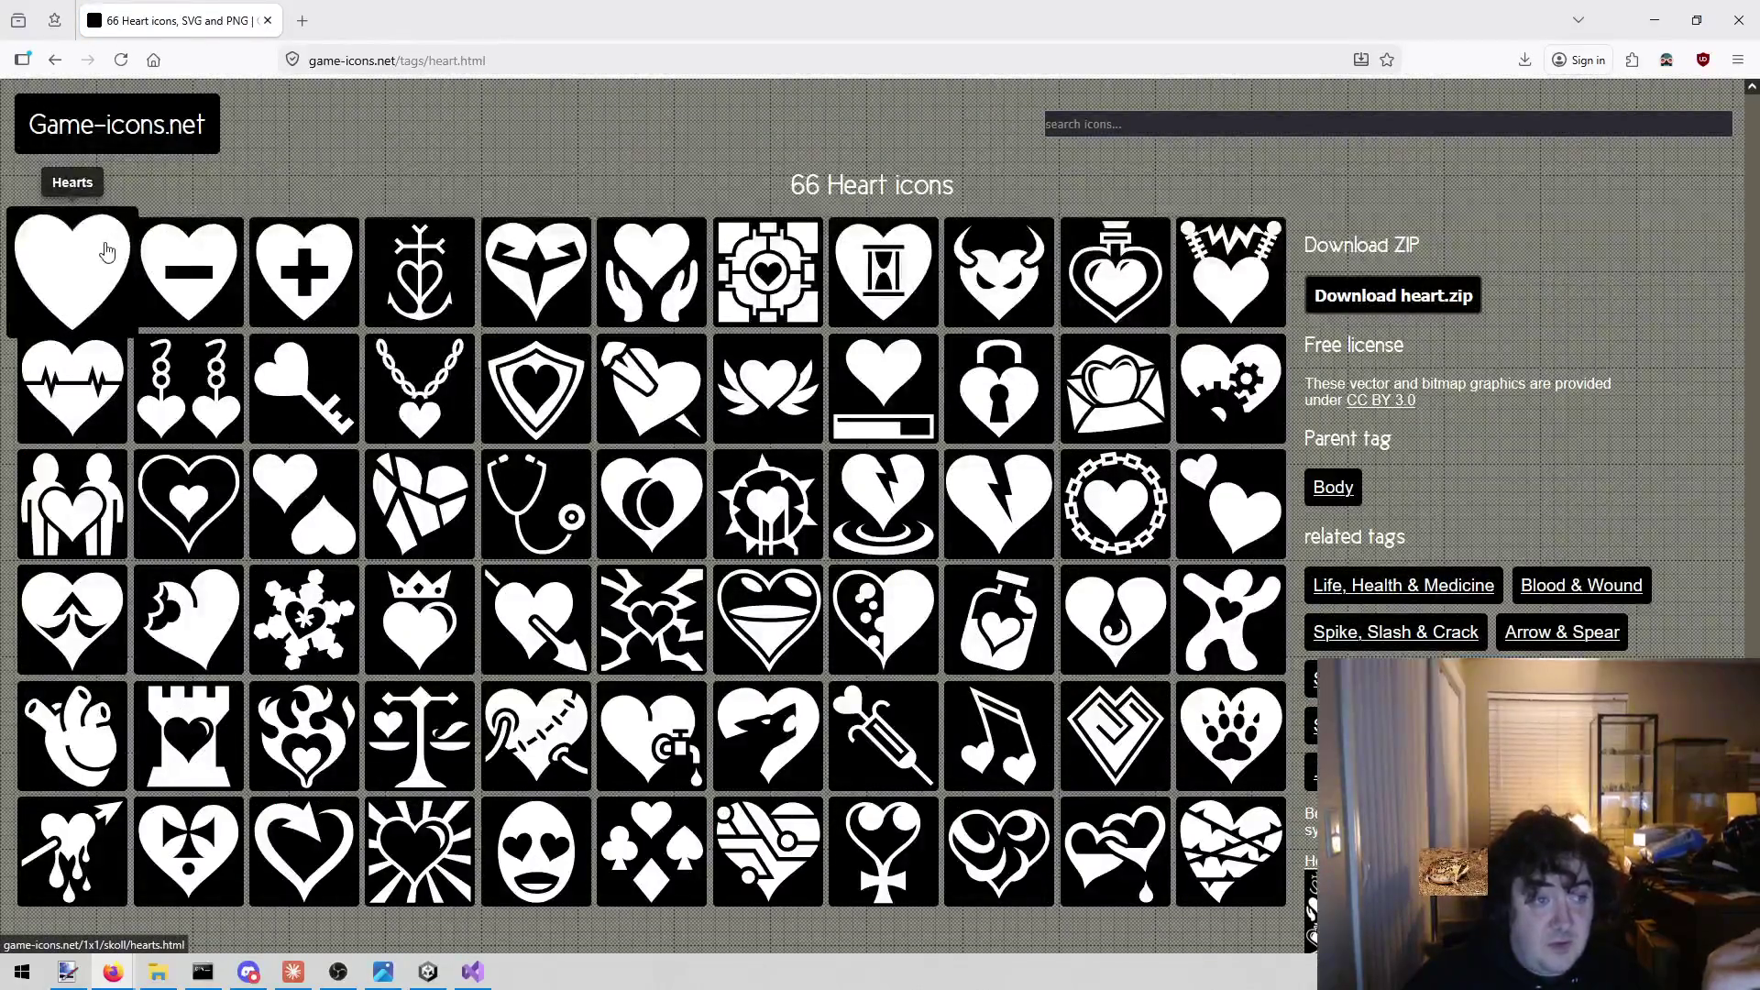
pyautogui.click(111, 248)
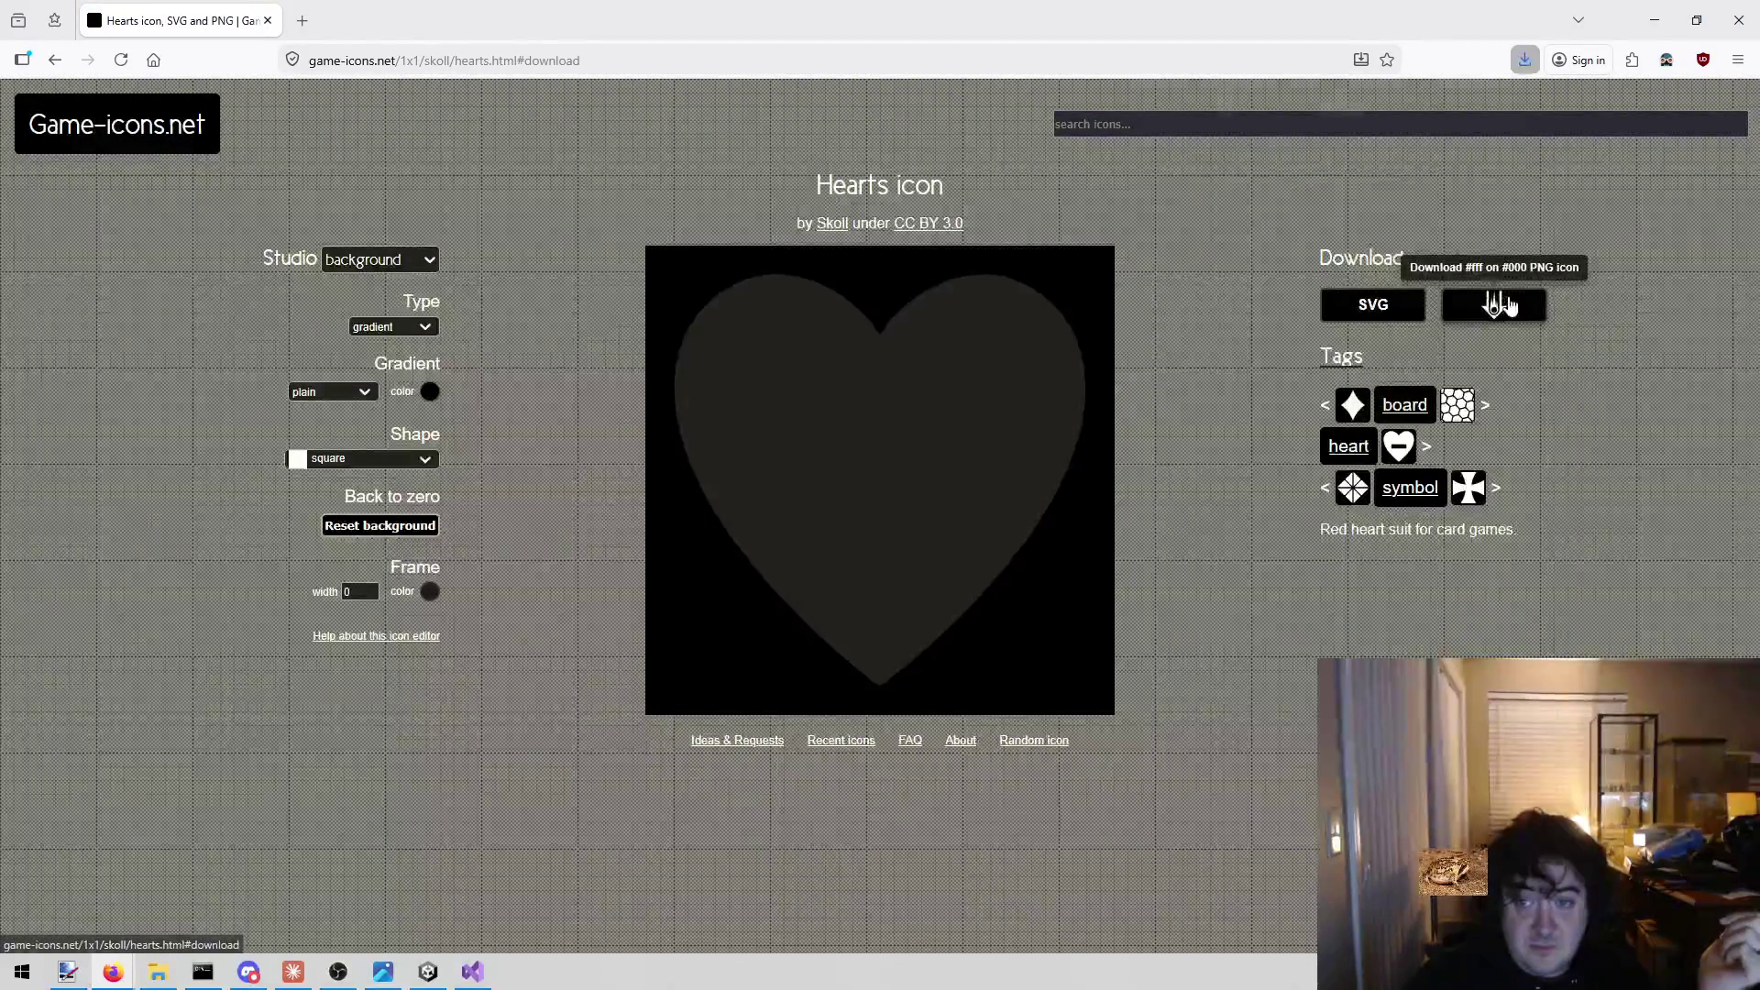
pyautogui.click(1497, 304)
pyautogui.click(570, 822)
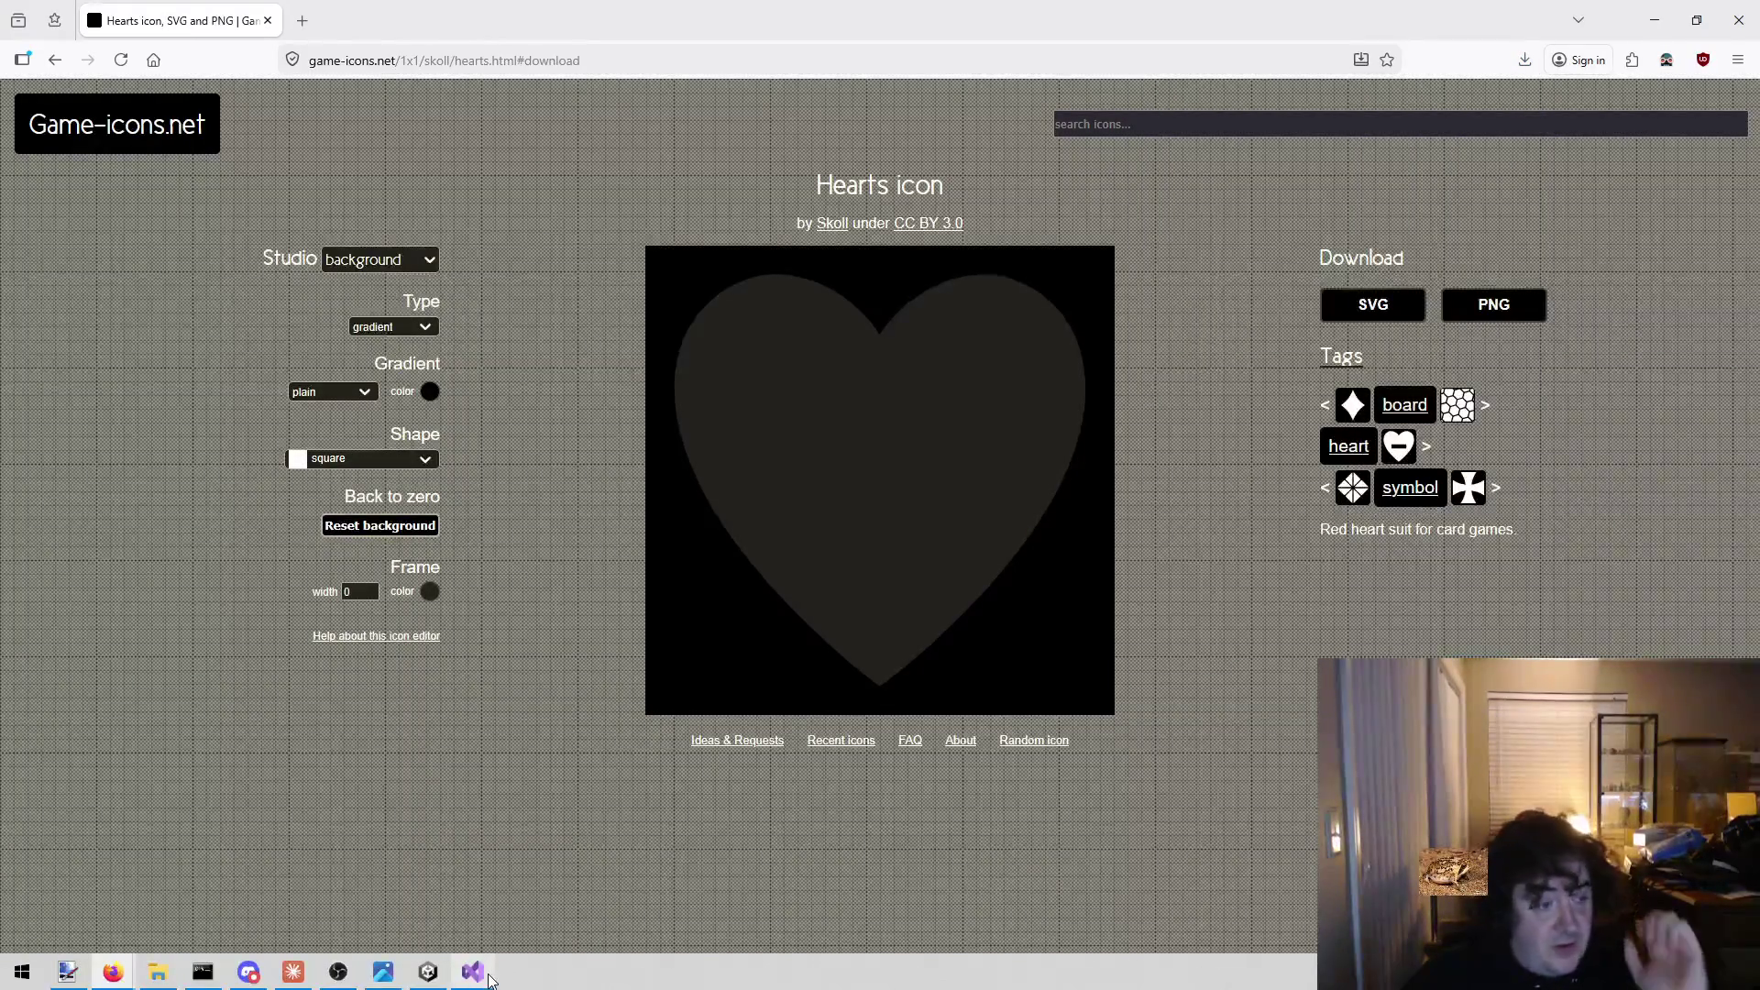
# Delete the HP line from the todo.txt Icons list.
pyautogui.click(491, 974)
pyautogui.click(562, 248)
pyautogui.hotkey('shift', 'Home')
pyautogui.hotkey('shift', 'Home')
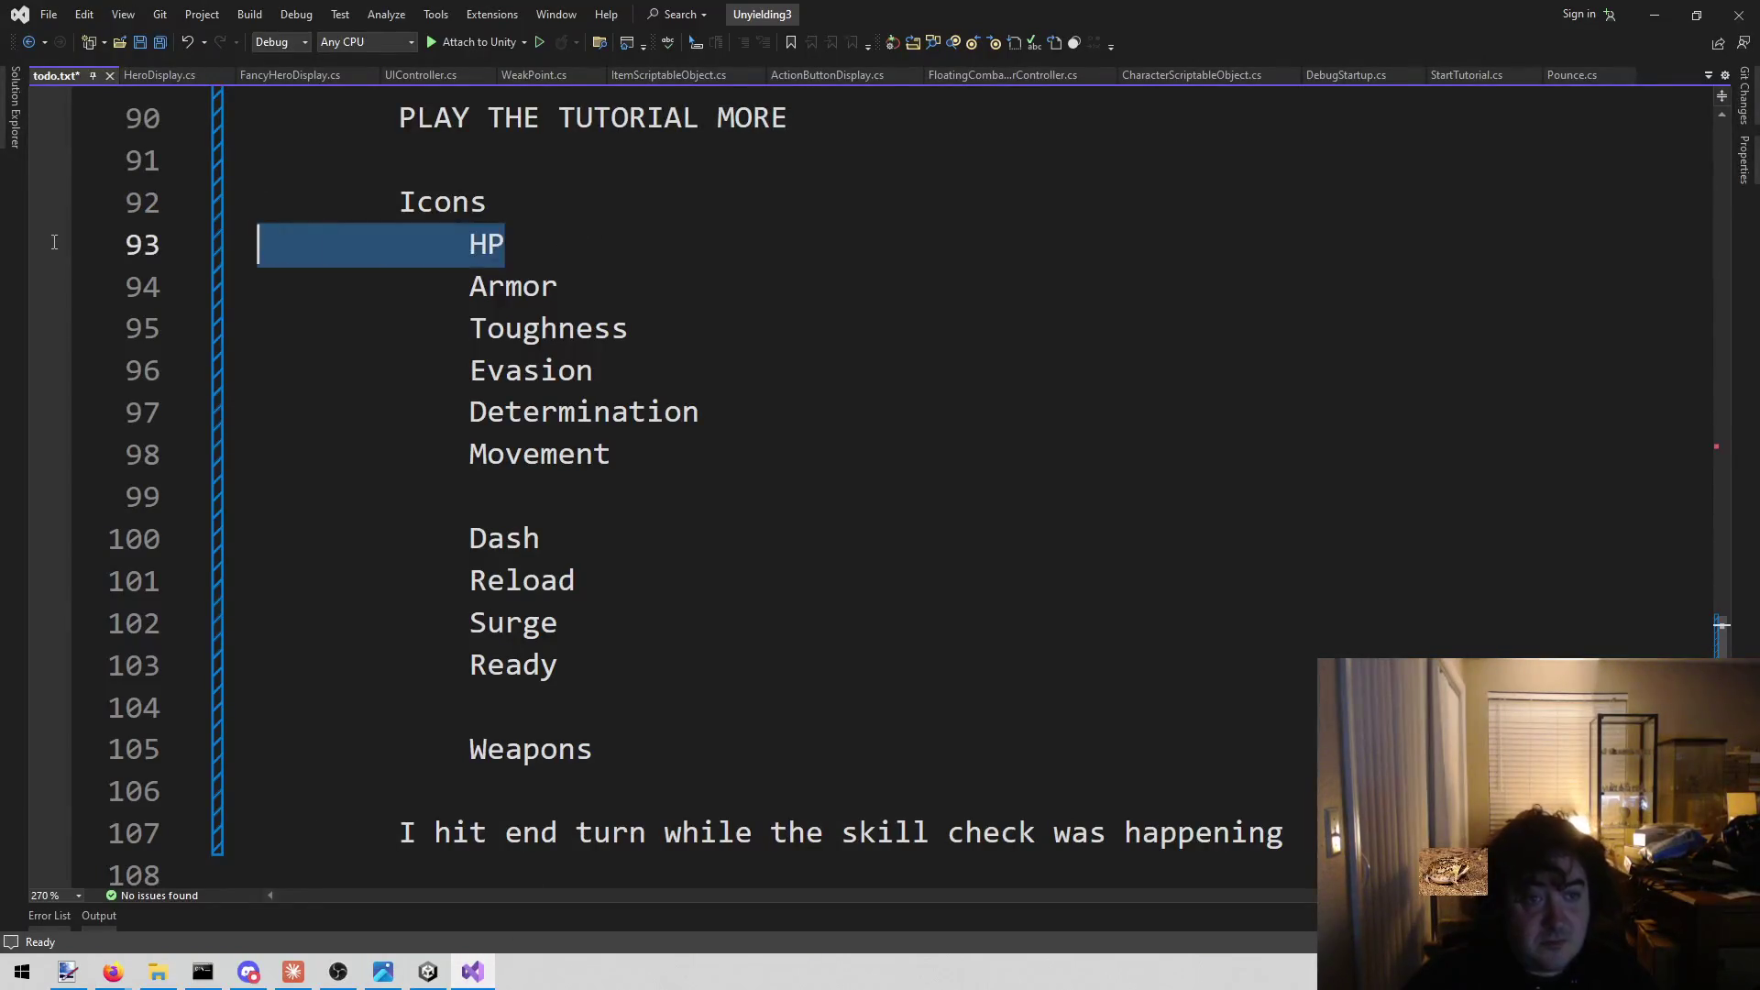
pyautogui.press('BackSpace')
pyautogui.press('BackSpace')
pyautogui.click(428, 974)
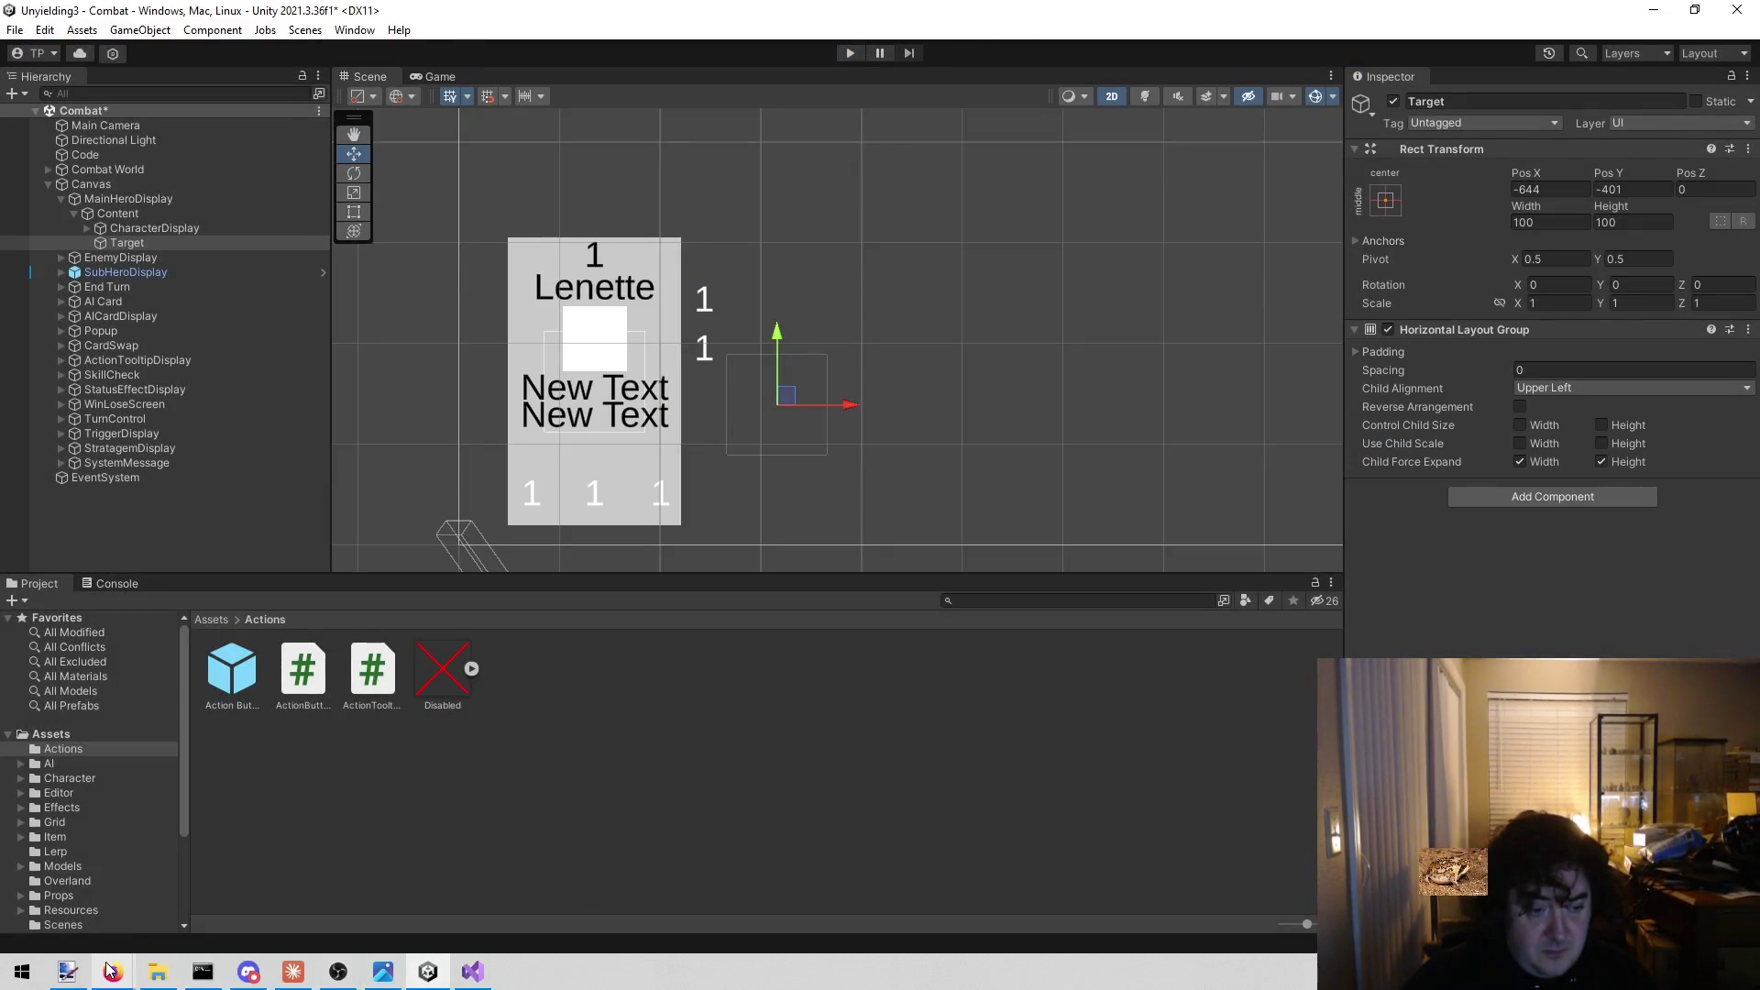
pyautogui.moveTo(113, 972)
pyautogui.click(510, 906)
pyautogui.click(1249, 124)
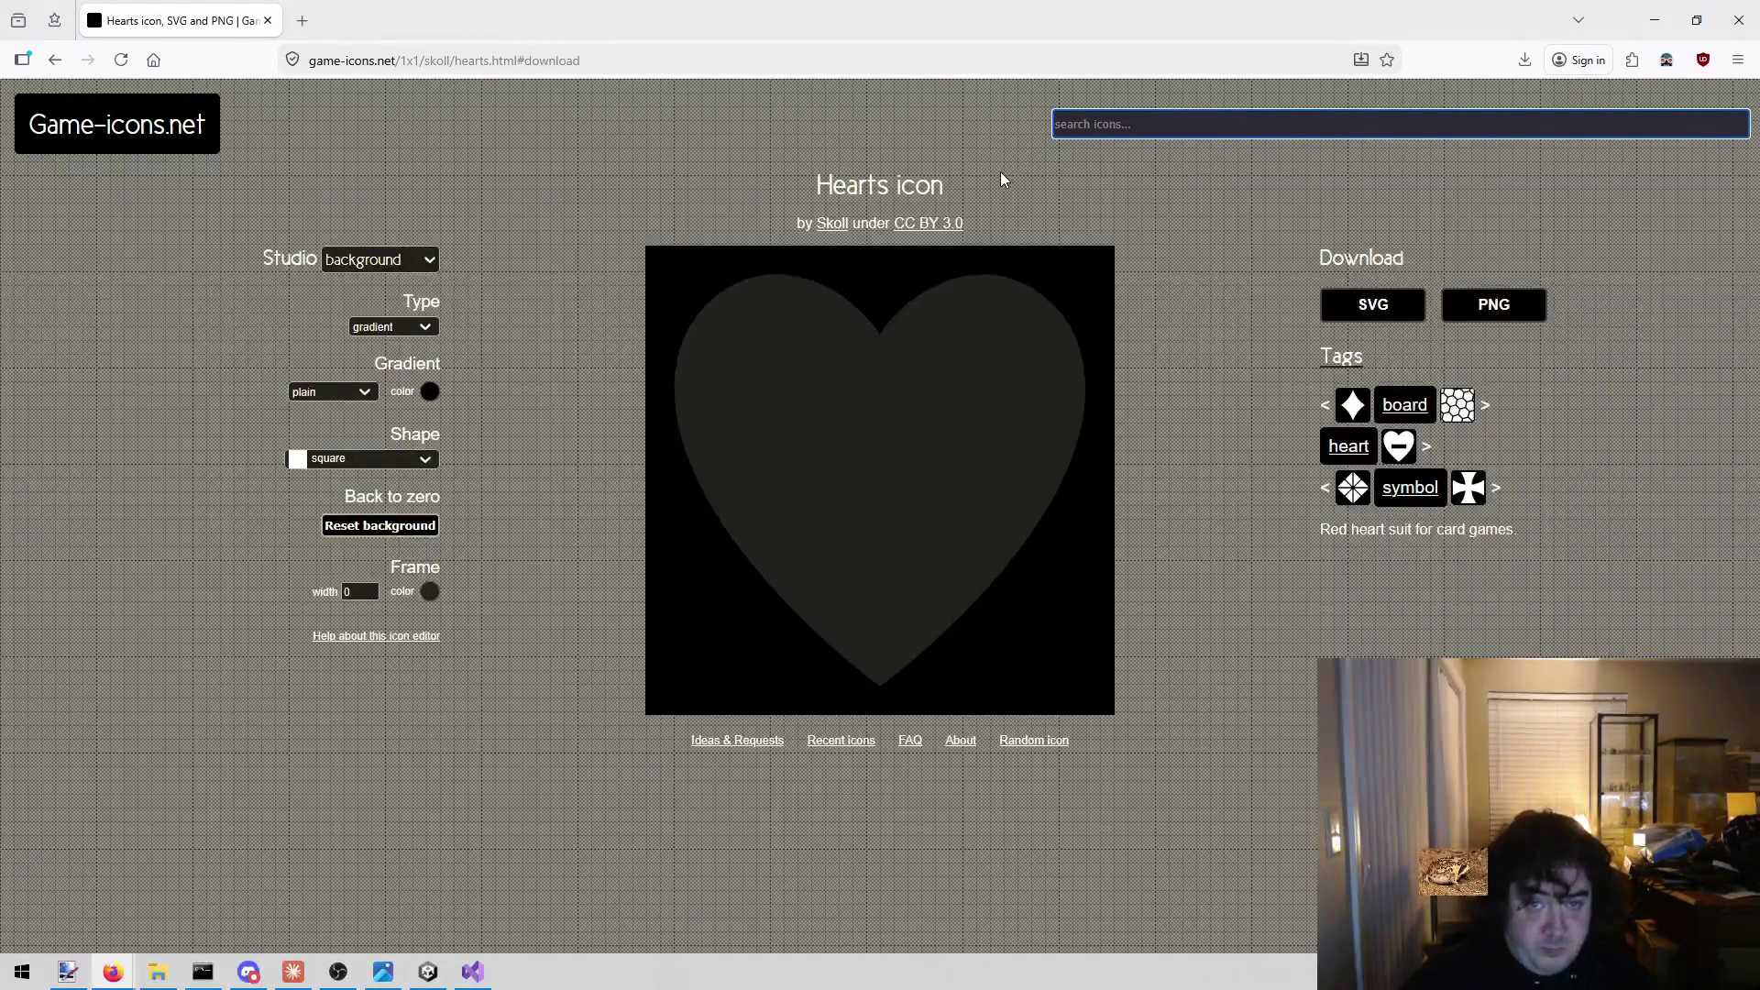
# Search 'armor' and download the Breastplate icon as PNG.
pyautogui.write('armor')
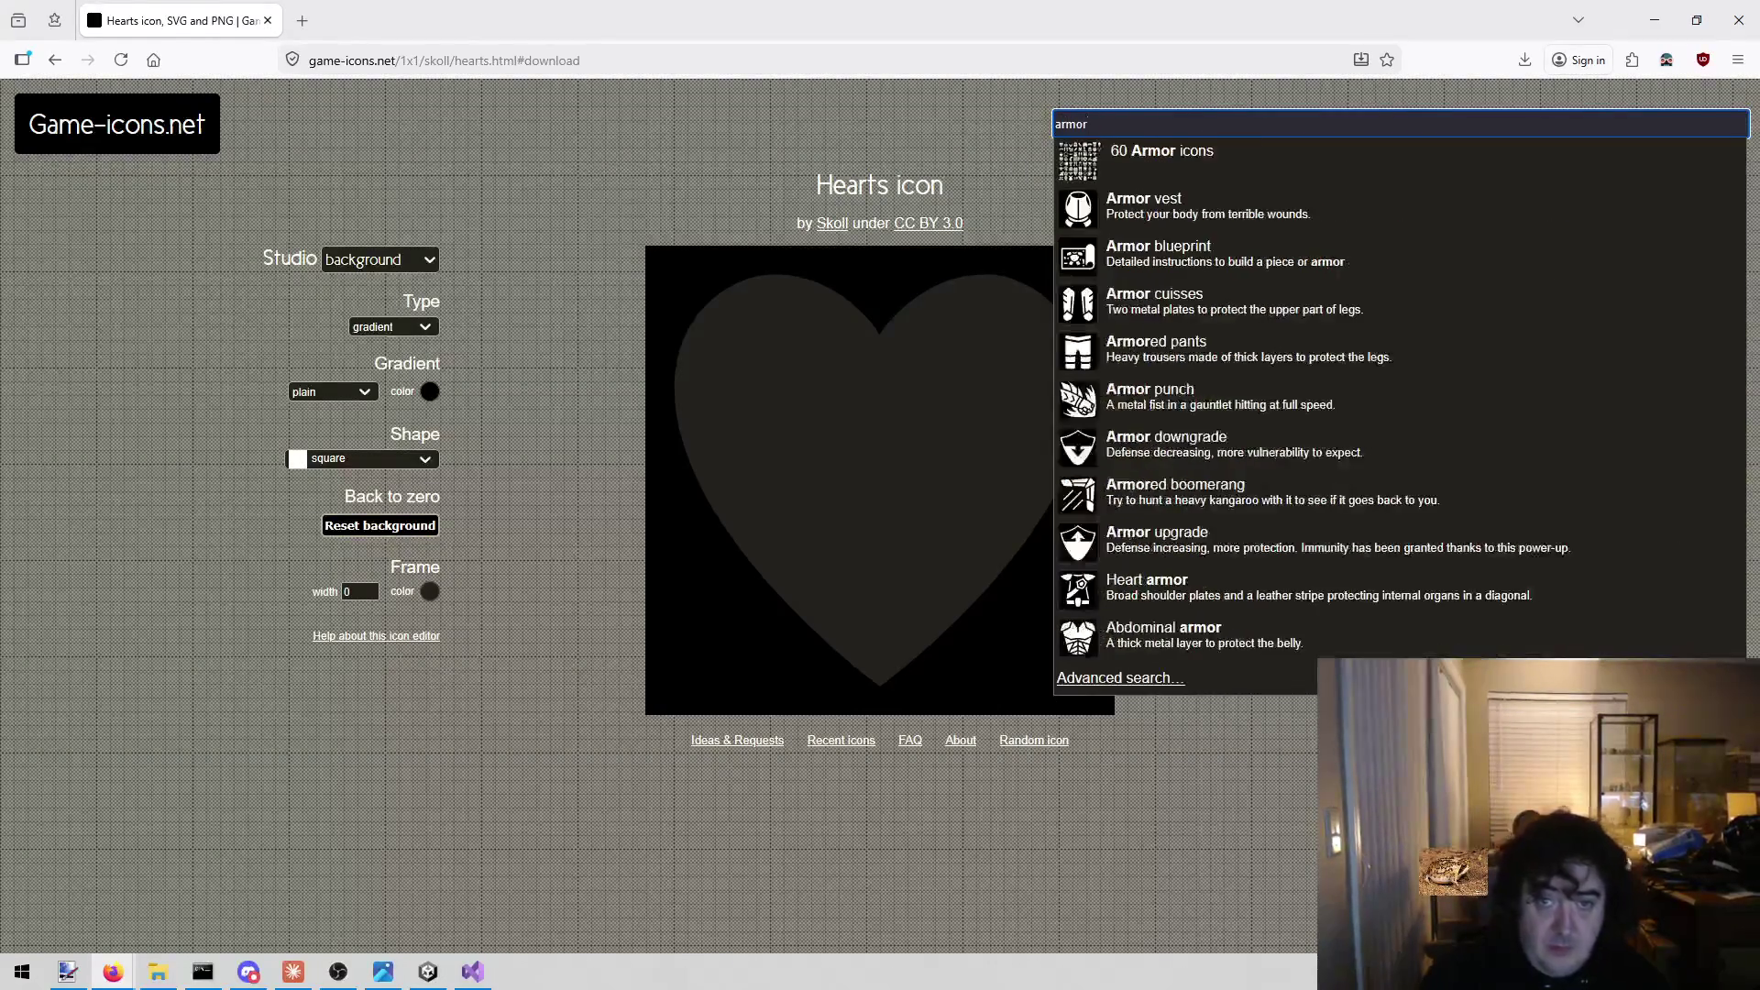
pyautogui.click(1194, 167)
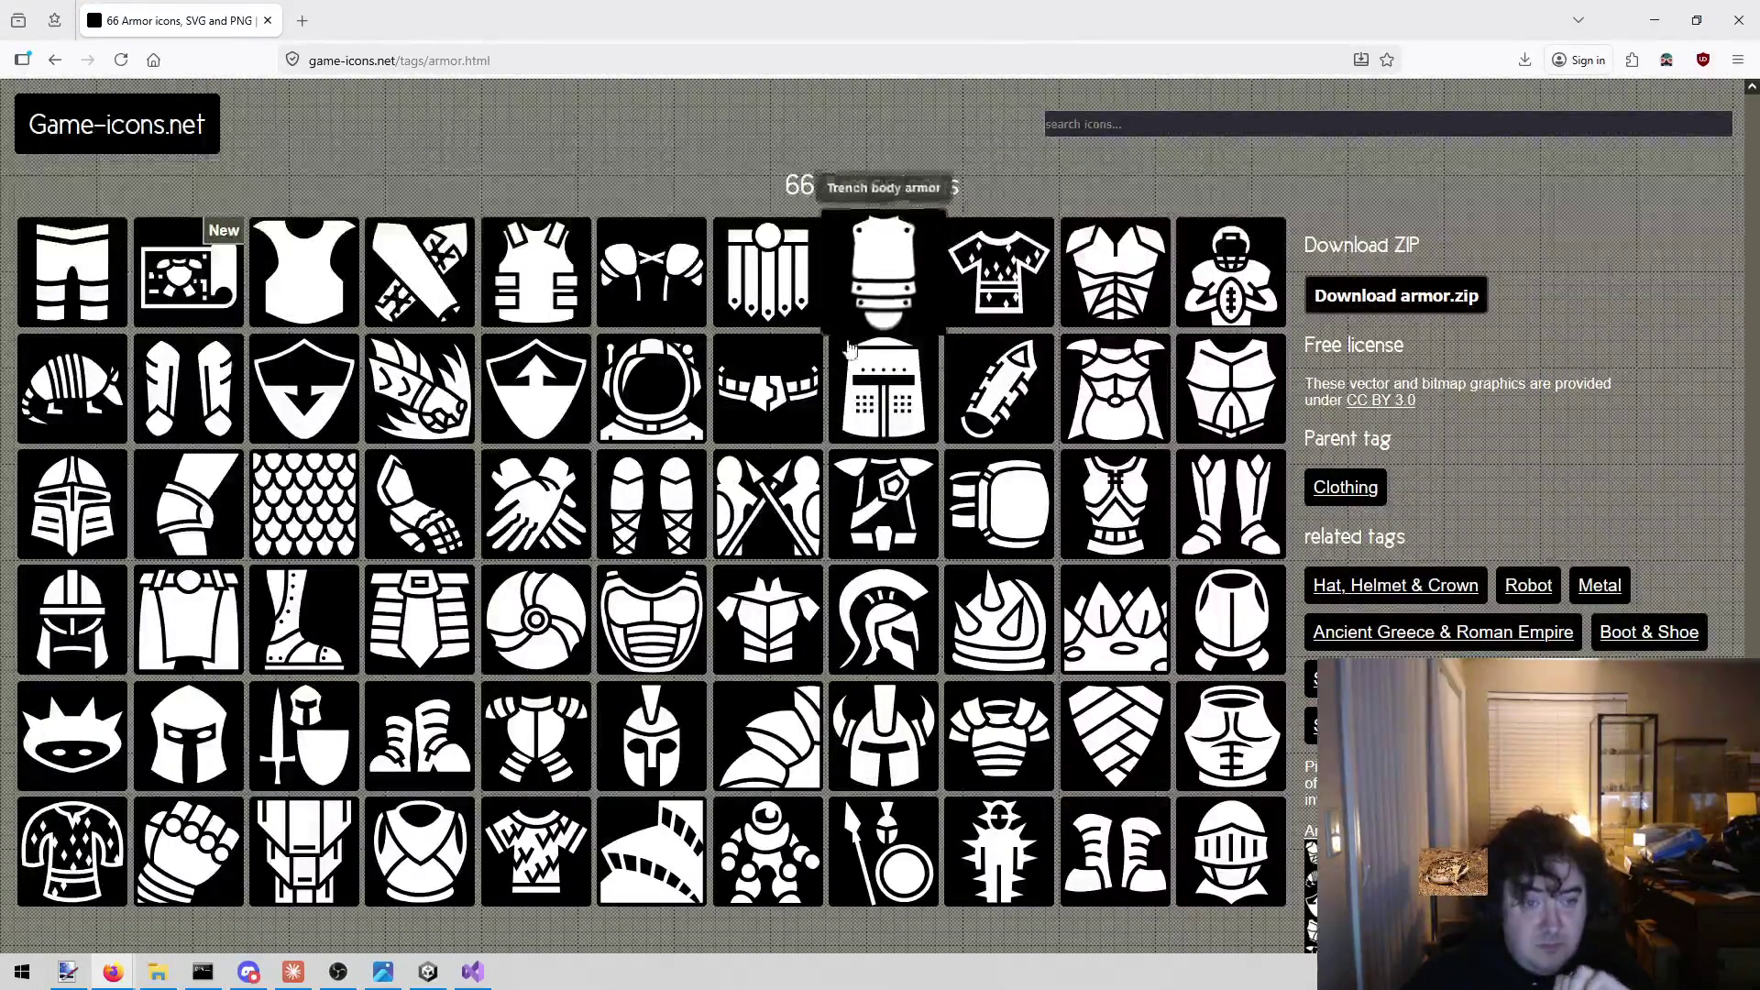
pyautogui.click(550, 733)
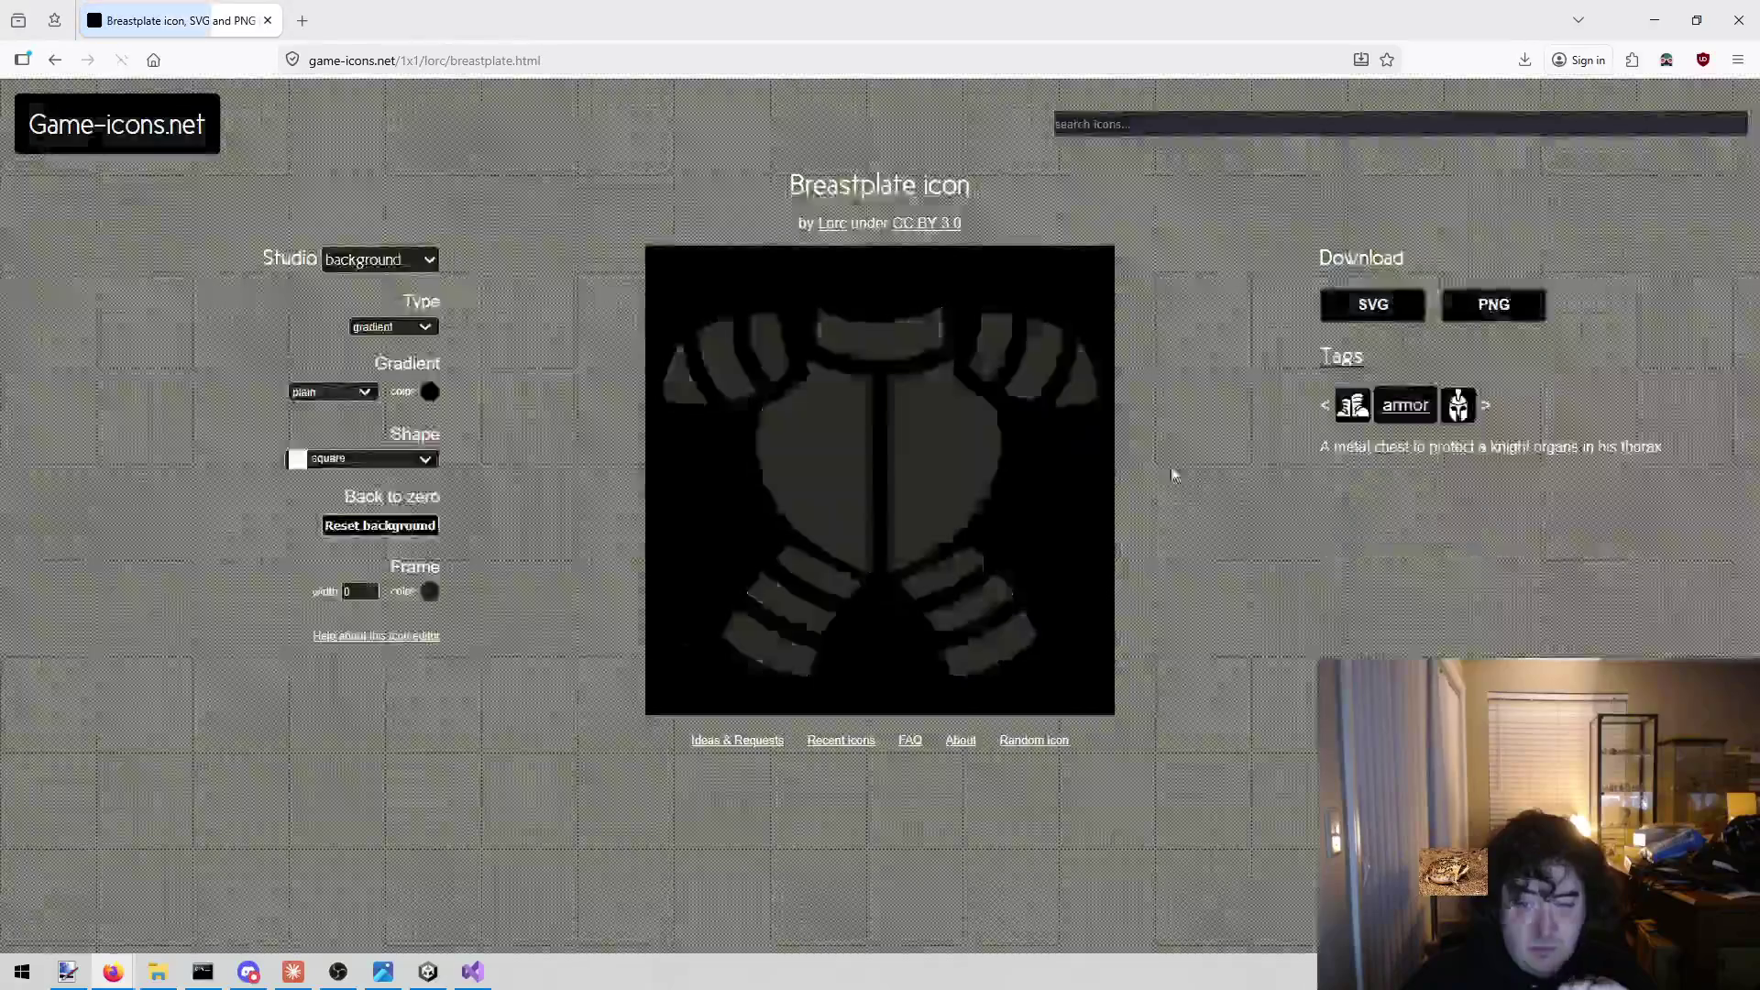
pyautogui.click(1494, 301)
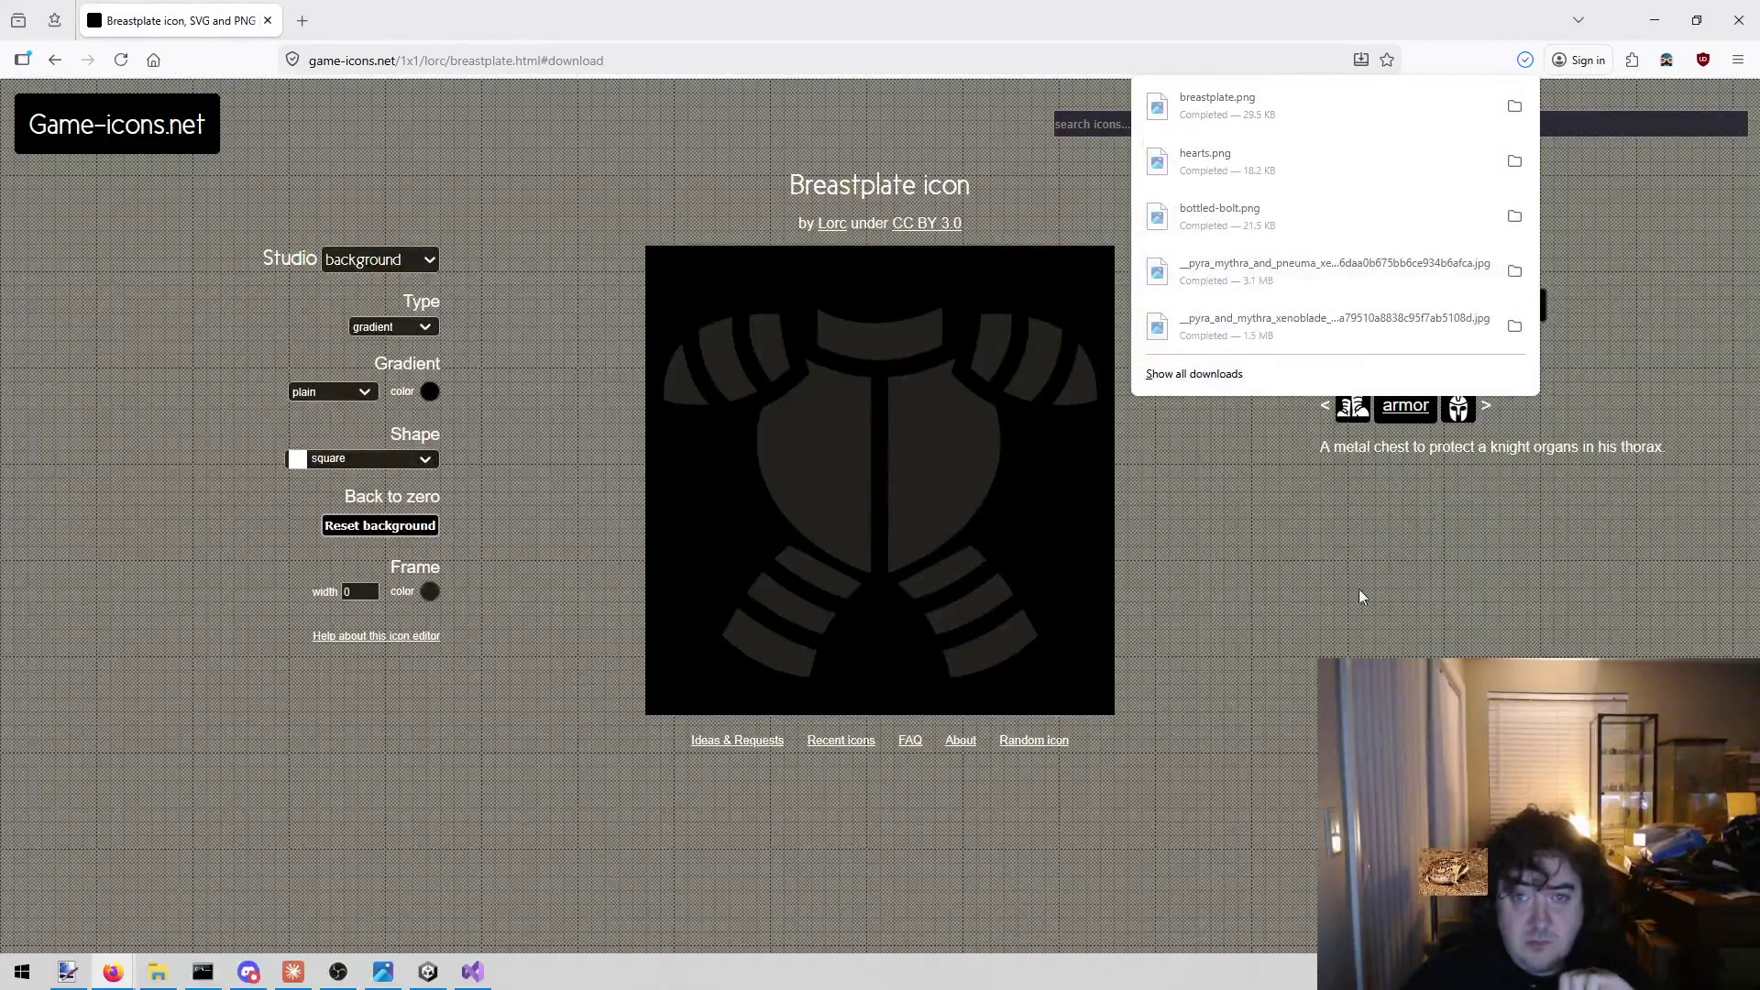
pyautogui.click(1091, 124)
pyautogui.click(1091, 124)
# Search 'shield' and download the plain Shield icon as shield.png.
pyautogui.write('shield')
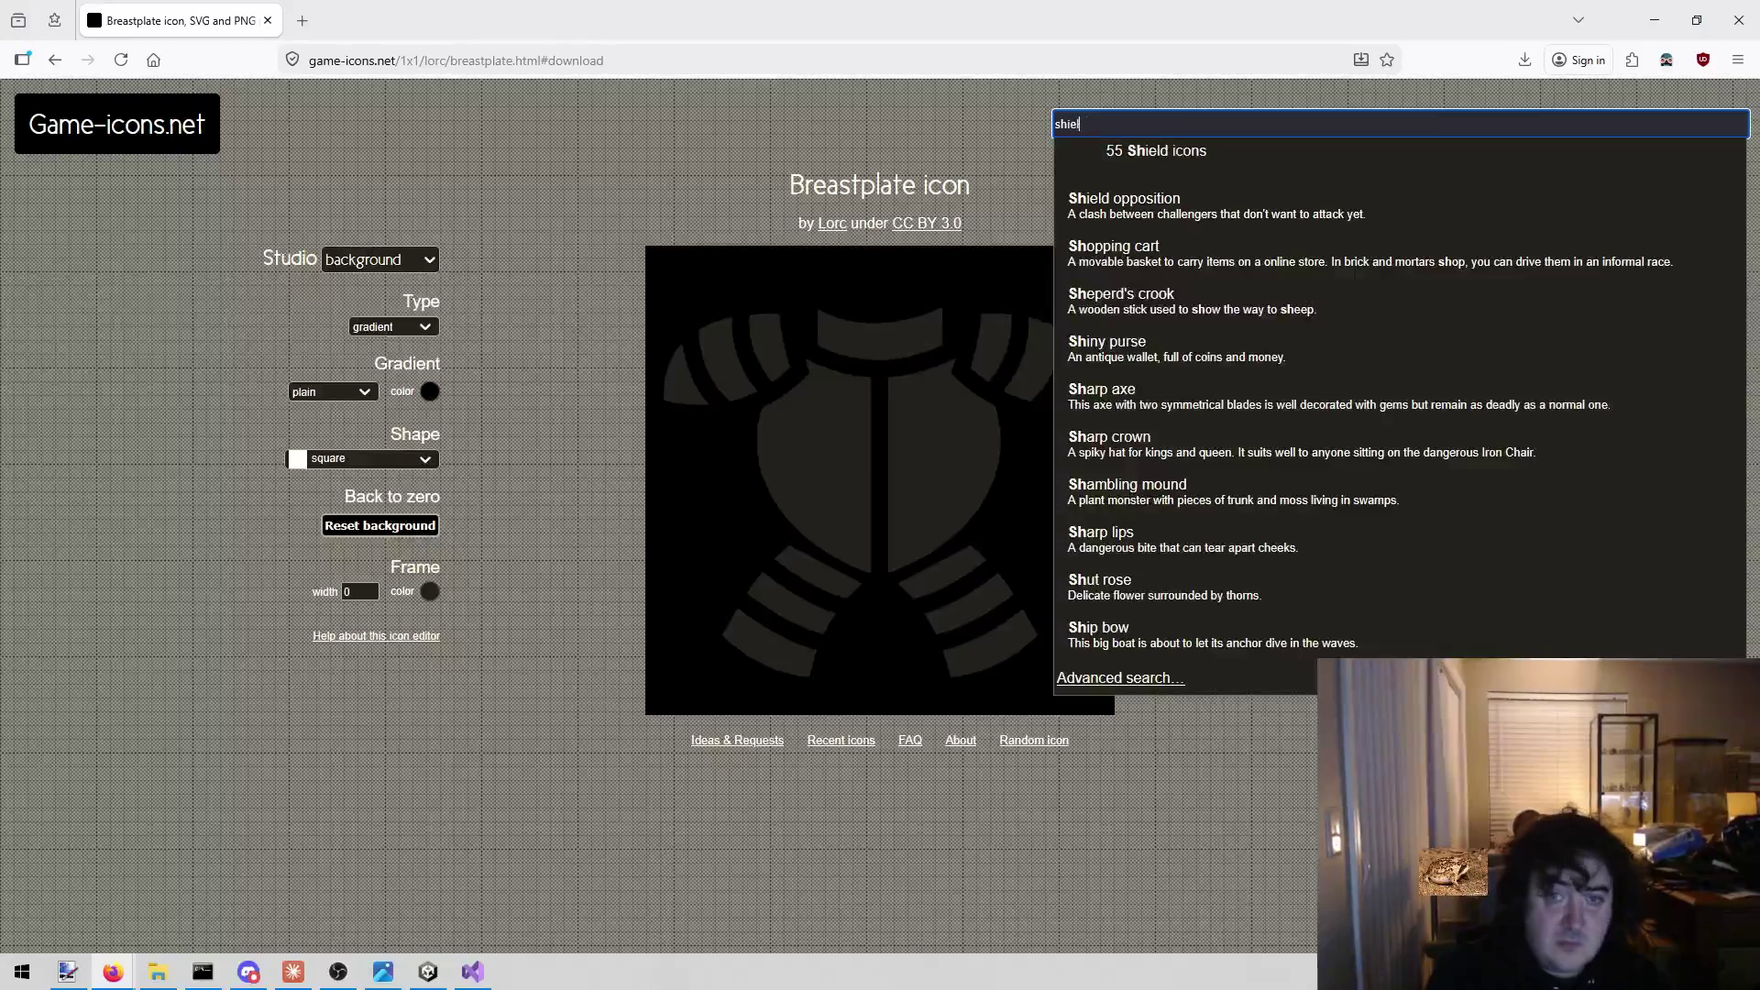
pyautogui.click(1200, 177)
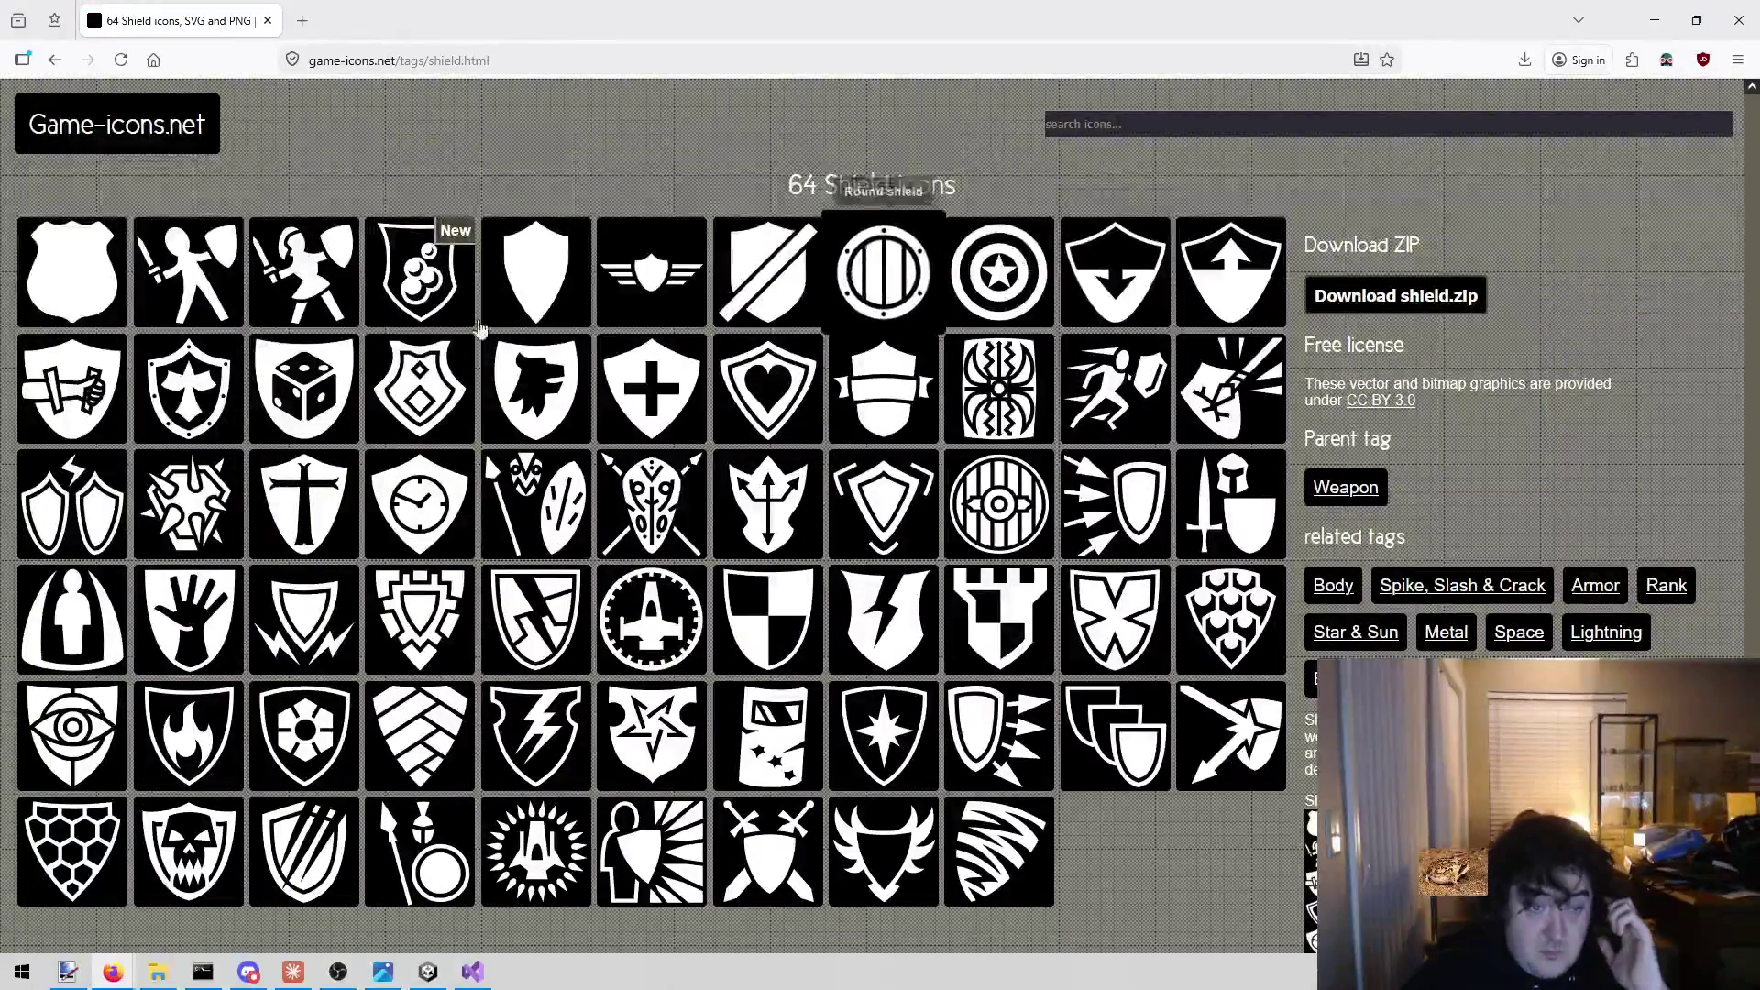
pyautogui.click(532, 263)
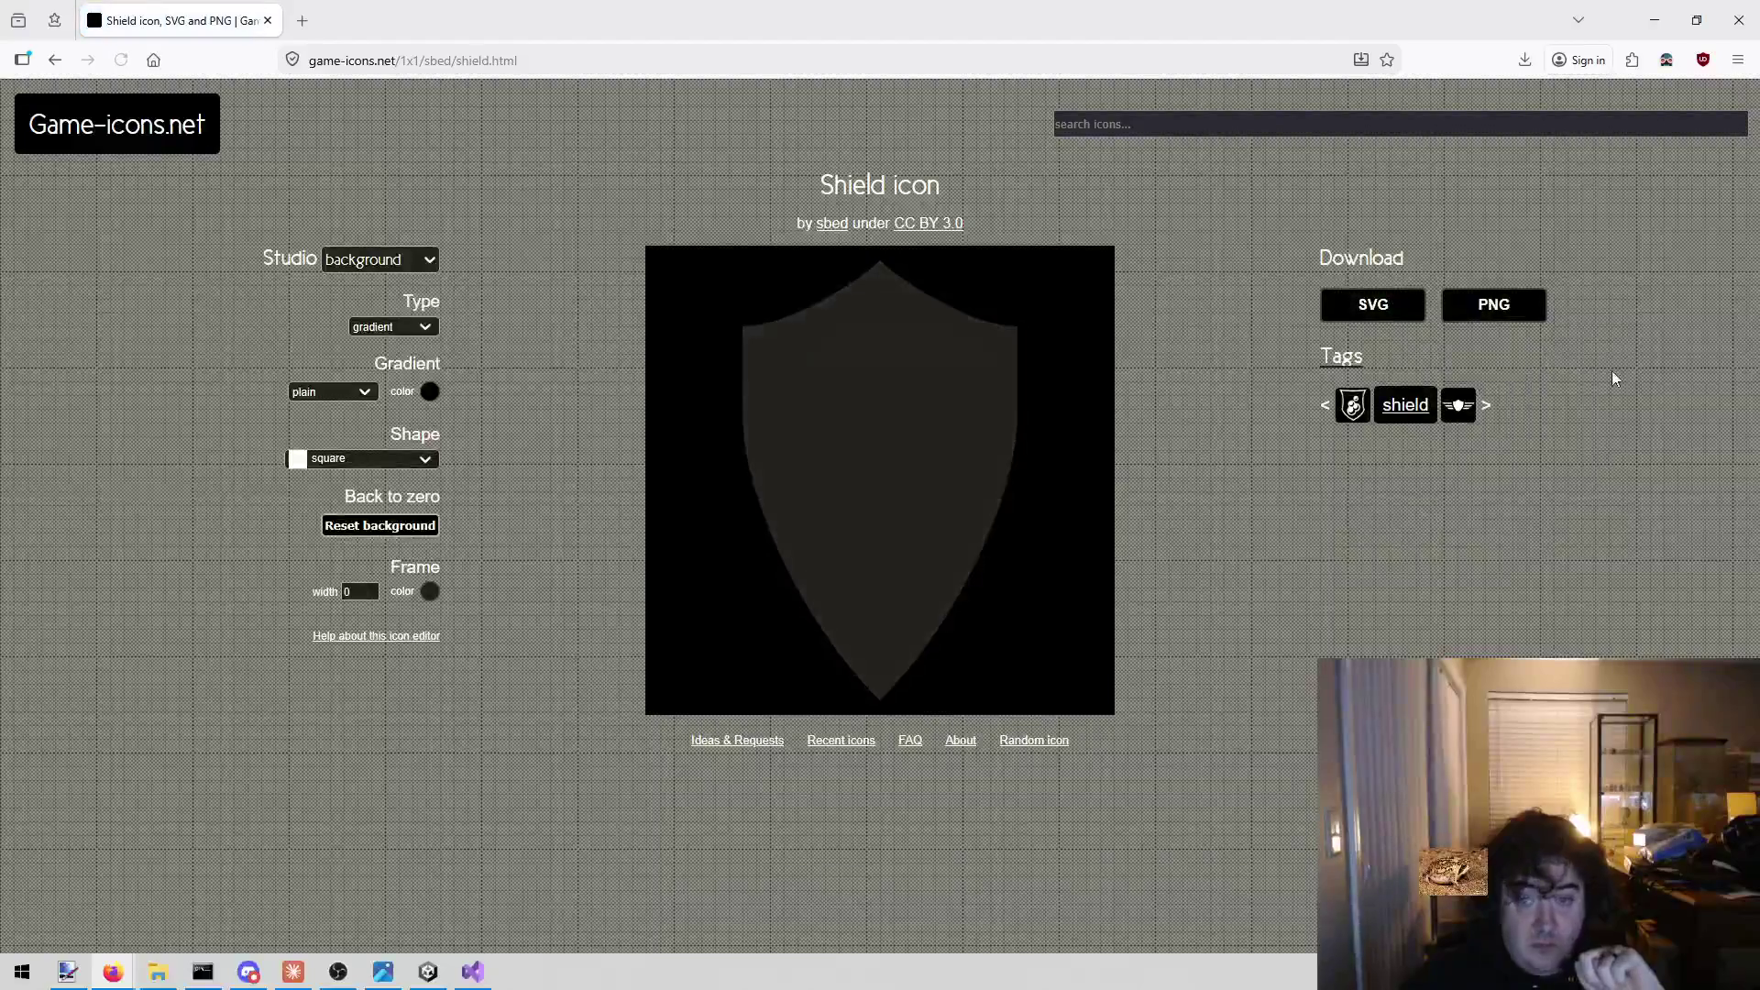
pyautogui.click(1496, 304)
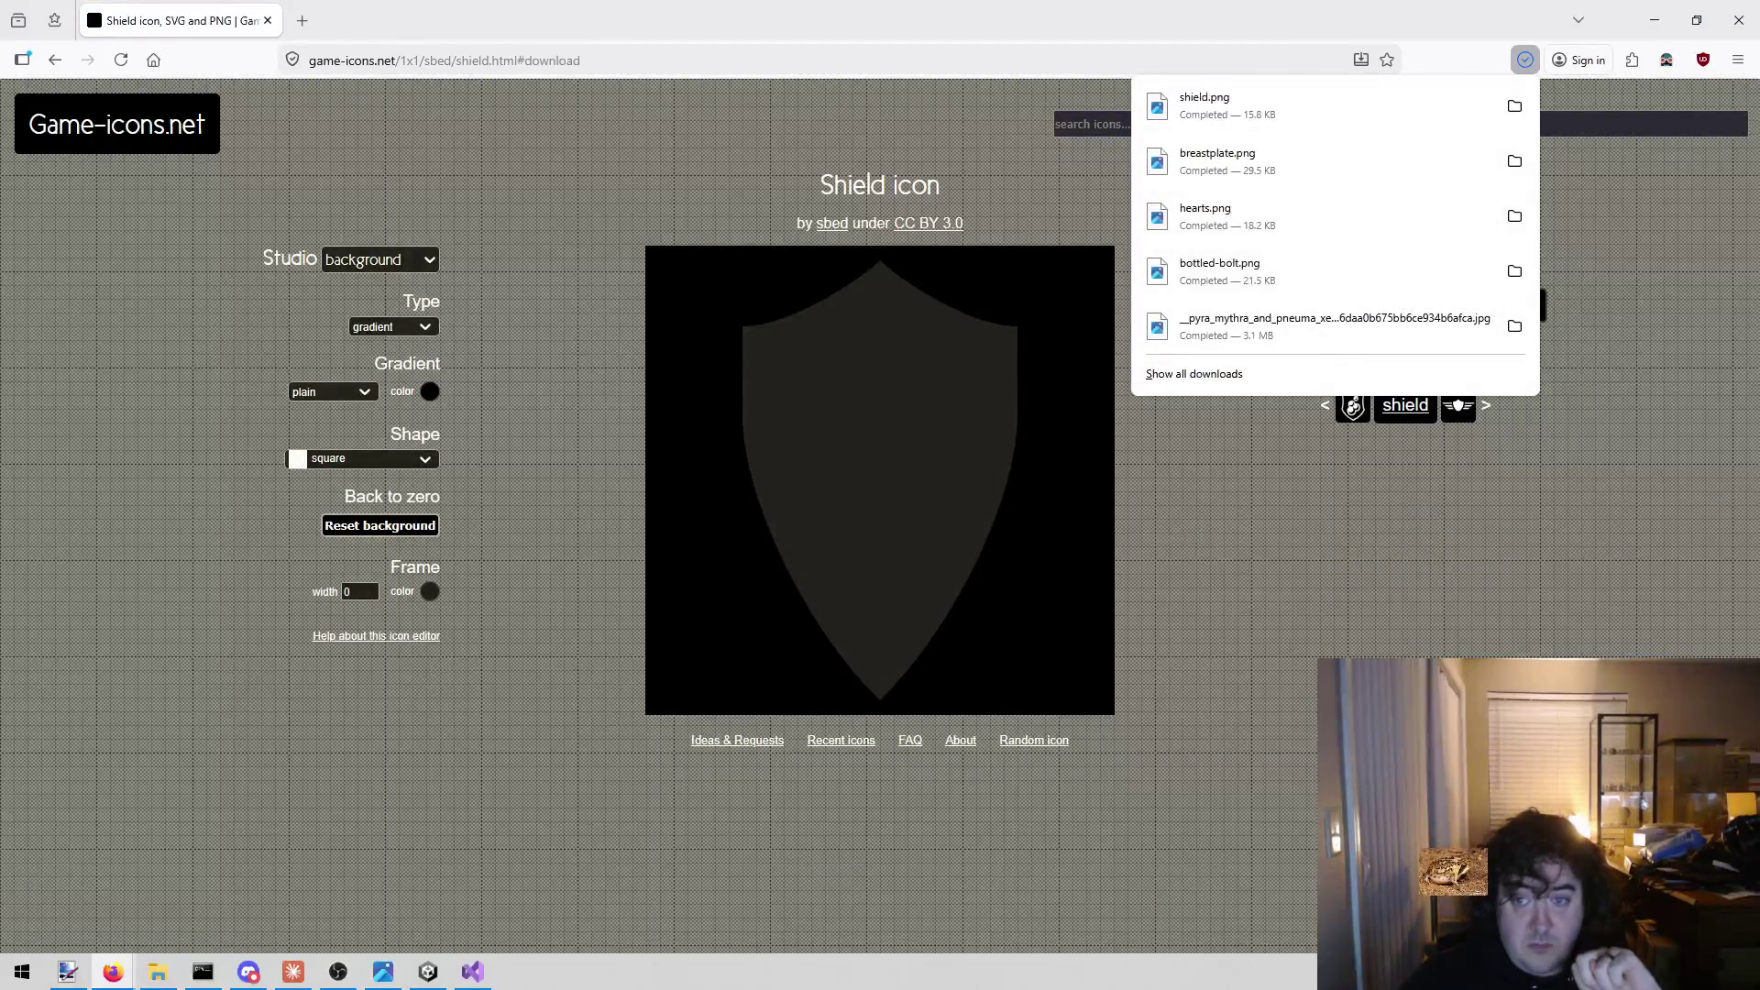
pyautogui.press('Escape')
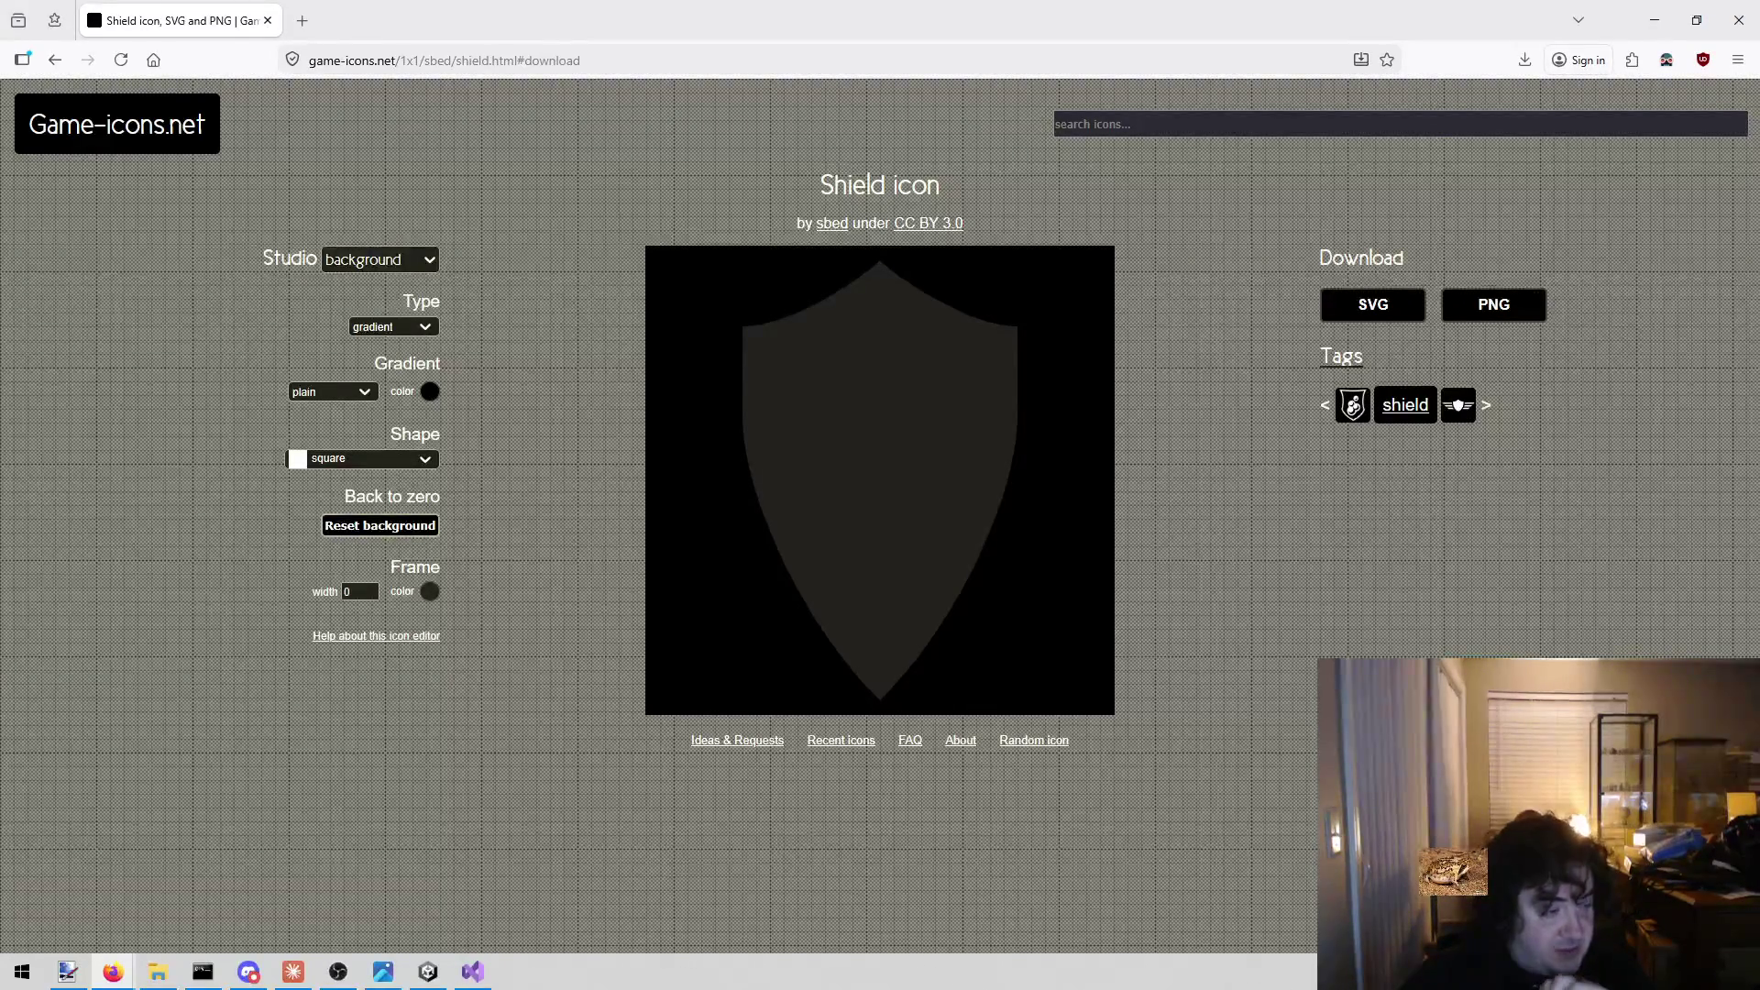
pyautogui.hotkey('alt', 'Left')
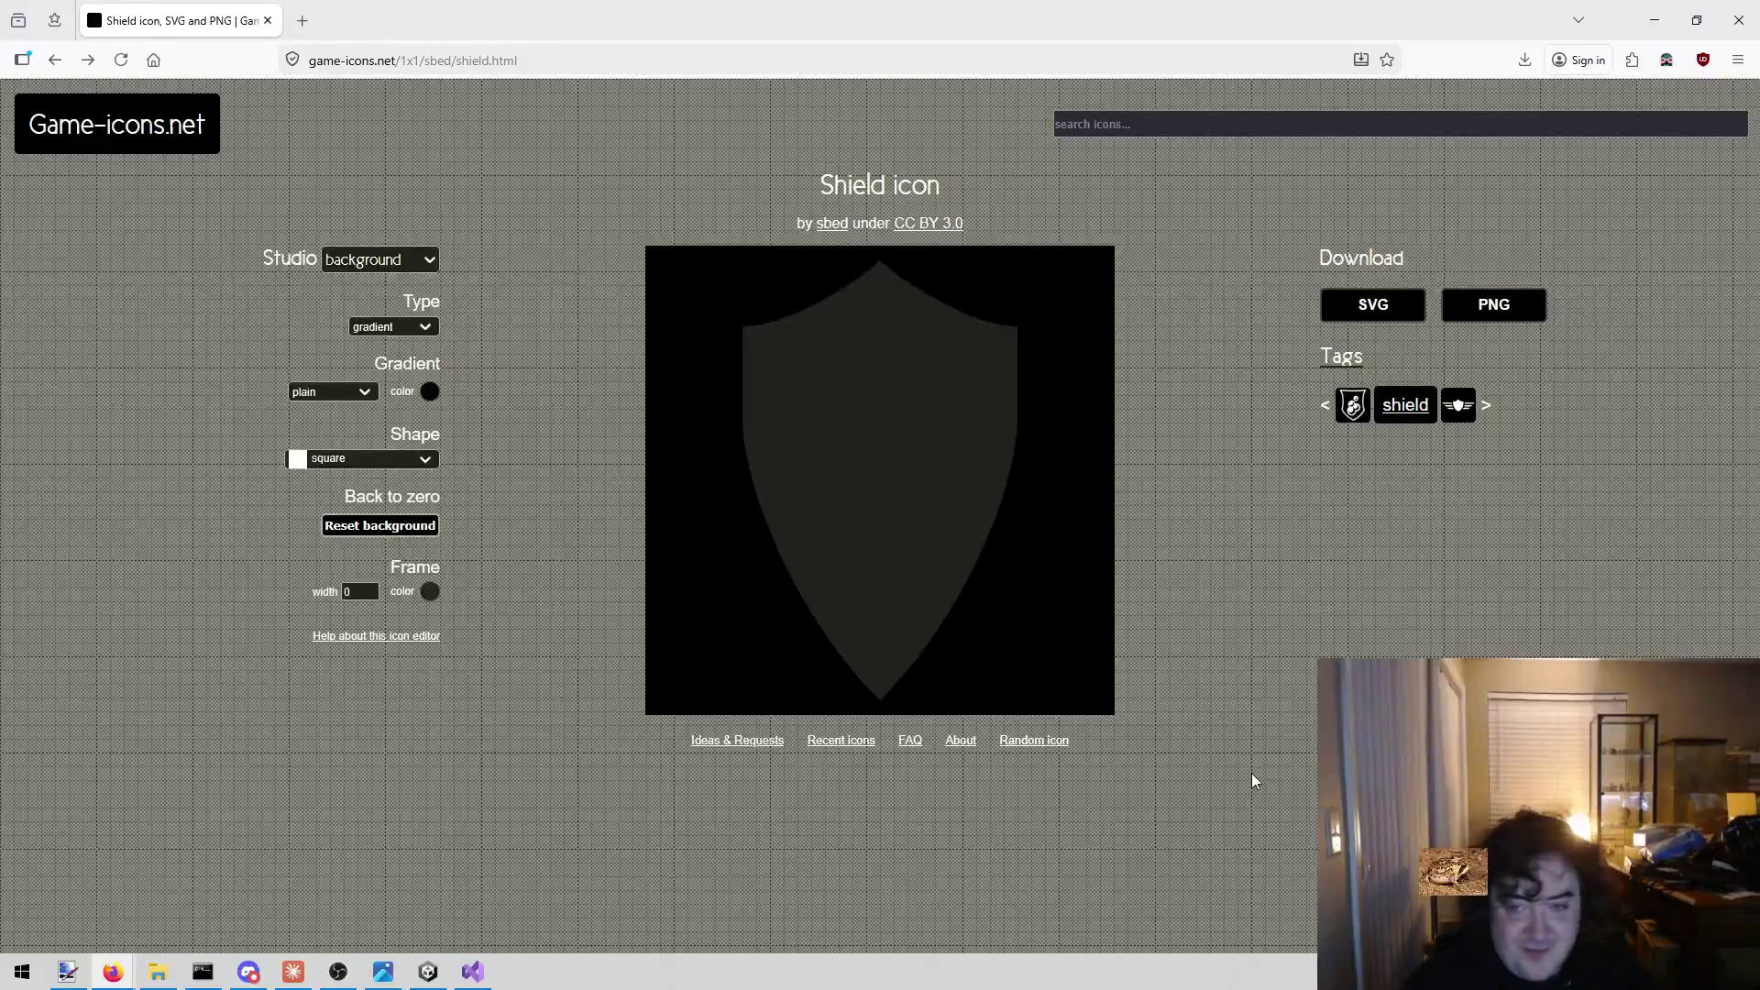
# Bring Visual Studio's todo.txt back, its Icons list reading Armor through Weapons.
pyautogui.click(473, 972)
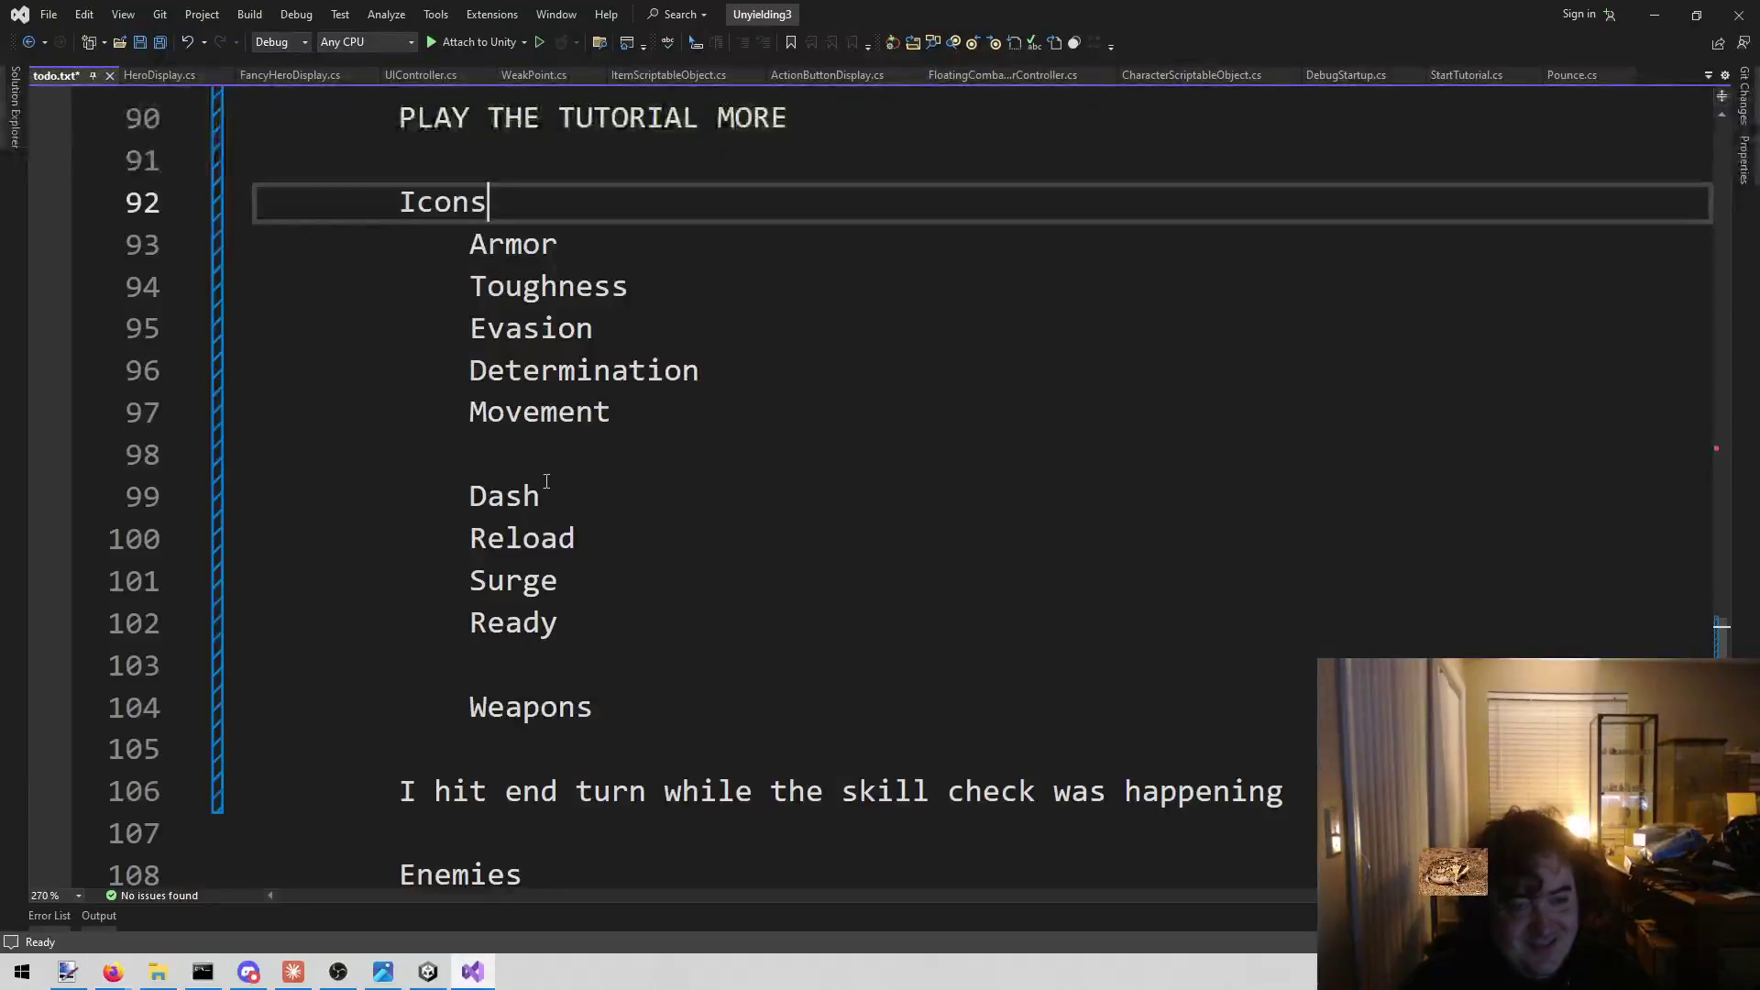
# Delete the Armor and Toughness lines from the todo.txt Icons list.
pyautogui.moveTo(669, 284)
pyautogui.mouseDown()
pyautogui.moveTo(275, 244)
pyautogui.moveTo(259, 283)
pyautogui.moveTo(155, 260)
pyautogui.mouseUp()
pyautogui.press('BackSpace')
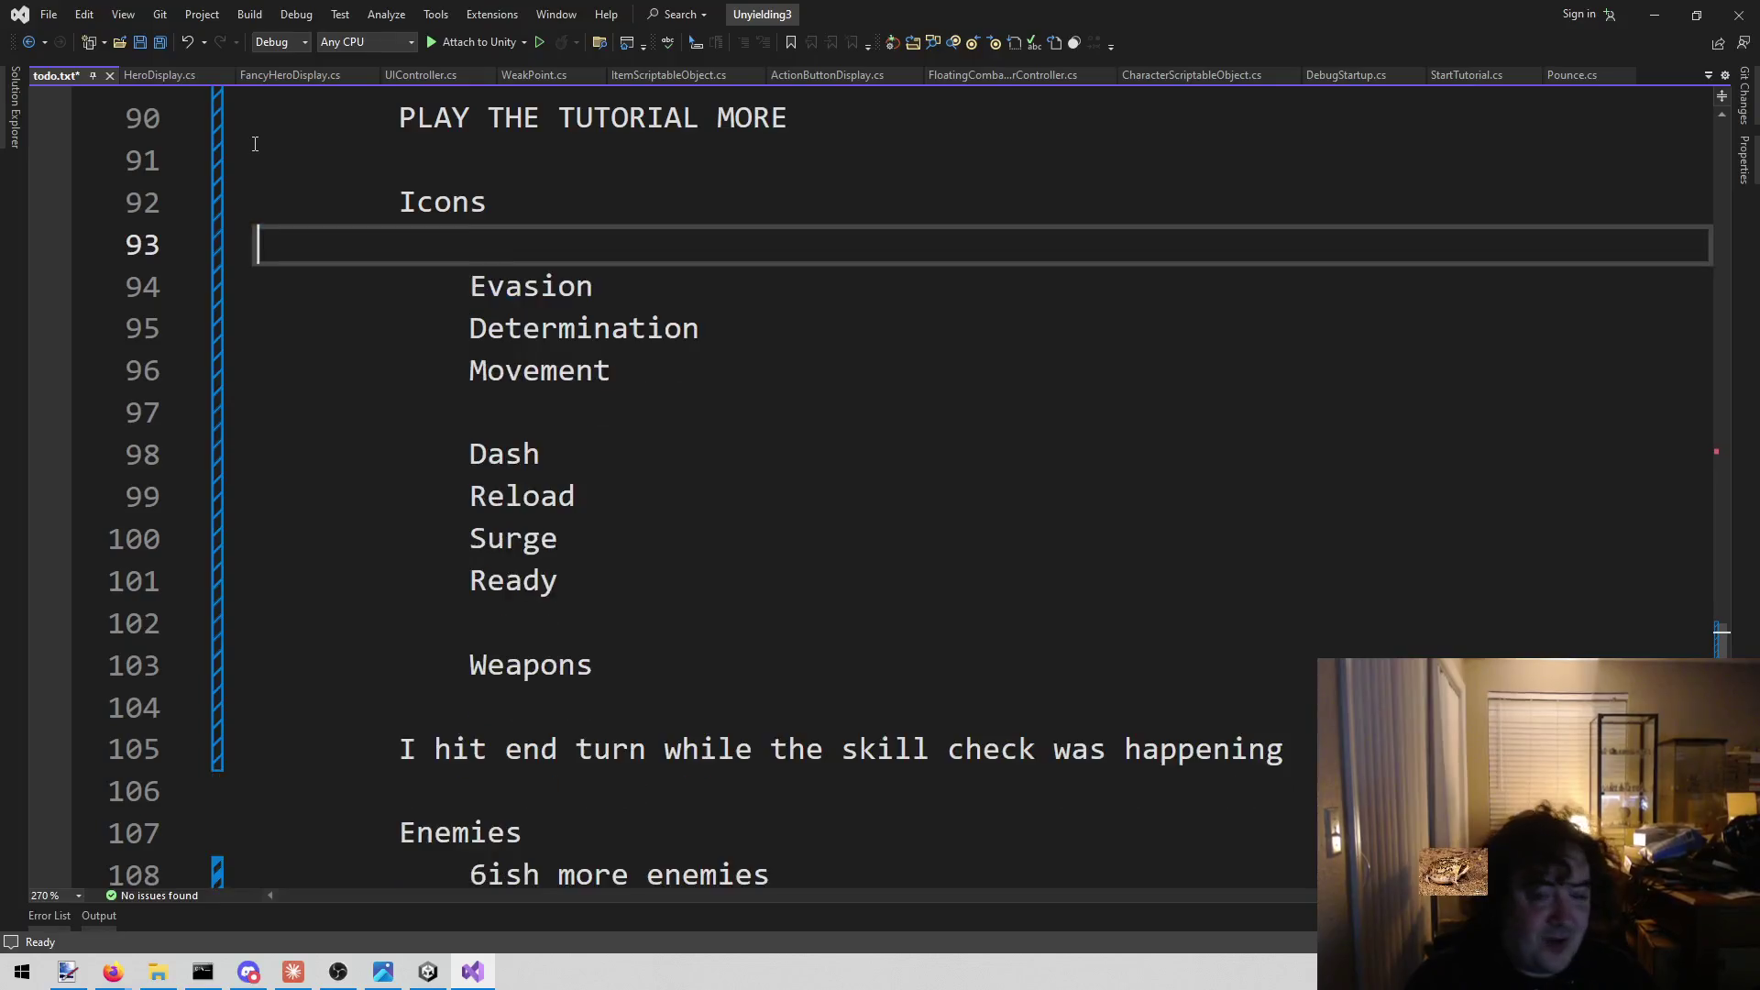
pyautogui.press('BackSpace')
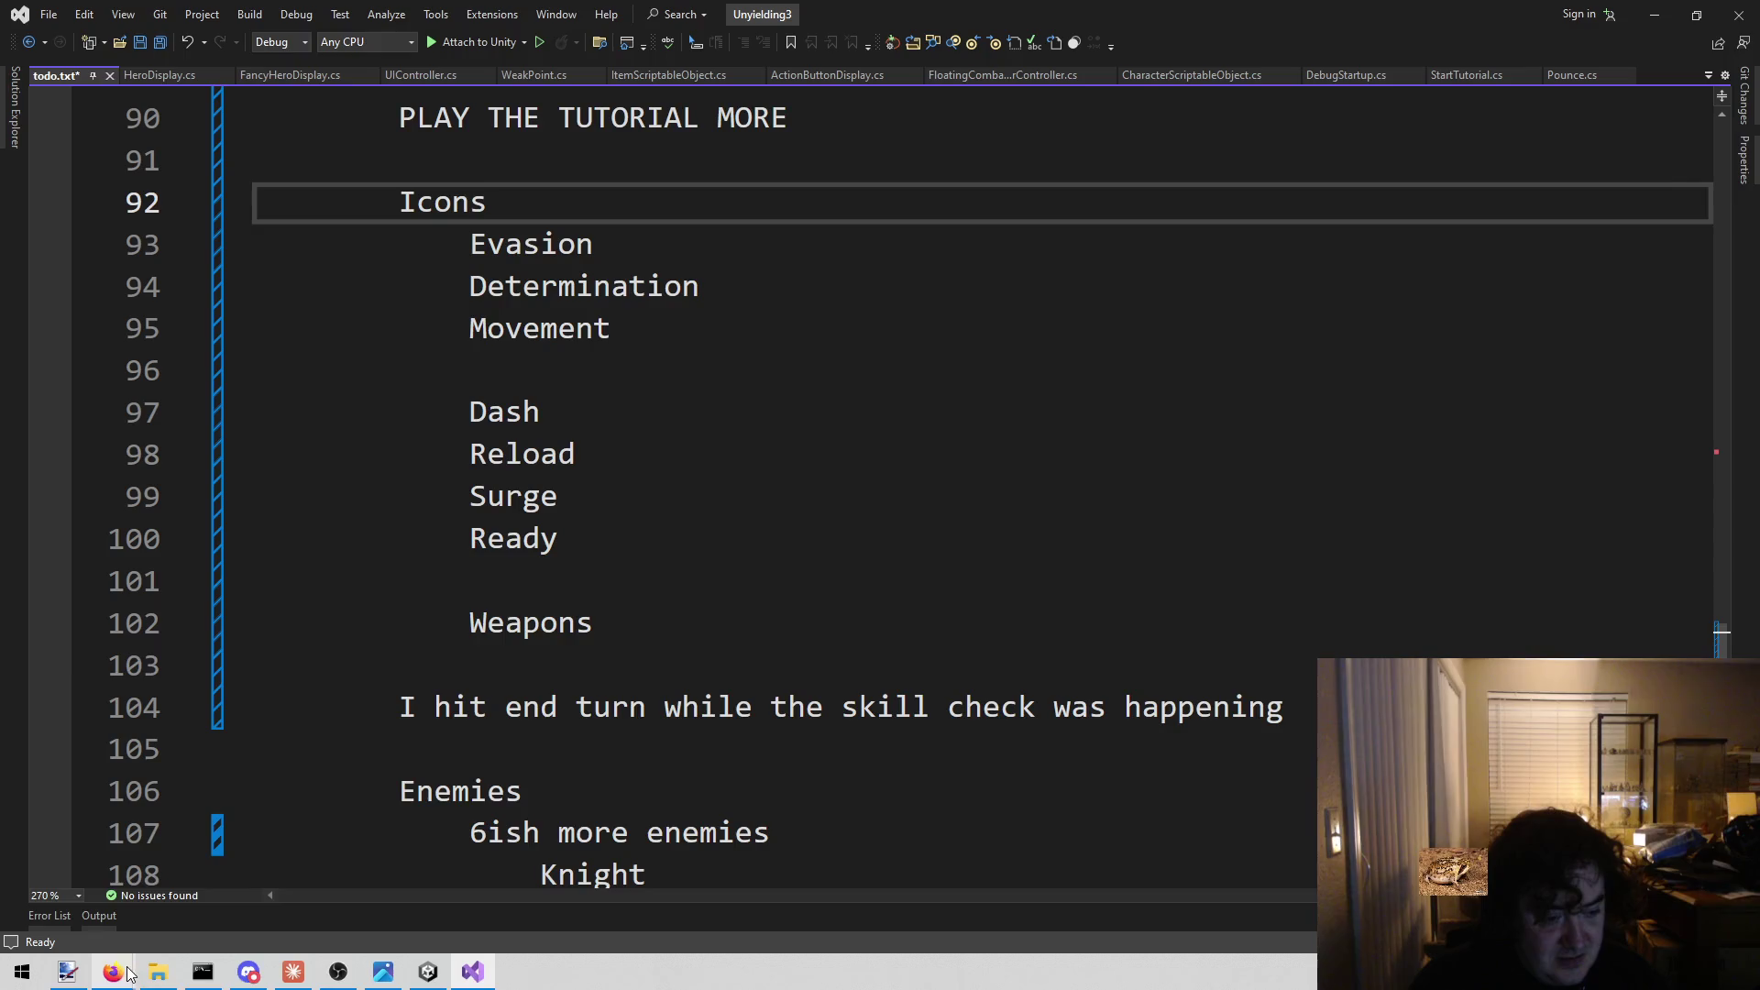
pyautogui.moveTo(113, 972)
pyautogui.click(512, 906)
# Search 'dodge' instead of 'evasion' and download the Dodge icon as dodge.png.
pyautogui.write('evasion')
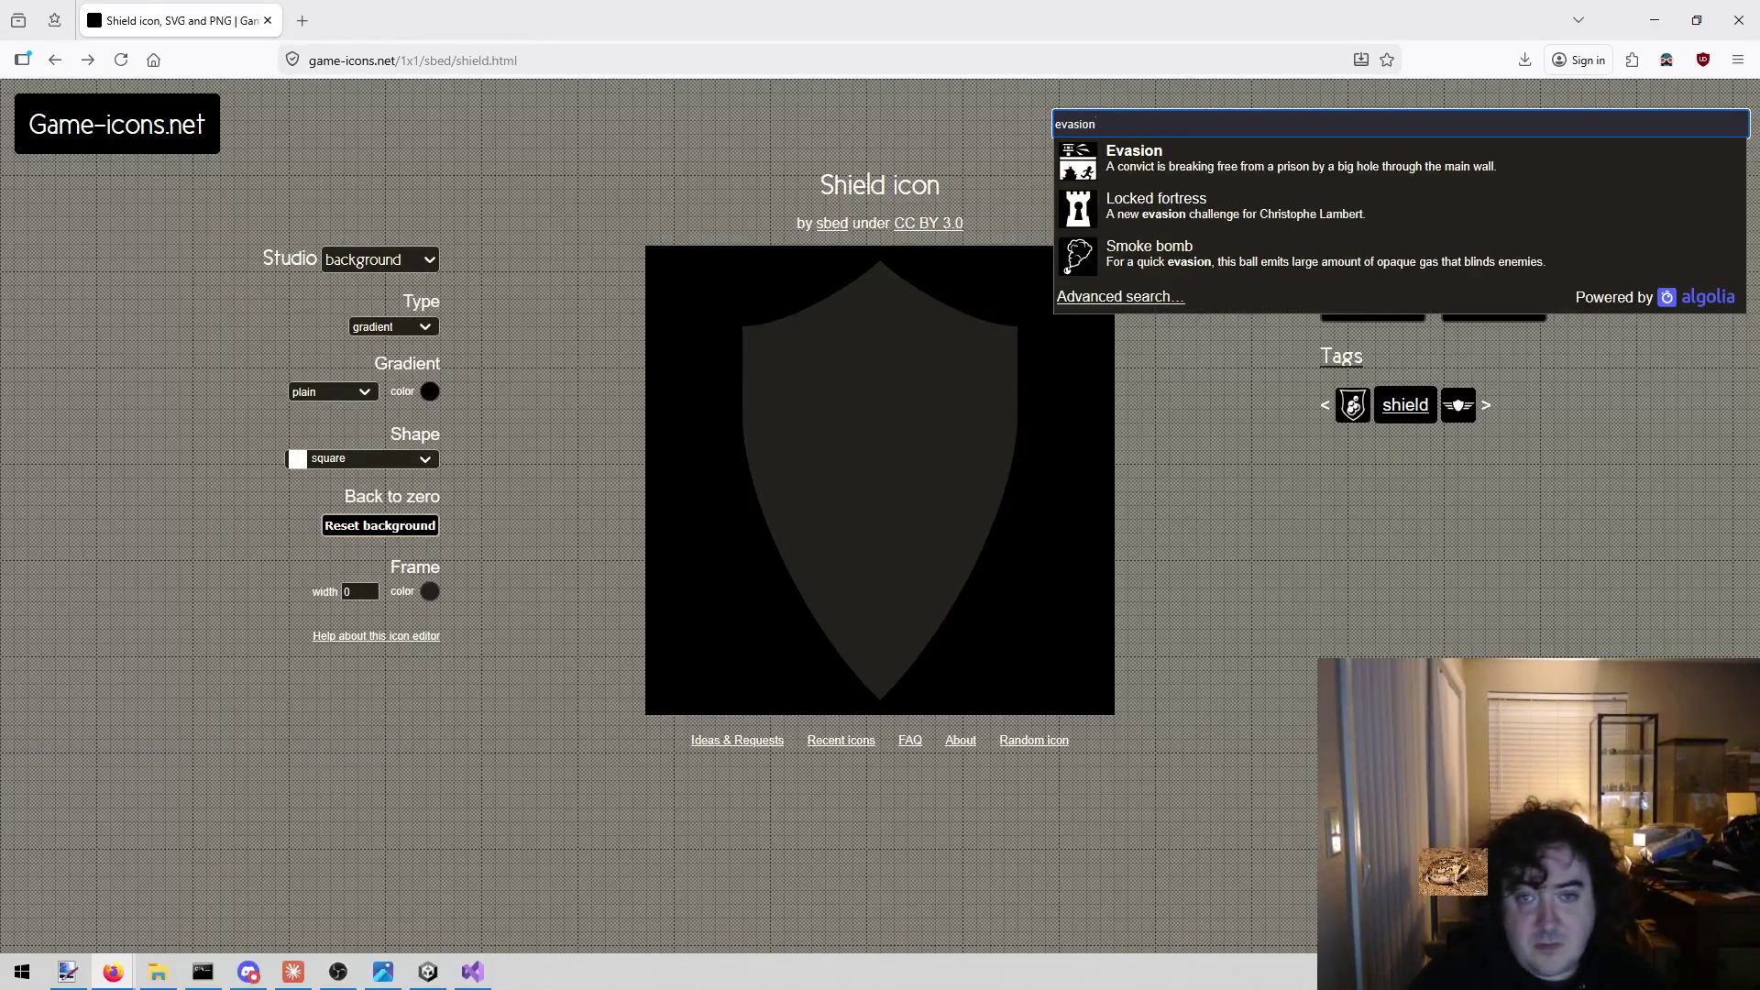
pyautogui.press('BackSpace')
pyautogui.press('BackSpace')
pyautogui.press('BackSpace')
pyautogui.write('dodge')
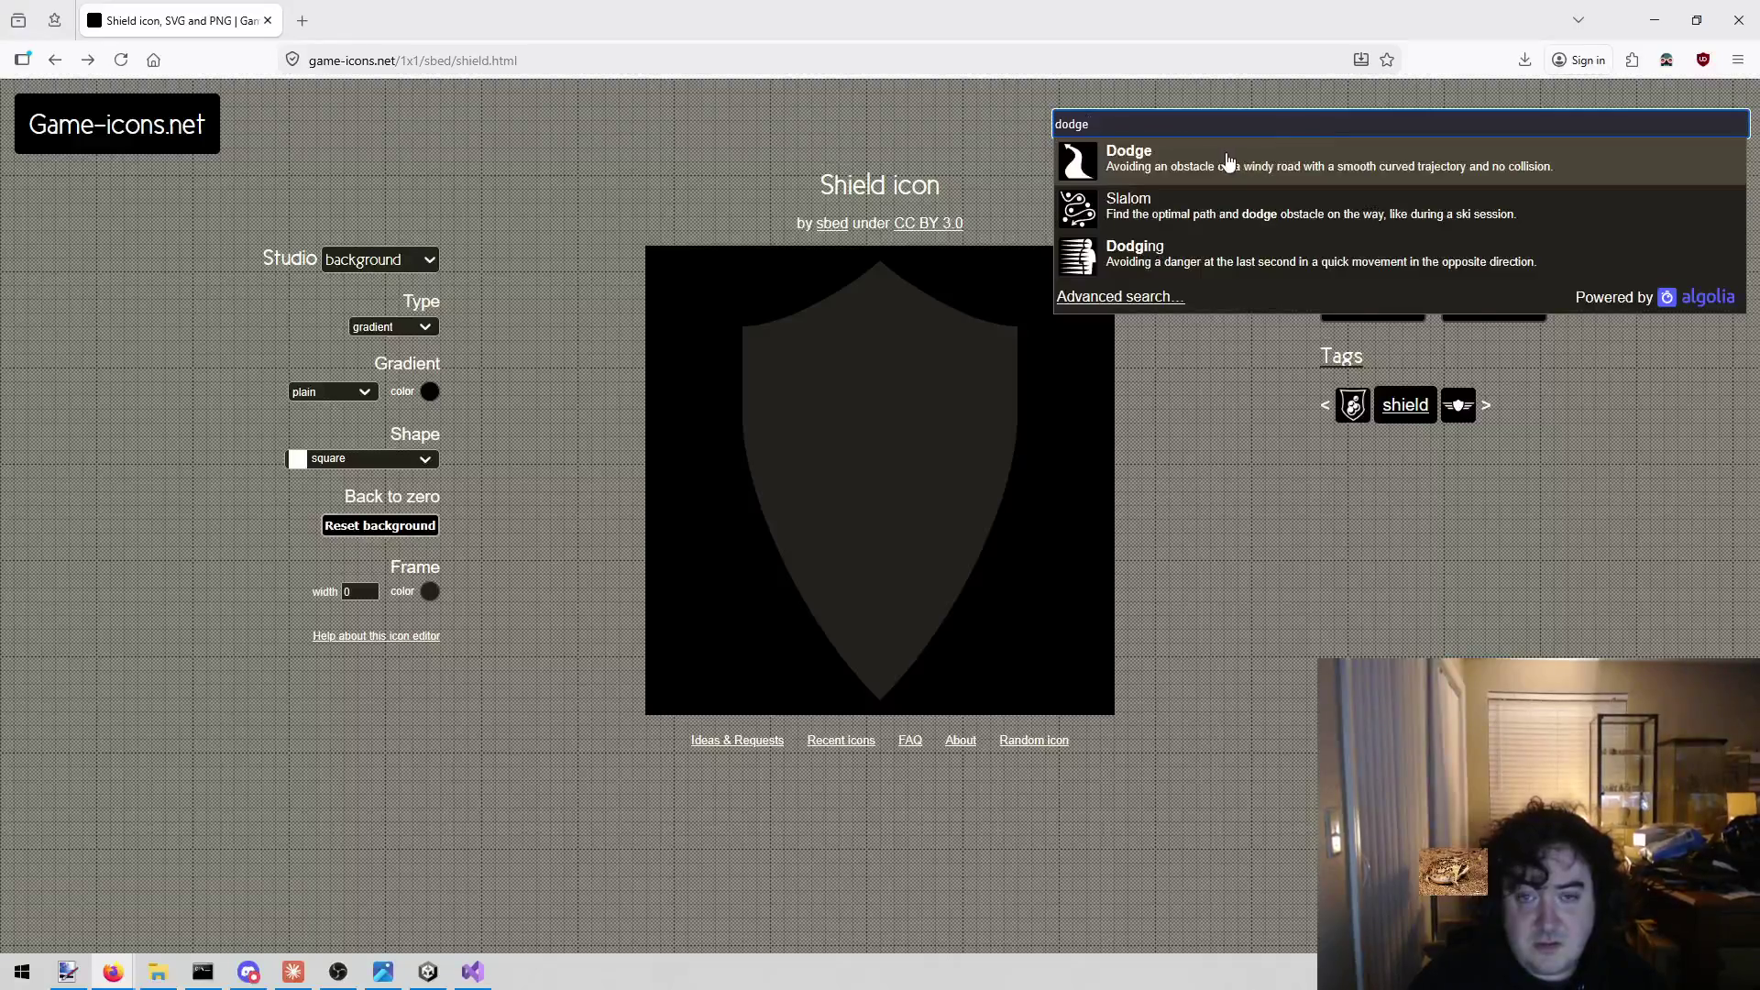
pyautogui.click(1228, 160)
pyautogui.click(1494, 303)
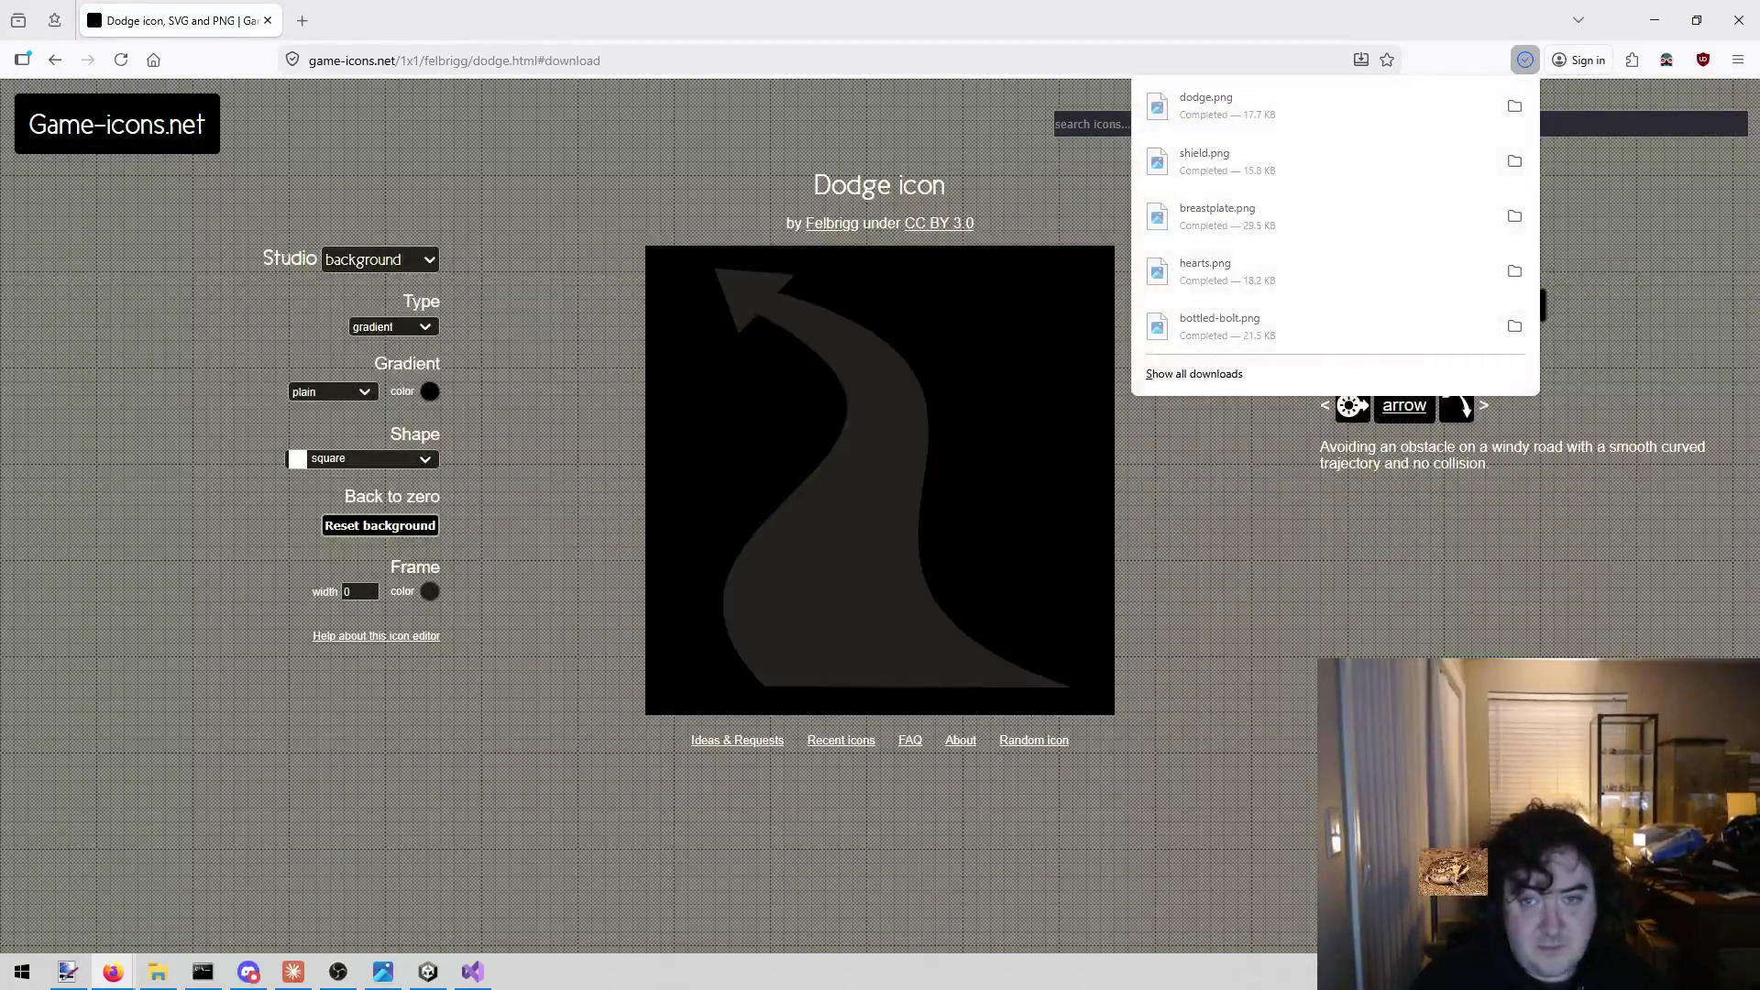
pyautogui.click(472, 971)
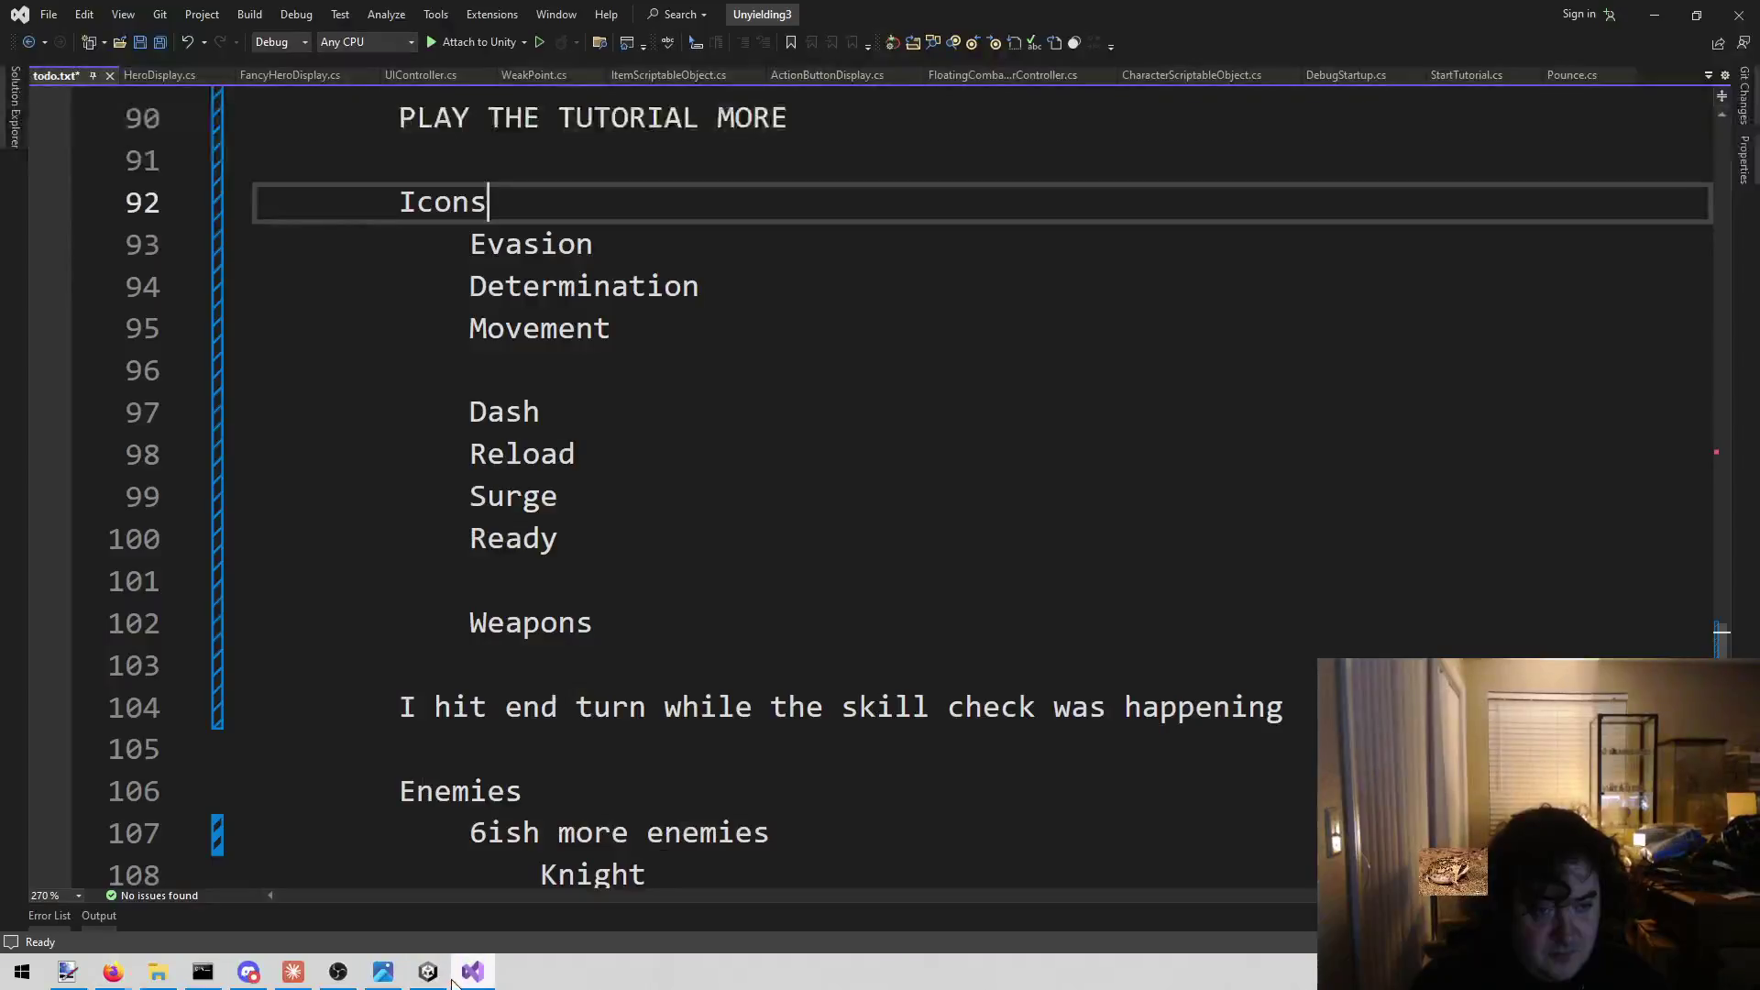
# Delete the Evasion line from the todo.txt Icons list.
pyautogui.moveTo(595, 244)
pyautogui.mouseDown()
pyautogui.moveTo(469, 286)
pyautogui.moveTo(258, 287)
pyautogui.moveTo(258, 244)
pyautogui.mouseUp()
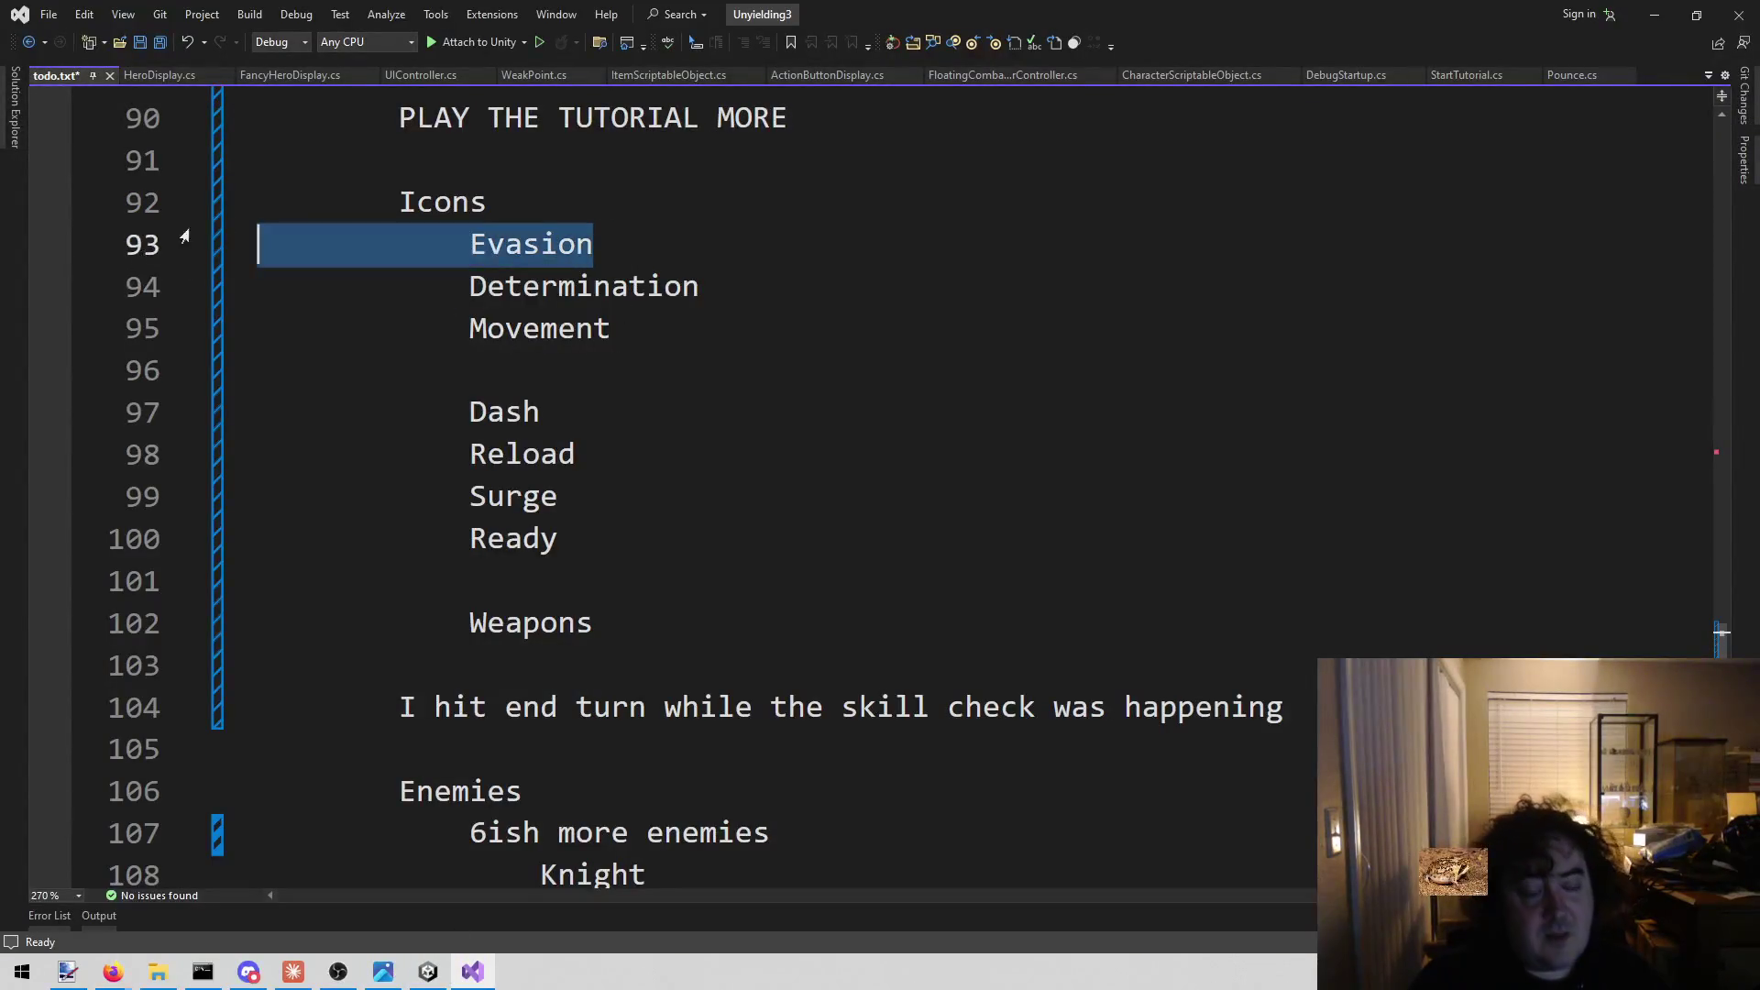
pyautogui.press('BackSpace')
pyautogui.press('BackSpace')
pyautogui.press('Down')
pyautogui.press('Home')
pyautogui.hotkey('shift', 'End')
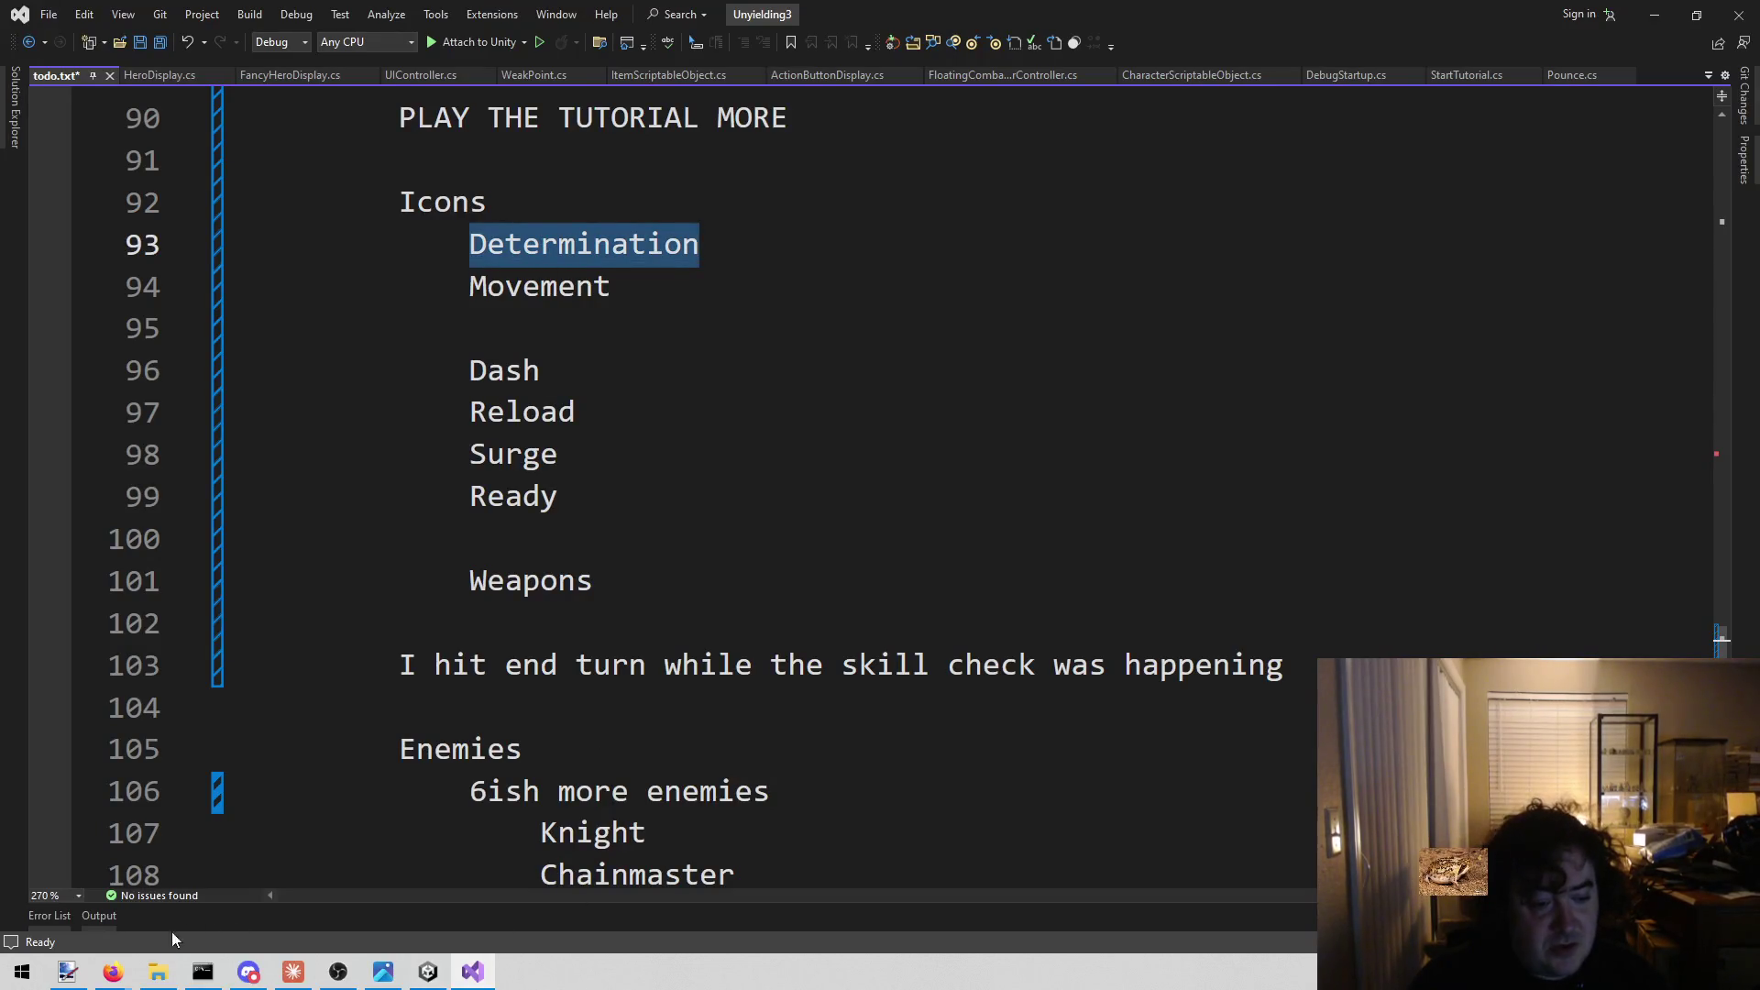
# Search 'crown' and download the Crown icon as crown.png.
pyautogui.moveTo(130, 980)
pyautogui.click(398, 914)
pyautogui.click(1319, 119)
pyautogui.write('crown')
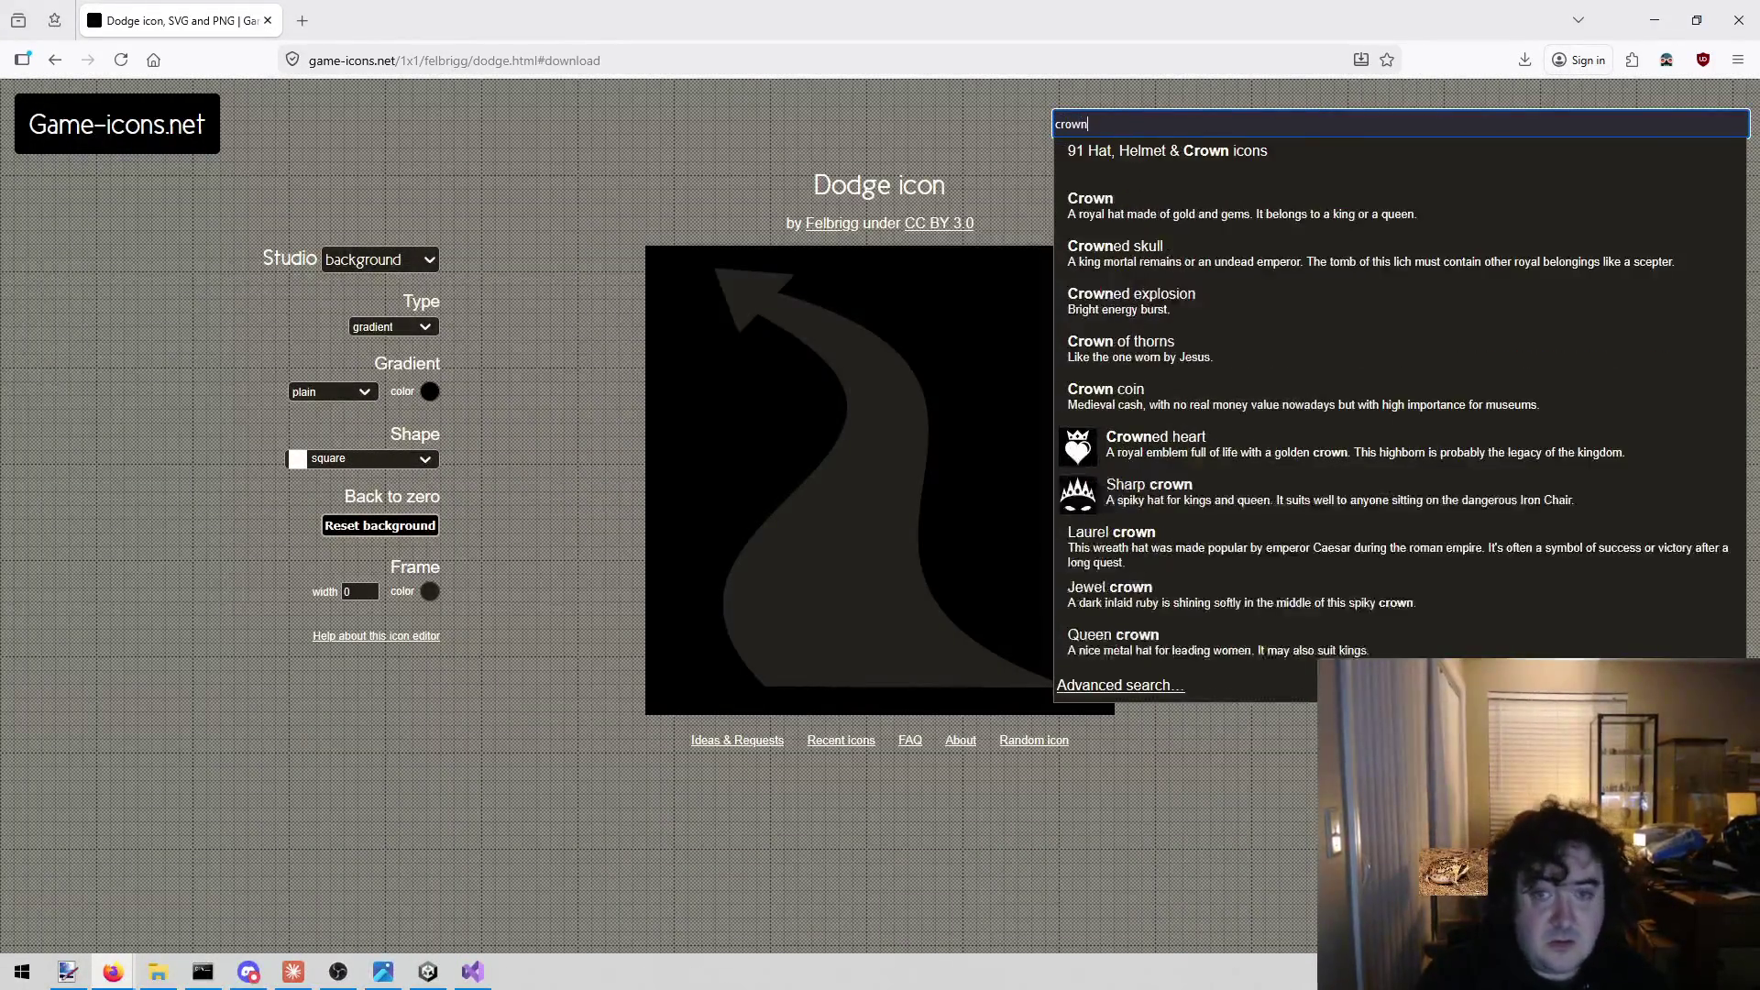
pyautogui.click(1225, 193)
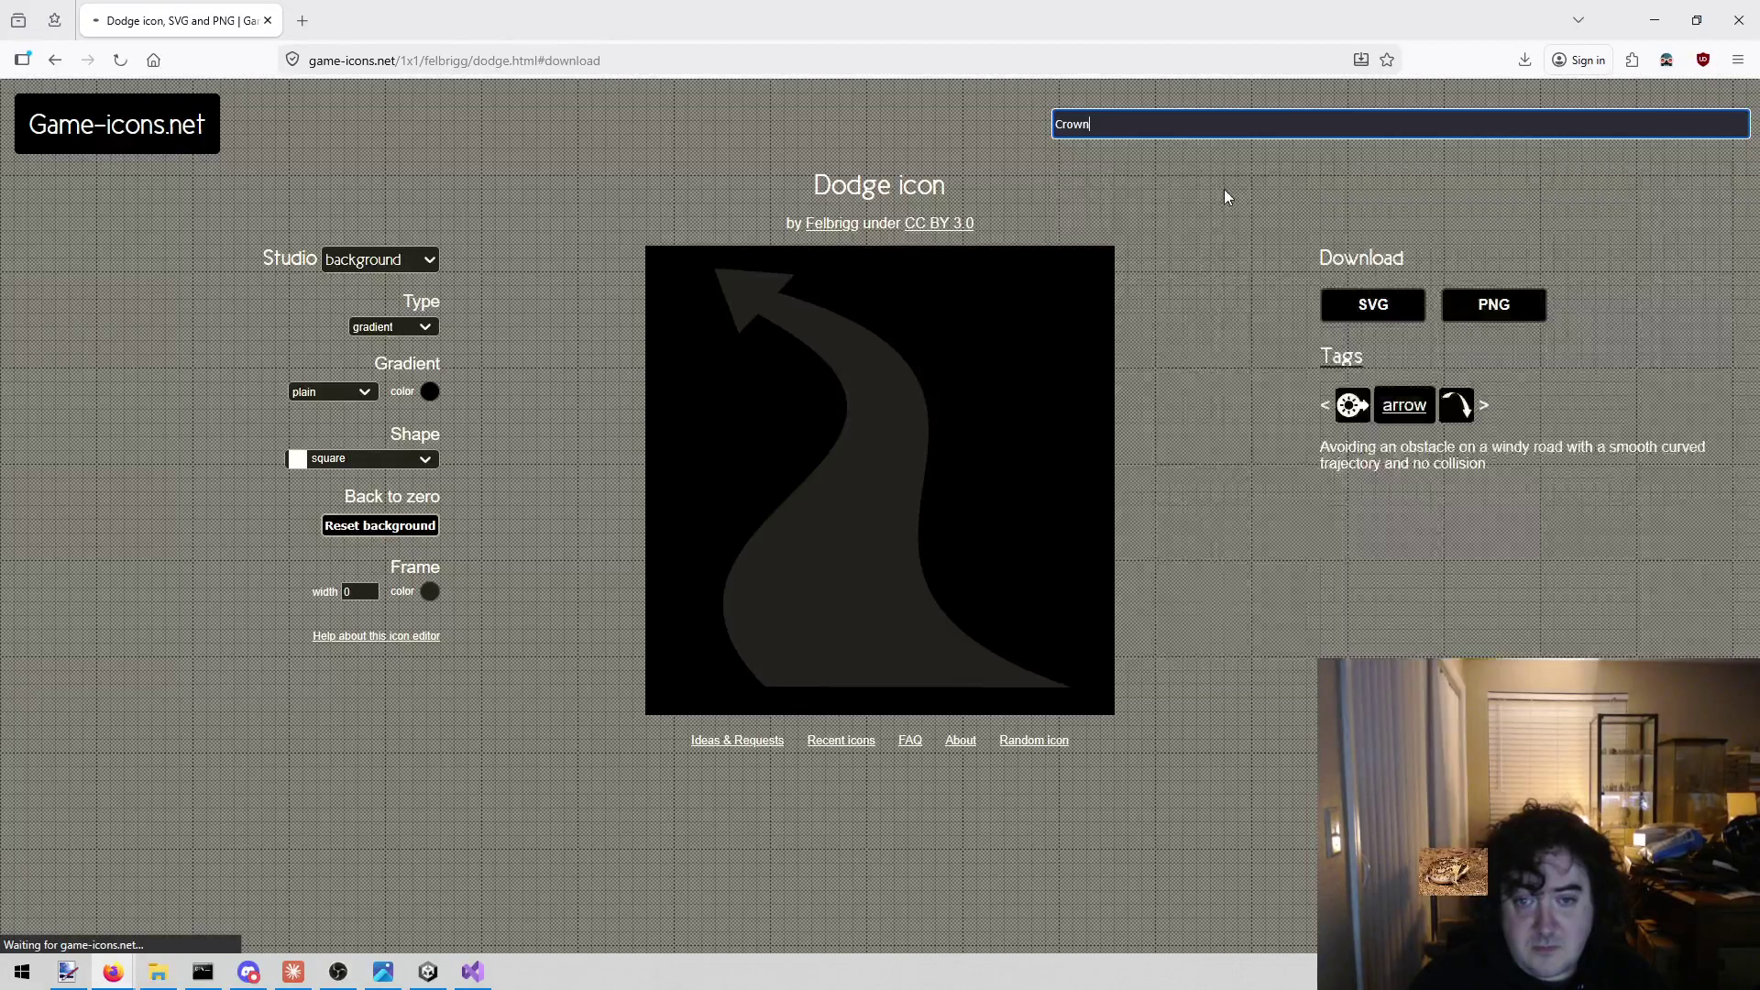
pyautogui.click(1510, 317)
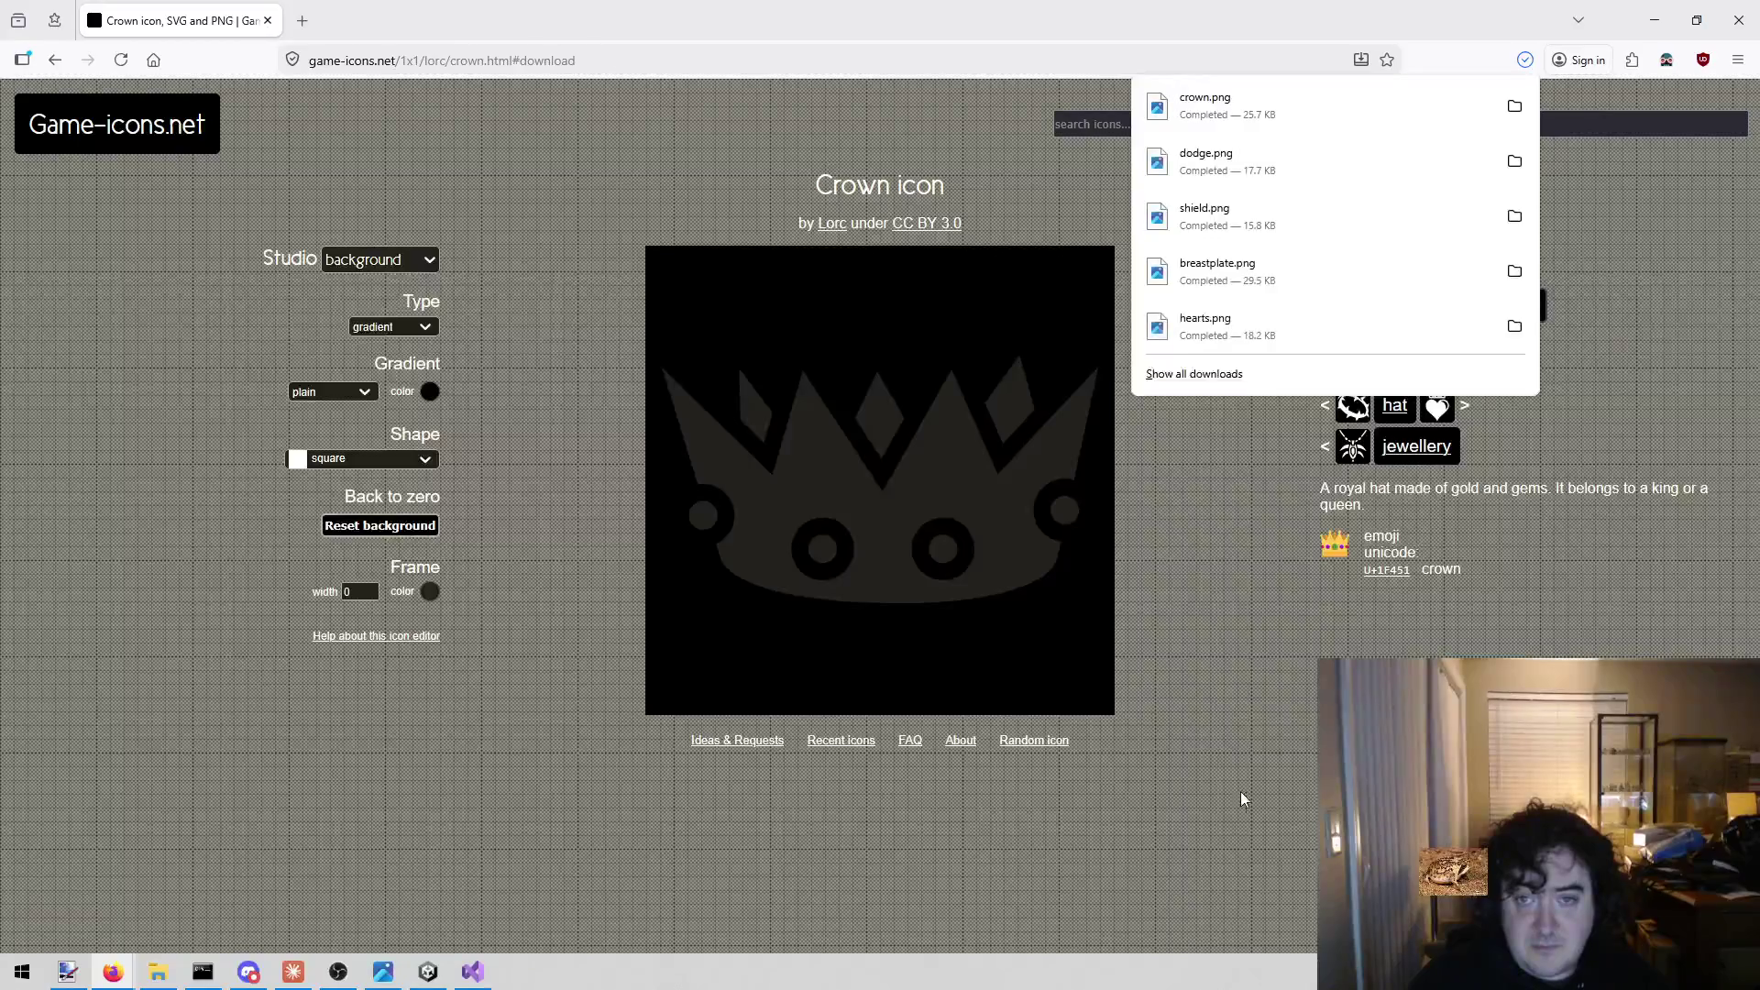
# Delete the Determination line from todo.txt, leaving Movement first.
pyautogui.click(473, 970)
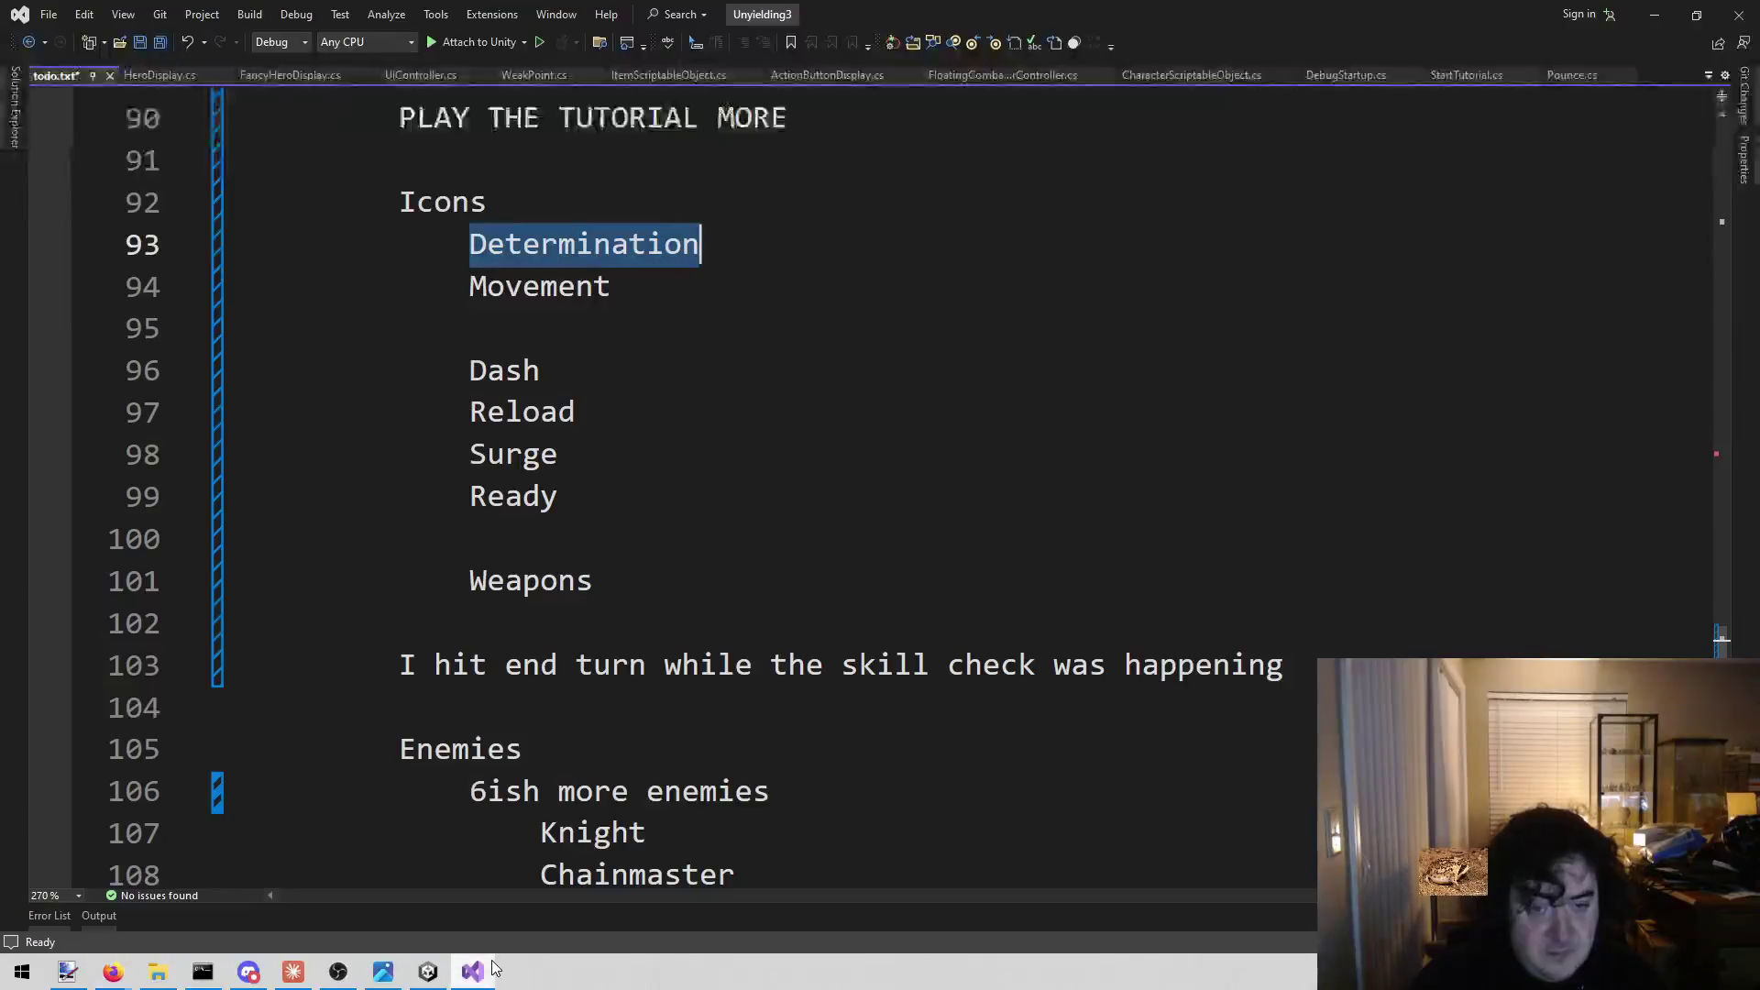
pyautogui.moveTo(735, 244)
pyautogui.mouseDown()
pyautogui.moveTo(258, 201)
pyautogui.moveTo(259, 244)
pyautogui.mouseUp()
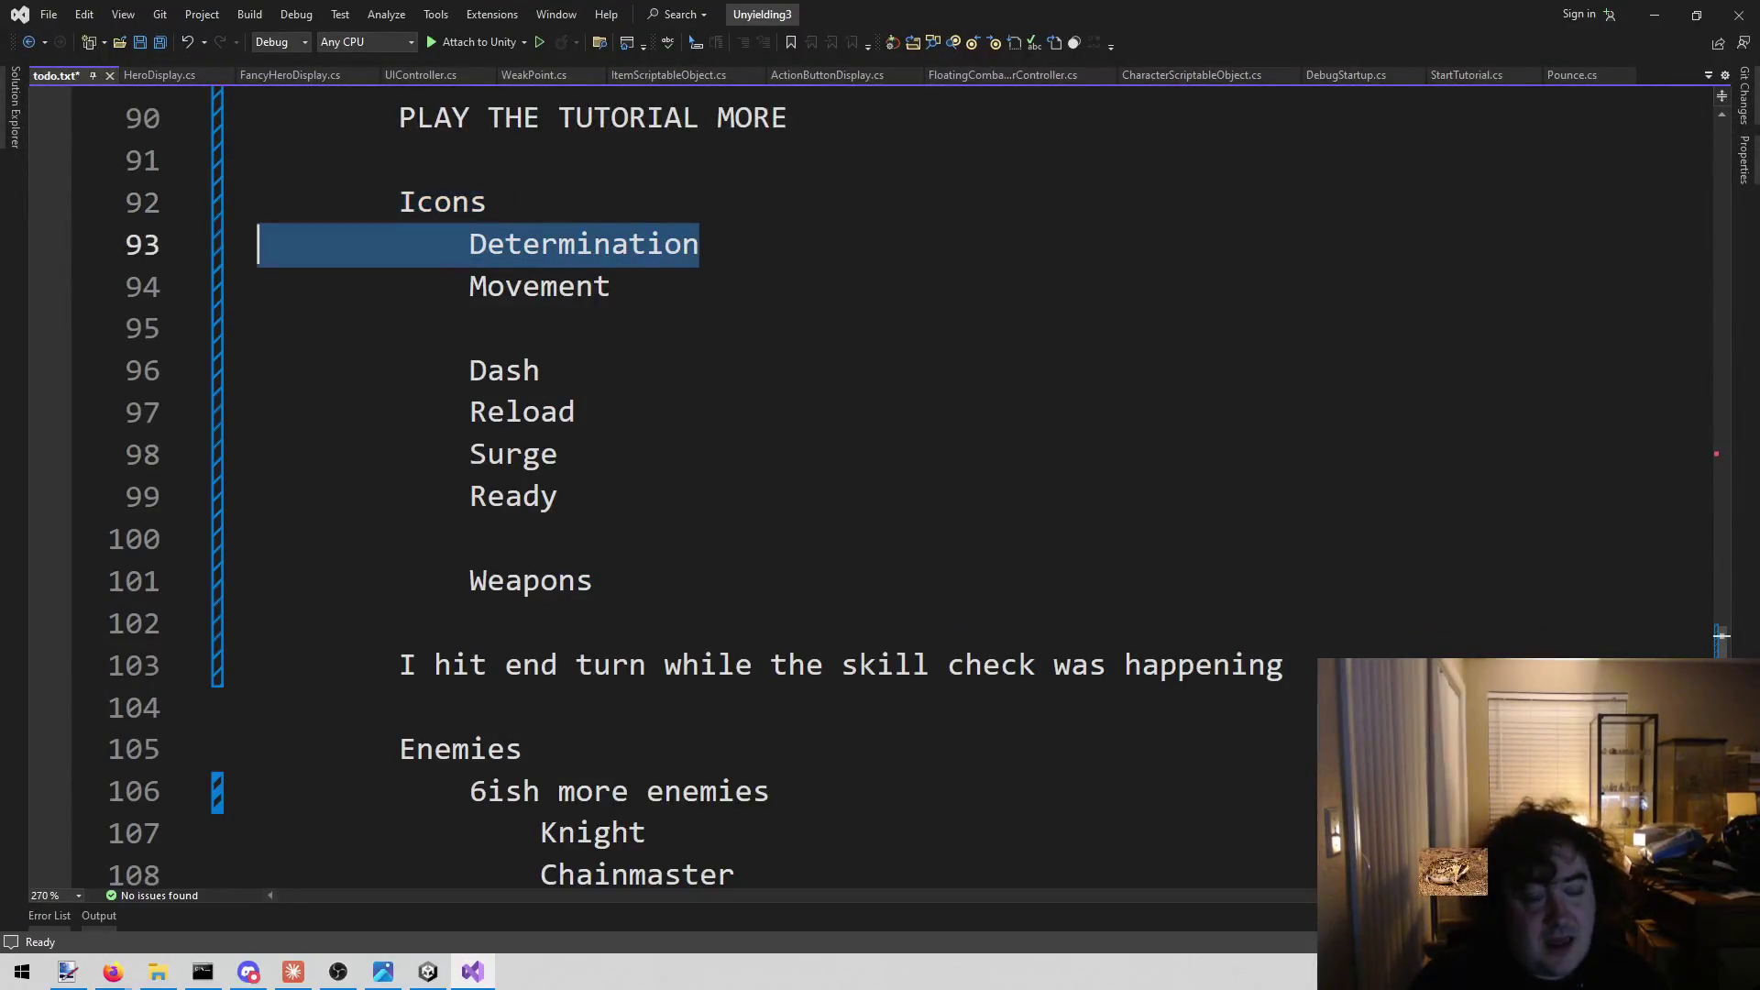
pyautogui.press('BackSpace')
pyautogui.press('BackSpace')
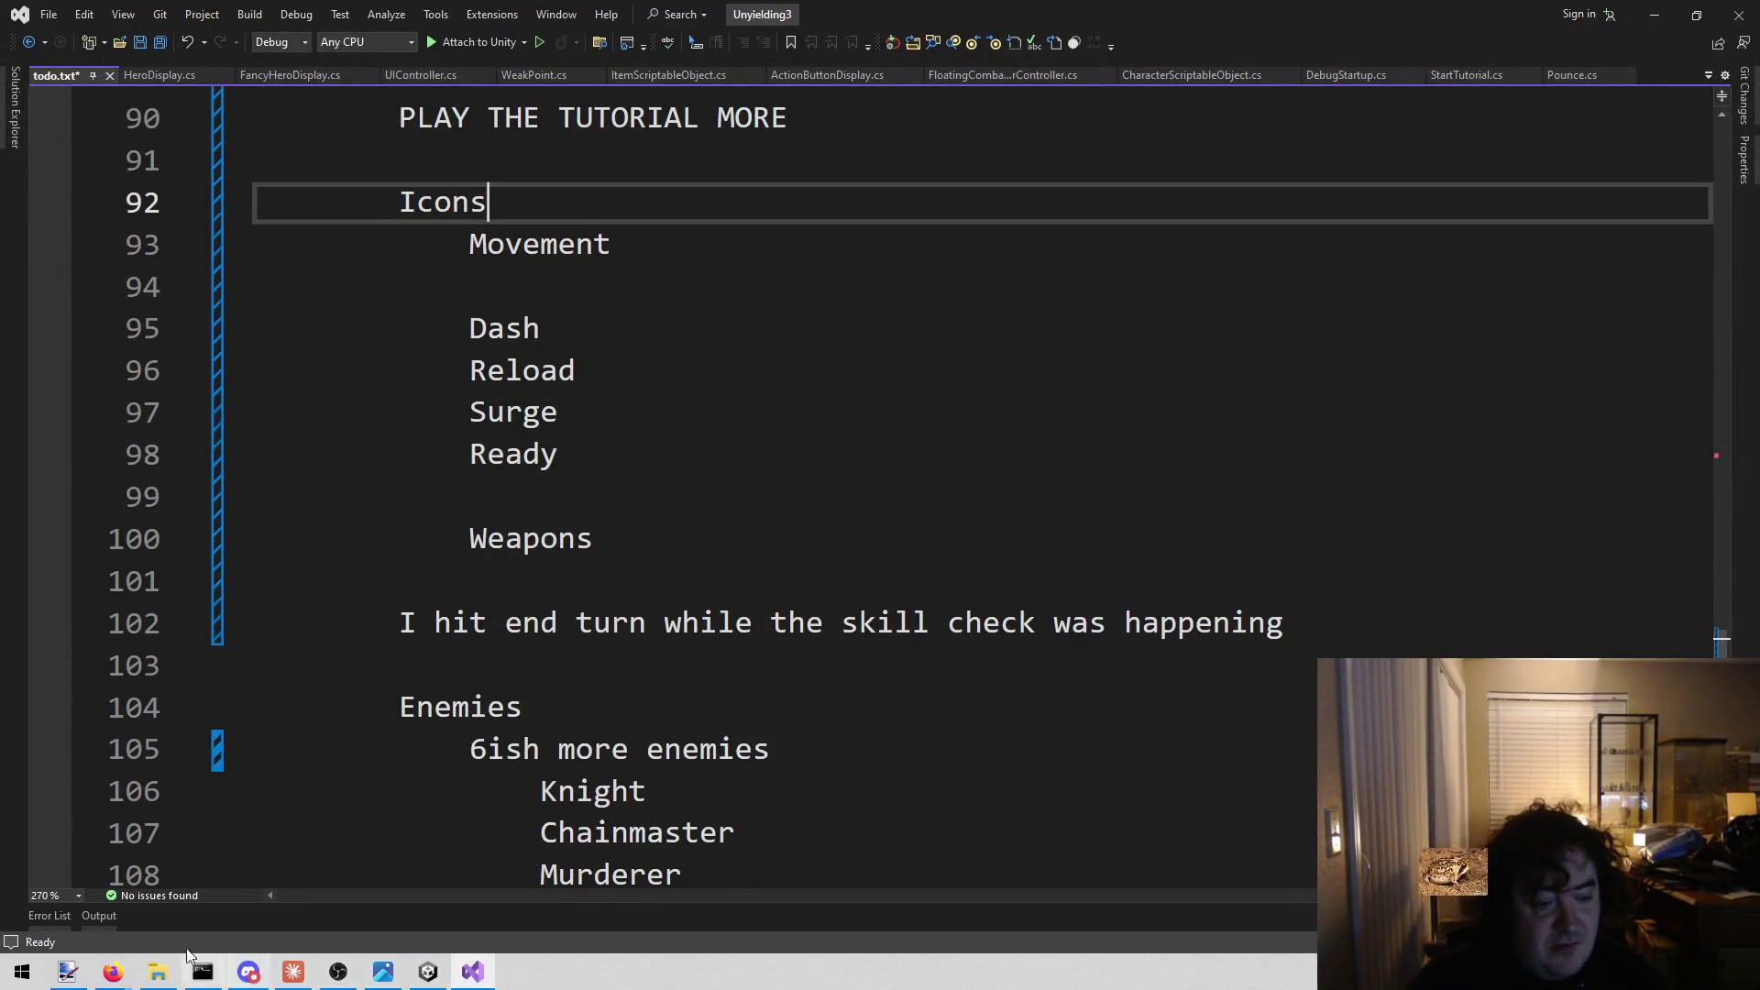
pyautogui.moveTo(119, 968)
pyautogui.click(514, 881)
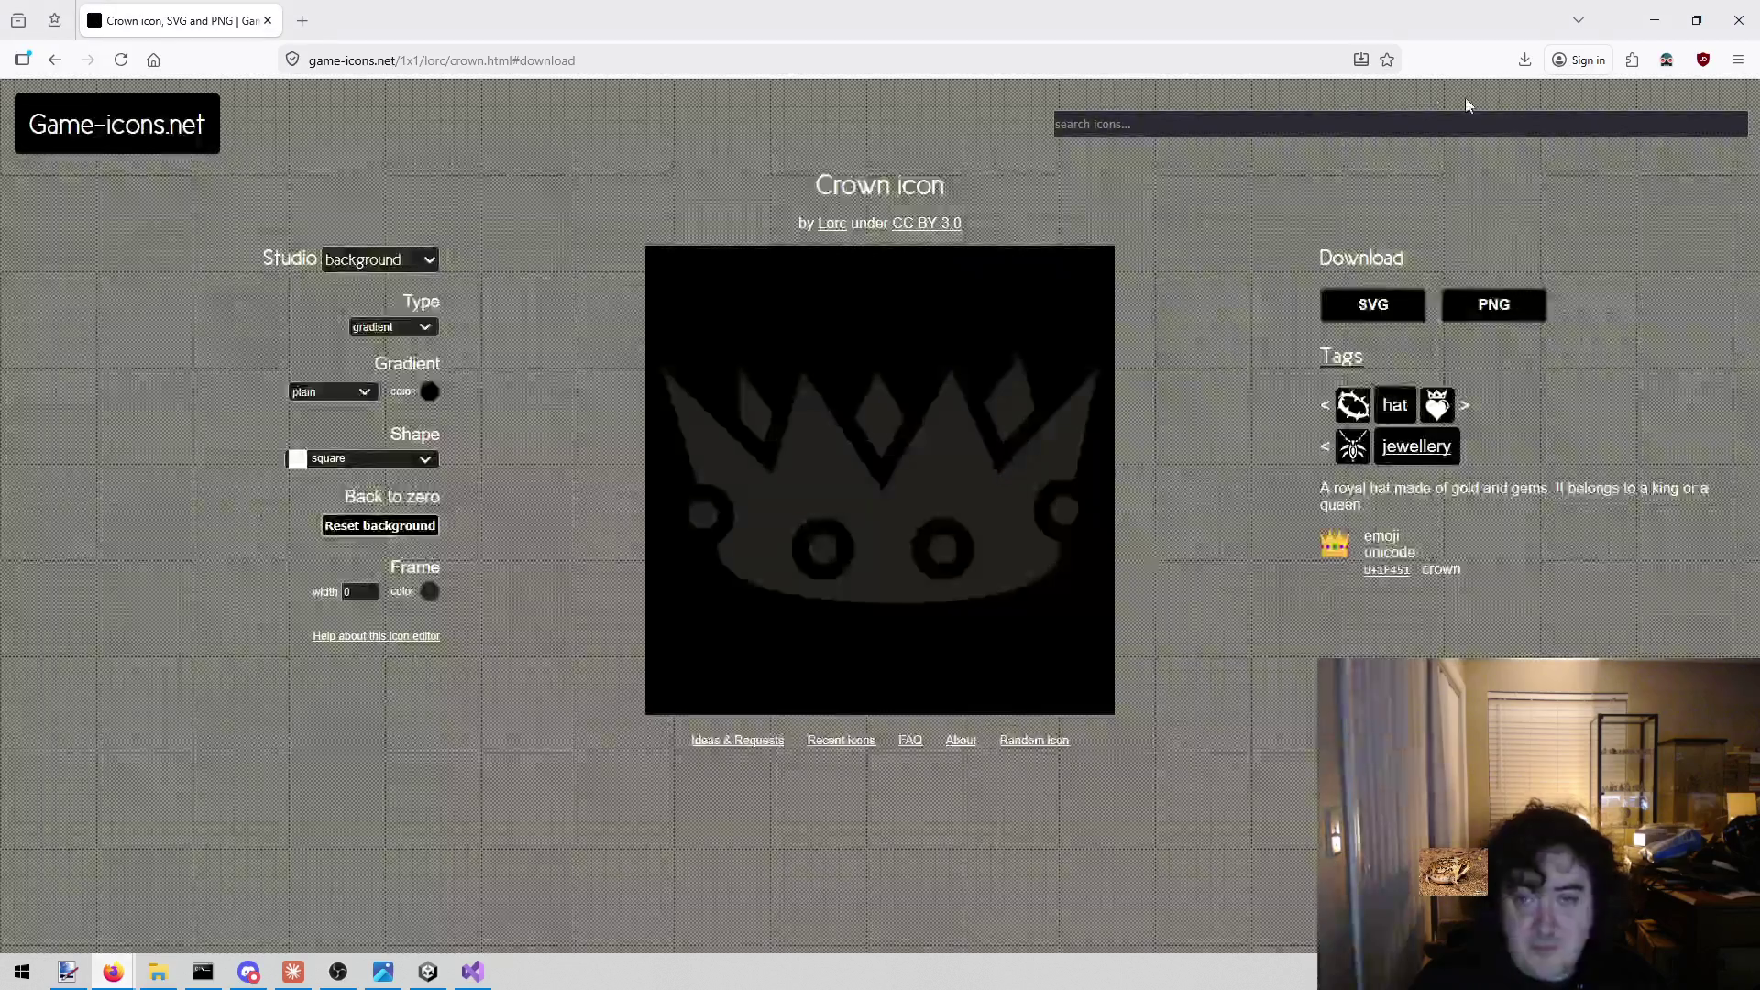
# Search the icon site for 'movement', then replace the query with 'boot'.
pyautogui.click(1271, 115)
pyautogui.write('movement')
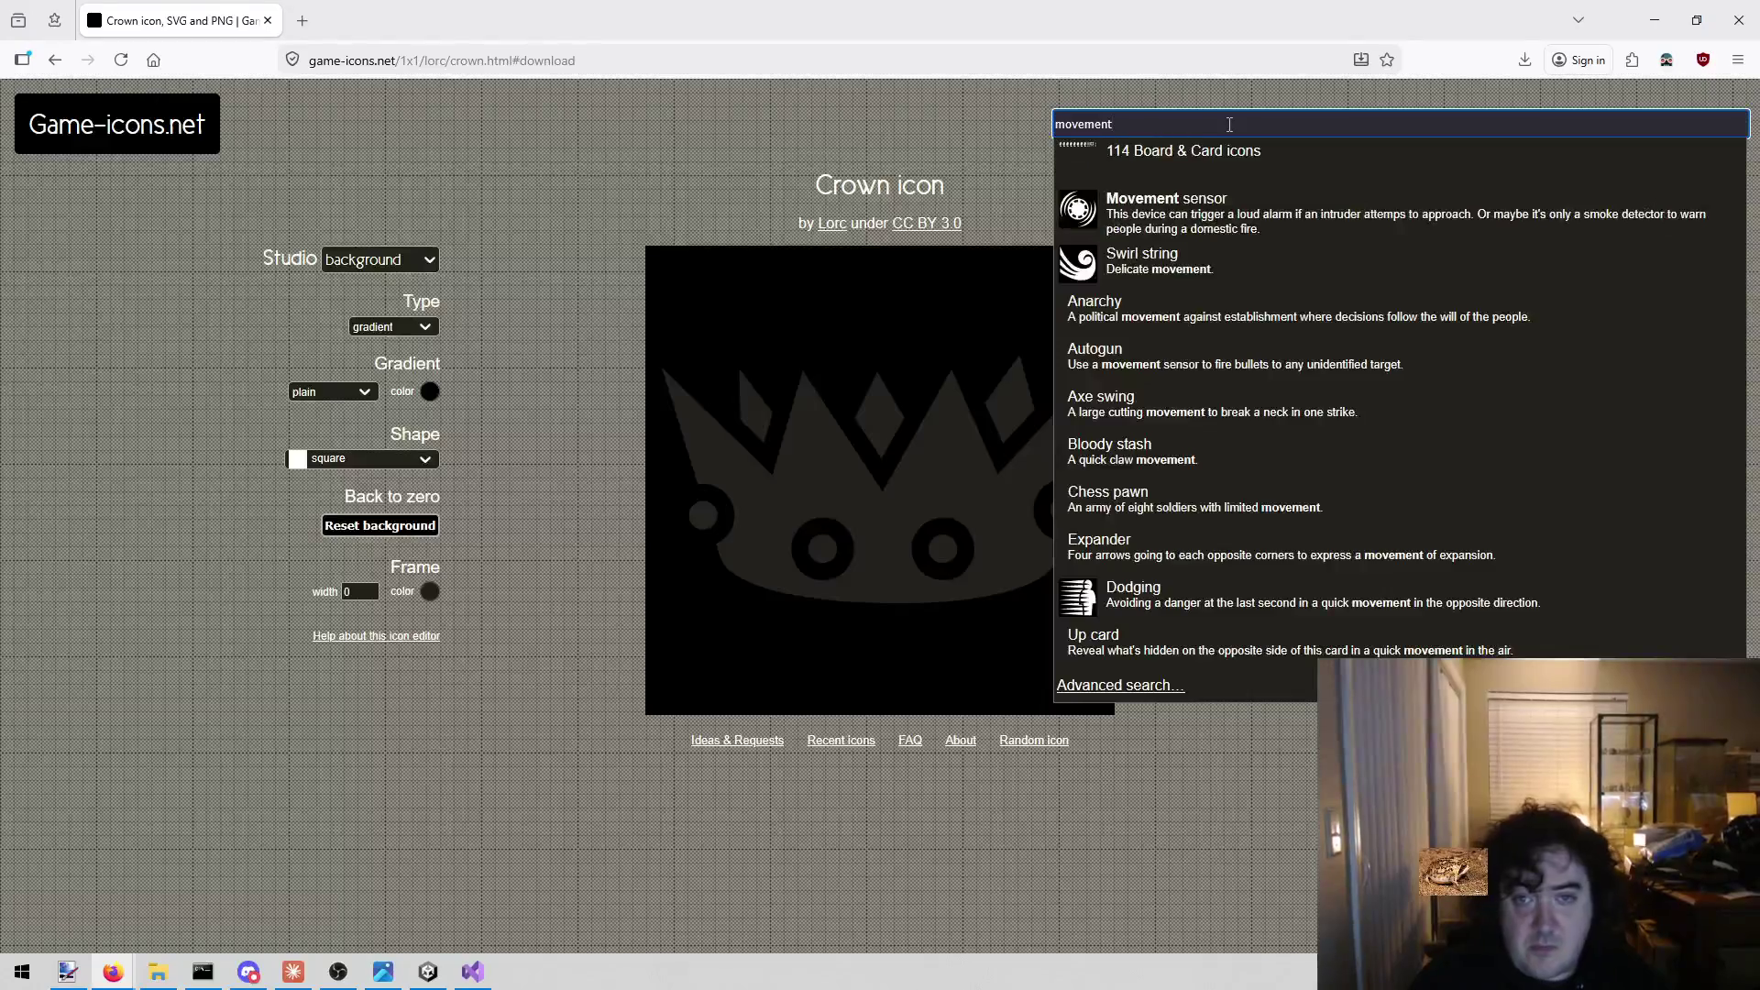
pyautogui.hotkey('ctrl', 'a')
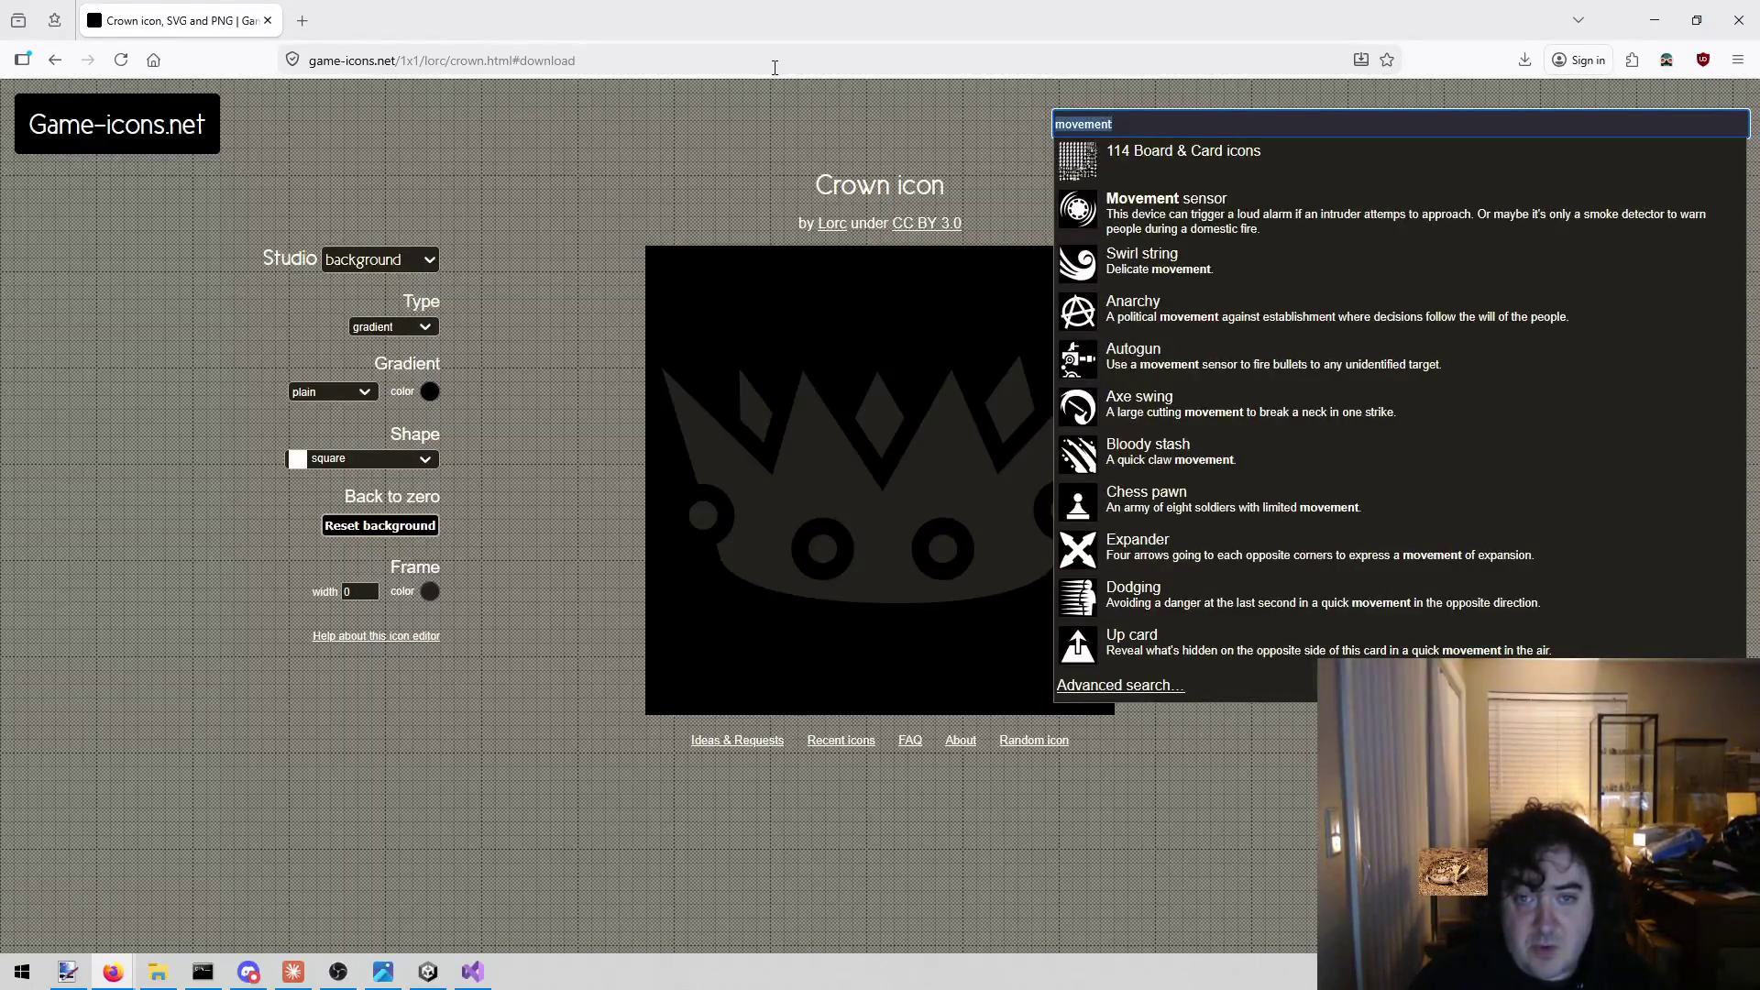
pyautogui.write('boot')
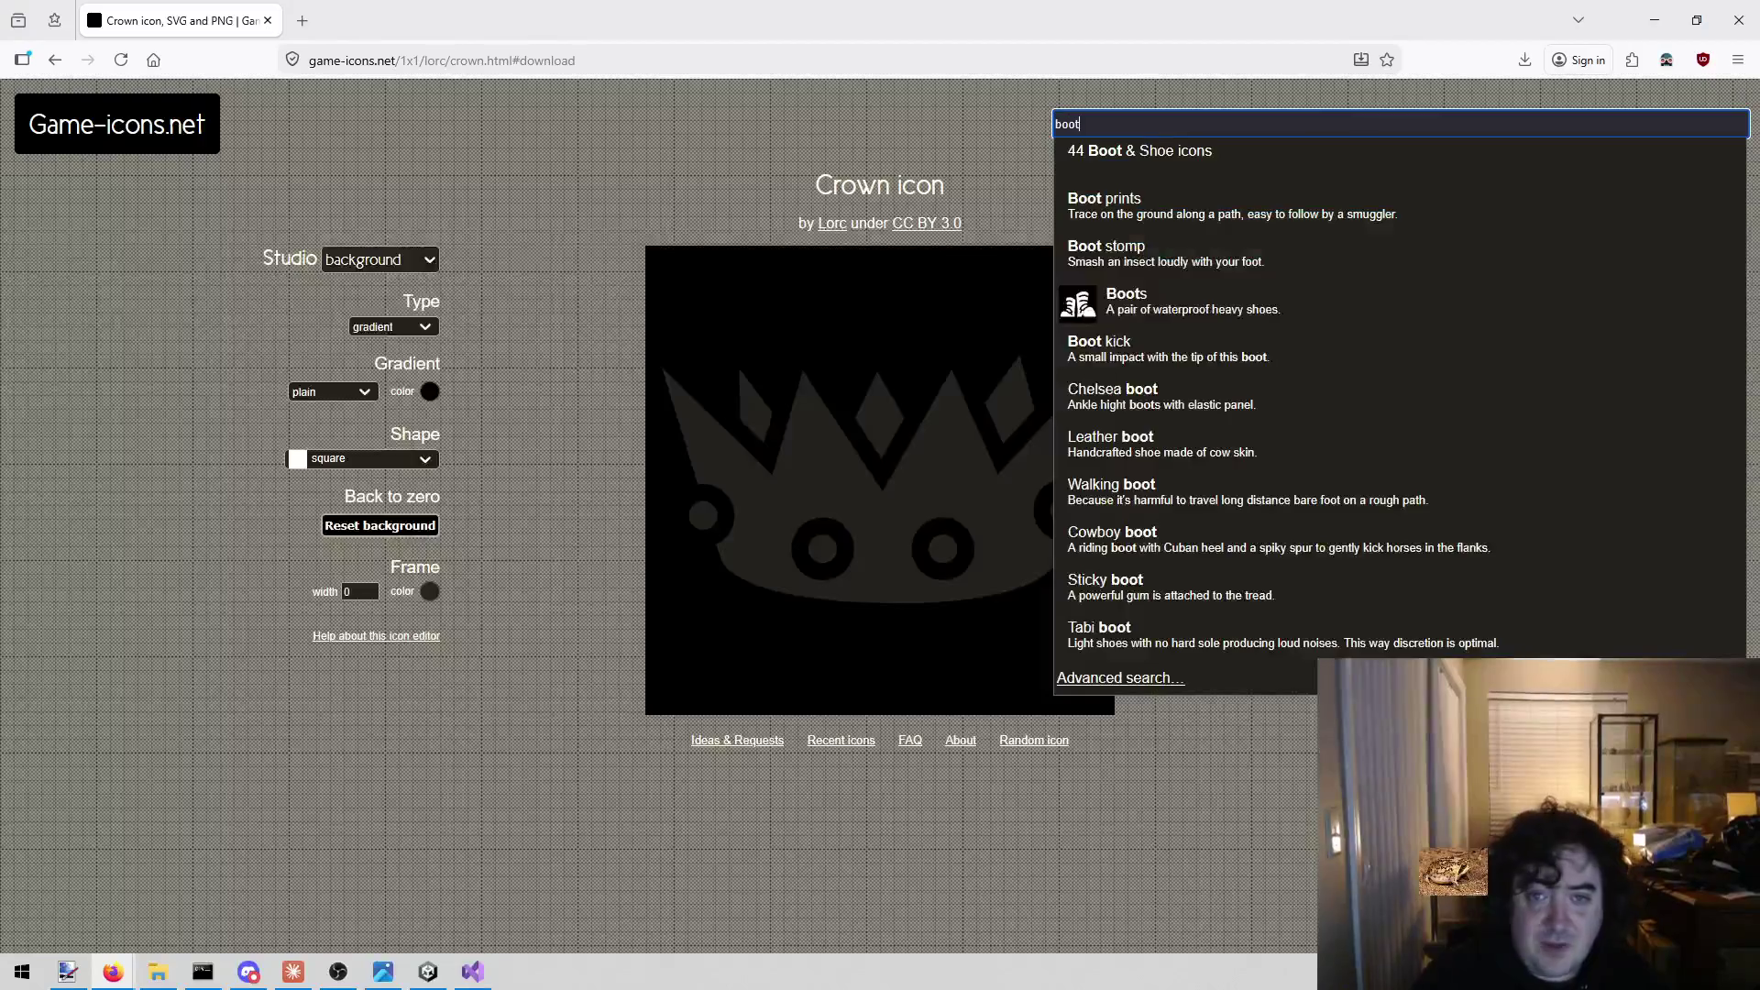
pyautogui.hotkey('alt', 'Tab')
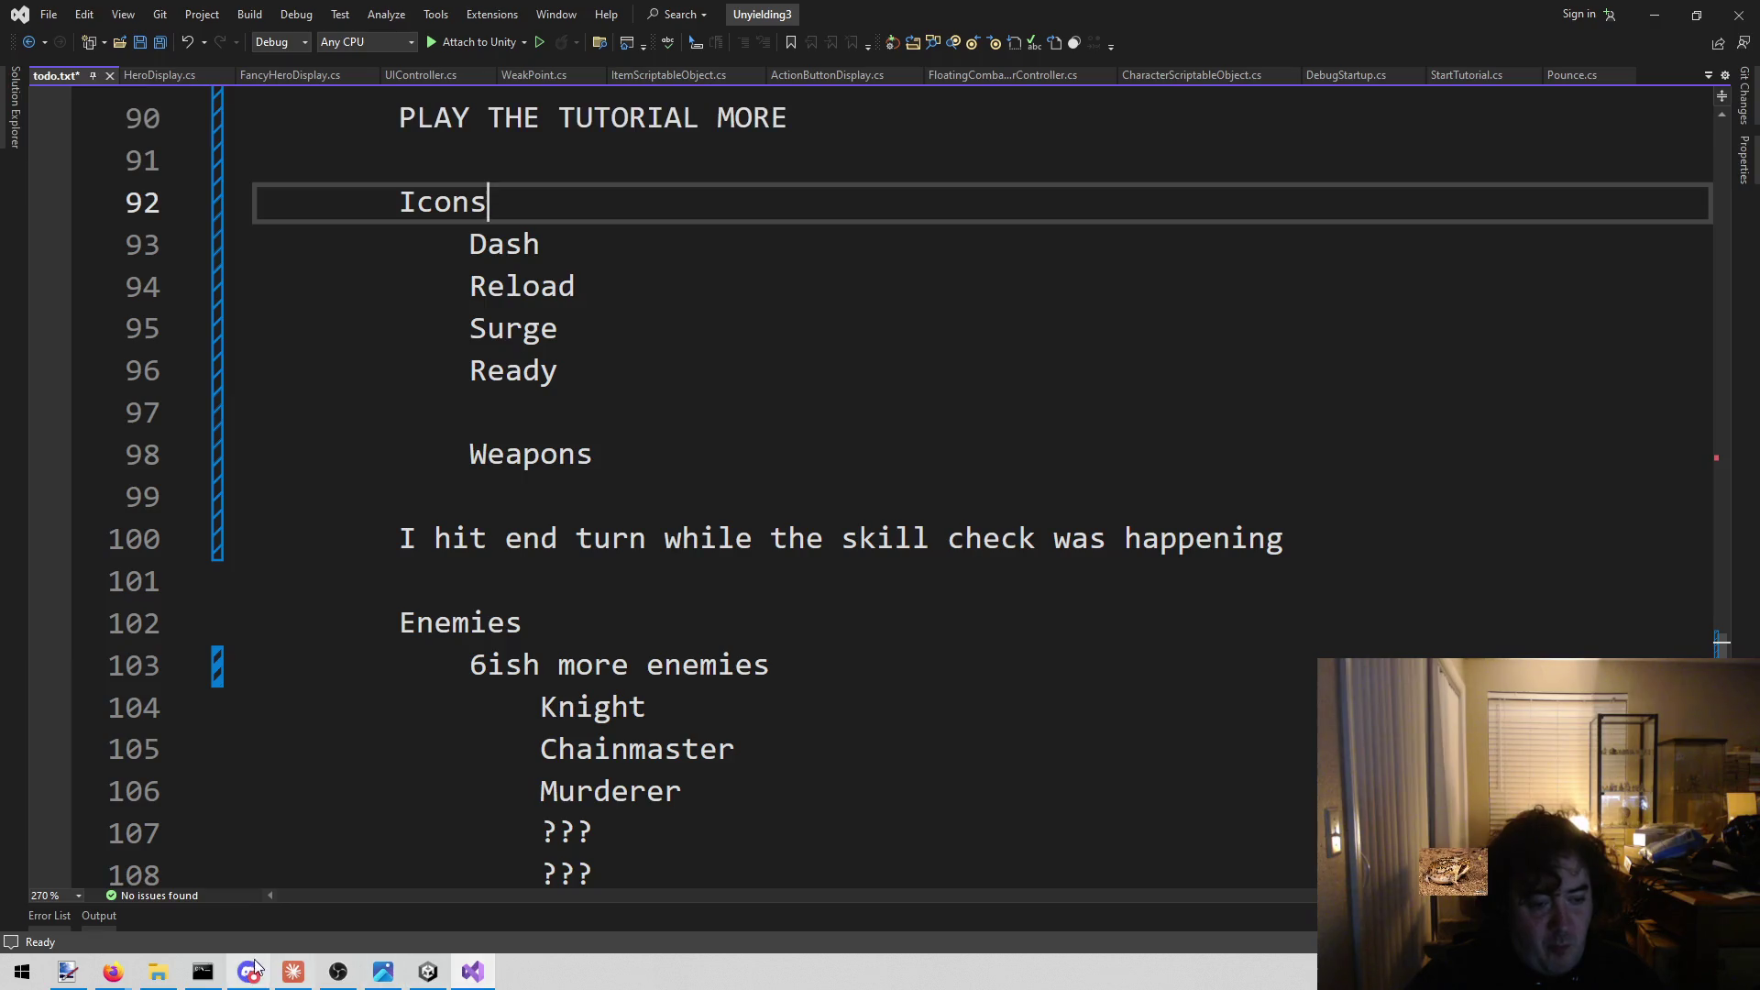
# Search 'dash' and download the Fire dash icon as PNG.
pyautogui.moveTo(113, 970)
pyautogui.click(417, 917)
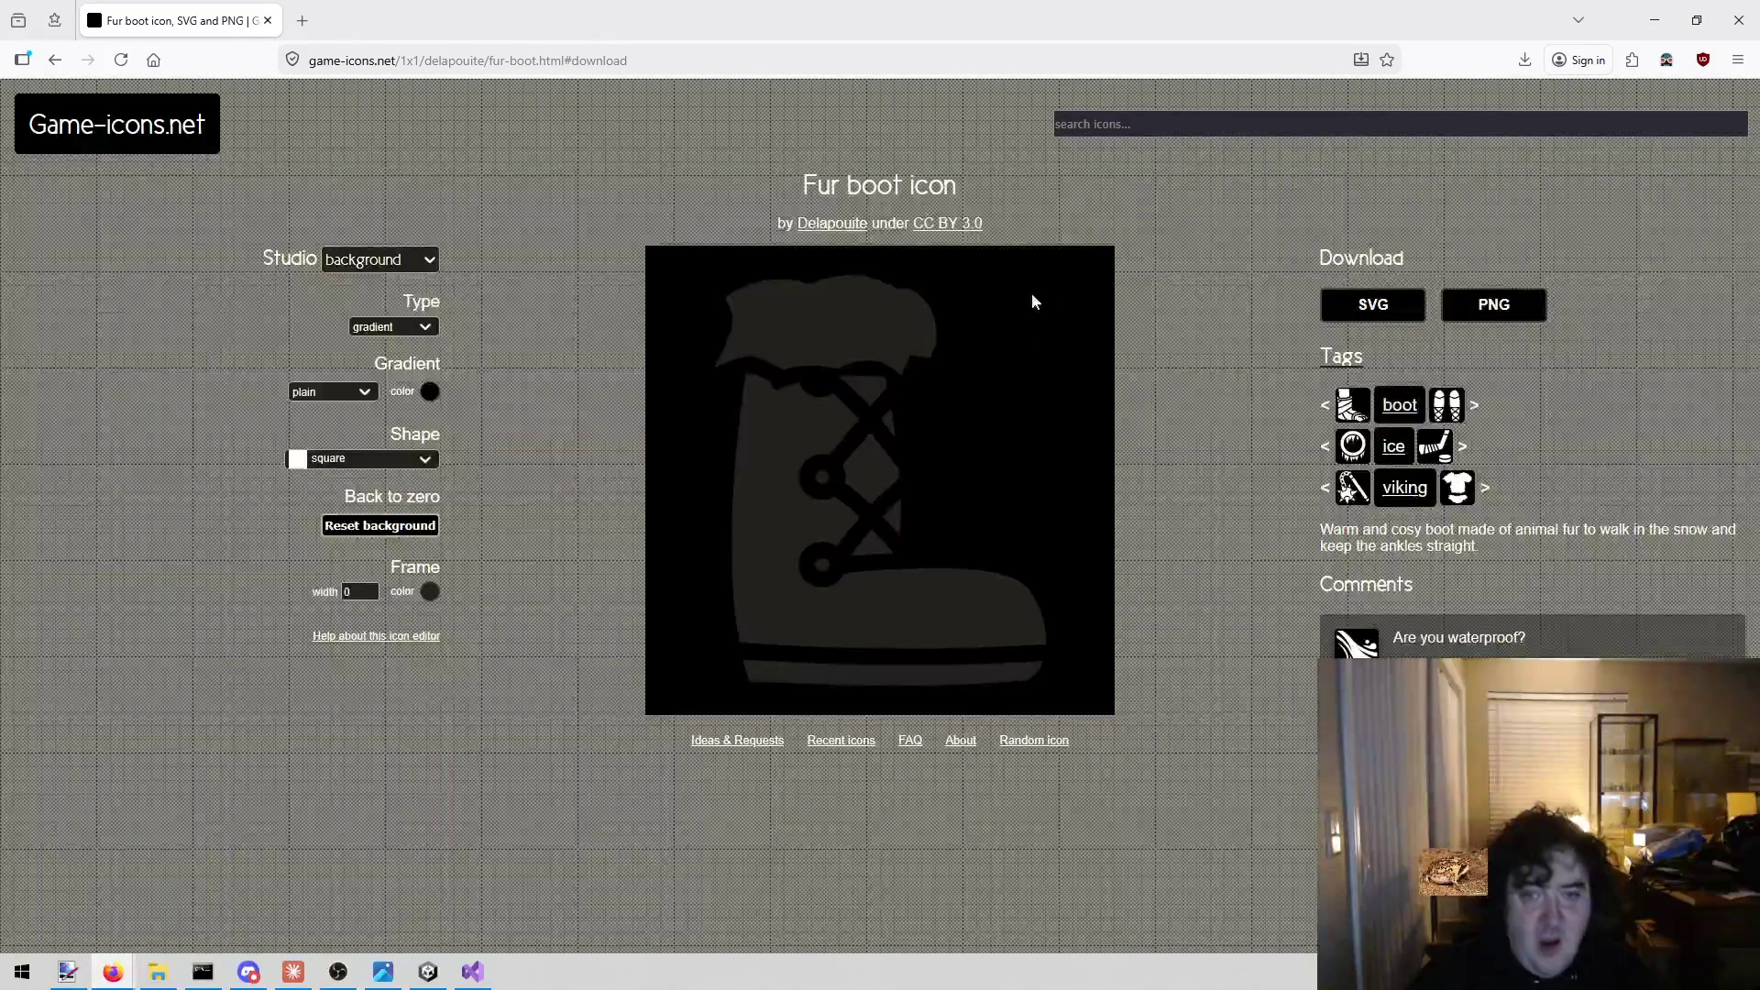
pyautogui.click(1082, 124)
pyautogui.write('dash')
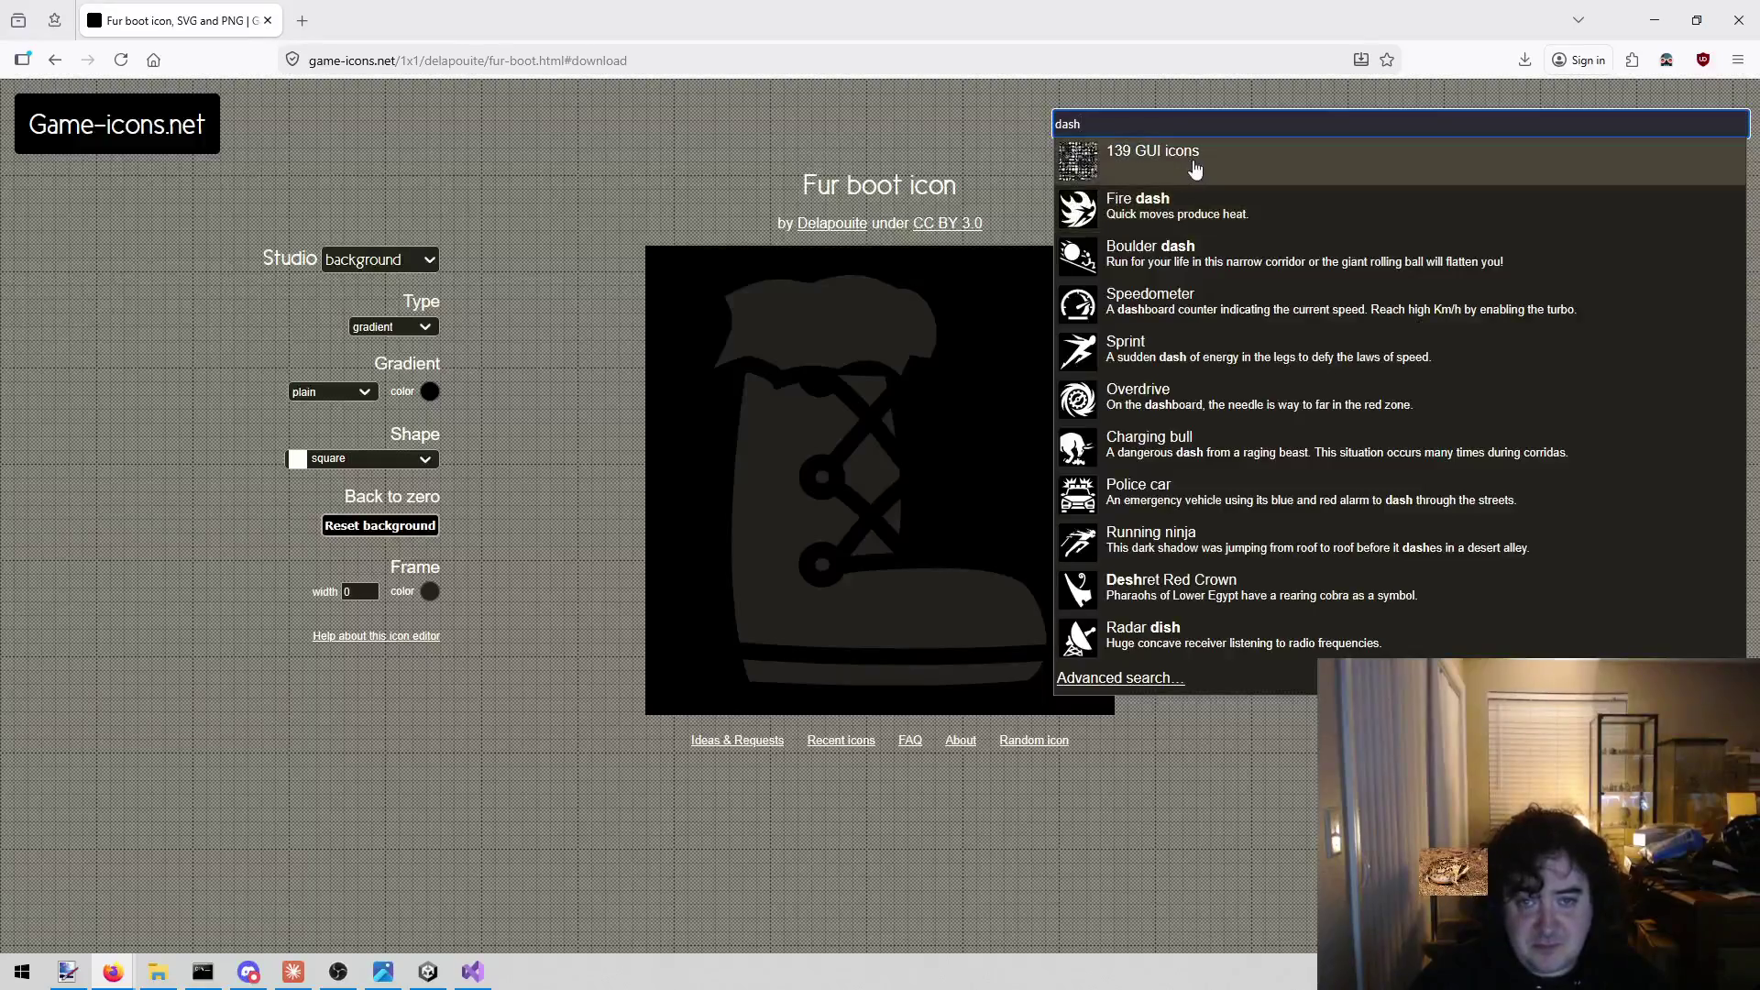
pyautogui.click(1191, 200)
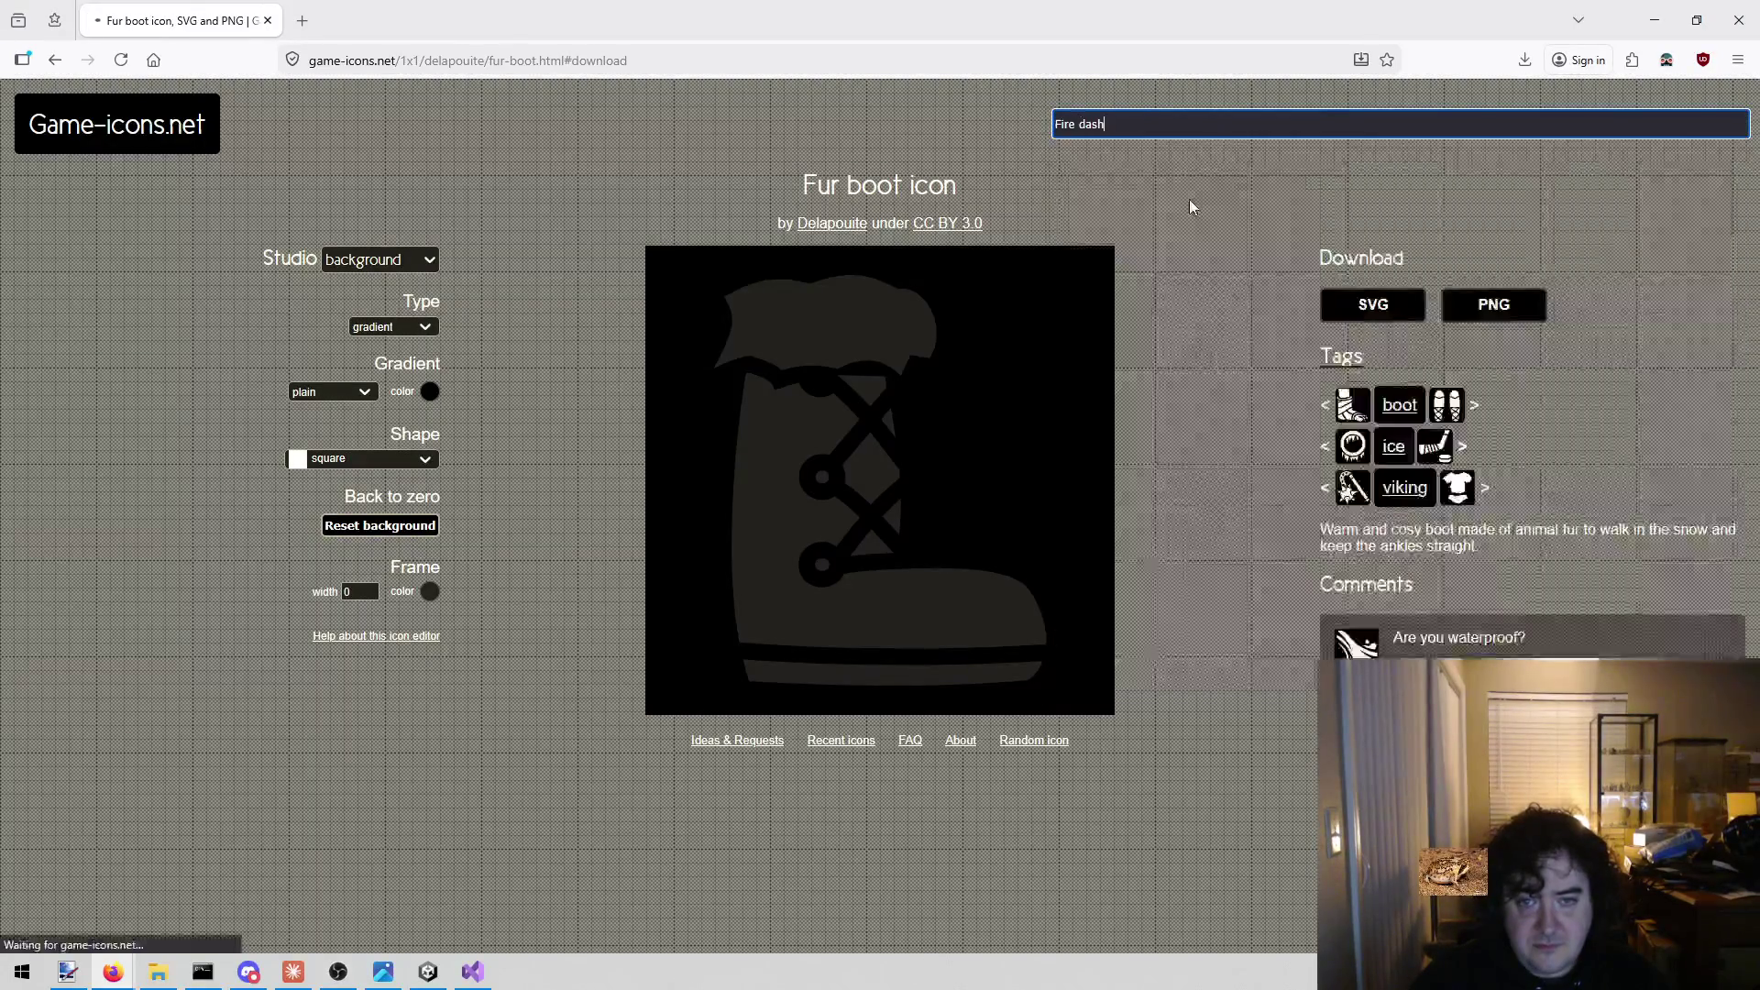
pyautogui.click(1517, 318)
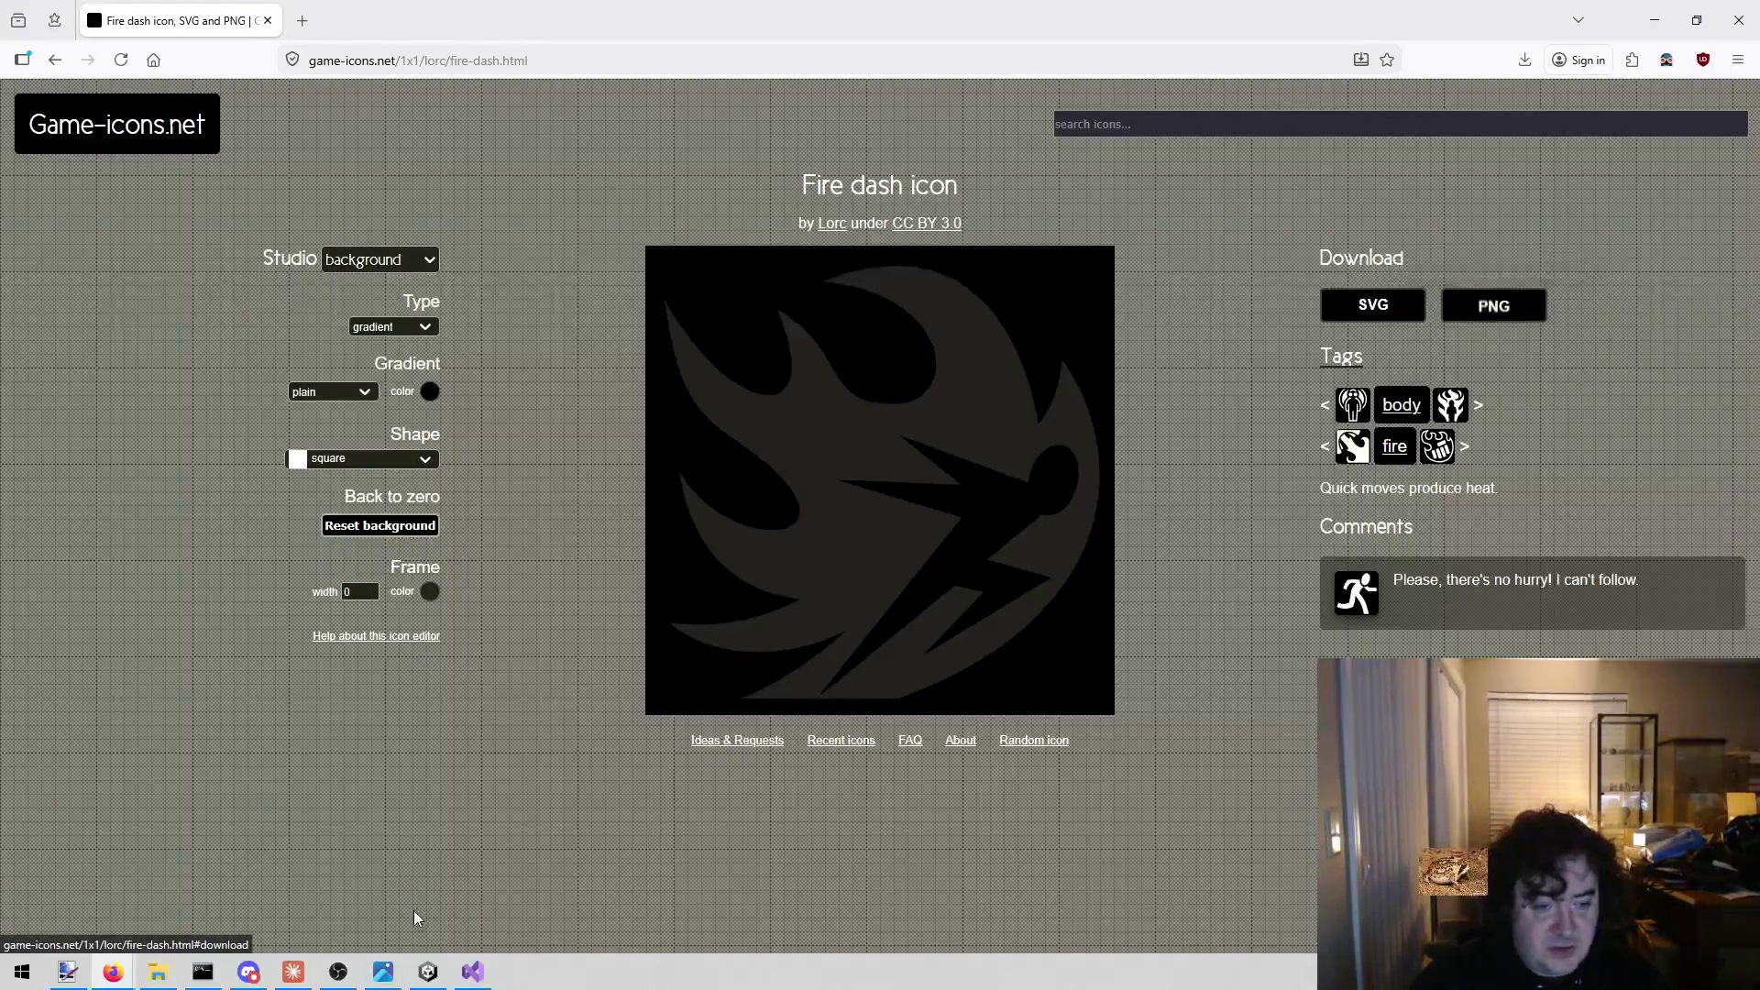
pyautogui.click(473, 972)
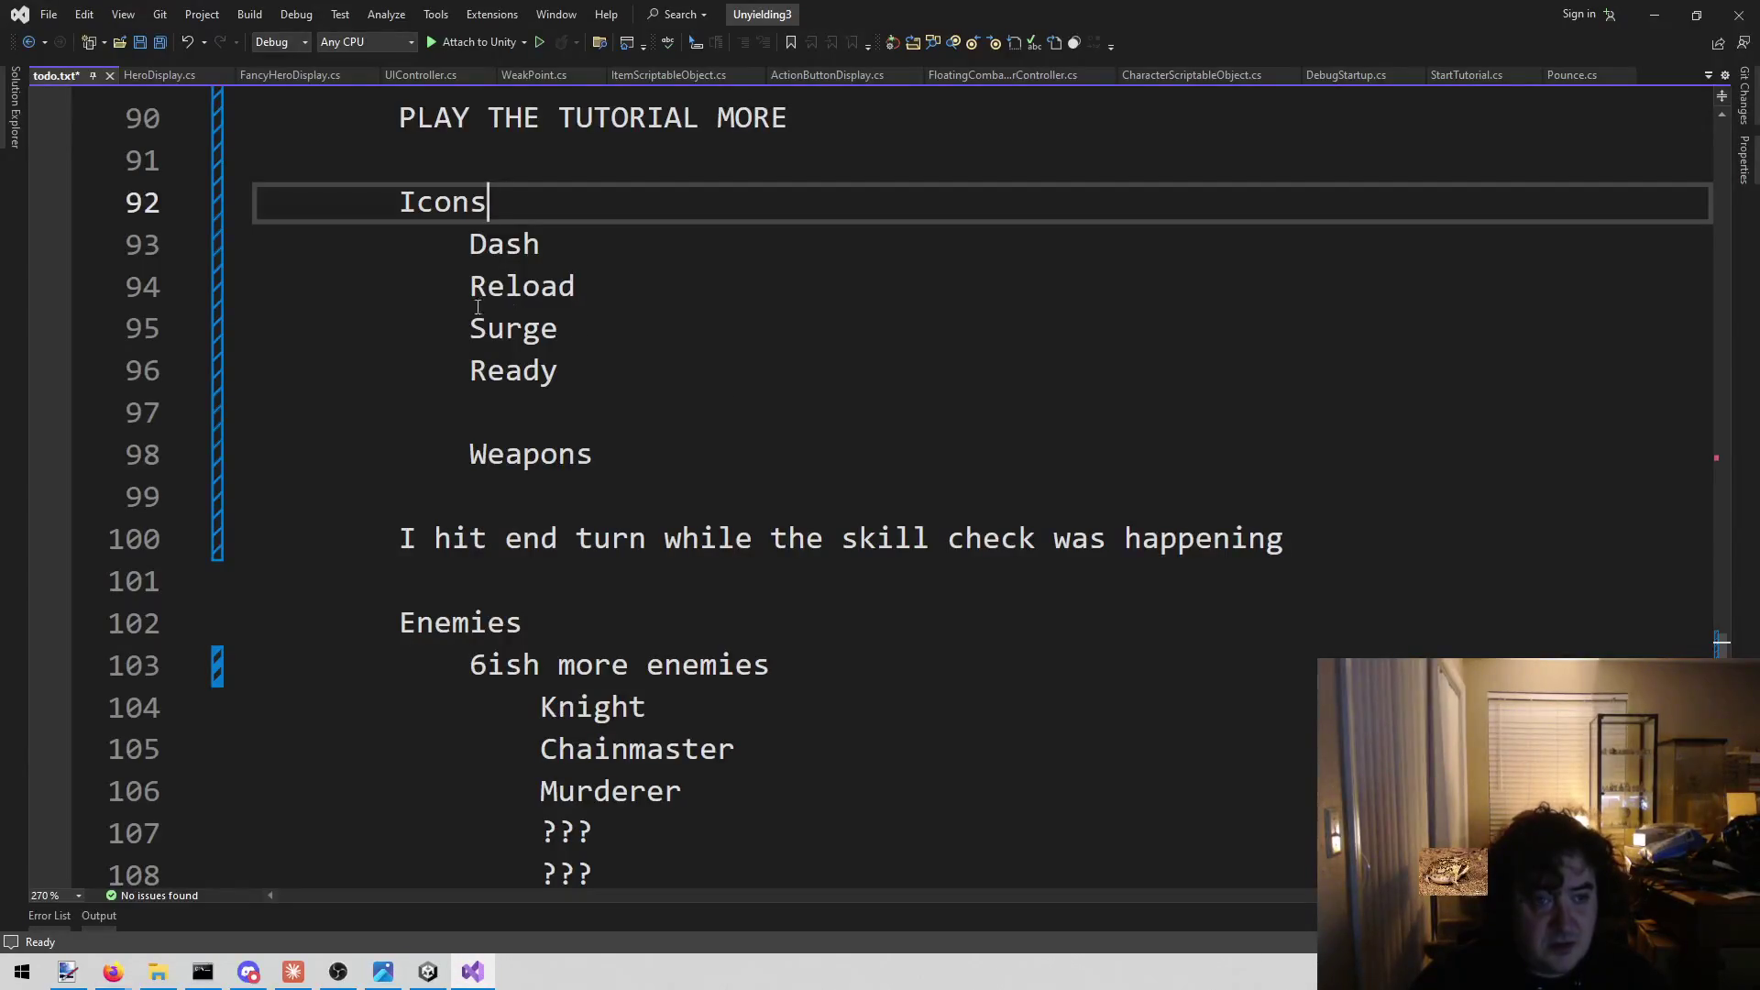
pyautogui.click(1655, 15)
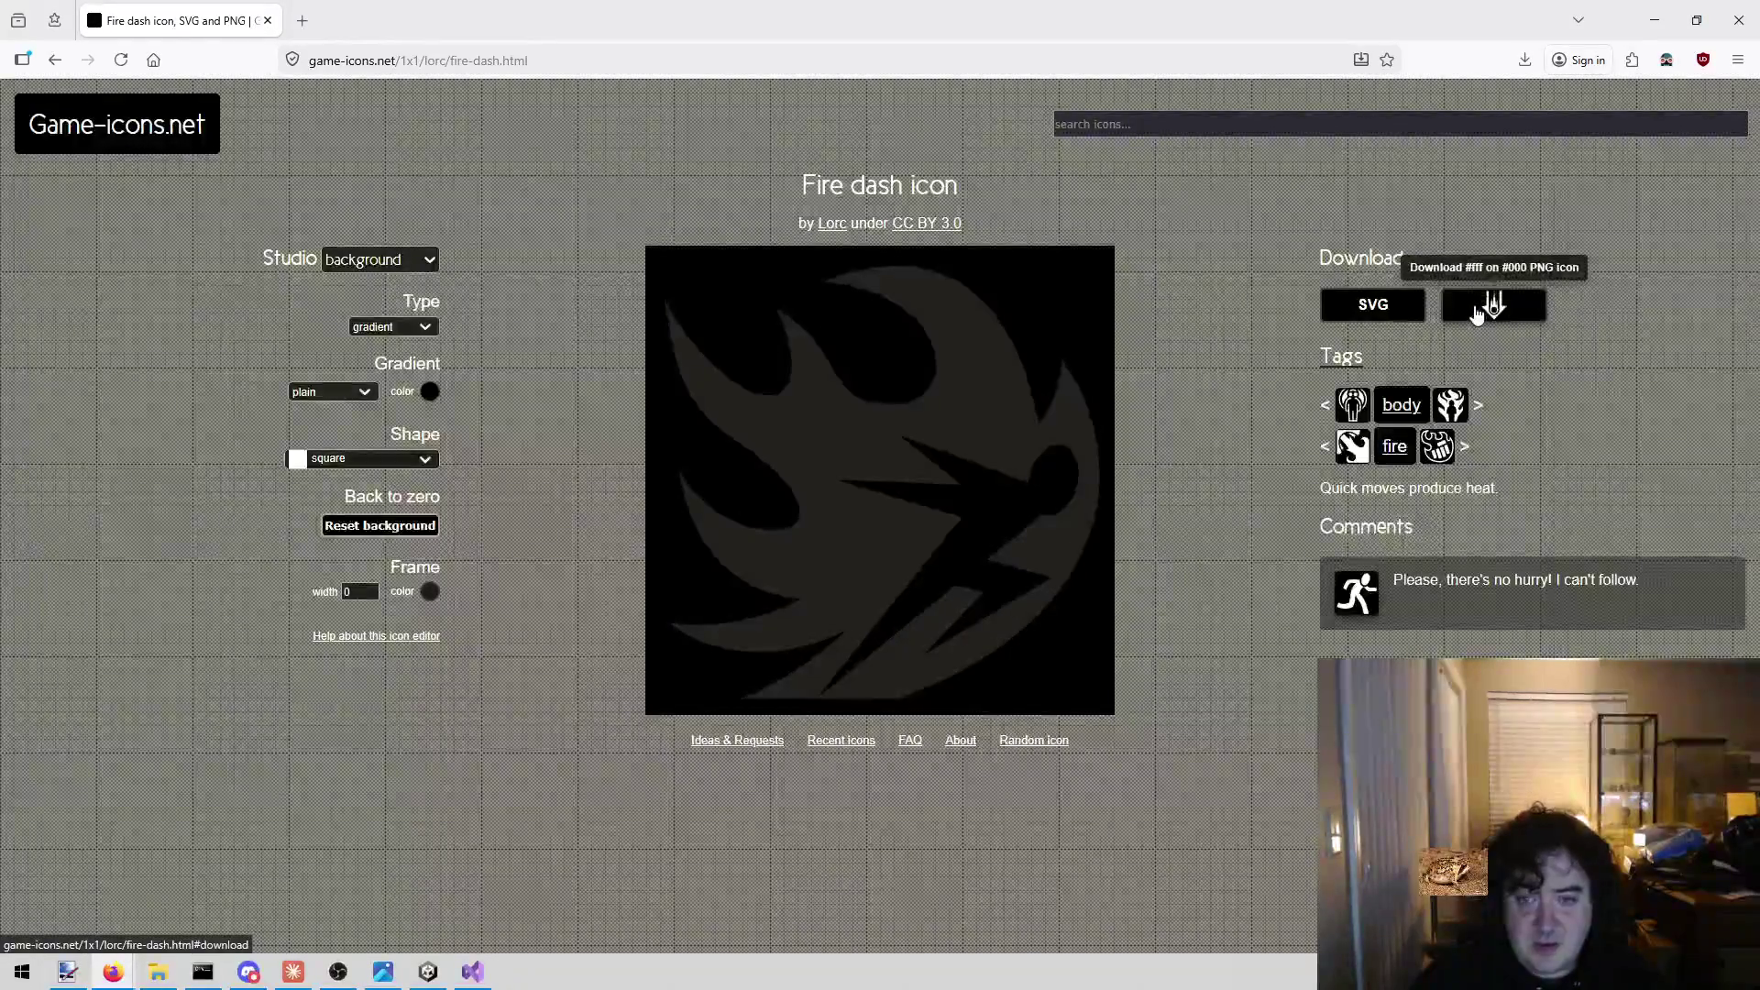
pyautogui.click(1476, 314)
pyautogui.click(1134, 92)
pyautogui.click(1177, 126)
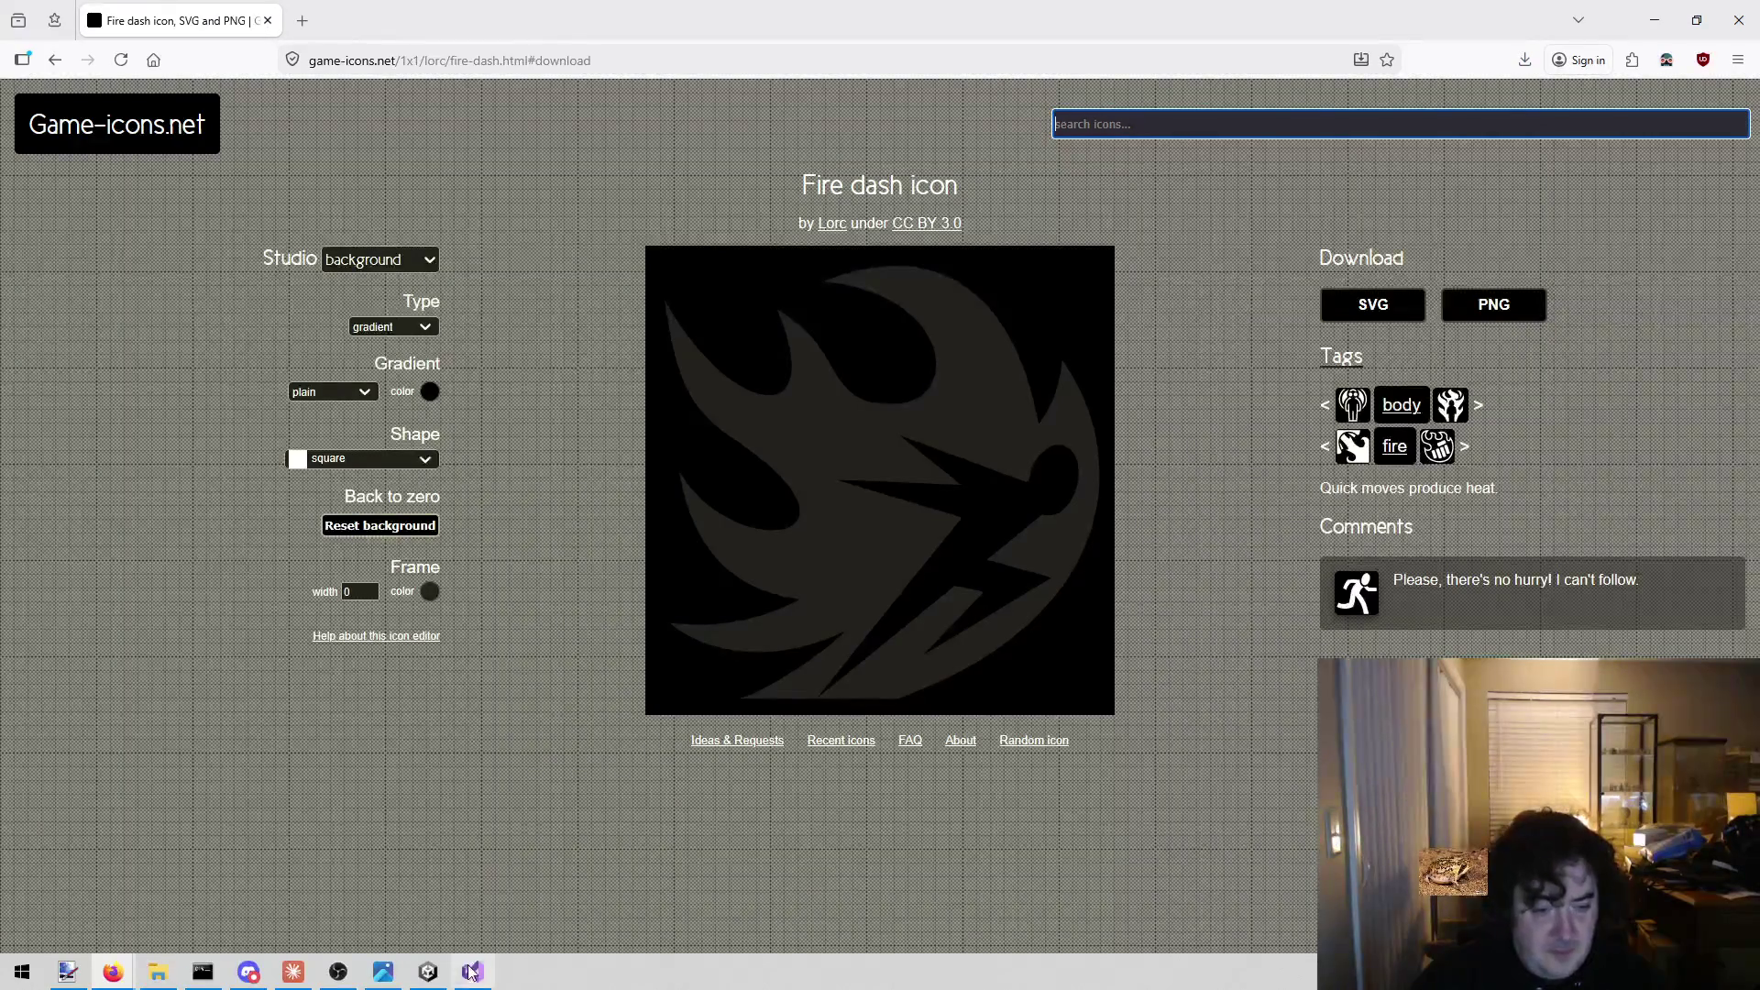
# Cut the Surge line from todo.txt, leaving Dash, Reload, Ready and Weapons.
pyautogui.click(472, 972)
pyautogui.click(587, 285)
pyautogui.moveTo(557, 328)
pyautogui.mouseDown()
pyautogui.moveTo(256, 327)
pyautogui.moveTo(158, 347)
pyautogui.mouseUp()
pyautogui.hotkey('ctrl', 'x')
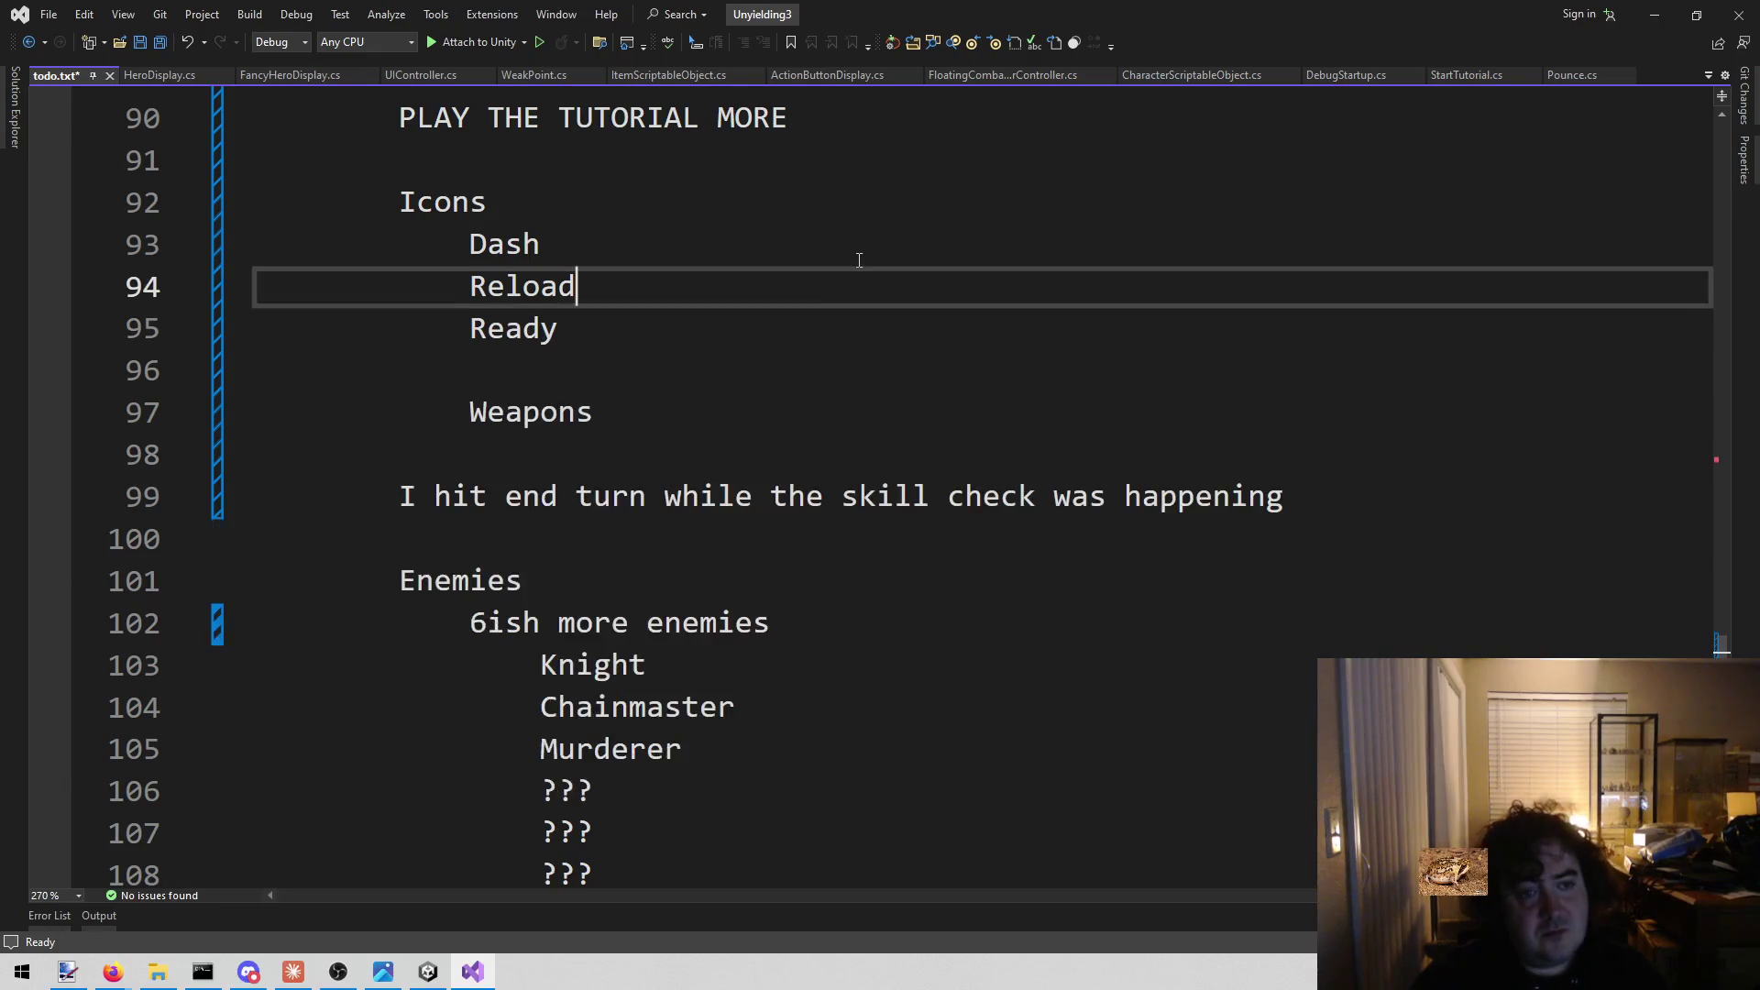
pyautogui.click(1655, 14)
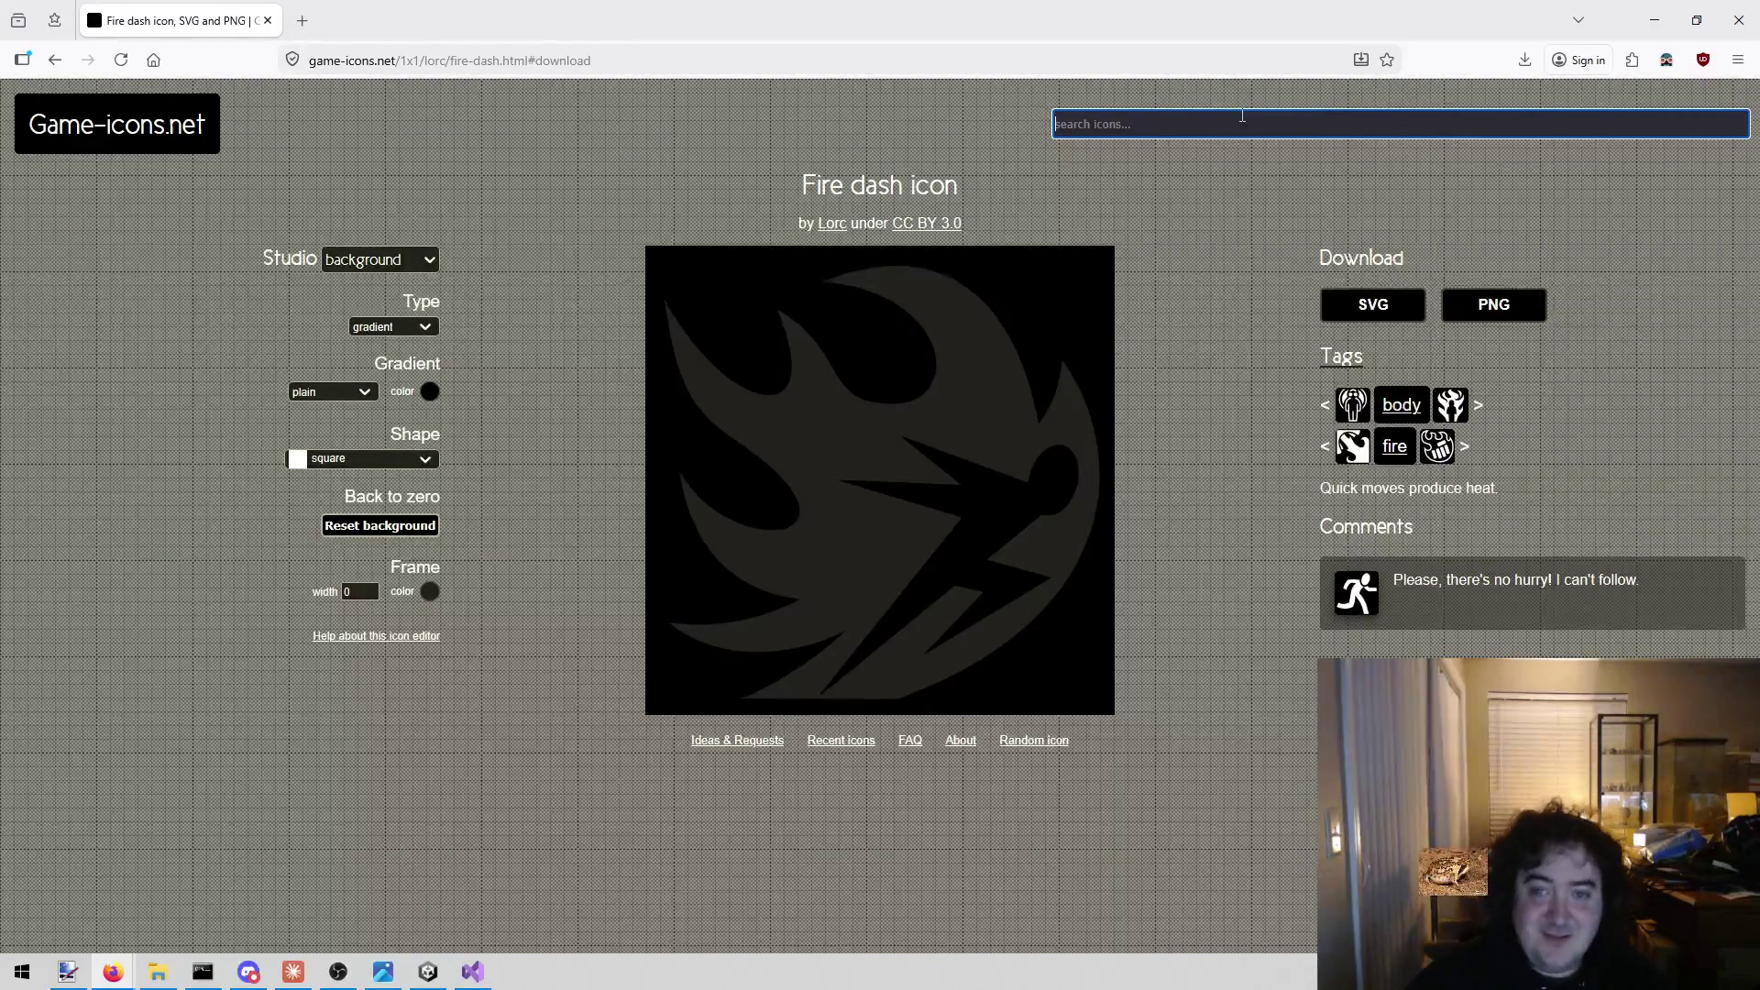
pyautogui.click(473, 972)
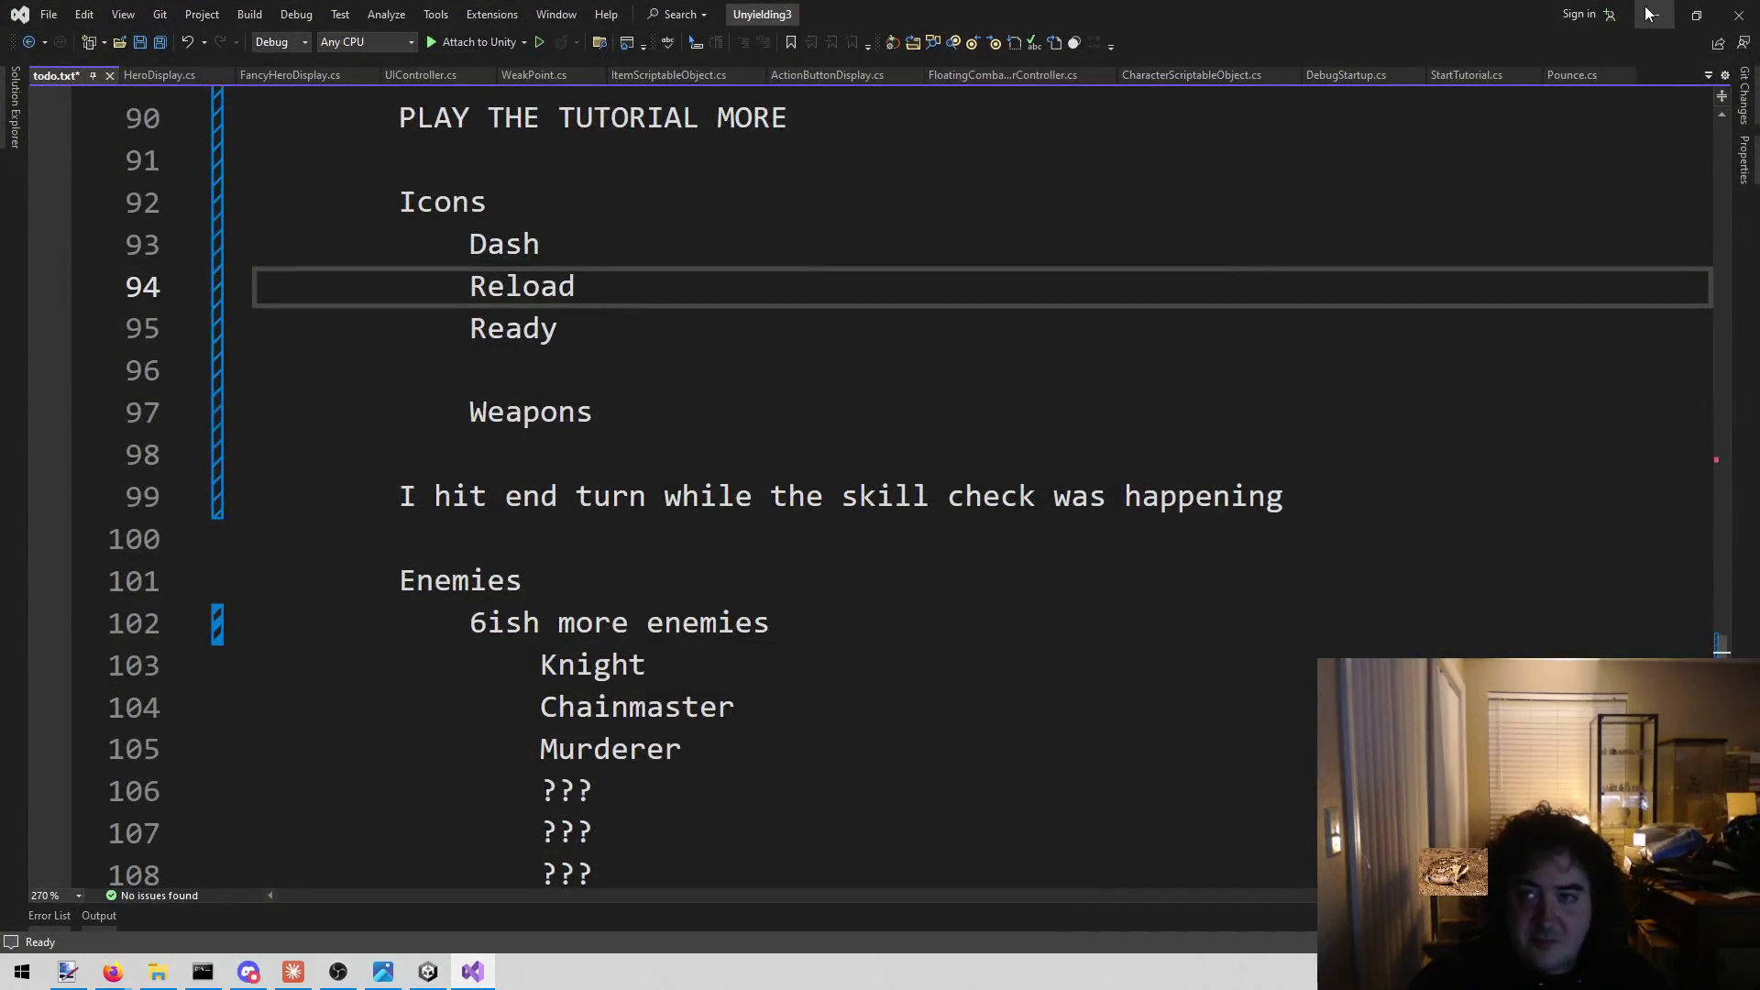
# Search 'dash' and download the Sprint icon as sprint.png.
pyautogui.click(1651, 15)
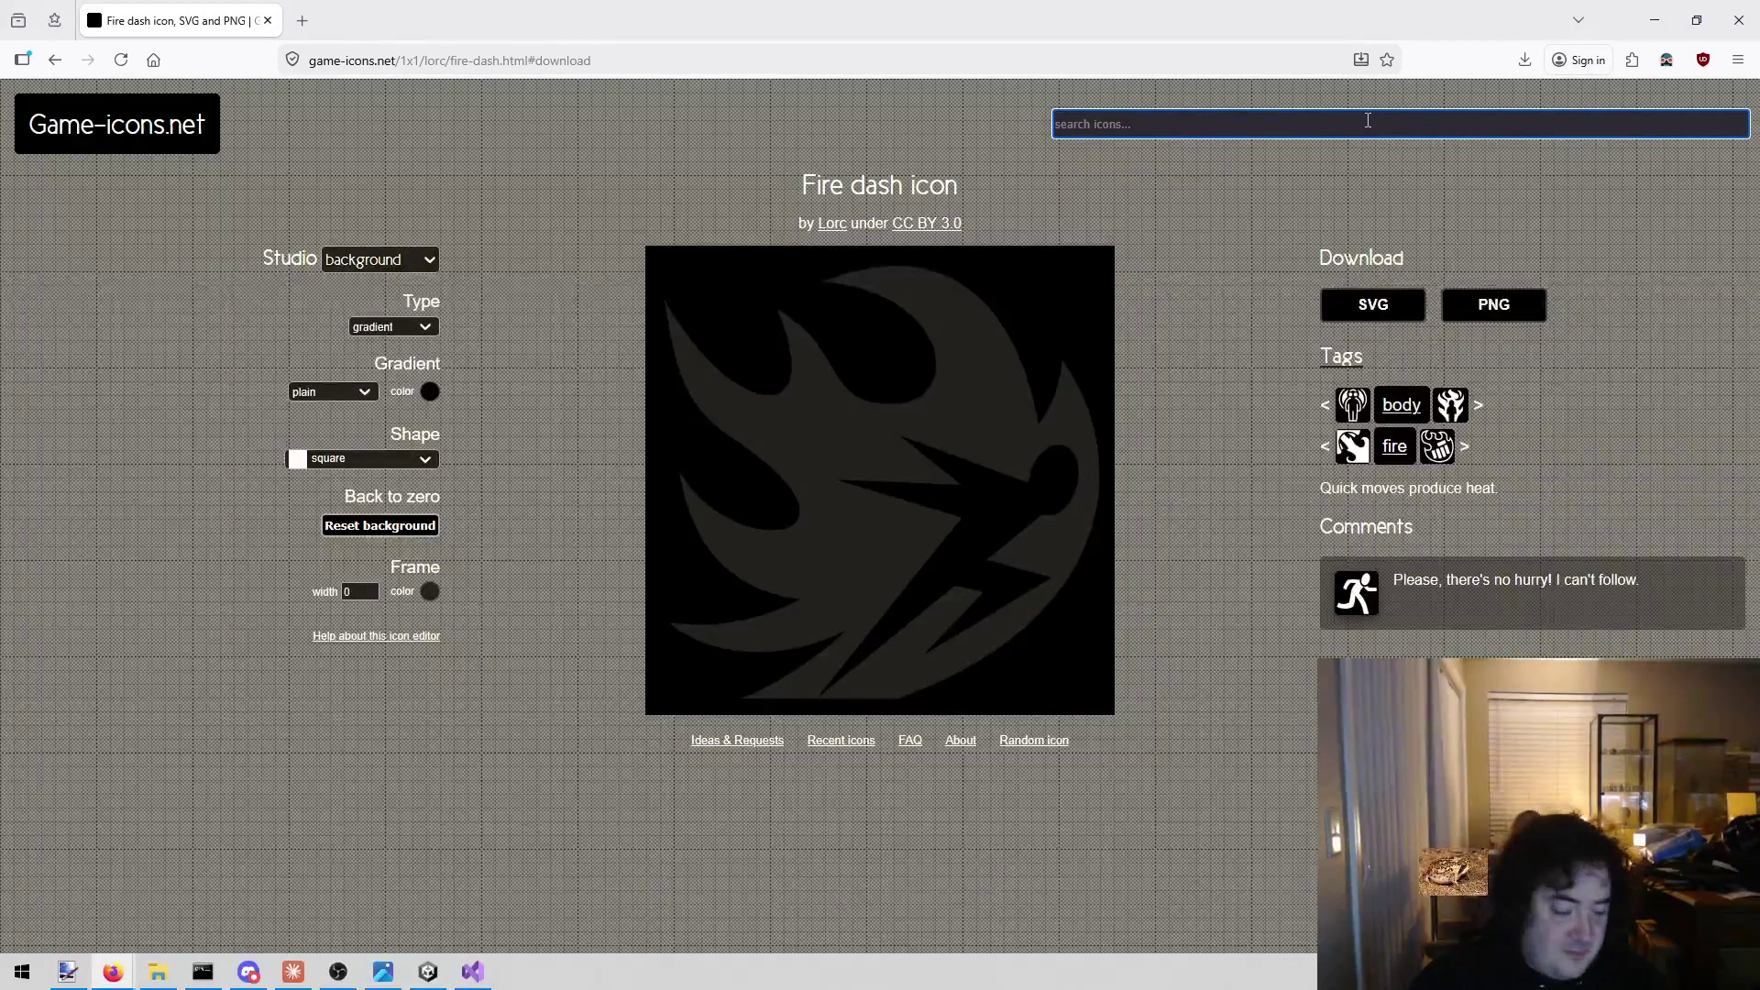
pyautogui.write('dash')
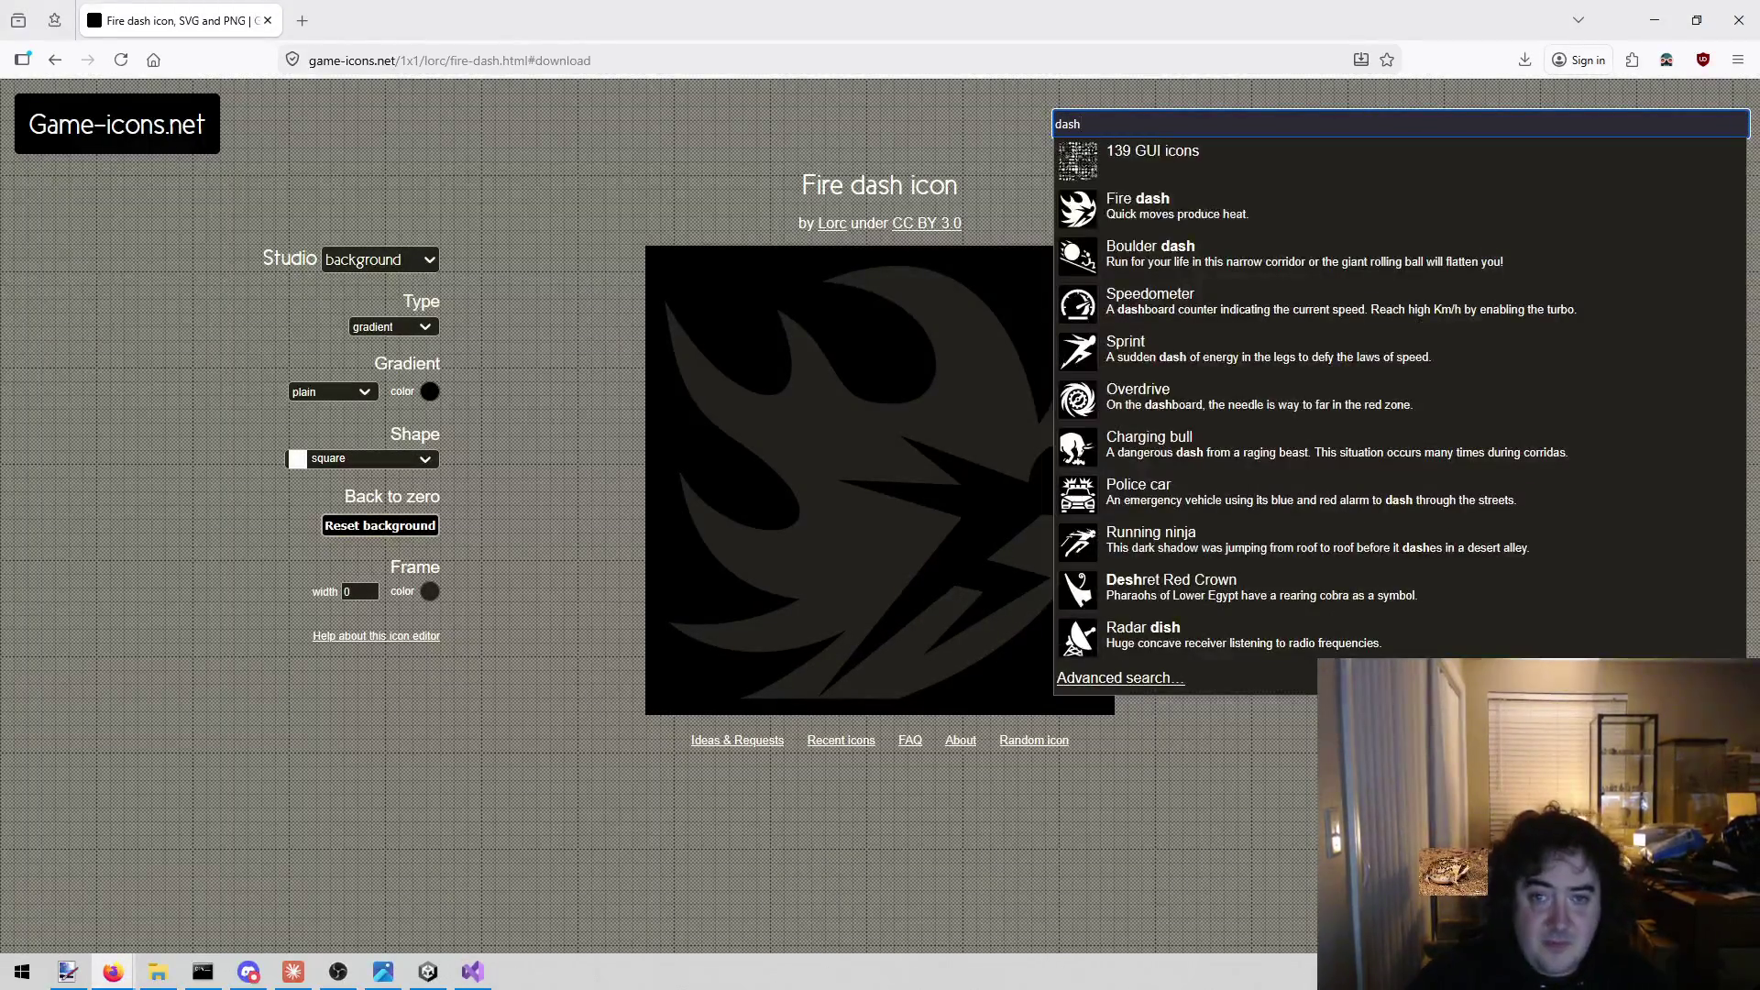
pyautogui.click(1357, 353)
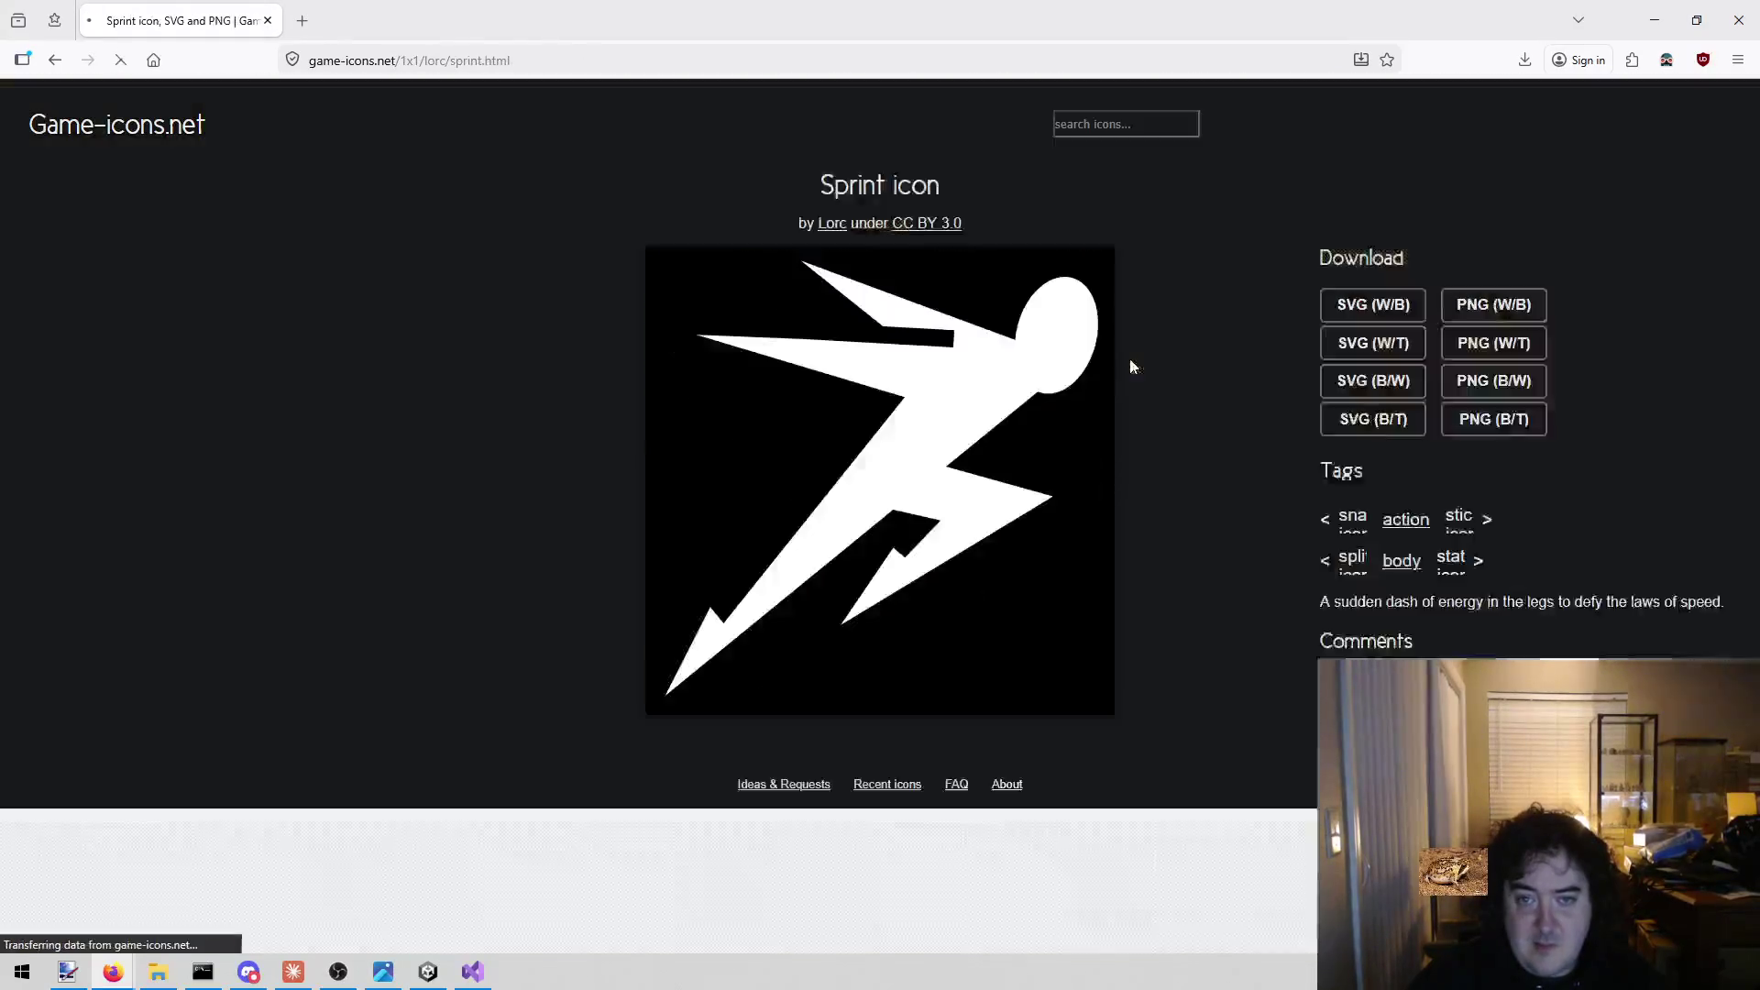
pyautogui.click(1494, 305)
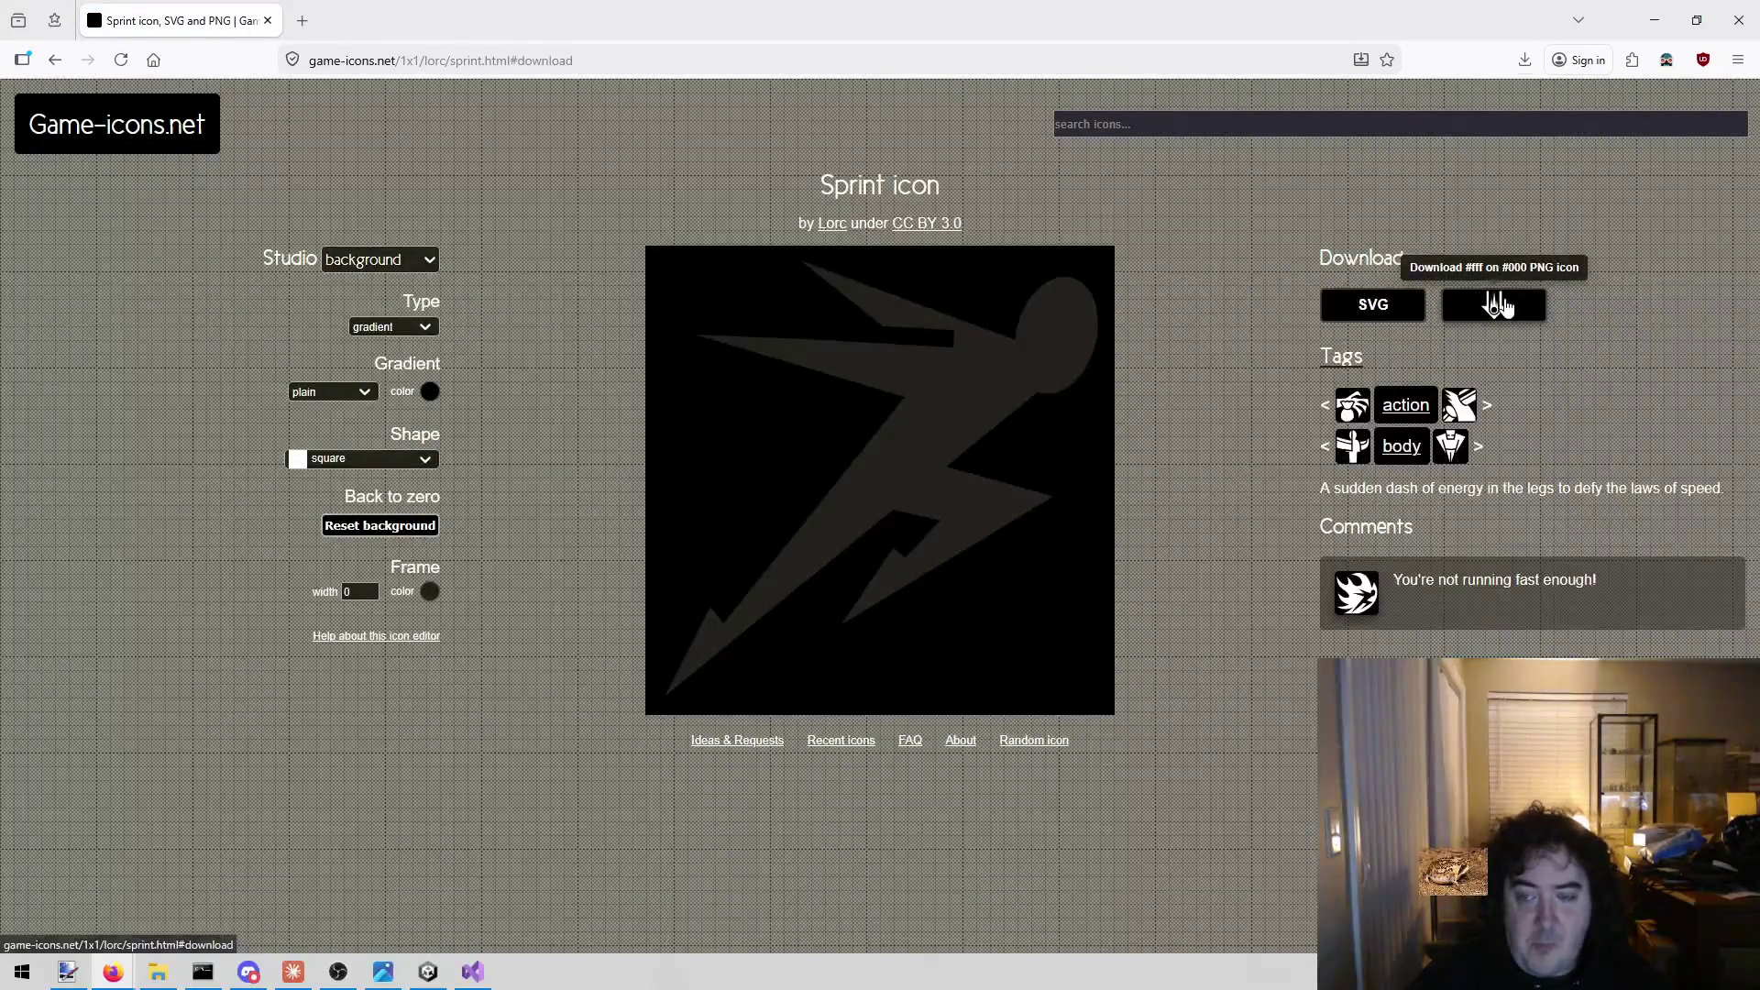
pyautogui.click(1182, 848)
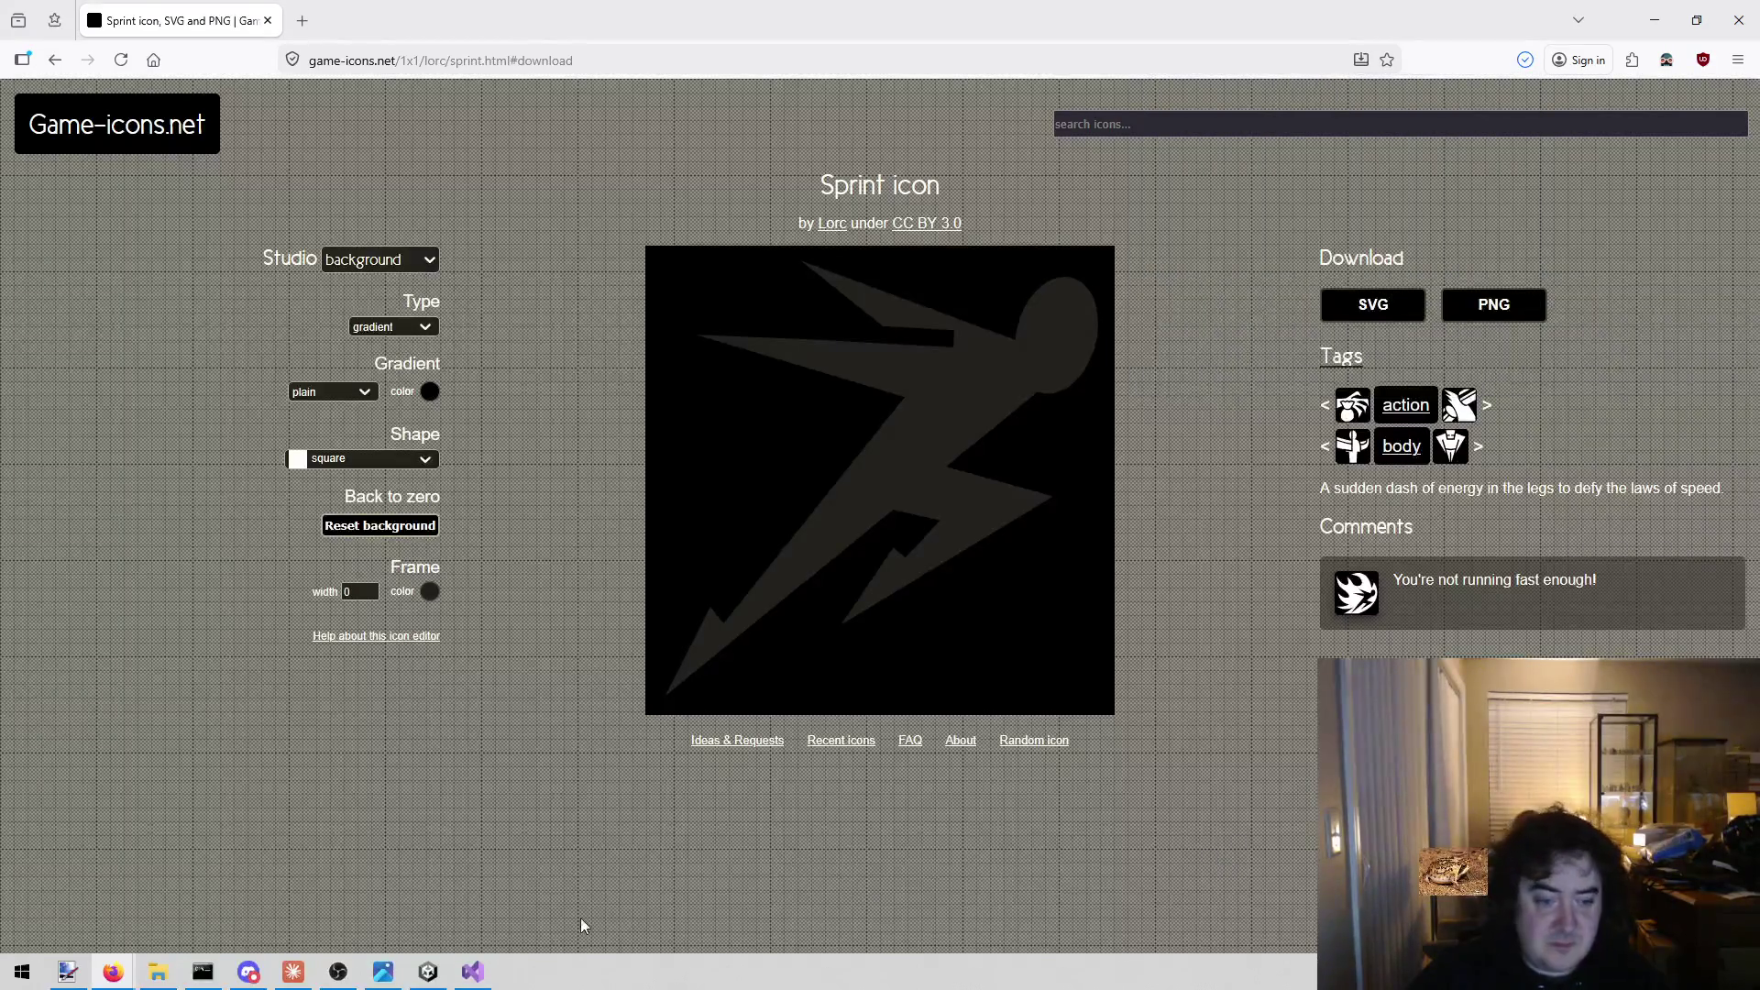
# Delete the Dash line from todo.txt, leaving Reload, Ready and Weapons.
pyautogui.click(448, 975)
pyautogui.click(472, 971)
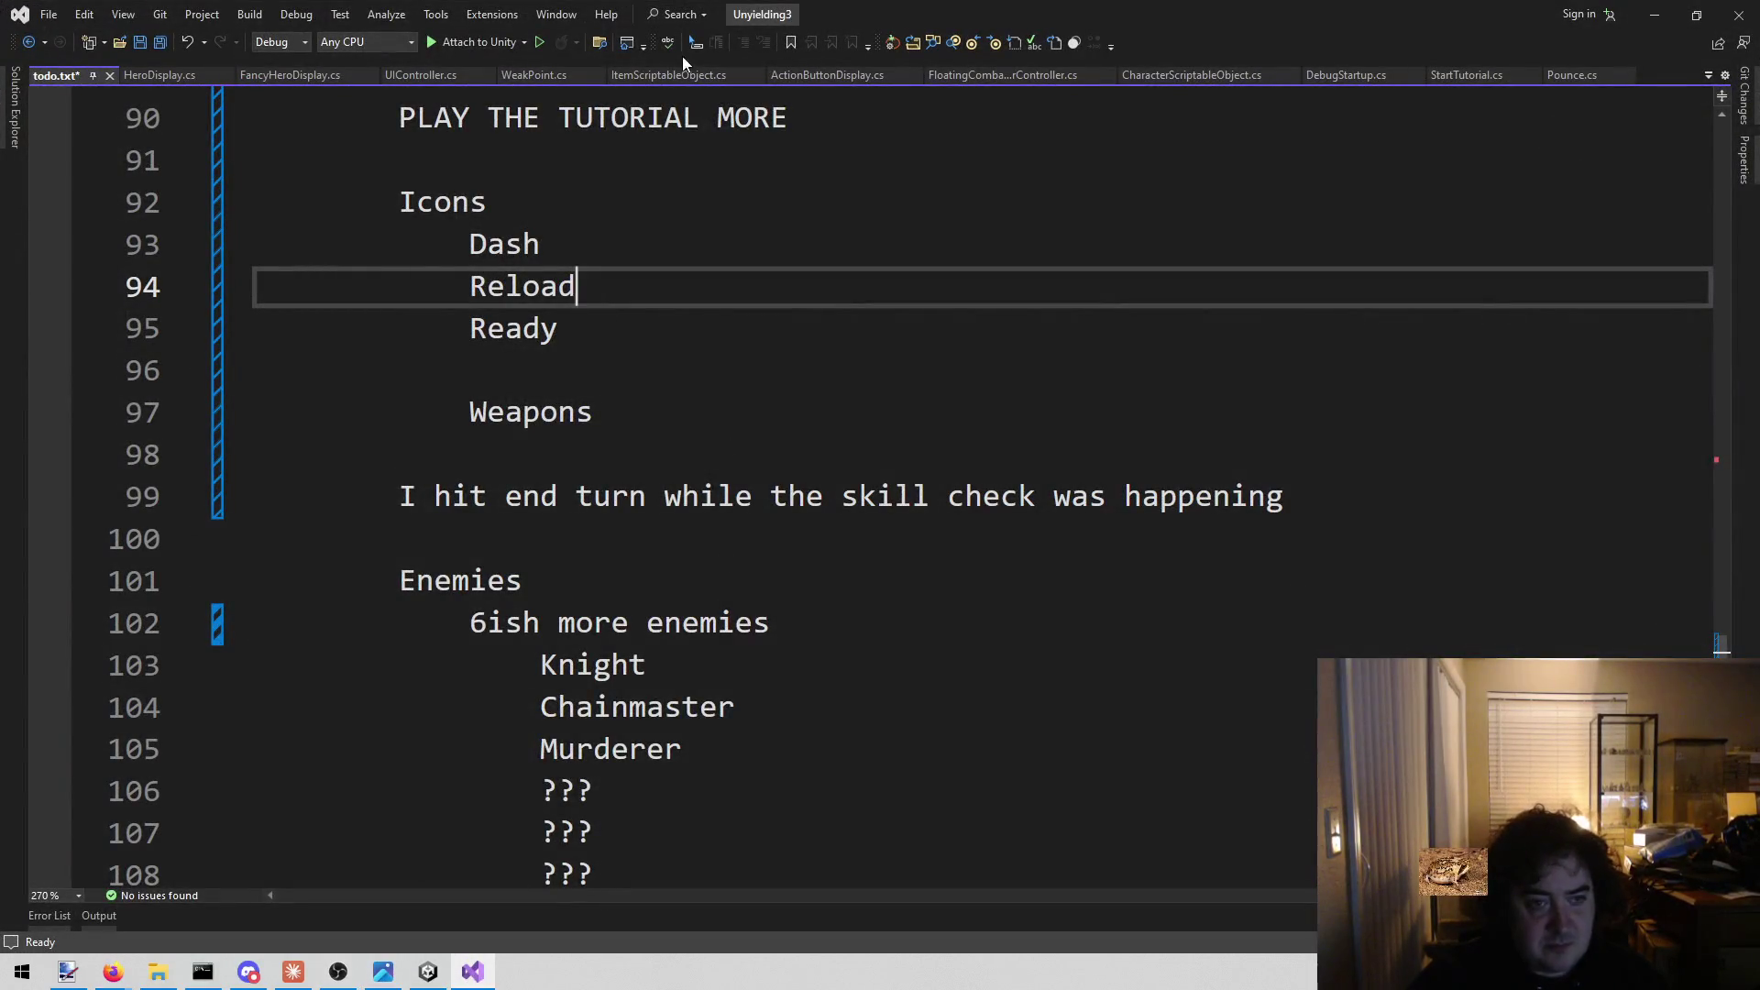
pyautogui.moveTo(576, 252); pyautogui.dragTo(46, 238)
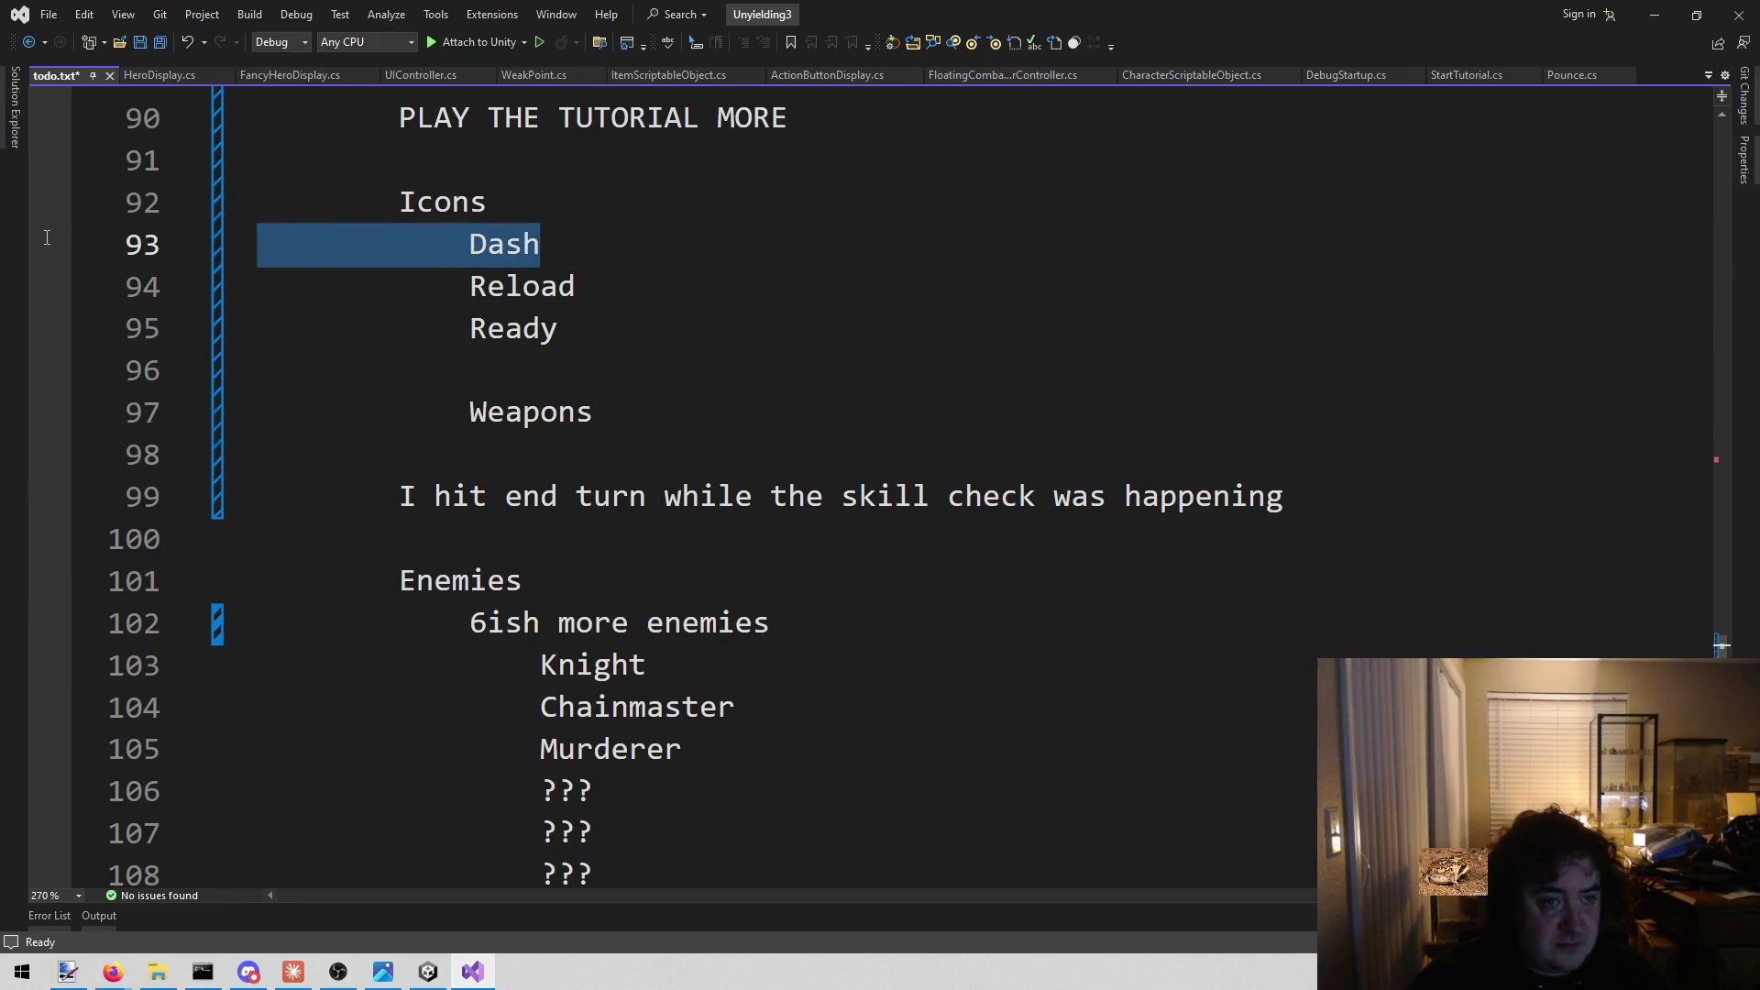
pyautogui.press('BackSpace')
pyautogui.press('BackSpace')
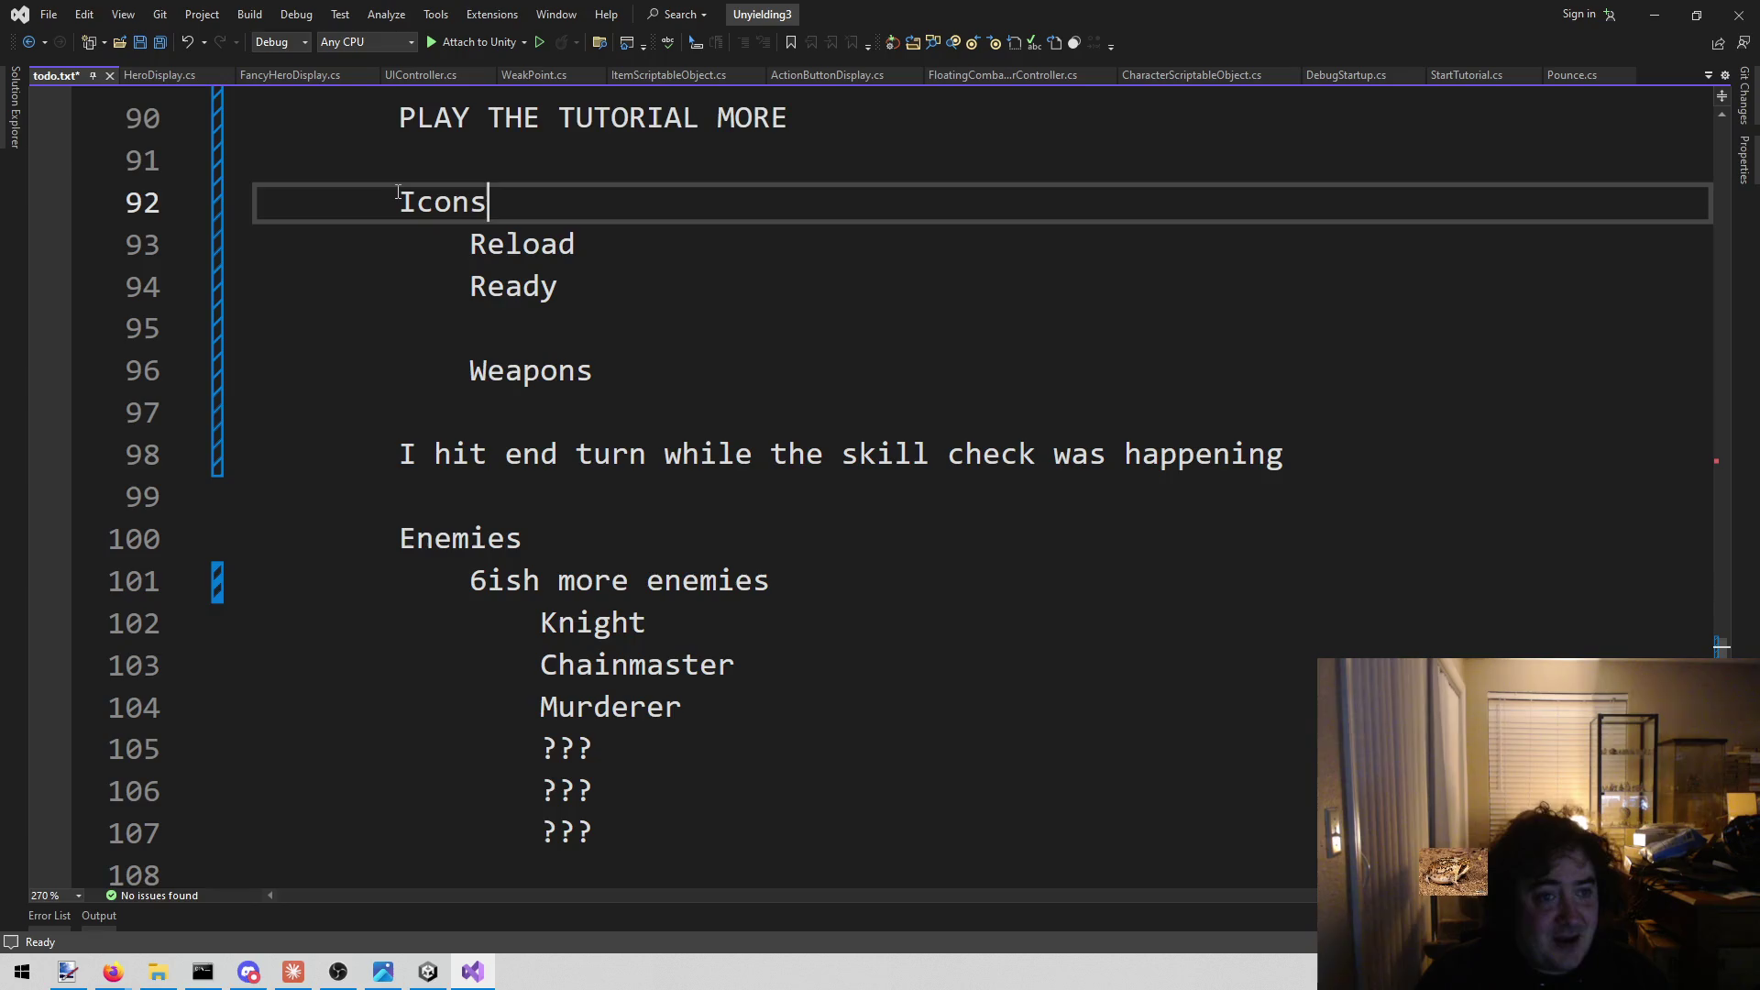
# Save todo.txt and review its Reload, Ready and Weapons lines under Icons.
pyautogui.click(904, 378)
pyautogui.hotkey('ctrl', 's')
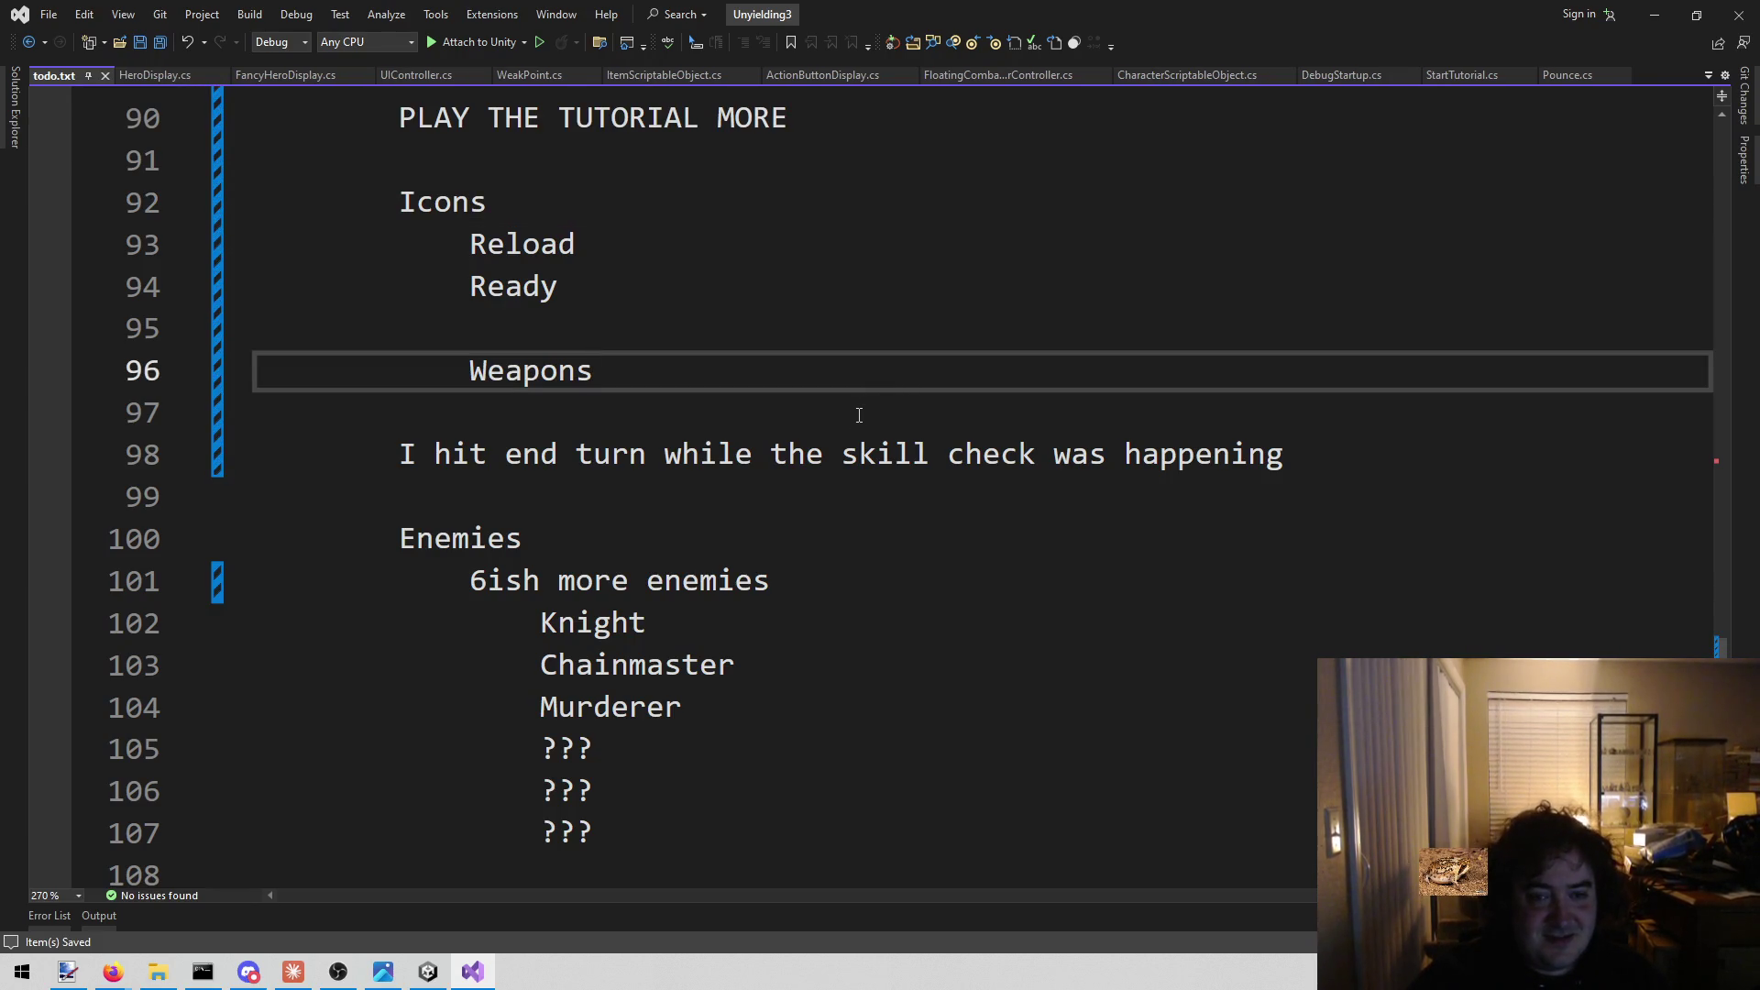
pyautogui.click(743, 278)
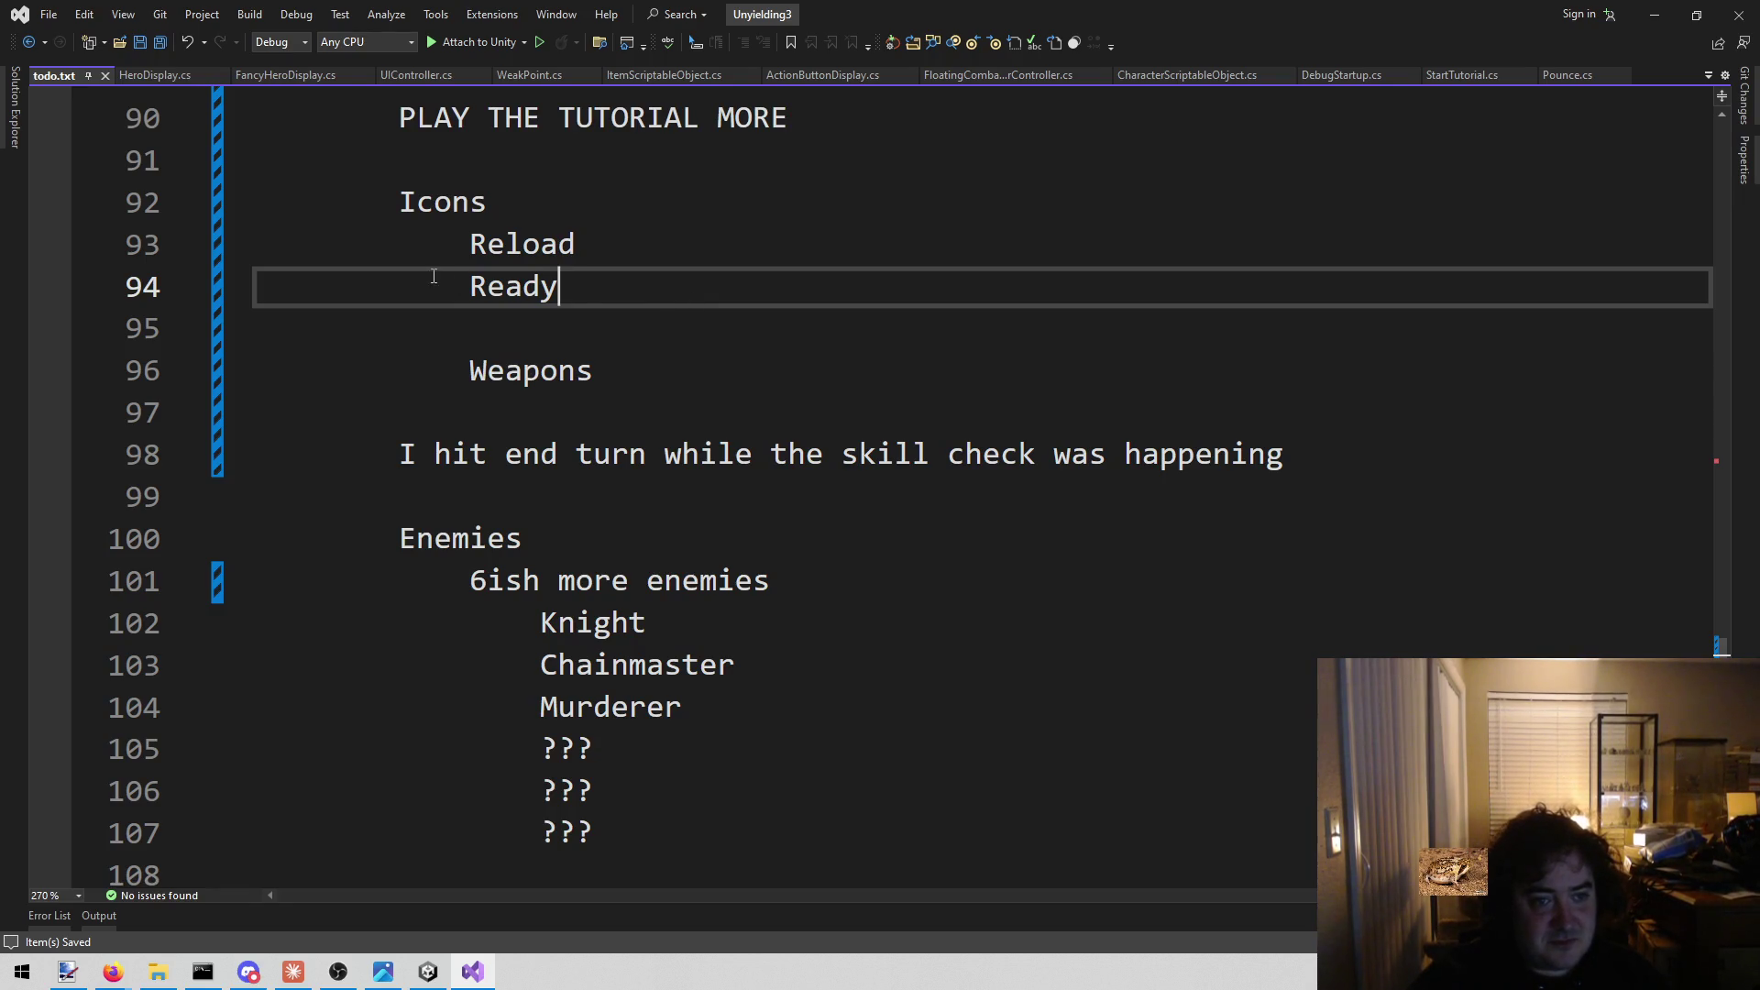
pyautogui.moveTo(463, 242)
pyautogui.mouseDown()
pyautogui.moveTo(648, 338)
pyautogui.moveTo(667, 374)
pyautogui.mouseUp()
pyautogui.click(667, 377)
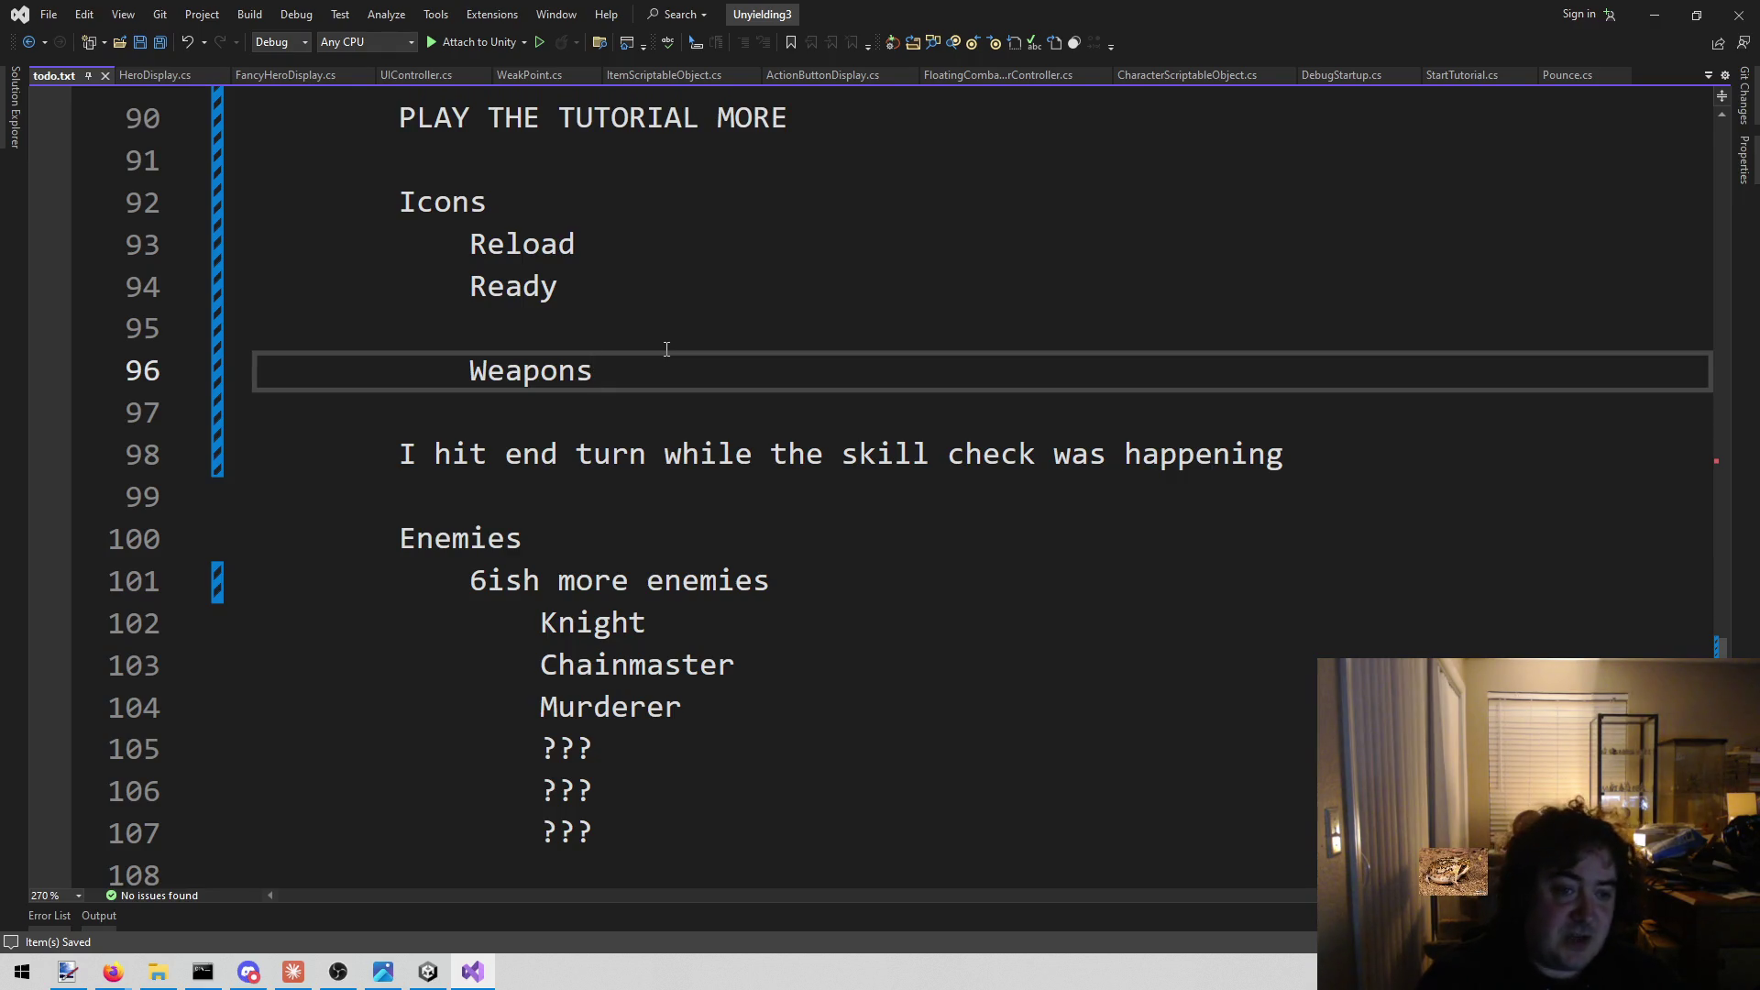
# List ?, Longsword, Bow and Dagger as indented entries under Weapons.
pyautogui.press('Return')
pyautogui.write('?')
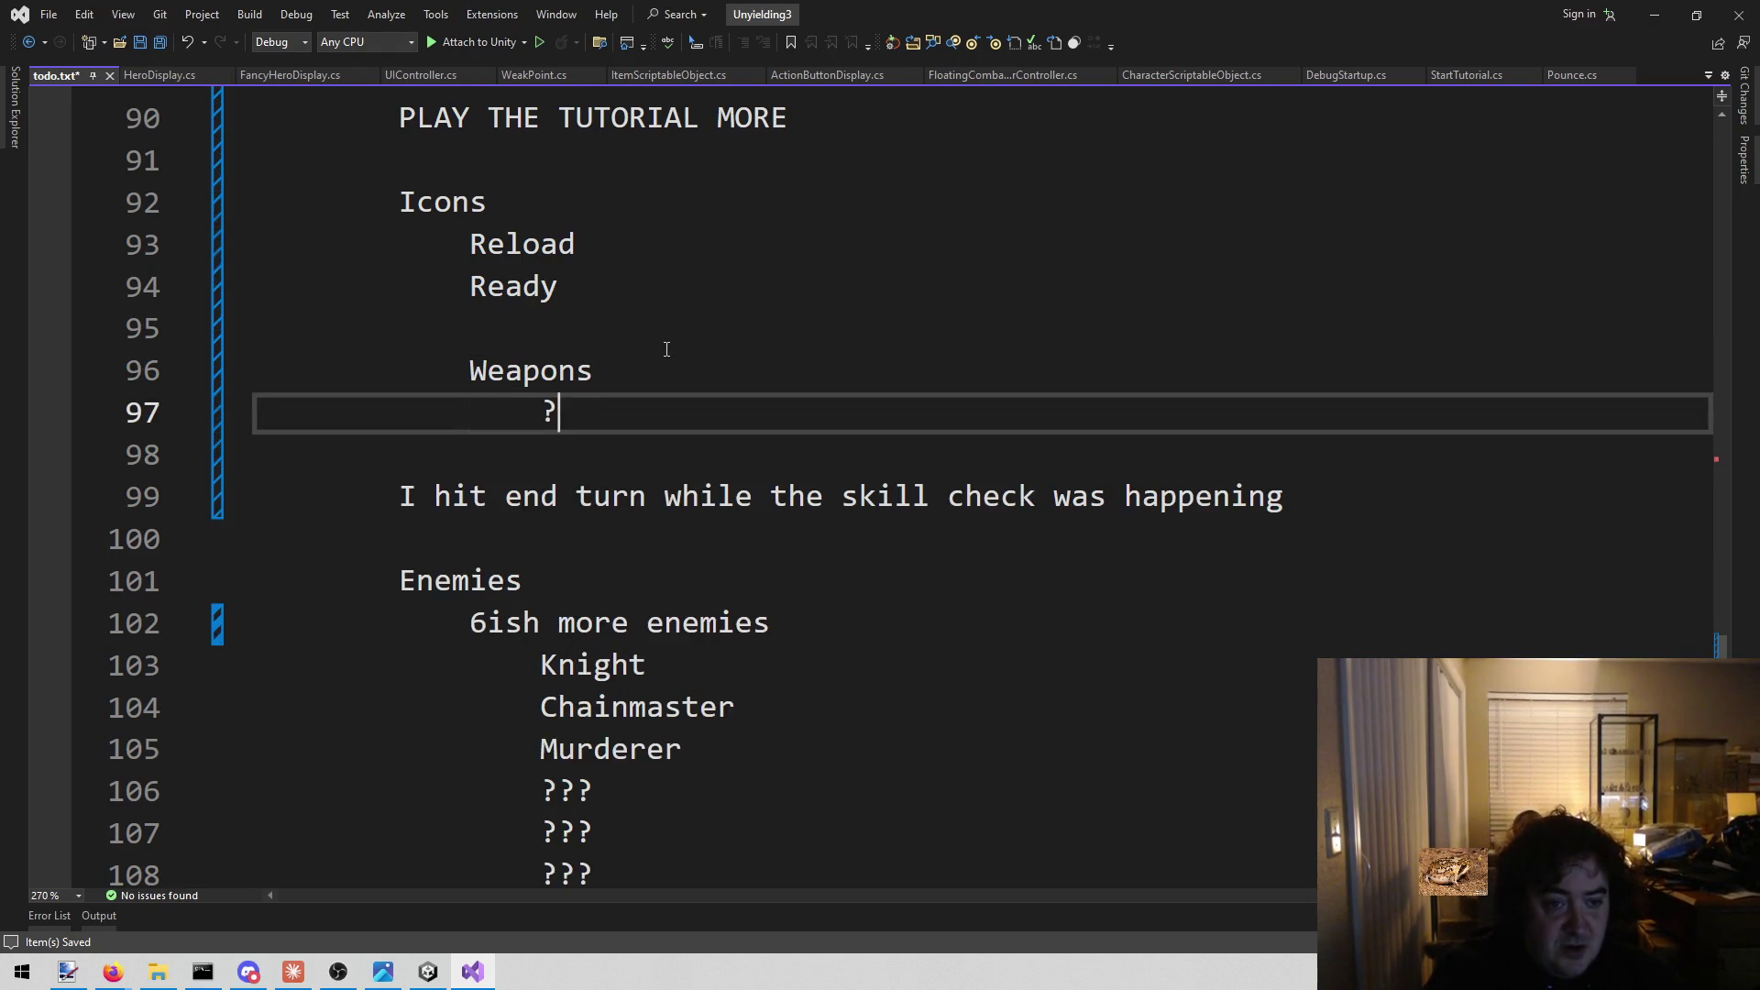
pyautogui.press('Return')
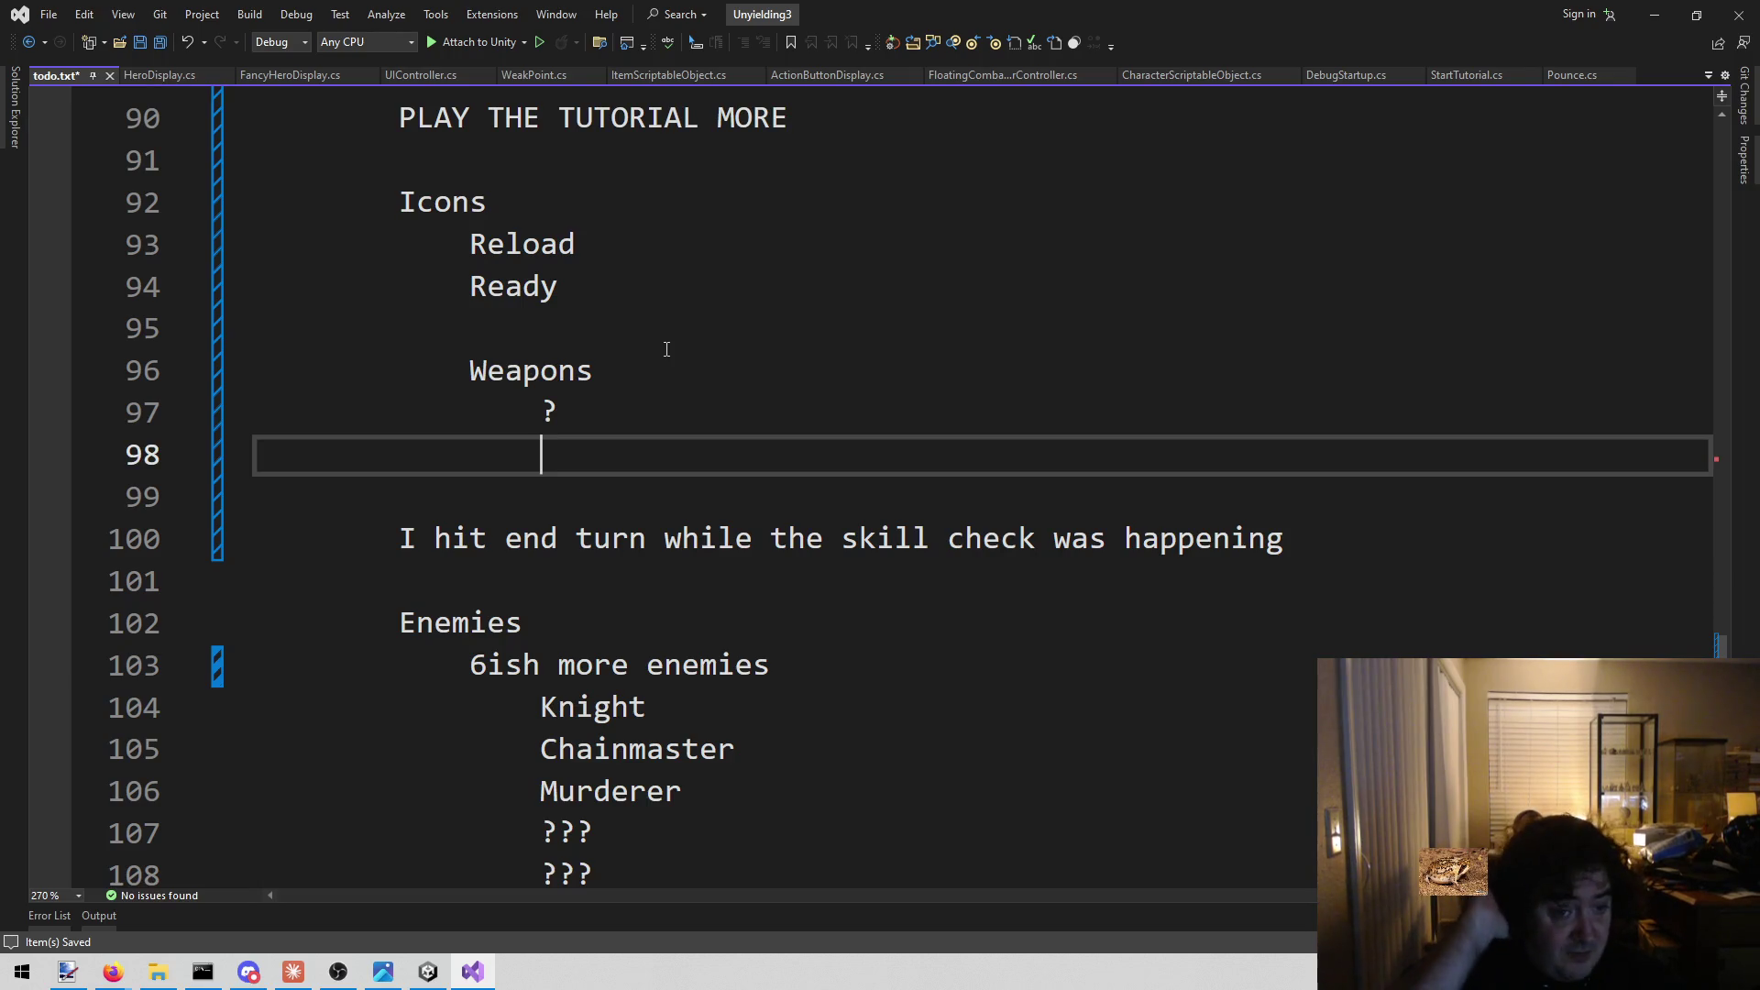
pyautogui.write('Longsword')
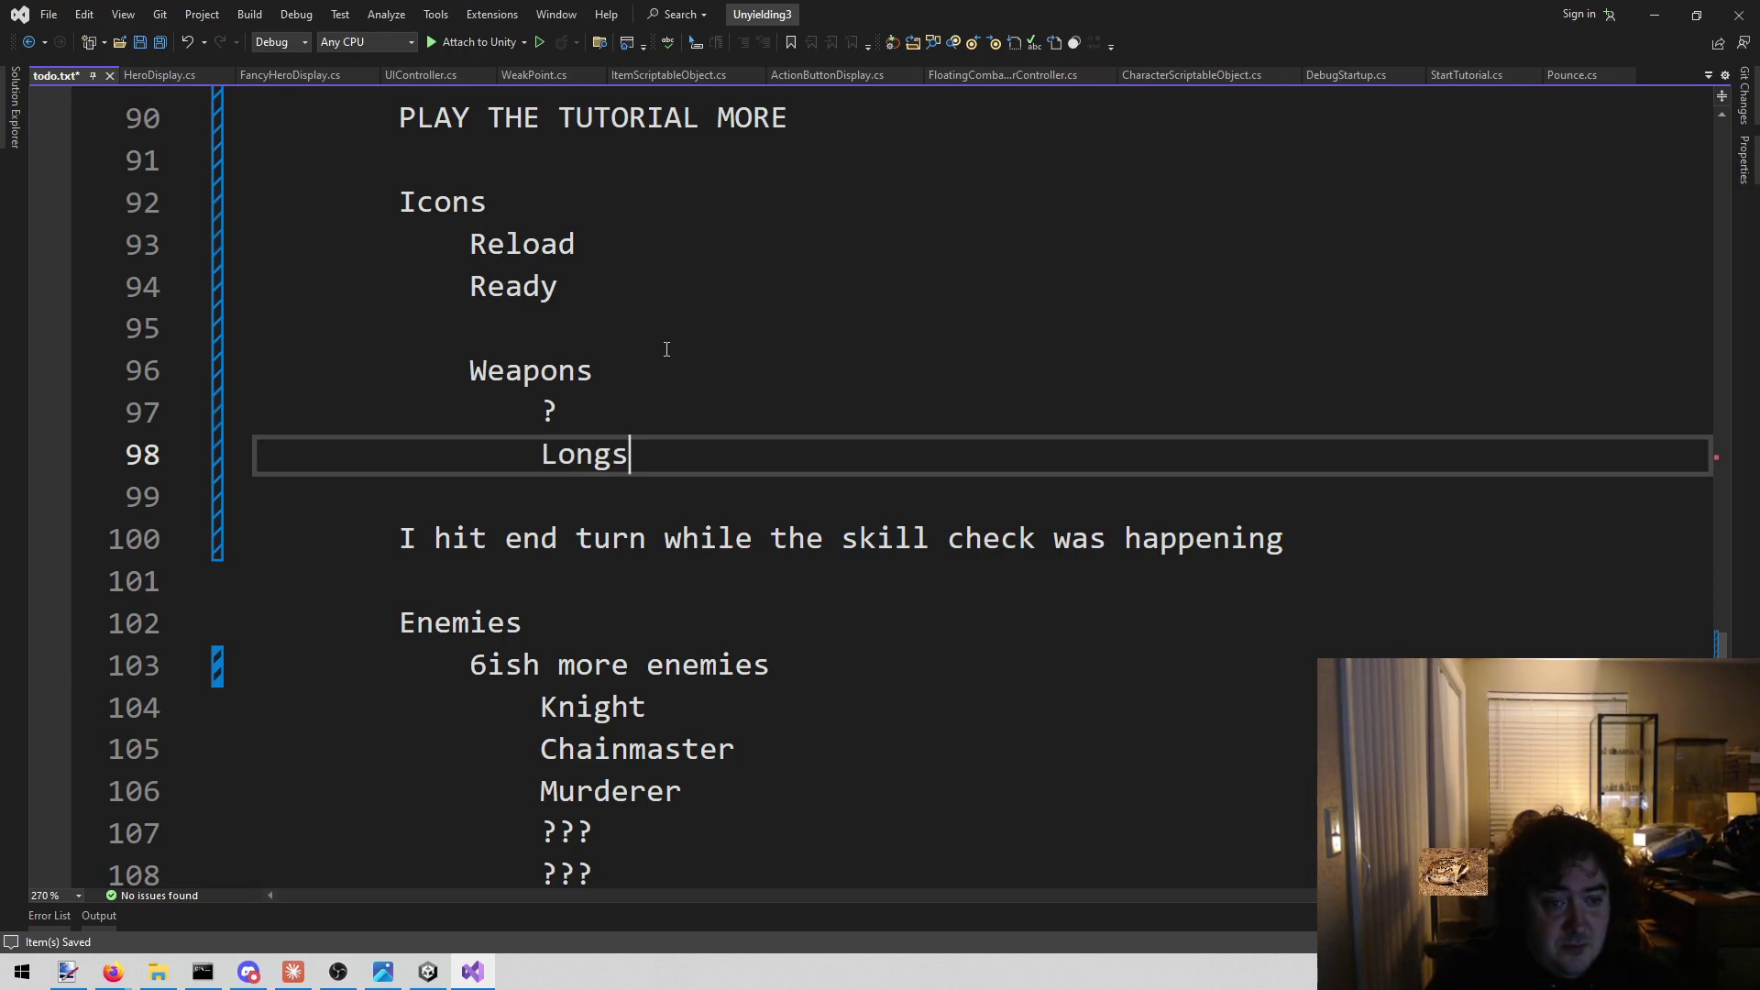
pyautogui.press('Return')
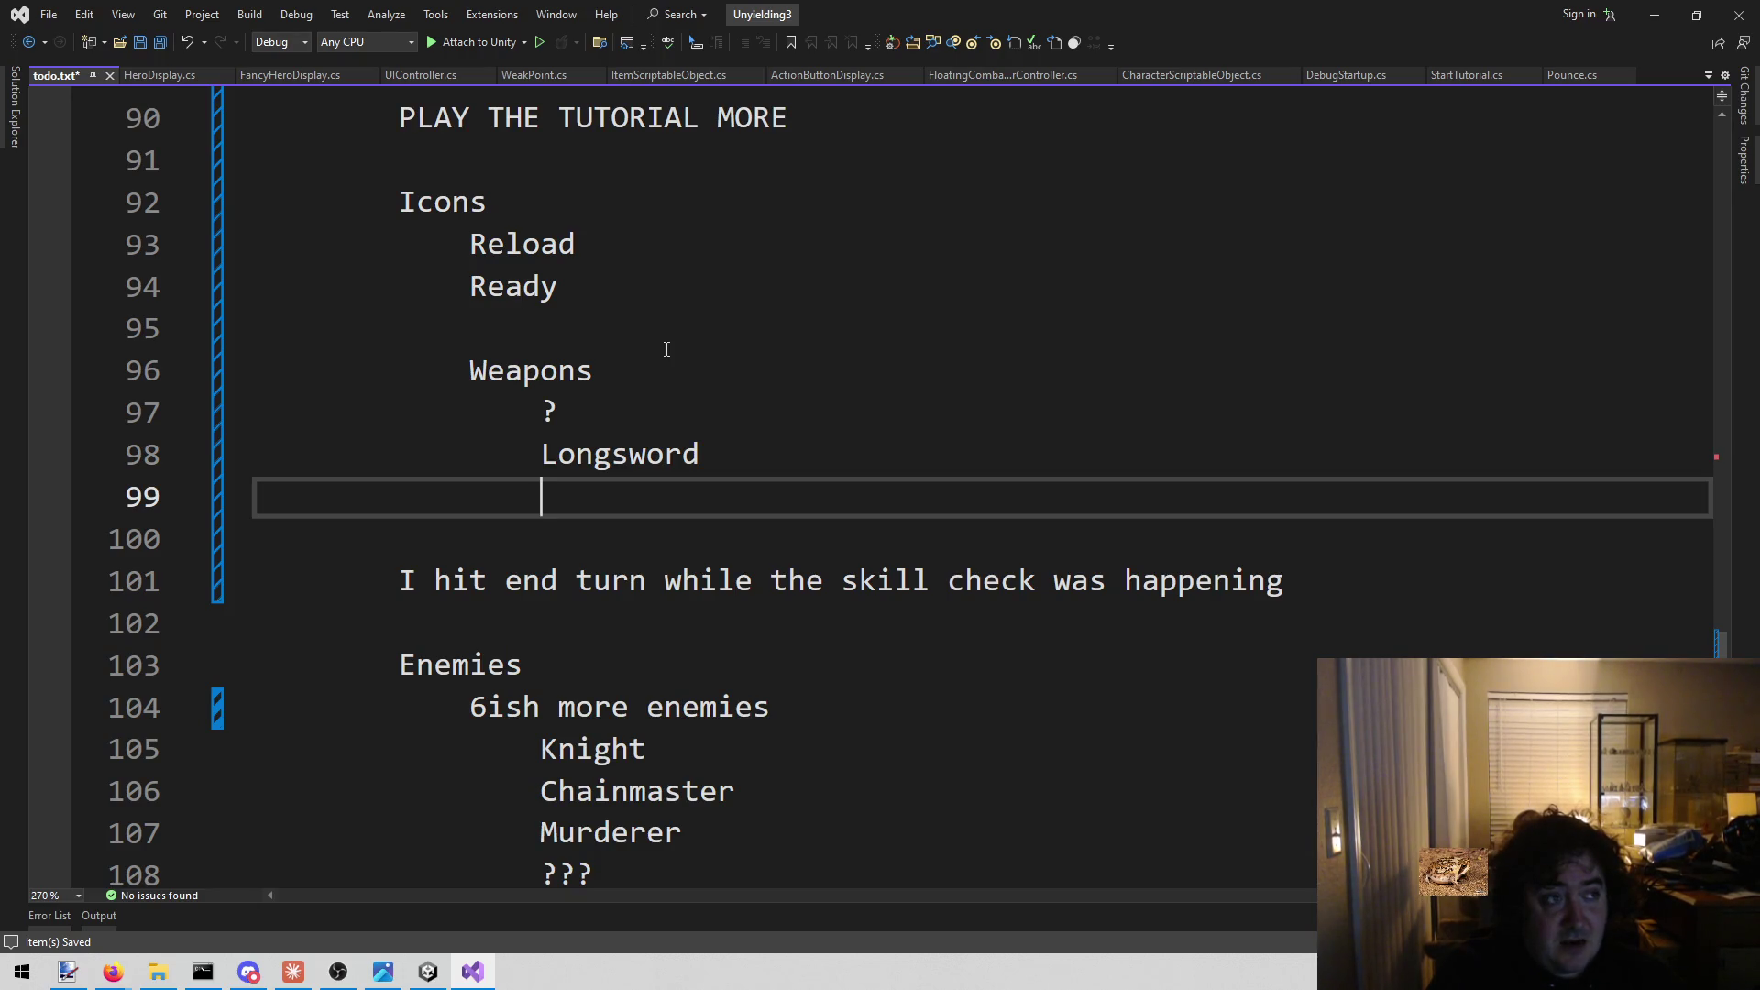
pyautogui.write('Bow')
pyautogui.press('Return')
pyautogui.write('D')
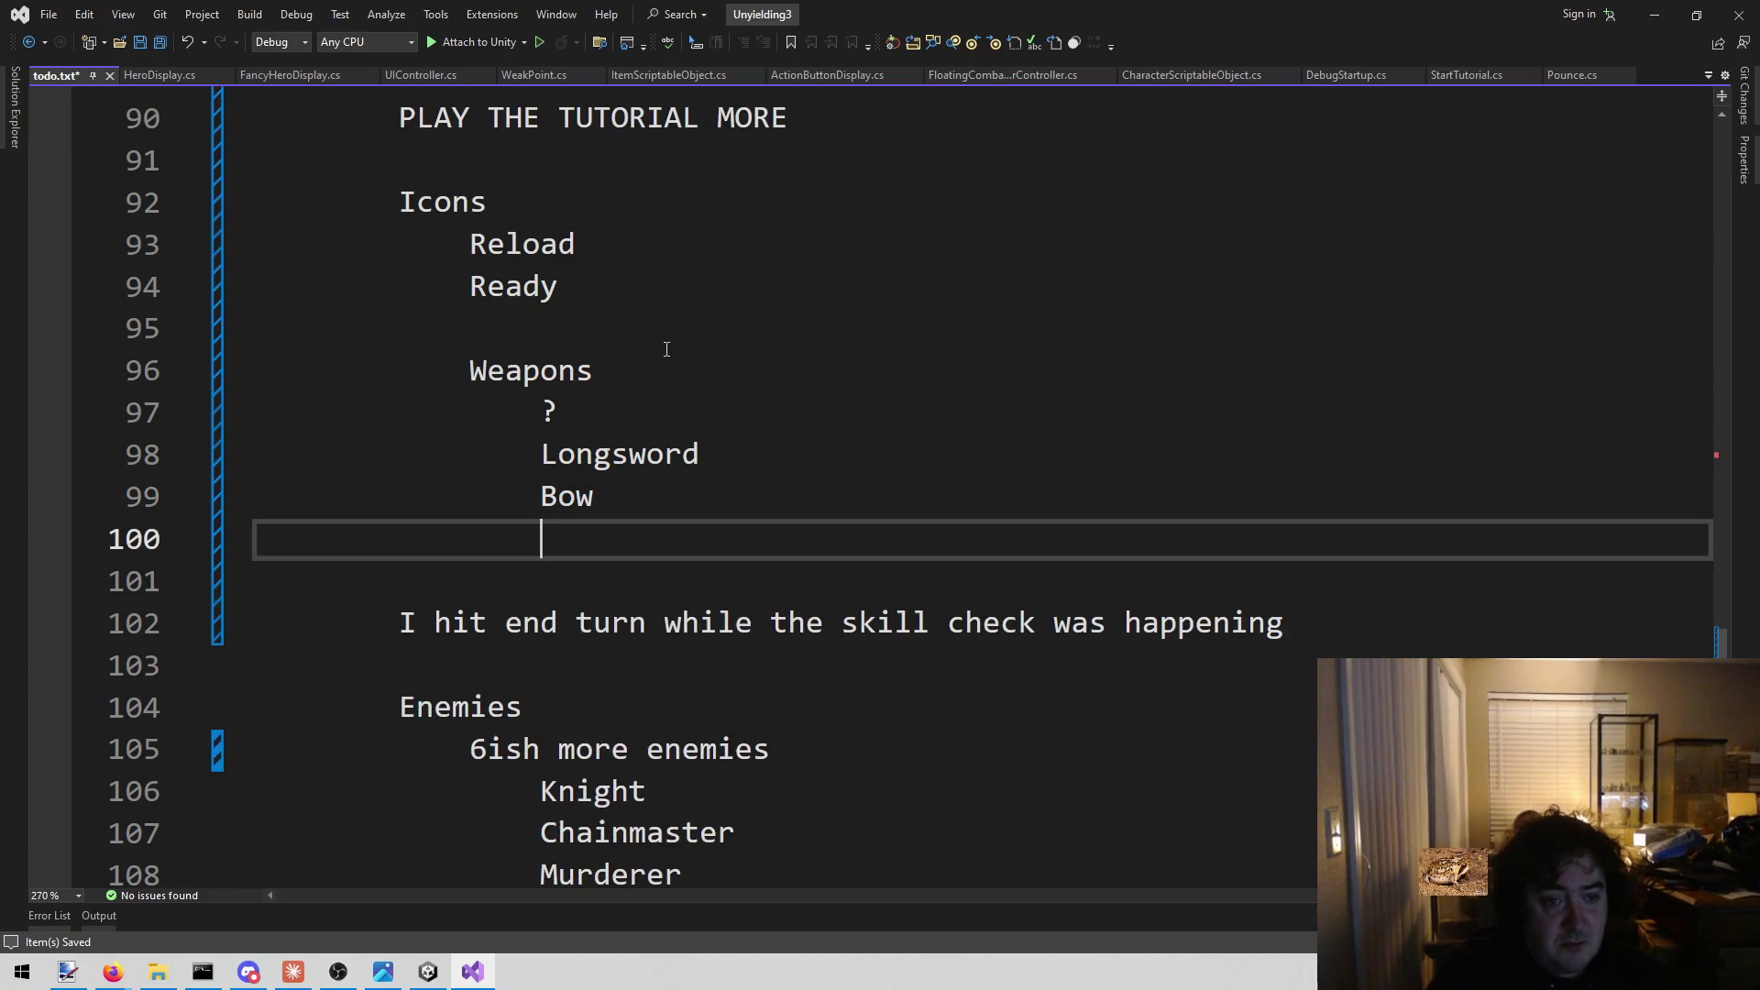
pyautogui.write('agger')
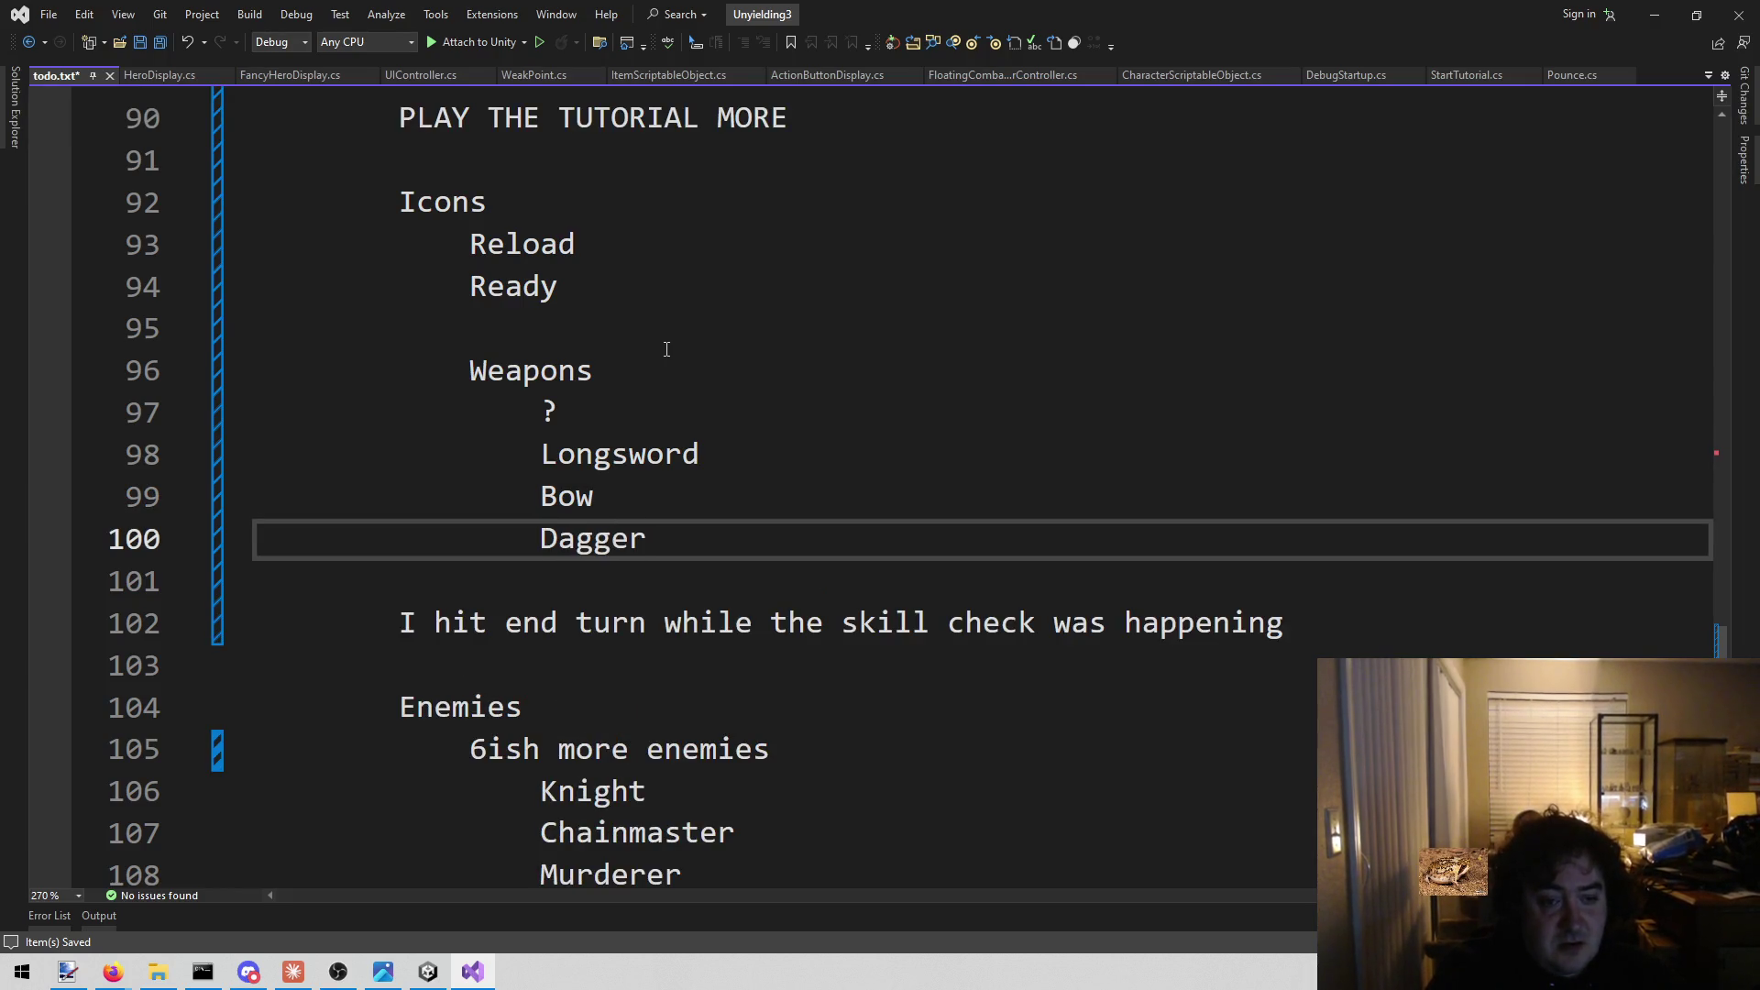
pyautogui.moveTo(524, 444); pyautogui.dragTo(688, 532)
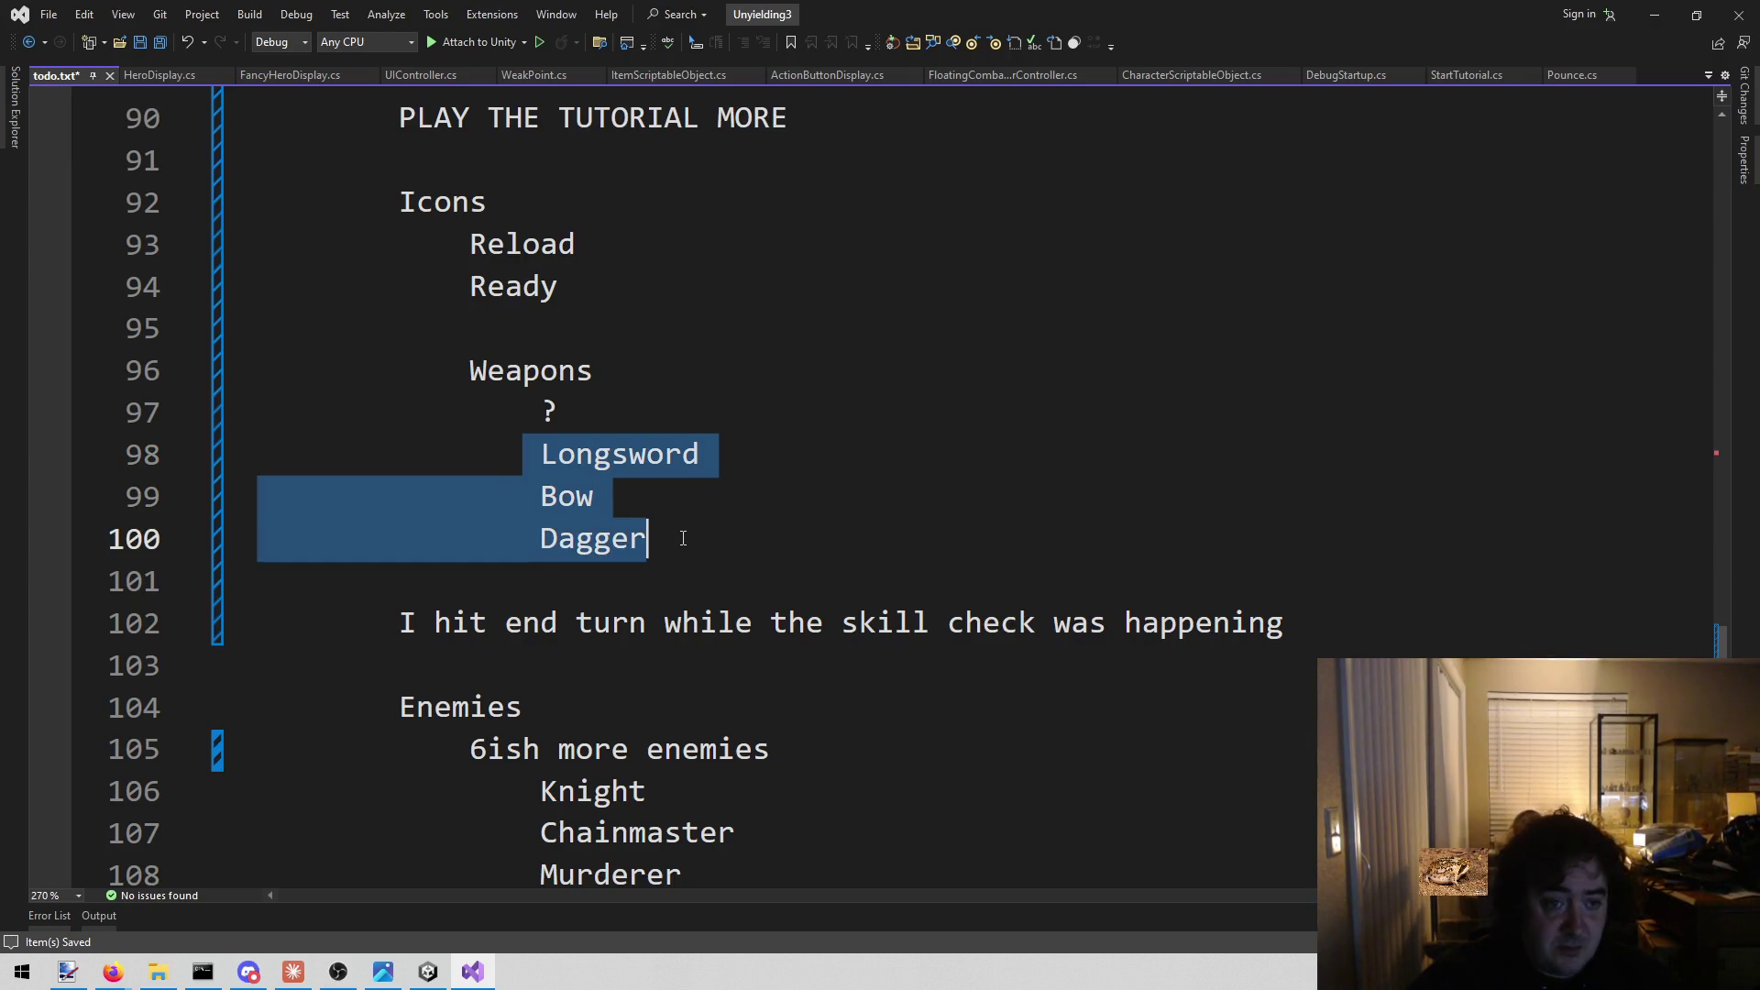
pyautogui.click(678, 541)
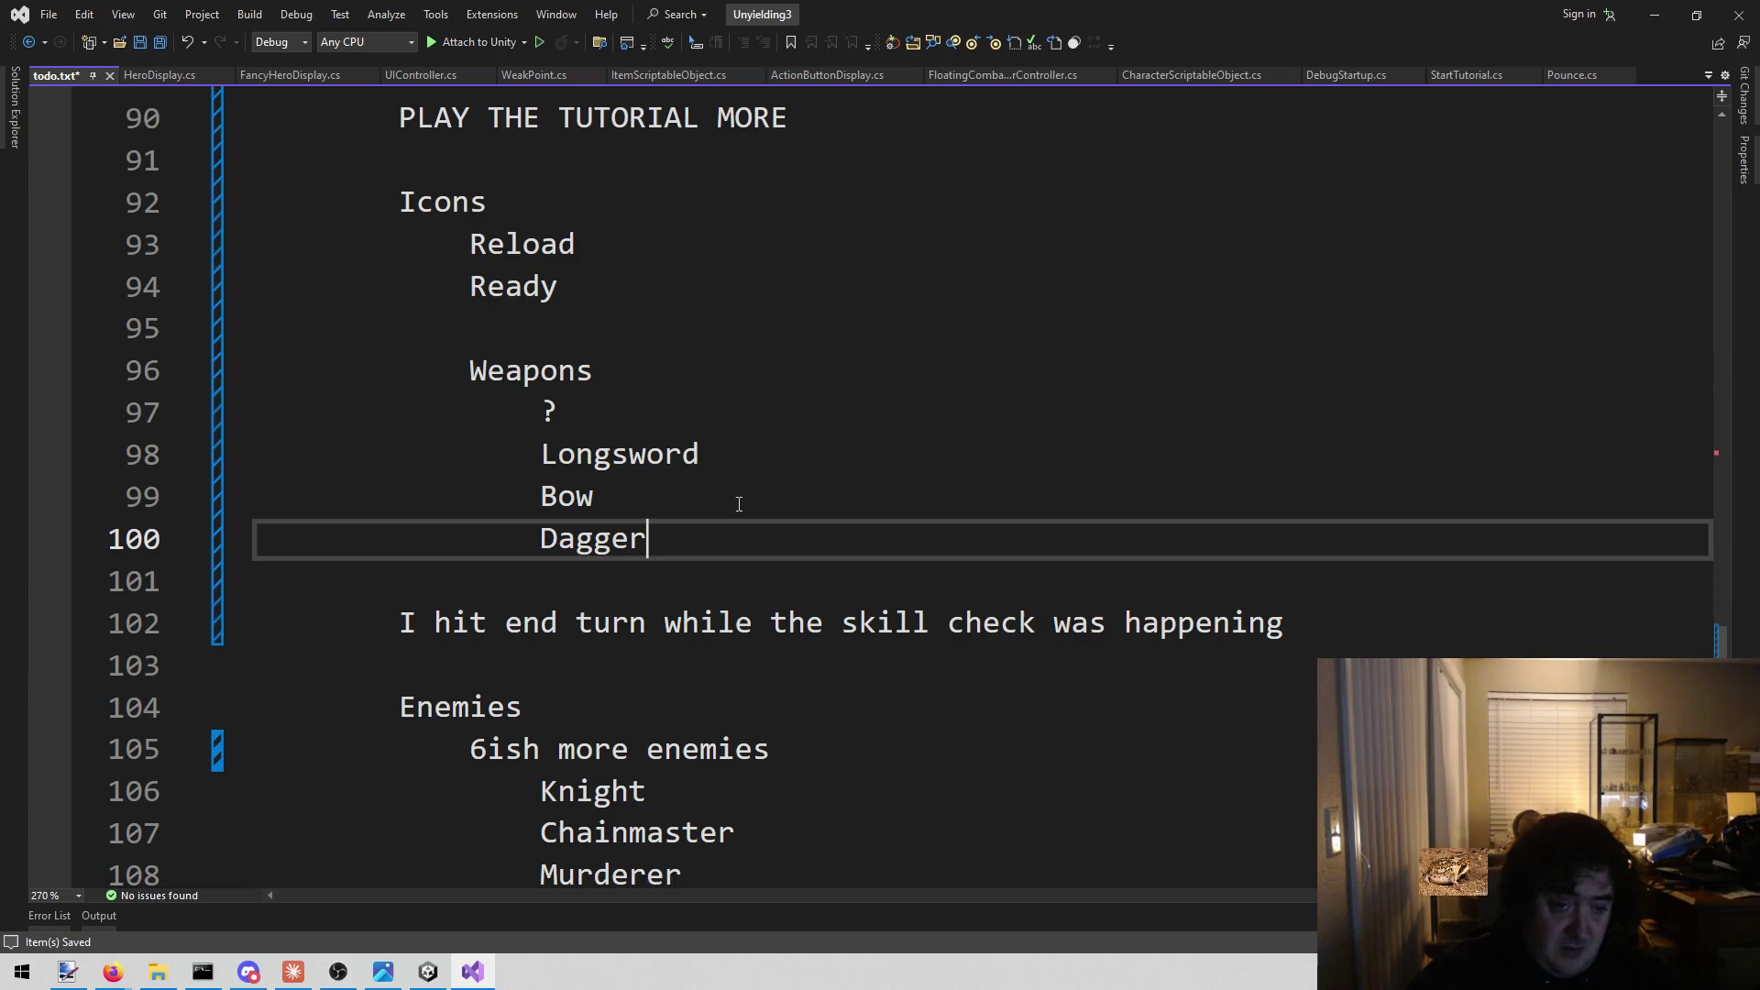
# Add an outdented Advantage entry below the Weapons list.
pyautogui.press('Return')
pyautogui.press('Return')
pyautogui.press('BackSpace')
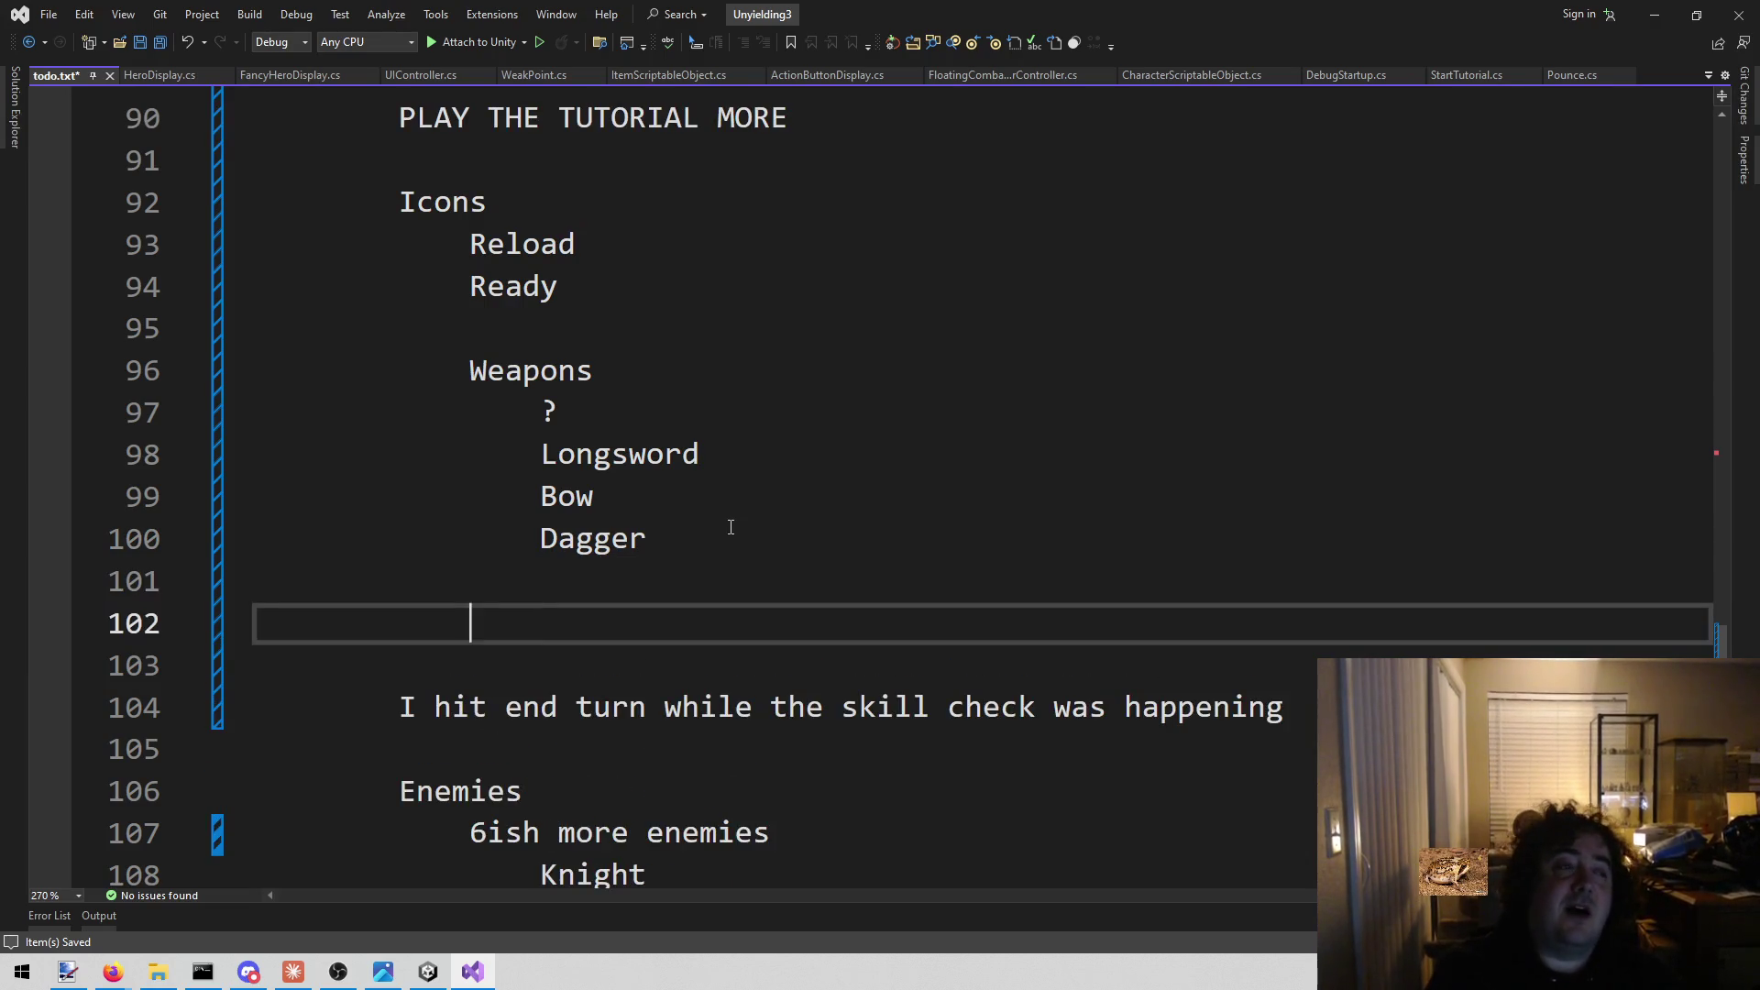
pyautogui.write('A')
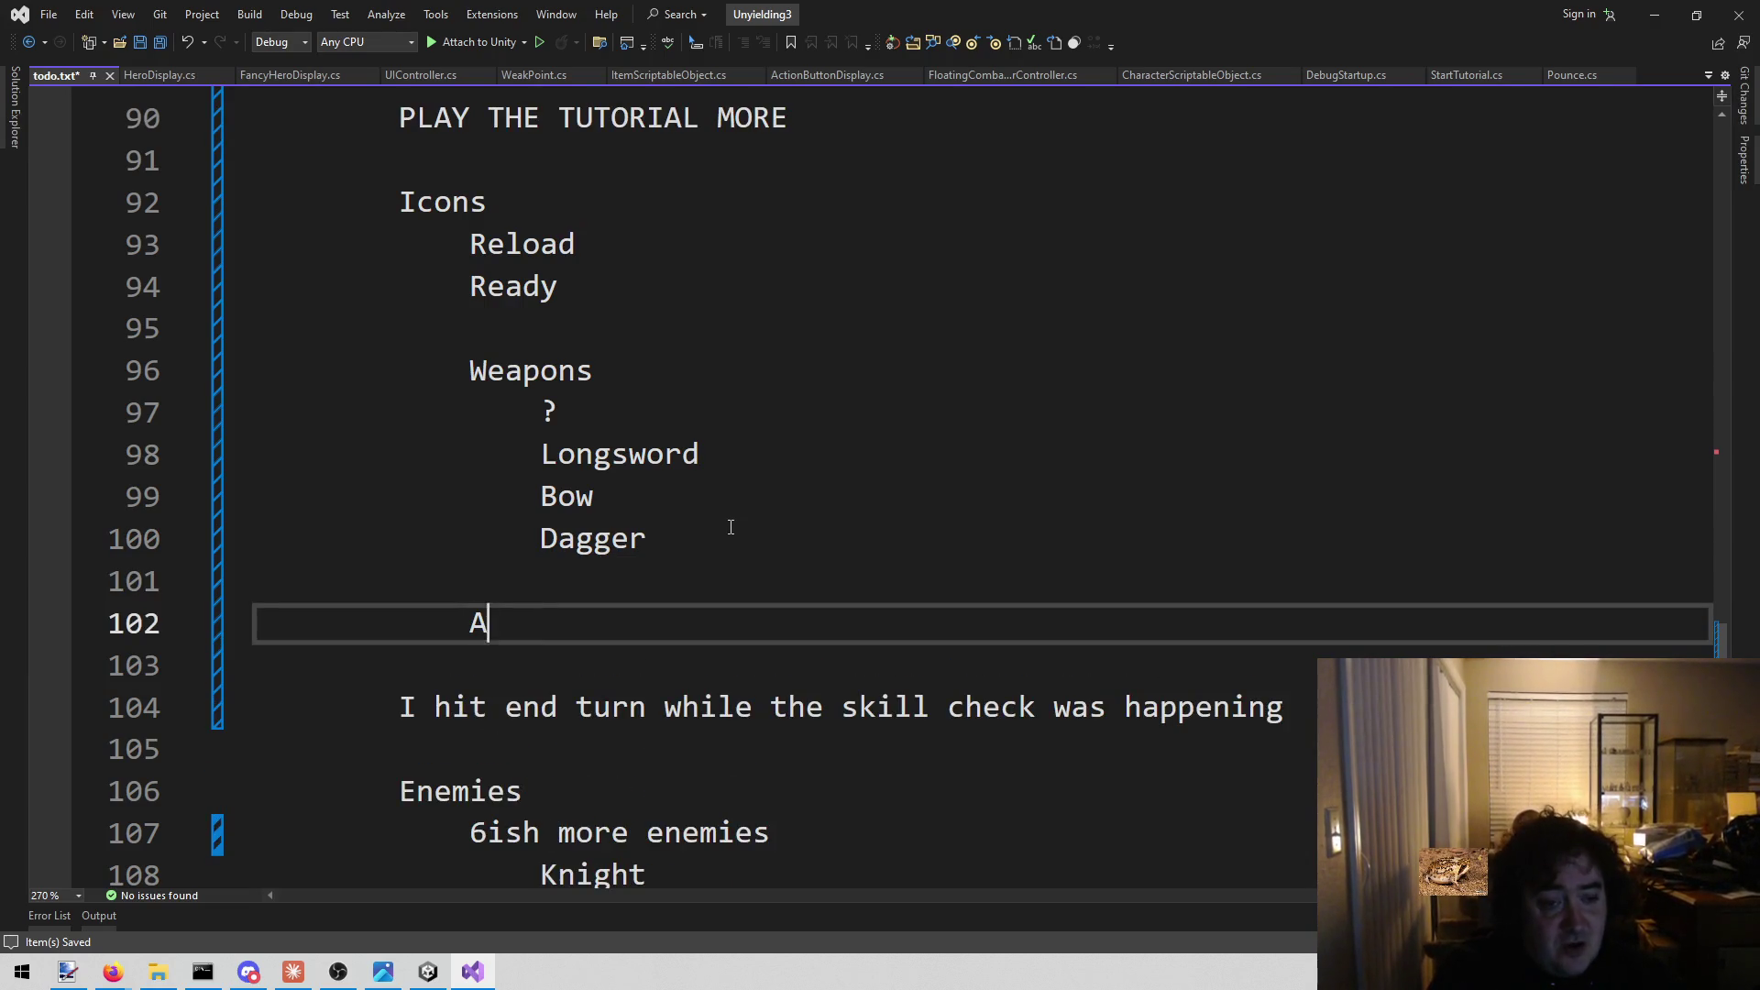
pyautogui.write('dvtages')
pyautogui.press('BackSpace')
pyautogui.press('BackSpace')
pyautogui.press('BackSpace')
pyautogui.write('antage')
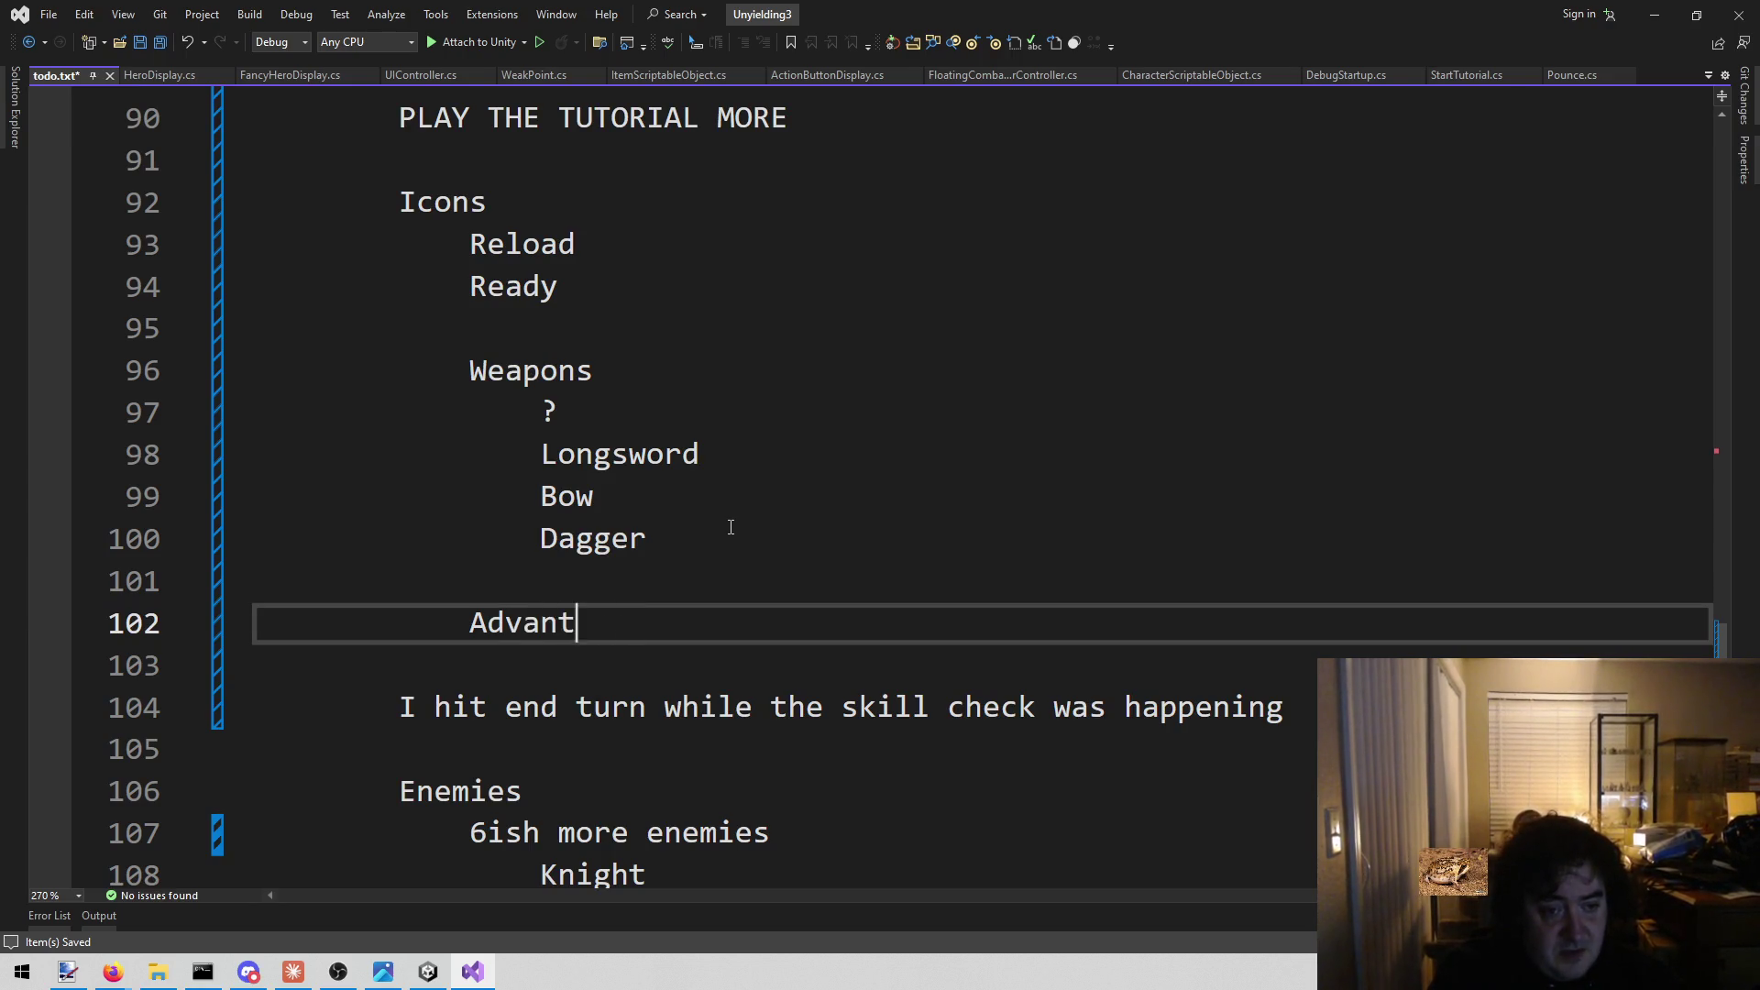
pyautogui.press('Return')
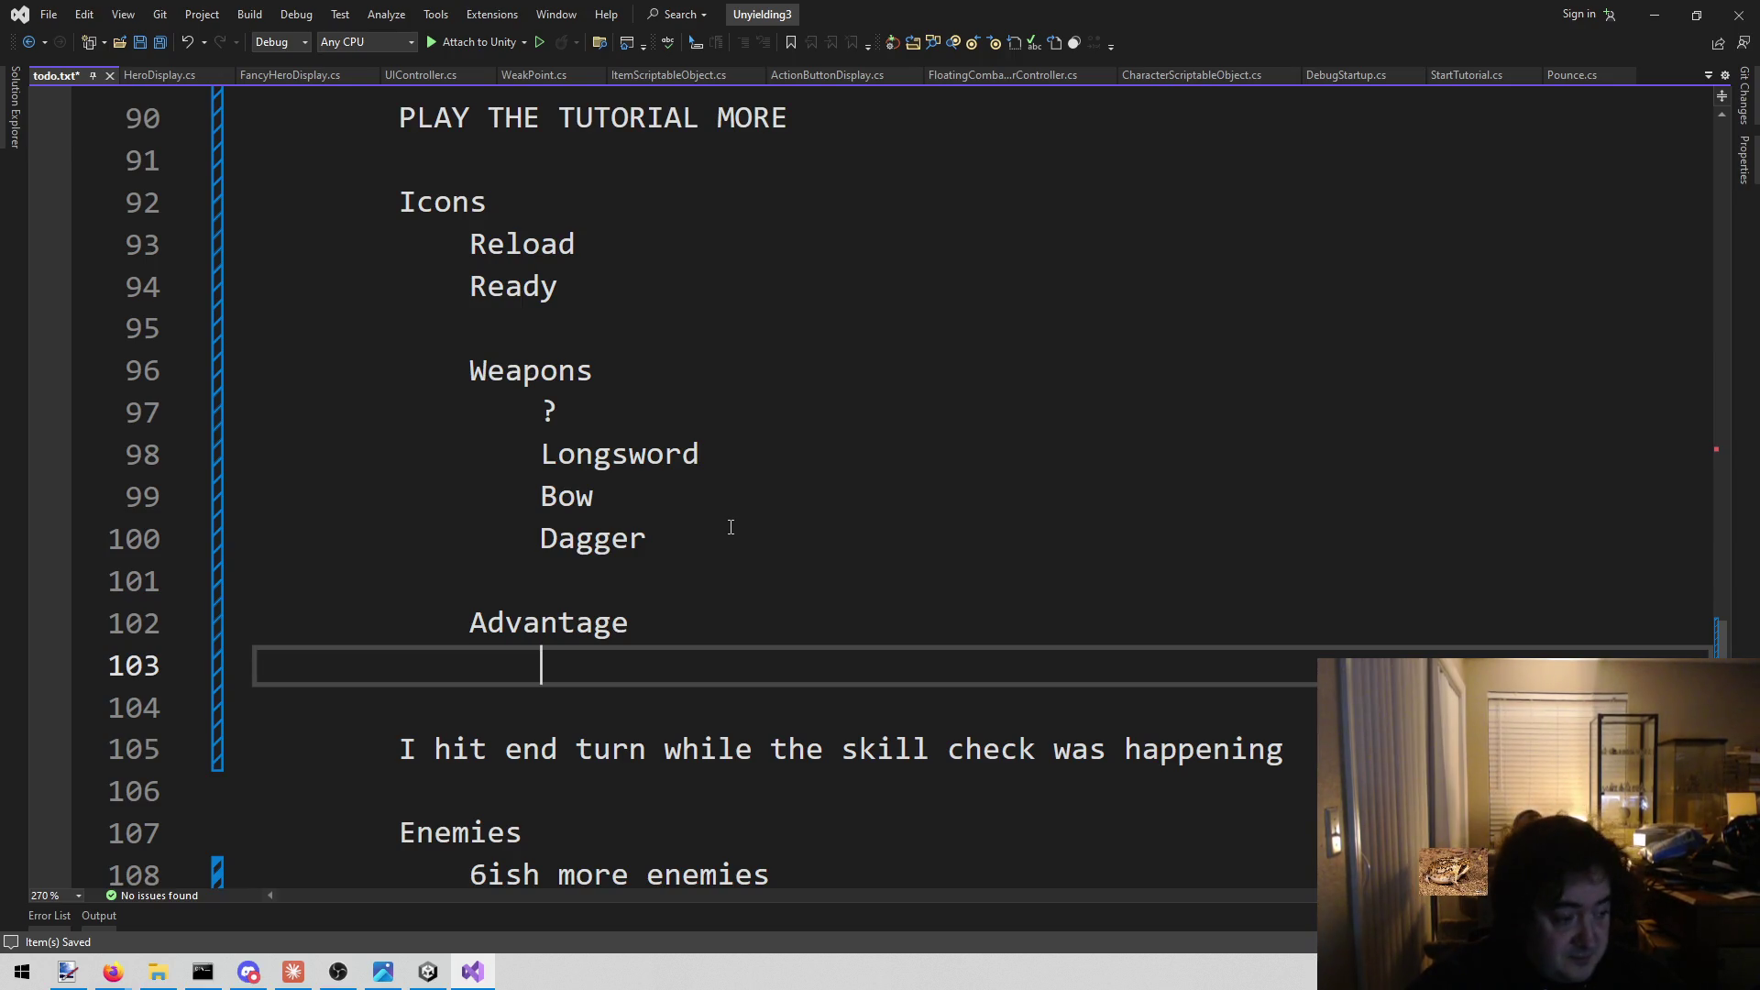
pyautogui.click(675, 250)
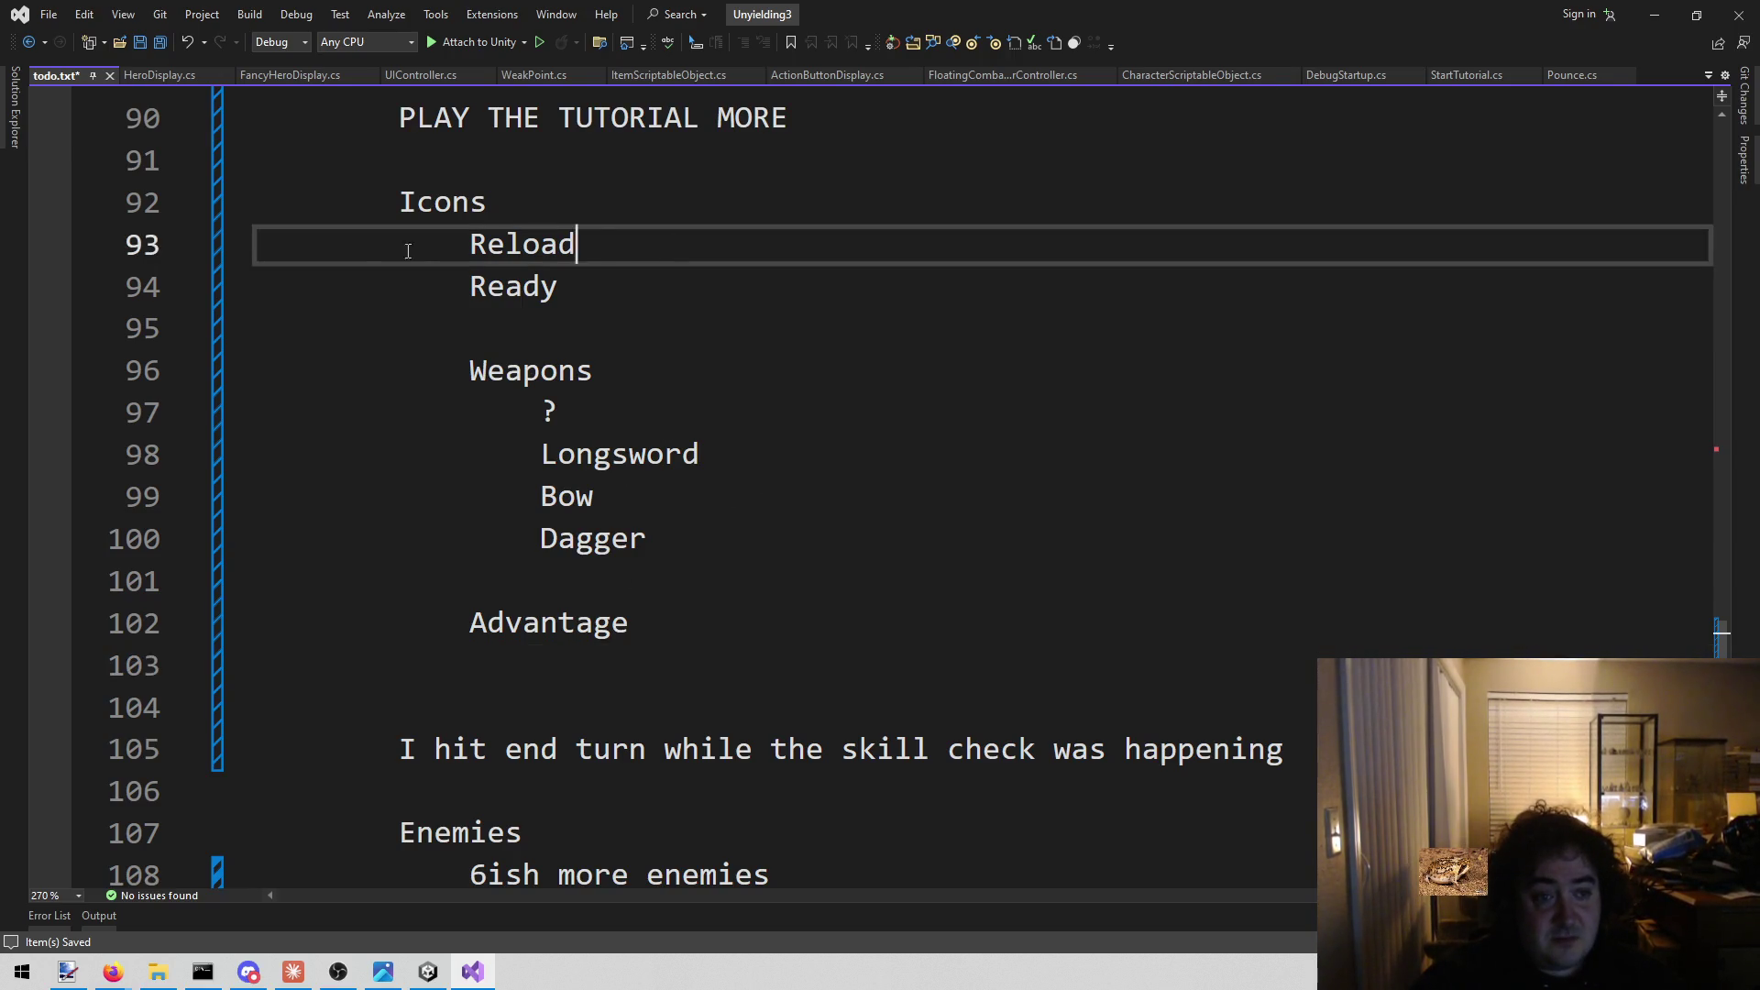
# Look over the Reload and Ready notes, then bring the browser's Sprint icon page forward.
pyautogui.moveTo(452, 233); pyautogui.dragTo(635, 286)
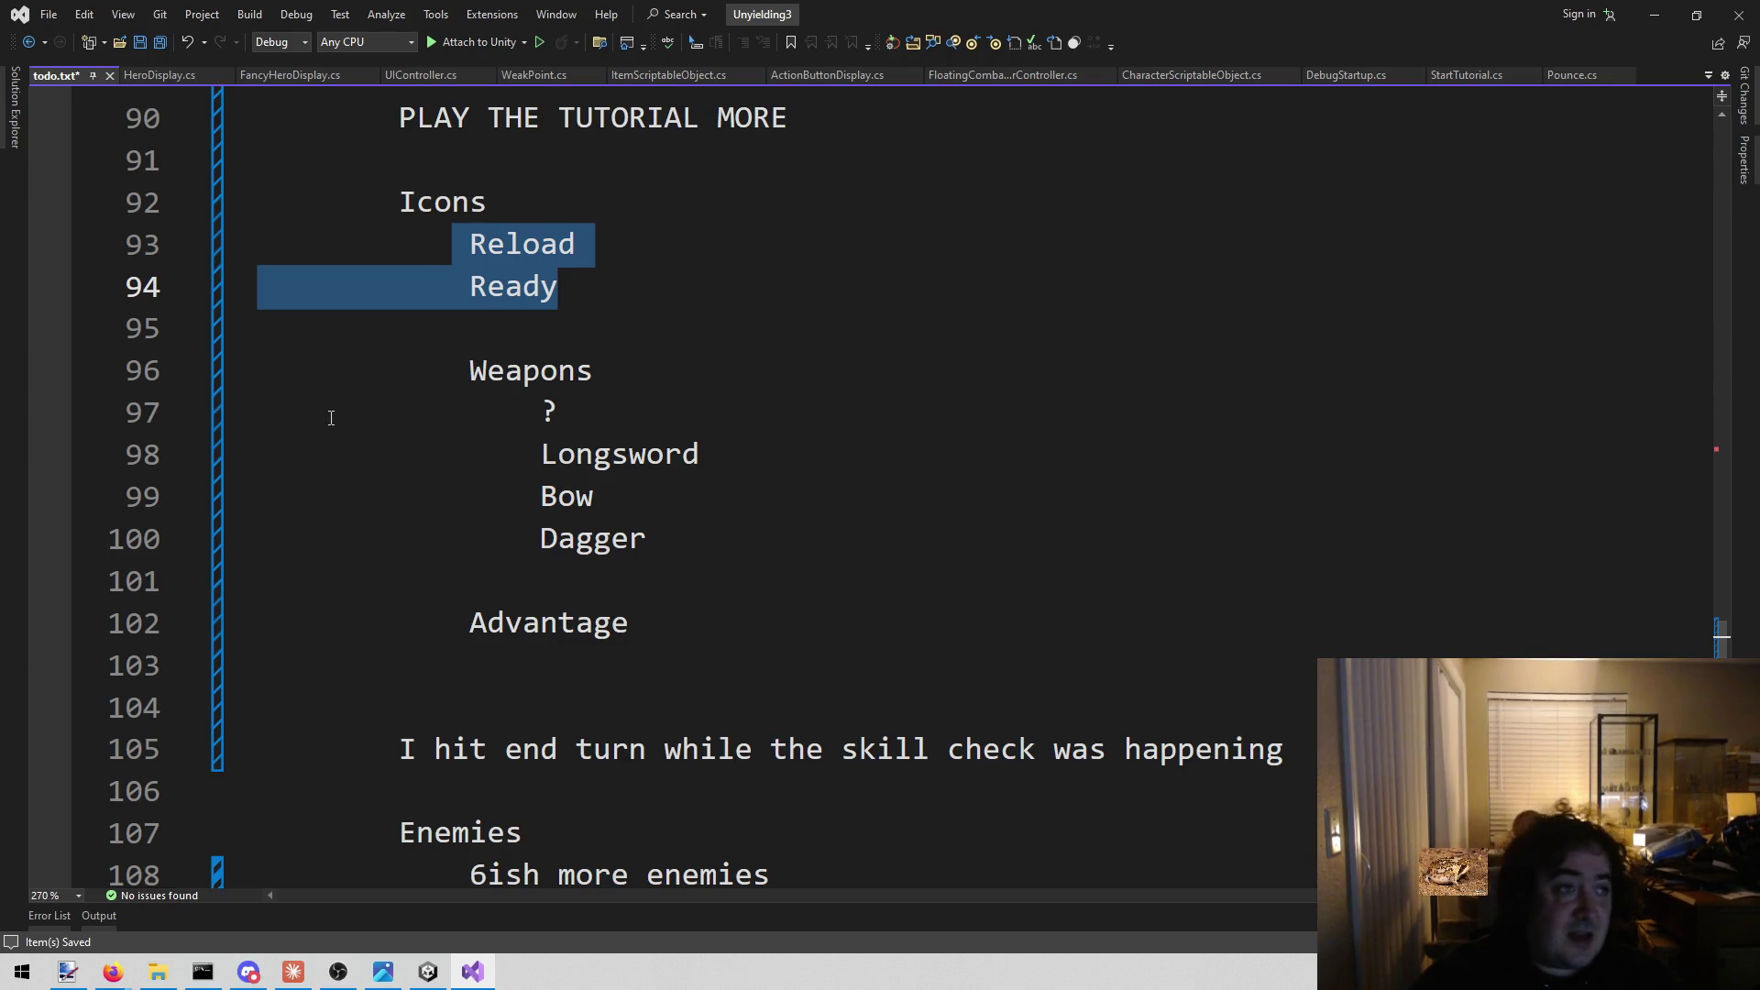
pyautogui.click(1000, 415)
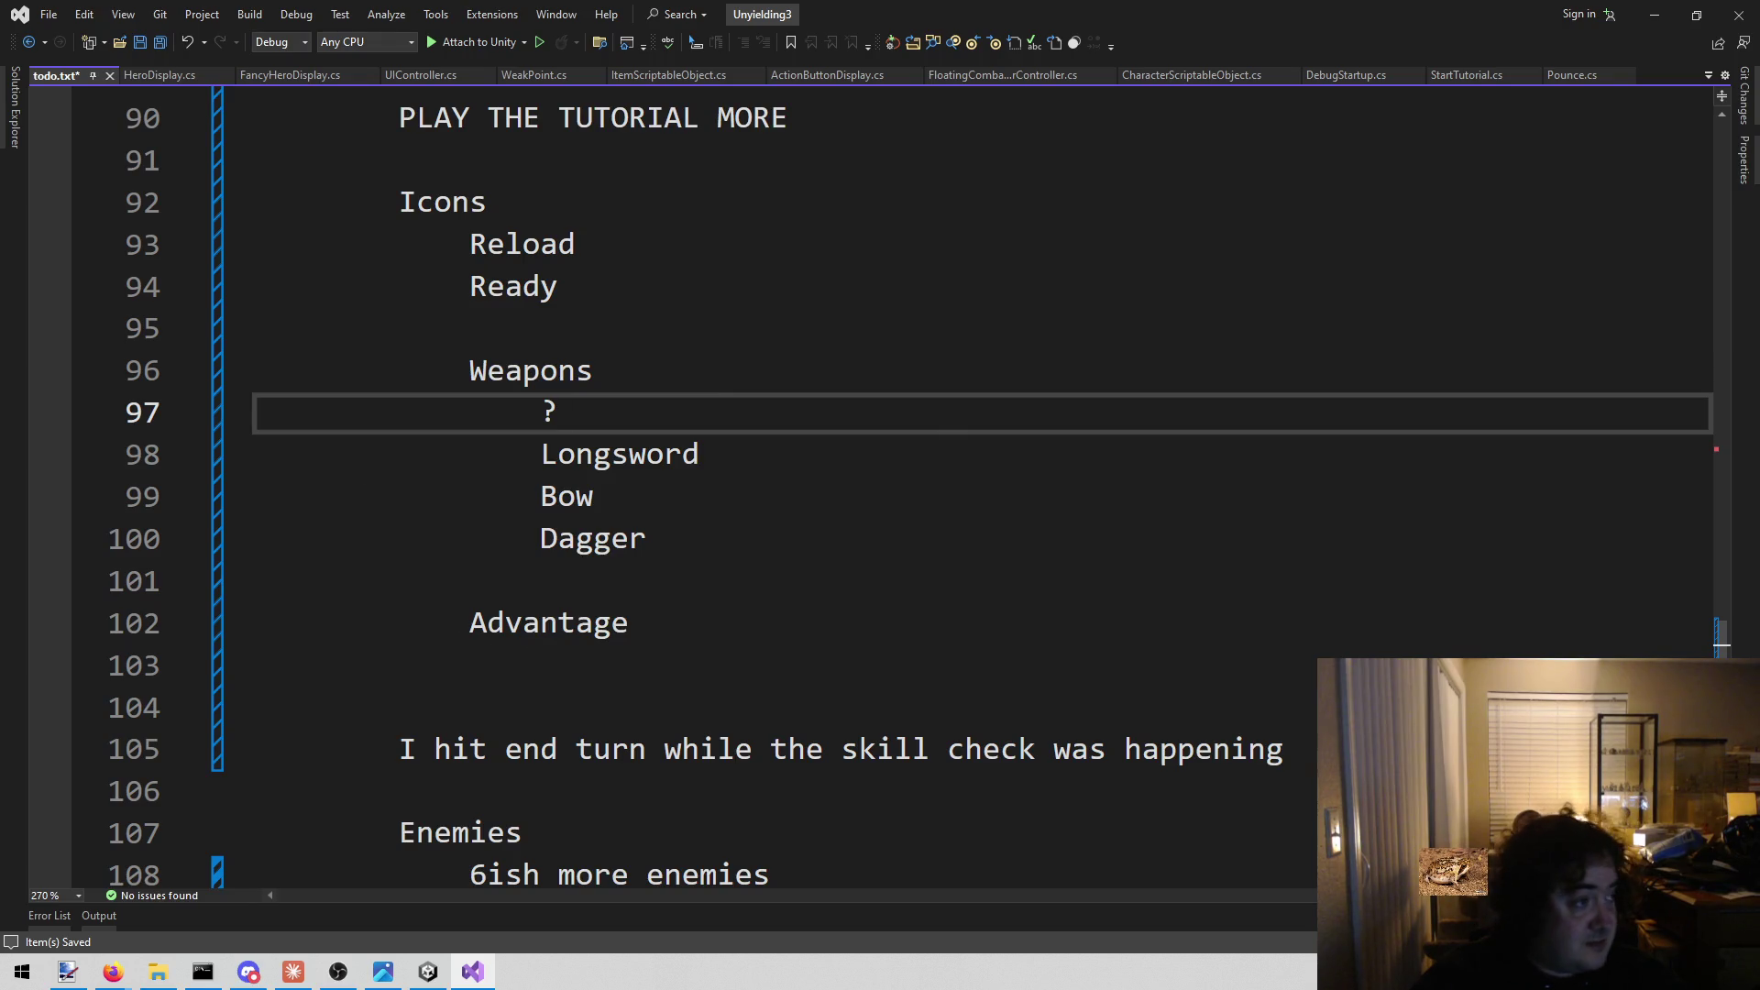
pyautogui.hotkey('alt', 'Tab')
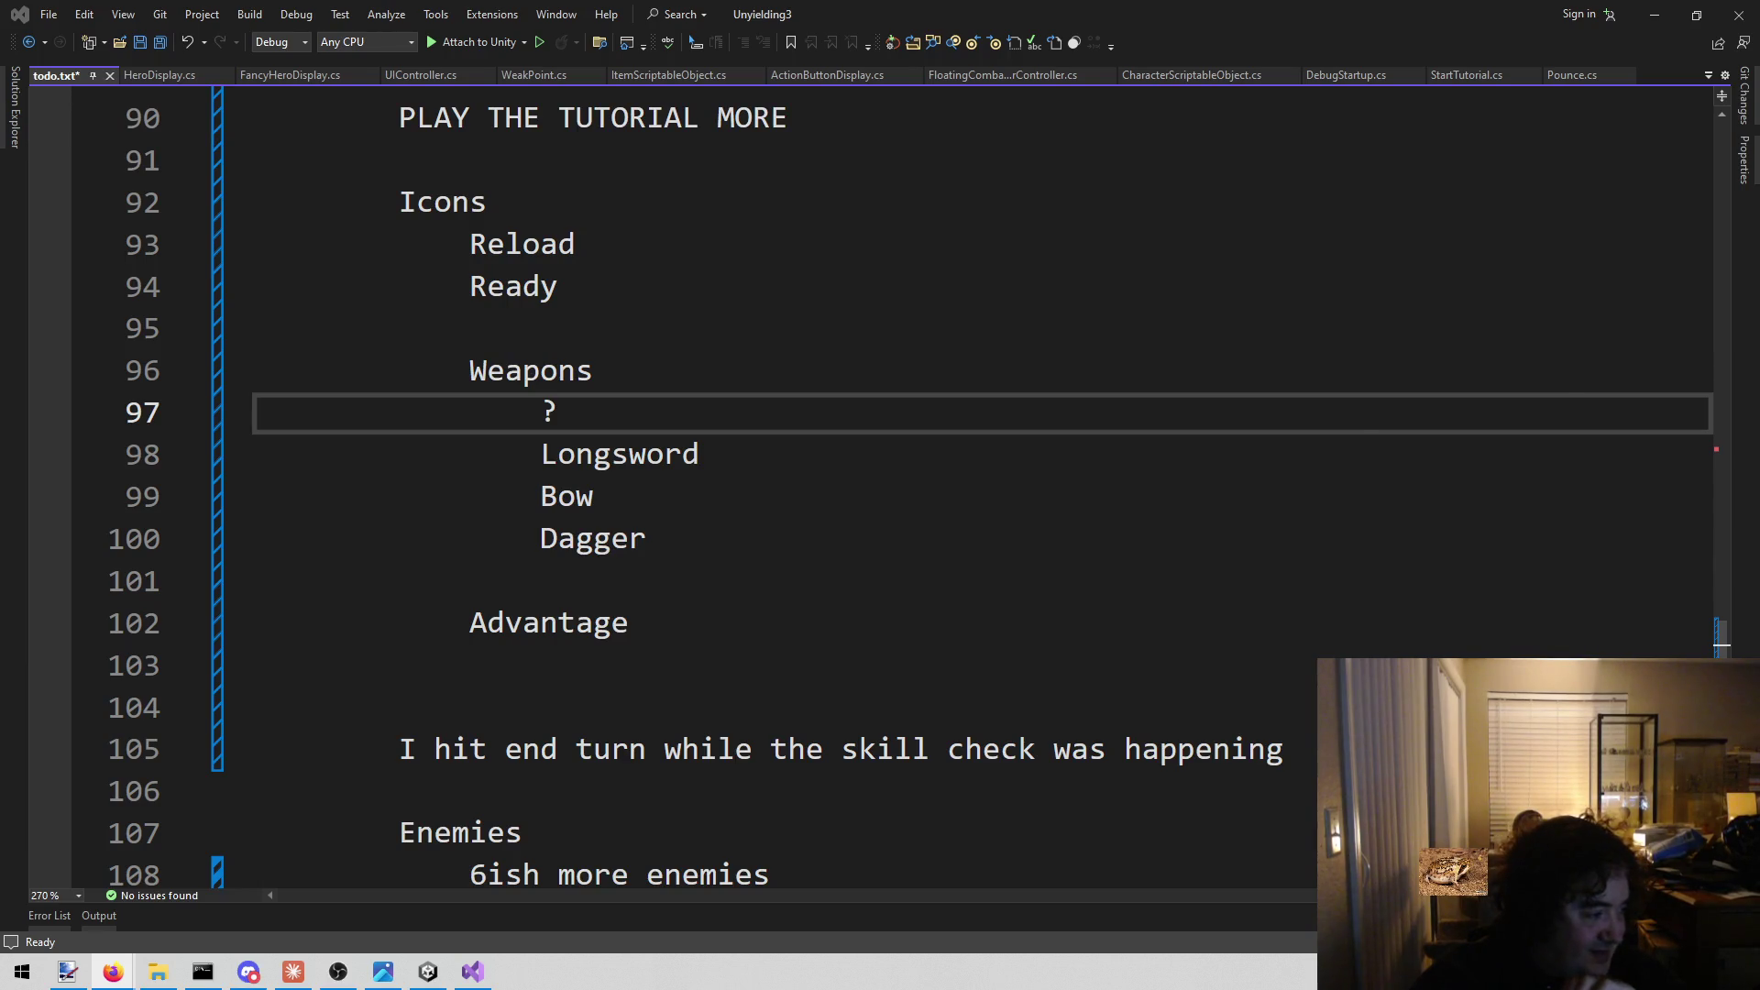
pyautogui.hotkey('alt', 'Tab')
# Search 'quiver' on Game-icons.net and download the Quiver icon as a PNG.
pyautogui.moveTo(1294, 20)
pyautogui.mouseDown()
pyautogui.moveTo(1340, 637)
pyautogui.moveTo(1324, 735)
pyautogui.moveTo(1312, 5)
pyautogui.mouseUp()
pyautogui.click(1205, 127)
pyautogui.write('quiver')
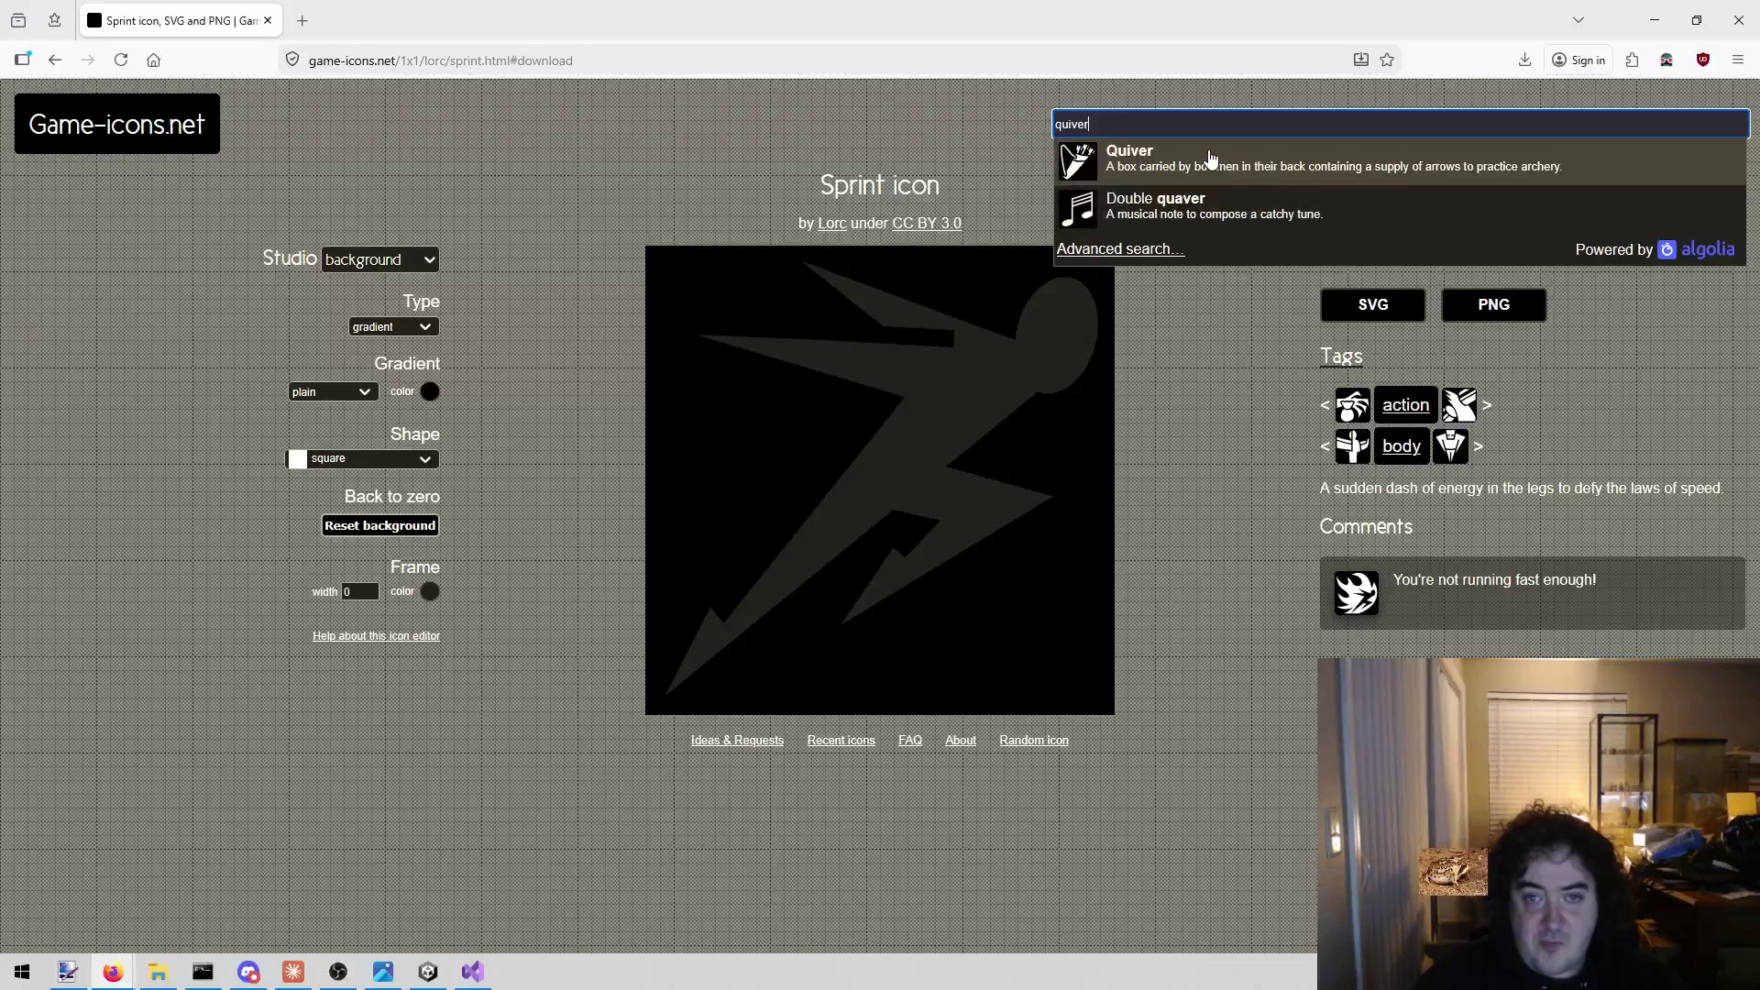
pyautogui.click(1209, 159)
pyautogui.click(1490, 316)
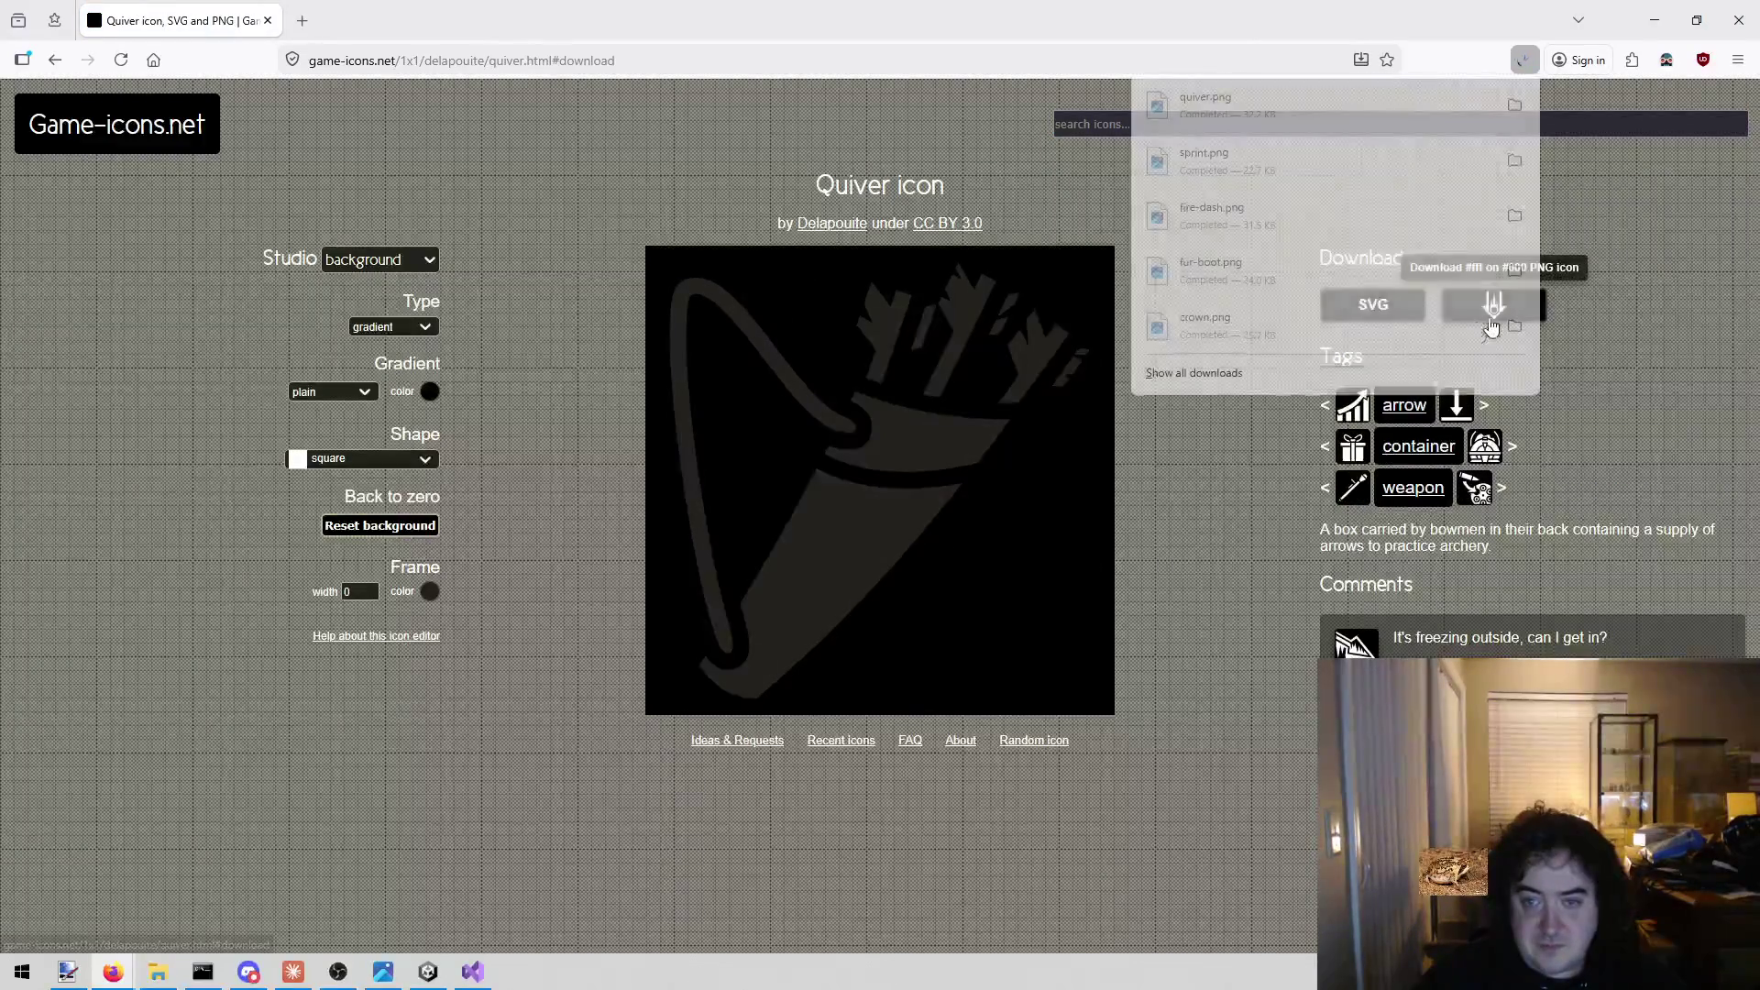
pyautogui.click(1260, 772)
# Search 'question mark' and download the Perspective dice 6 faces random icon as a PNG.
pyautogui.click(1142, 124)
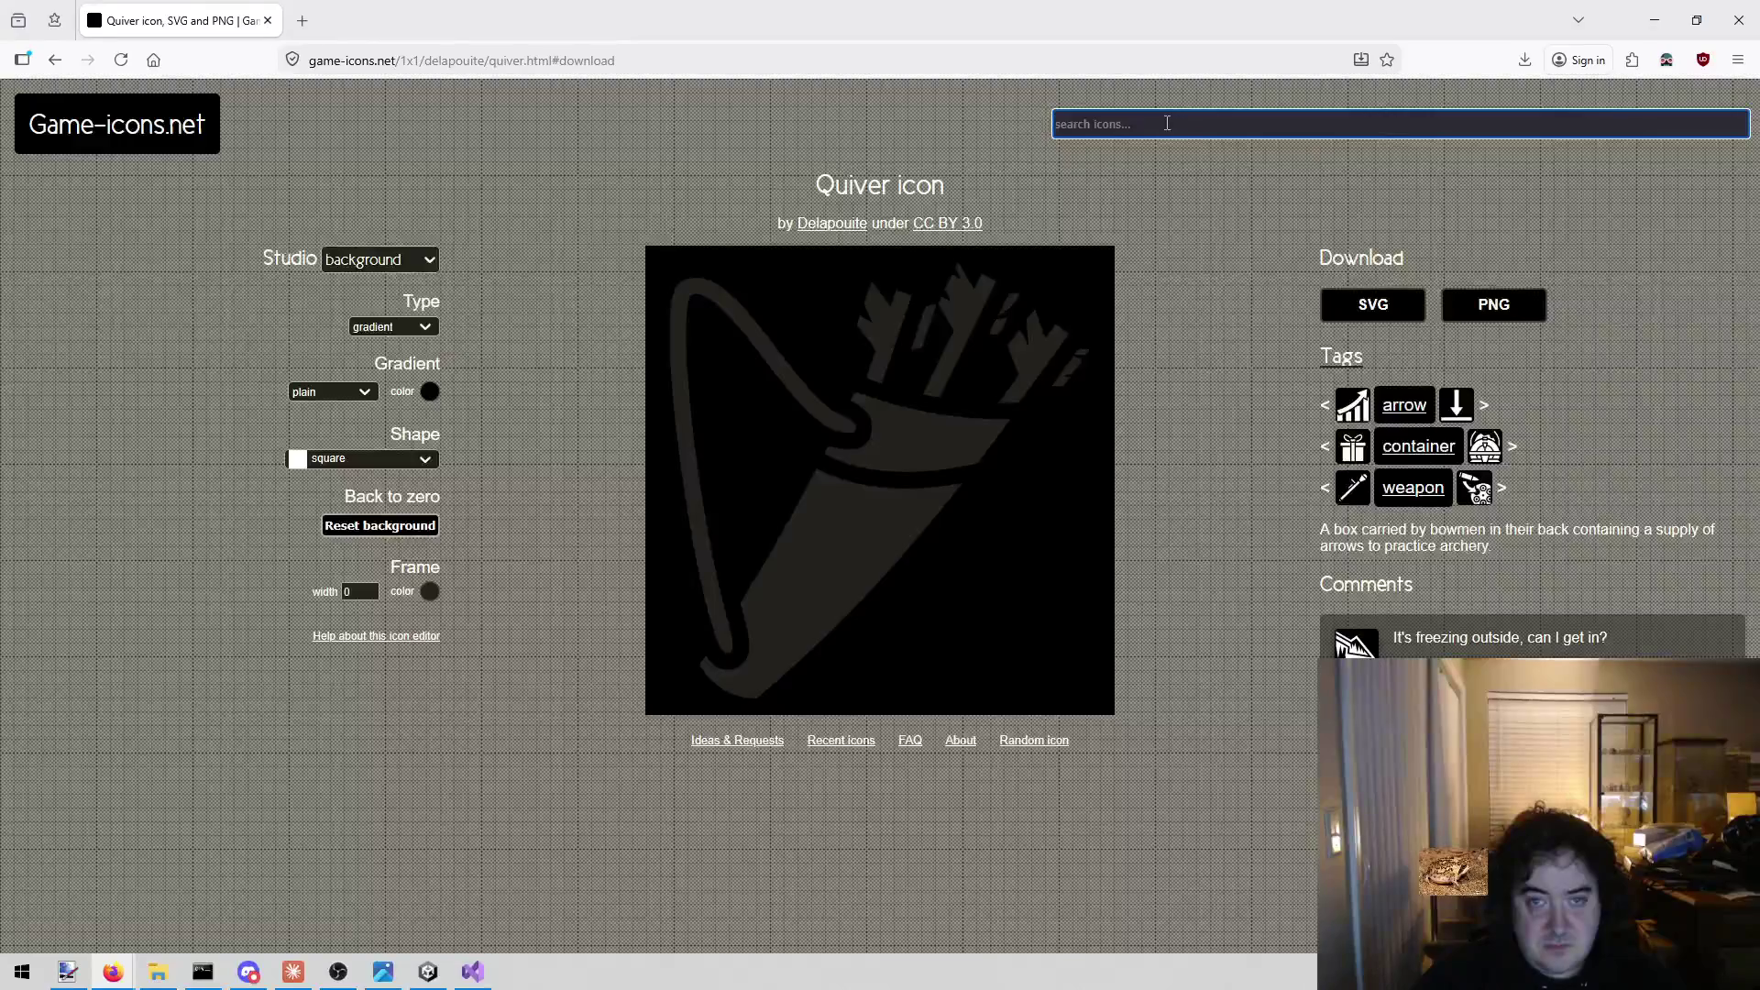
pyautogui.write('question m')
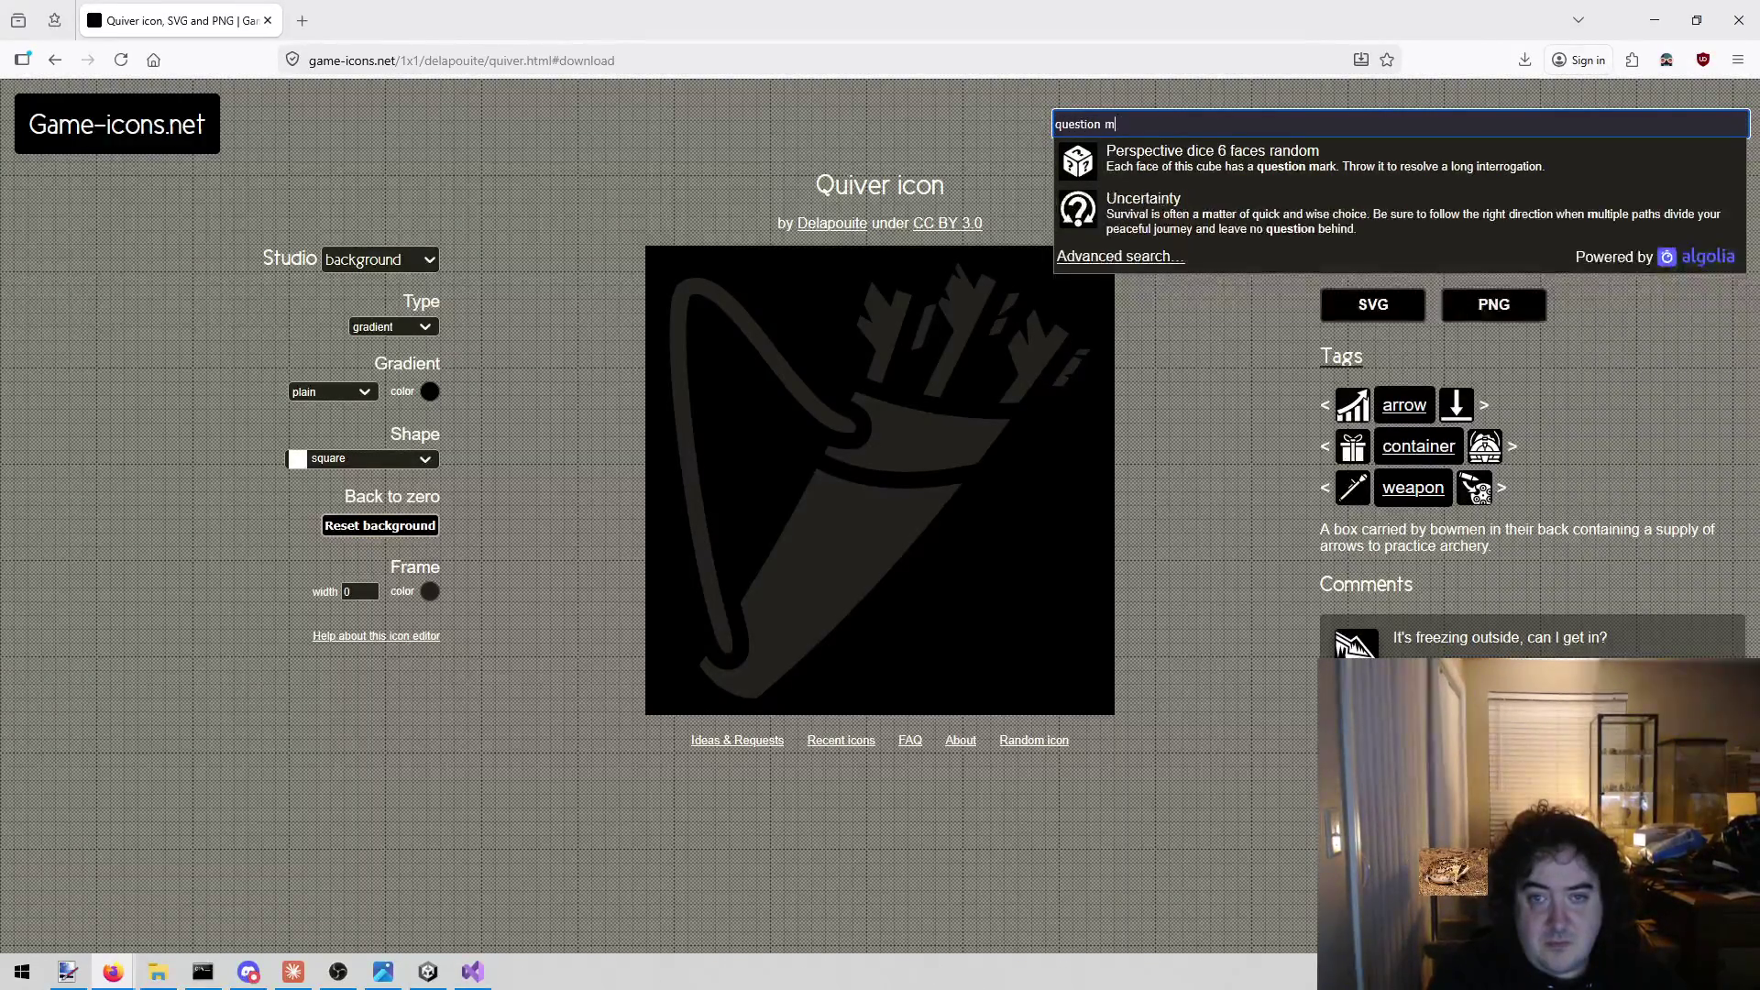
pyautogui.write('ark')
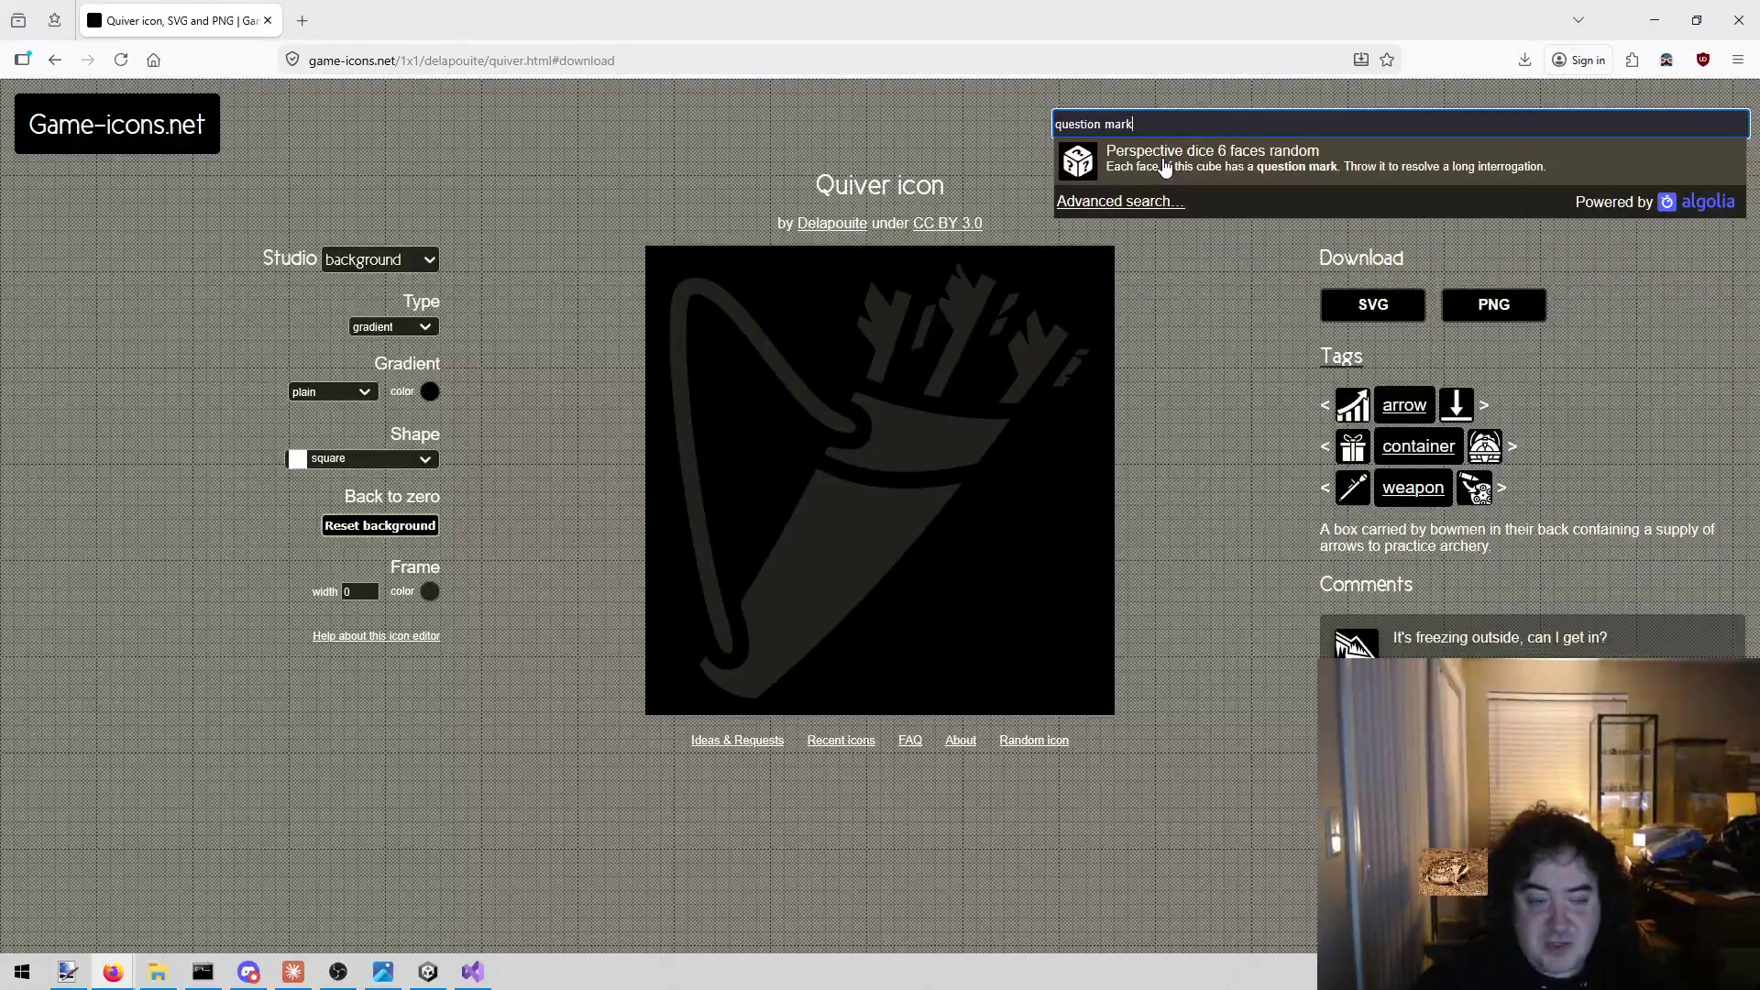
pyautogui.click(1165, 164)
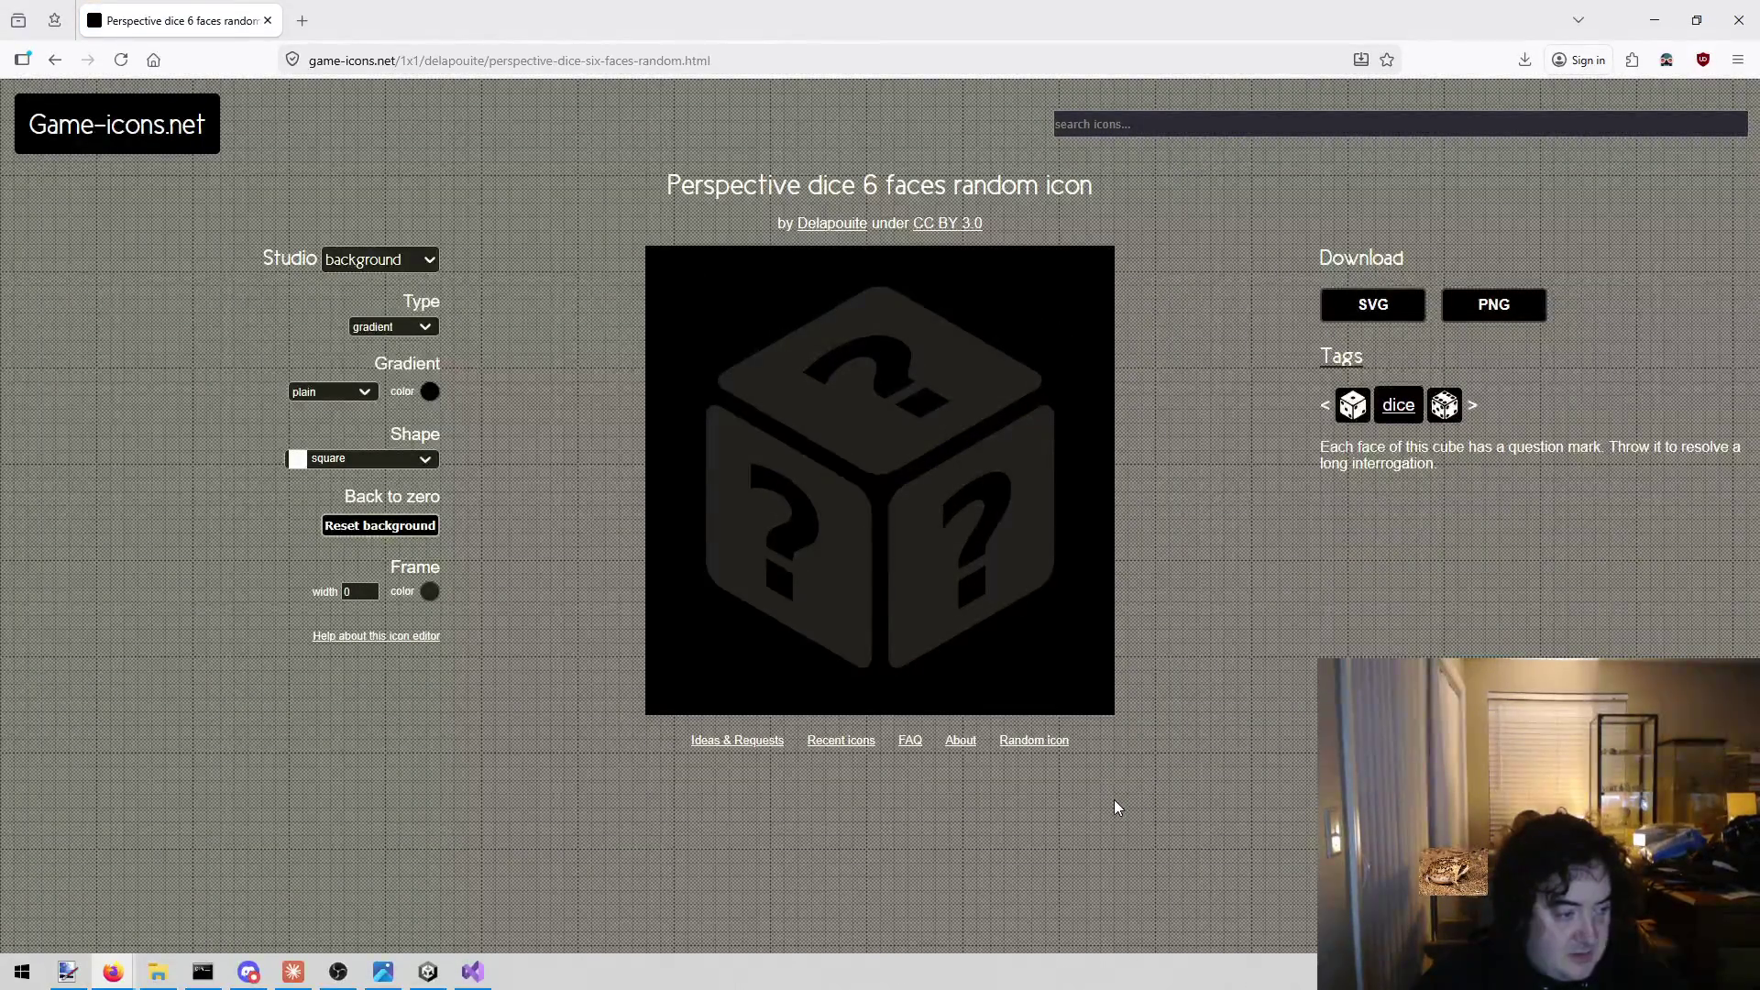
pyautogui.click(1494, 304)
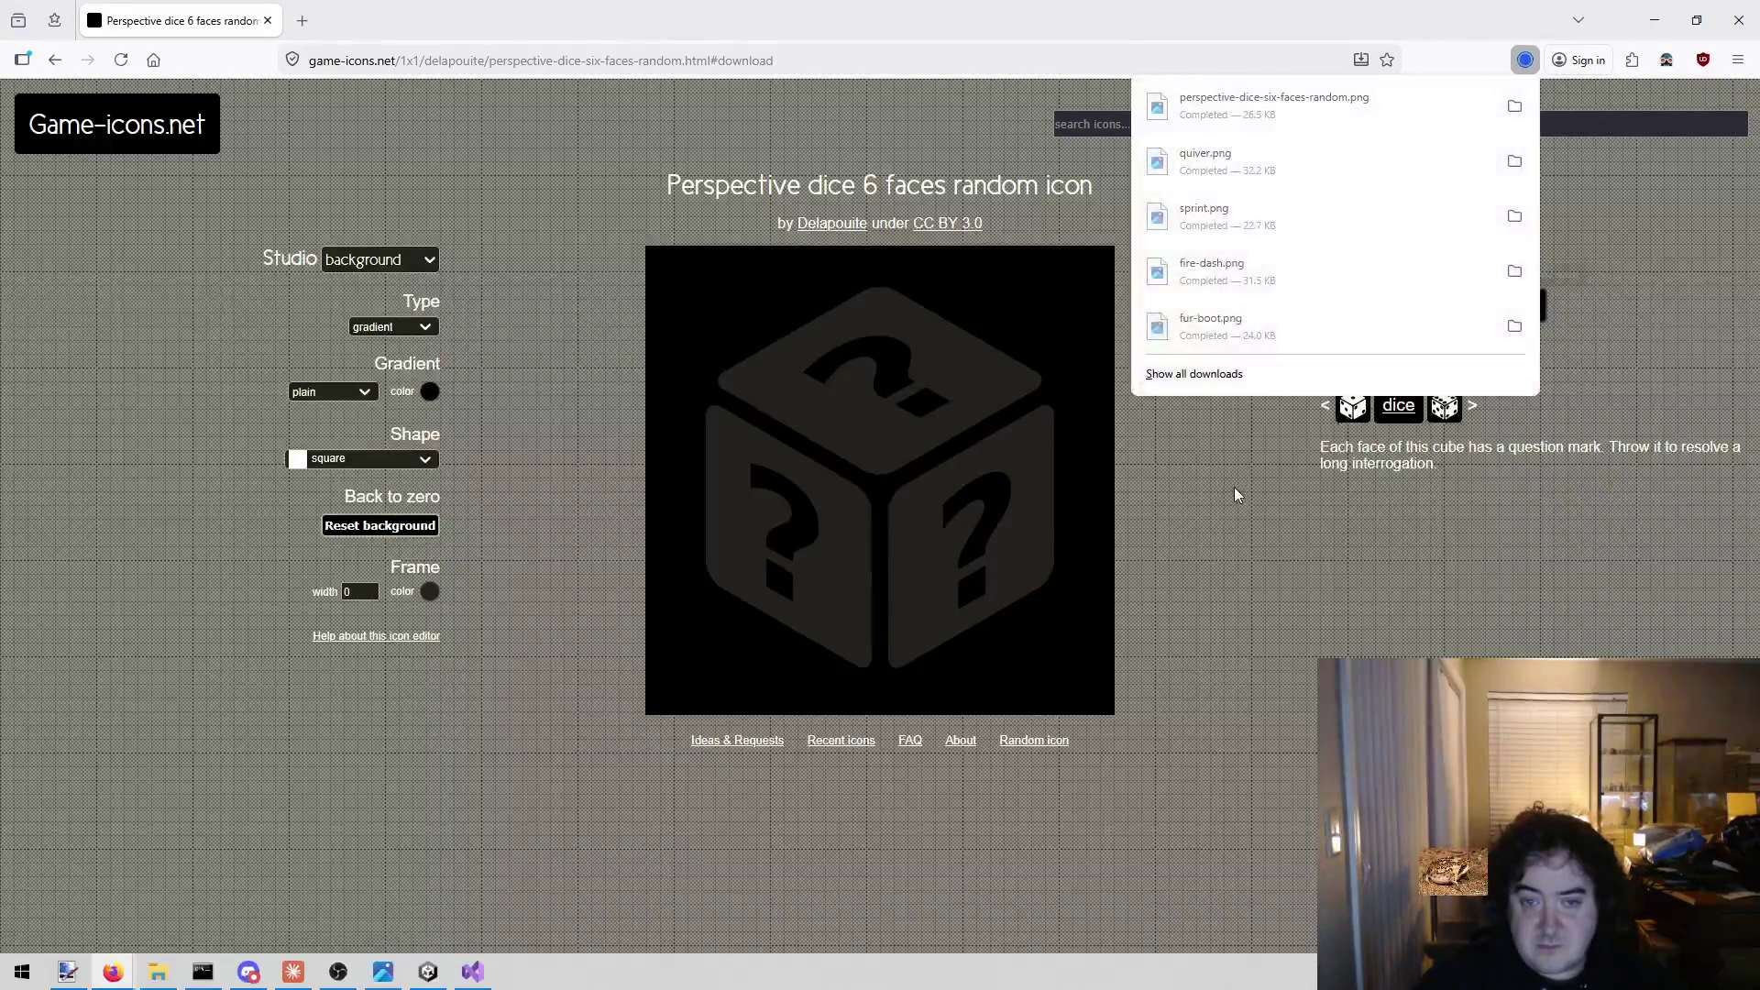
pyautogui.click(1302, 756)
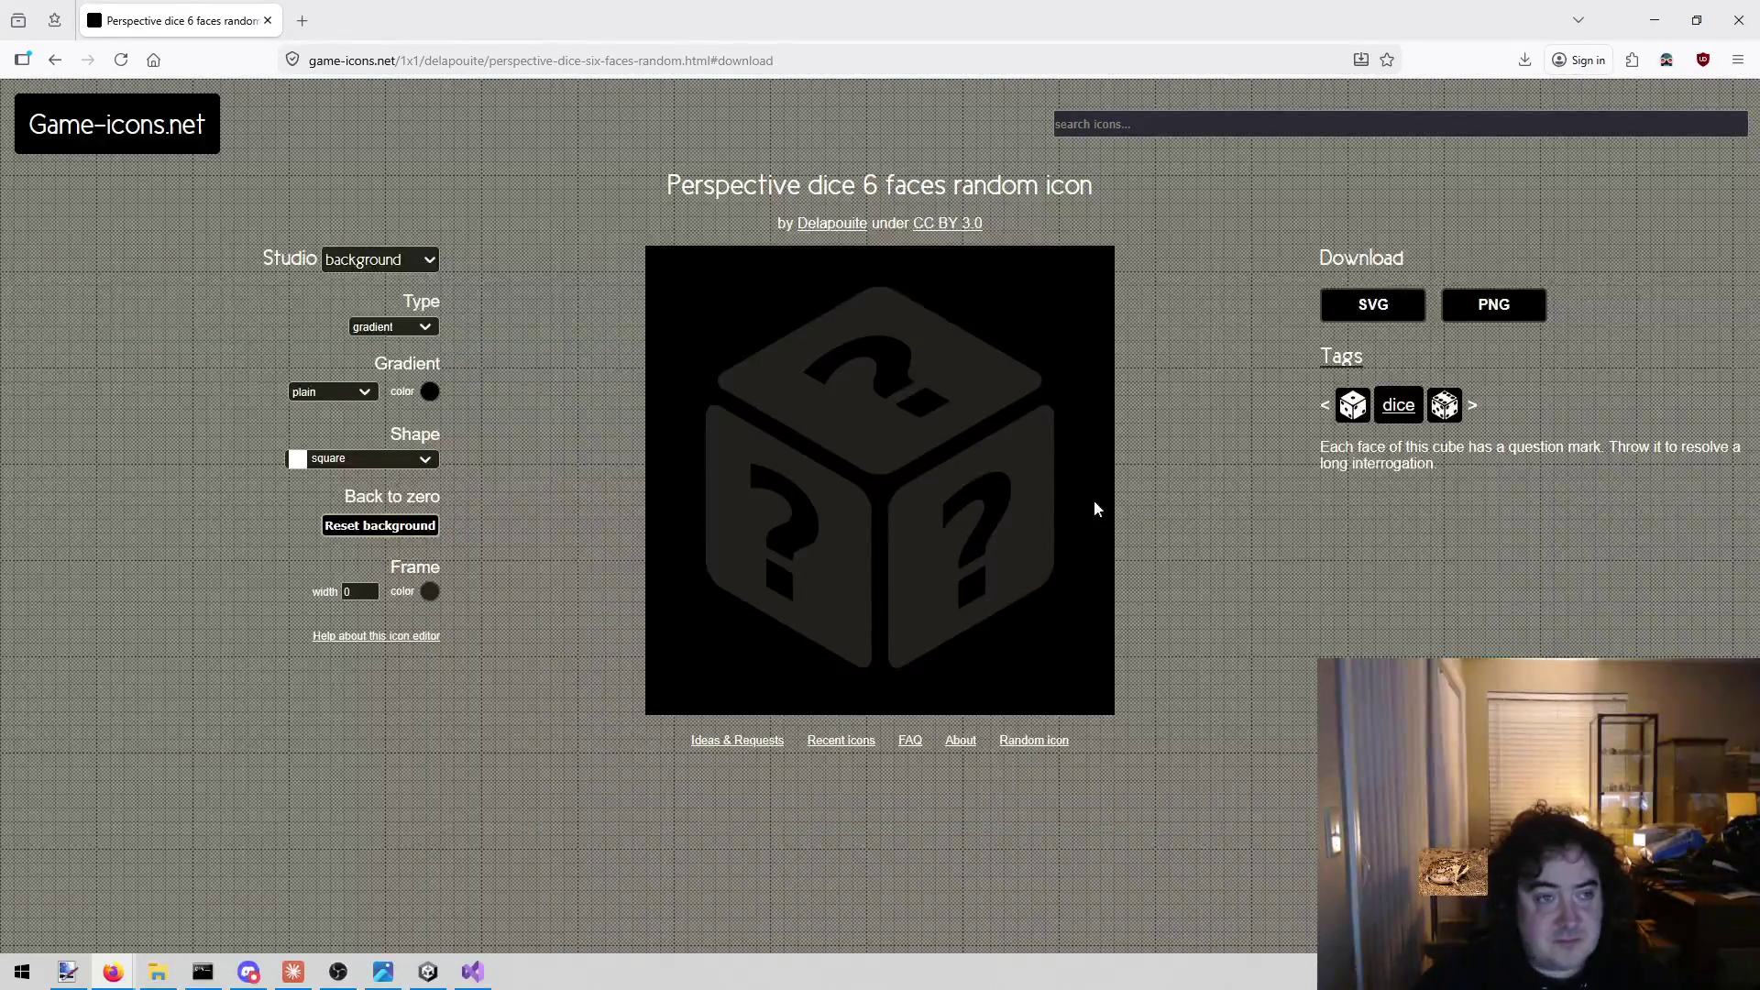
pyautogui.click(428, 971)
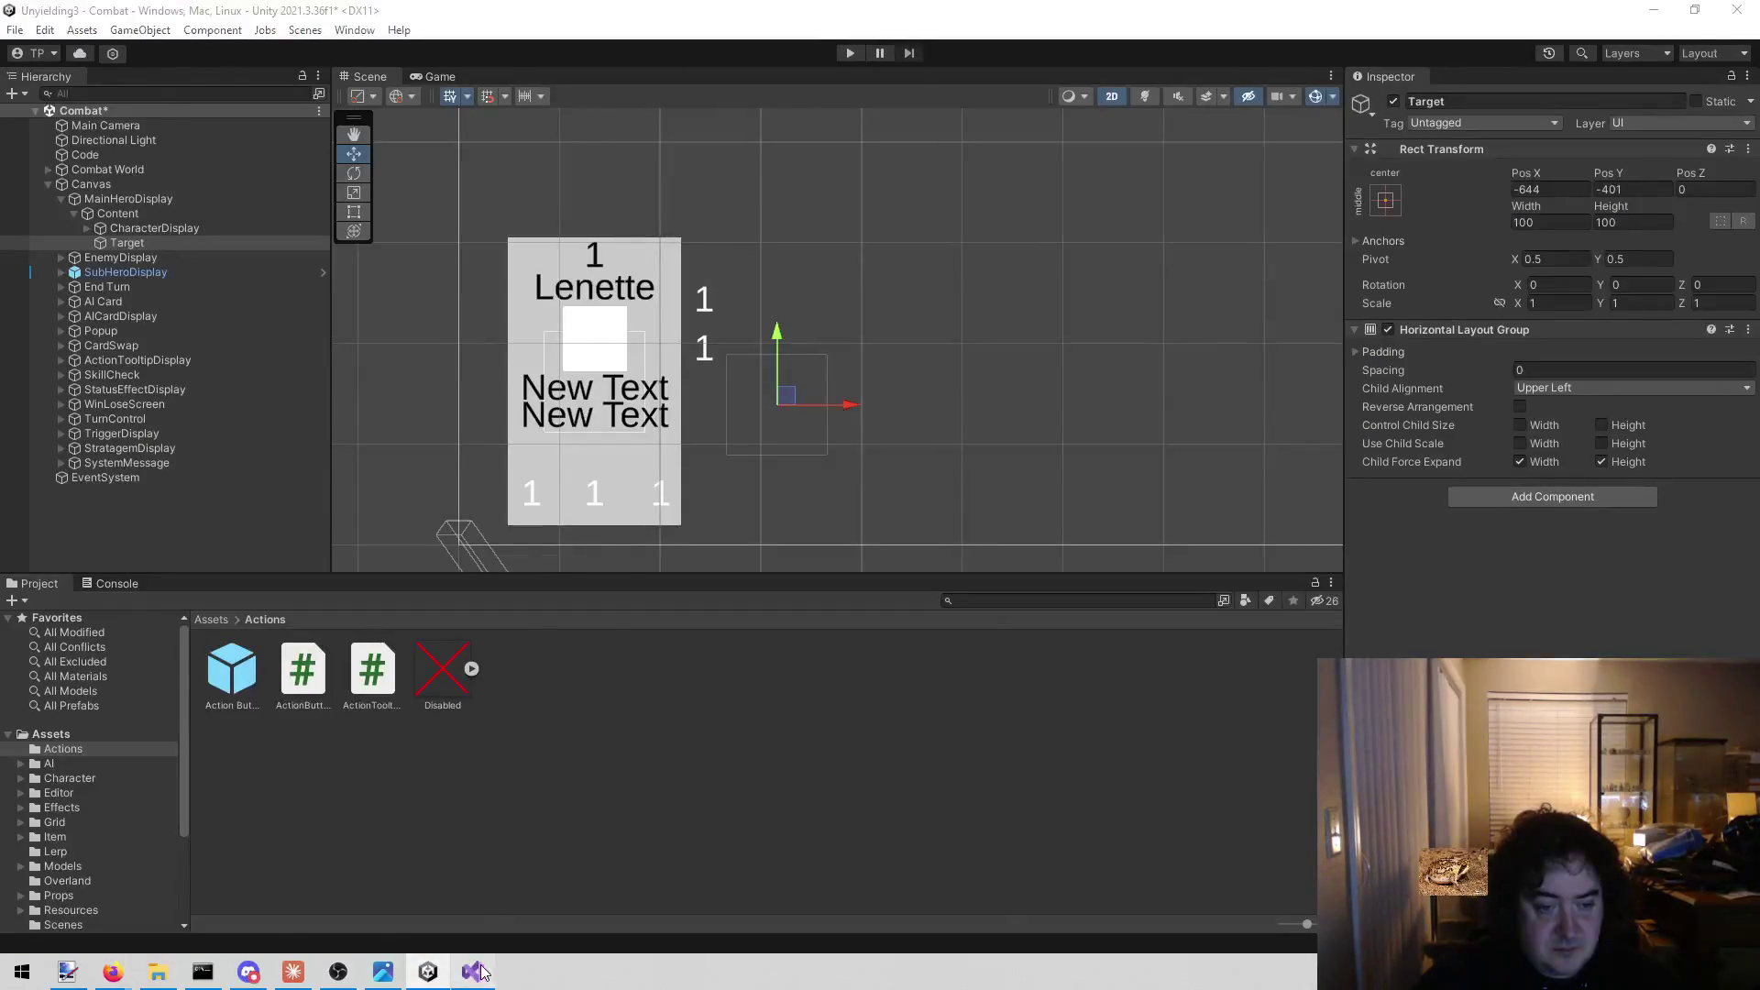
# Delete the ? placeholder line and the Reload line from todo.txt.
pyautogui.click(474, 972)
pyautogui.hotkey('shift', 'Home')
pyautogui.hotkey('shift', 'Home')
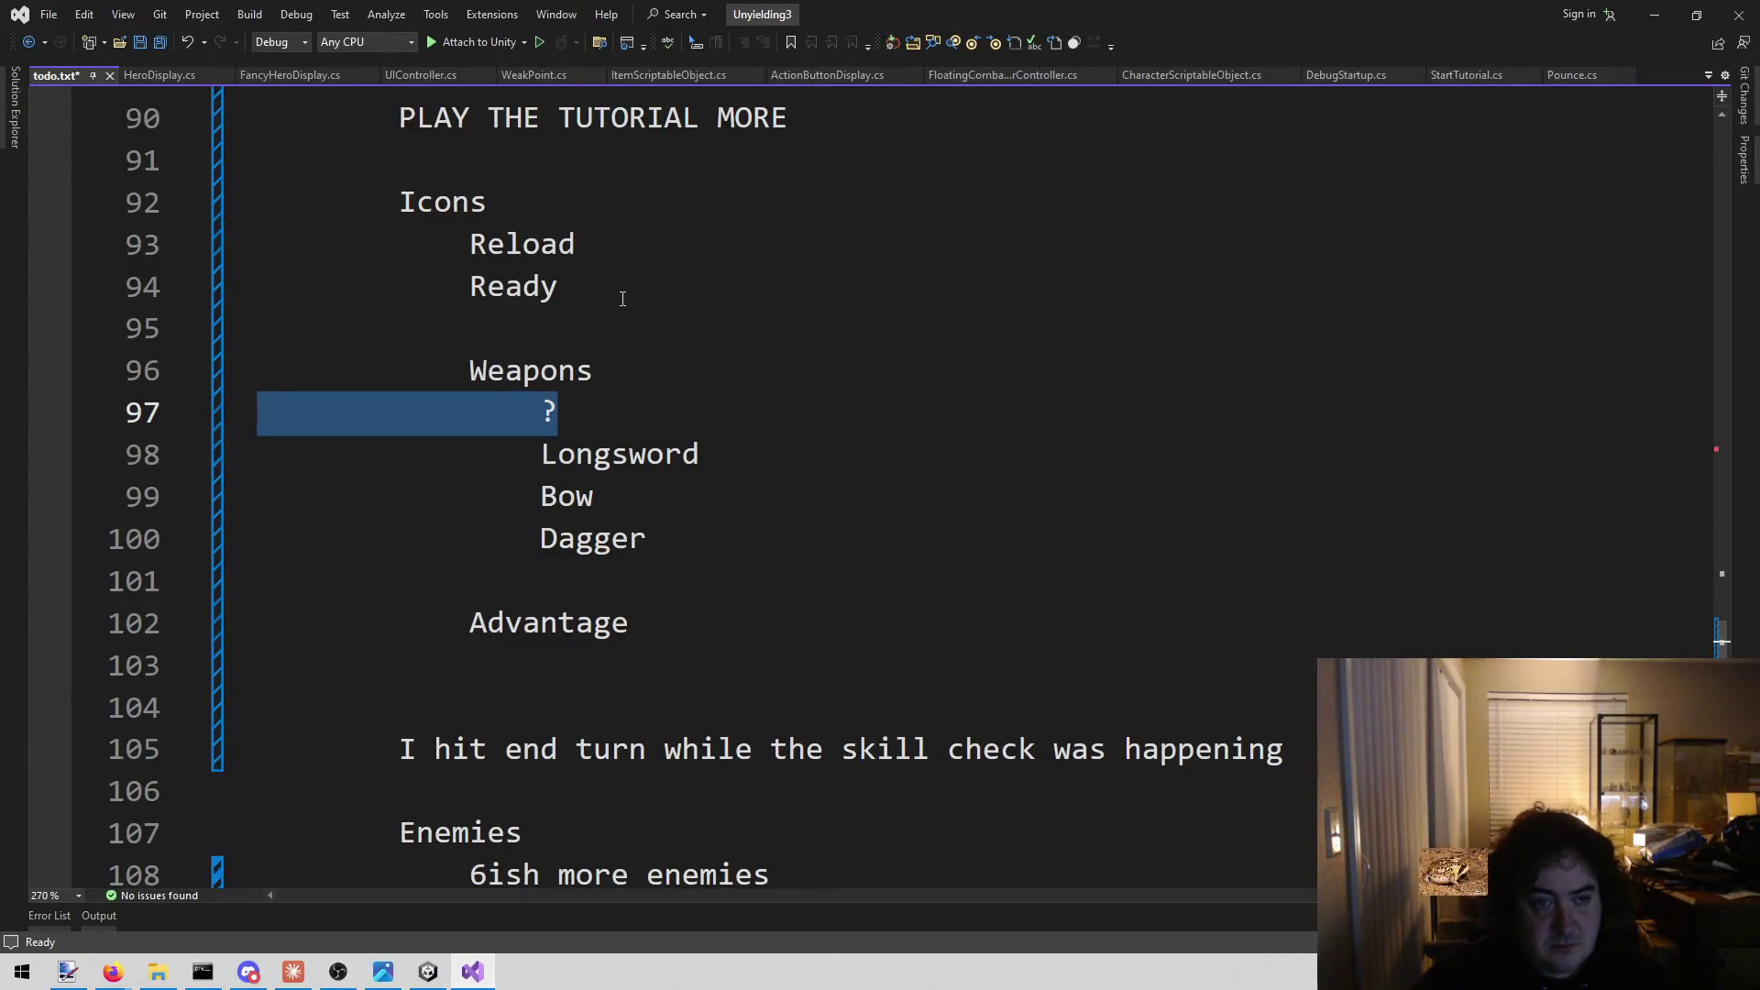
pyautogui.press('BackSpace')
pyautogui.press('BackSpace')
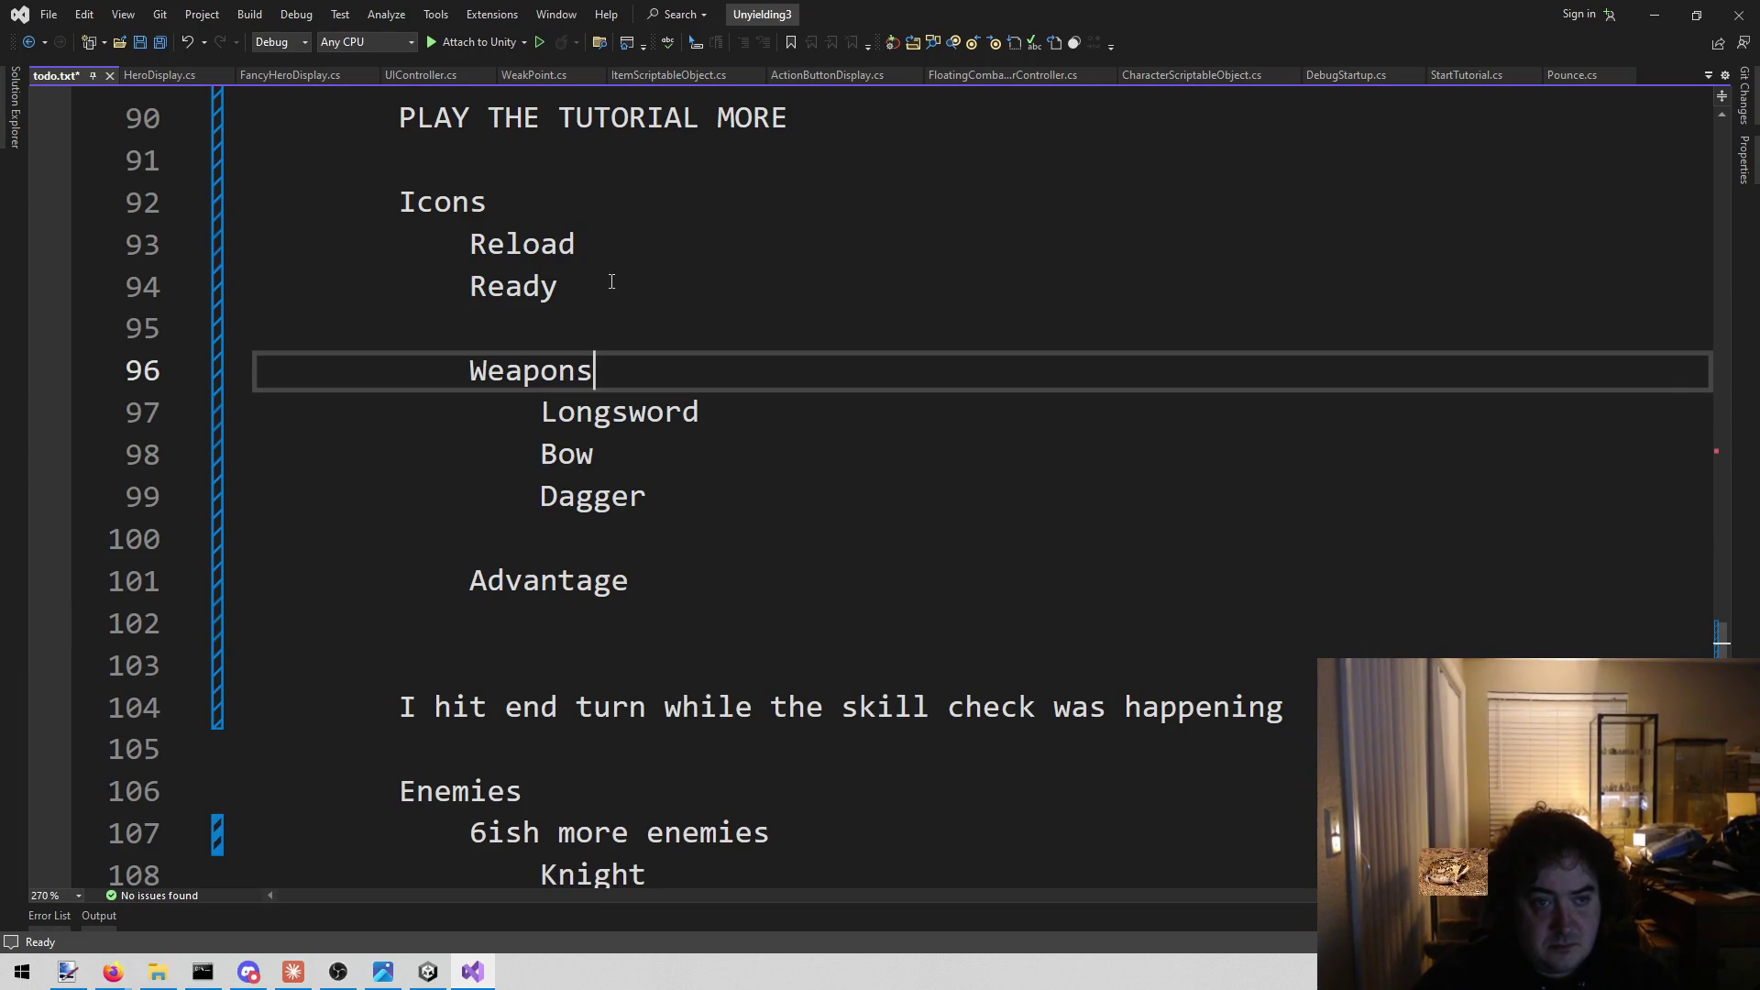
pyautogui.click(609, 240)
pyautogui.hotkey('shift', 'Home')
pyautogui.hotkey('shift', 'Home')
pyautogui.press('BackSpace')
pyautogui.press('BackSpace')
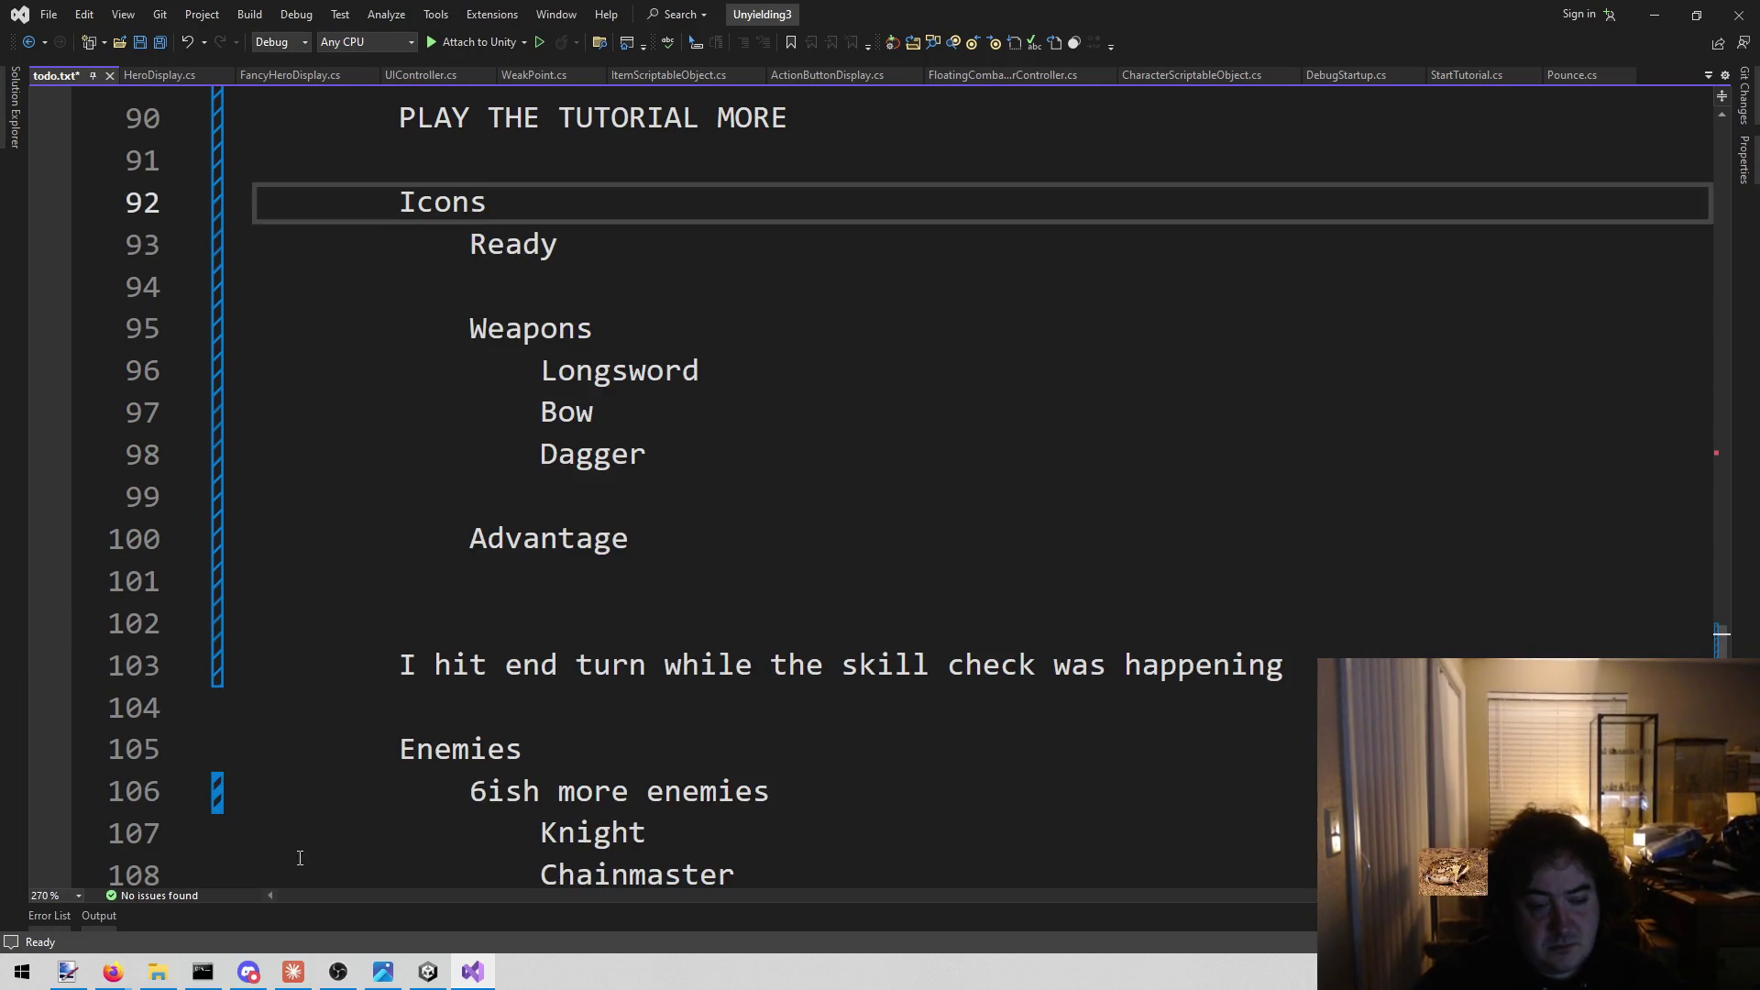
pyautogui.moveTo(112, 971)
pyautogui.click(450, 913)
# Search 'ready' on Game-icons.net and in Unity's Project, inspecting the Ready item's 4-action cost.
pyautogui.click(1522, 123)
pyautogui.write('ready')
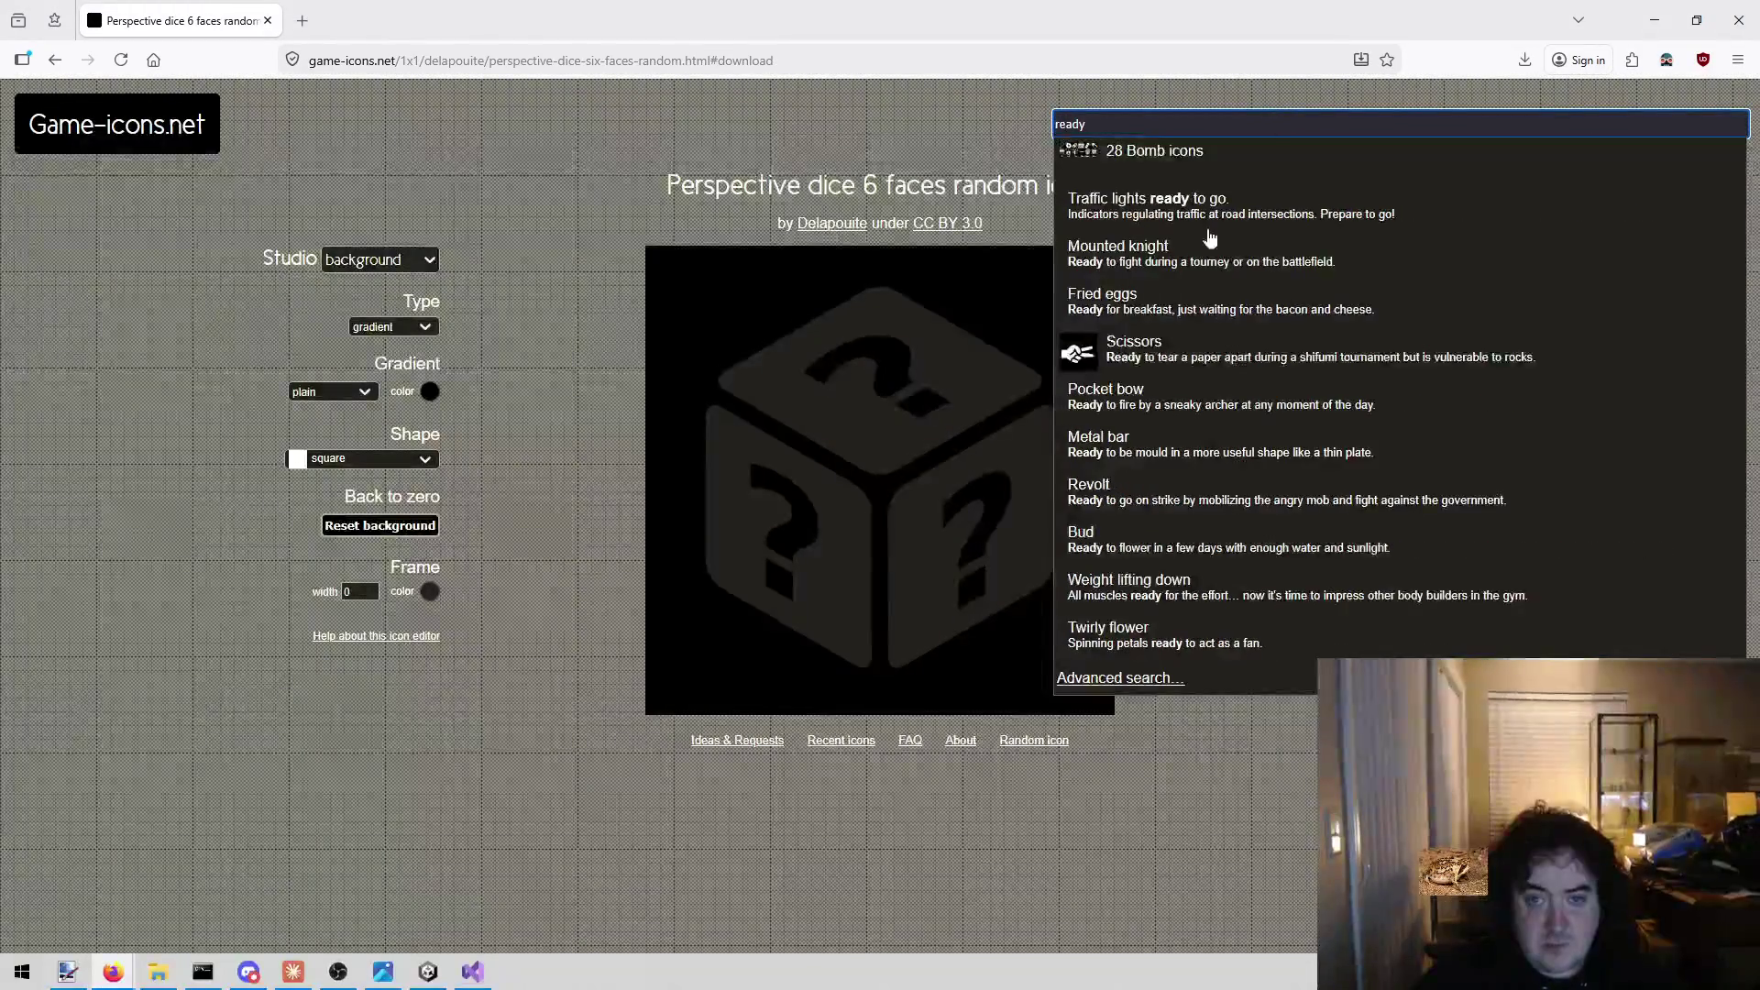
pyautogui.click(445, 979)
pyautogui.click(1038, 600)
pyautogui.write('ready')
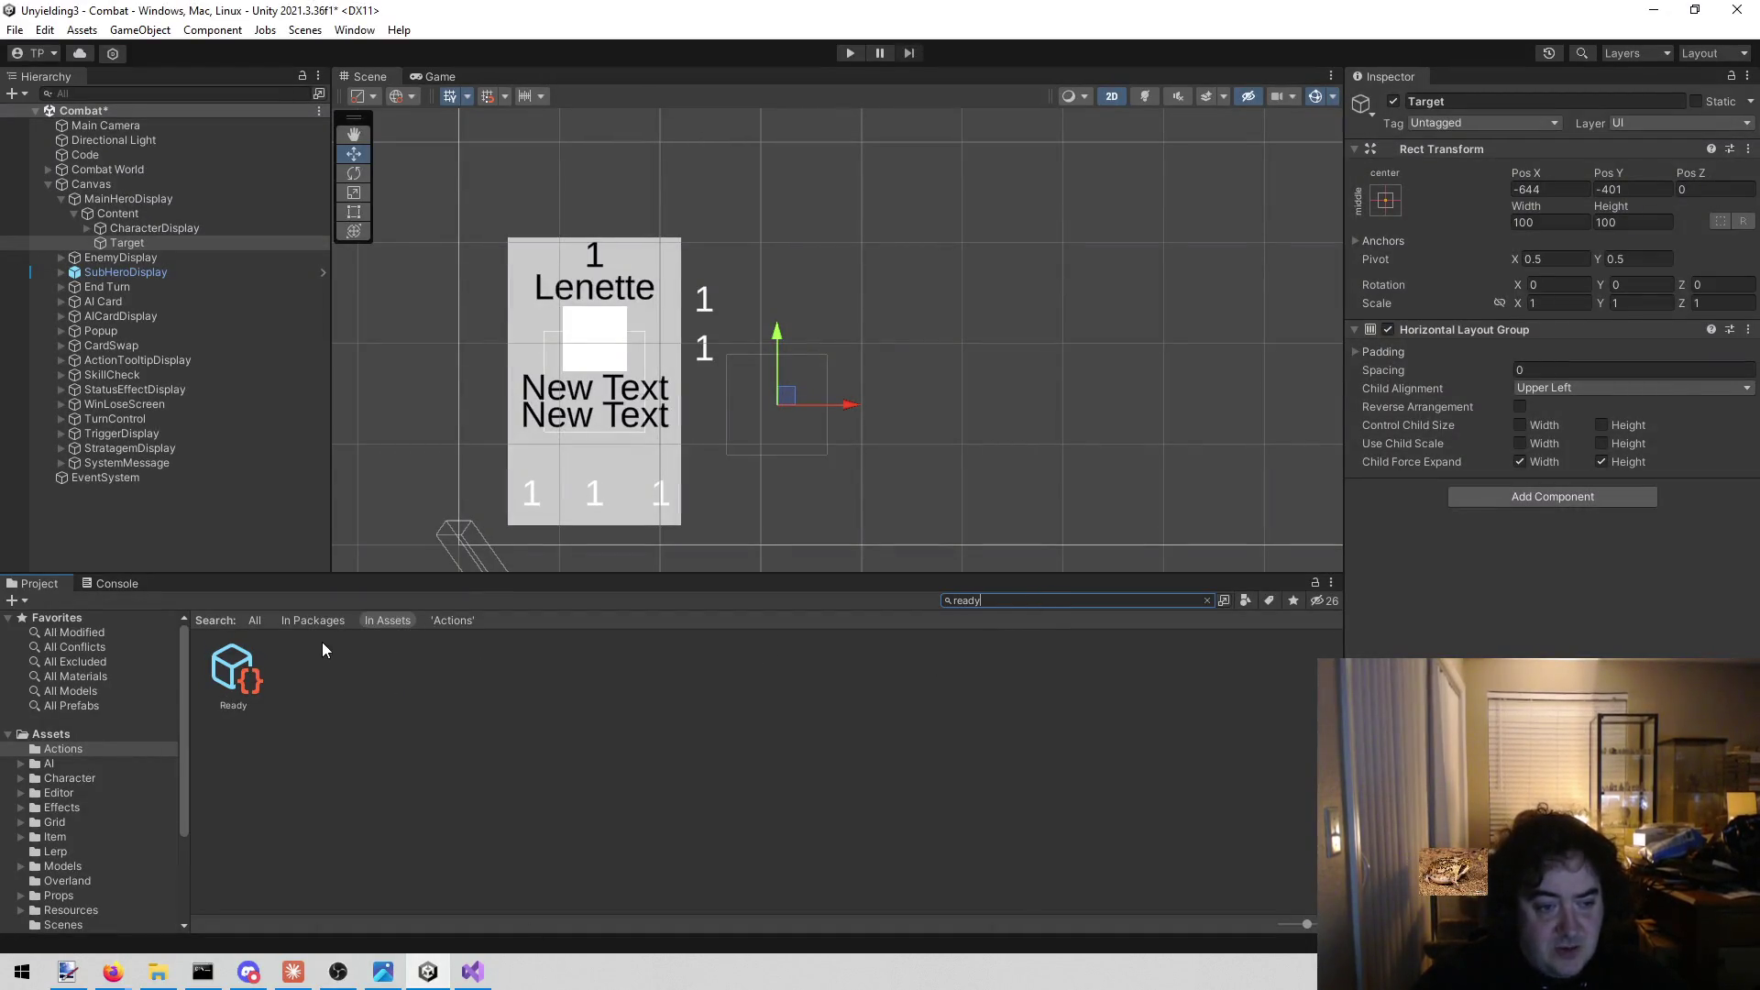
pyautogui.click(233, 671)
pyautogui.scroll(-5, 1679, 514)
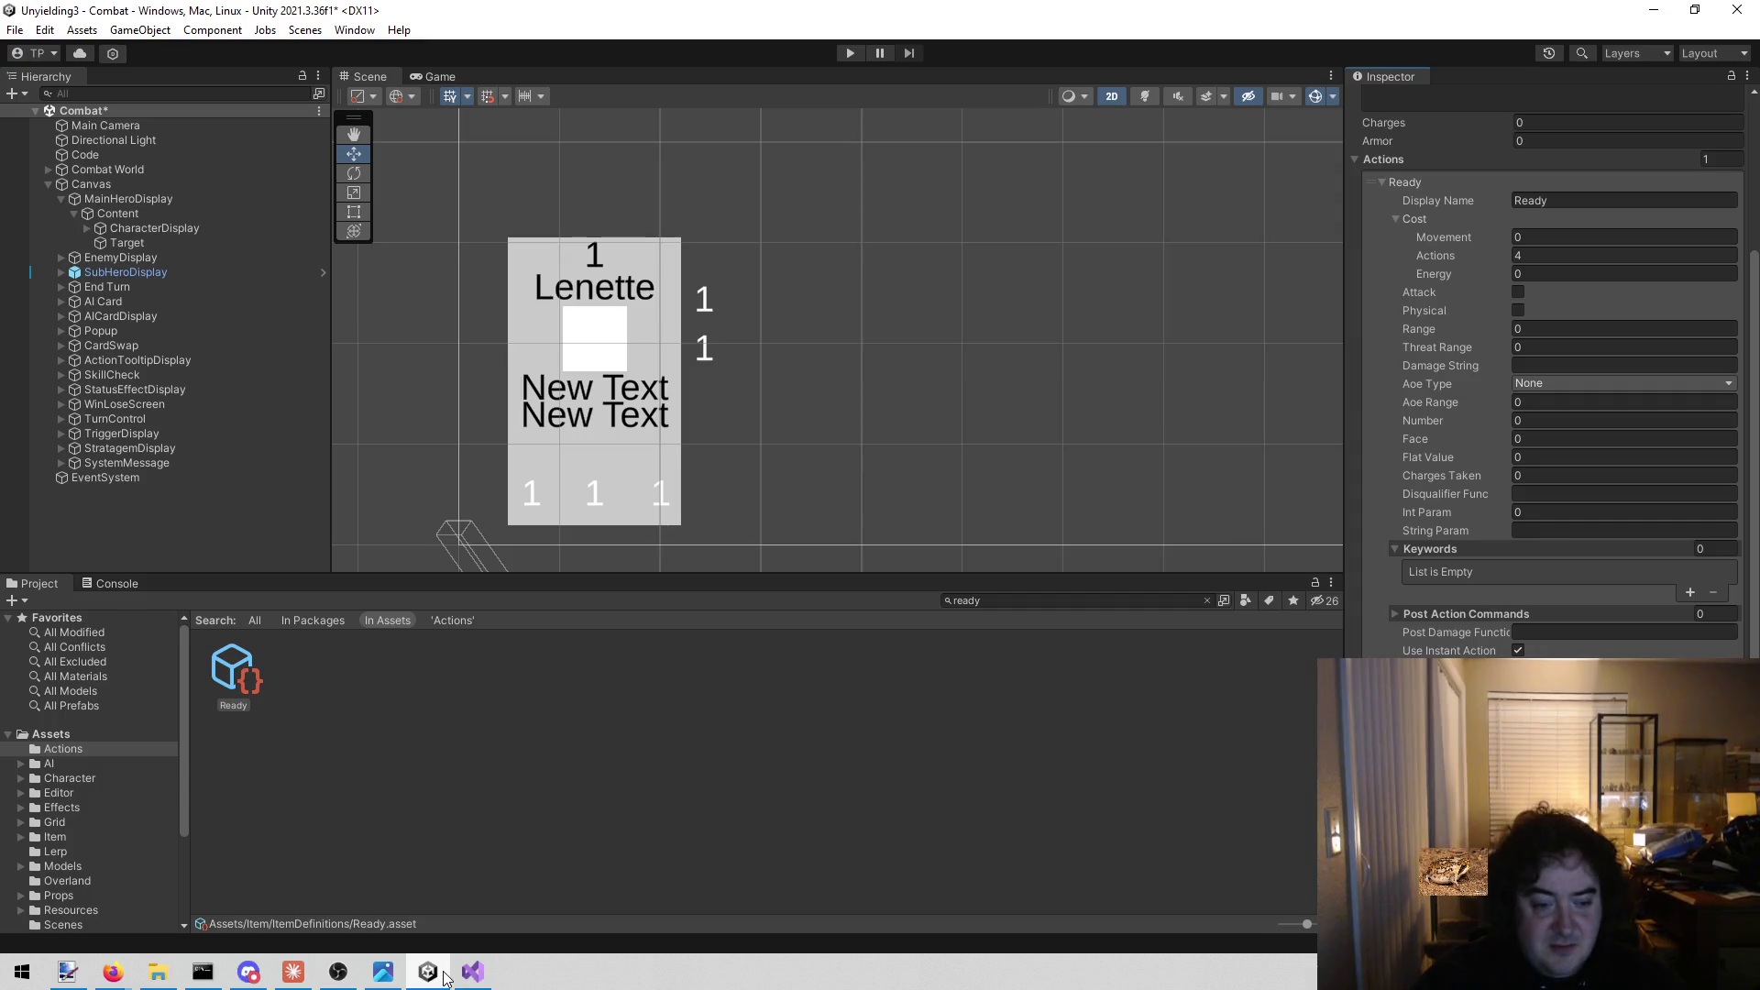
pyautogui.click(472, 972)
pyautogui.click(806, 665)
# Open ActionTypes.cs through Open File in Solution using the search 'action'.
pyautogui.hotkey('alt', 'shift', 'o')
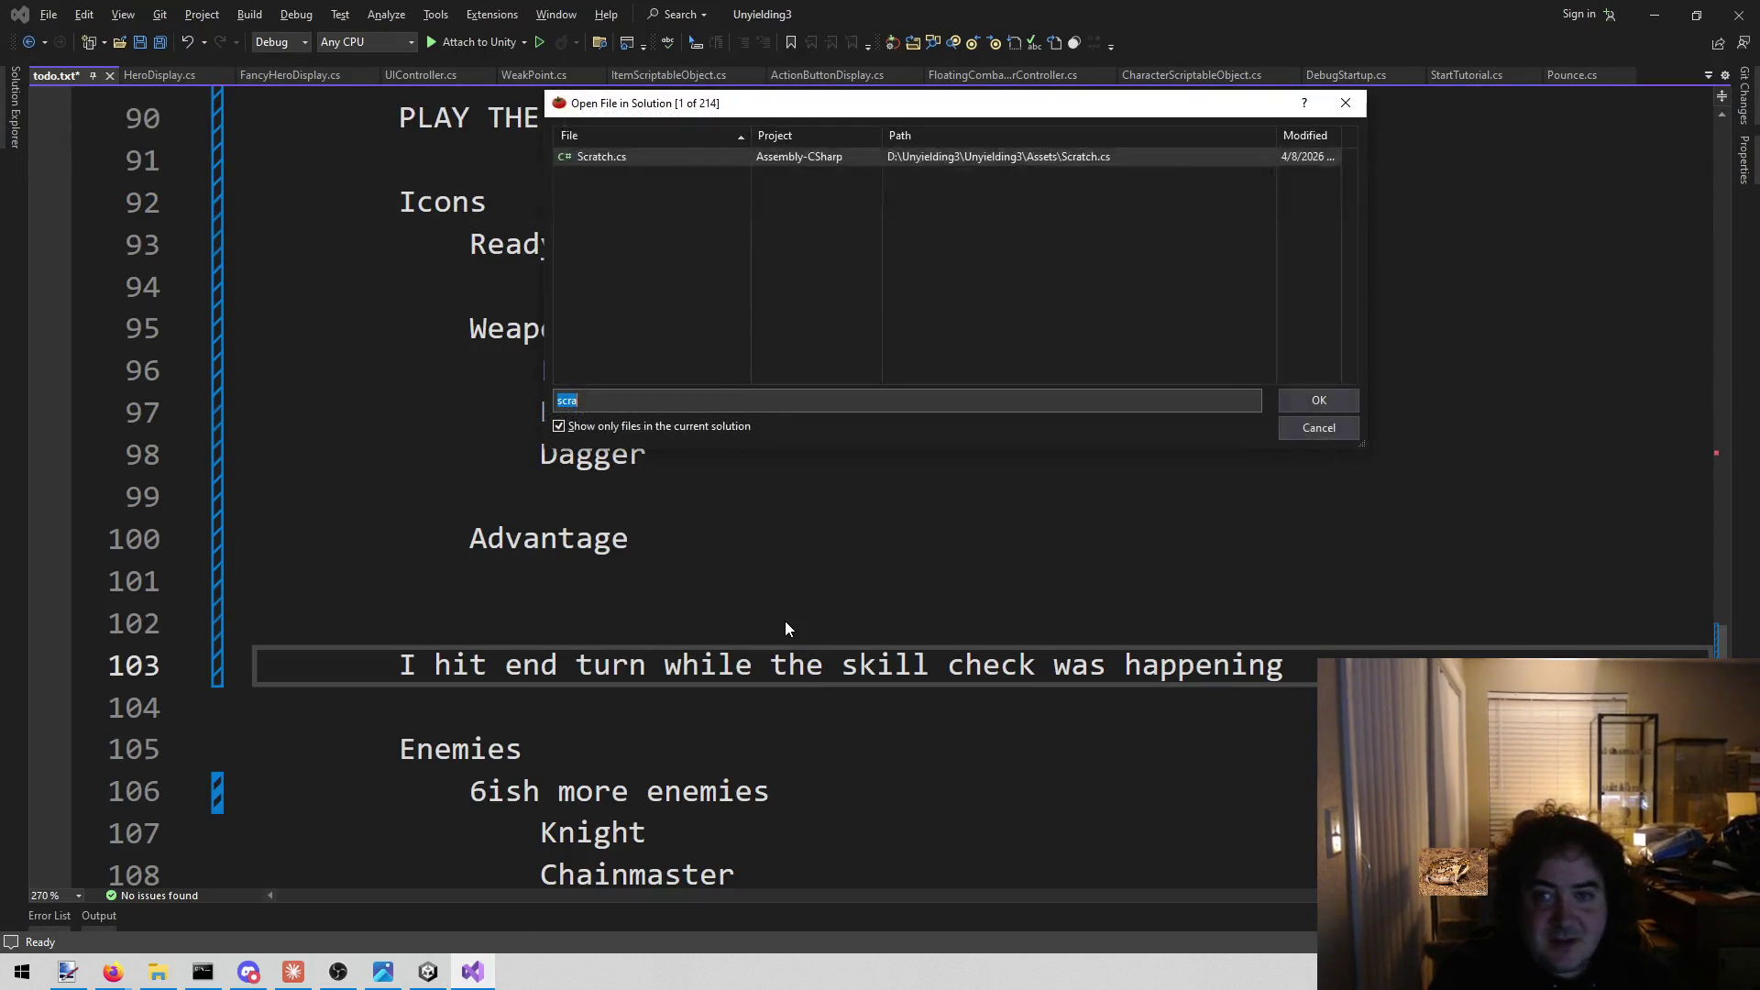
pyautogui.write('action')
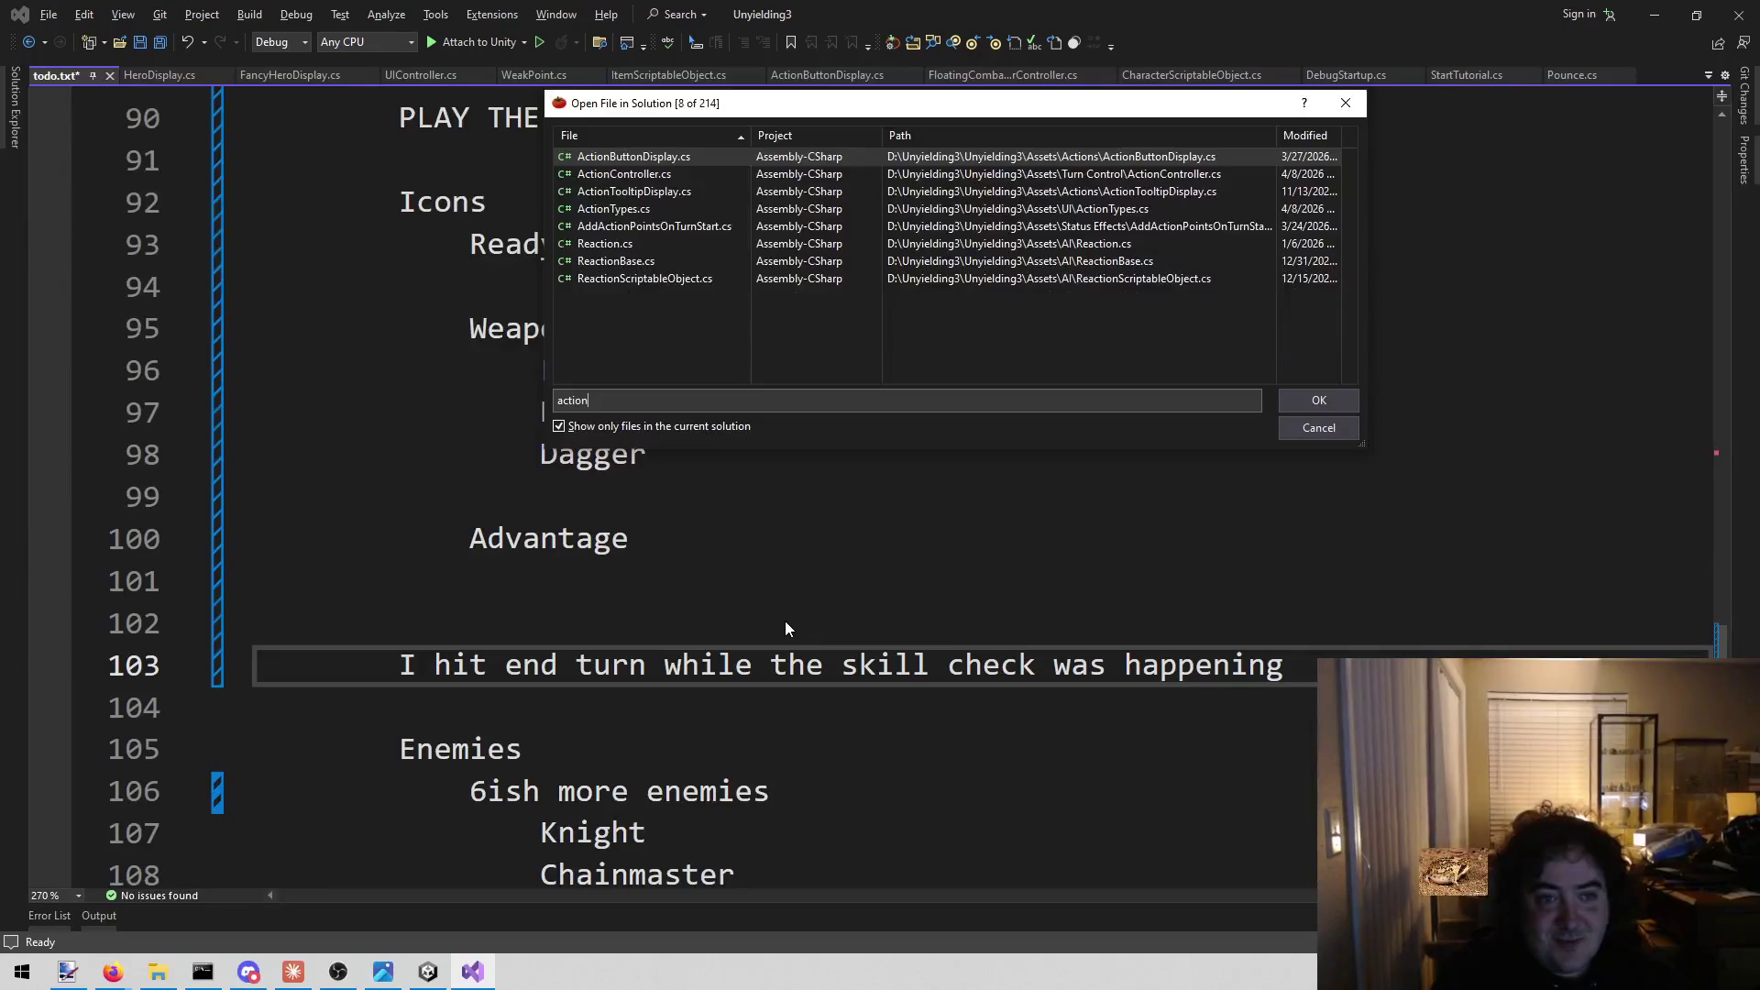
pyautogui.press('Down')
pyautogui.press('Down')
pyautogui.press('Return')
# Find the Ready method and review its equipment reload loop, then return to todo.txt.
pyautogui.hotkey('ctrl', 'f')
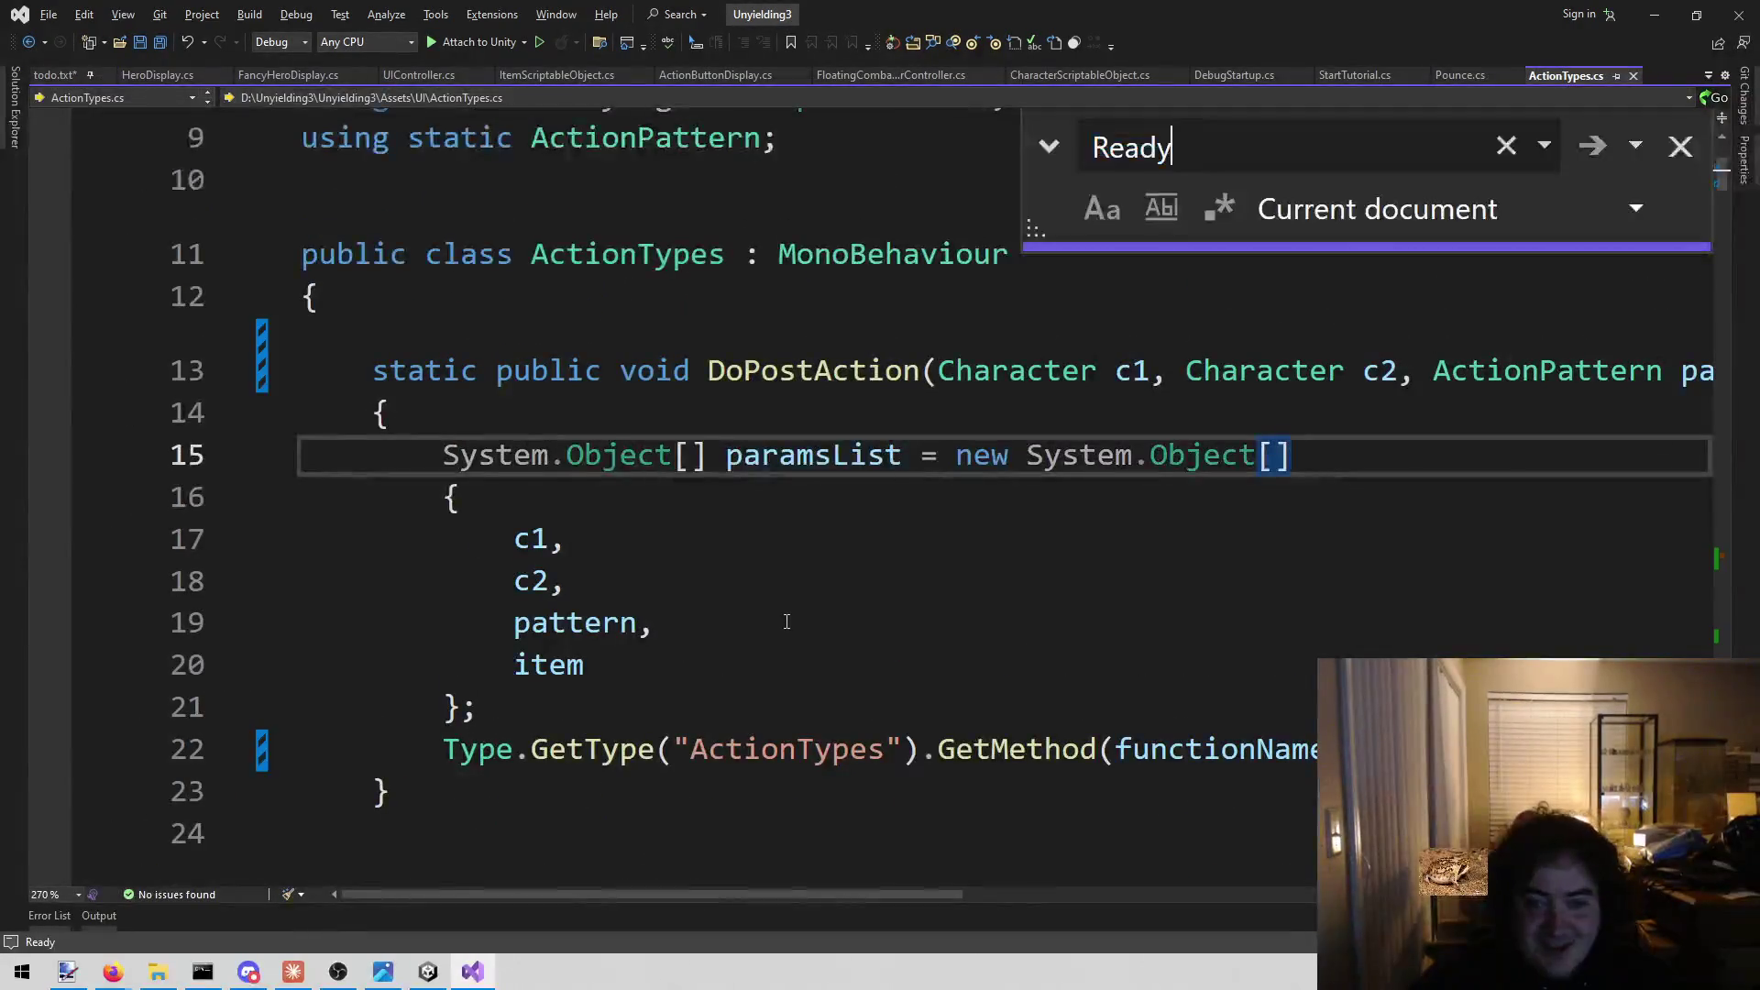
pyautogui.write('Ready')
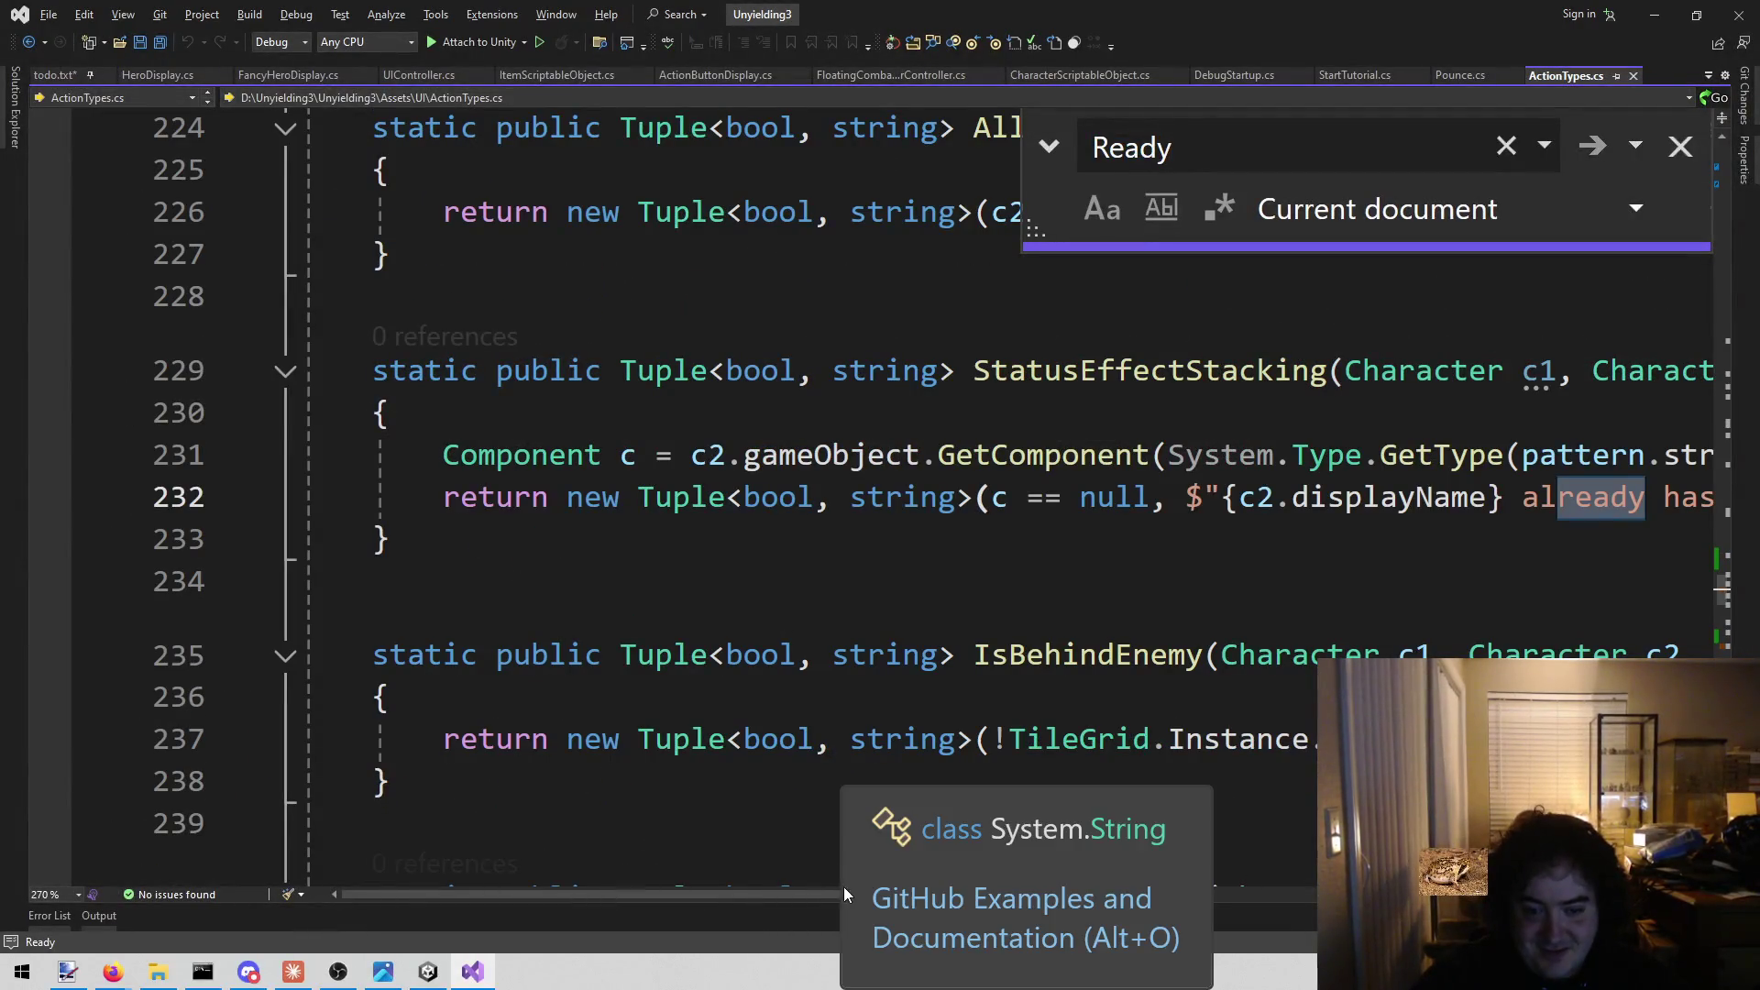
pyautogui.moveTo(816, 900)
pyautogui.mouseDown()
pyautogui.moveTo(983, 904)
pyautogui.moveTo(921, 898)
pyautogui.mouseUp()
pyautogui.click(1592, 148)
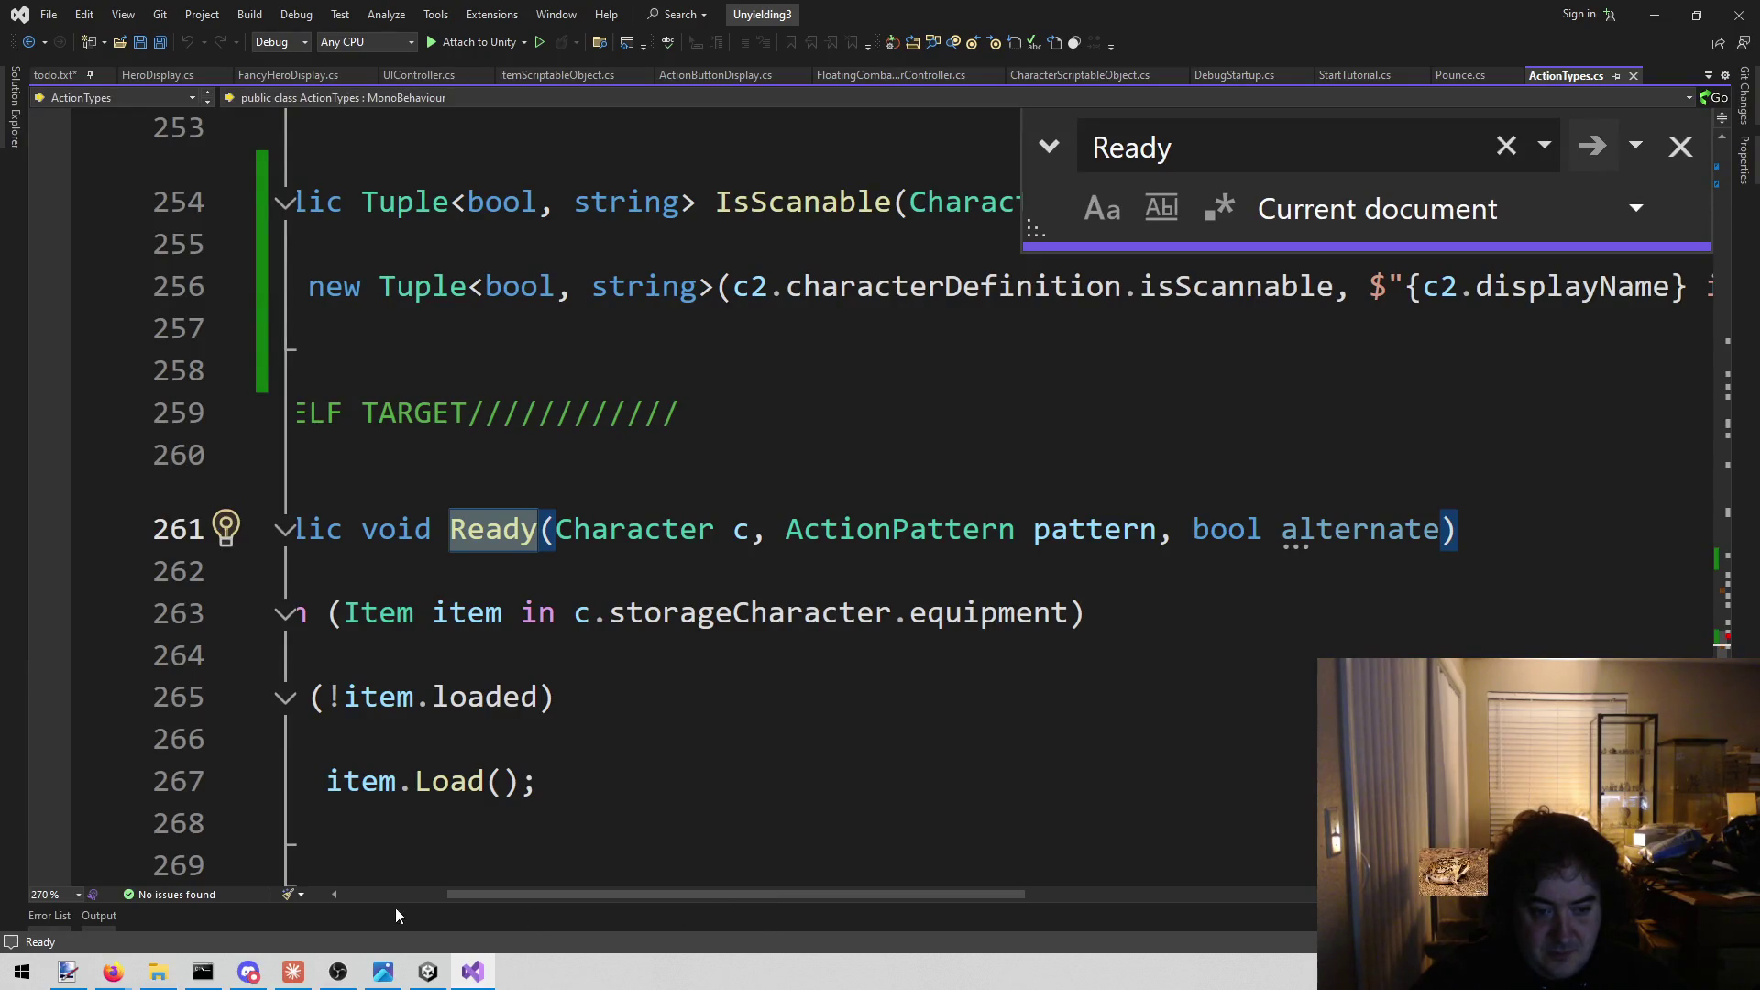
pyautogui.scroll(-3, 690, 788)
pyautogui.moveTo(630, 897); pyautogui.dragTo(524, 897)
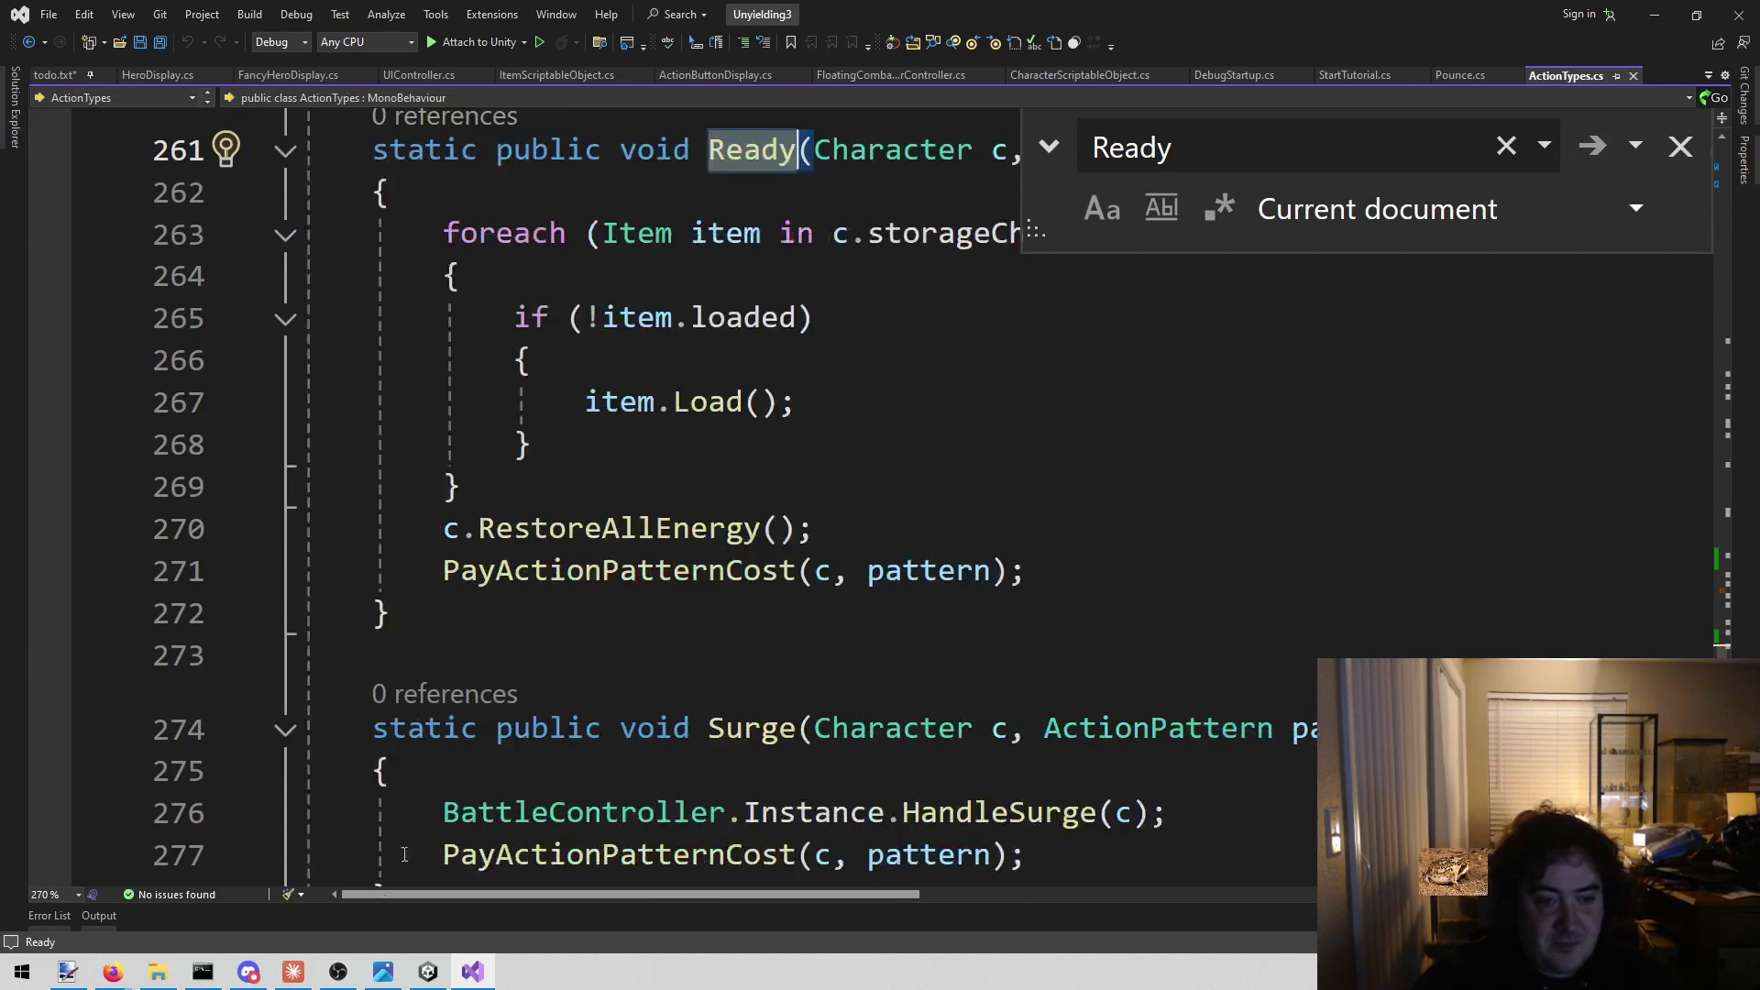
pyautogui.scroll(1, 975, 587)
pyautogui.click(976, 587)
pyautogui.moveTo(430, 377)
pyautogui.mouseDown()
pyautogui.moveTo(1143, 629)
pyautogui.moveTo(1127, 680)
pyautogui.moveTo(1088, 656)
pyautogui.mouseUp()
pyautogui.press('Up')
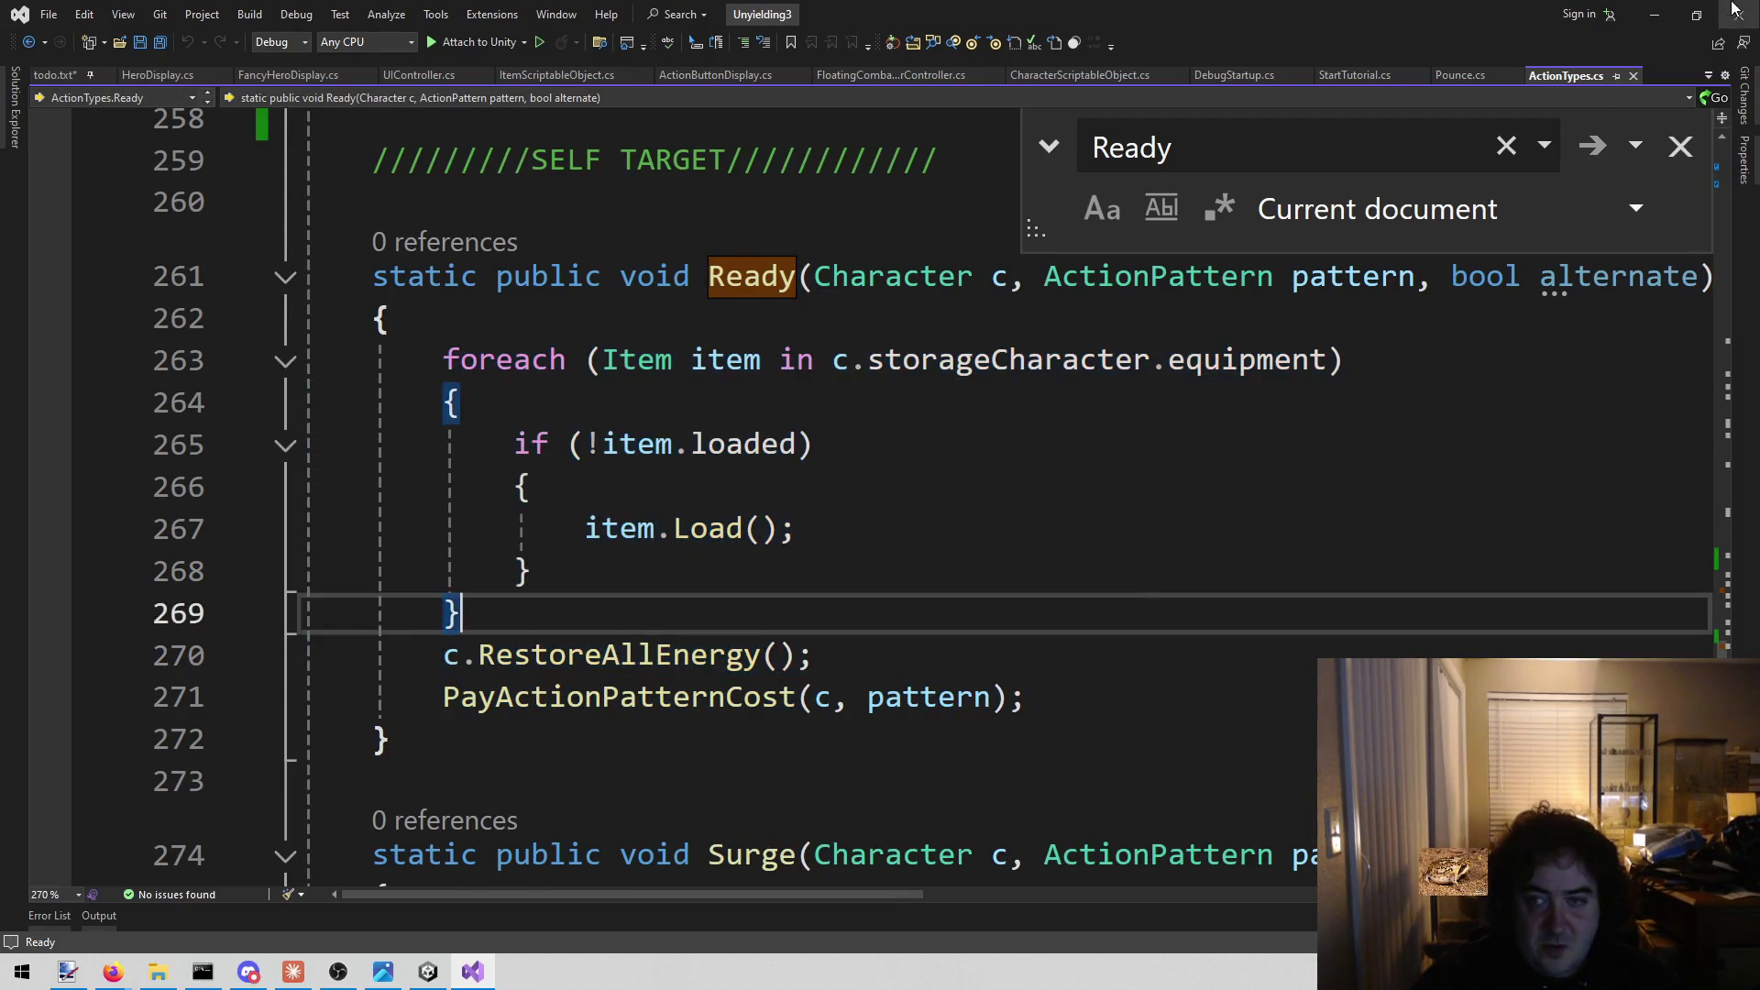
pyautogui.click(1681, 146)
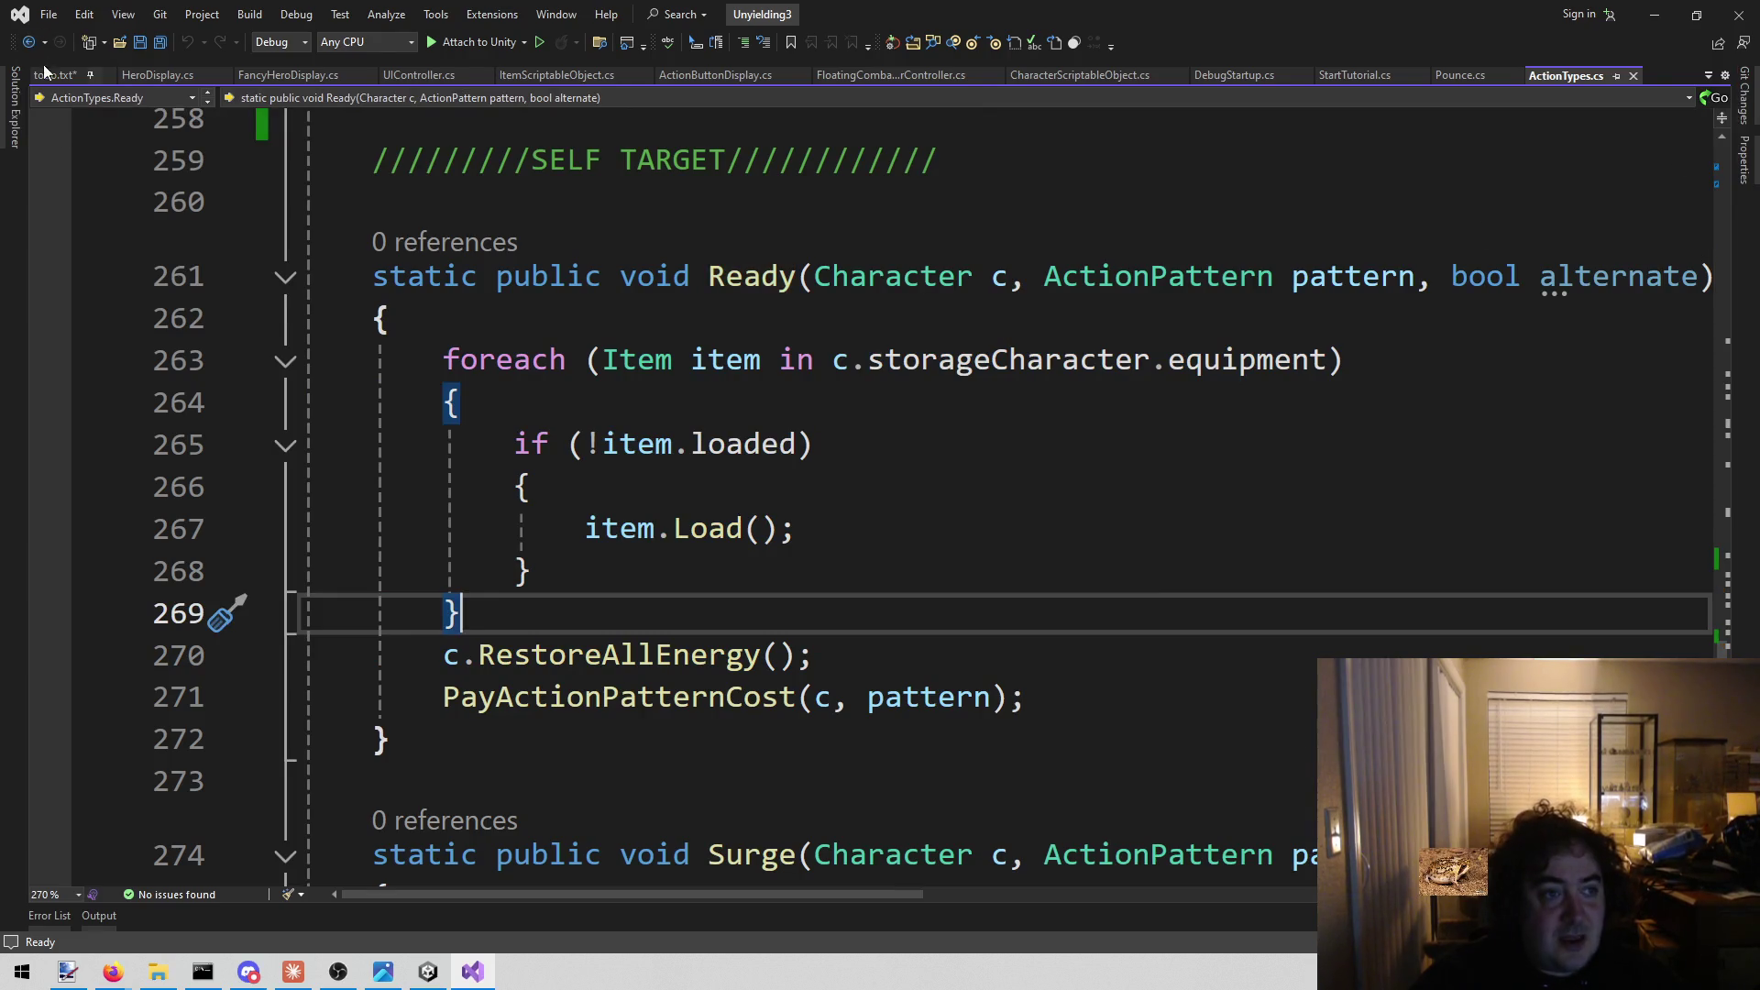
pyautogui.click(44, 72)
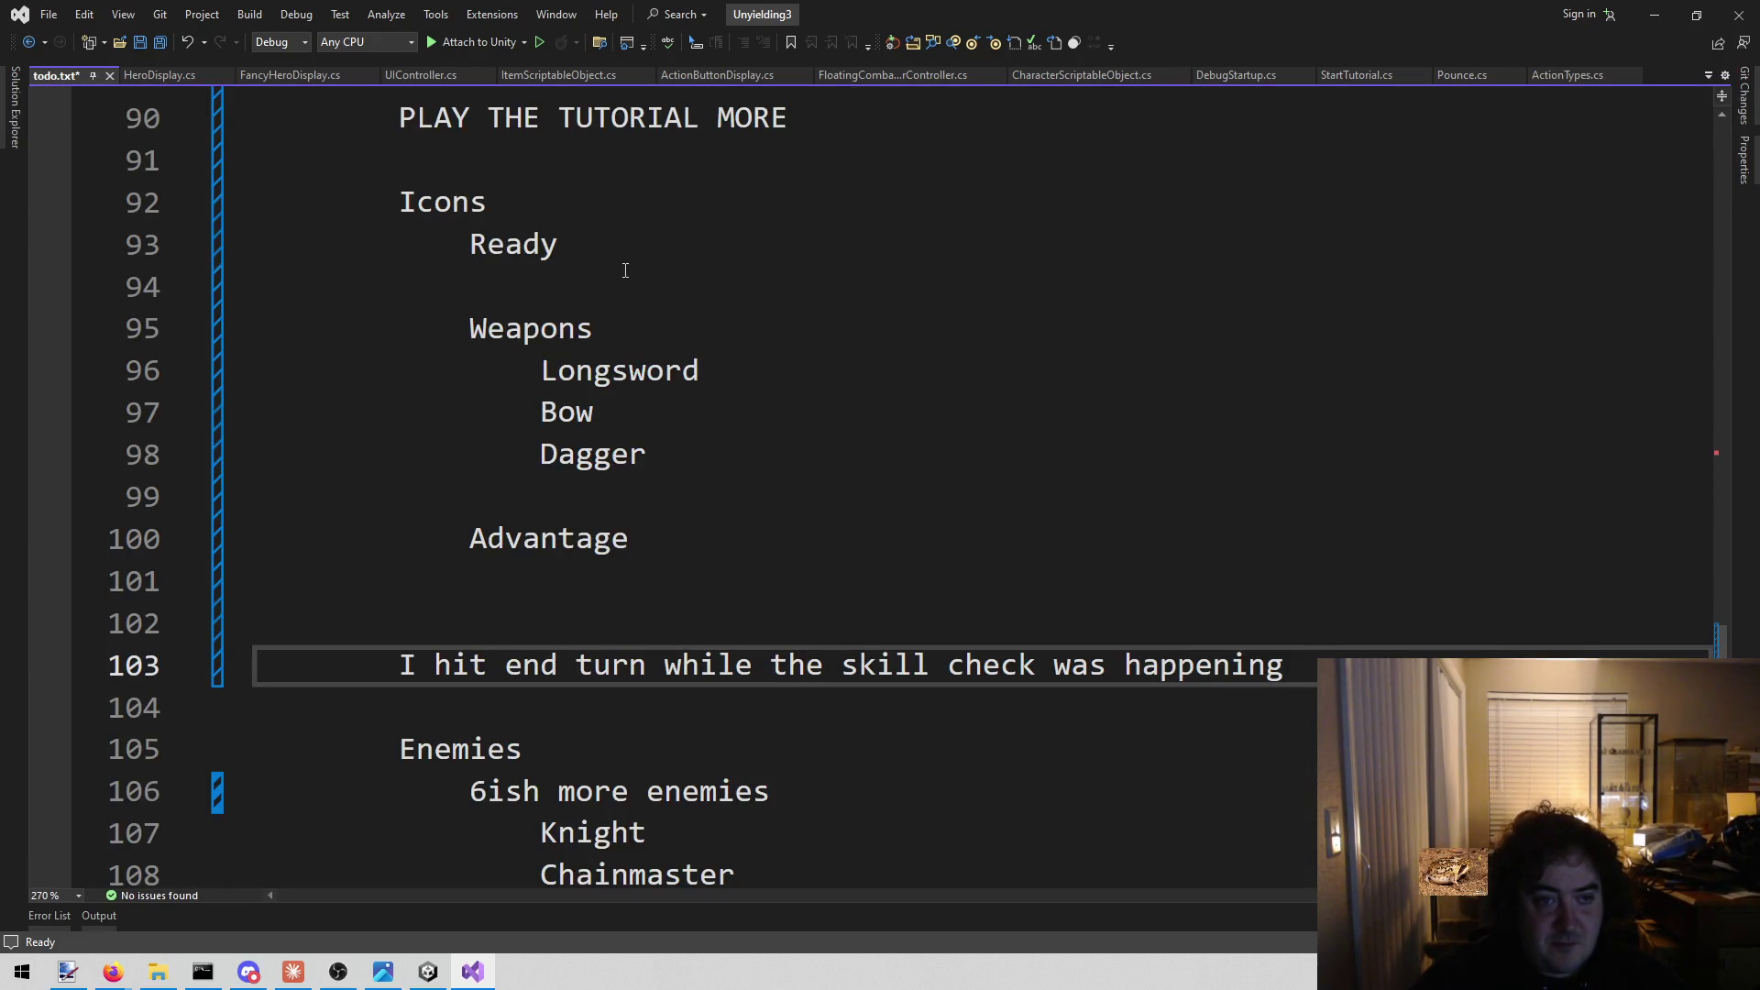
# Remove the Ready entry and its blank line from Icons and save todo.txt.
pyautogui.moveTo(619, 248); pyautogui.dragTo(257, 245)
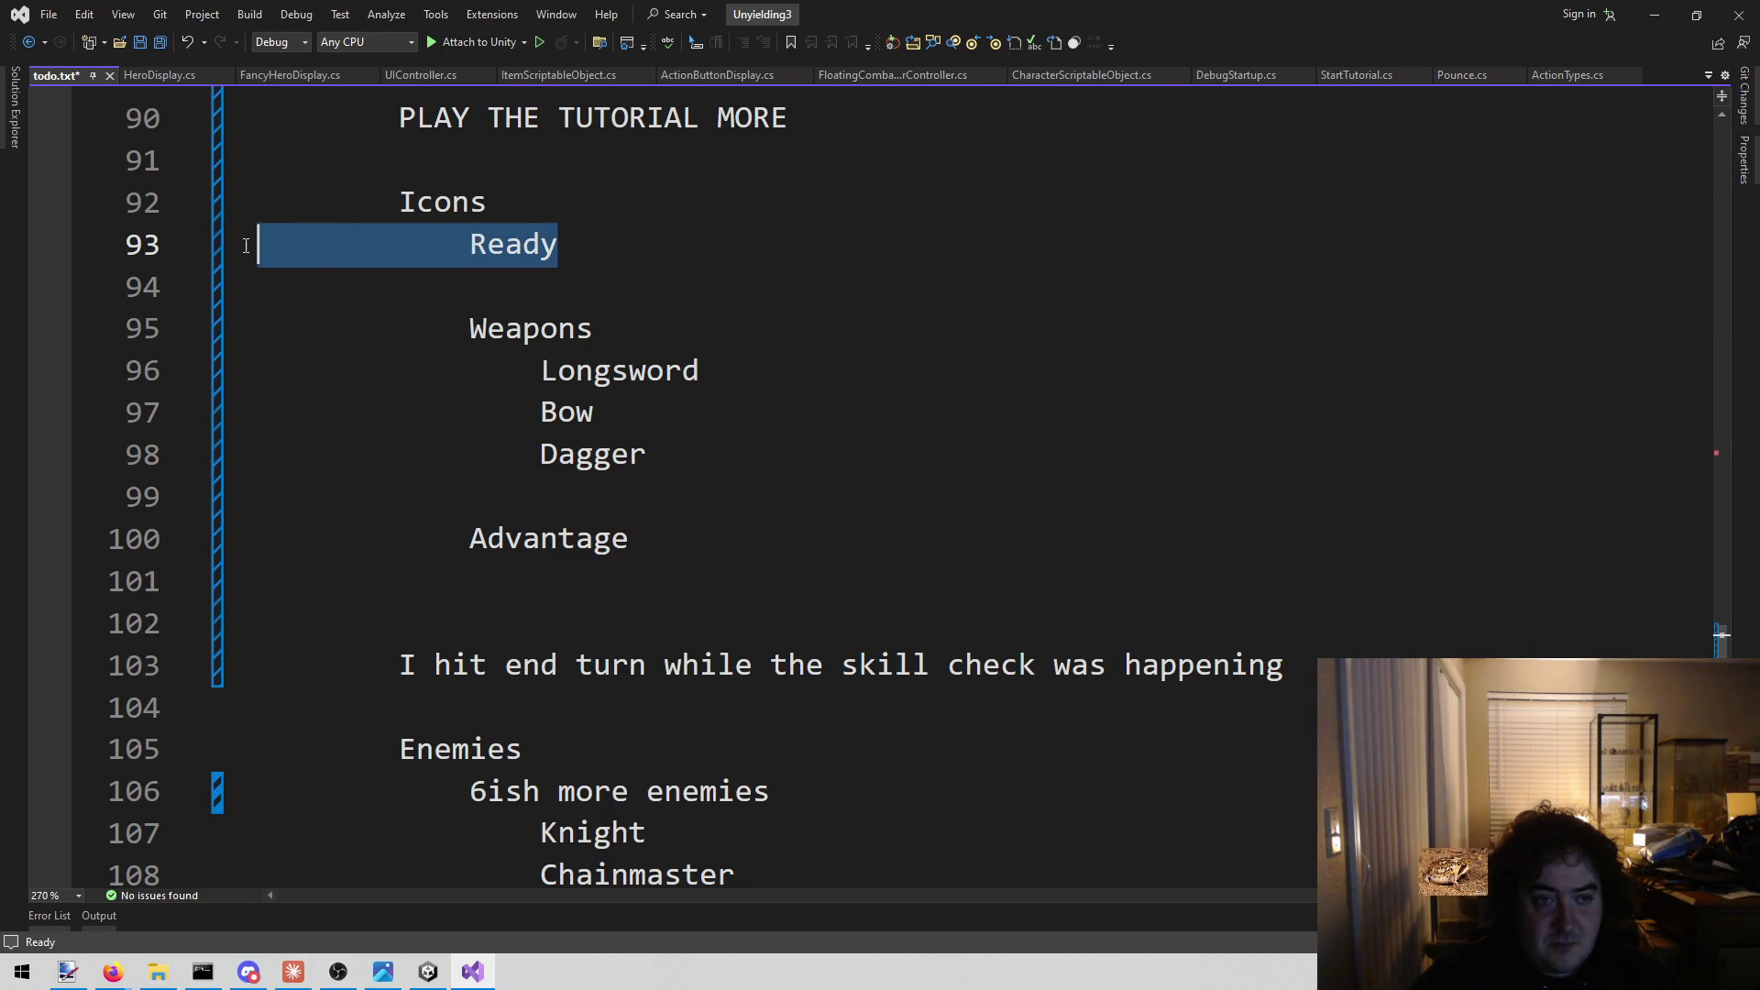
pyautogui.press('BackSpace')
pyautogui.press('Down')
pyautogui.press('BackSpace')
pyautogui.press('BackSpace')
pyautogui.hotkey('ctrl', 's')
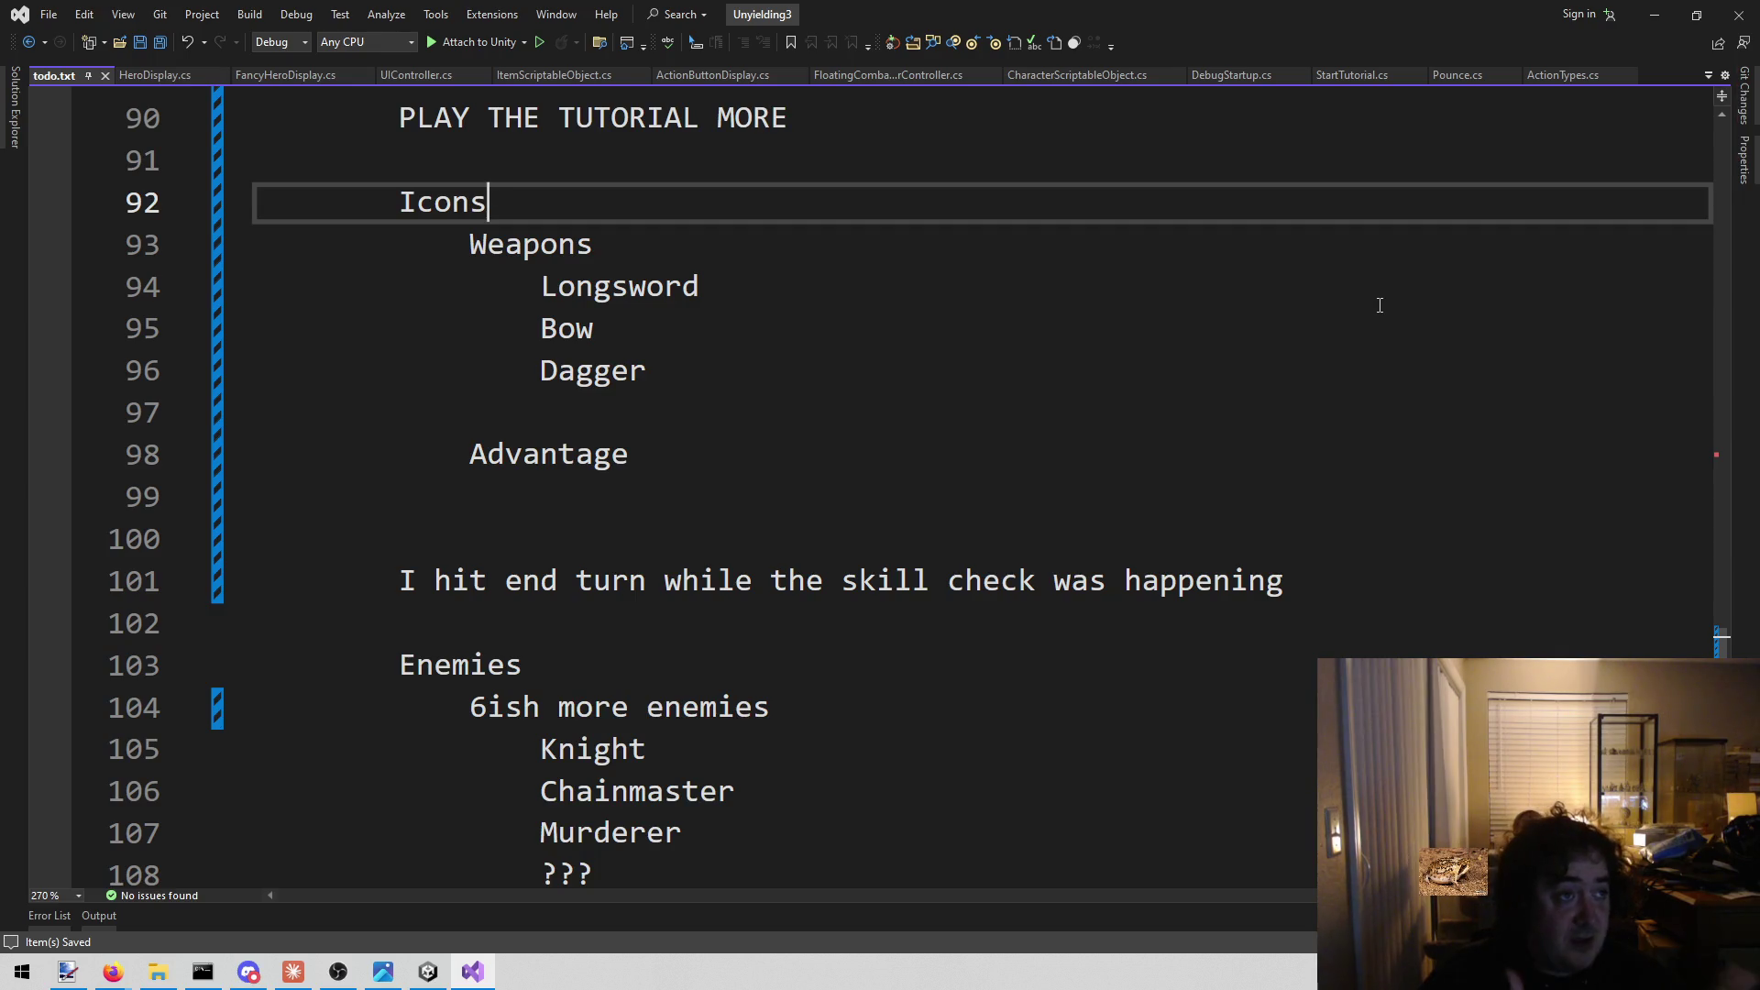
# Review the Weapons list, then search 'longsword' on the Game-icons.net dice page.
pyautogui.click(710, 426)
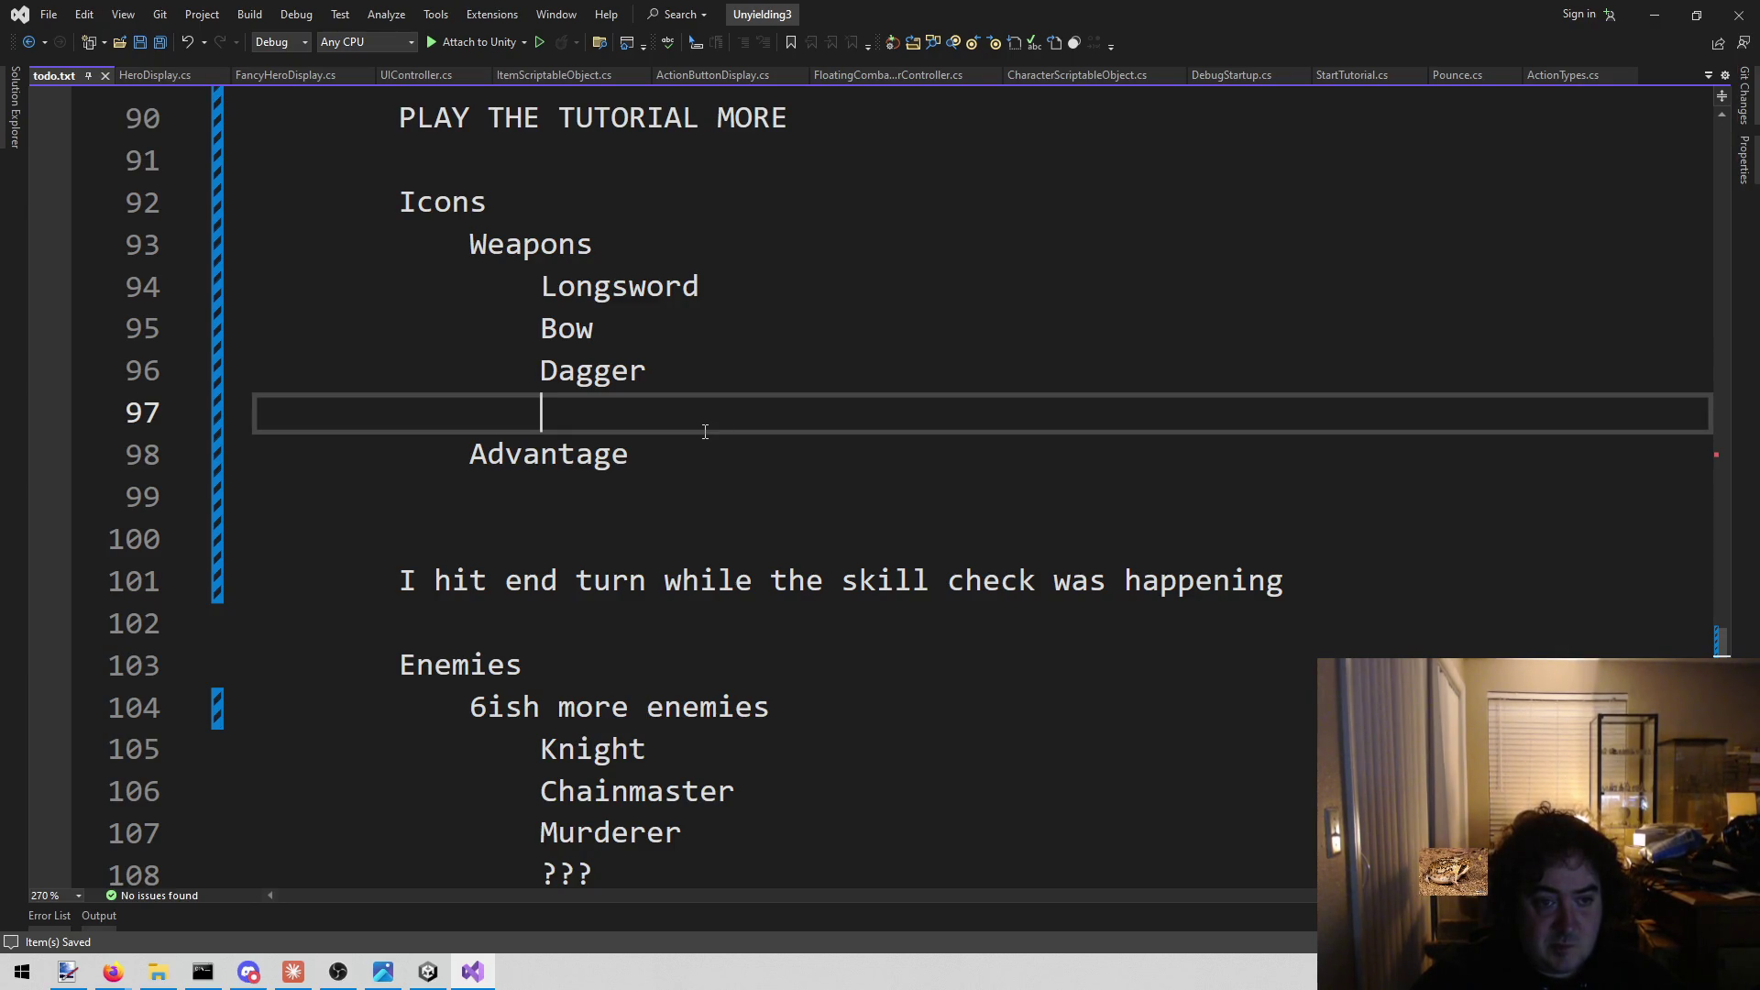
pyautogui.moveTo(522, 286); pyautogui.dragTo(541, 287)
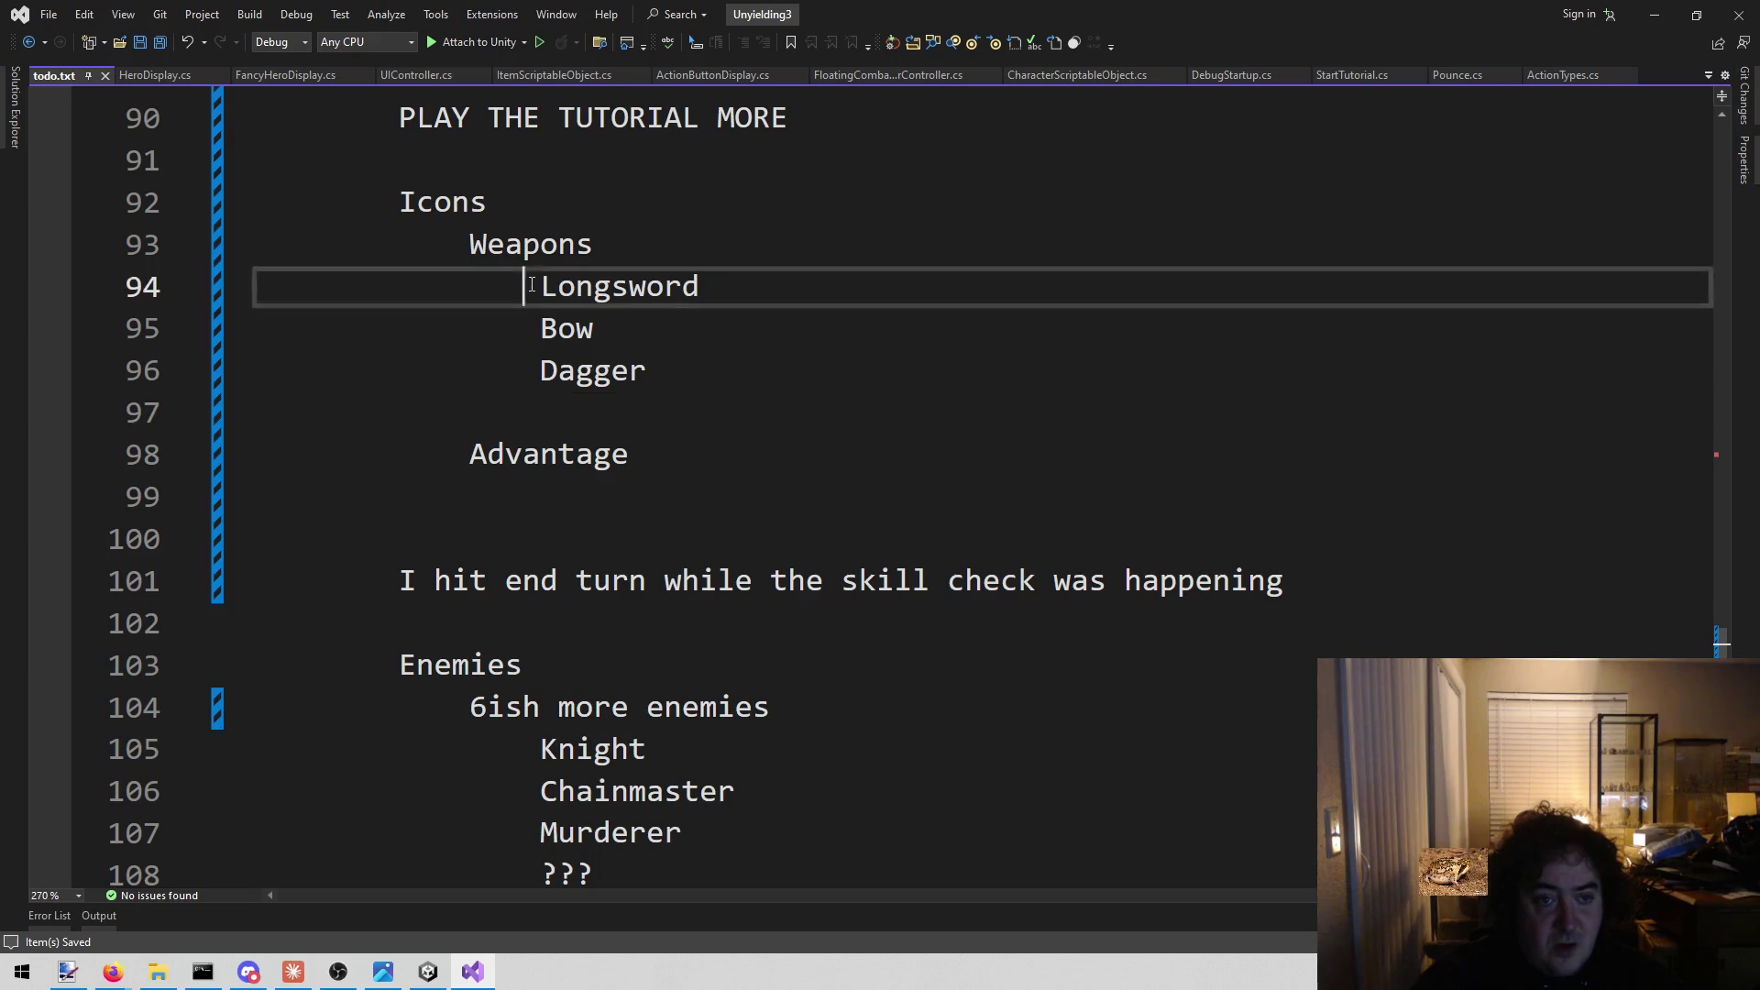
pyautogui.click(563, 335)
pyautogui.moveTo(113, 972)
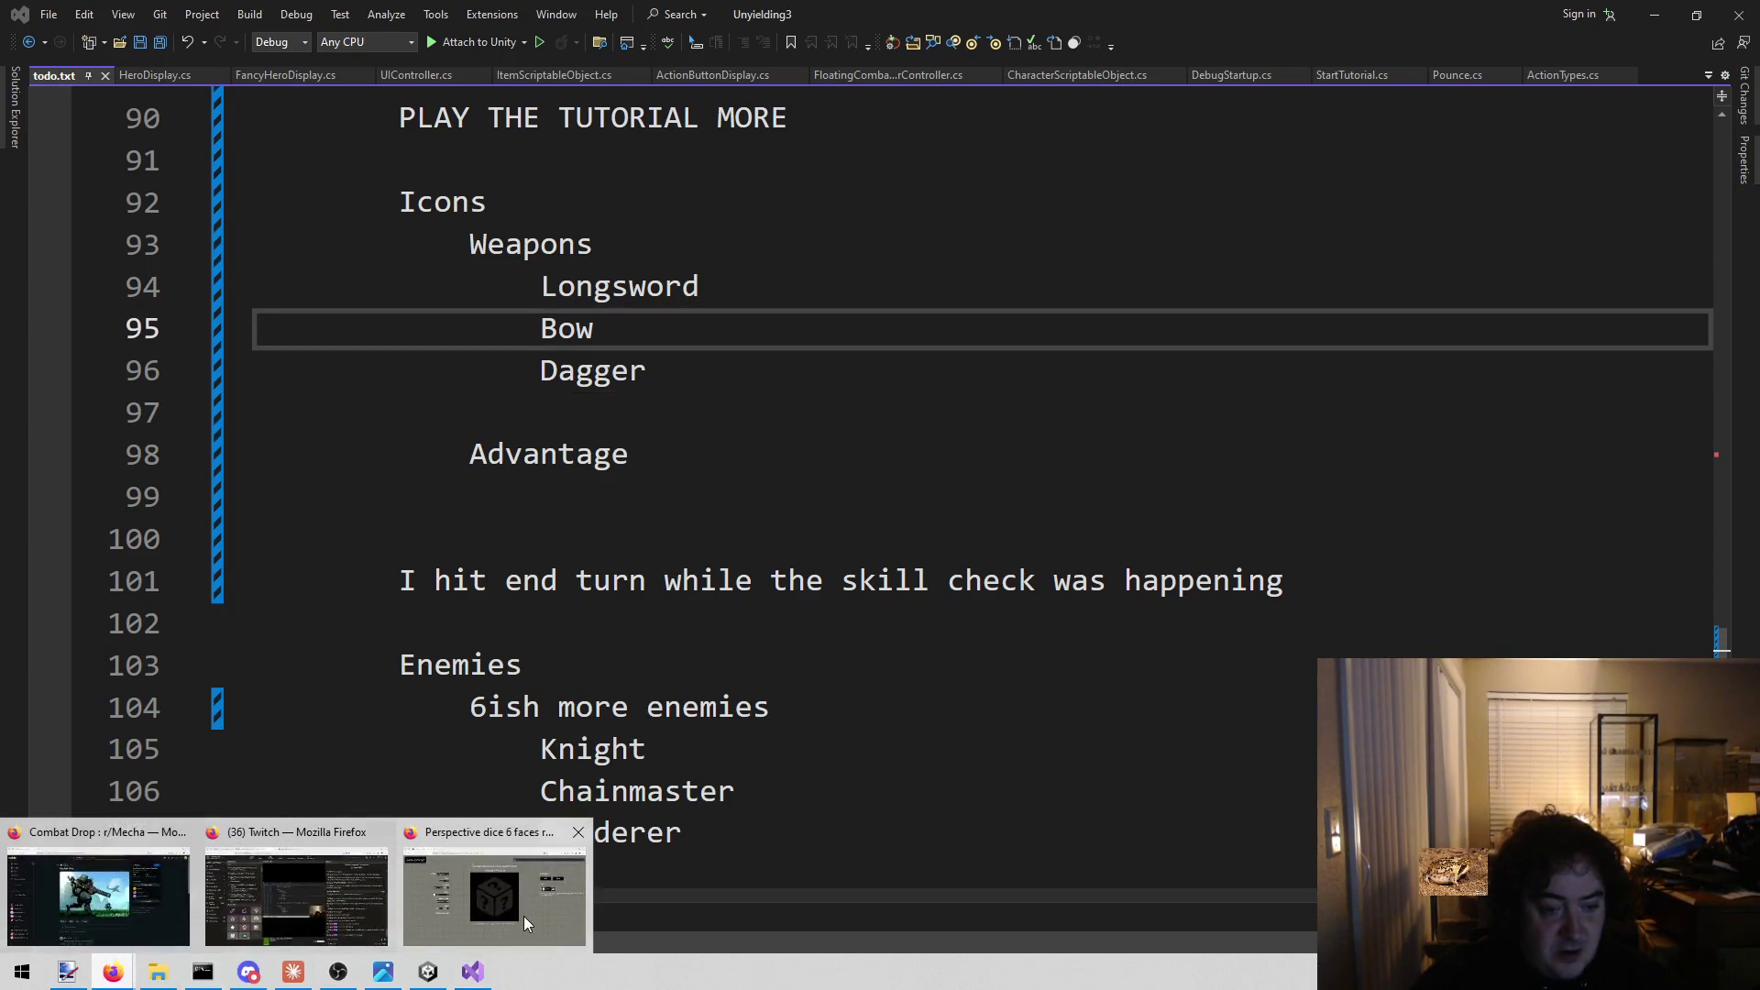
pyautogui.click(522, 923)
pyautogui.write('longsword')
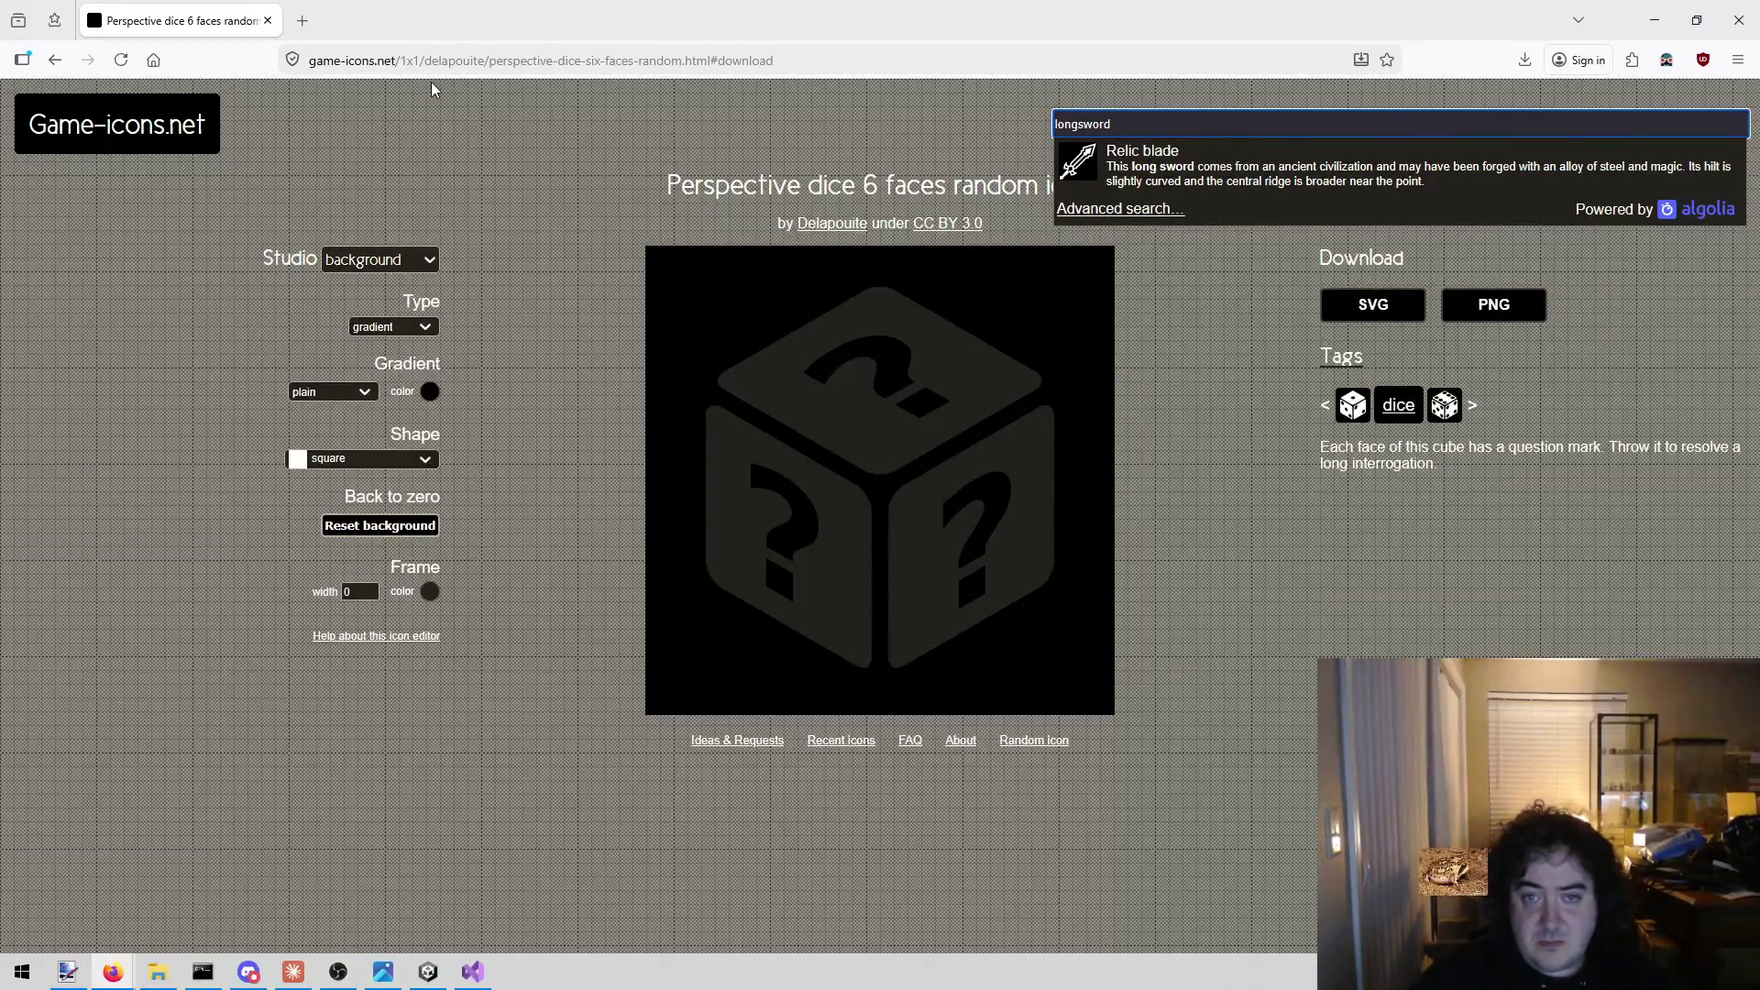
# Find the Gladius icon via the 'sword' Blade, Sword & Knife collection and download its PNG.
pyautogui.hotkey('ctrl', 'a')
pyautogui.press('BackSpace')
pyautogui.write('sword')
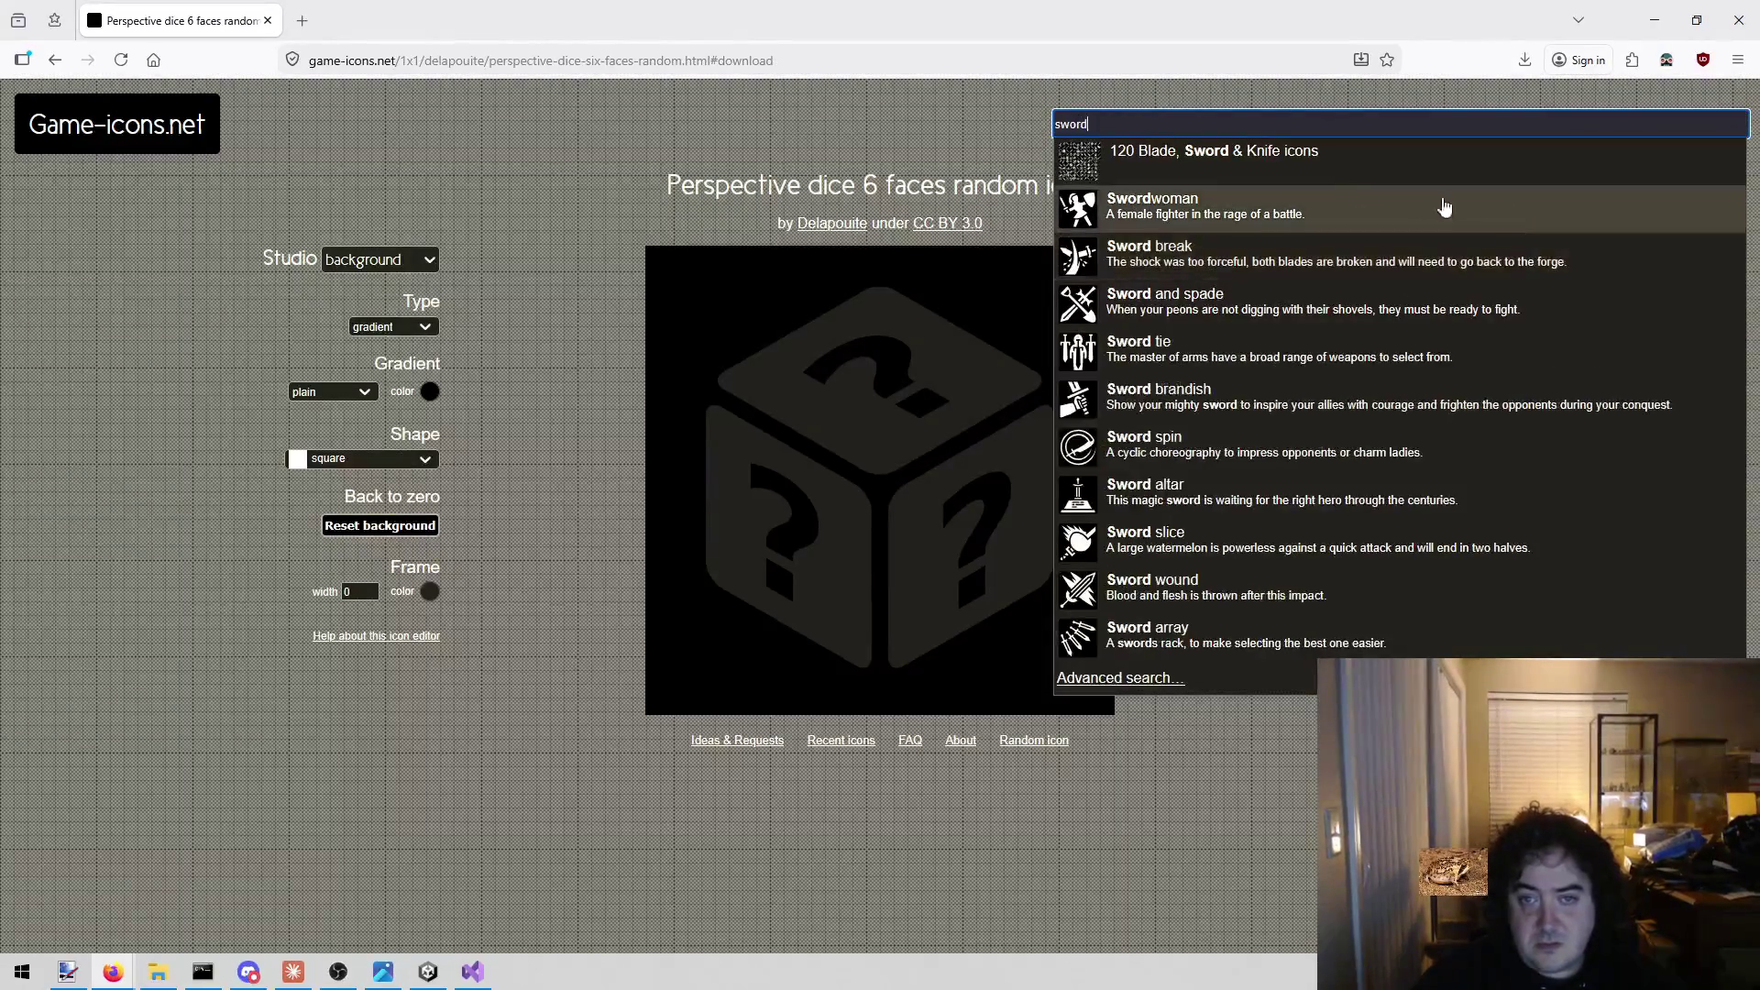
pyautogui.click(1269, 157)
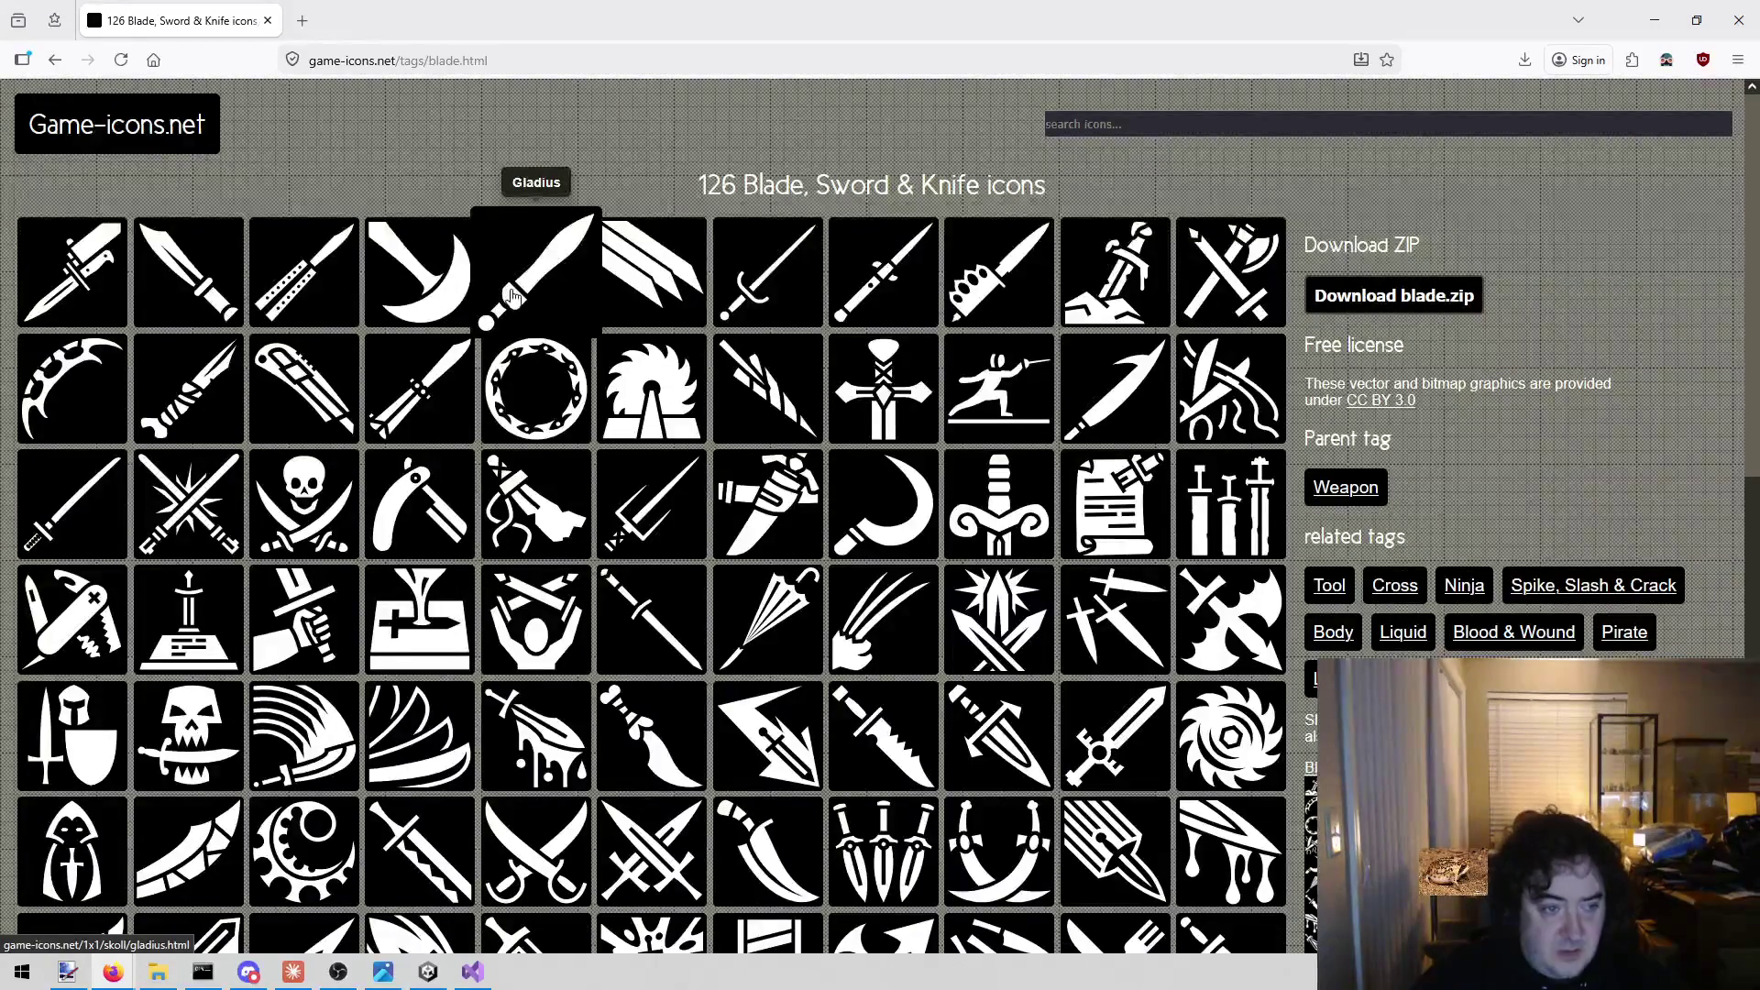
pyautogui.click(511, 295)
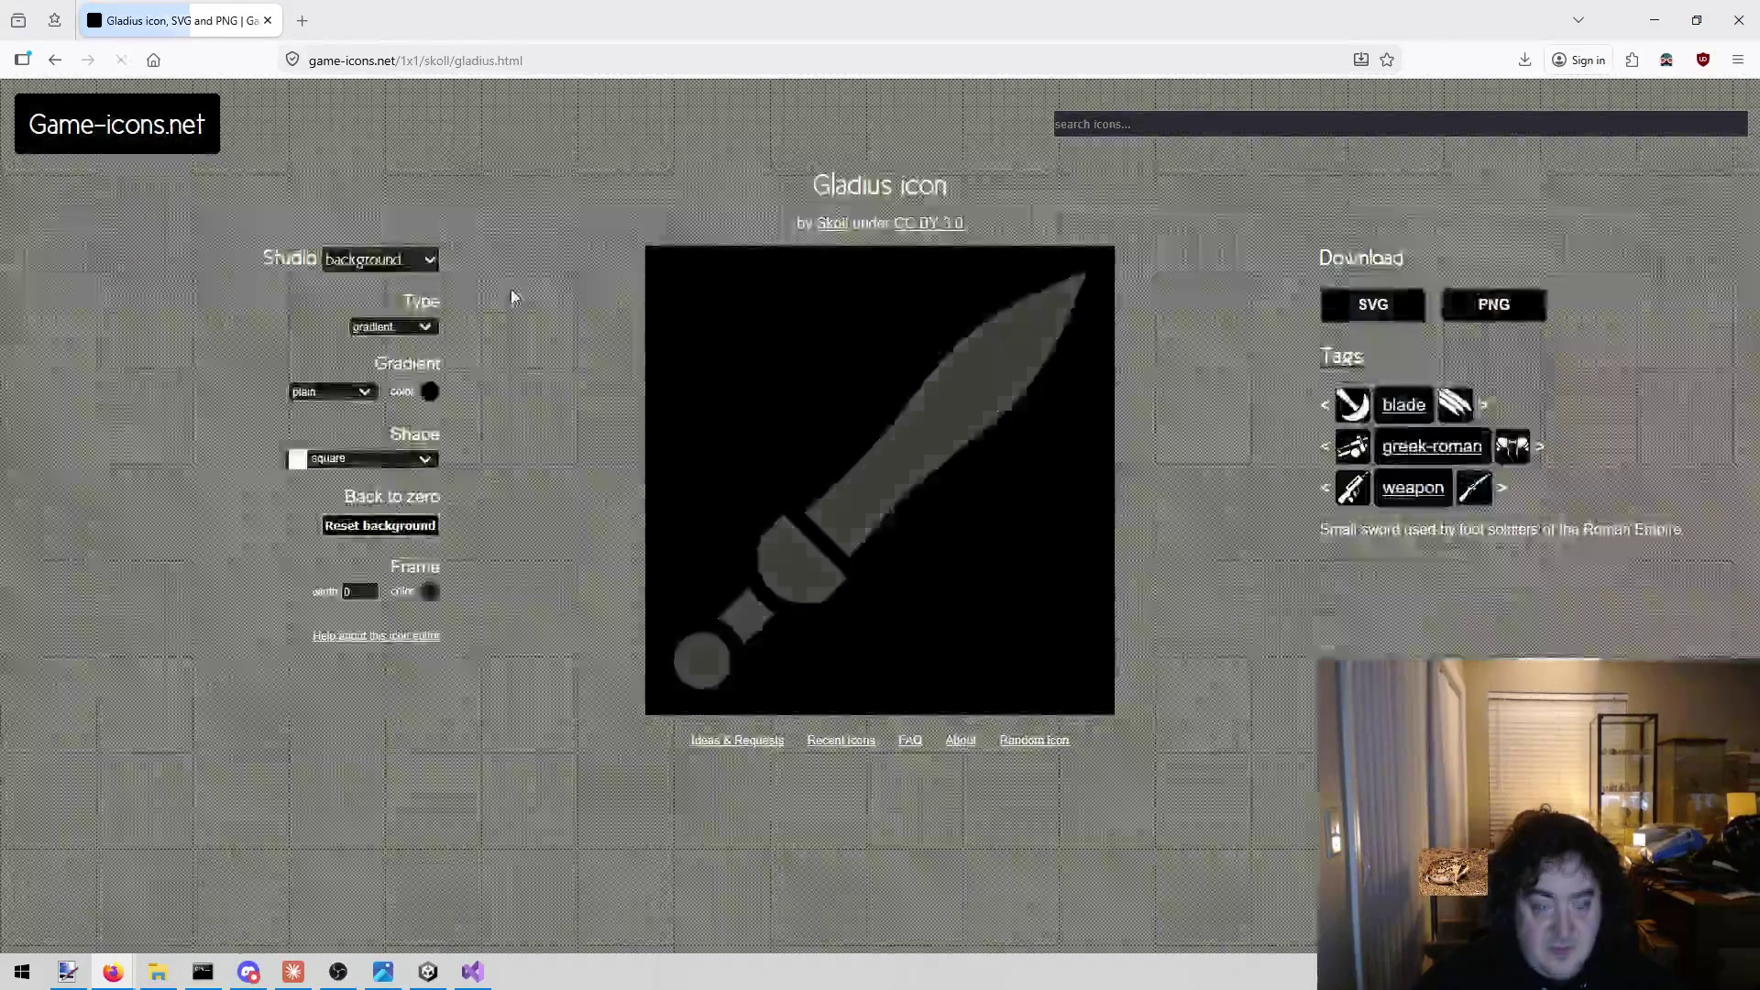
pyautogui.click(1495, 303)
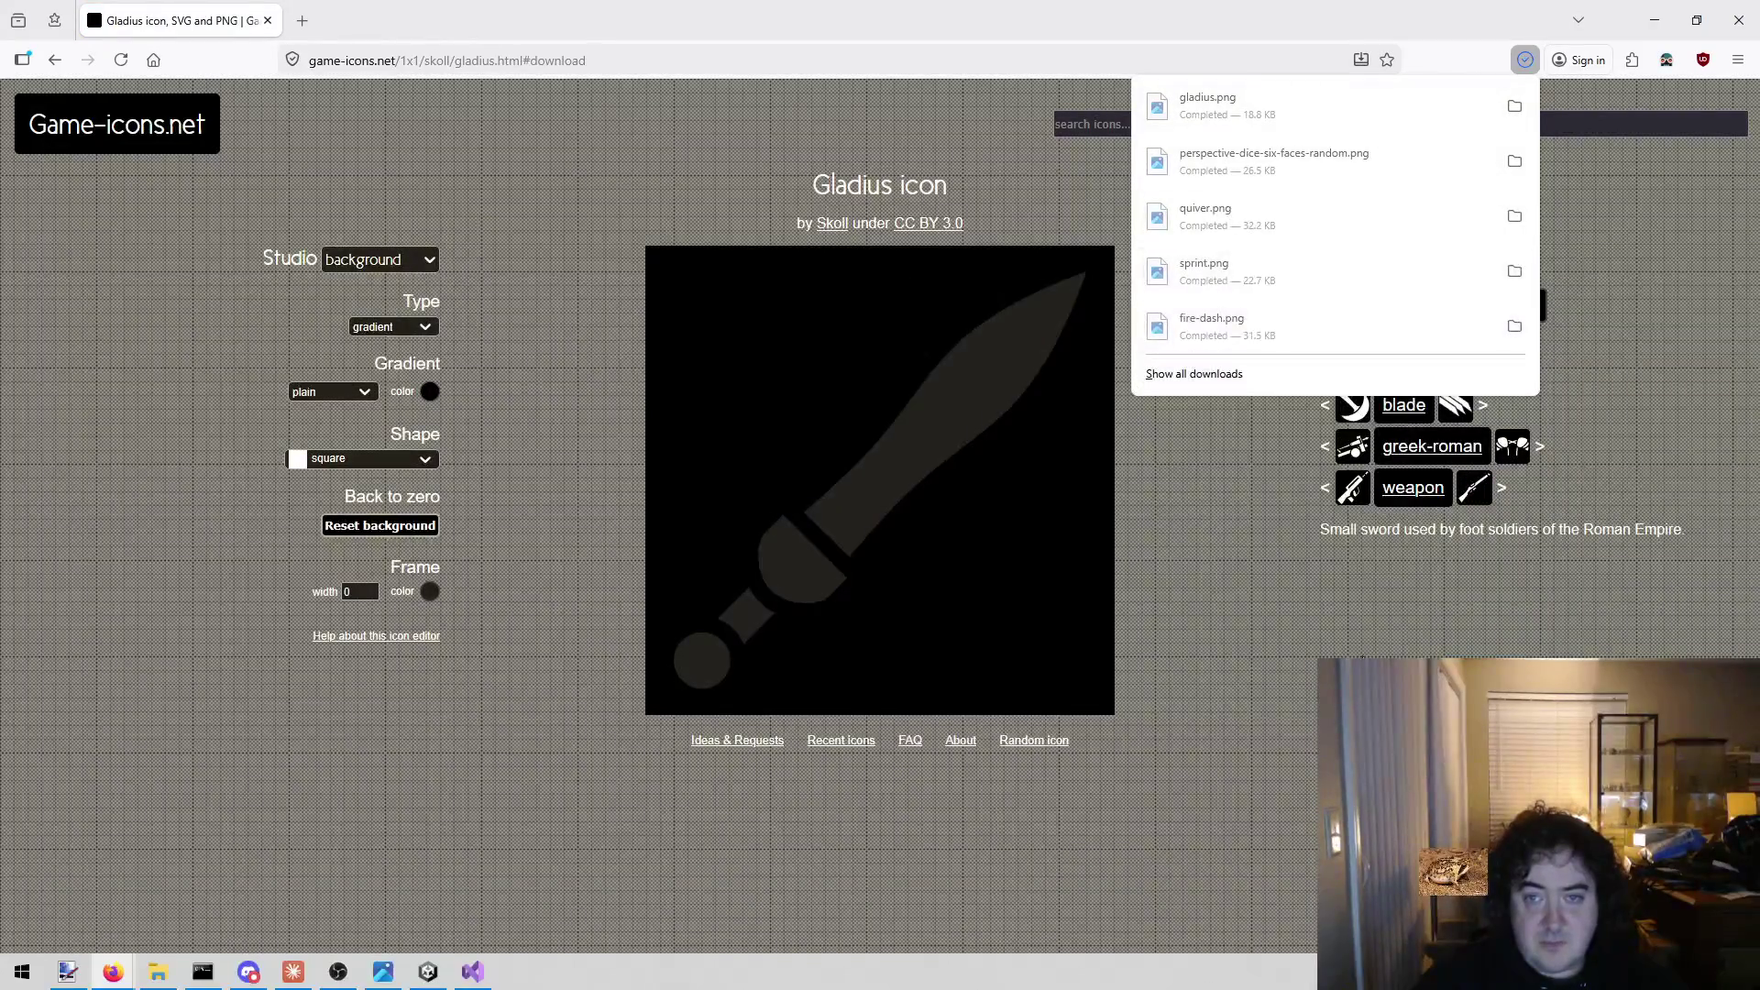
pyautogui.click(1298, 651)
# Download the Bone knife icon PNG from the Blade, Sword & Knife collection.
pyautogui.click(1156, 127)
pyautogui.write('dagger')
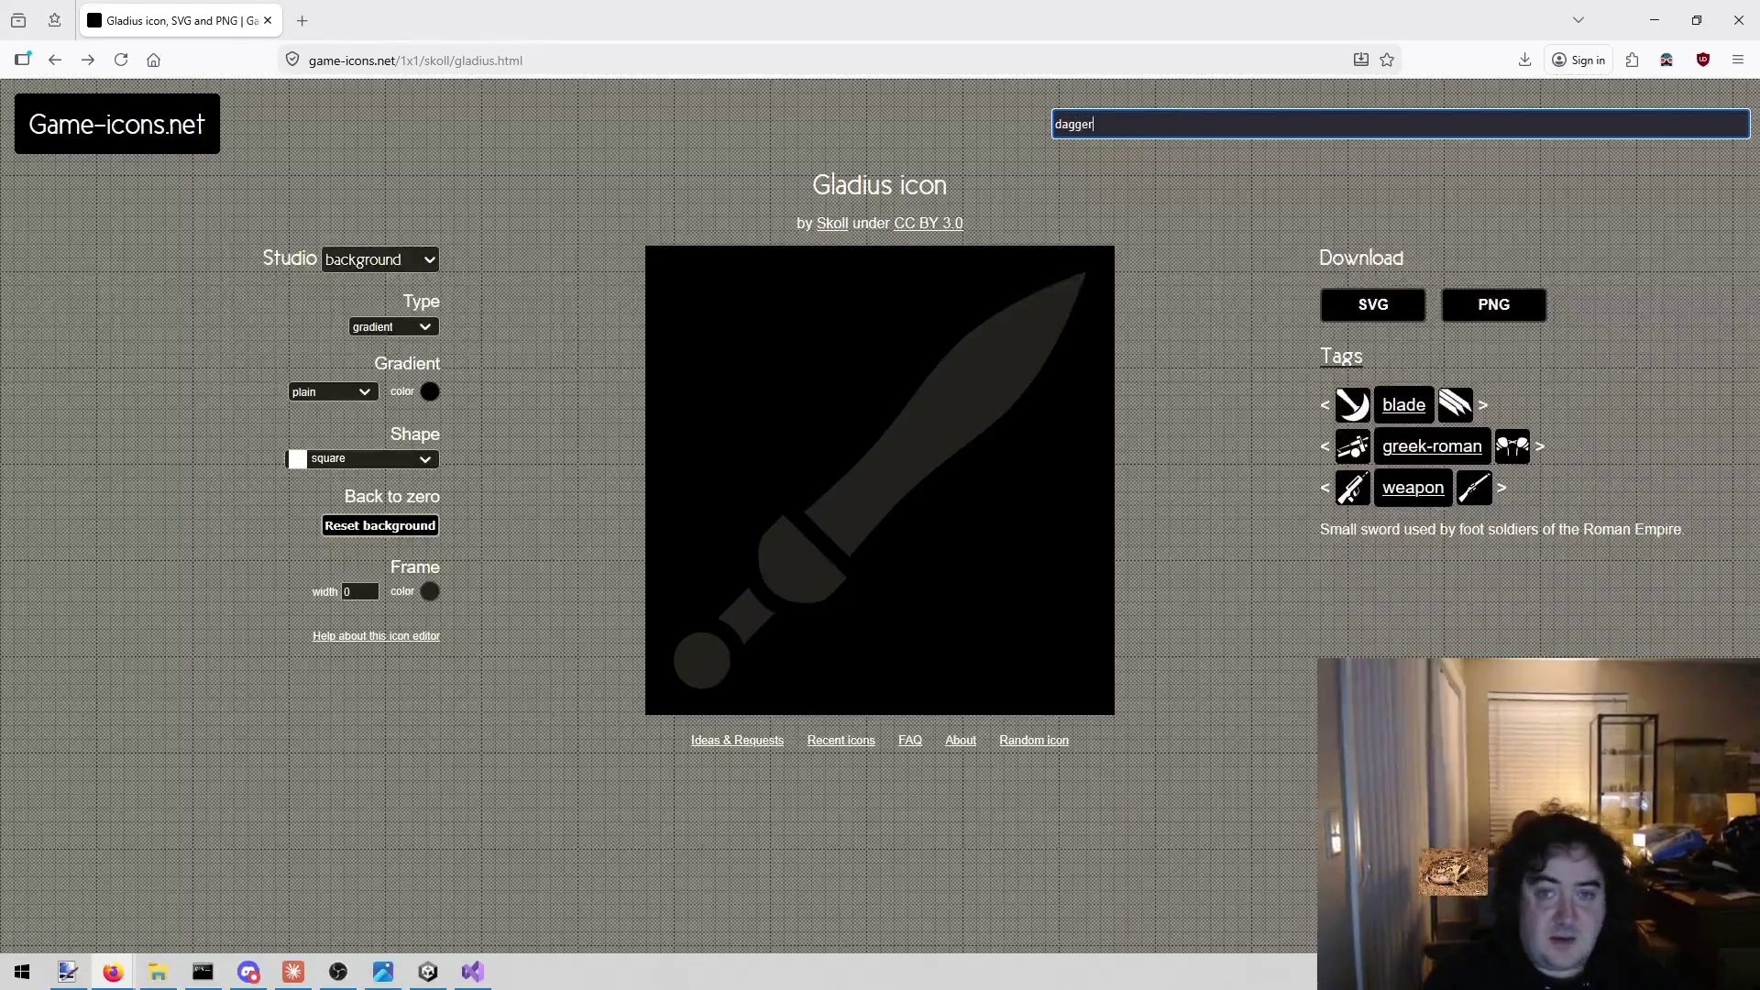
pyautogui.click(1161, 170)
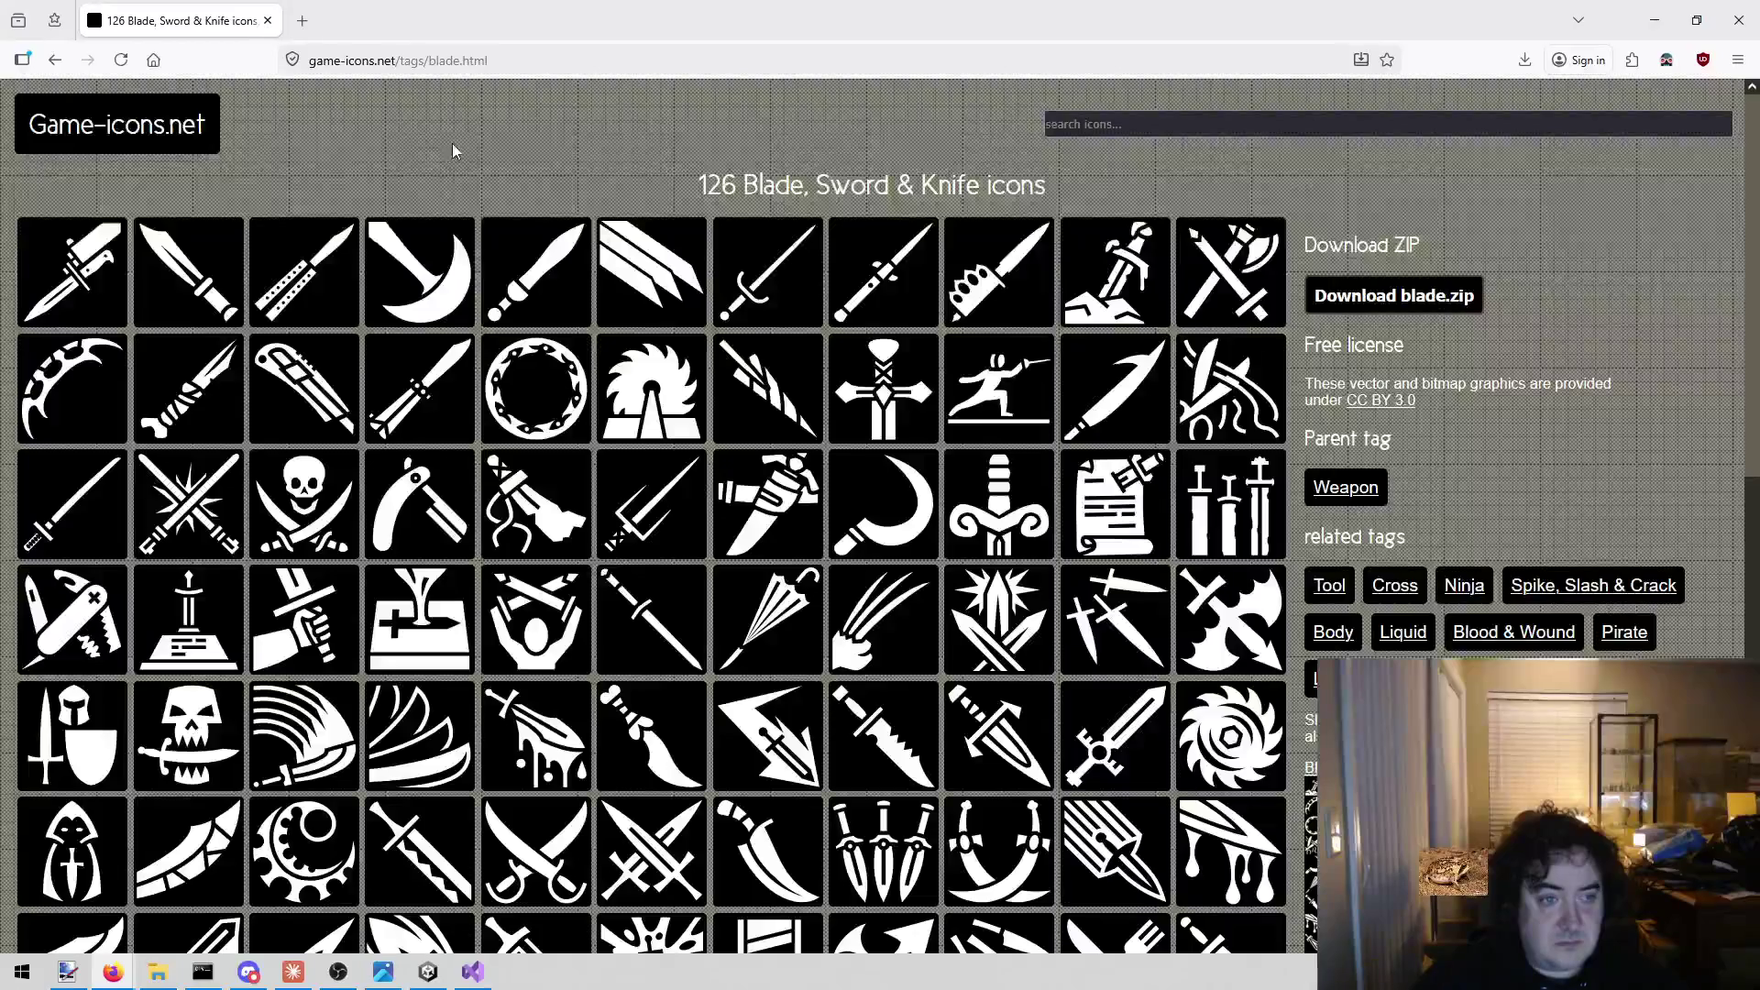
pyautogui.scroll(-1, 501, 138)
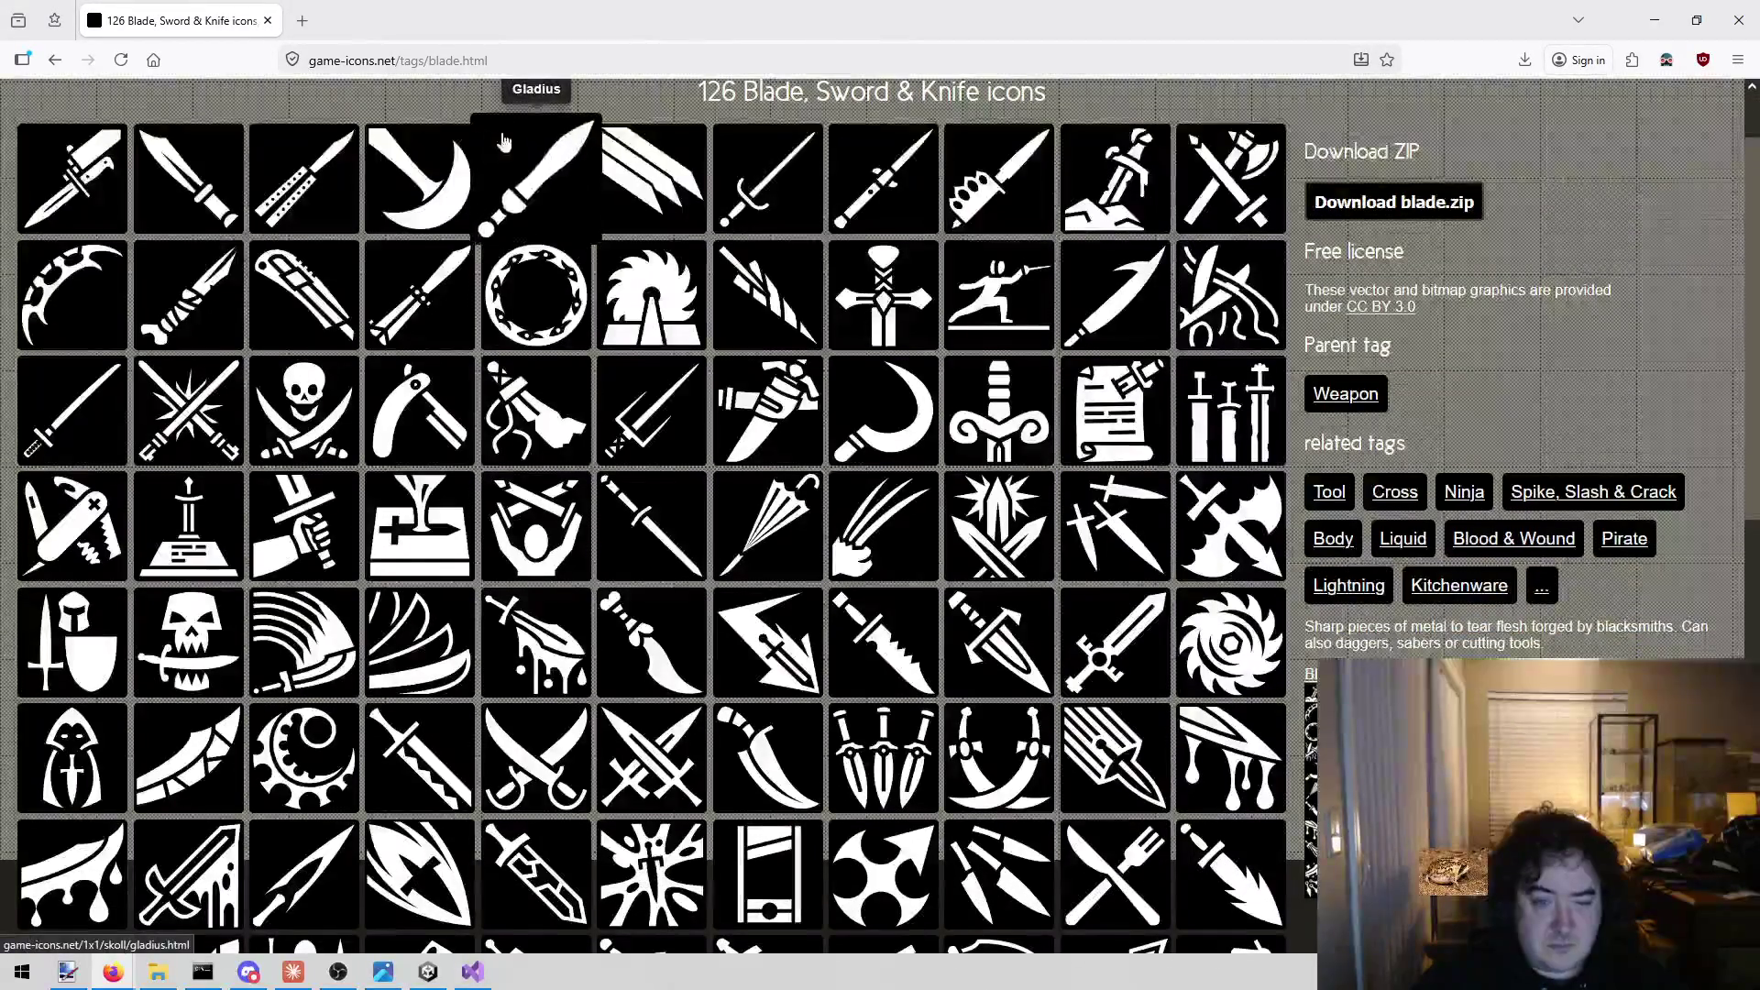
pyautogui.scroll(-1, 620, 349)
pyautogui.scroll(-1, 631, 447)
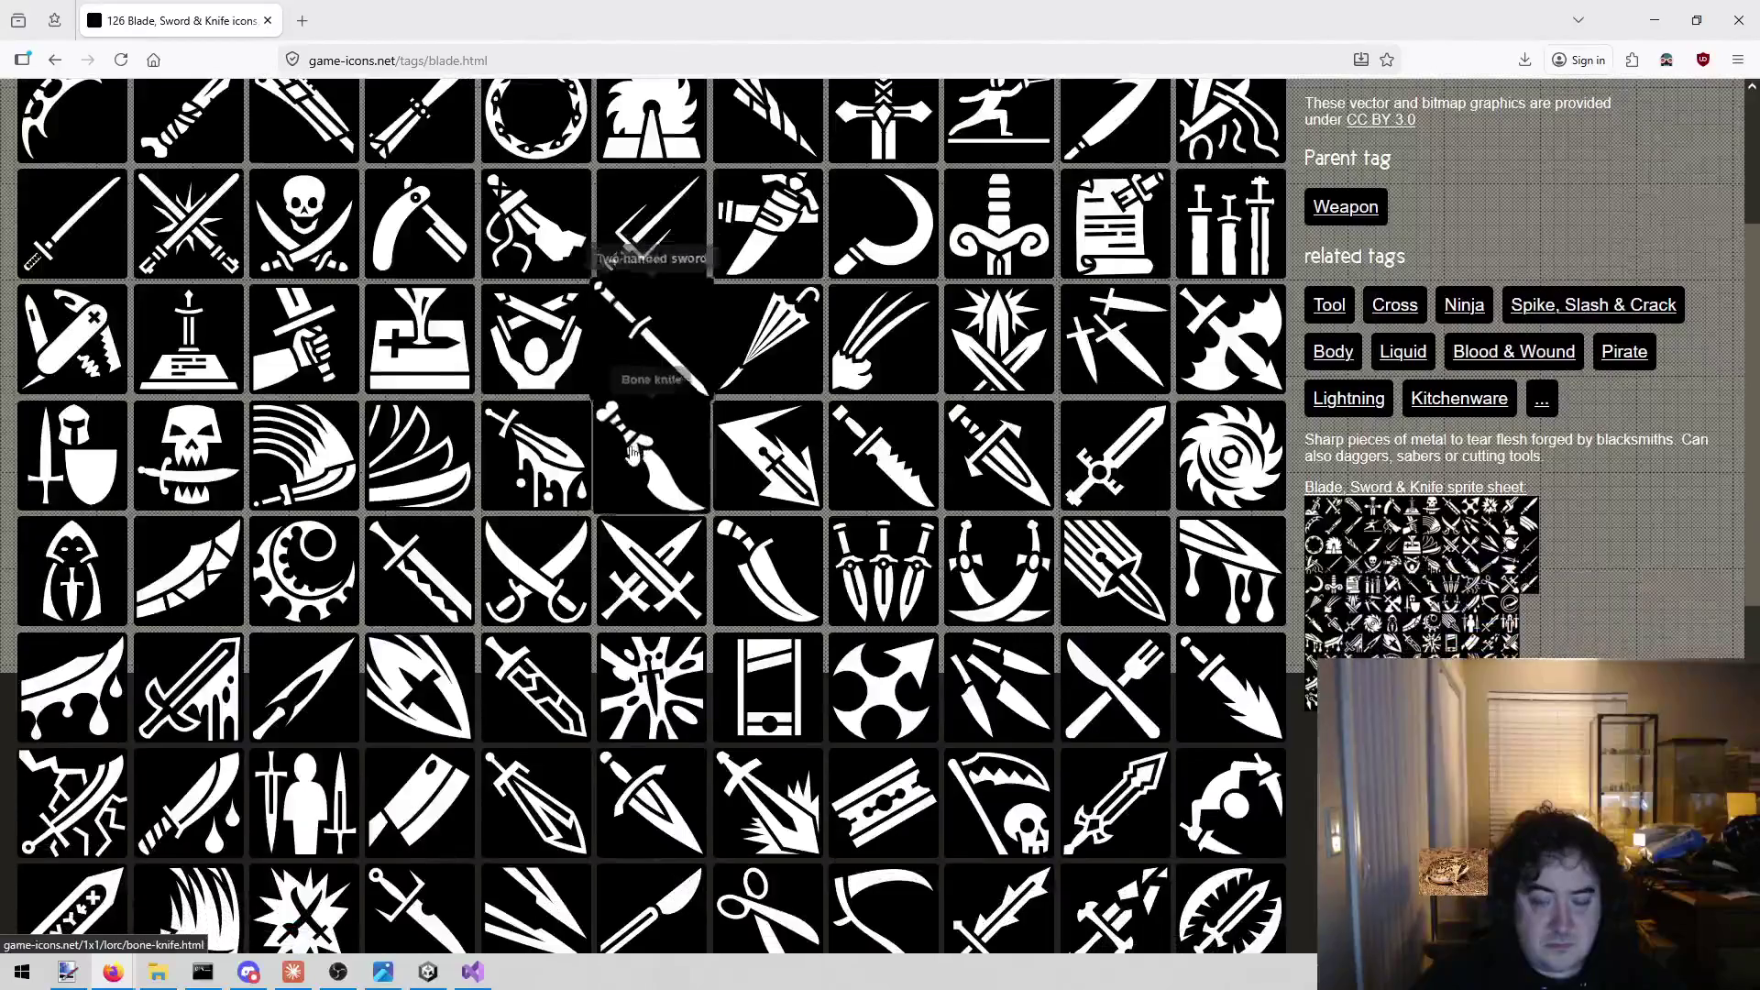
pyautogui.click(631, 447)
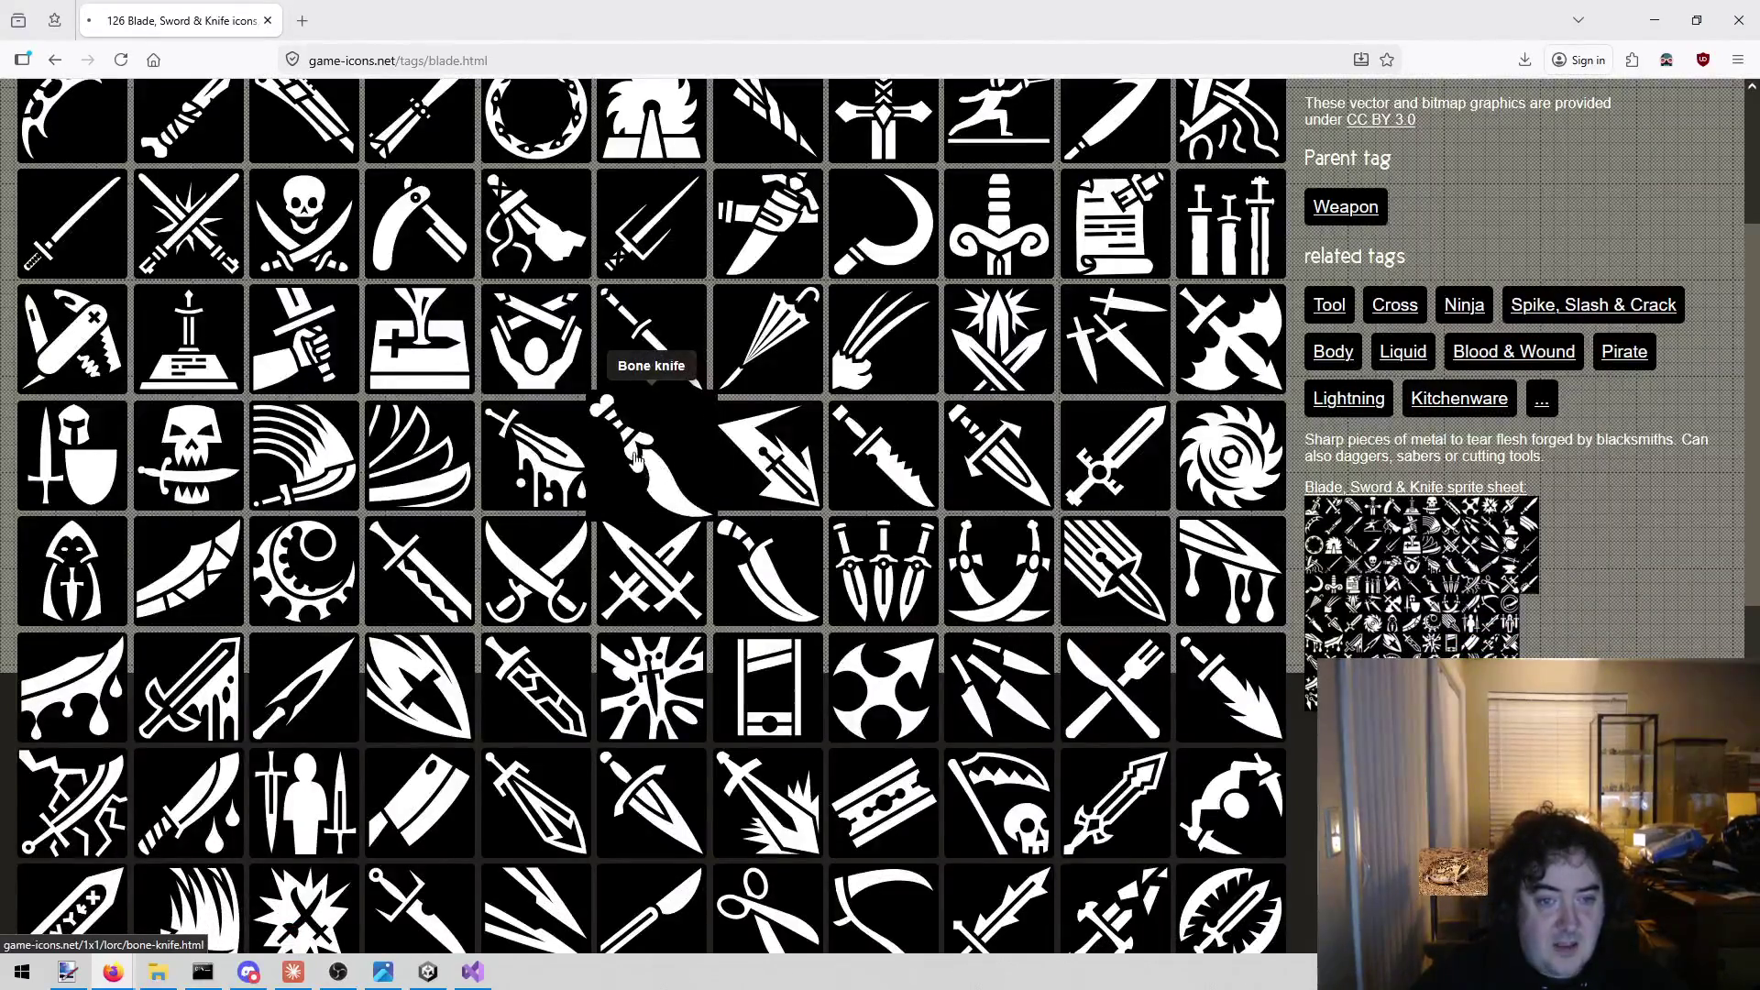
pyautogui.click(1474, 315)
pyautogui.click(1302, 683)
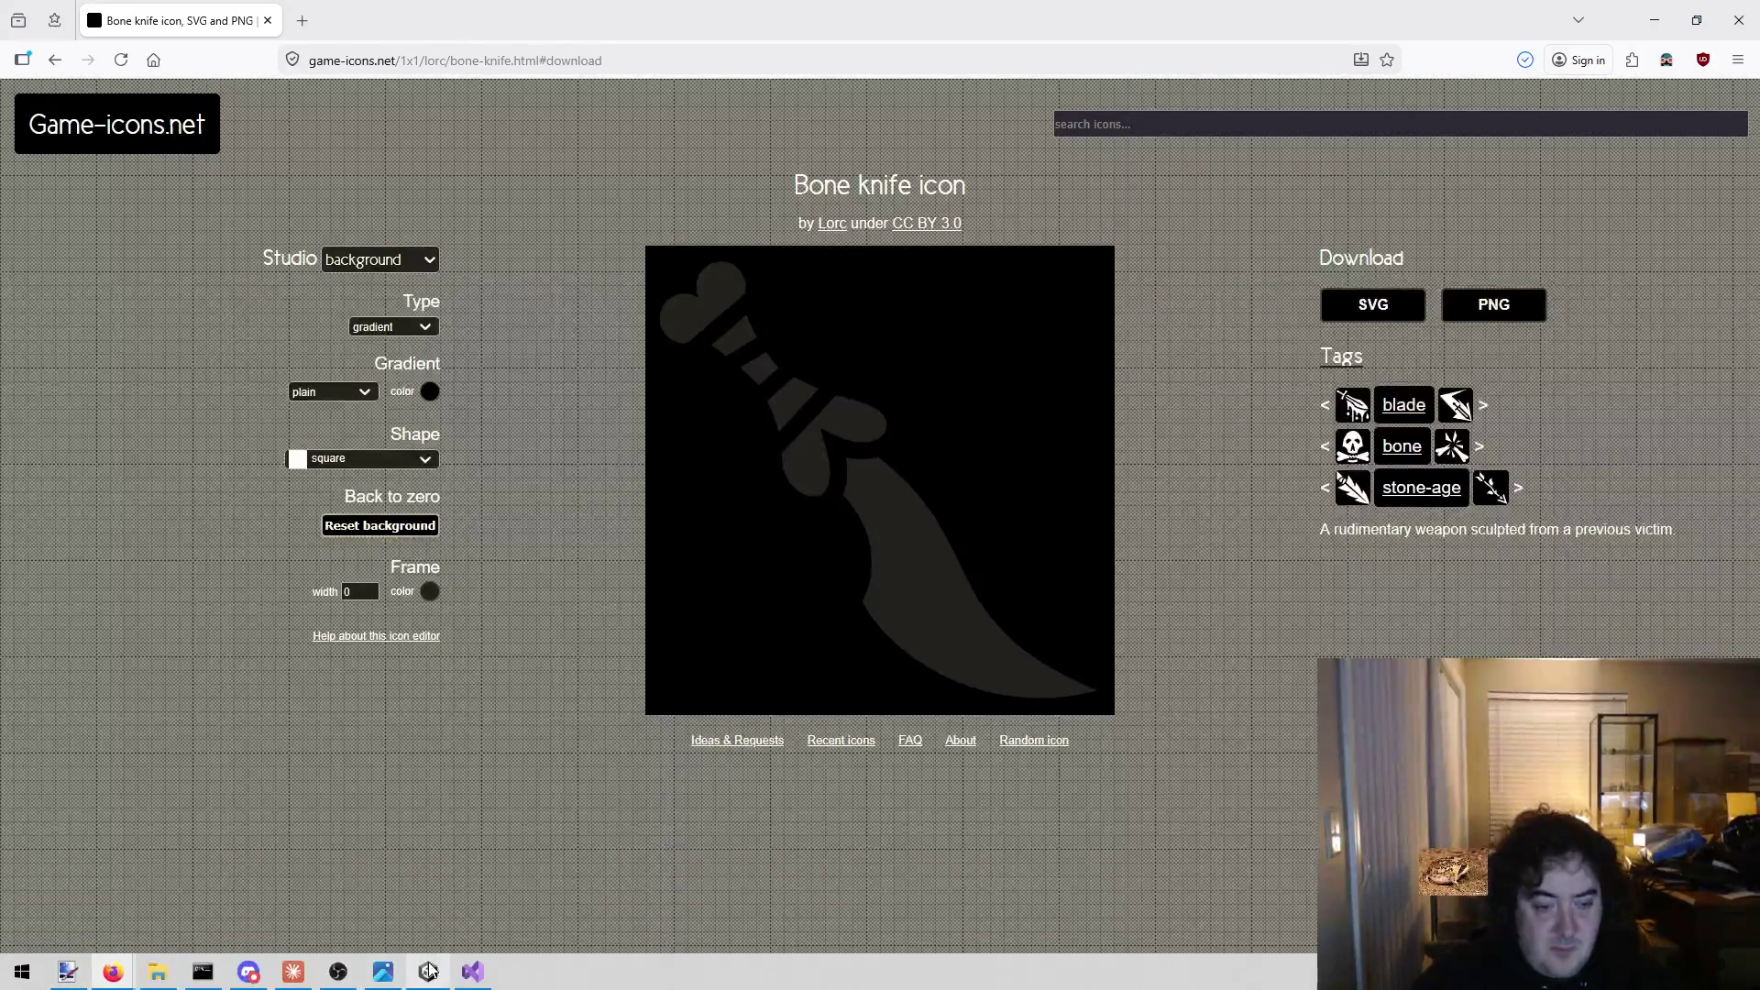
# Search 'bow', open the Arrow & Spear collection and download the Crossbow PNG.
pyautogui.click(1154, 124)
pyautogui.write('bow')
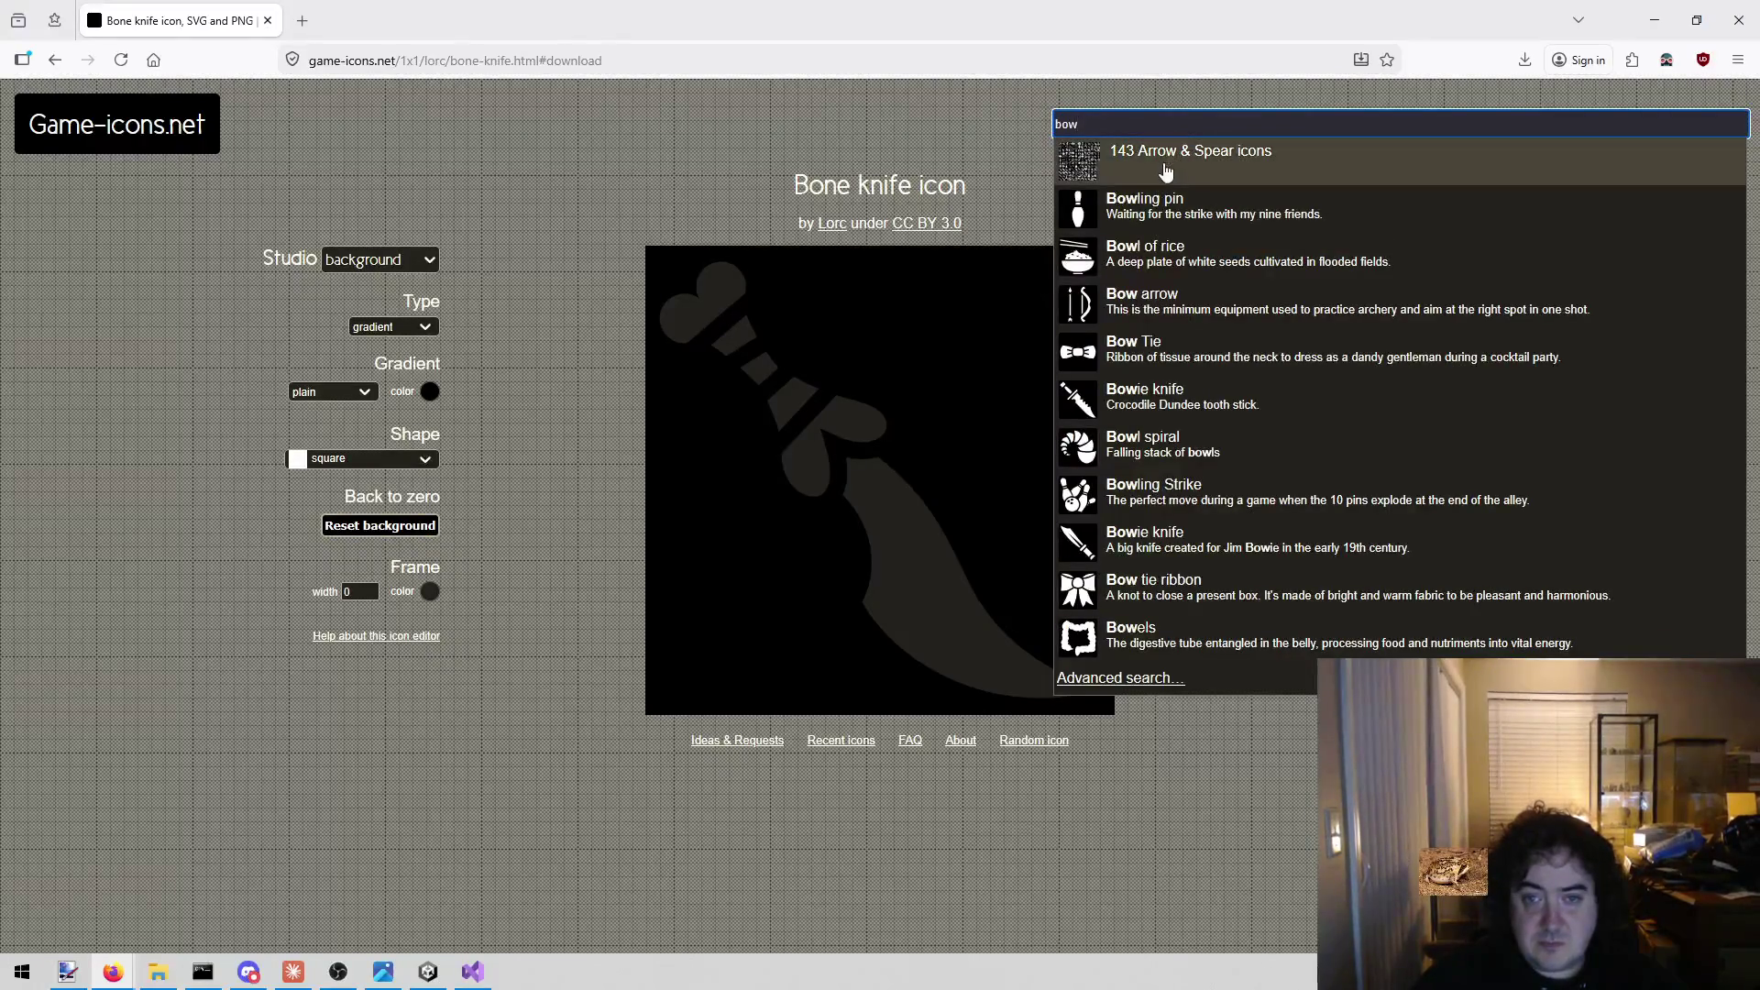
pyautogui.click(1166, 167)
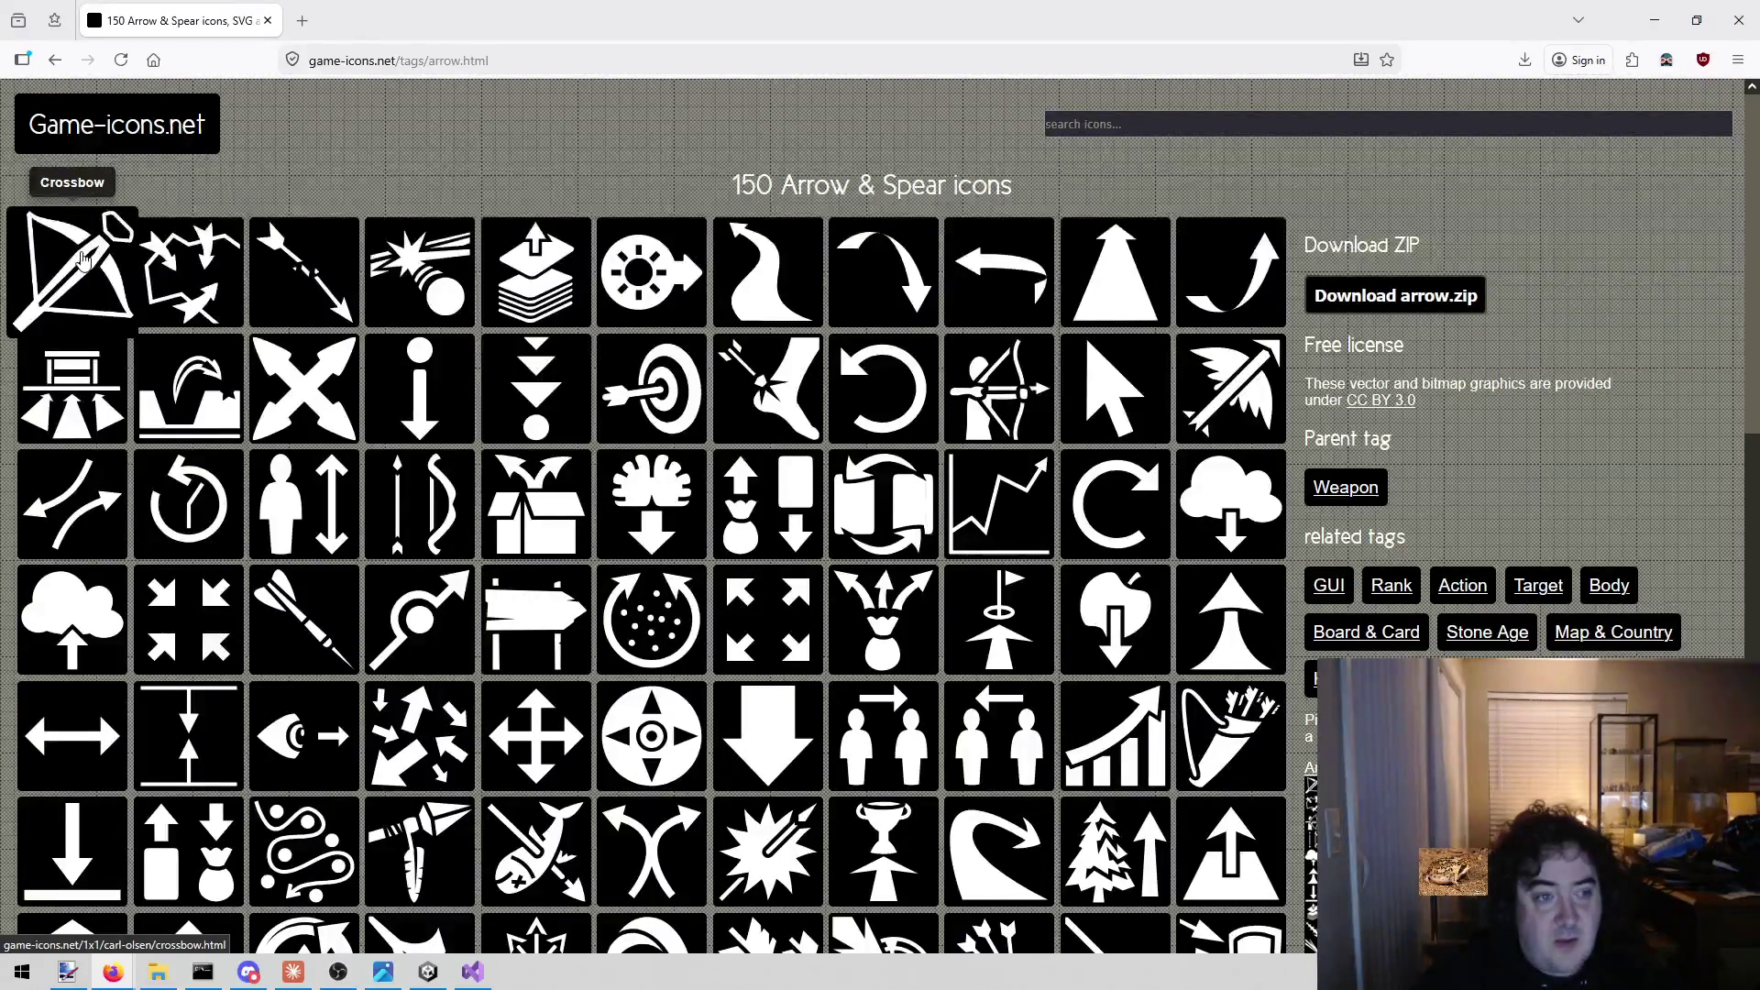
pyautogui.click(83, 260)
pyautogui.click(1483, 306)
pyautogui.click(1130, 116)
# Download the Archer icon PNG from the Arrow & Spear collection.
pyautogui.click(1130, 114)
pyautogui.write('bow')
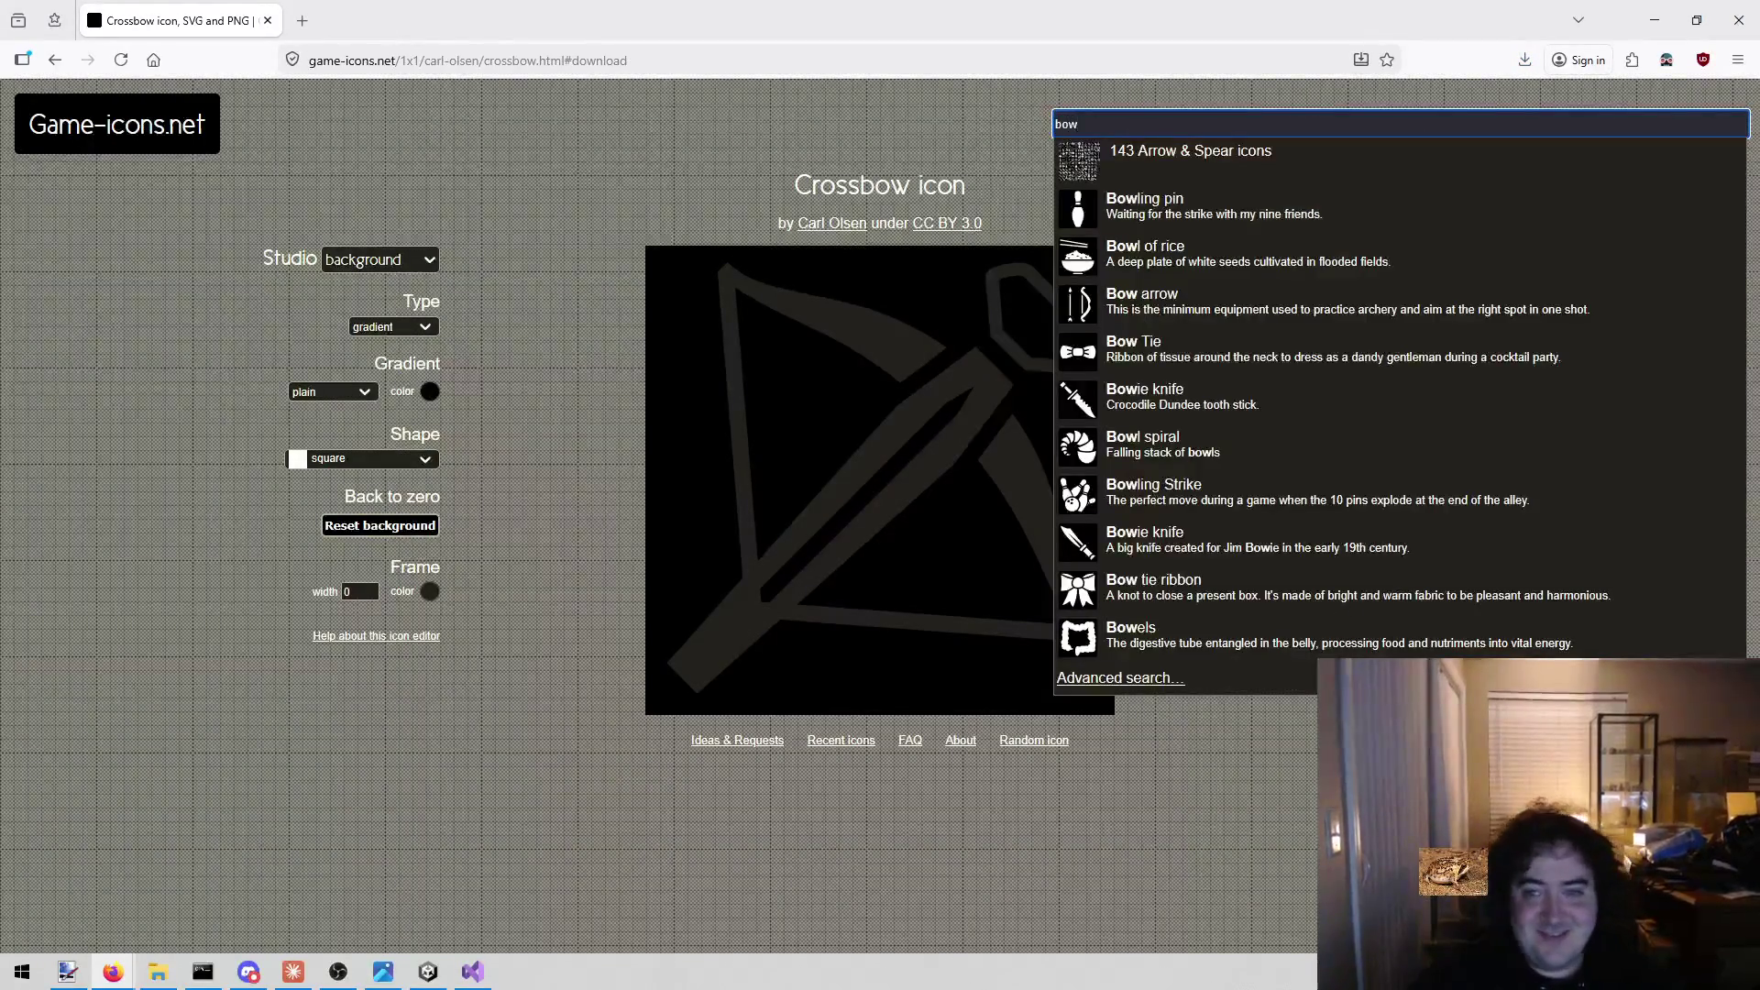
pyautogui.click(1164, 172)
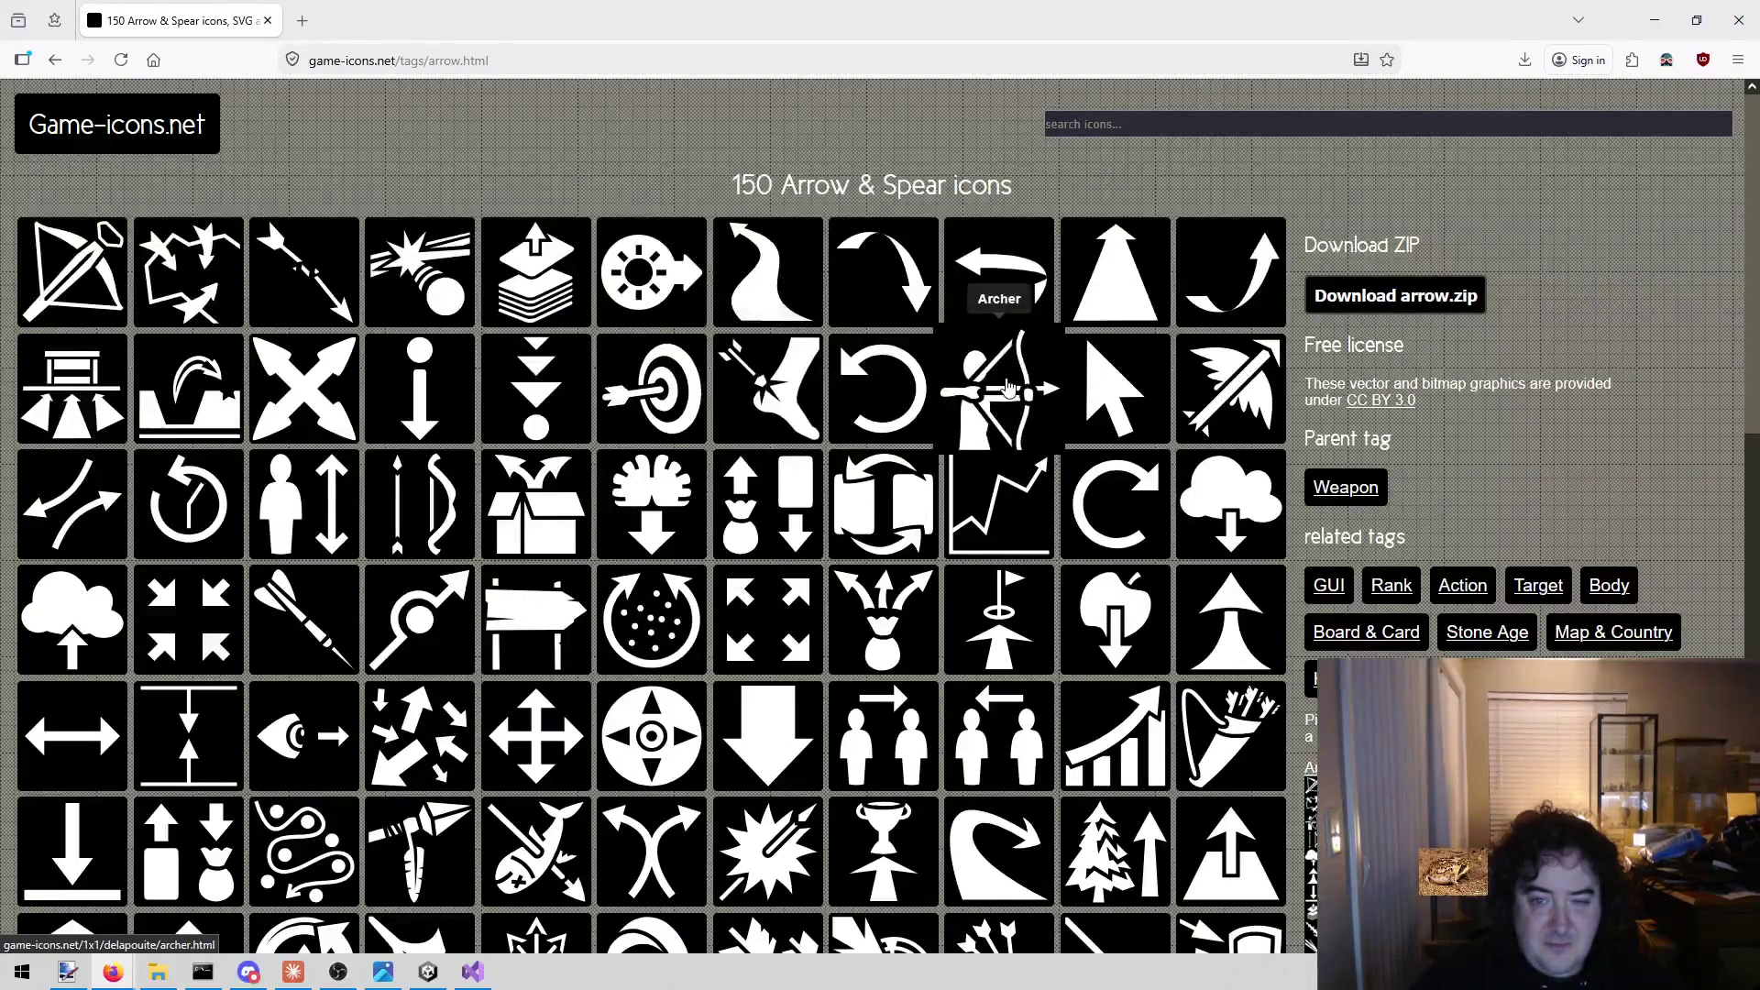
pyautogui.click(1008, 389)
pyautogui.click(1513, 318)
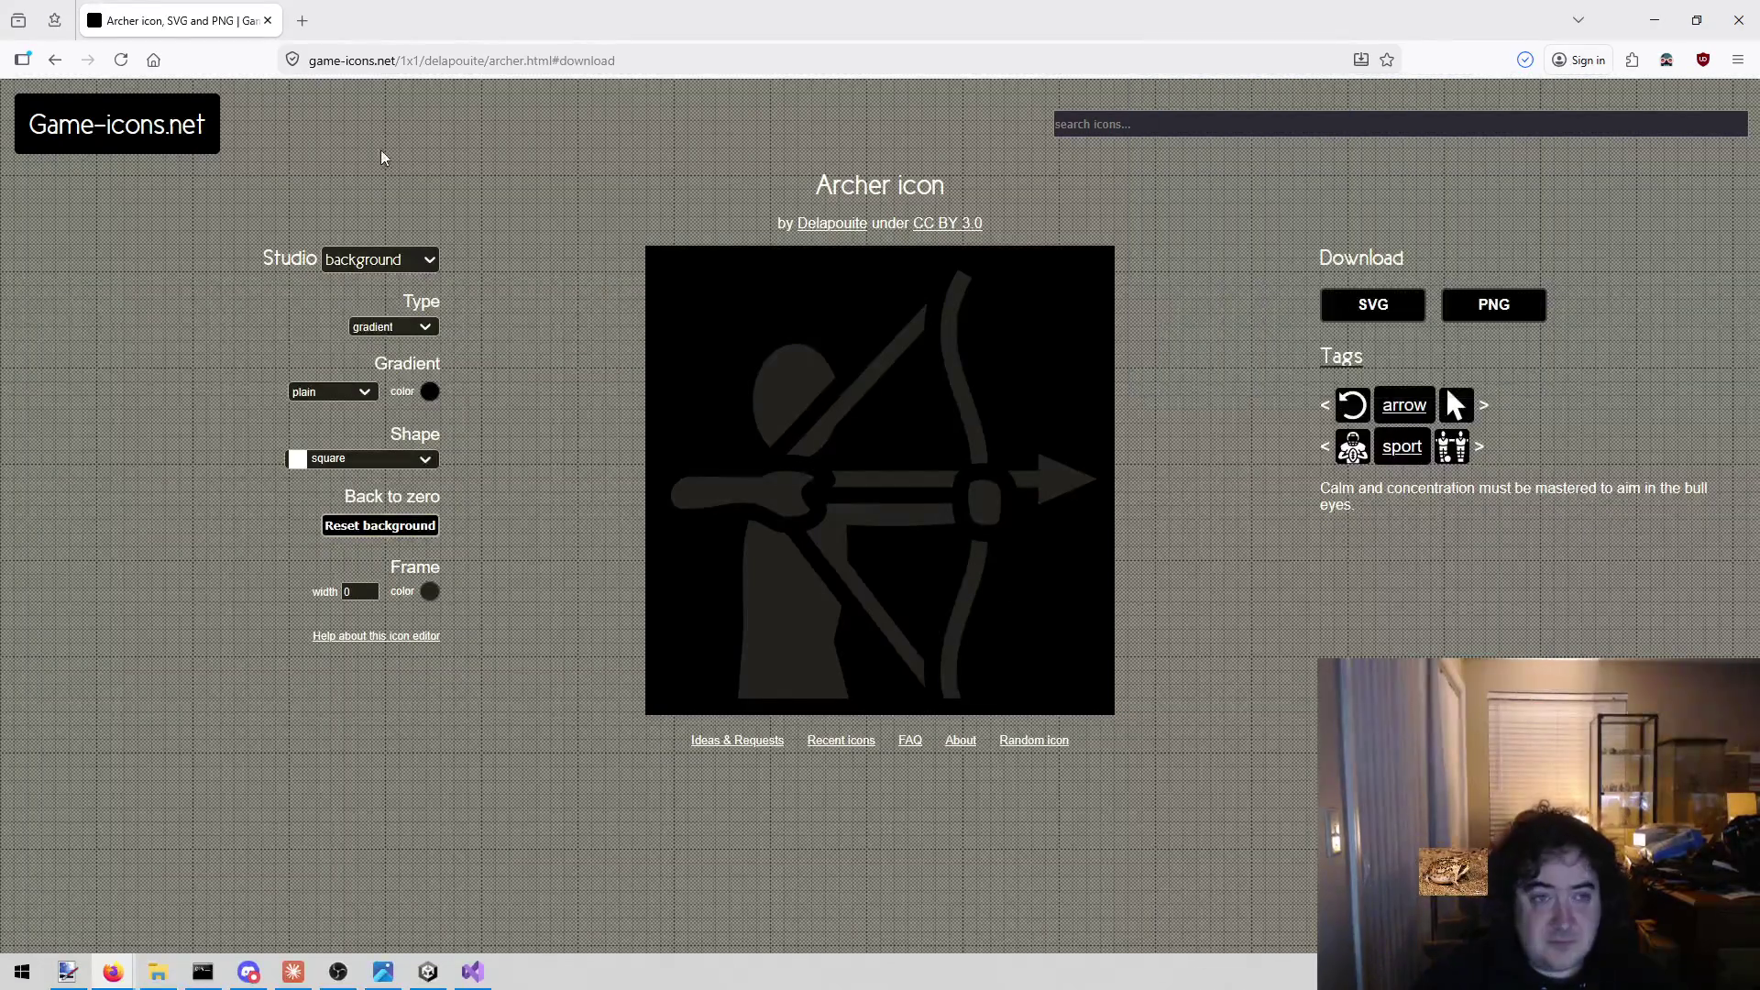
pyautogui.click(472, 972)
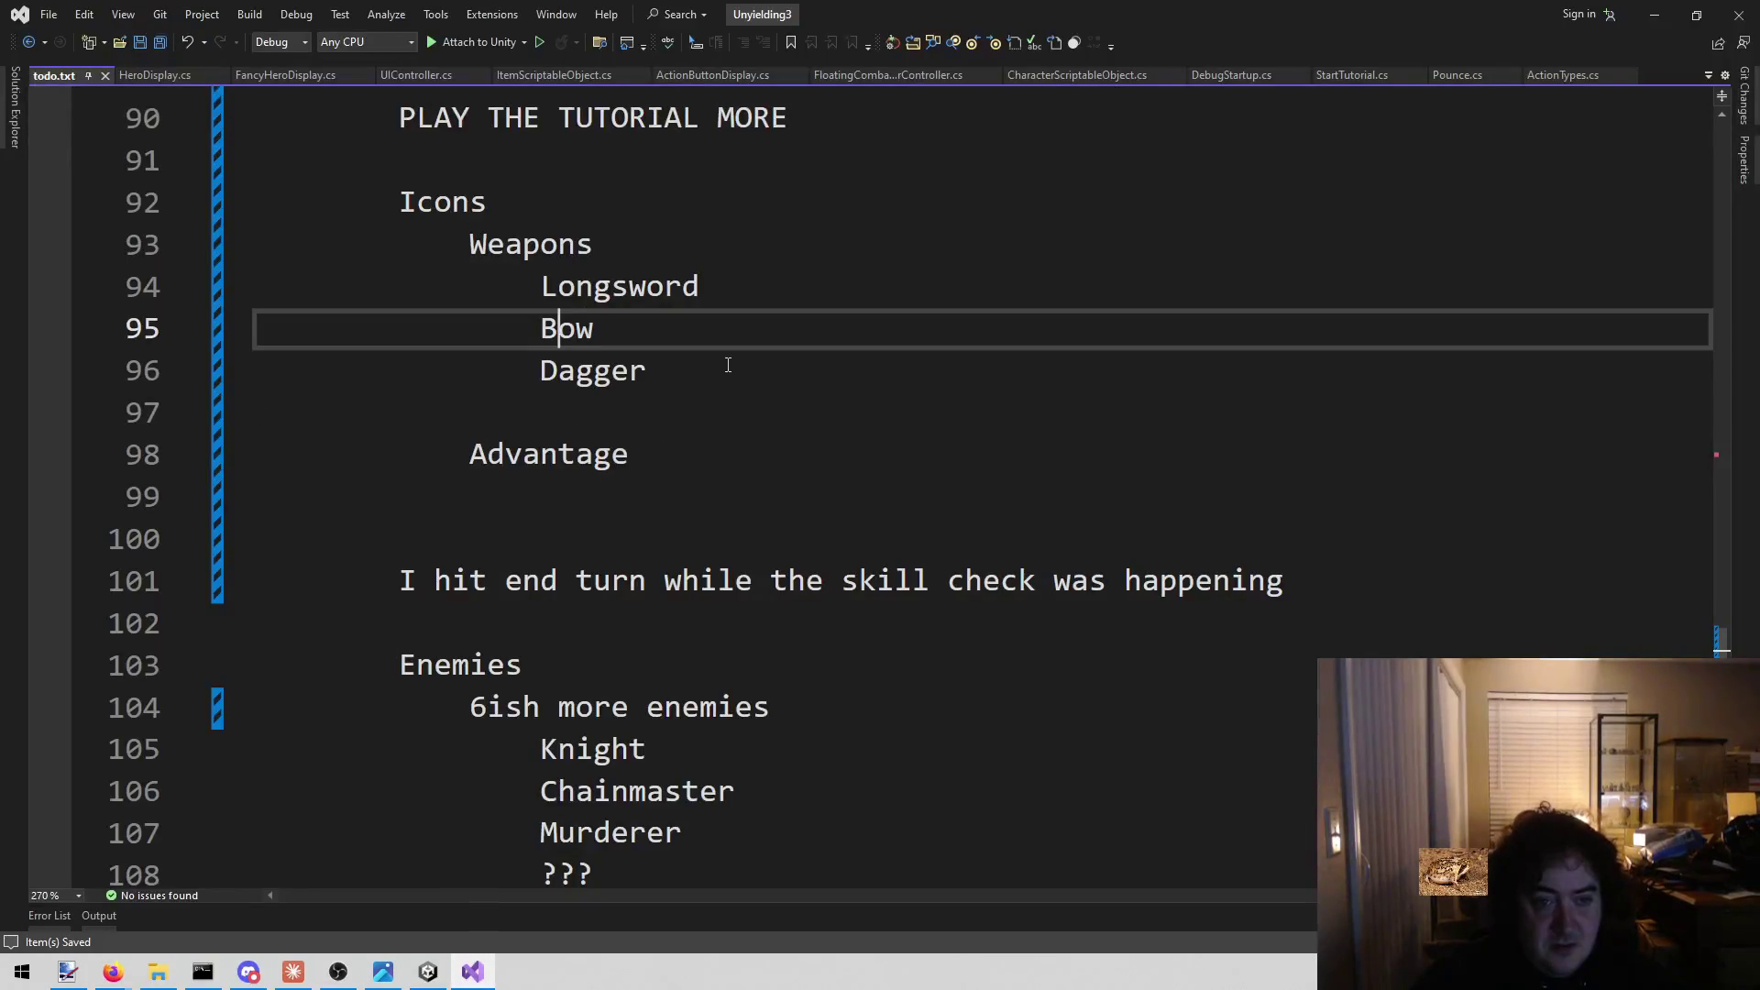
# Replace the Longsword, Bow and Dagger entries under Icons with one indented 'weapons' line.
pyautogui.moveTo(729, 365); pyautogui.dragTo(183, 236)
pyautogui.press('Delete')
pyautogui.click(531, 284)
pyautogui.press('BackSpace')
pyautogui.press('BackSpace')
pyautogui.press('Tab')
pyautogui.press('Tab')
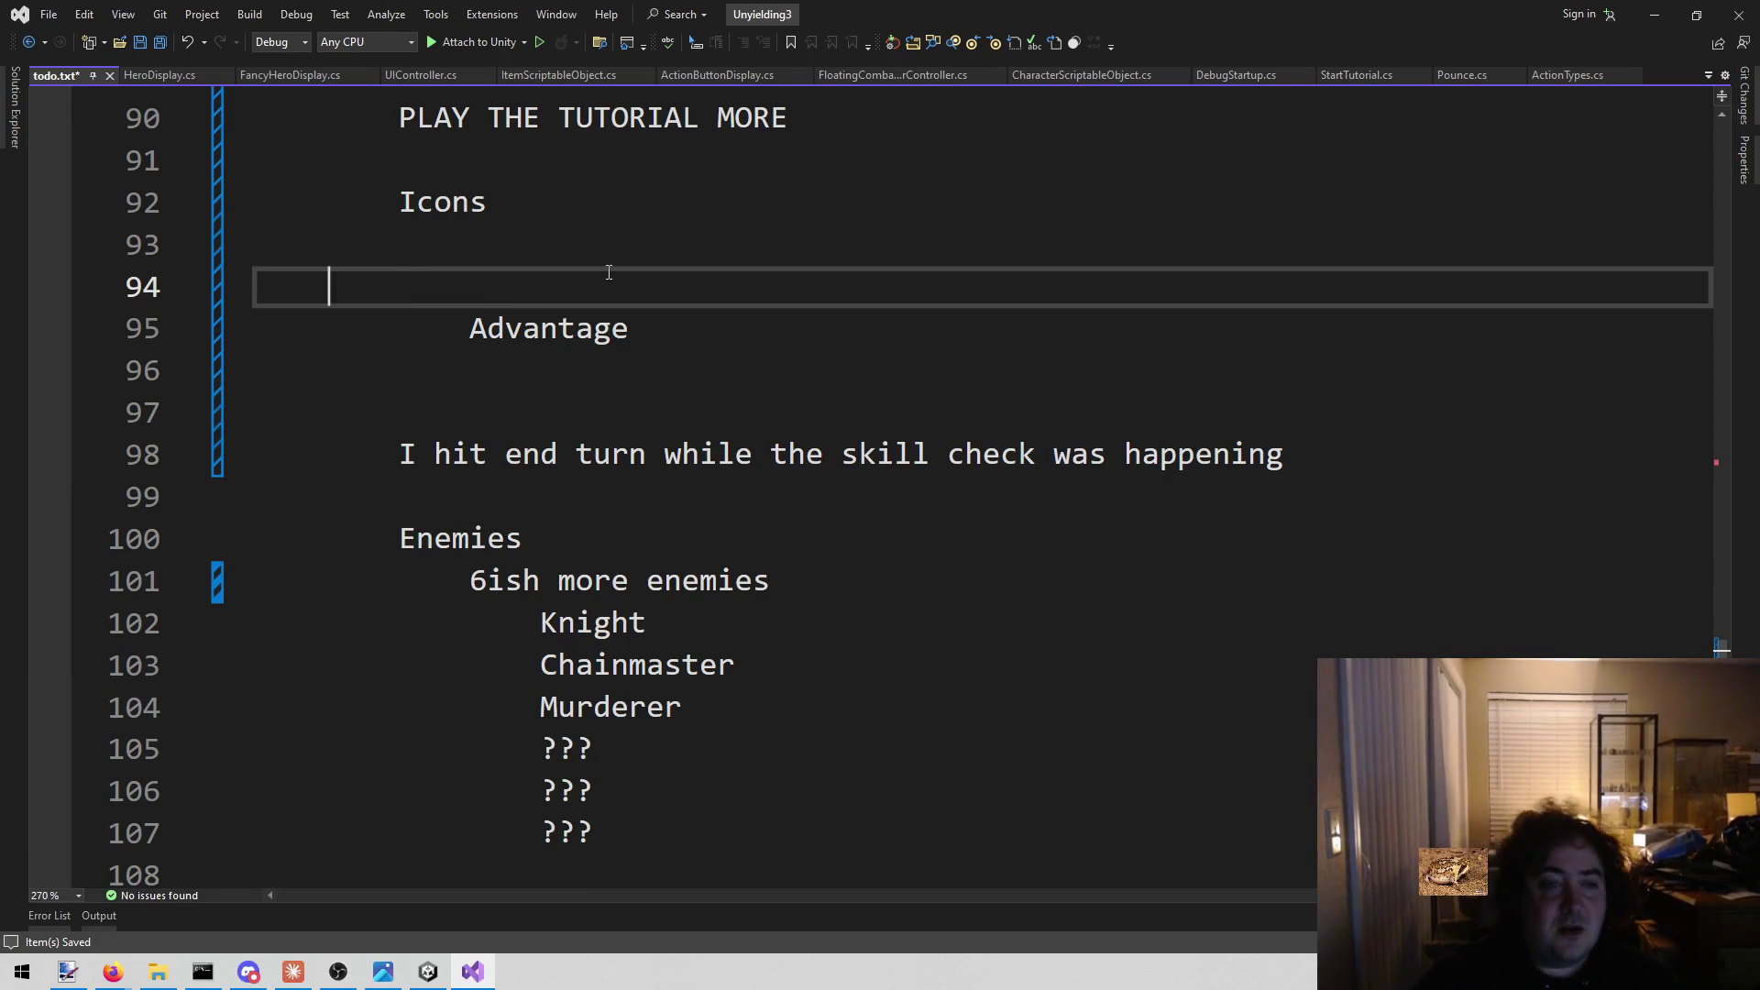
pyautogui.write('weapons')
# Remove the blank line under Icons and save todo.txt.
pyautogui.press('Up')
pyautogui.press('Home')
pyautogui.press('BackSpace')
pyautogui.hotkey('ctrl', 's')
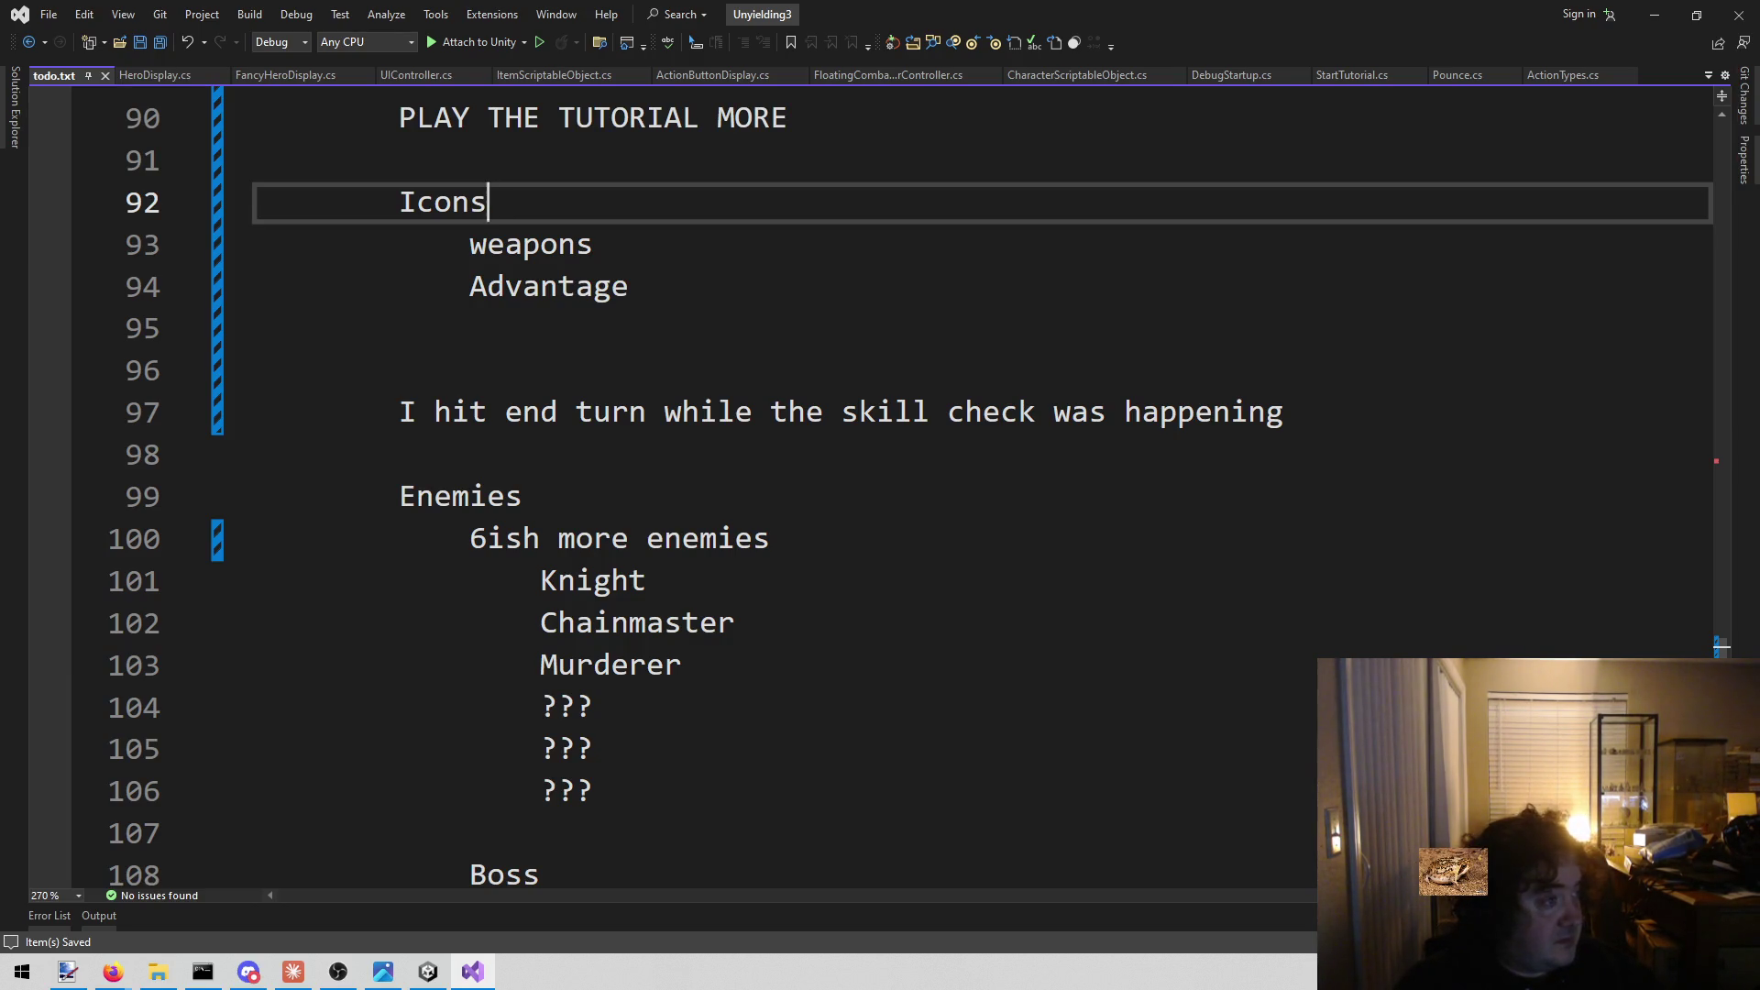
pyautogui.hotkey('alt', 'Tab')
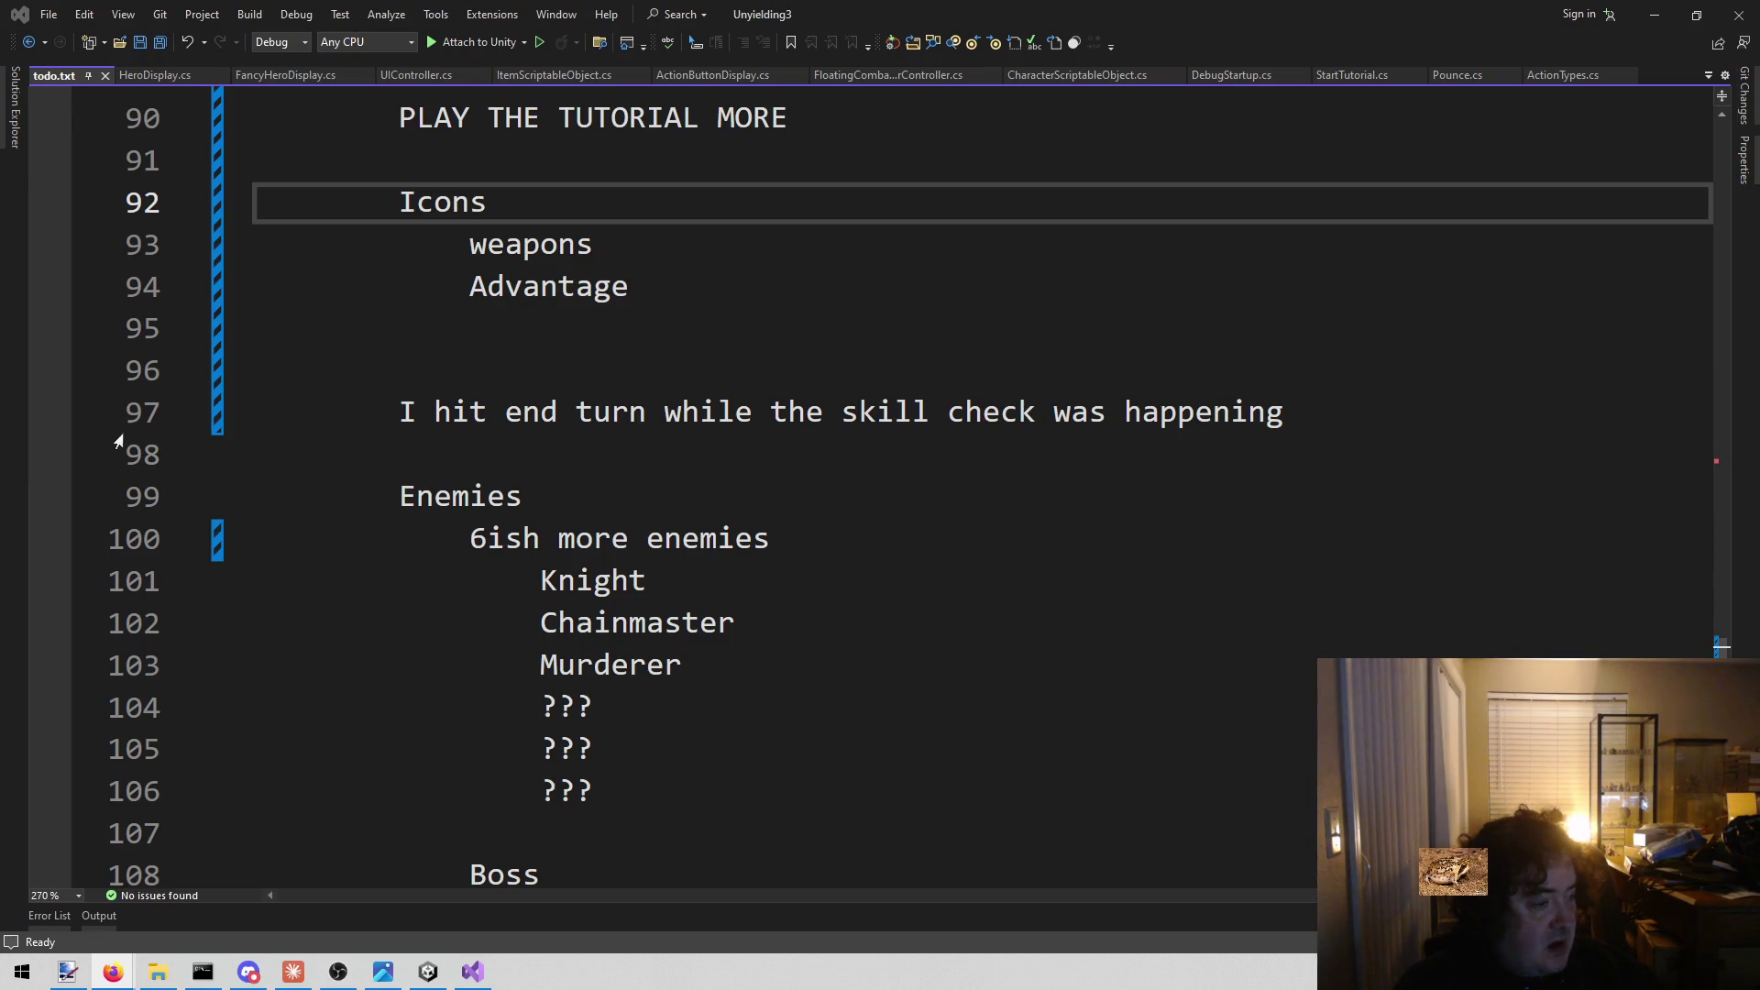
pyautogui.click(839, 490)
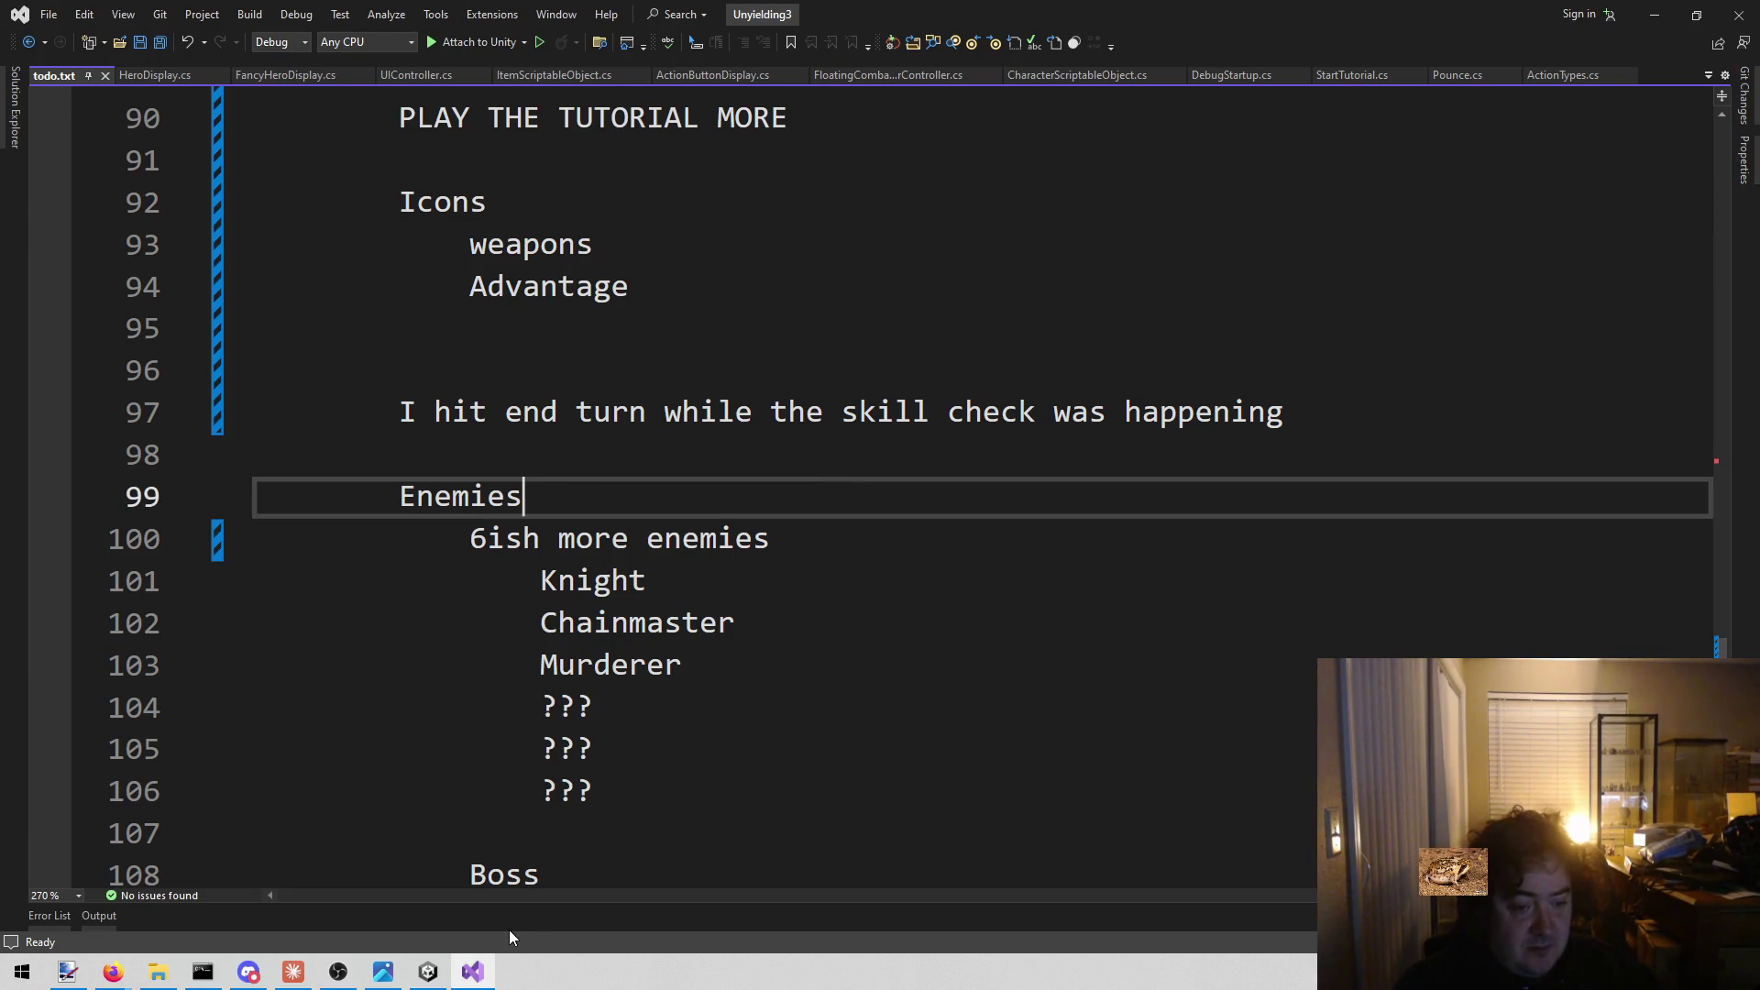
pyautogui.moveTo(436, 983)
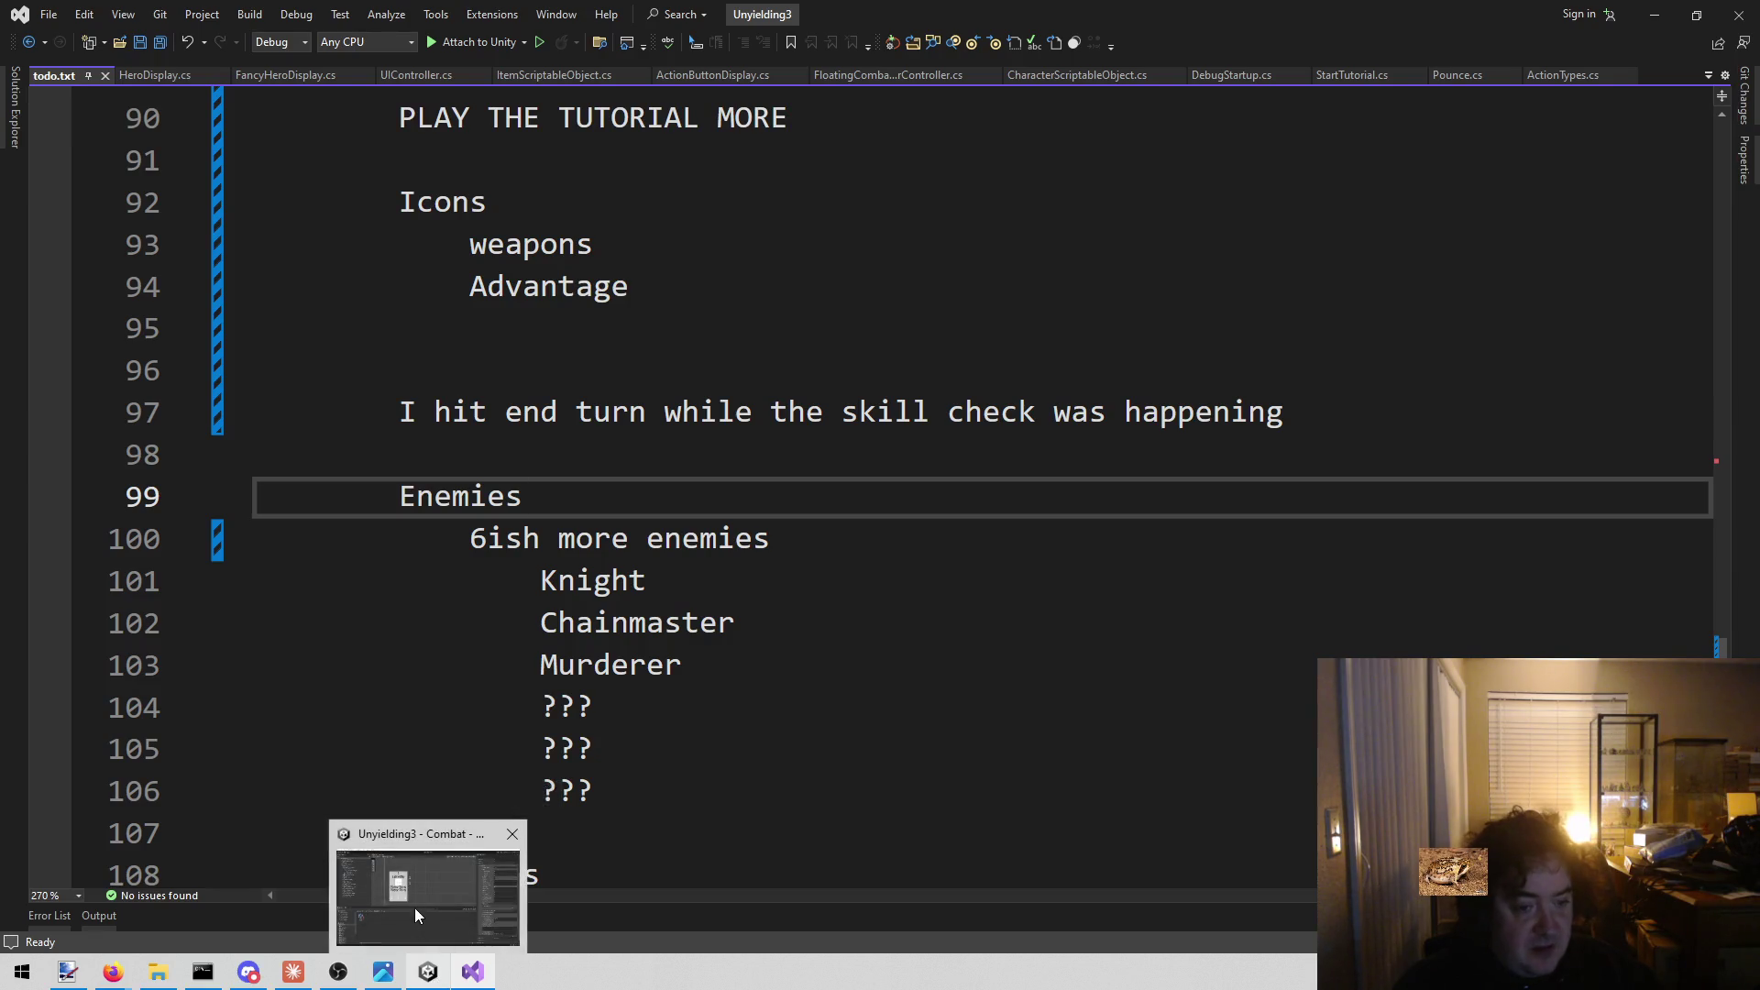
# Back in Unity, clear the Ready search to show all Assets and deselect Ready.asset.
pyautogui.click(400, 911)
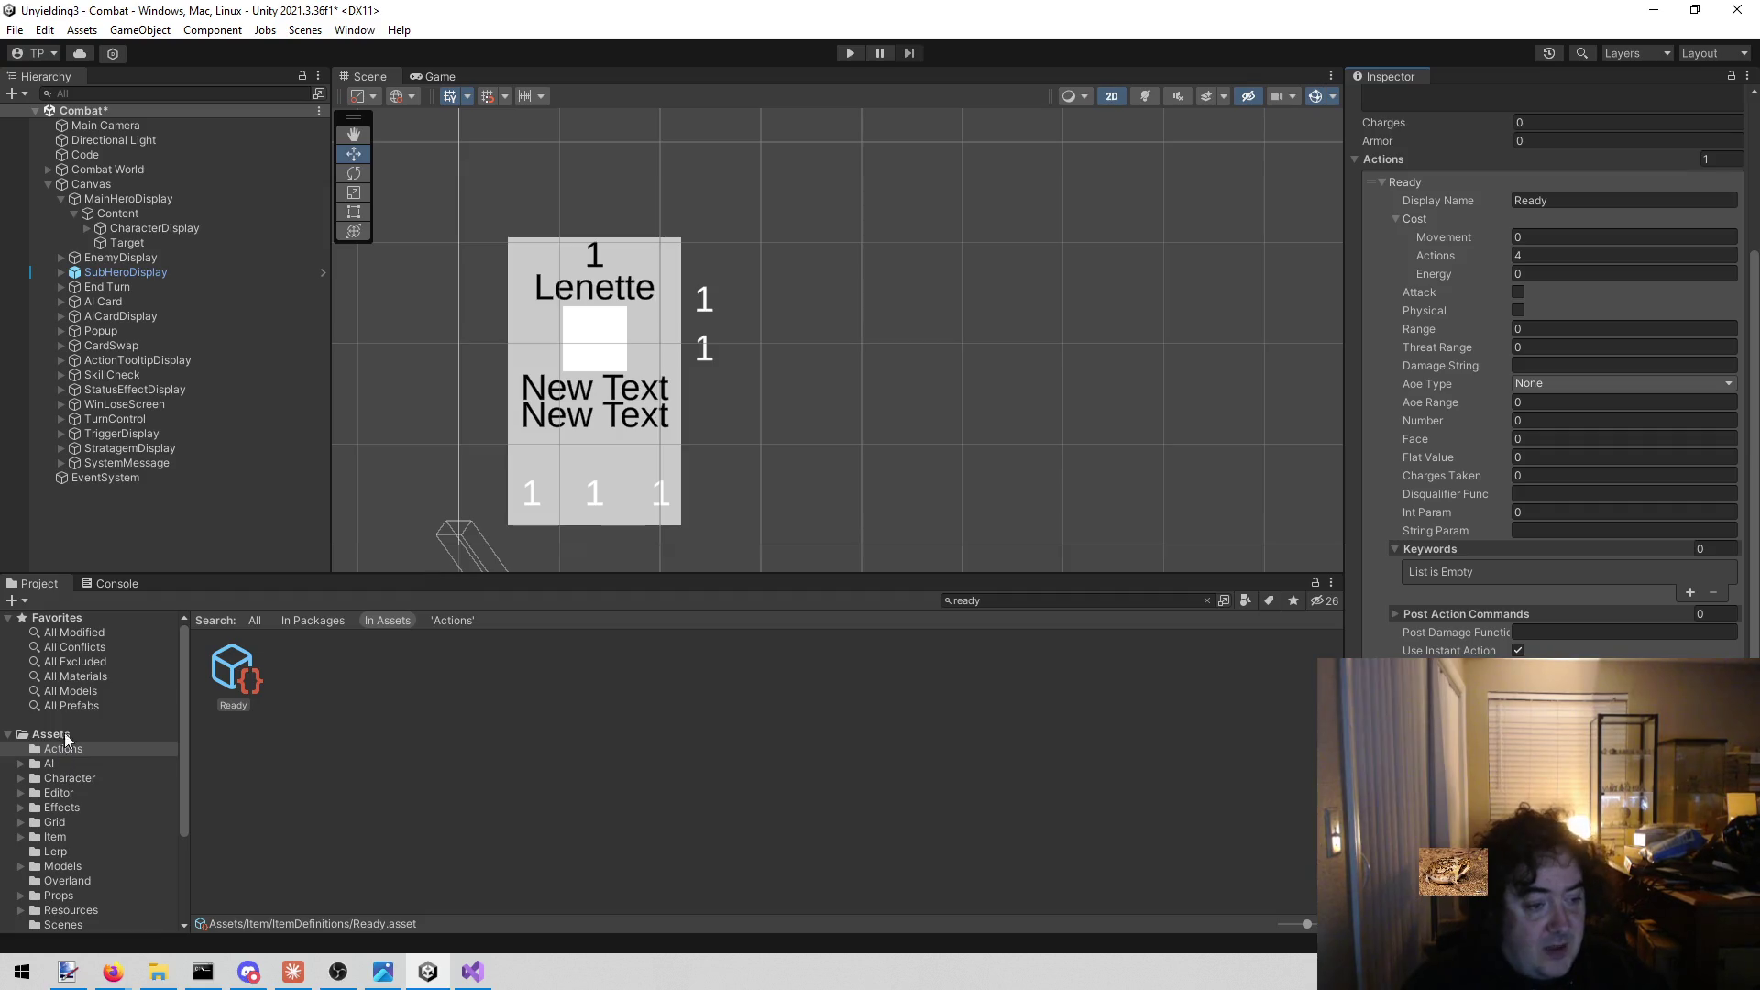
pyautogui.click(51, 734)
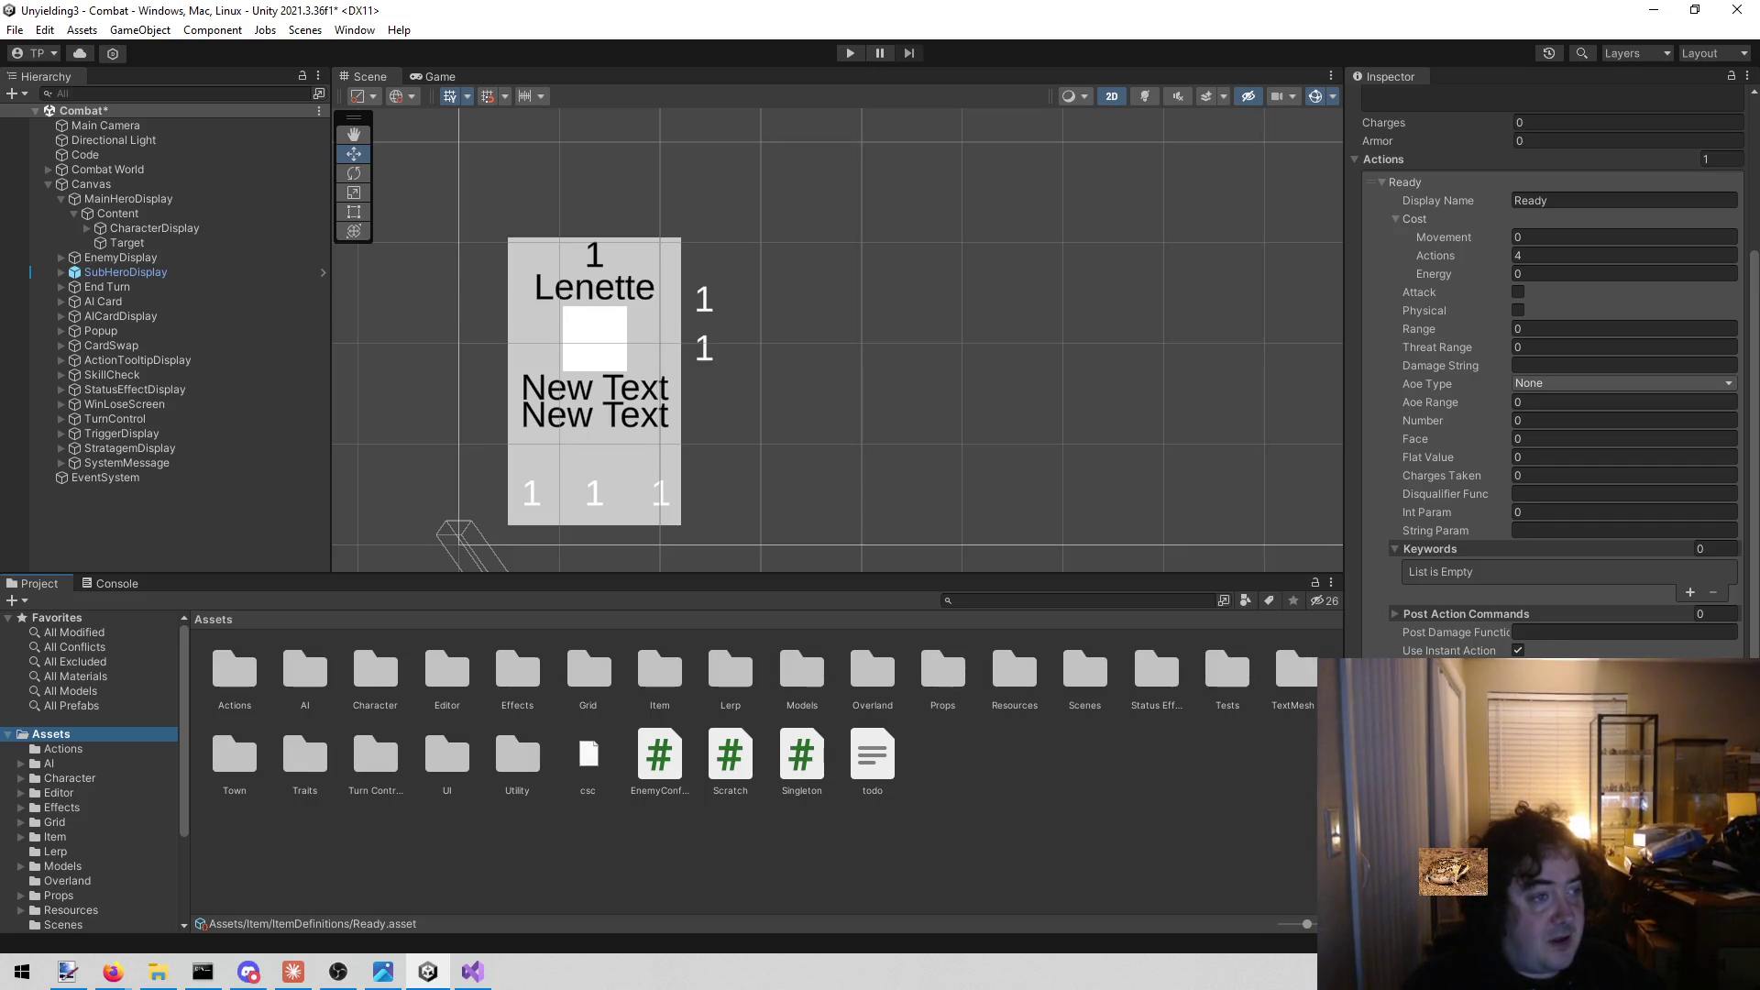
pyautogui.hotkey('alt', 'Tab')
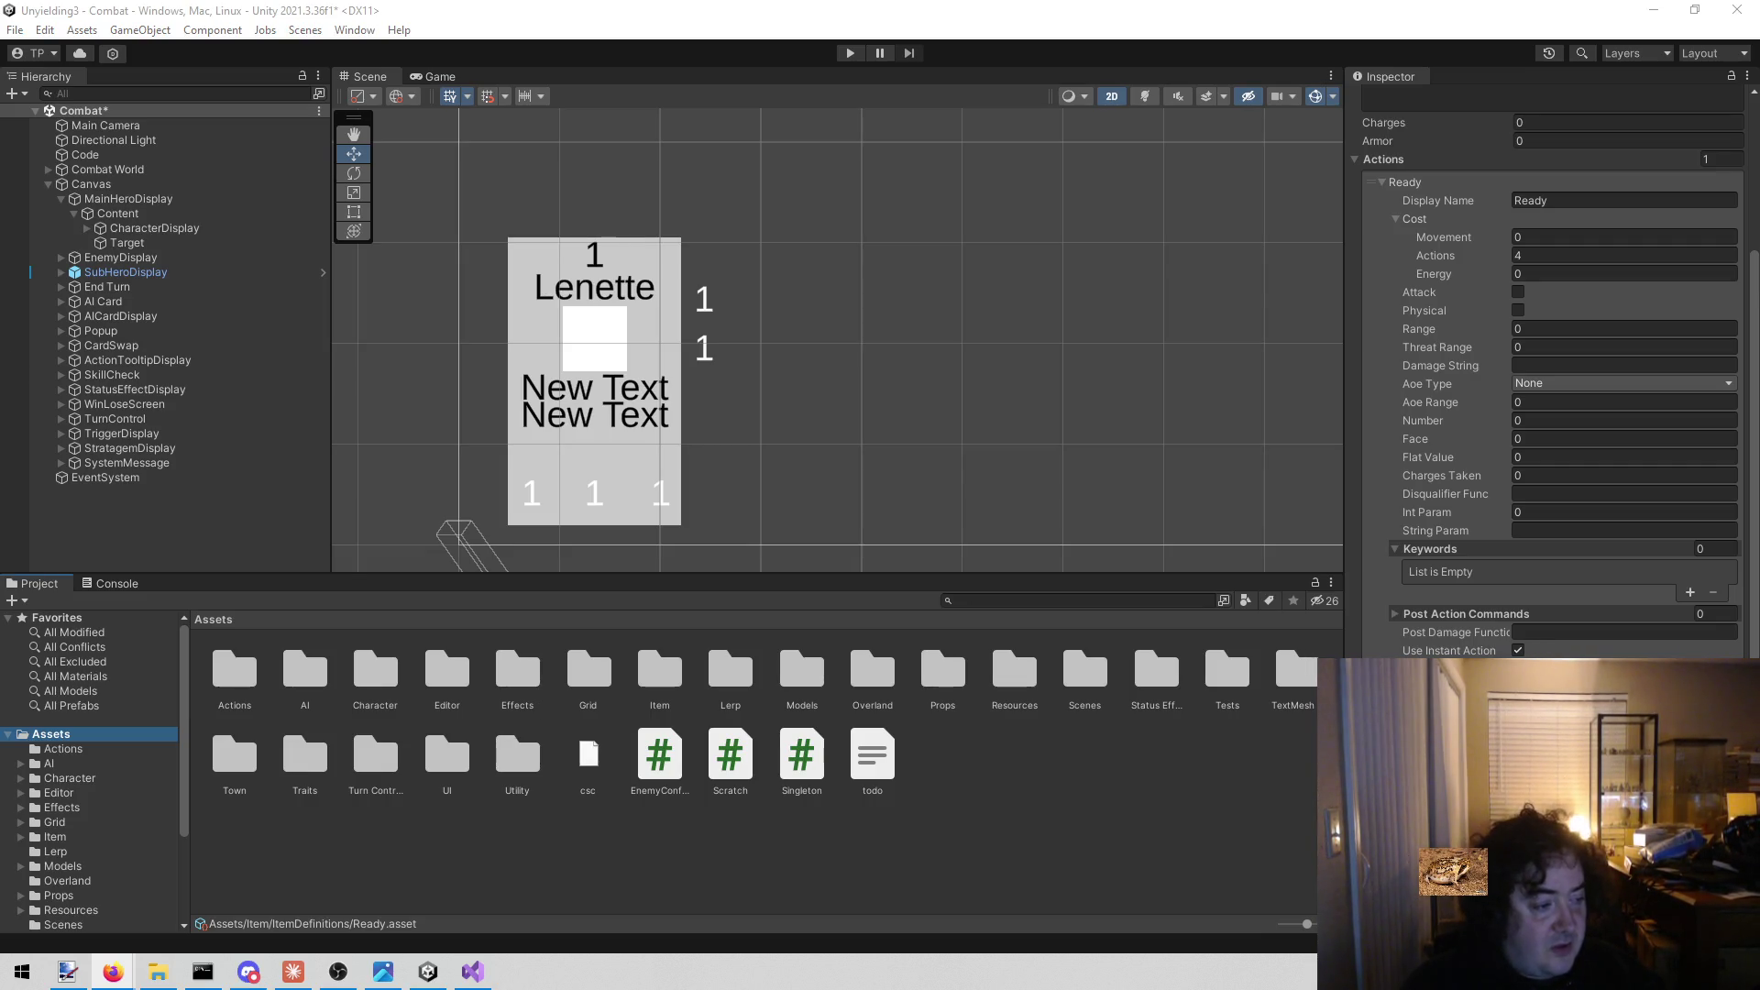
pyautogui.click(383, 891)
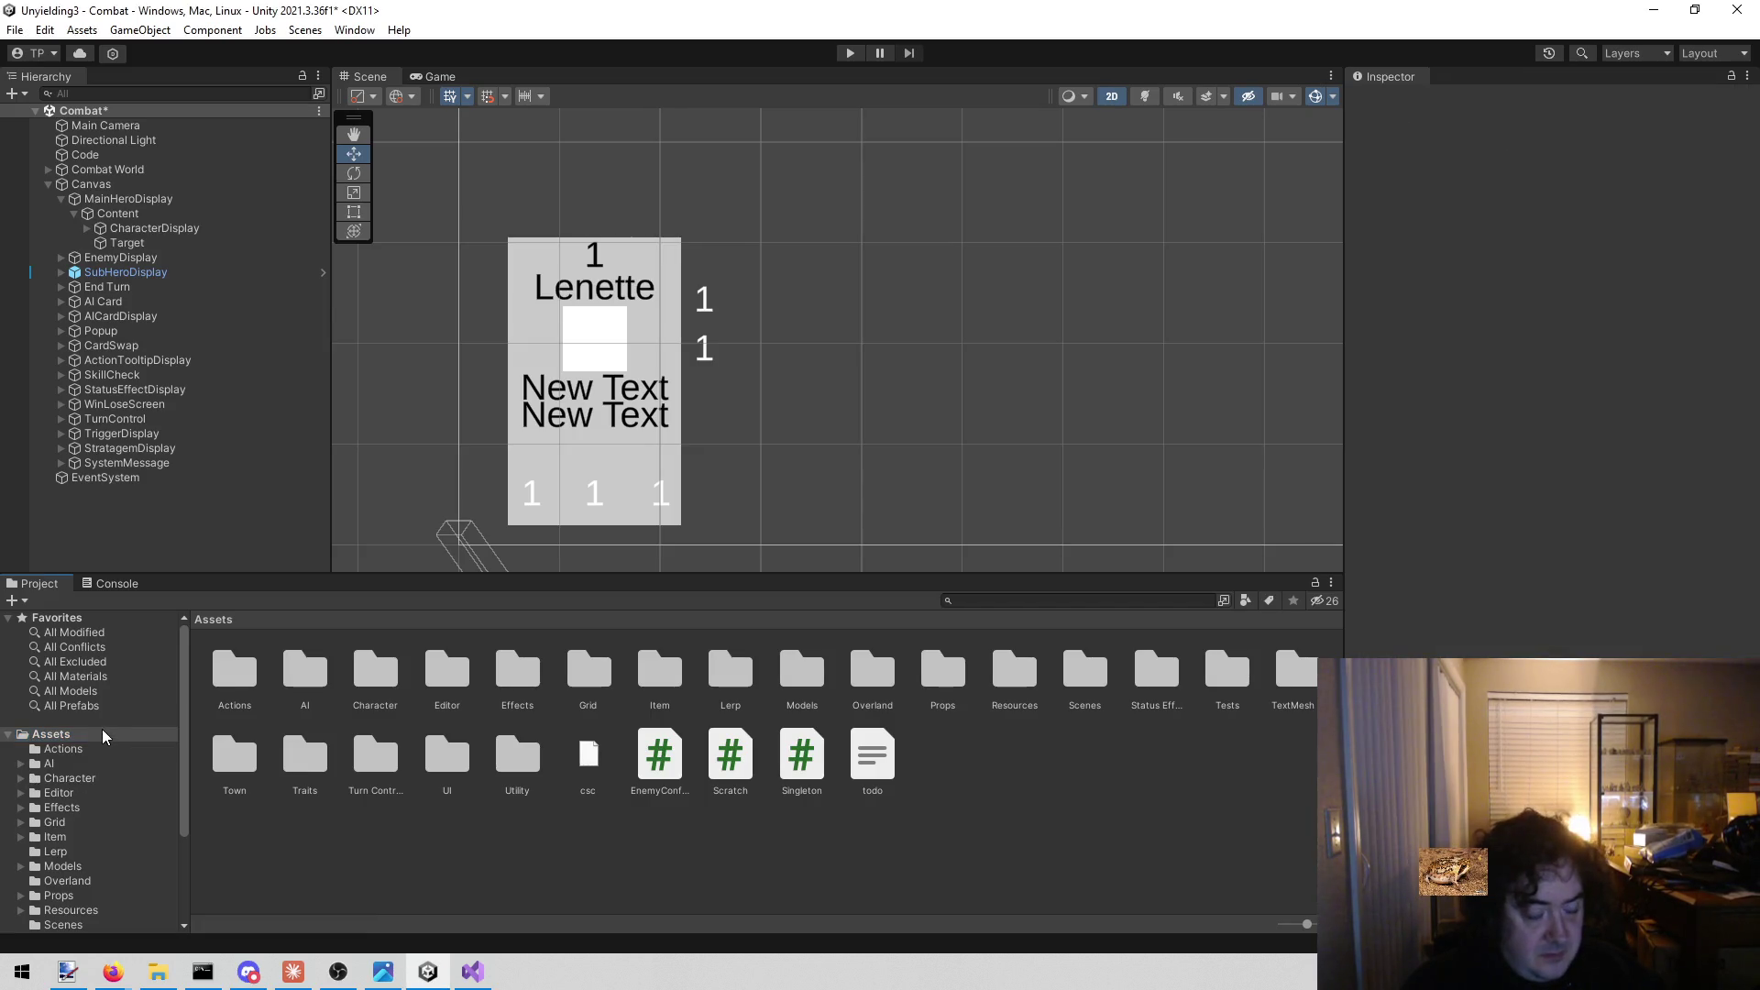
# Create a new folder named Icons in Assets.
pyautogui.rightClick(997, 779)
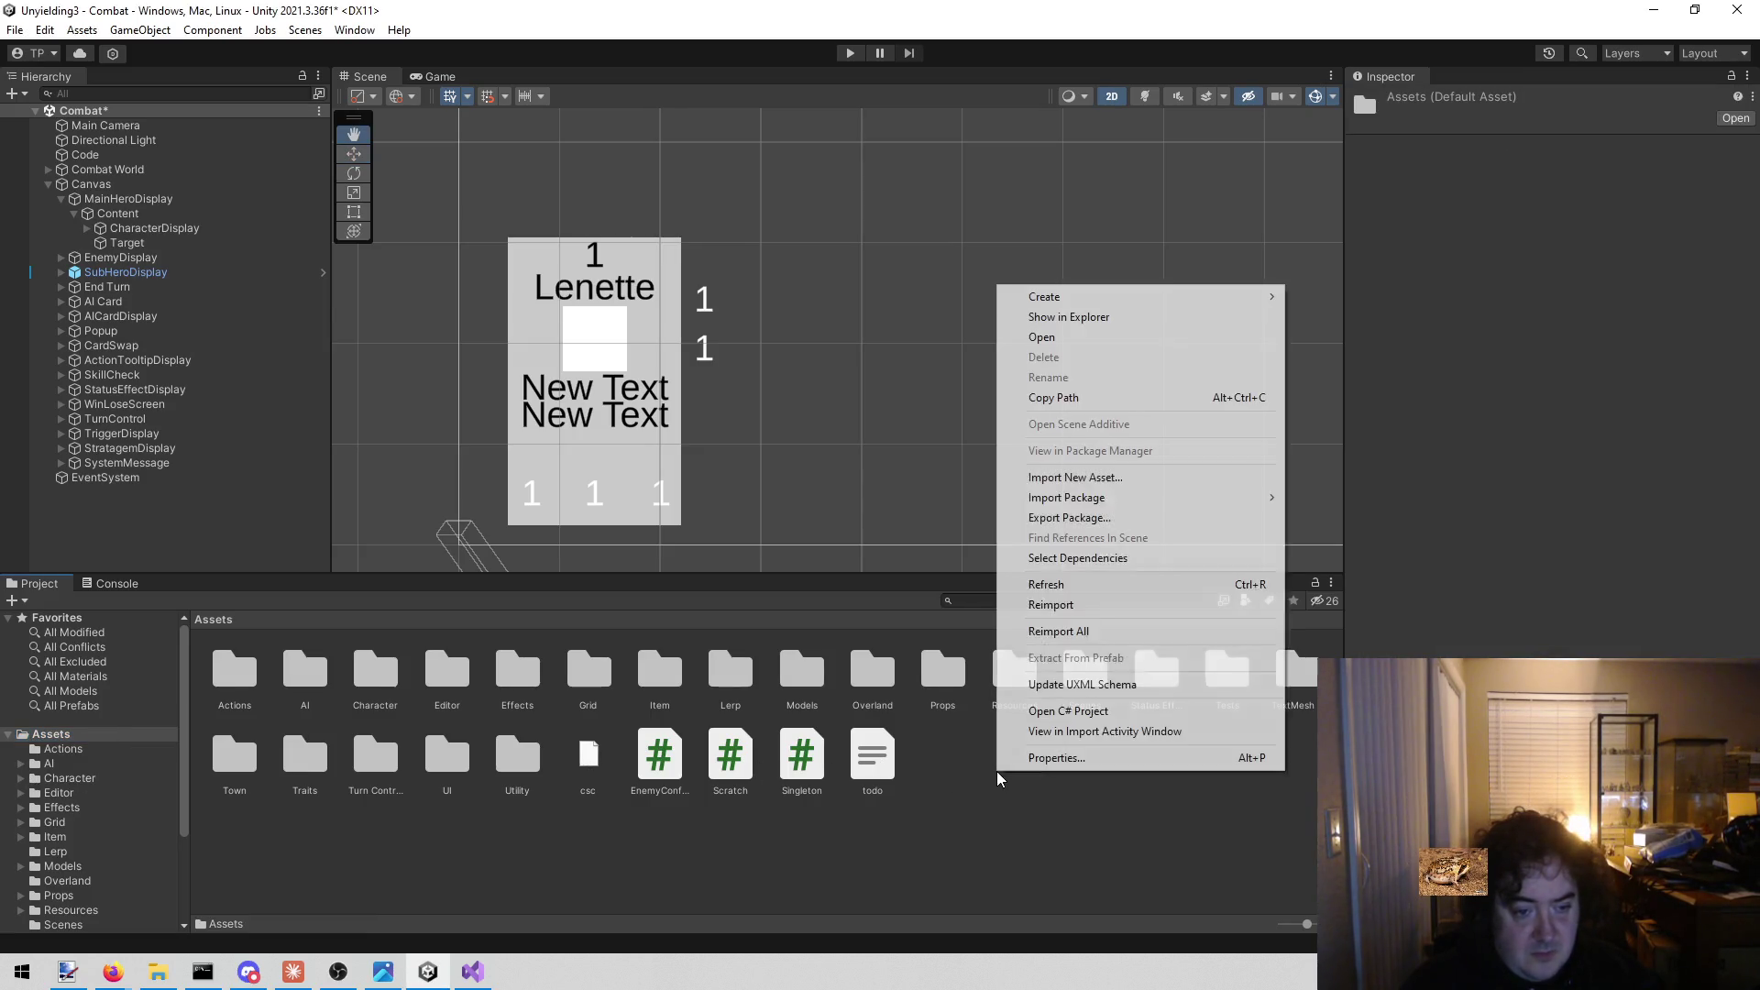
pyautogui.moveTo(1080, 296)
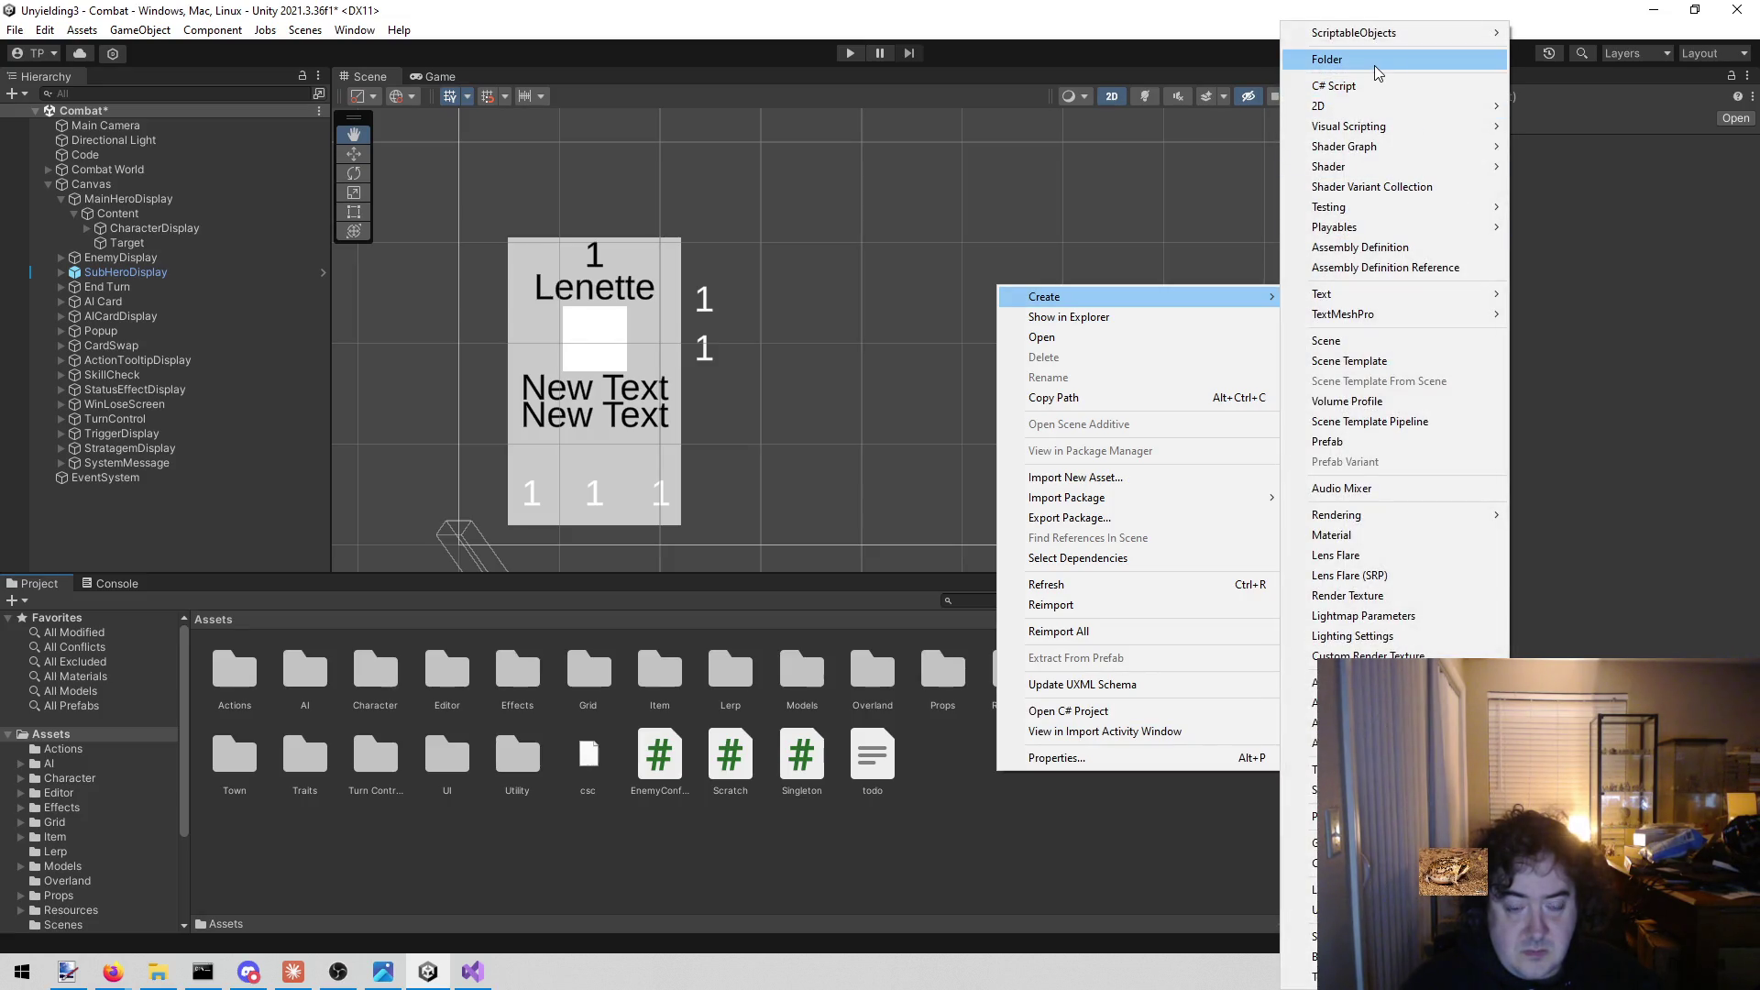
pyautogui.click(1374, 62)
pyautogui.write('Icons')
pyautogui.press('Return')
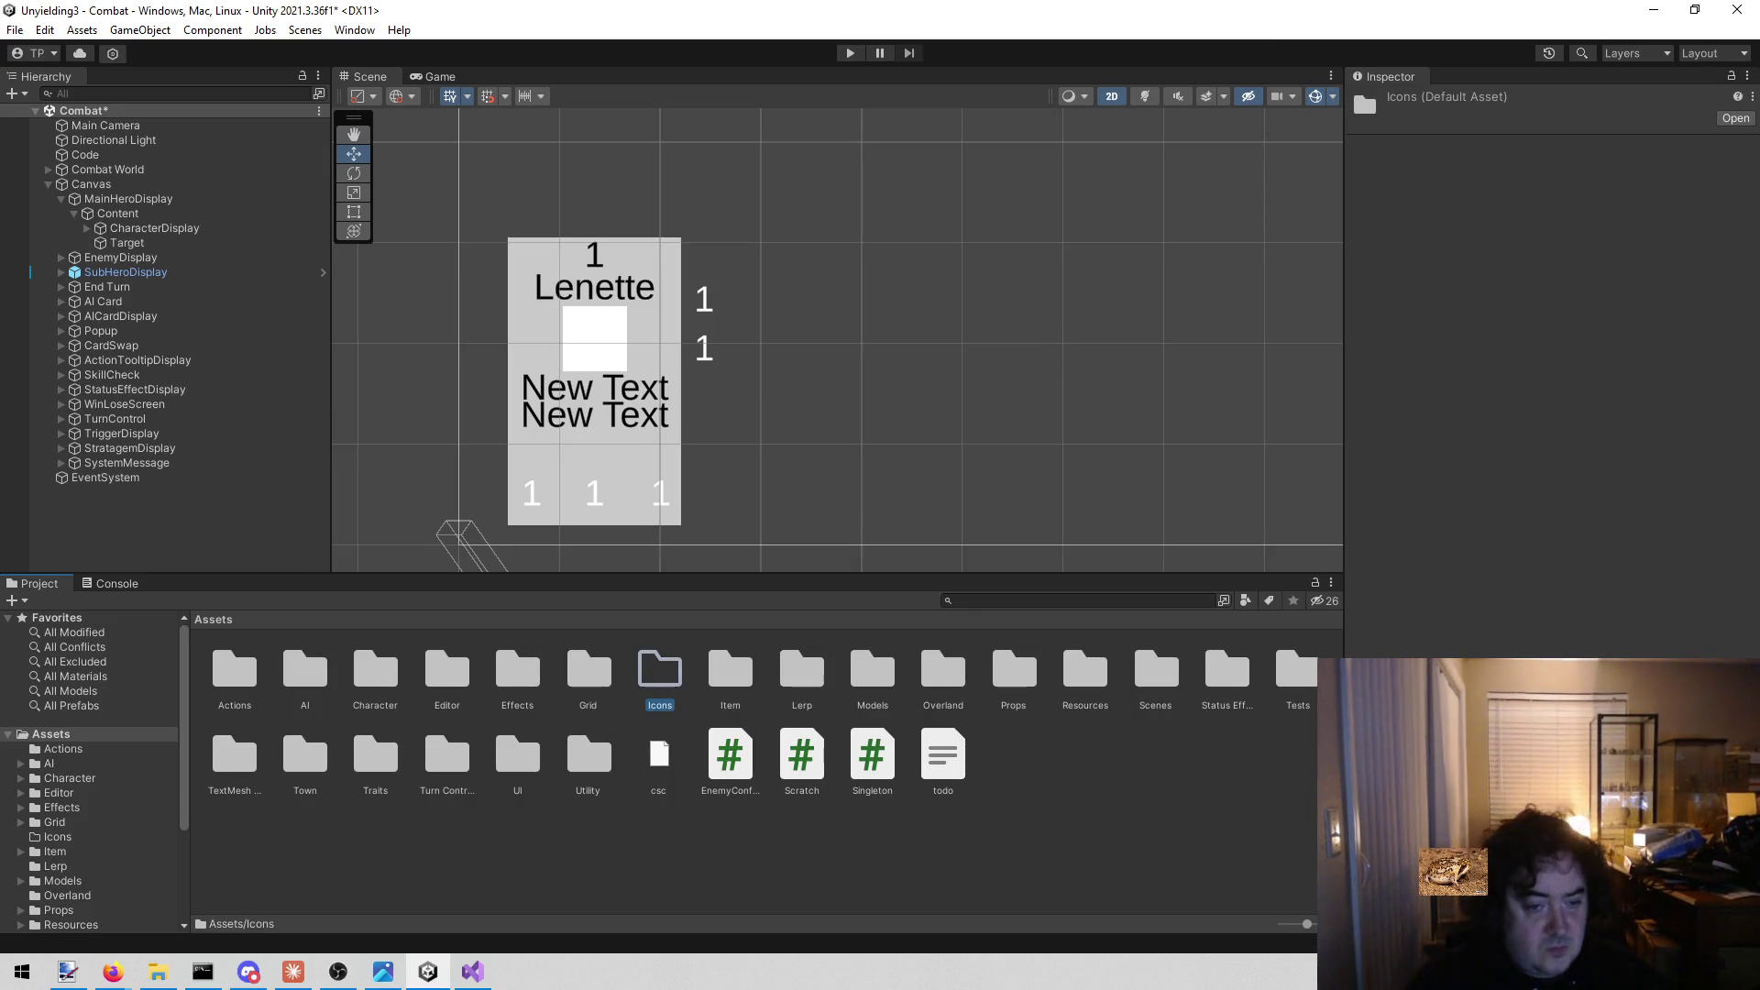
# Import the fifteen icon PNGs from Downloads into the Icons folder.
pyautogui.moveTo(158, 972)
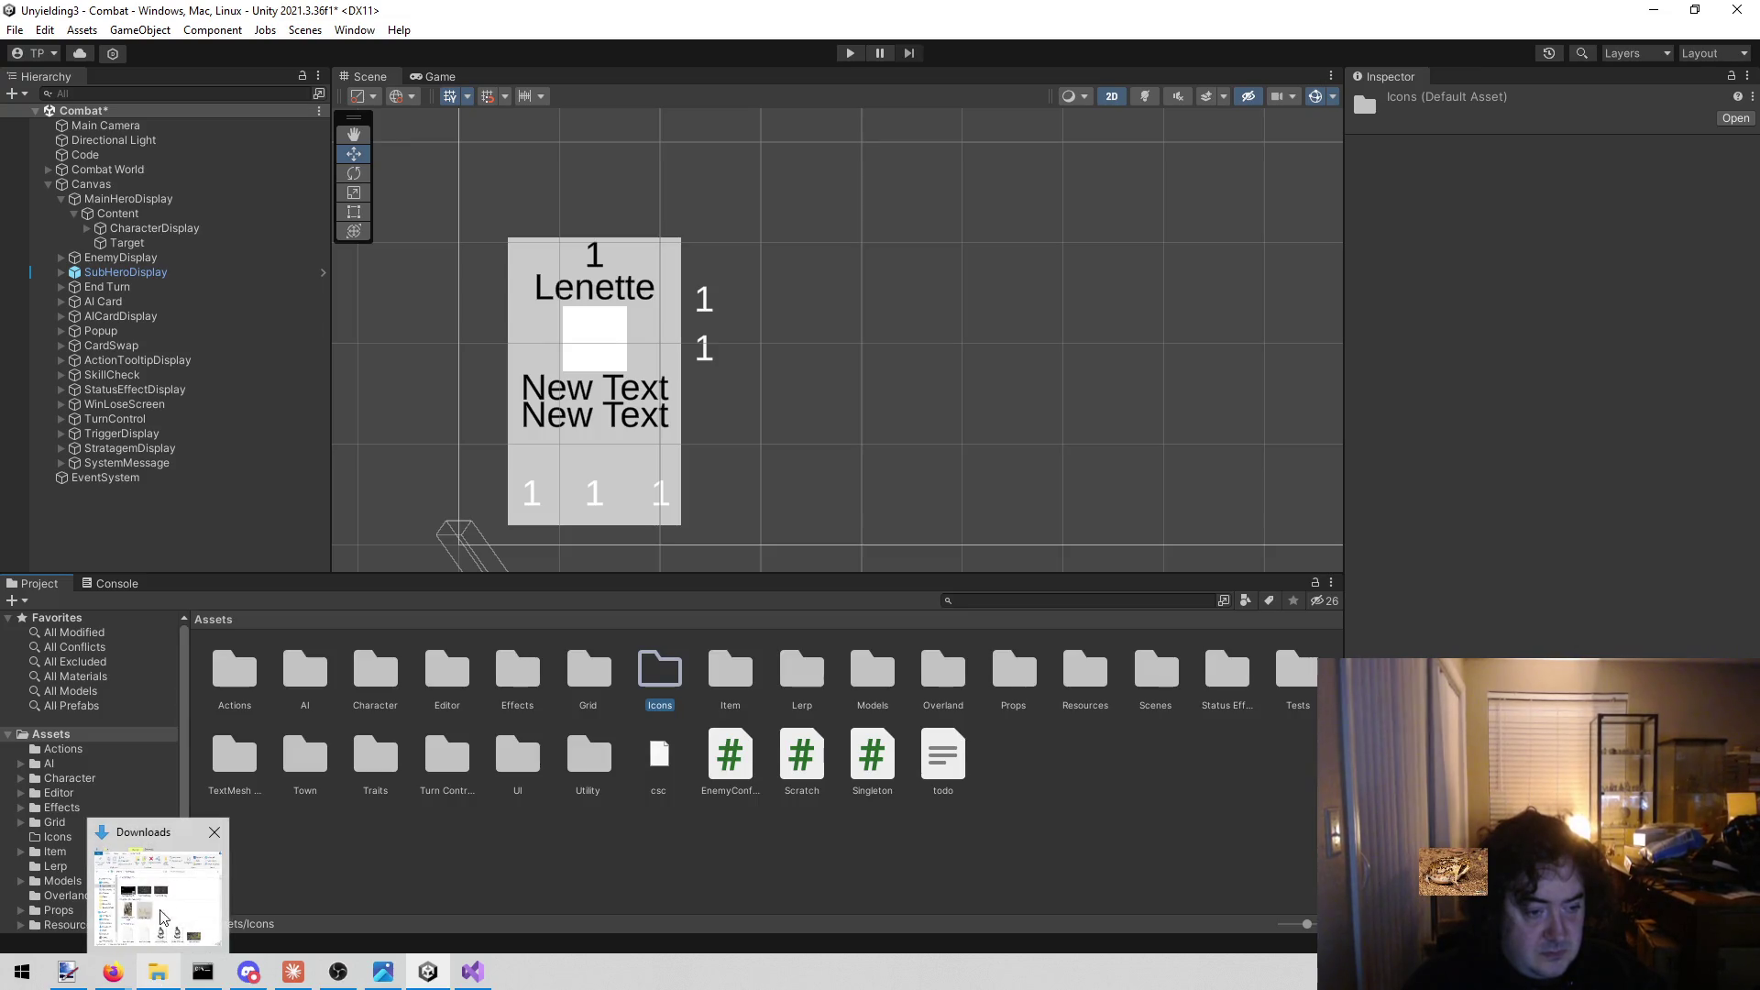
pyautogui.click(158, 926)
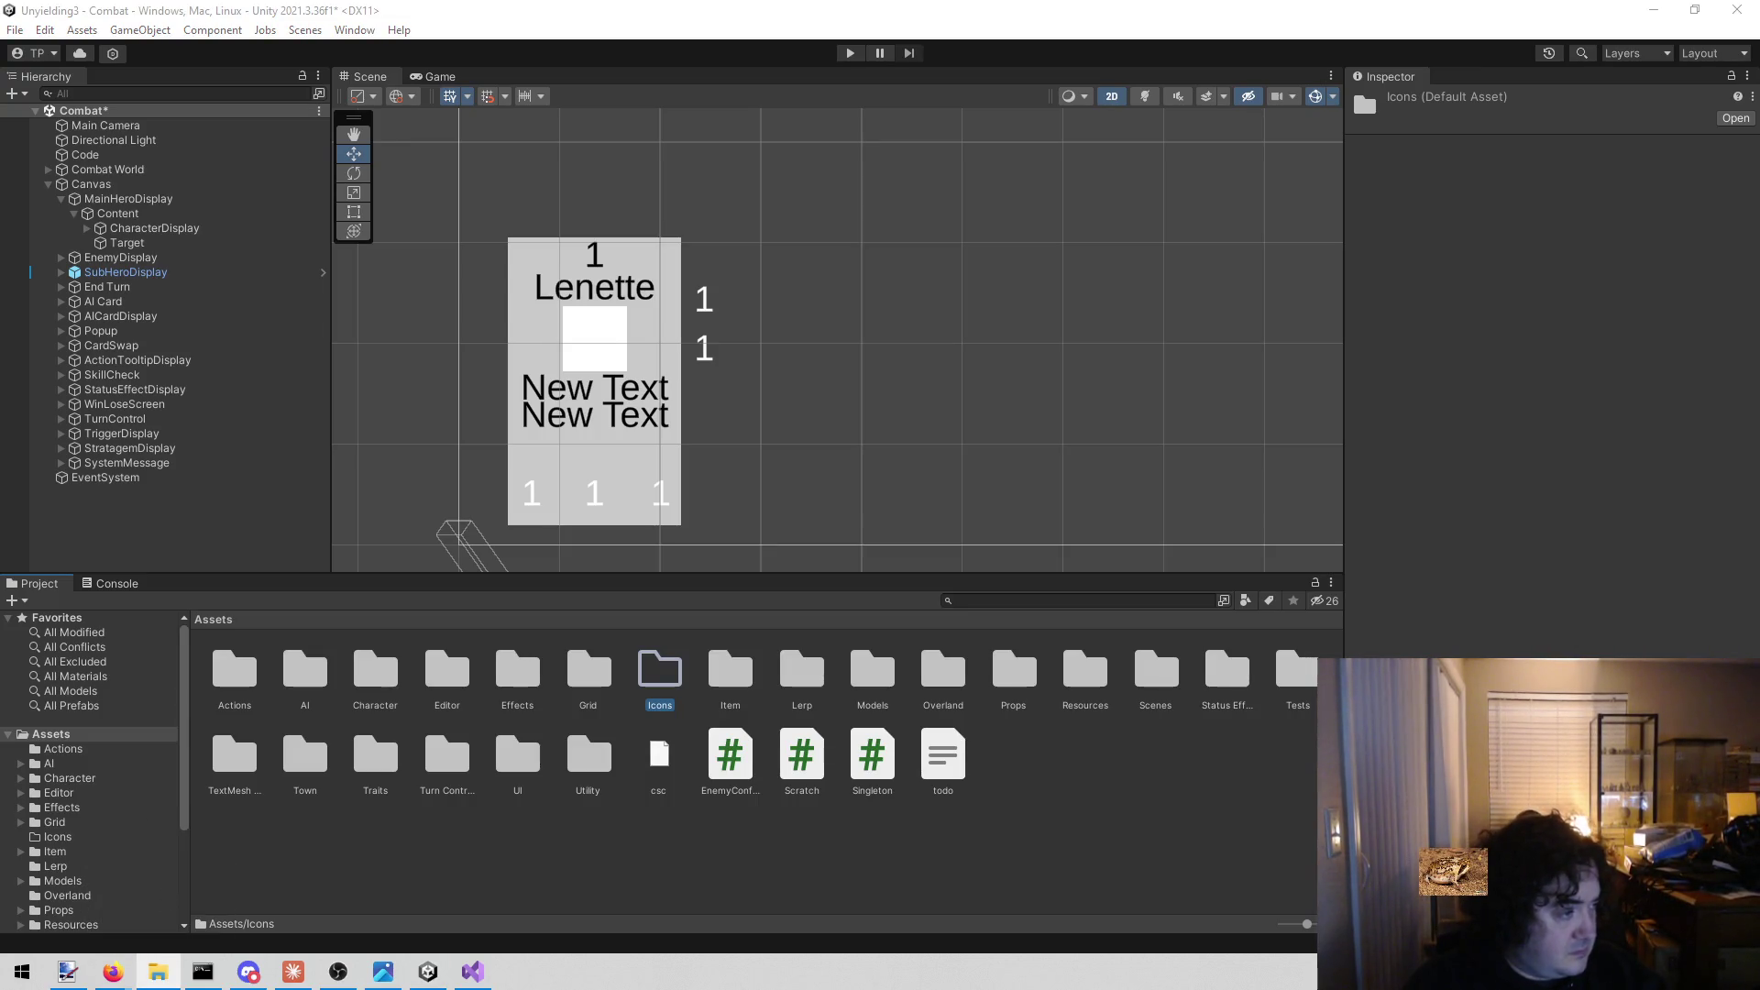
pyautogui.doubleClick(660, 665)
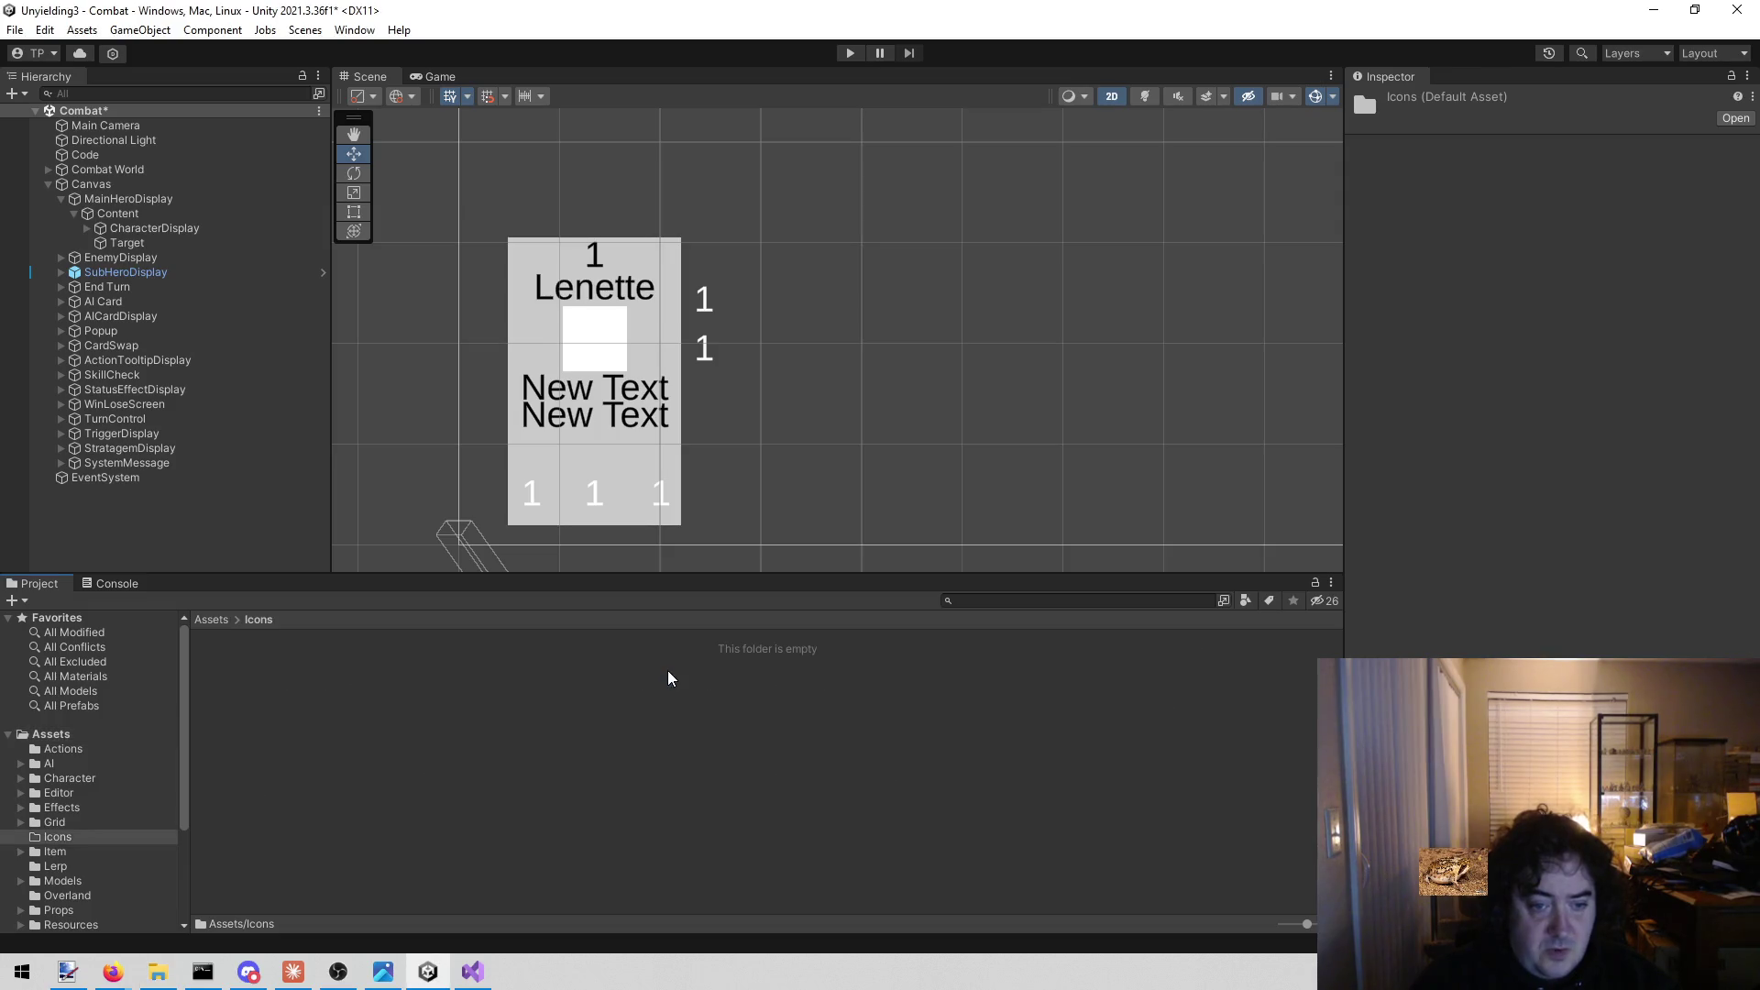
pyautogui.hotkey('alt', 'Tab')
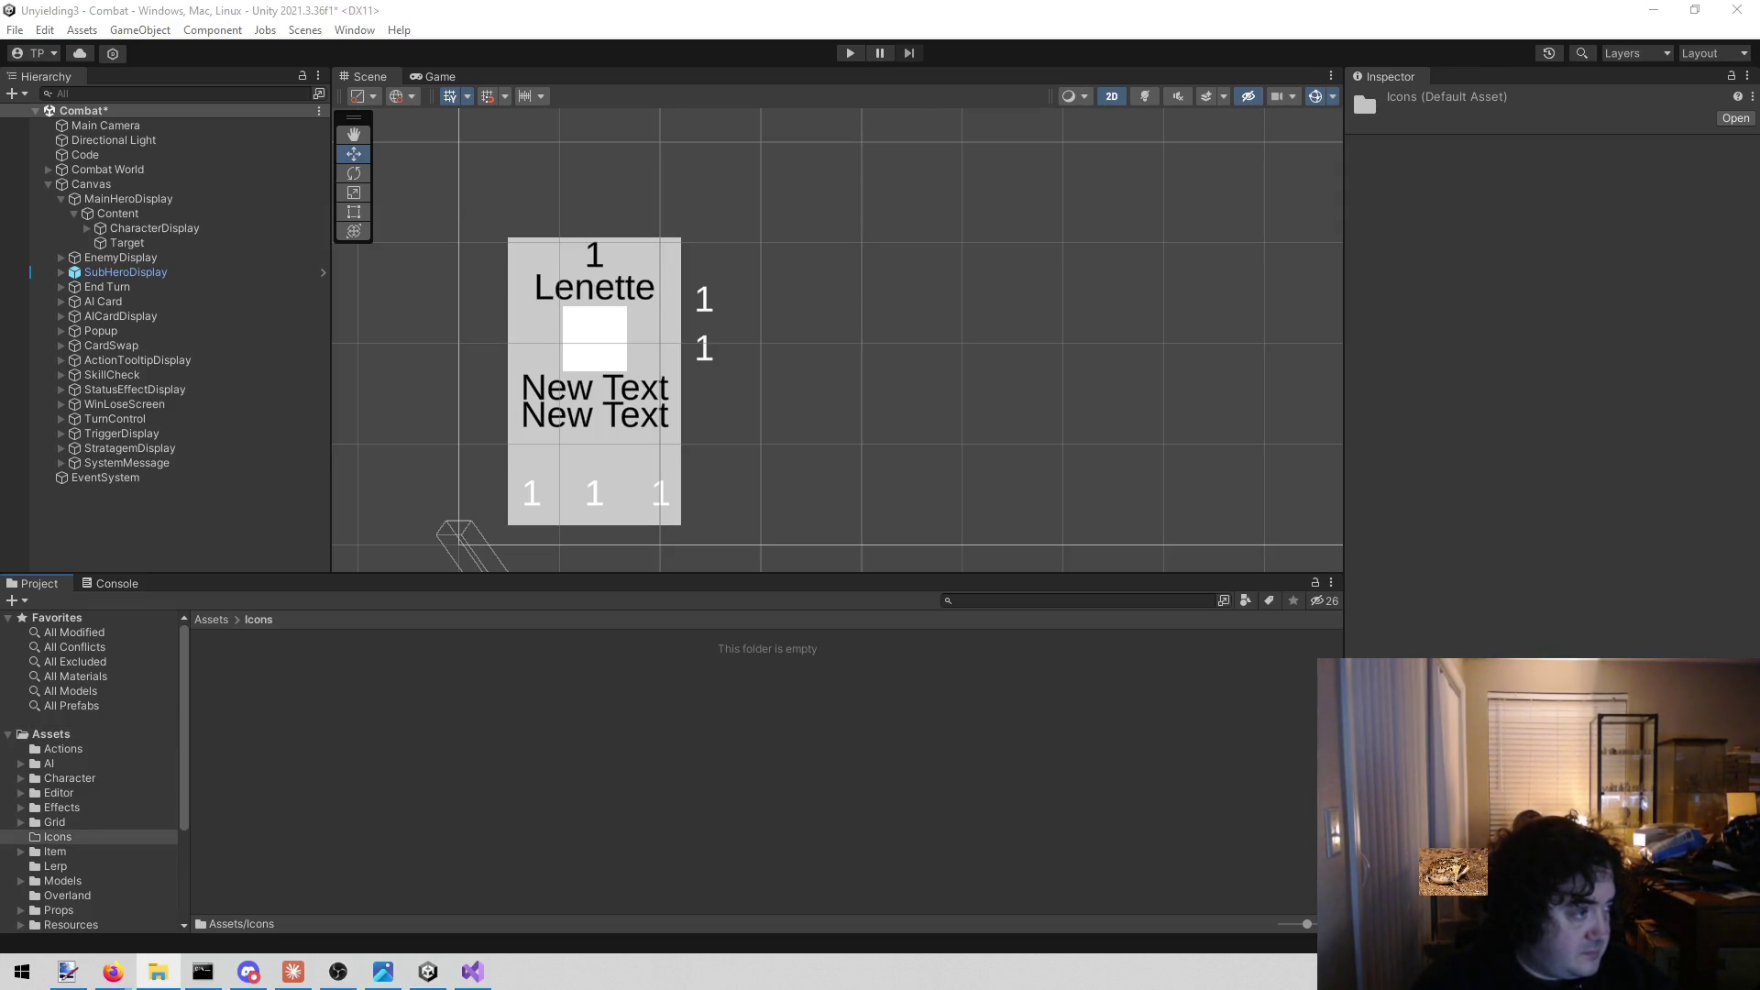
pyautogui.moveTo(148, 632); pyautogui.dragTo(350, 730)
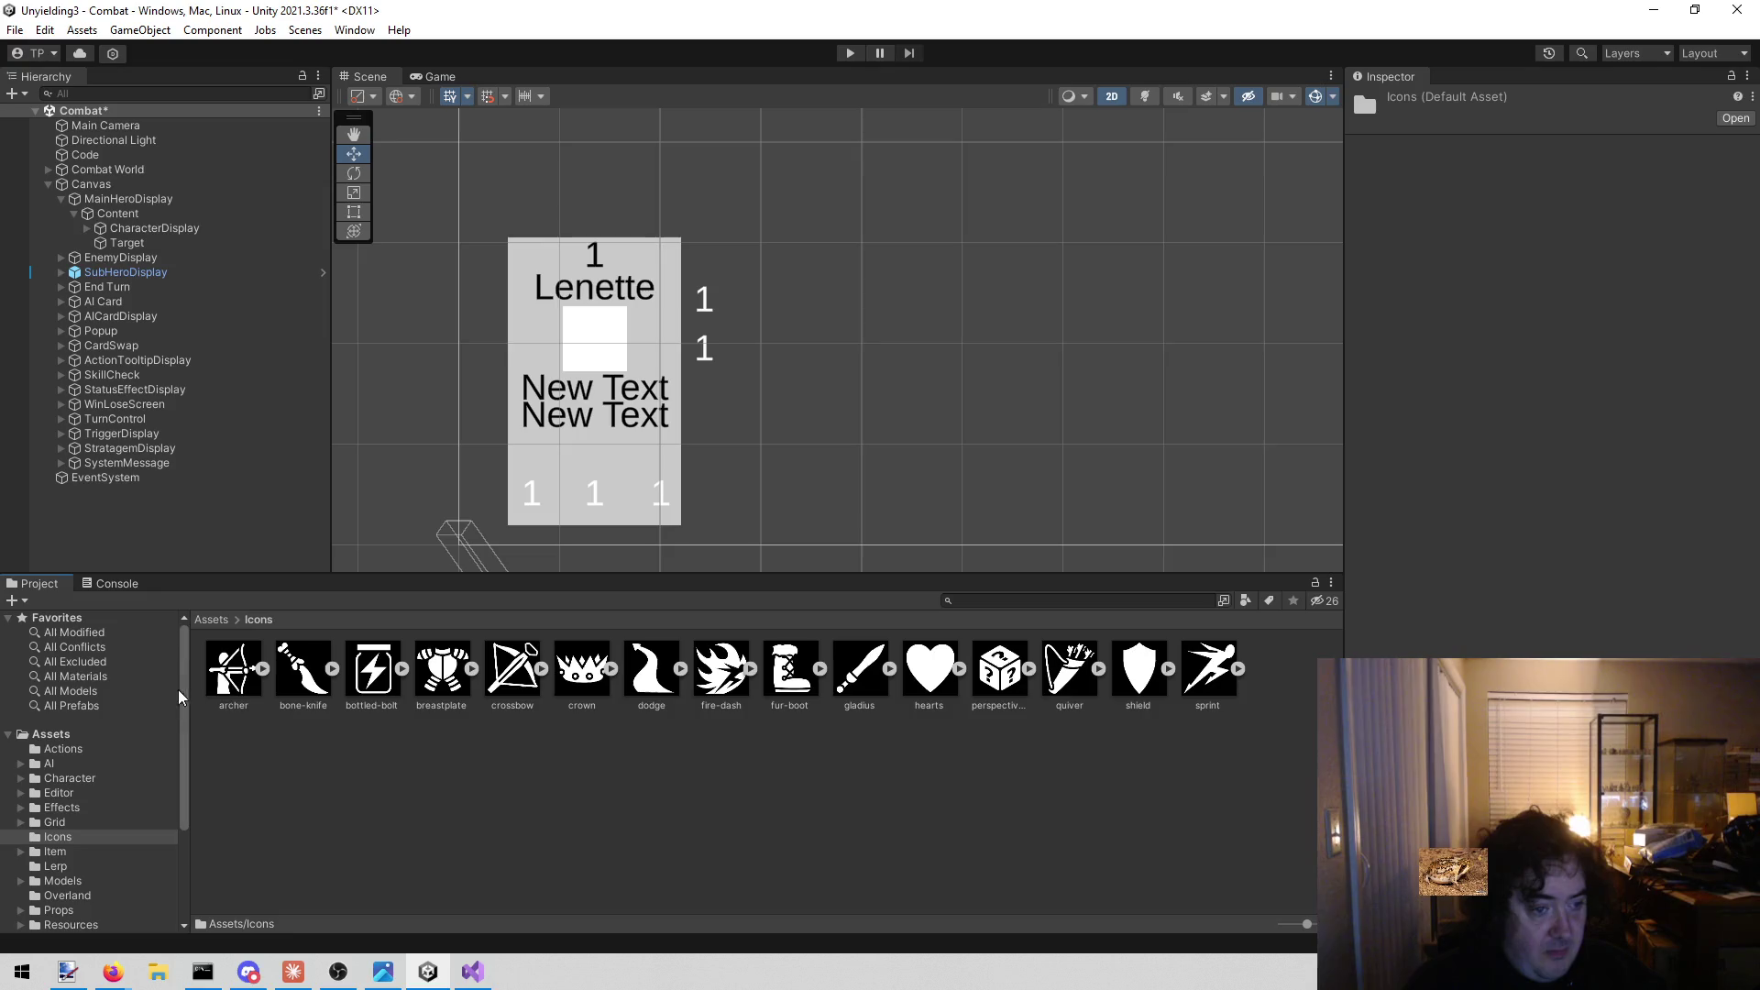
# Select all fifteen icons and confirm their Texture Type is Sprite (2D and UI).
pyautogui.click(222, 691)
pyautogui.keyDown('shift'); pyautogui.click(1220, 655); pyautogui.keyUp('shift')
pyautogui.click(1621, 154)
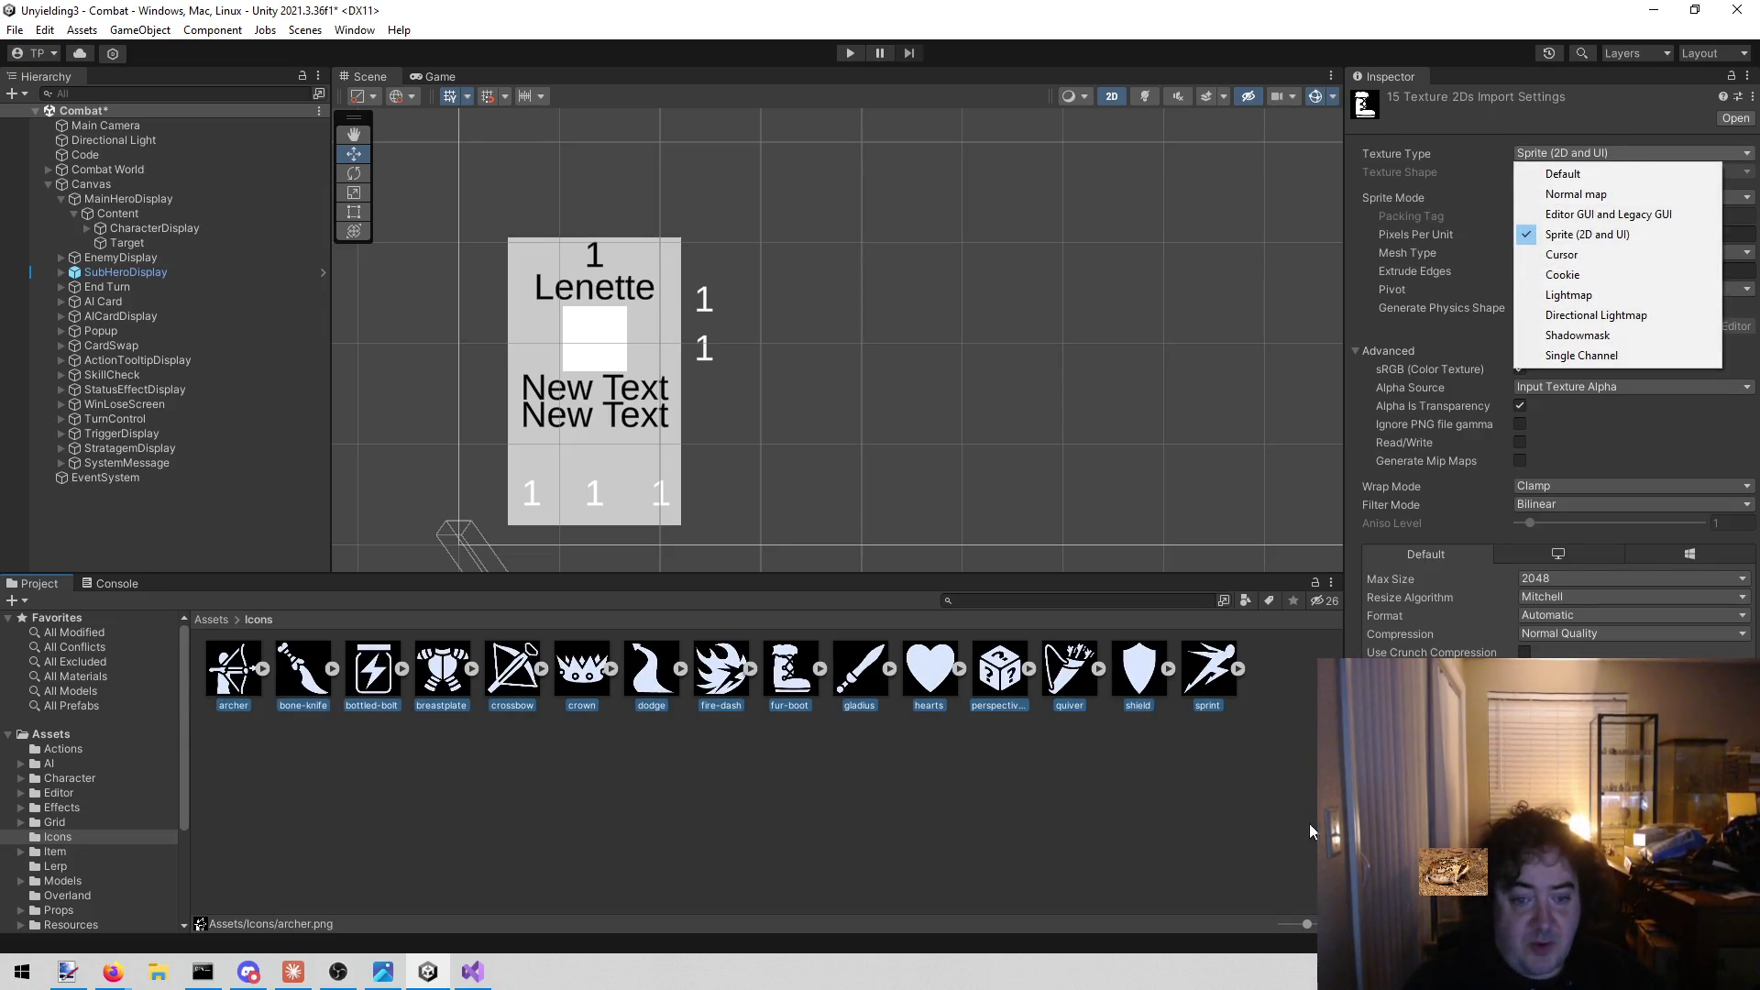
pyautogui.press('Escape')
# Check the import settings of each icon, from hearts and sprint to archer and crossbow.
pyautogui.click(901, 824)
pyautogui.click(929, 669)
pyautogui.click(990, 679)
pyautogui.click(1068, 672)
pyautogui.click(1138, 672)
pyautogui.click(1208, 672)
pyautogui.click(231, 701)
pyautogui.click(312, 686)
pyautogui.click(382, 690)
pyautogui.click(441, 690)
pyautogui.click(490, 690)
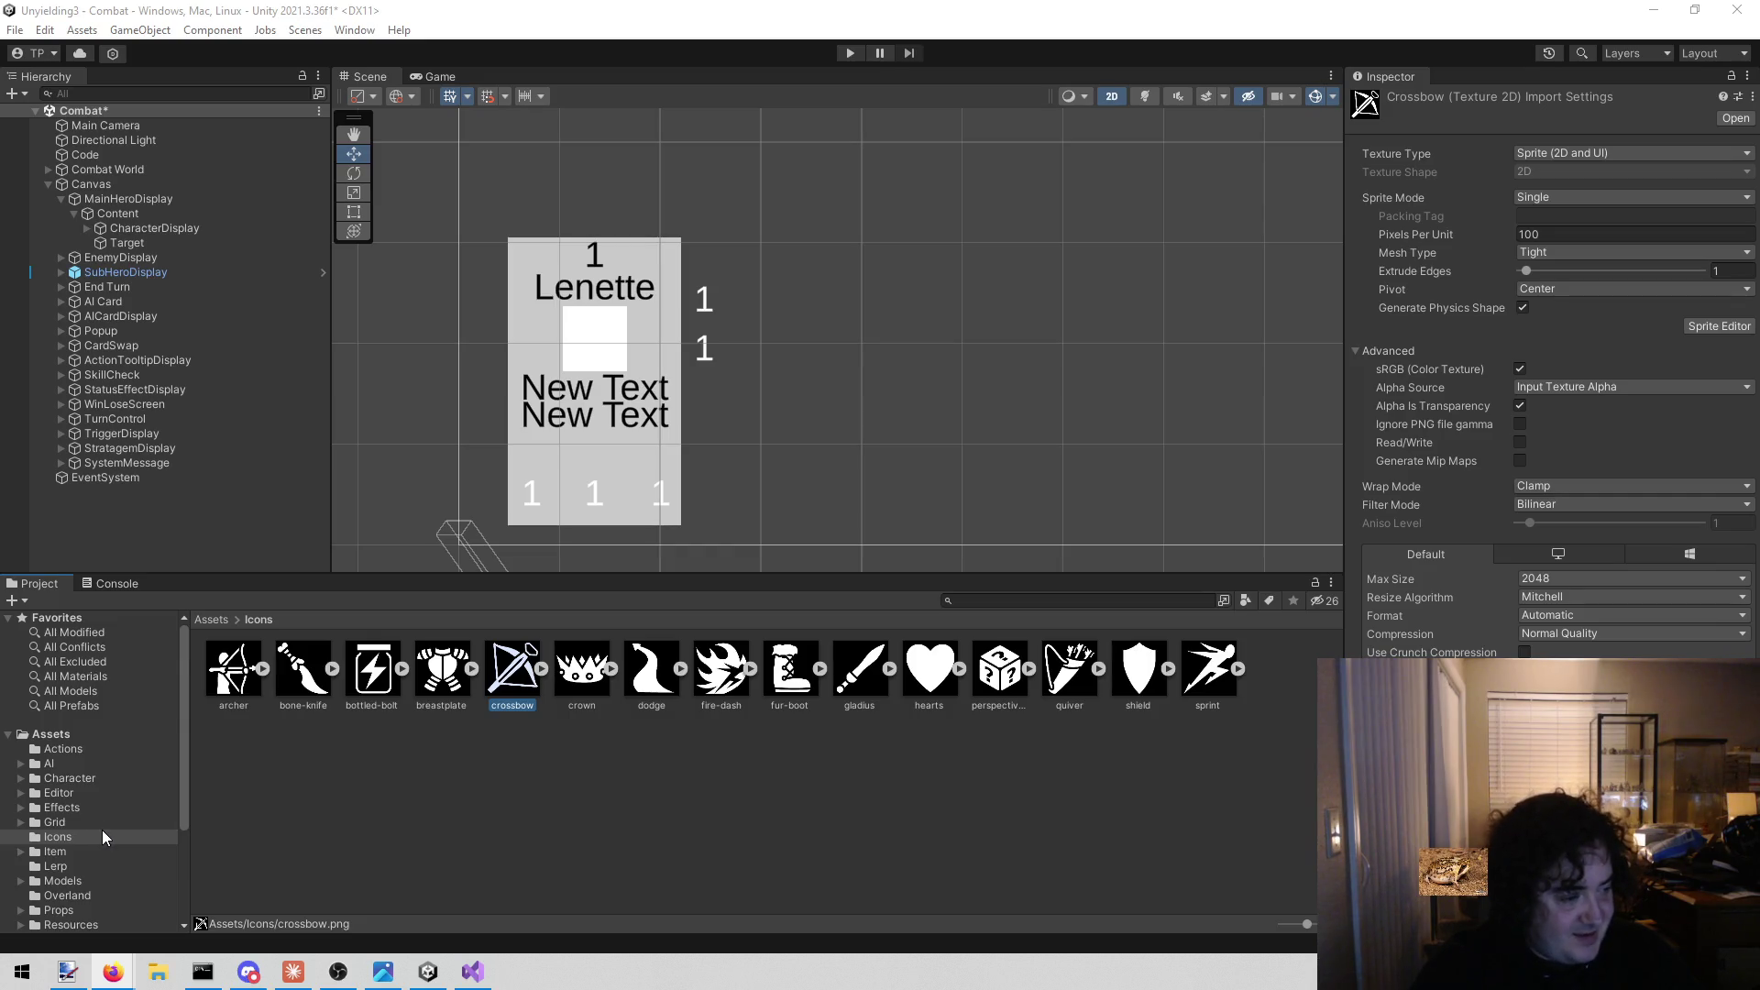
# Open the Item > ItemDefinitions folder in the Project window.
pyautogui.scroll(-3, 102, 831)
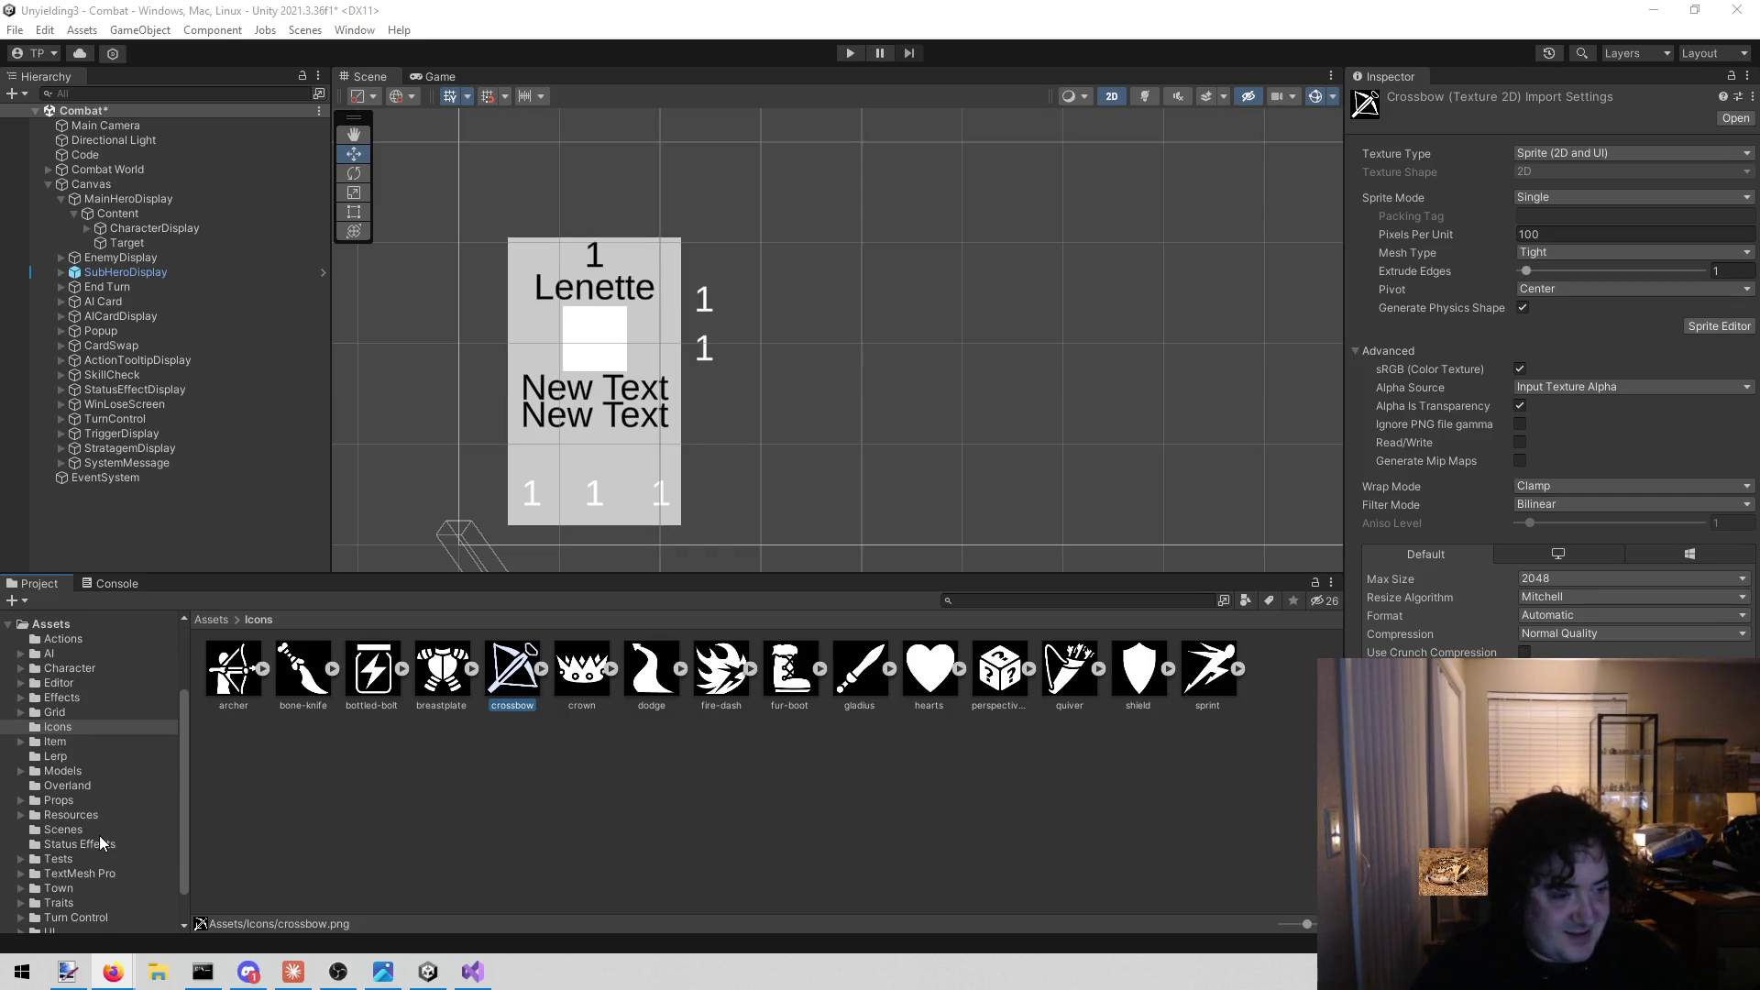
pyautogui.scroll(-1, 101, 842)
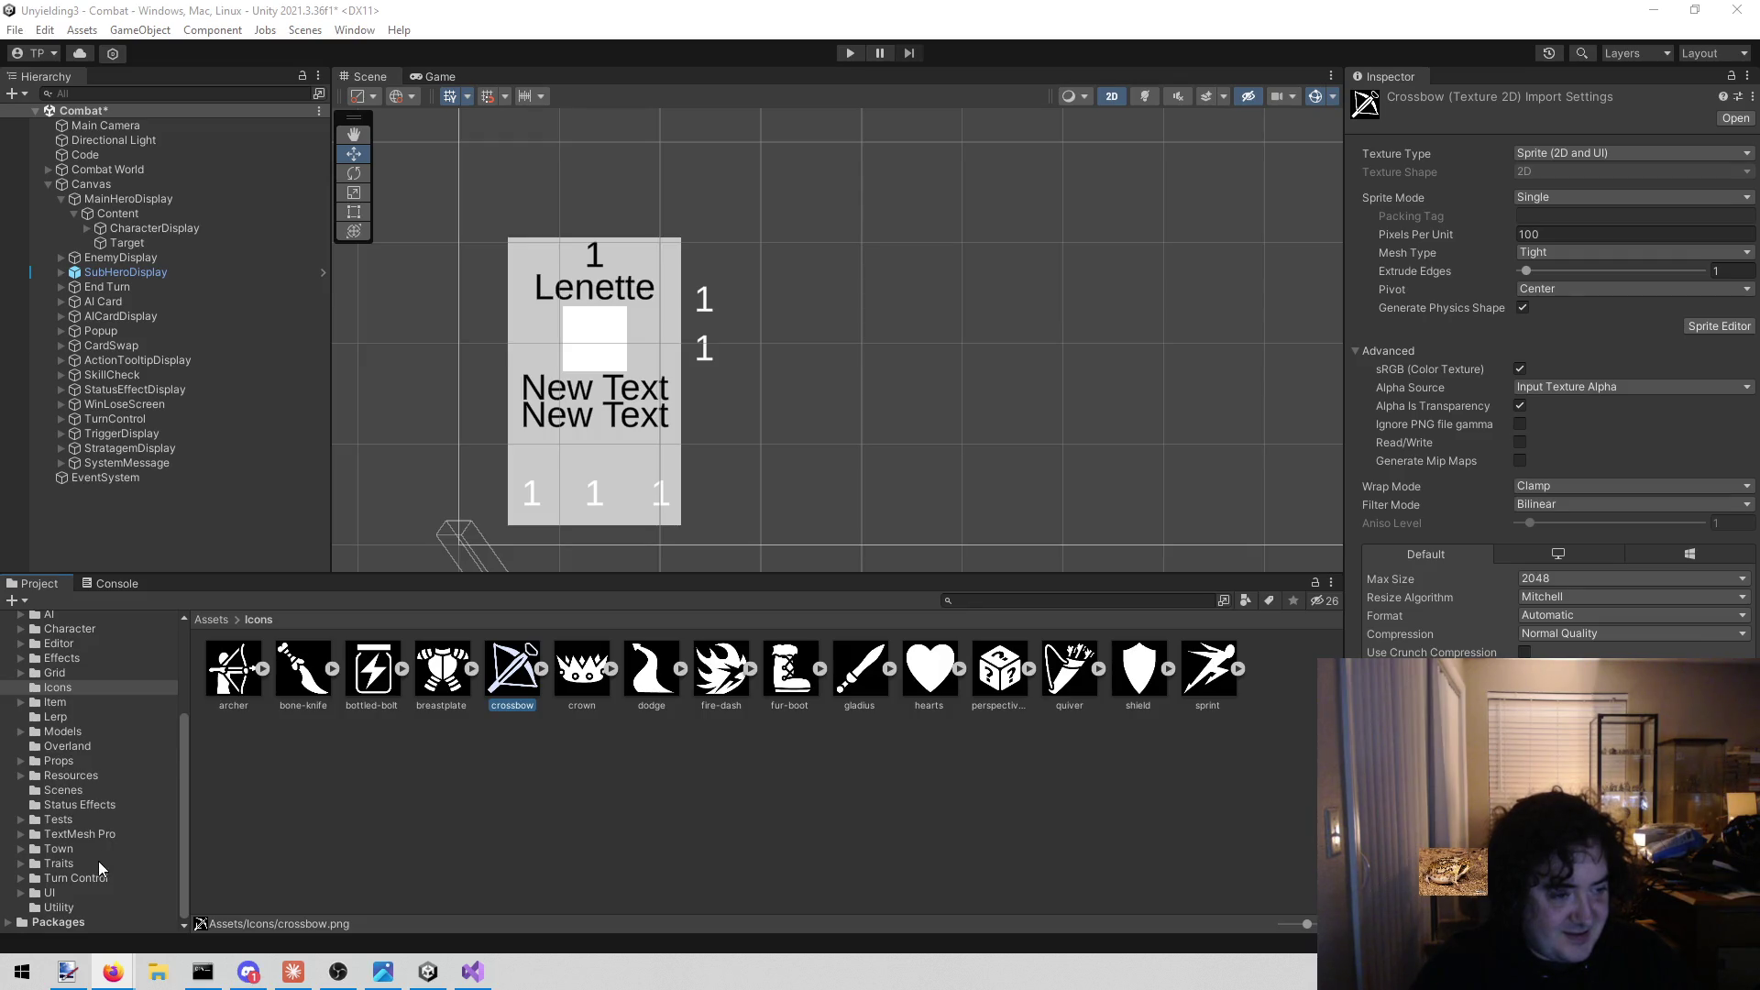
pyautogui.scroll(1, 97, 861)
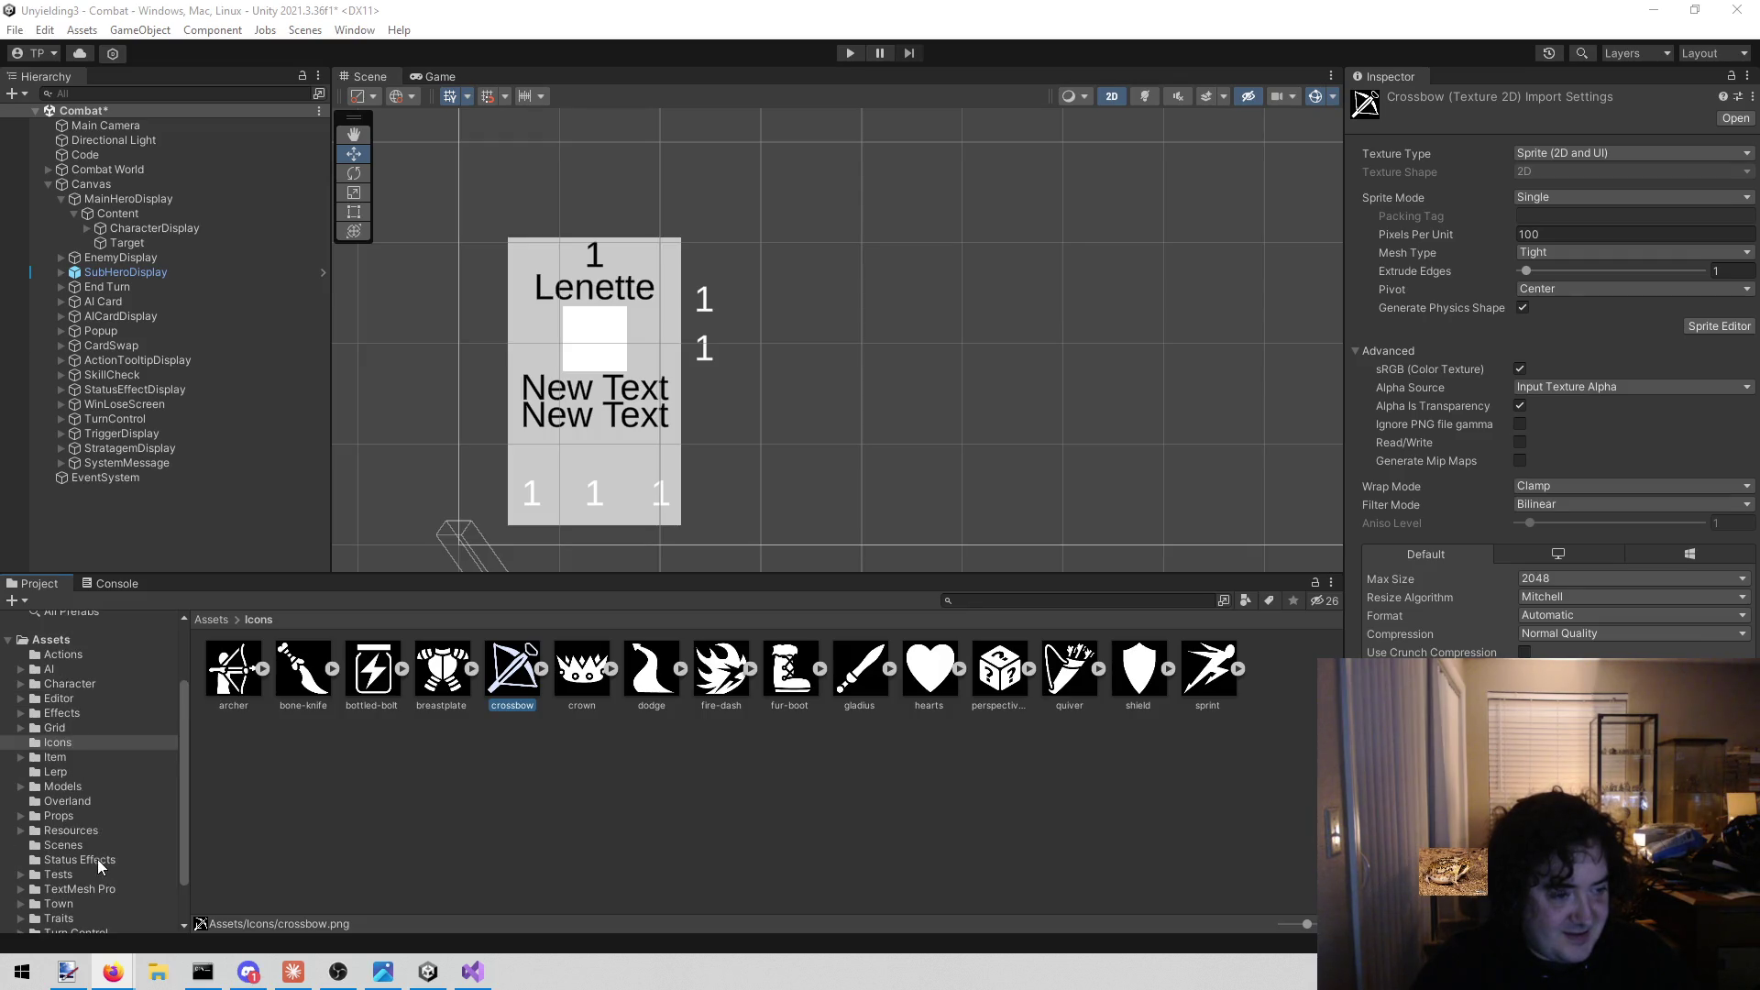
pyautogui.click(97, 753)
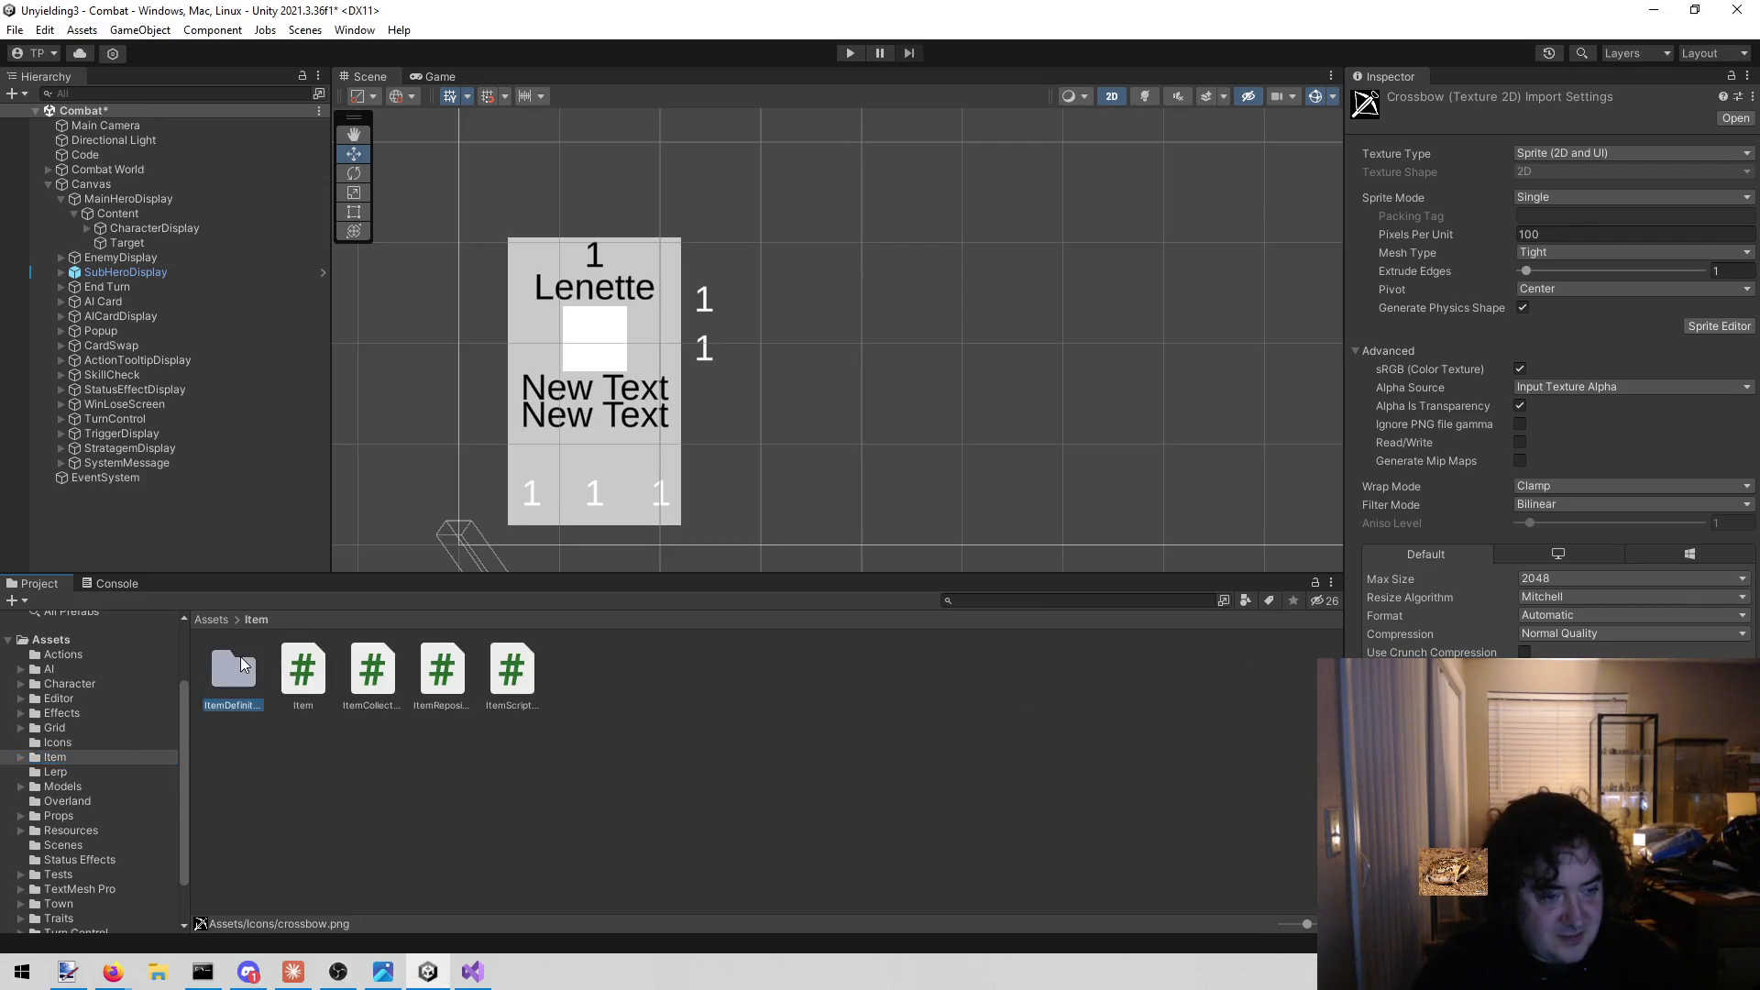
pyautogui.doubleClick(238, 655)
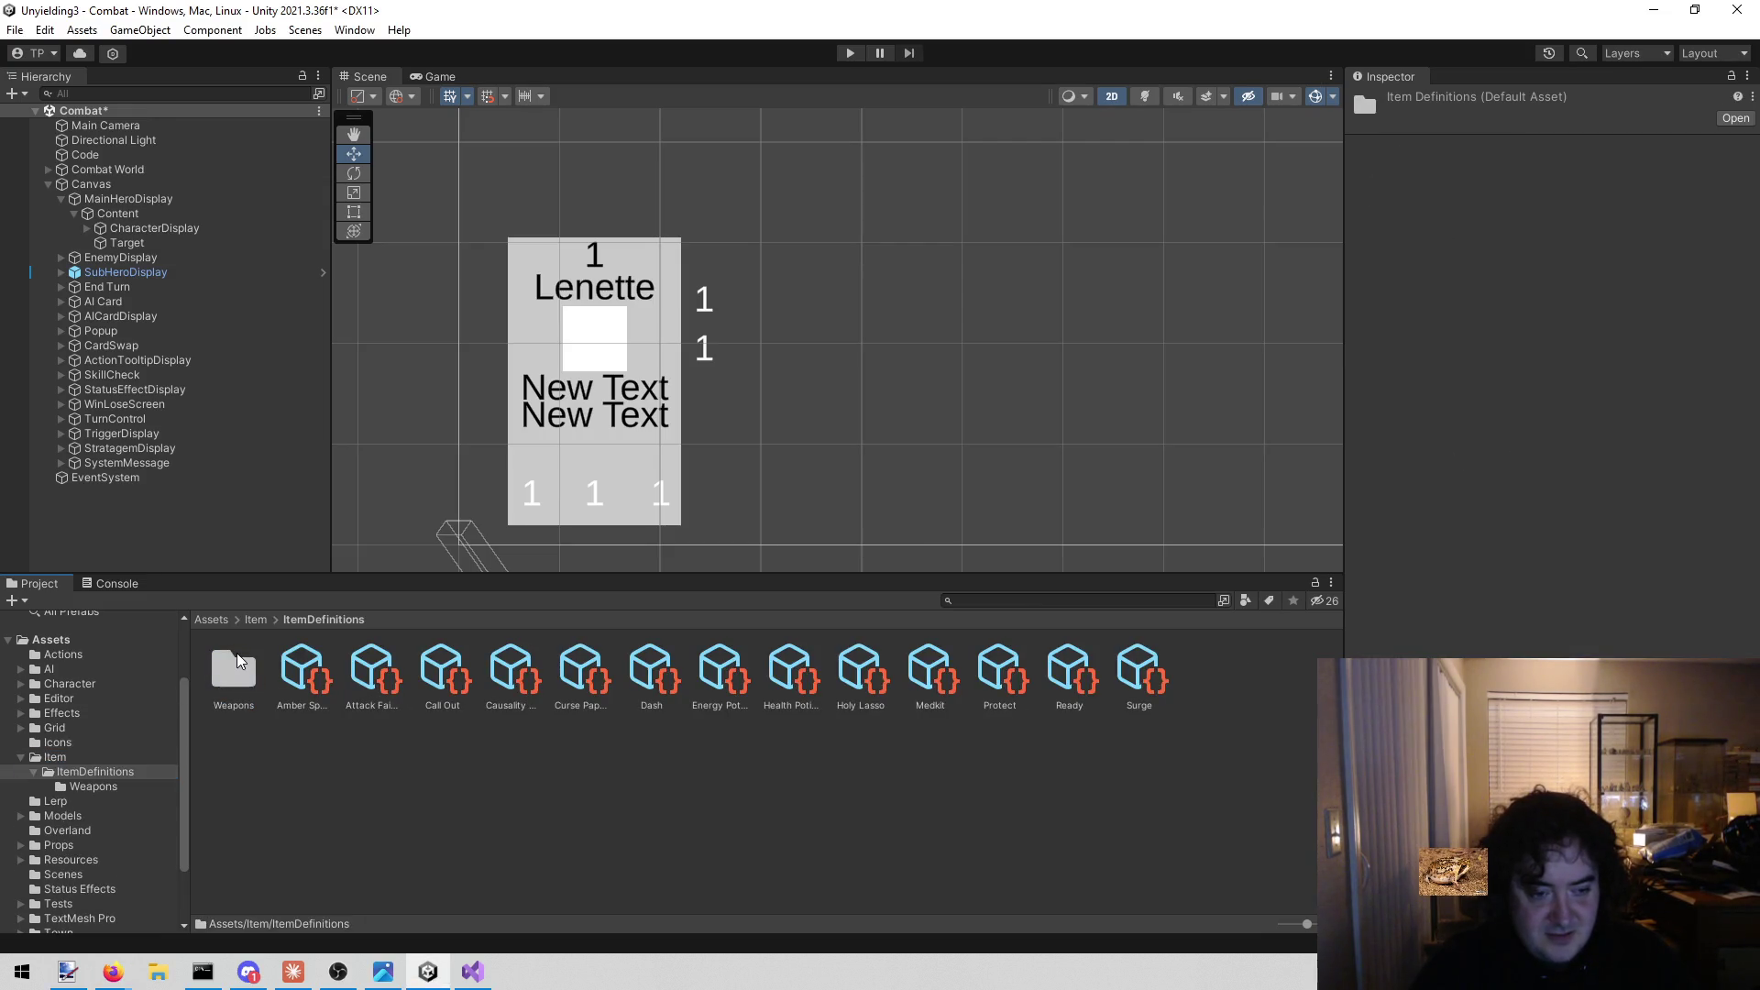
# Select Amber Spyglass to view its properties, with Item Image still None.
pyautogui.click(310, 653)
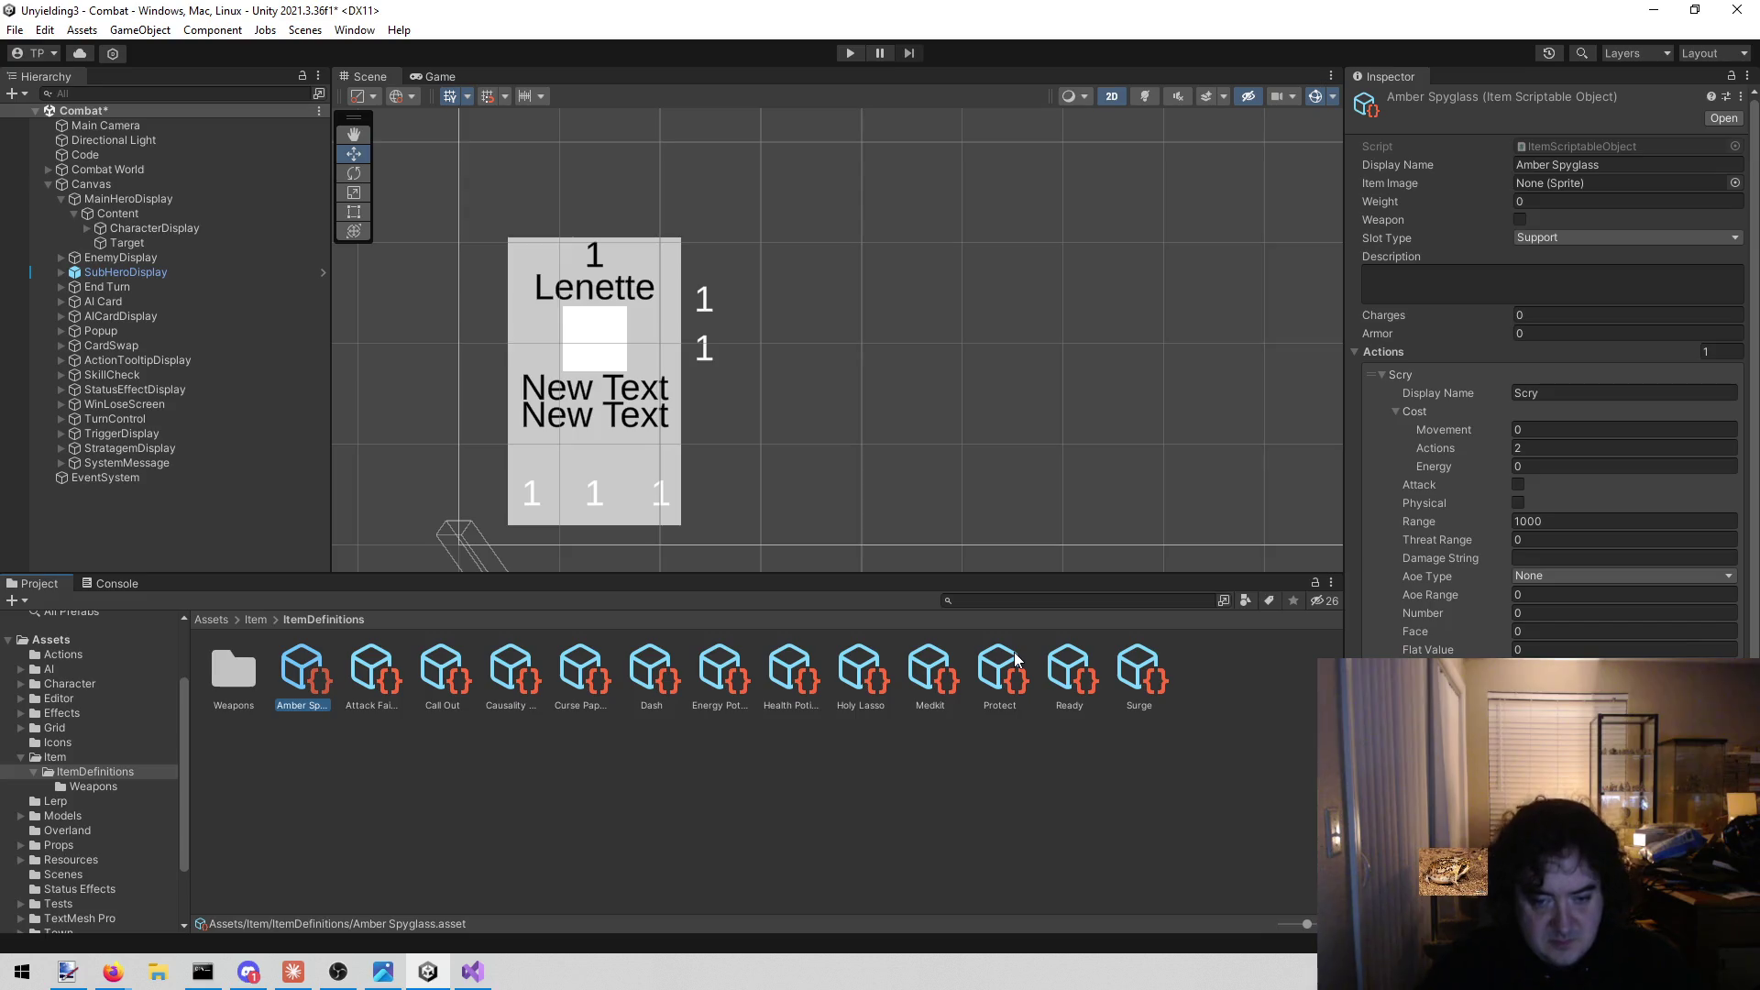
# Review the Protect definition's action: 2 actions, 2 energy cost, range 5.
pyautogui.click(999, 674)
pyautogui.scroll(-5, 1472, 546)
pyautogui.scroll(5, 1471, 547)
pyautogui.scroll(-5, 1472, 547)
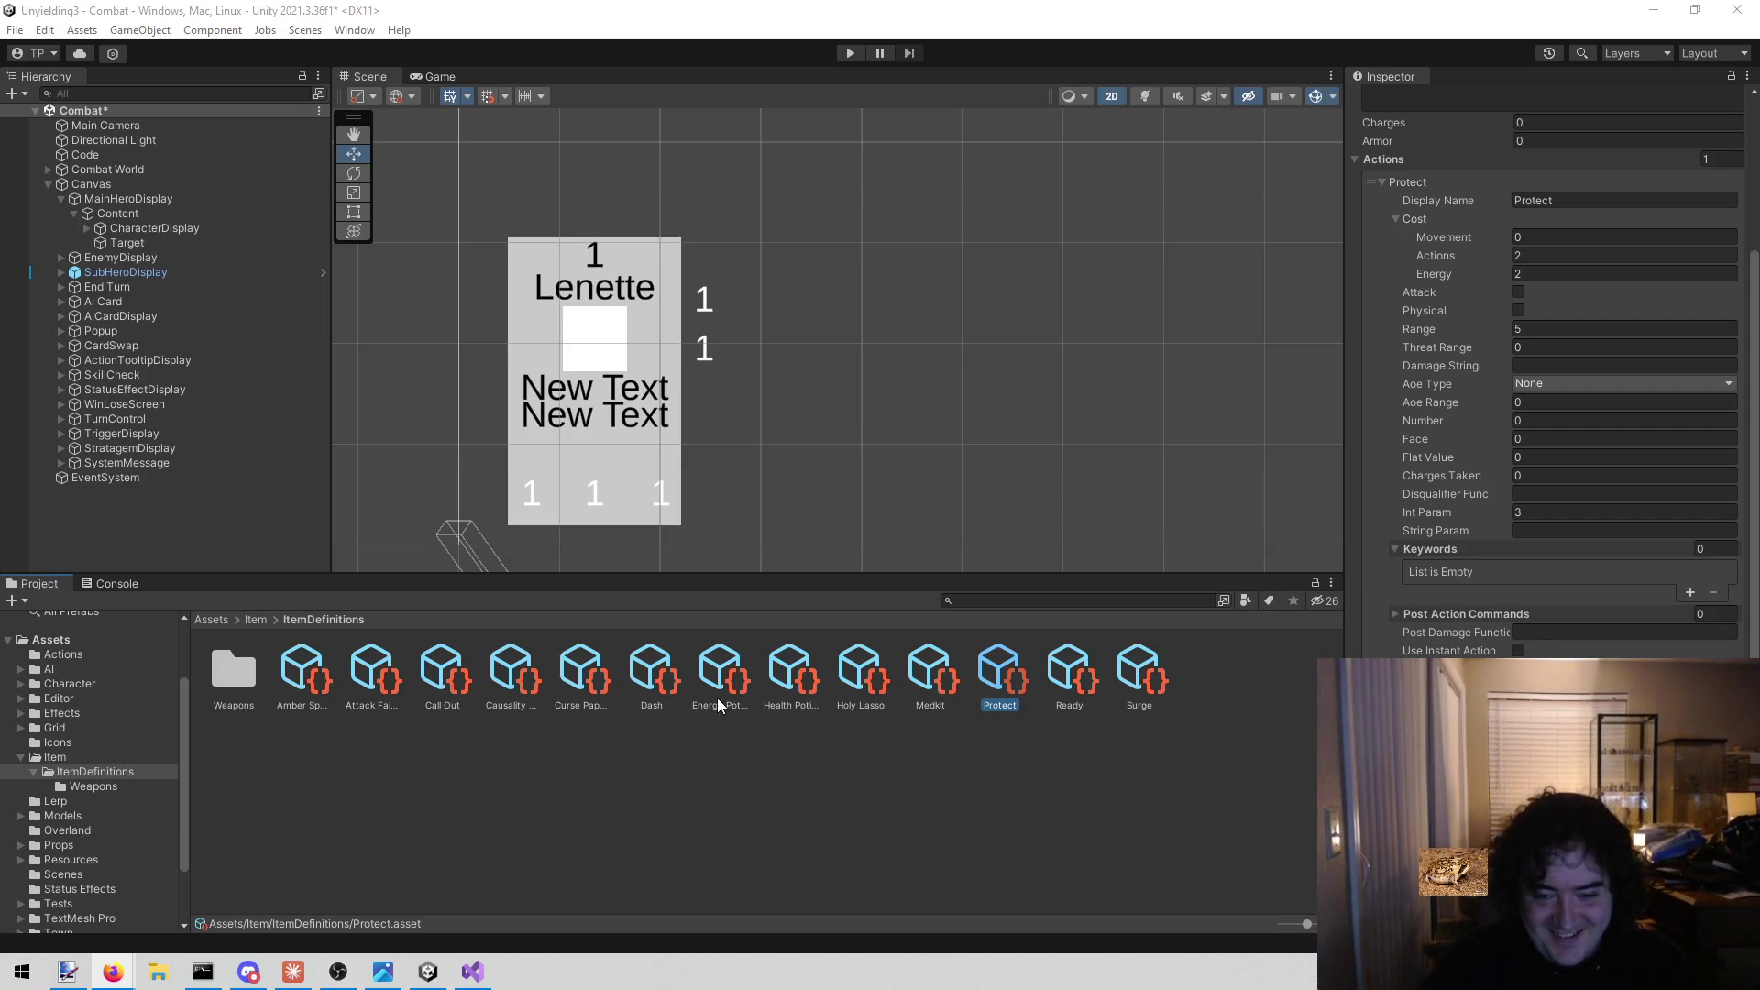
# Select the Ready item definition and open the sprite picker for its Item Image.
pyautogui.click(1071, 674)
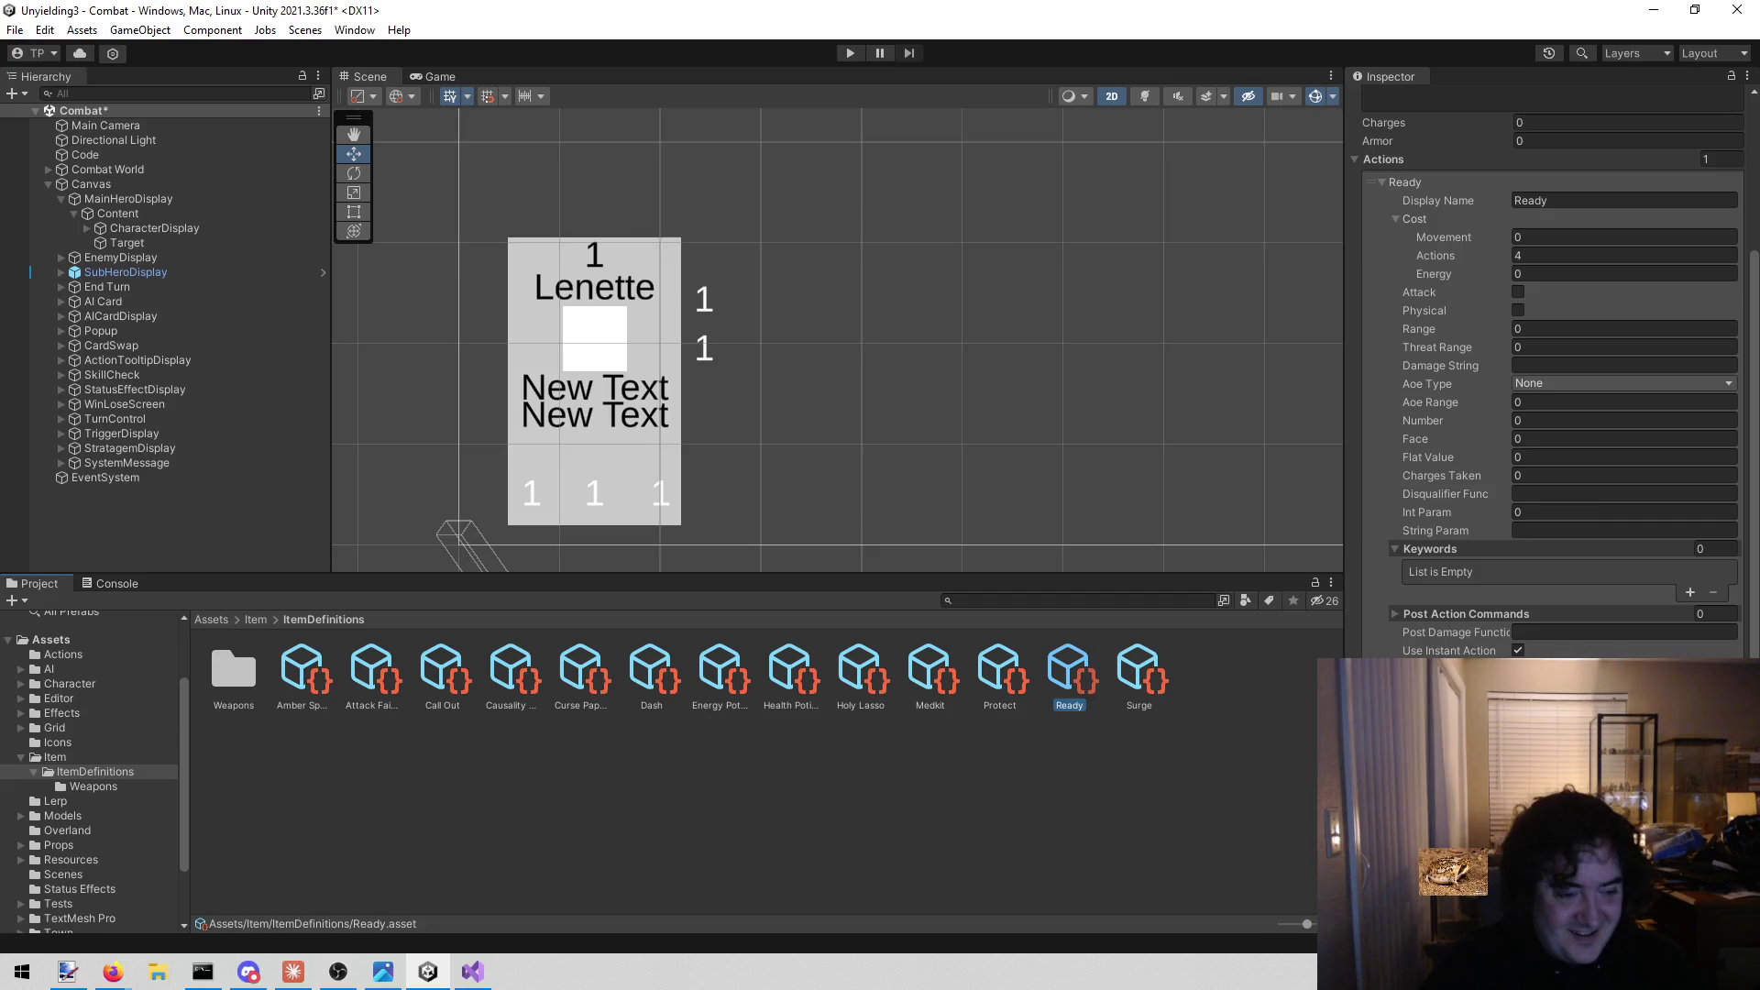
pyautogui.hotkey('alt', 'Tab')
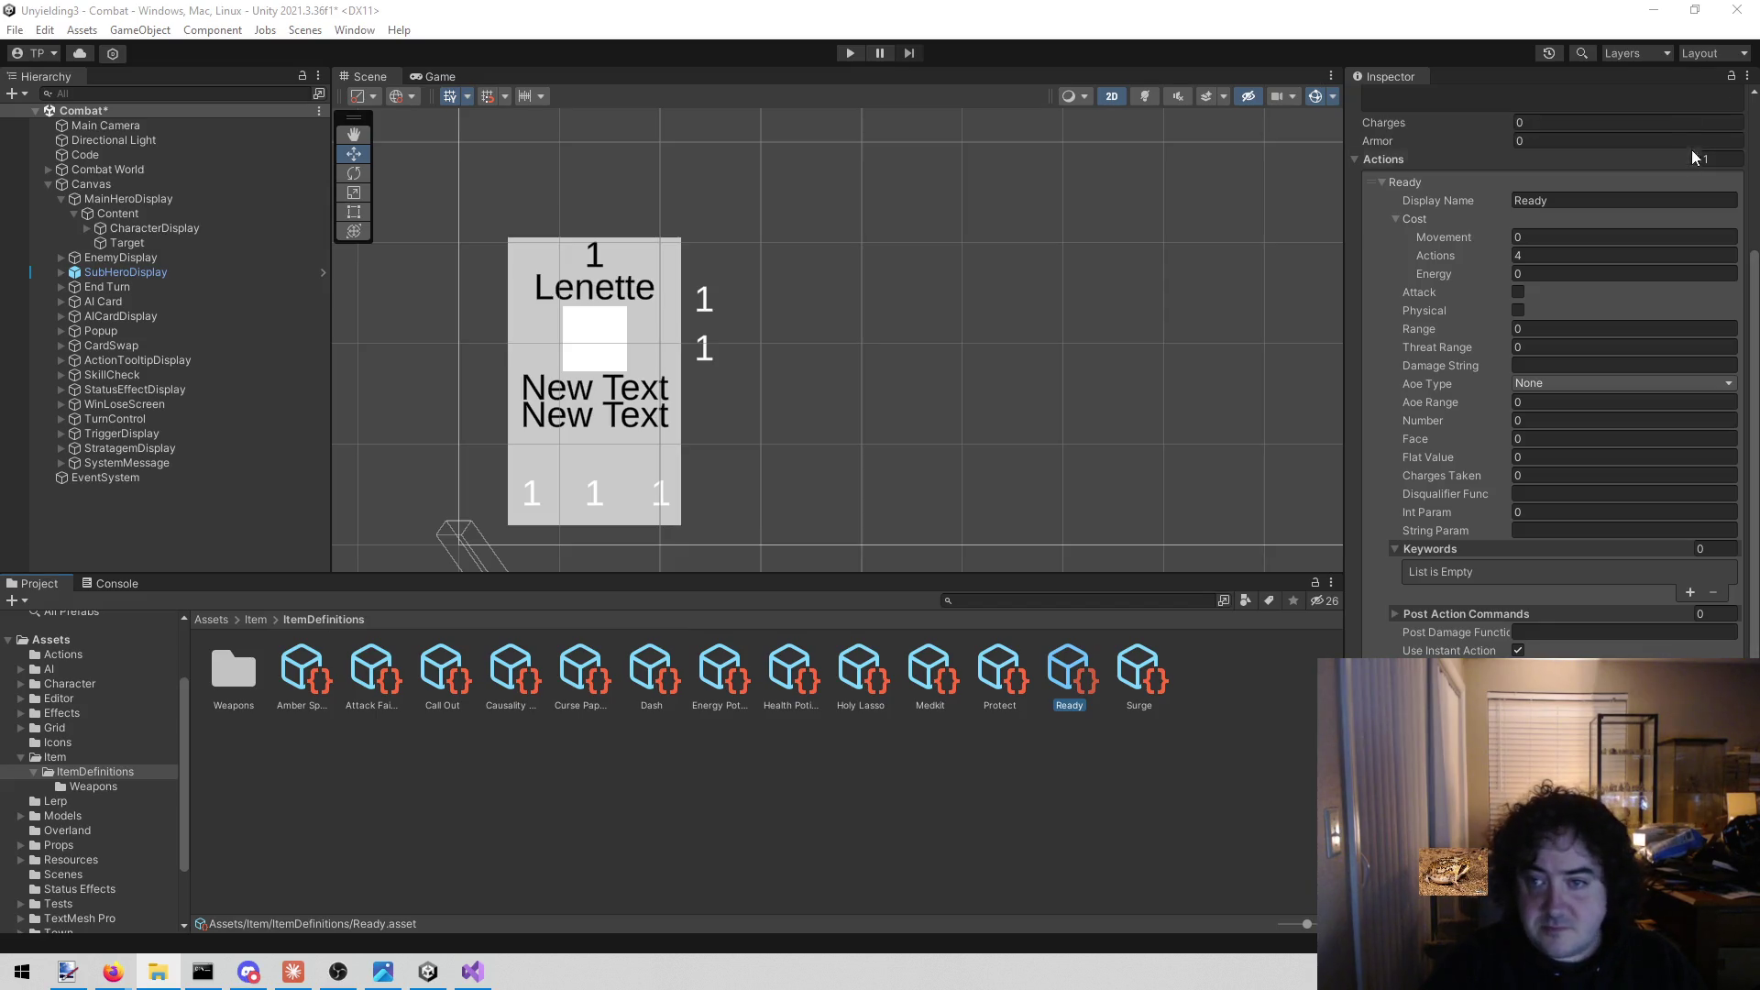
pyautogui.scroll(5, 1648, 306)
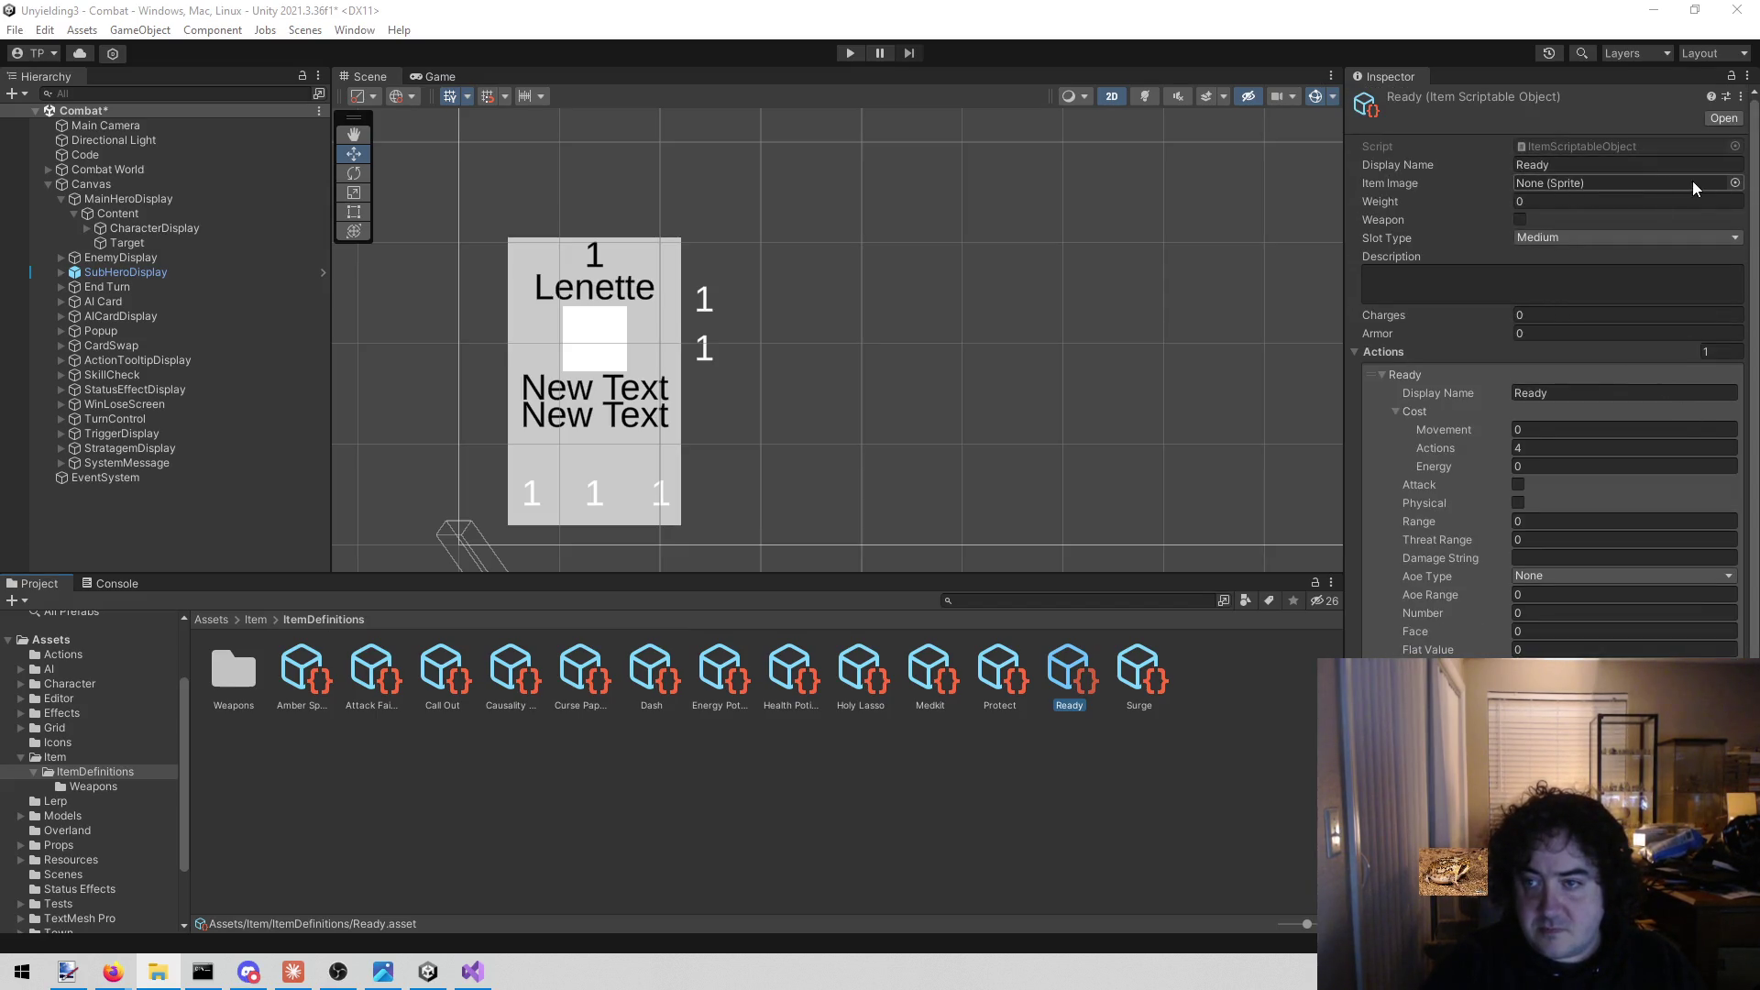
pyautogui.click(1735, 182)
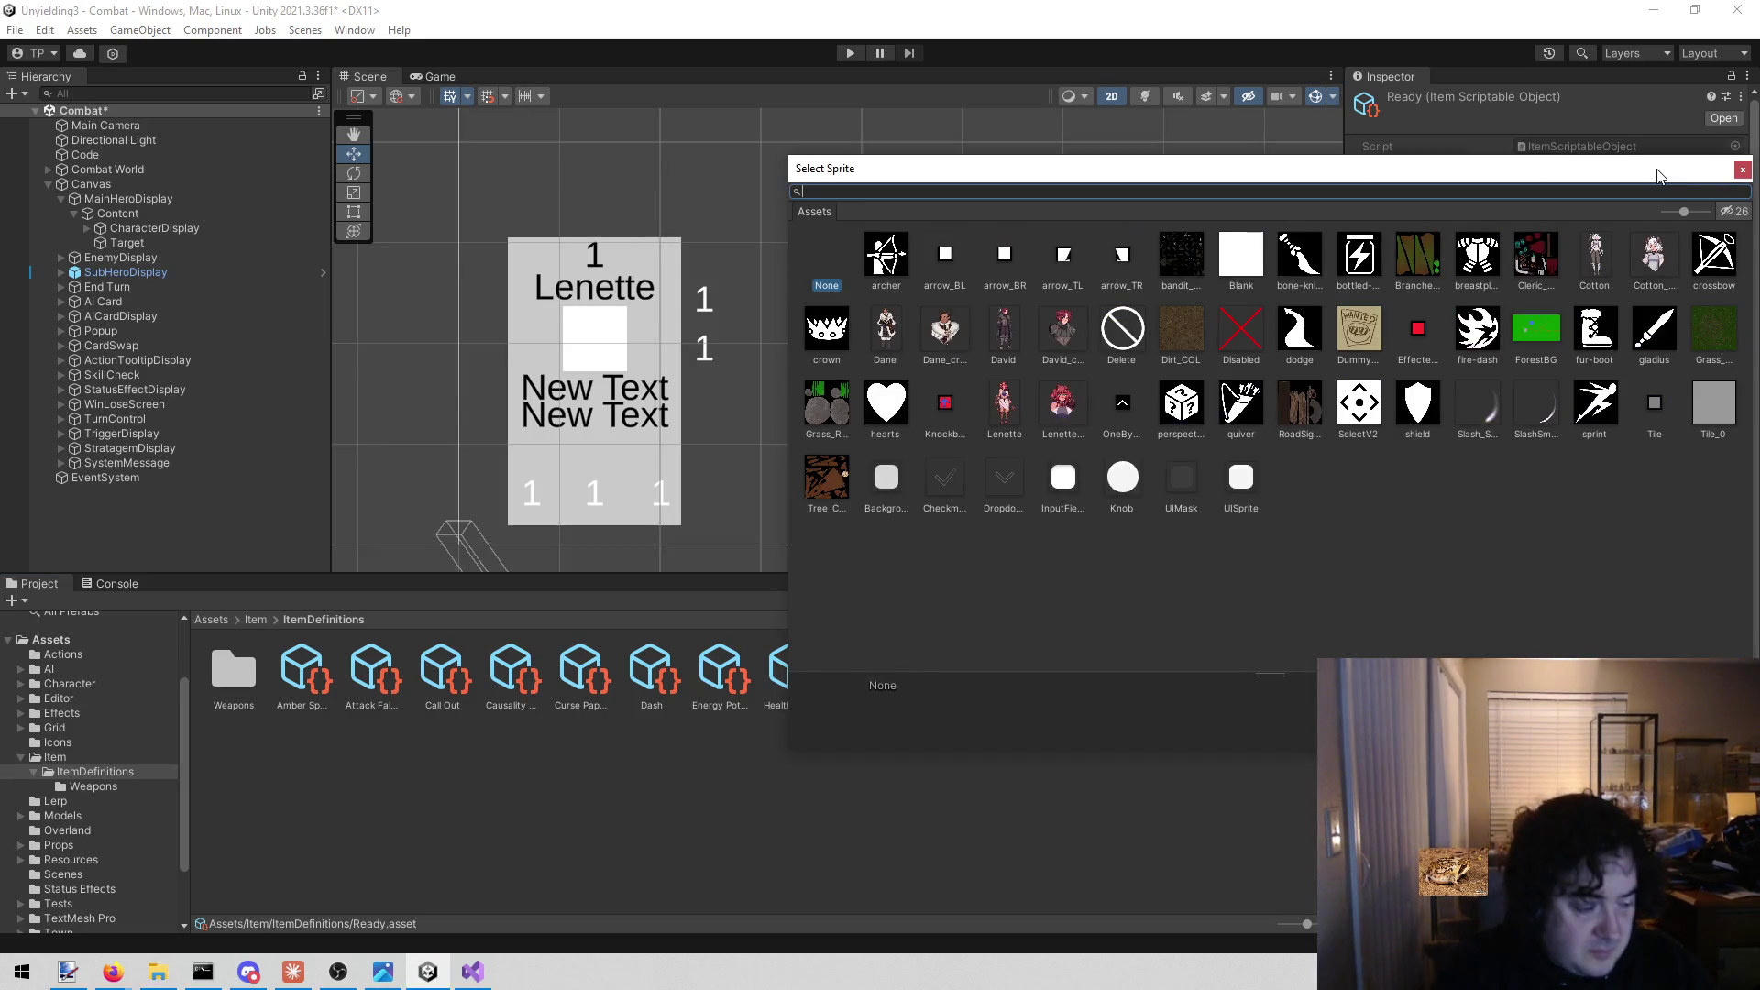
# Set Ready's Item Image to quiver and Surge's to fire-dash, then open the Weapons folder.
pyautogui.write('quiver')
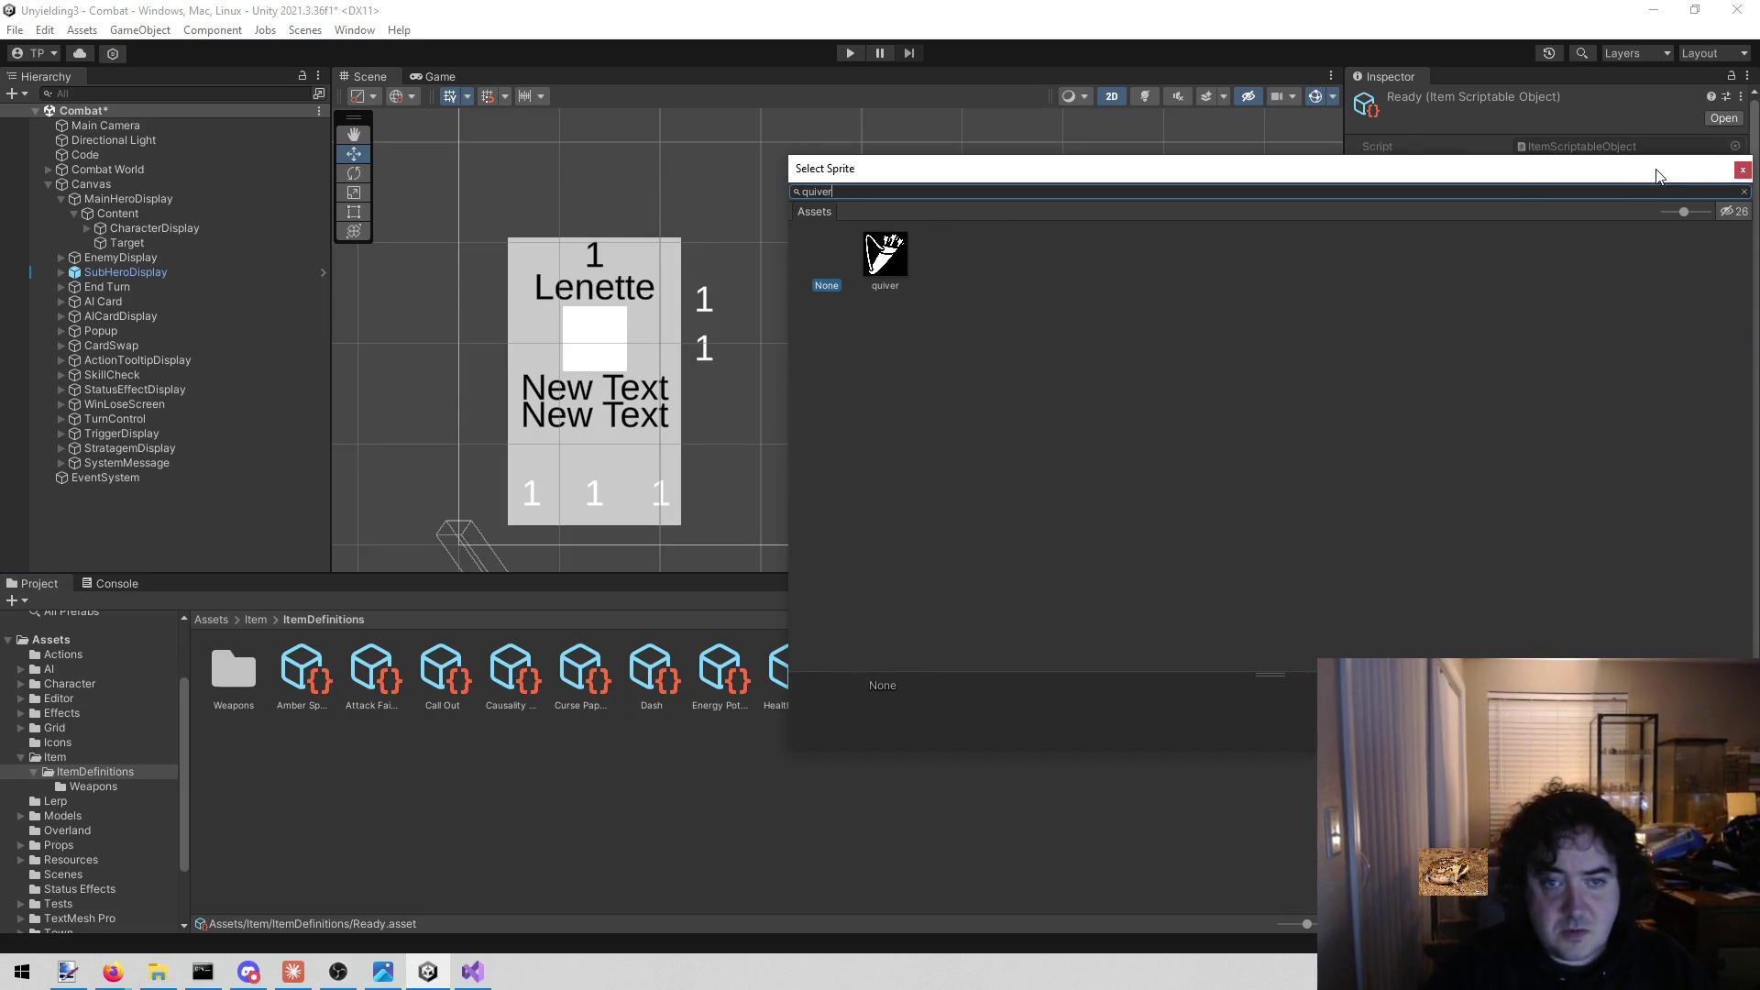
pyautogui.doubleClick(901, 252)
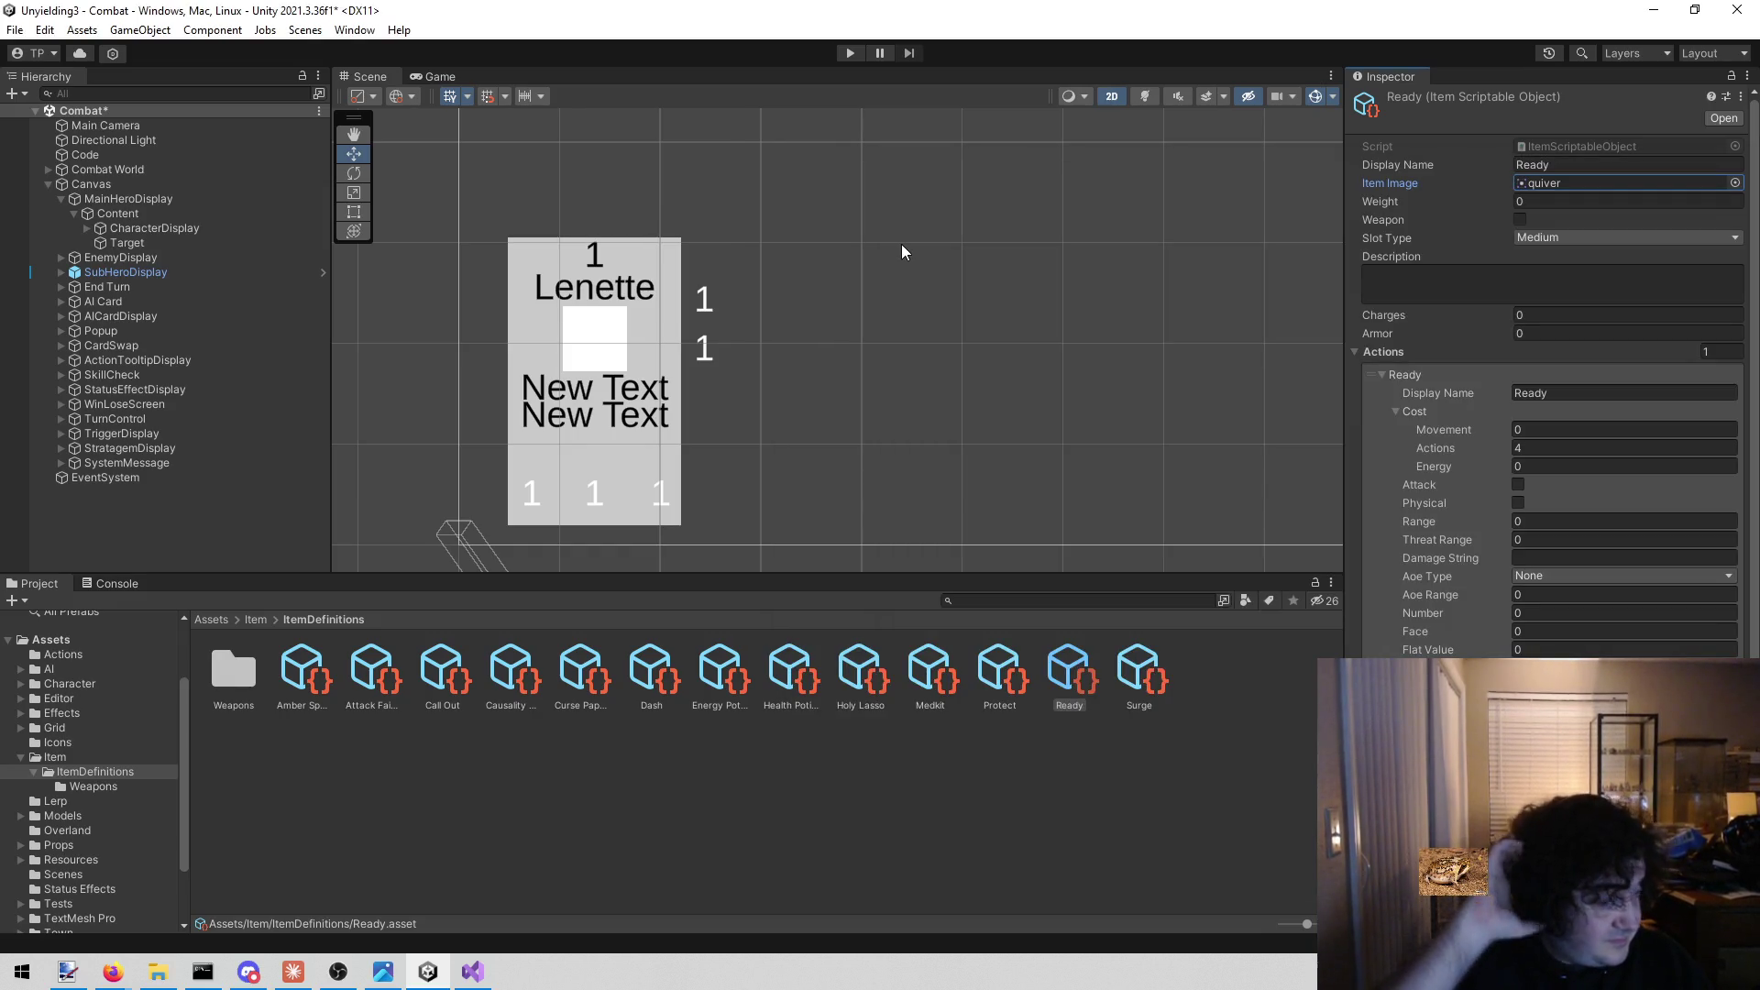
pyautogui.click(1135, 662)
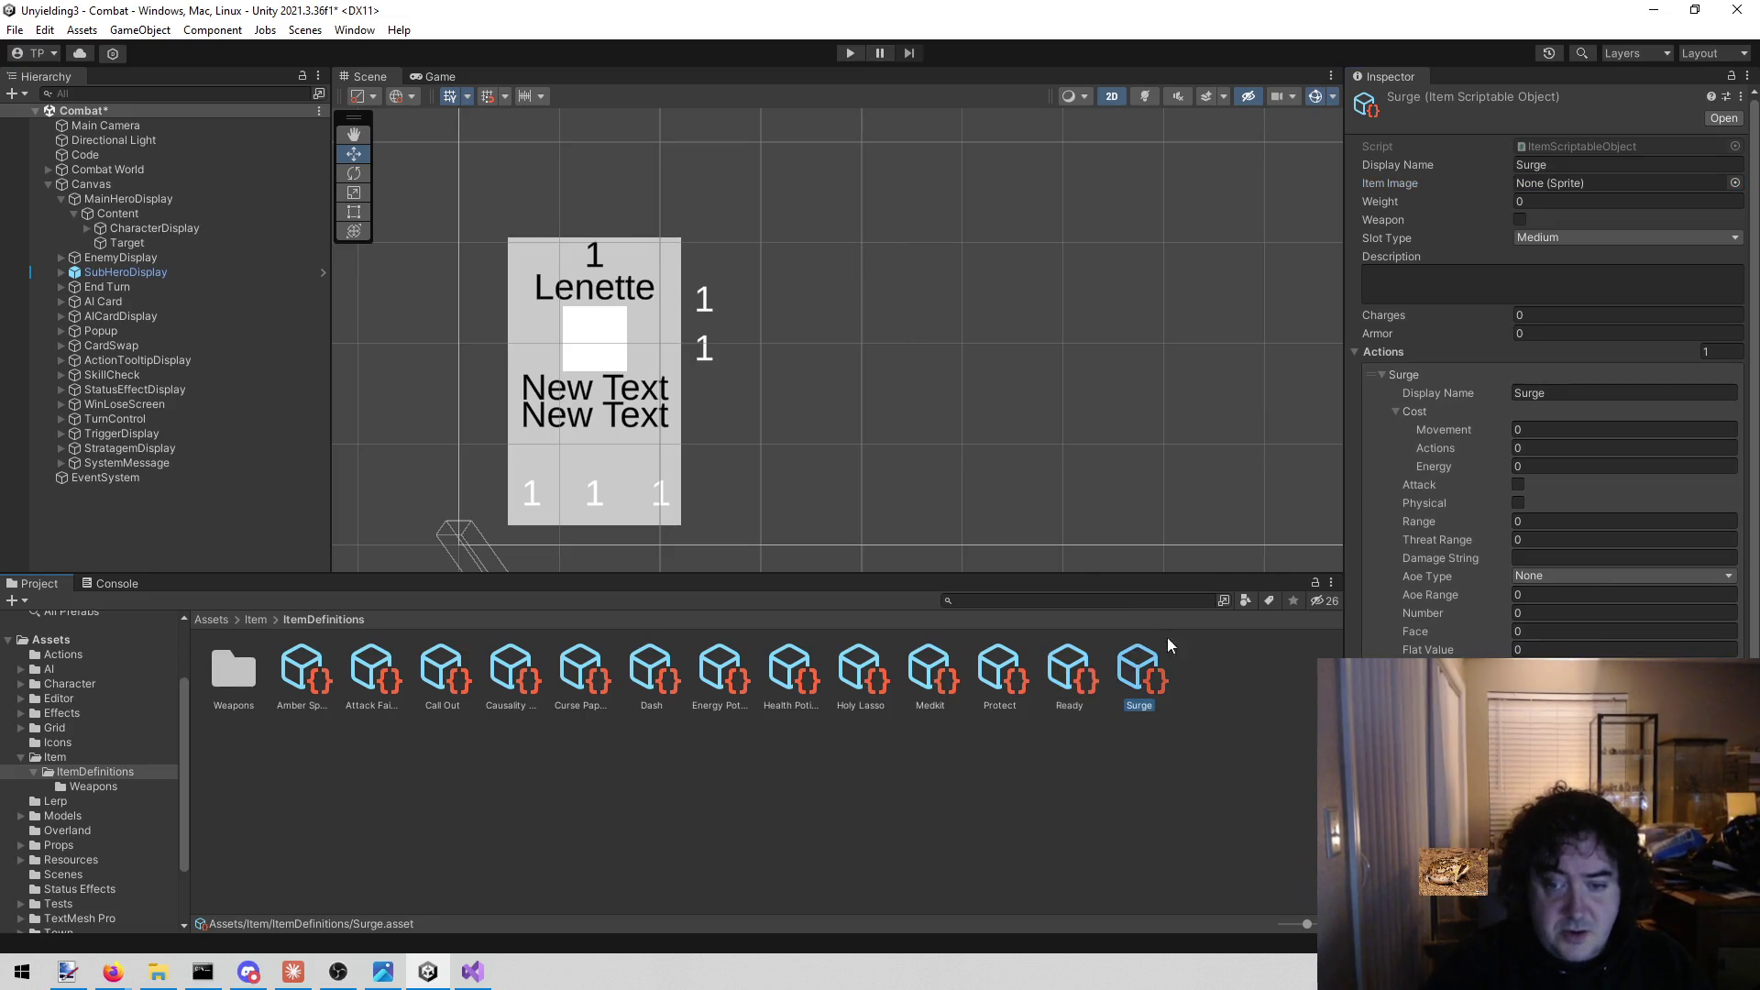
pyautogui.click(1736, 182)
pyautogui.write('fire')
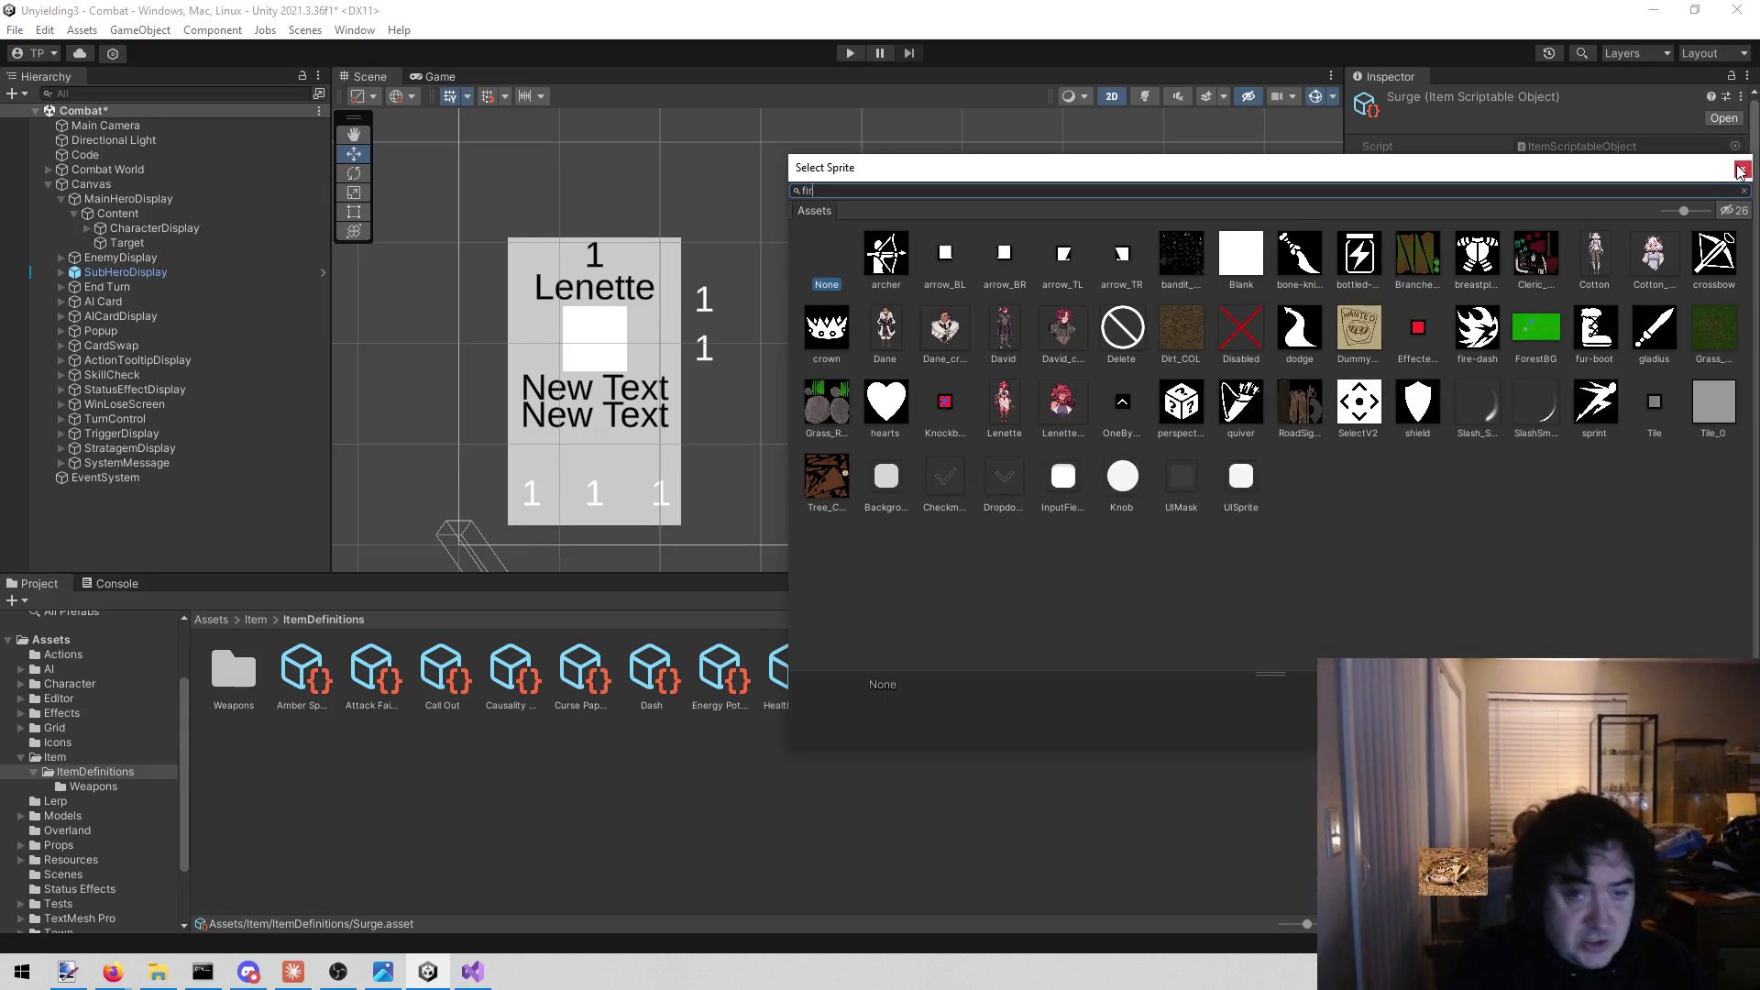
pyautogui.doubleClick(885, 254)
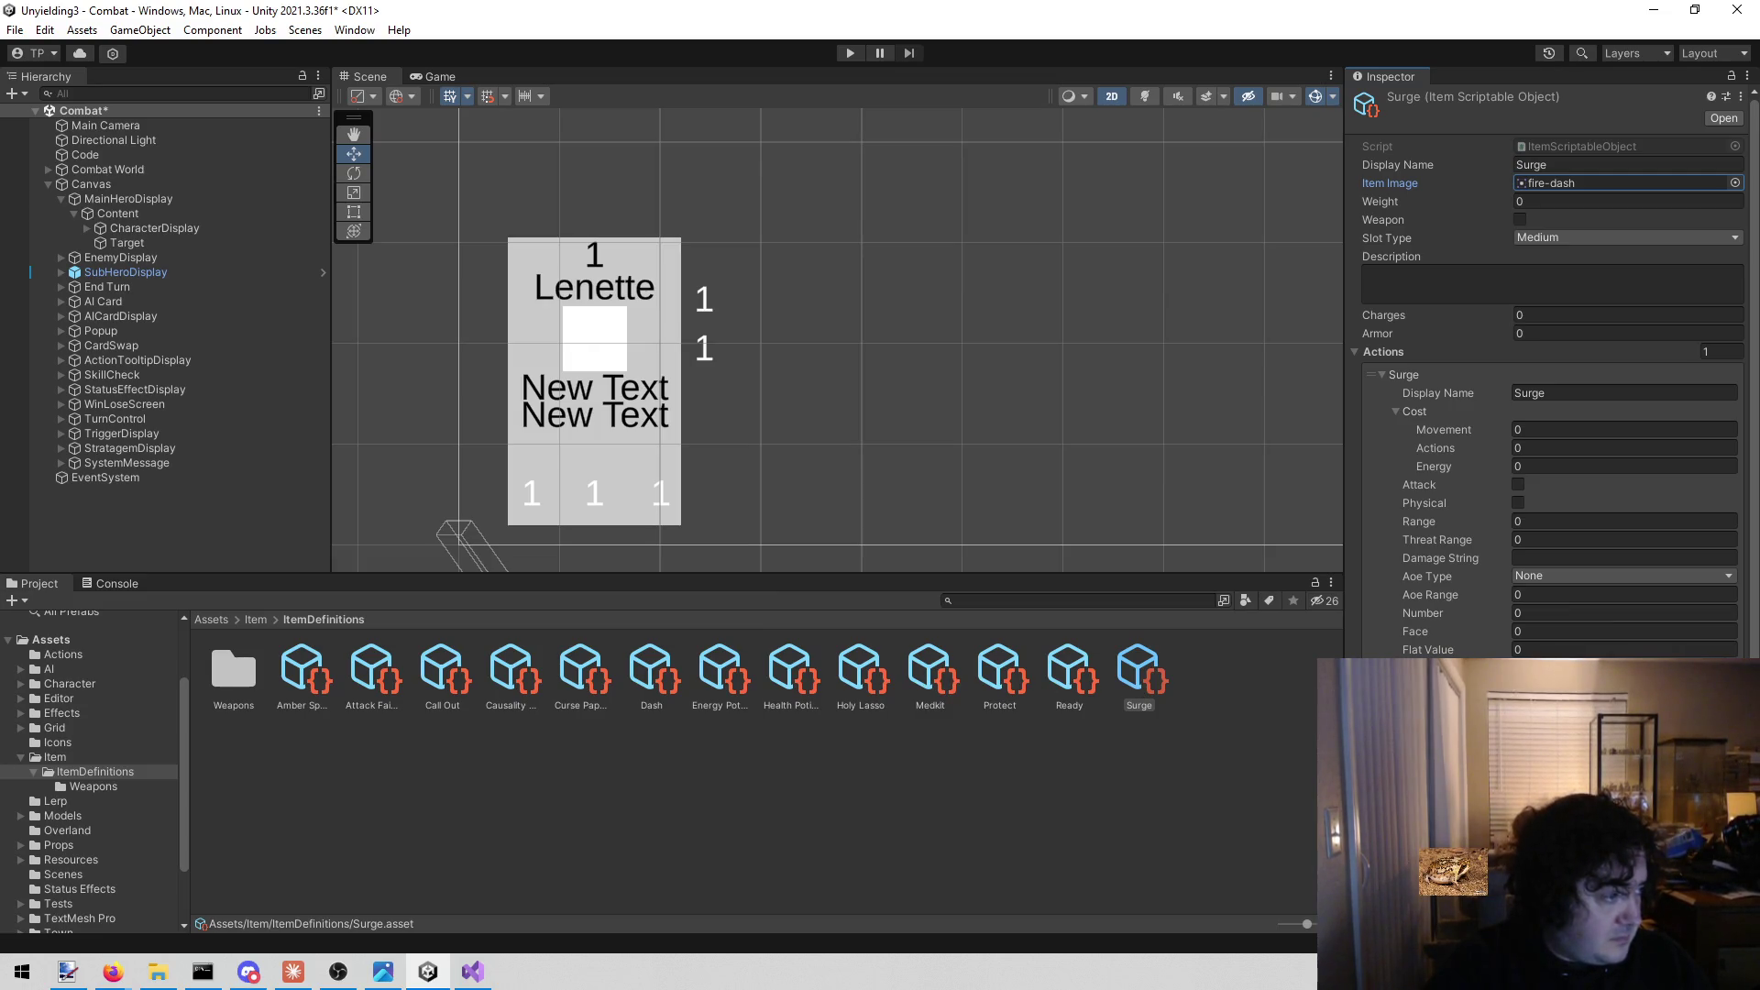
pyautogui.hotkey('alt', 'Tab')
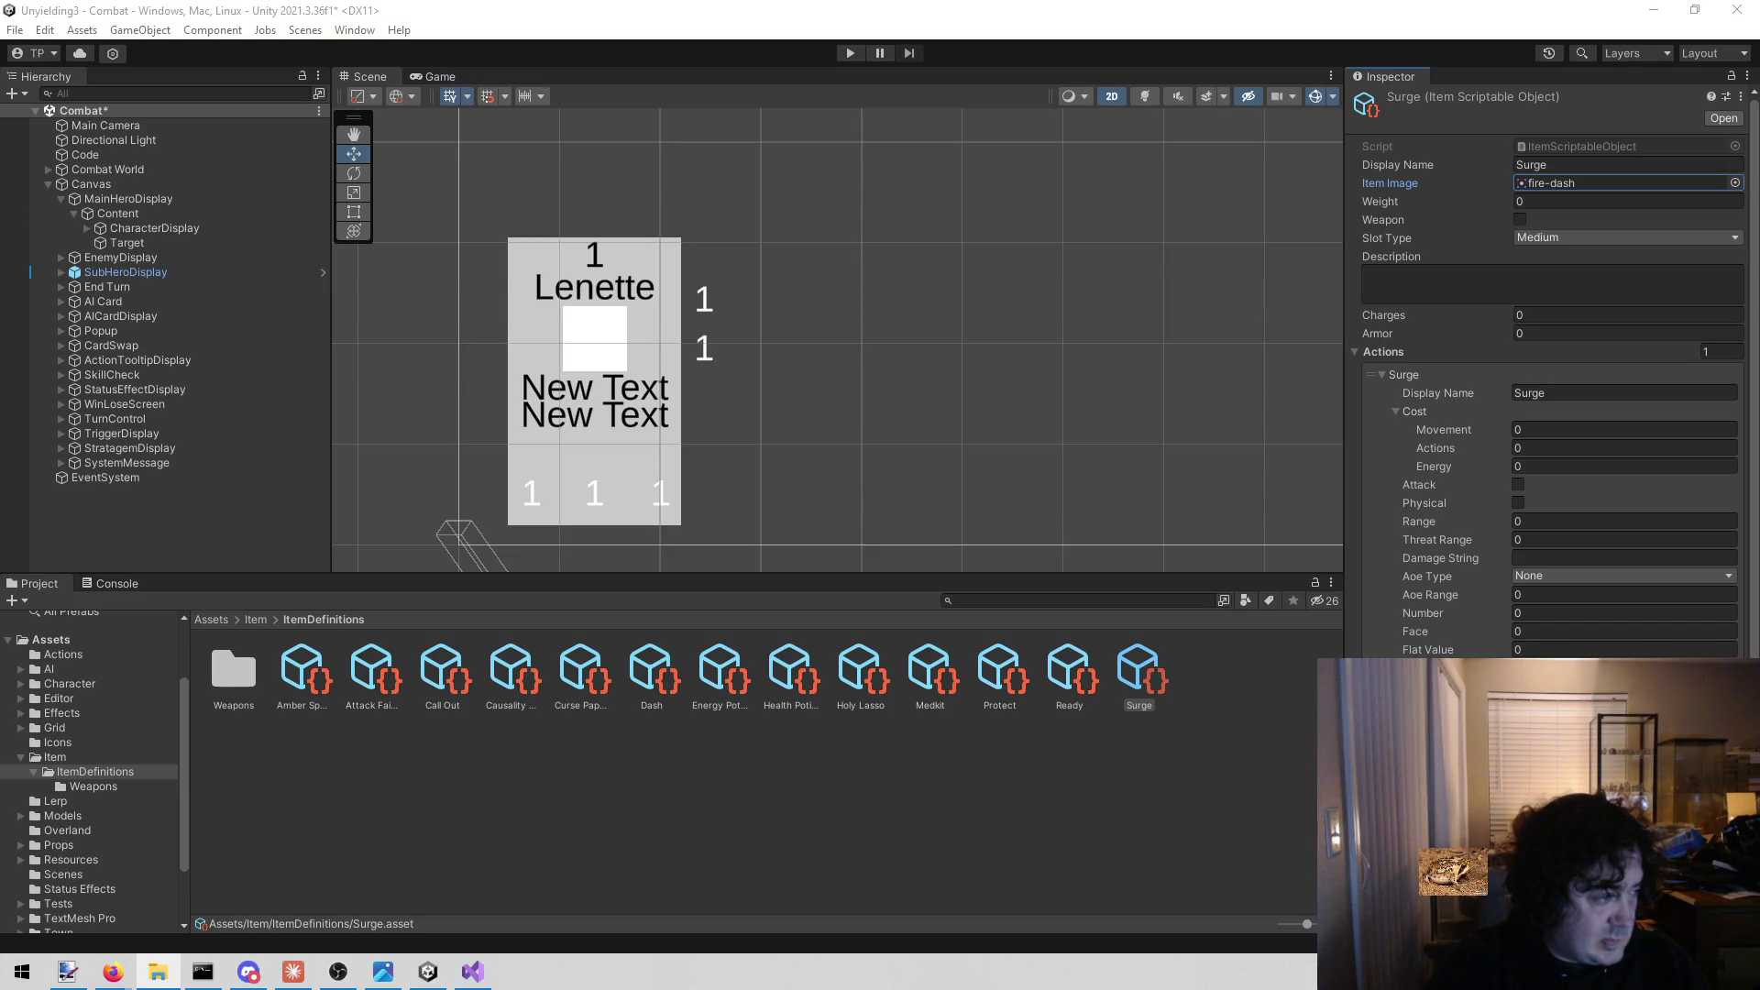
pyautogui.doubleClick(235, 696)
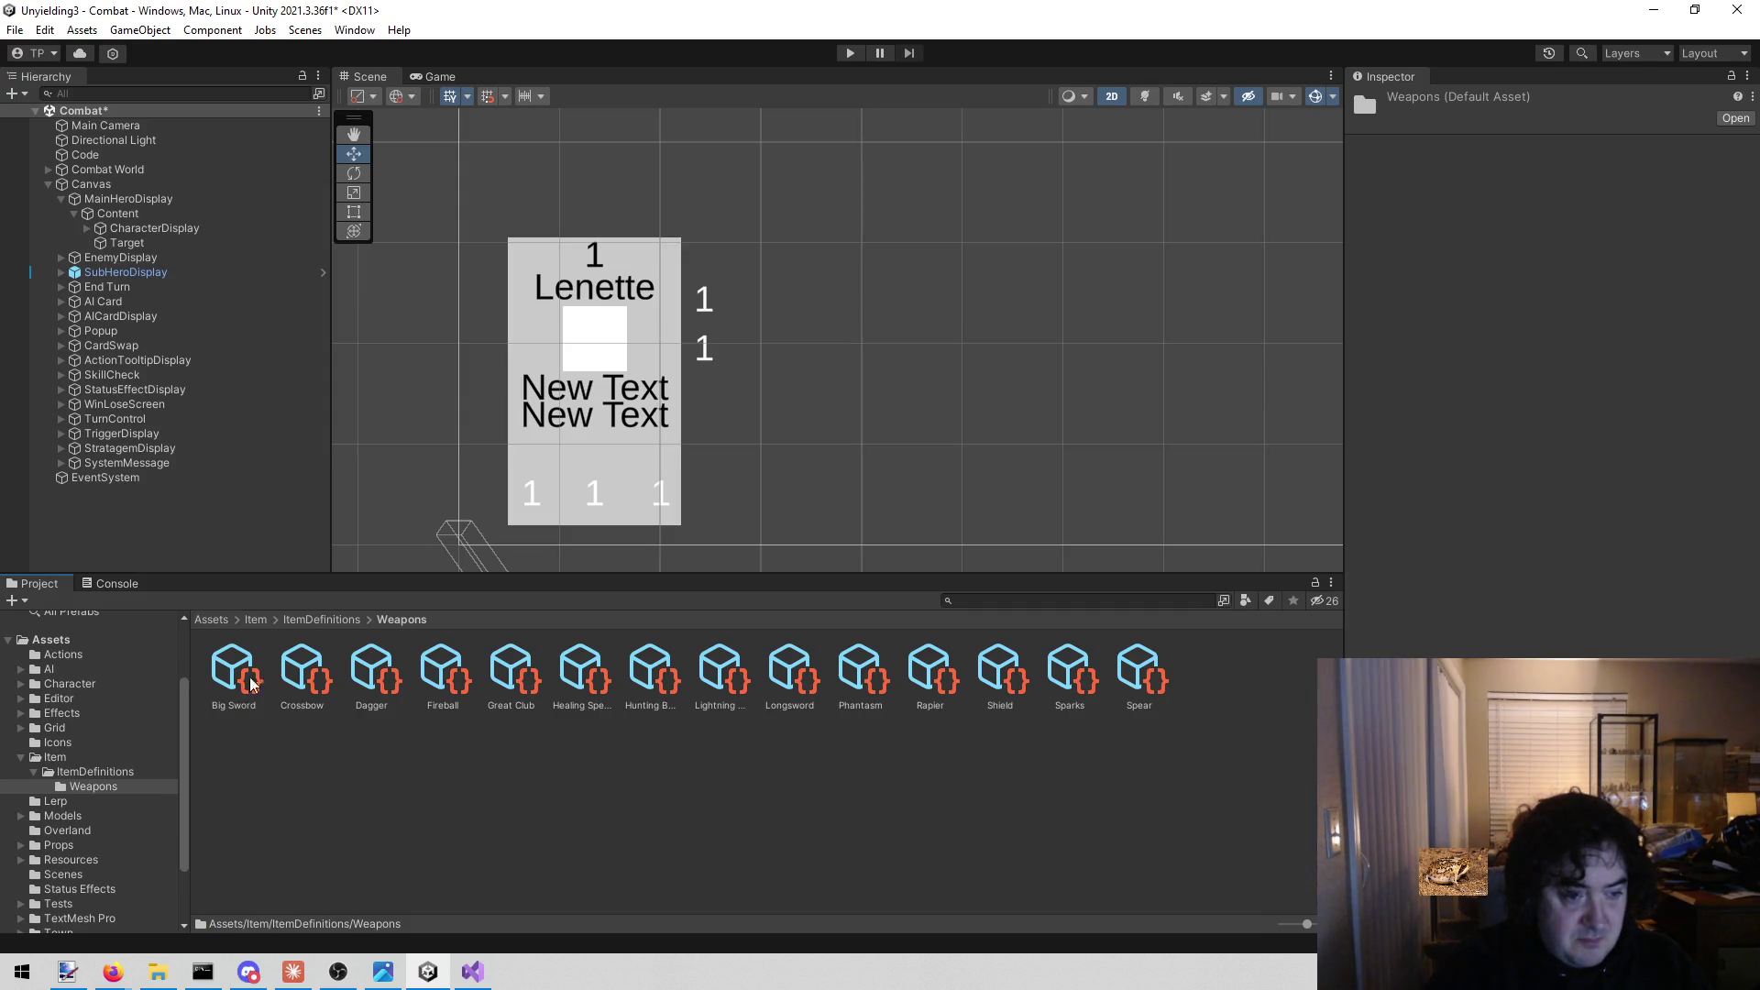
# Give Crossbow the crossbow sprite and Dagger the bone-knife sprite as Item Image.
pyautogui.click(300, 677)
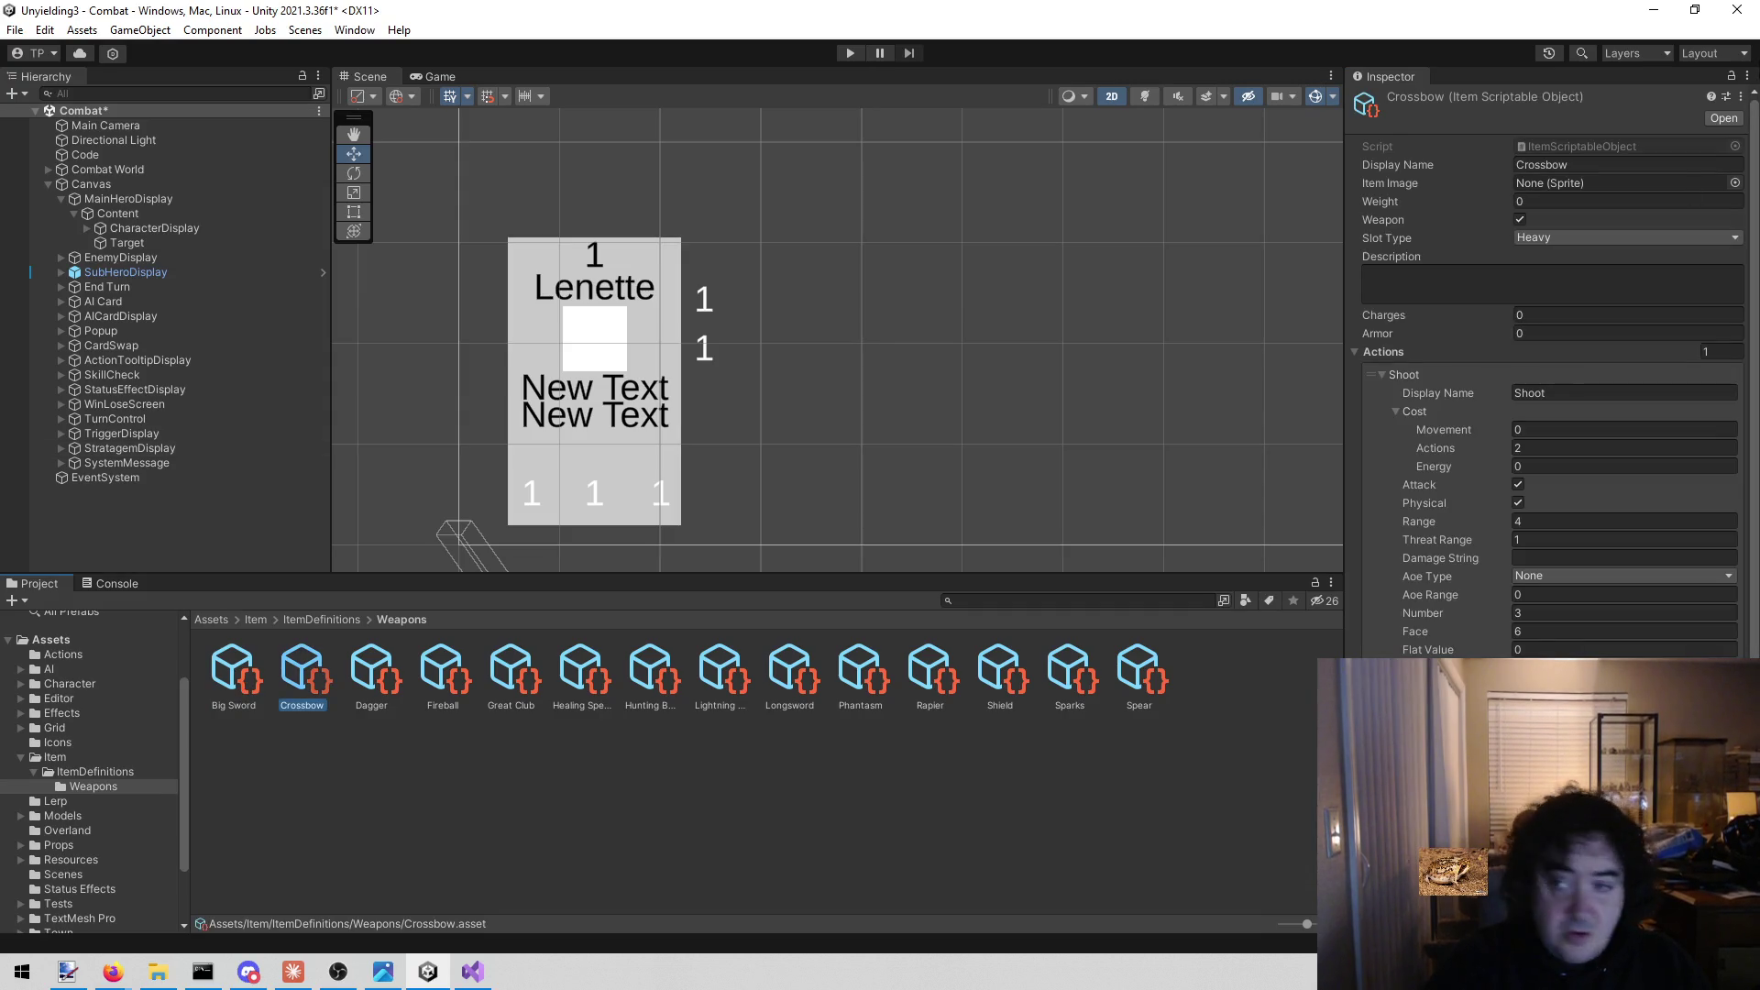
pyautogui.click(1736, 185)
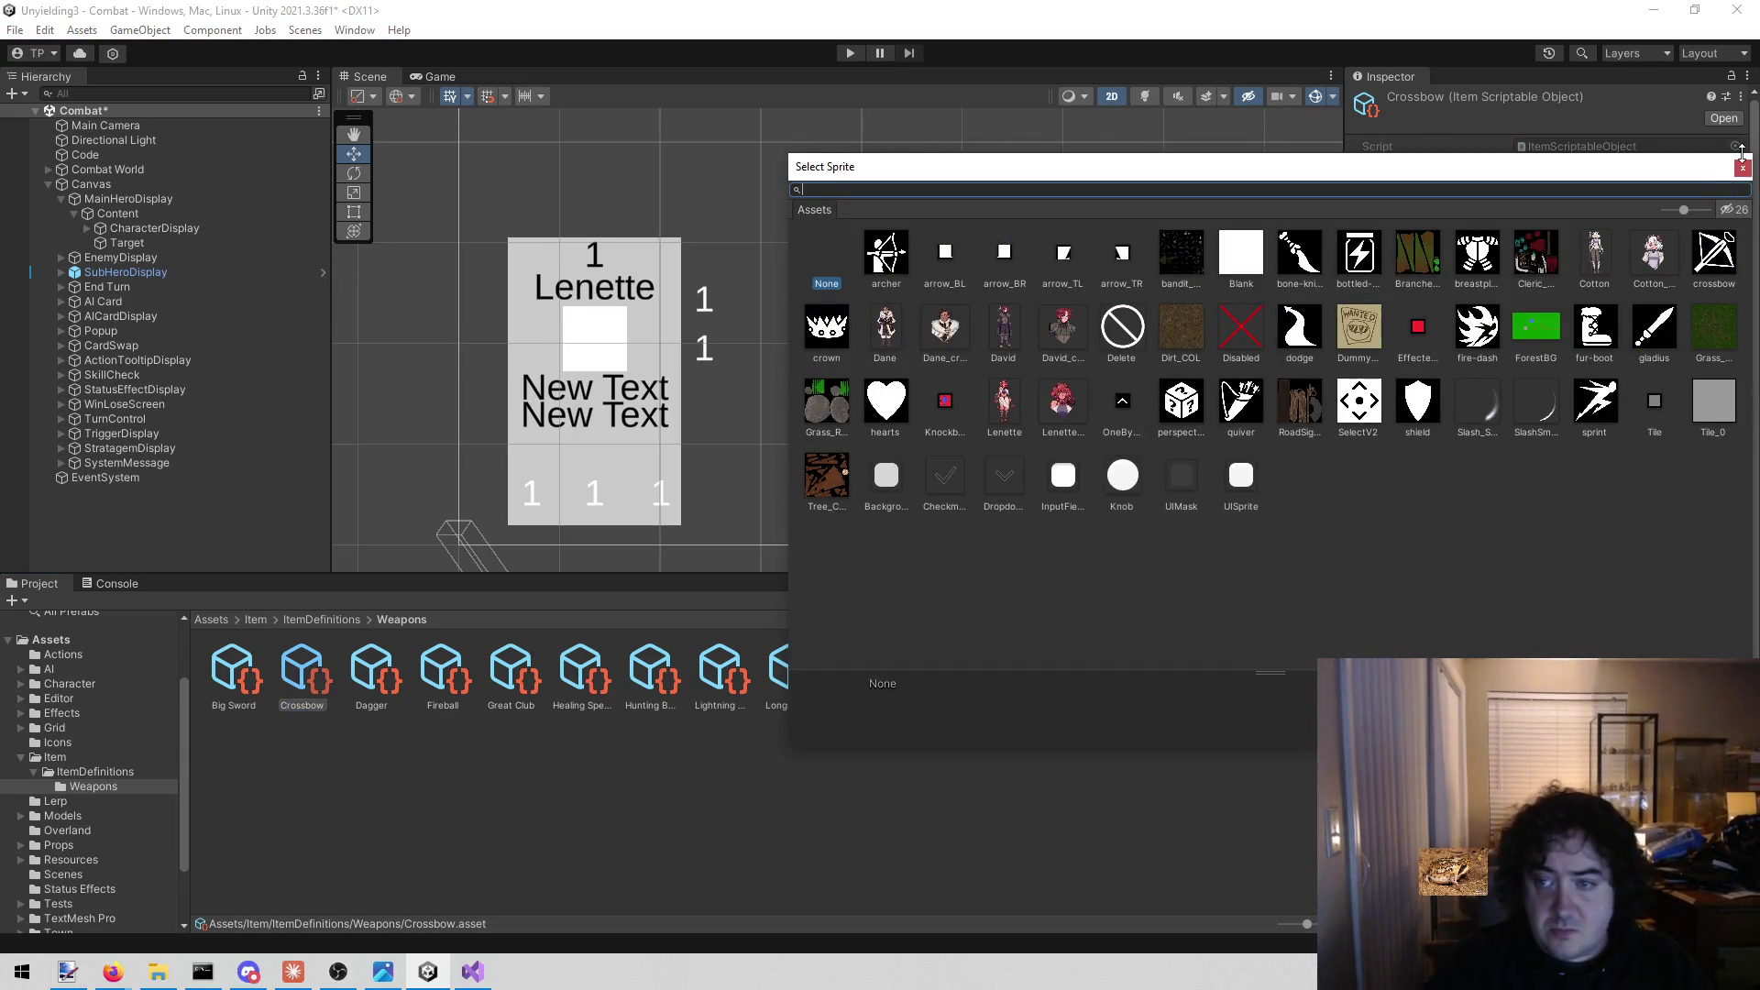
pyautogui.doubleClick(1721, 267)
pyautogui.click(372, 672)
pyautogui.click(1737, 184)
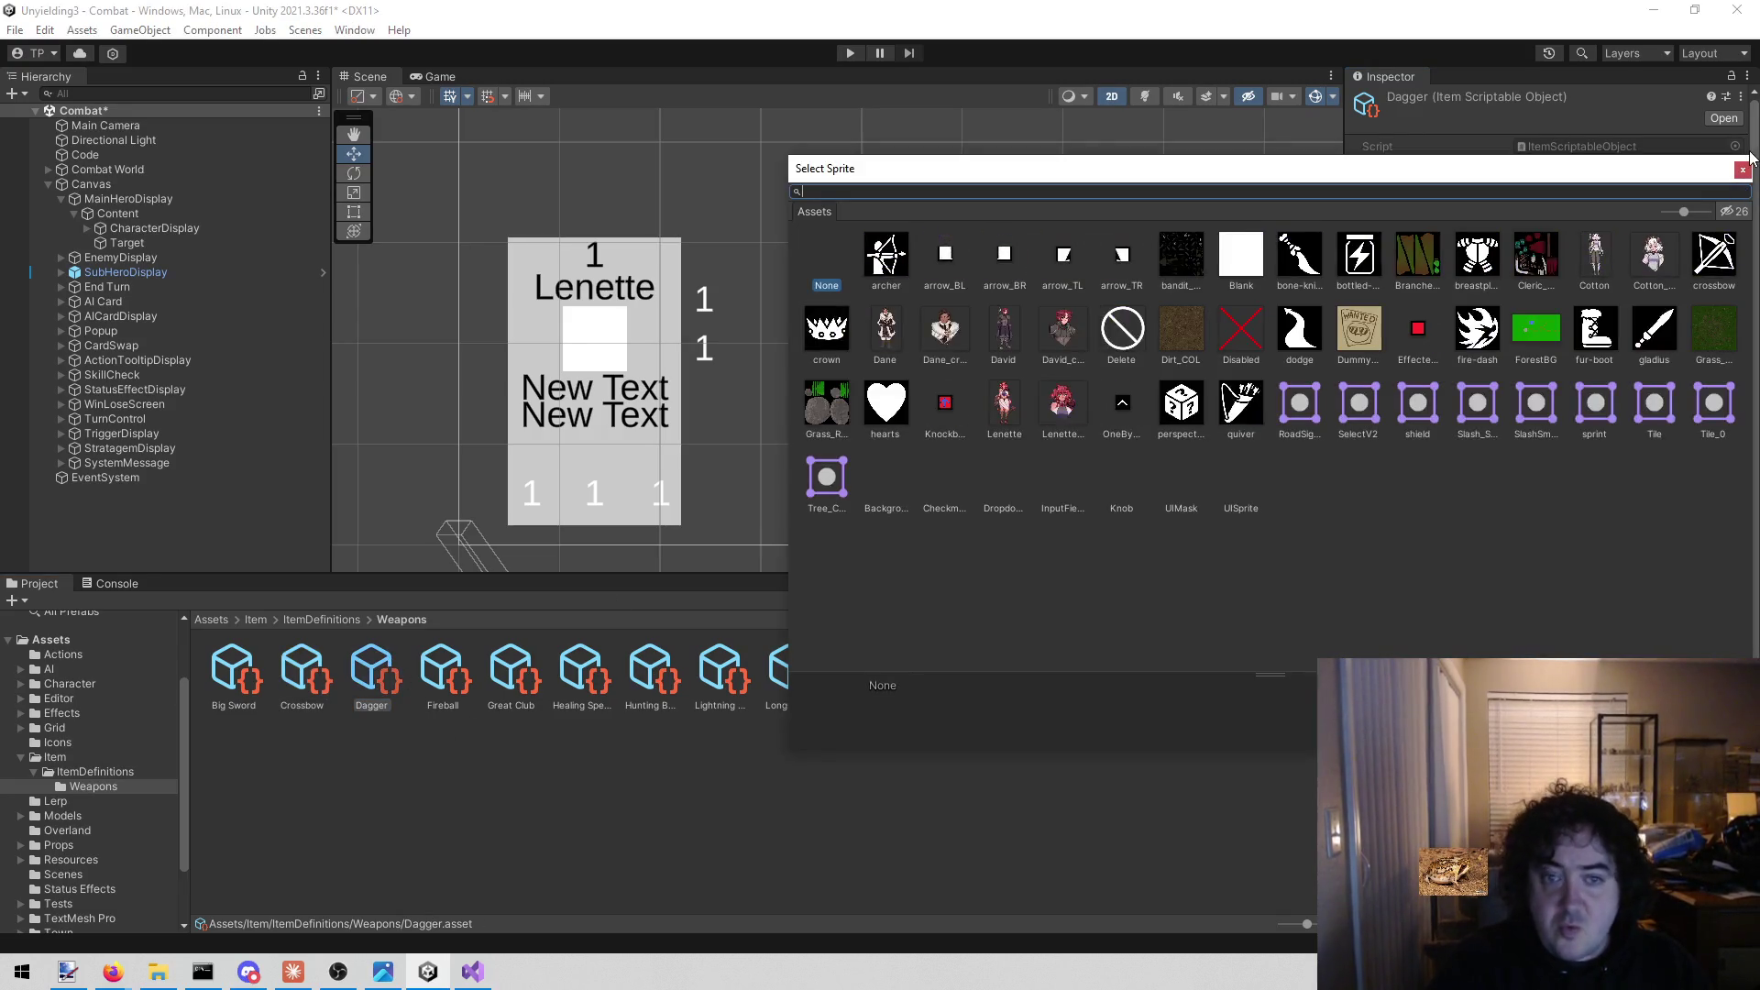
pyautogui.write('bone')
pyautogui.doubleClick(885, 254)
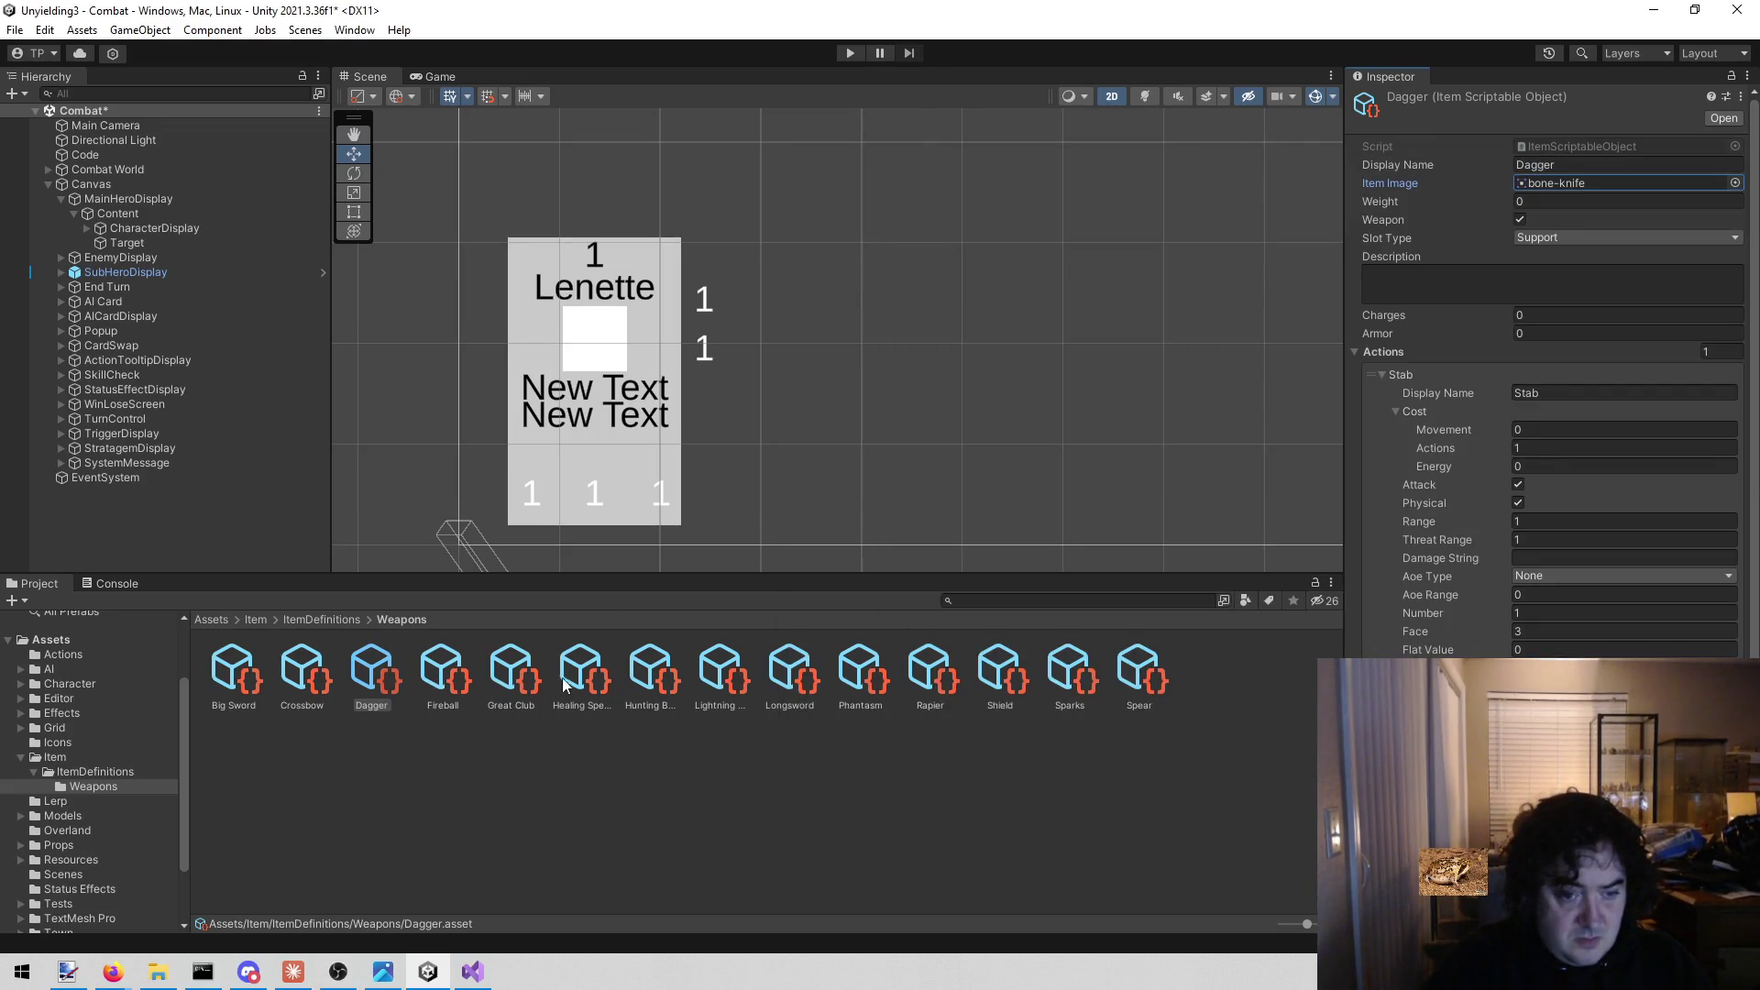
# Set Hunting Bow's Item Image to archer, leave Longsword unchanged, and save the Combat scene.
pyautogui.click(660, 677)
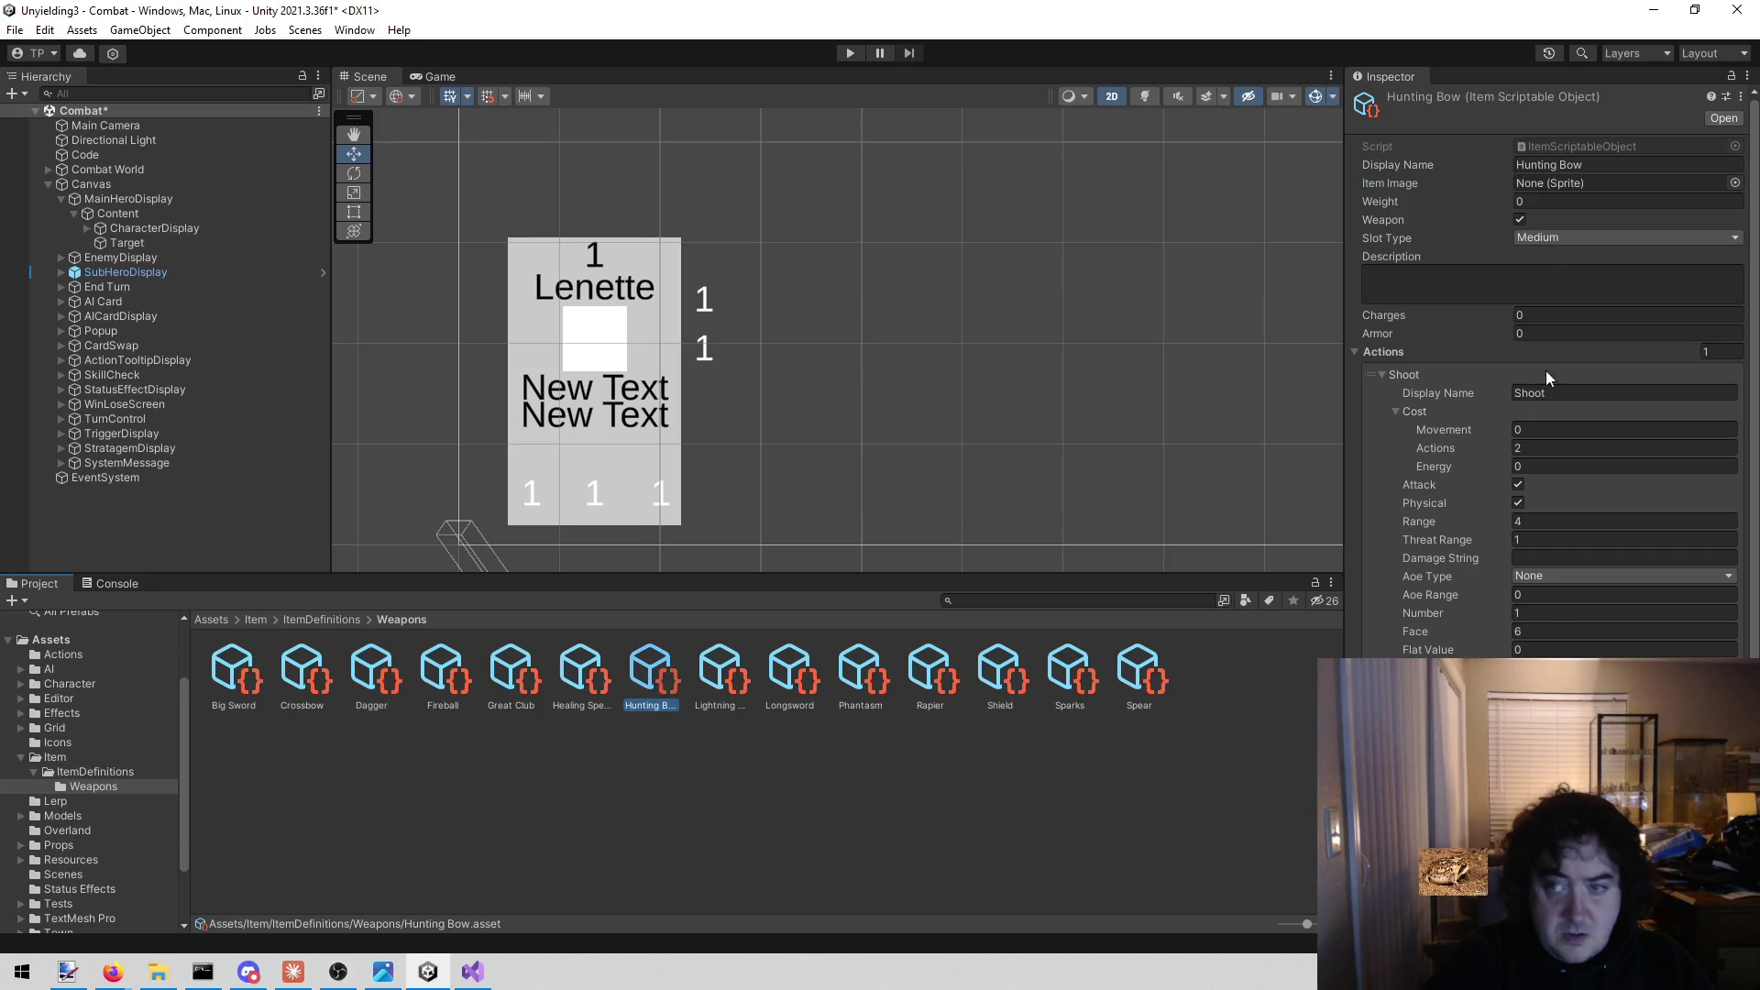
pyautogui.click(1733, 183)
pyautogui.write('a')
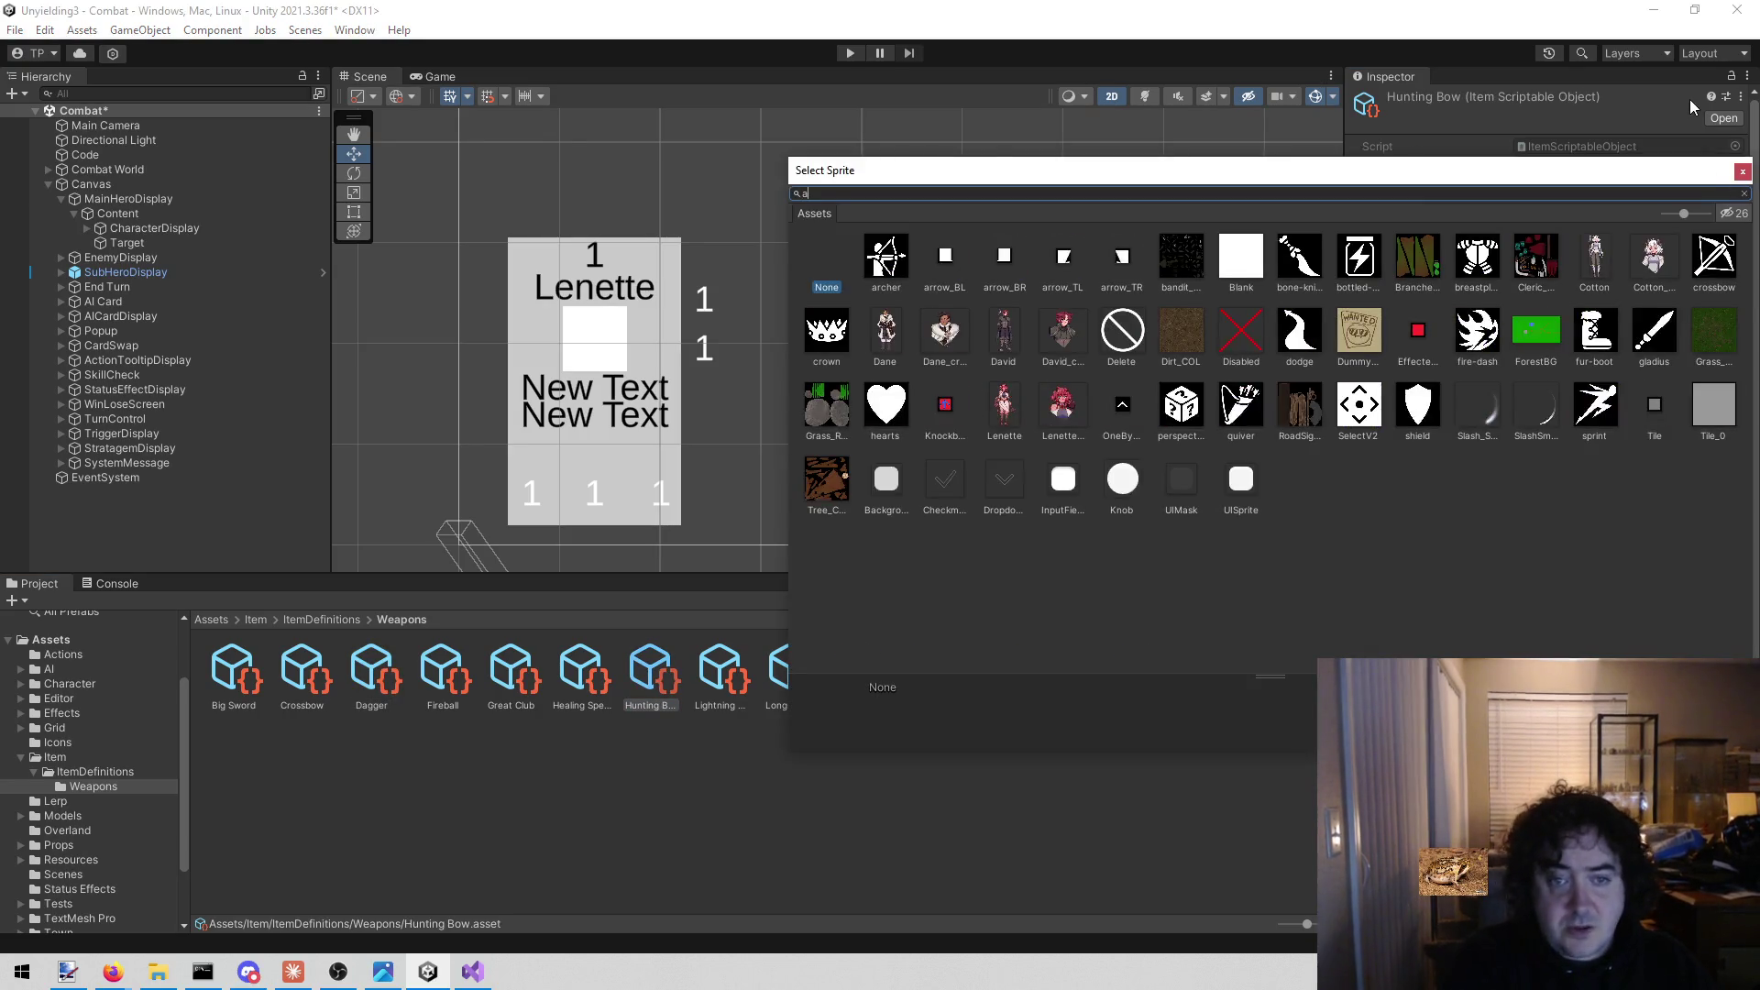
pyautogui.write('r')
pyautogui.doubleClick(889, 272)
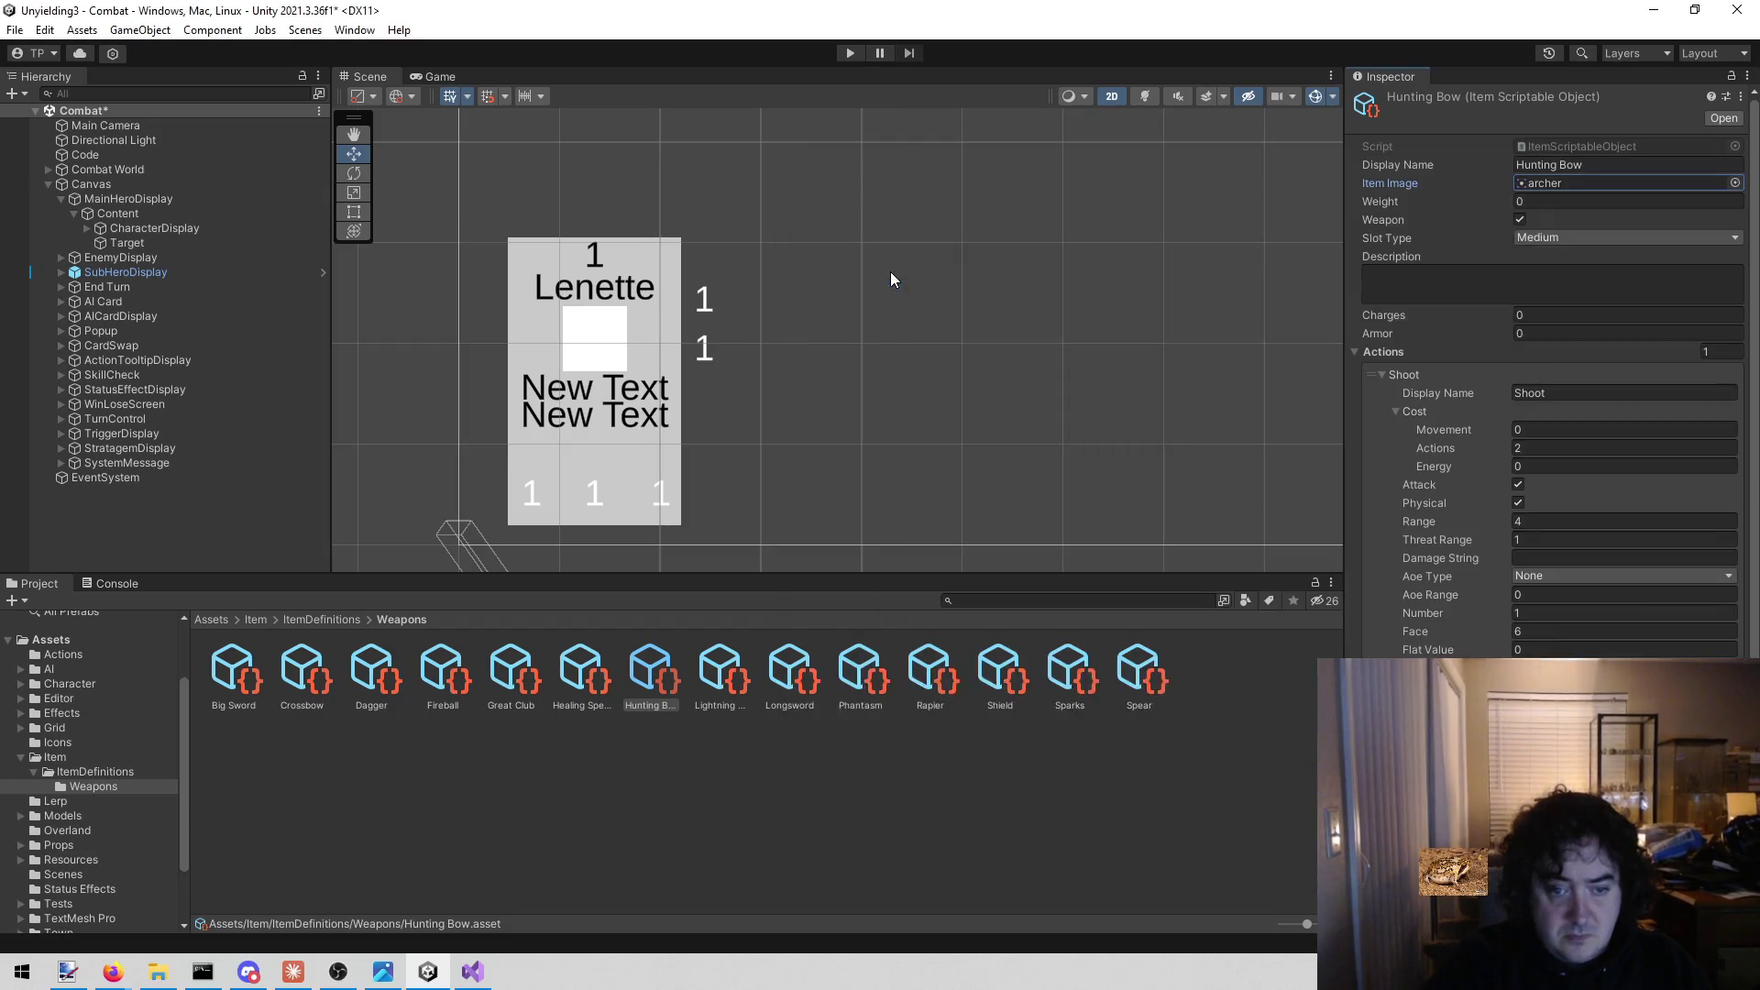
pyautogui.click(786, 669)
pyautogui.click(1735, 182)
pyautogui.write('g')
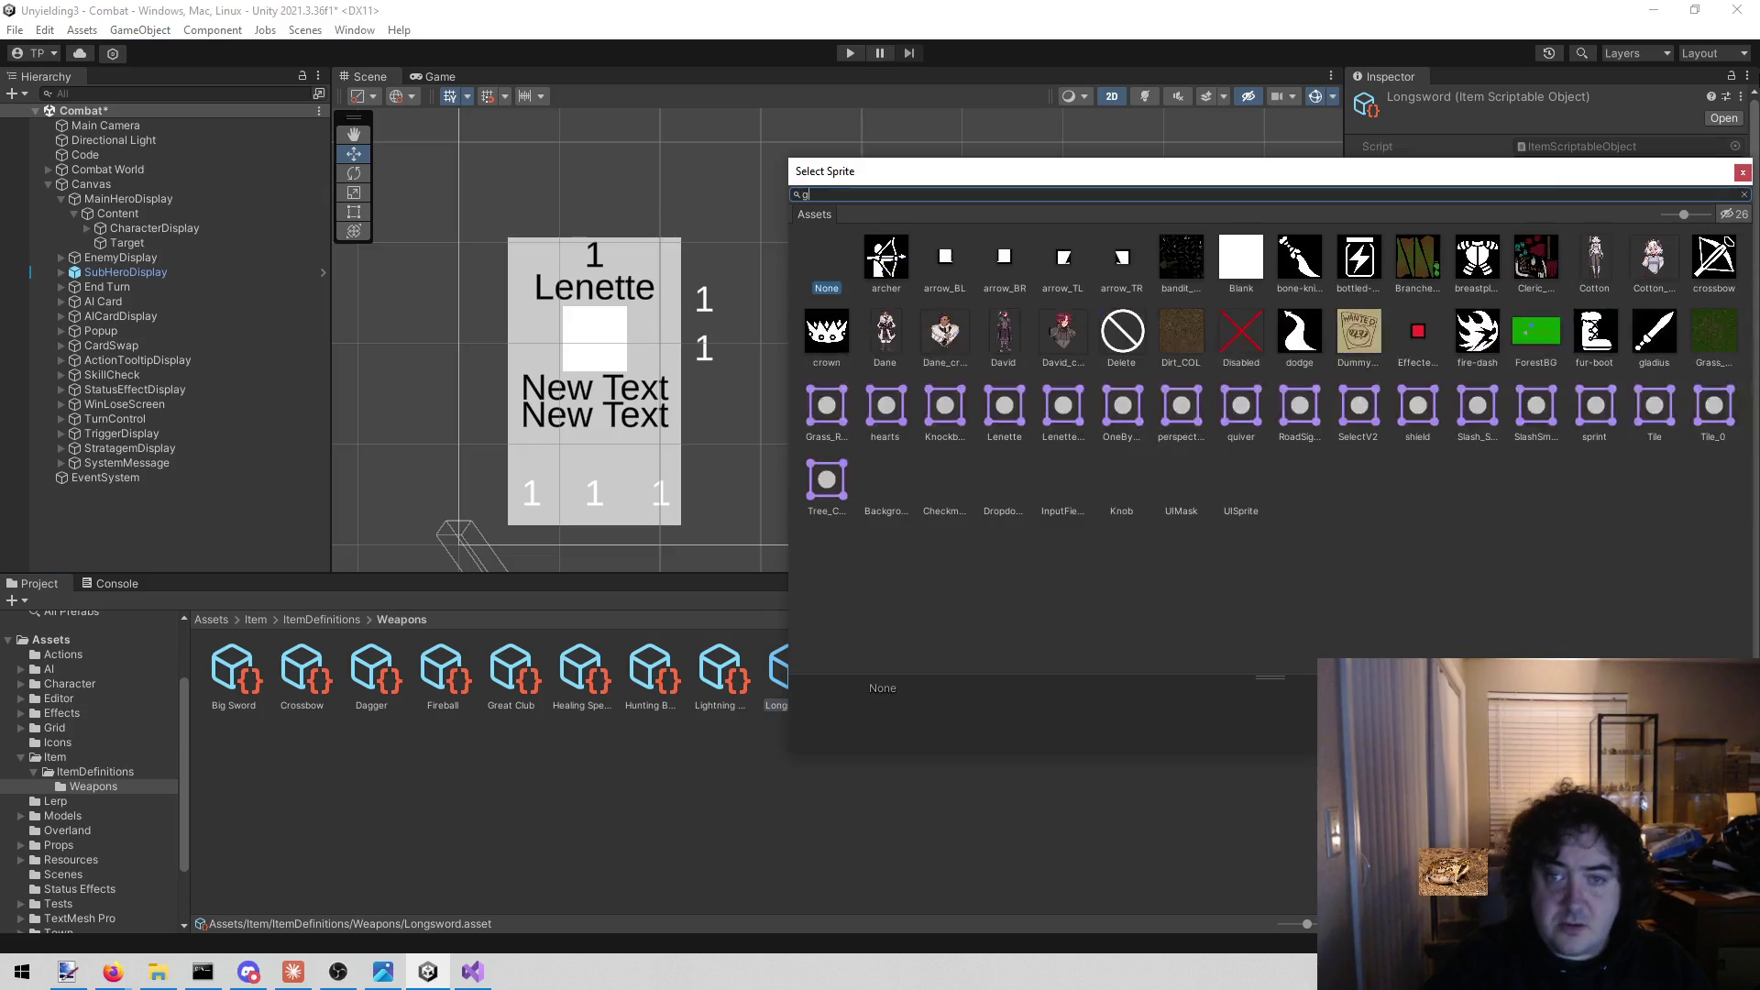
pyautogui.write('l')
pyautogui.click(394, 791)
pyautogui.hotkey('ctrl', 's')
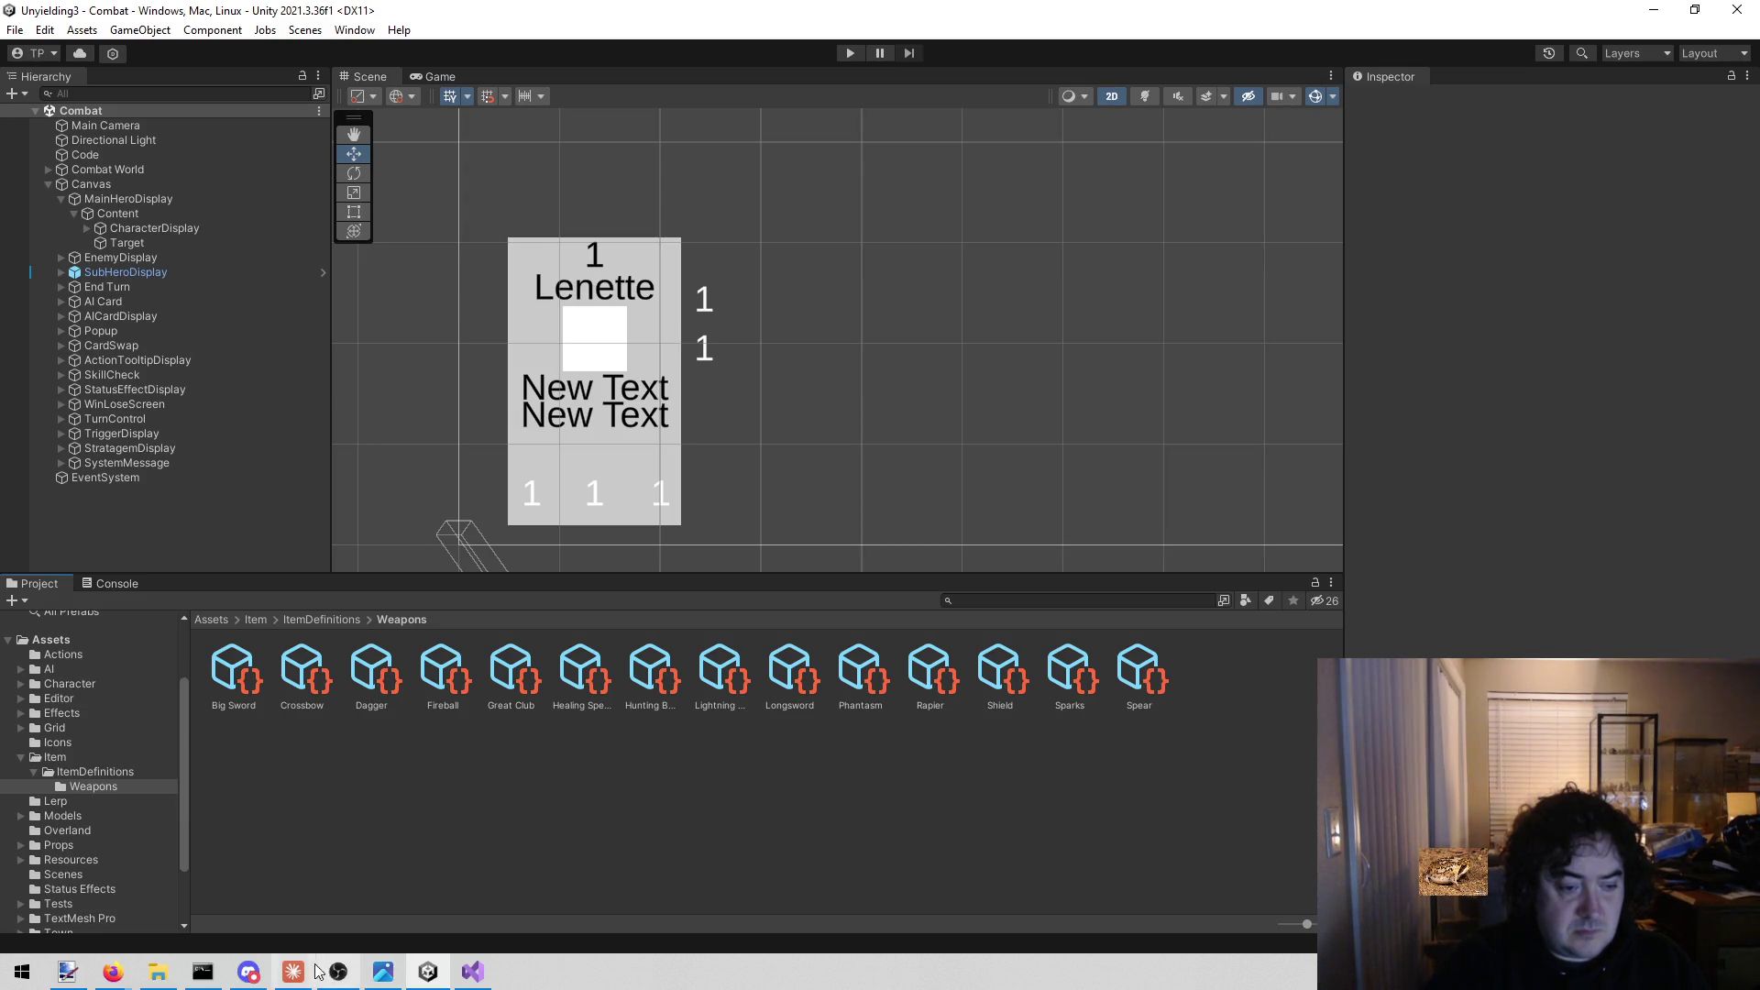
# Start a Claude Code prompt reading 'In the', then inspect Unity's Code object components.
pyautogui.moveTo(293, 972)
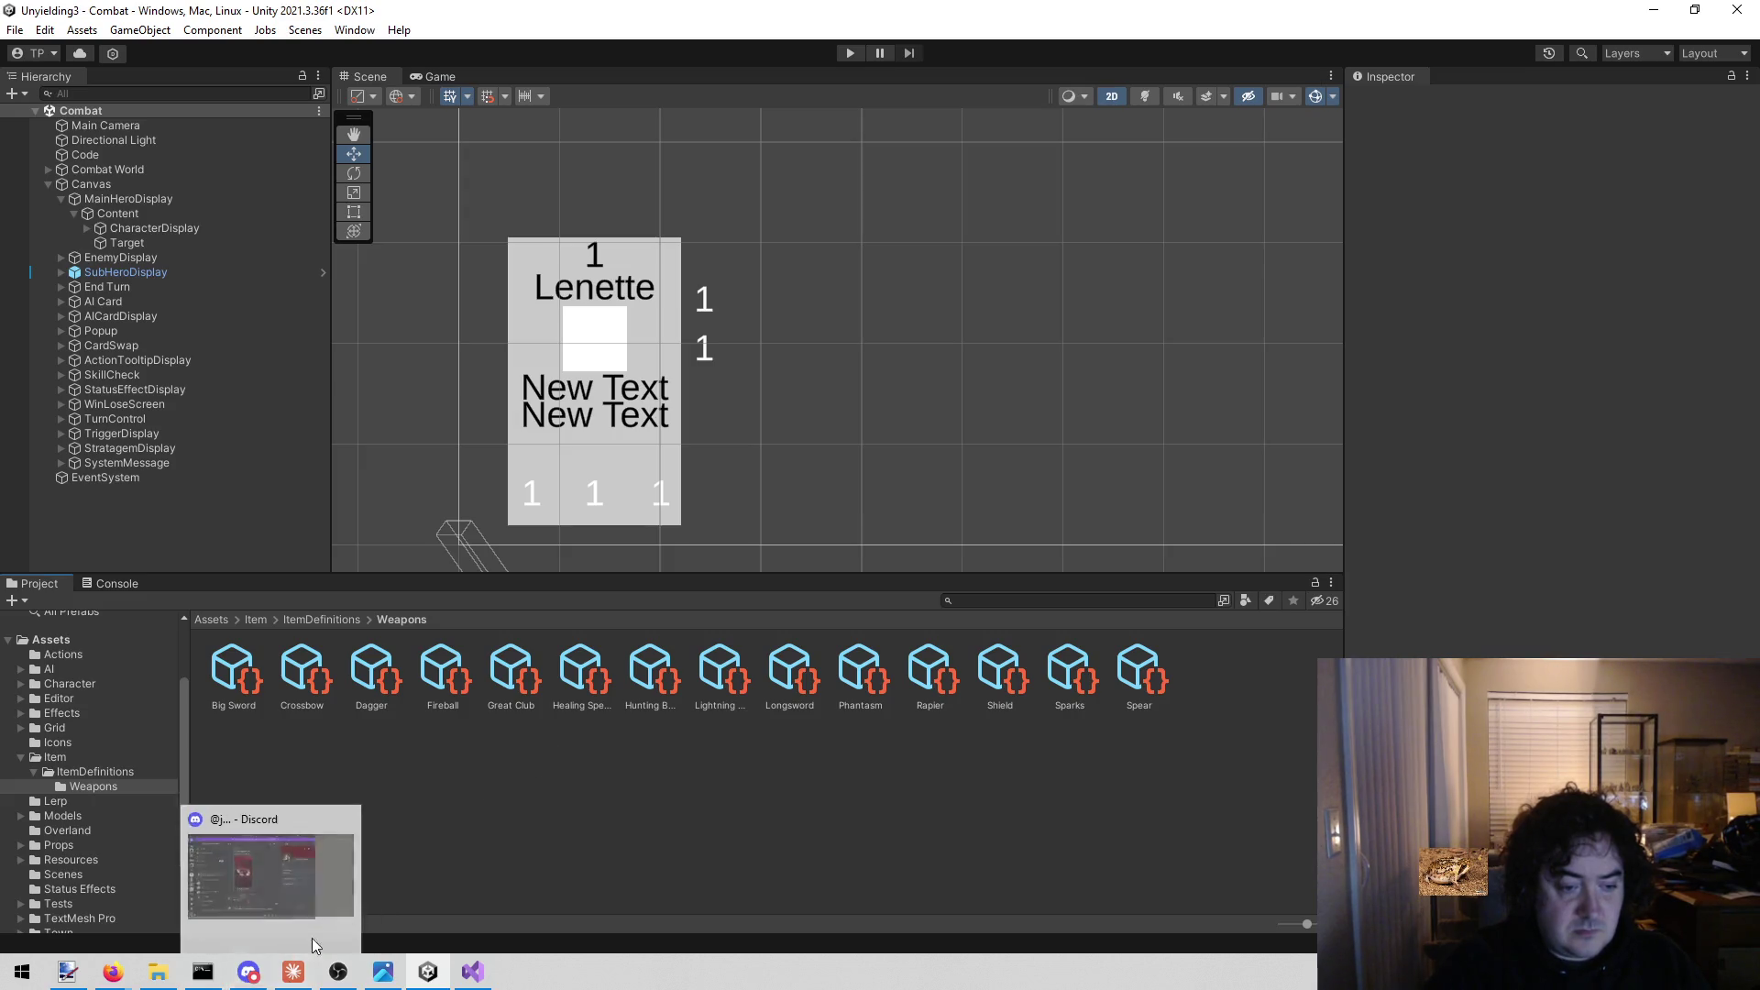
pyautogui.click(284, 978)
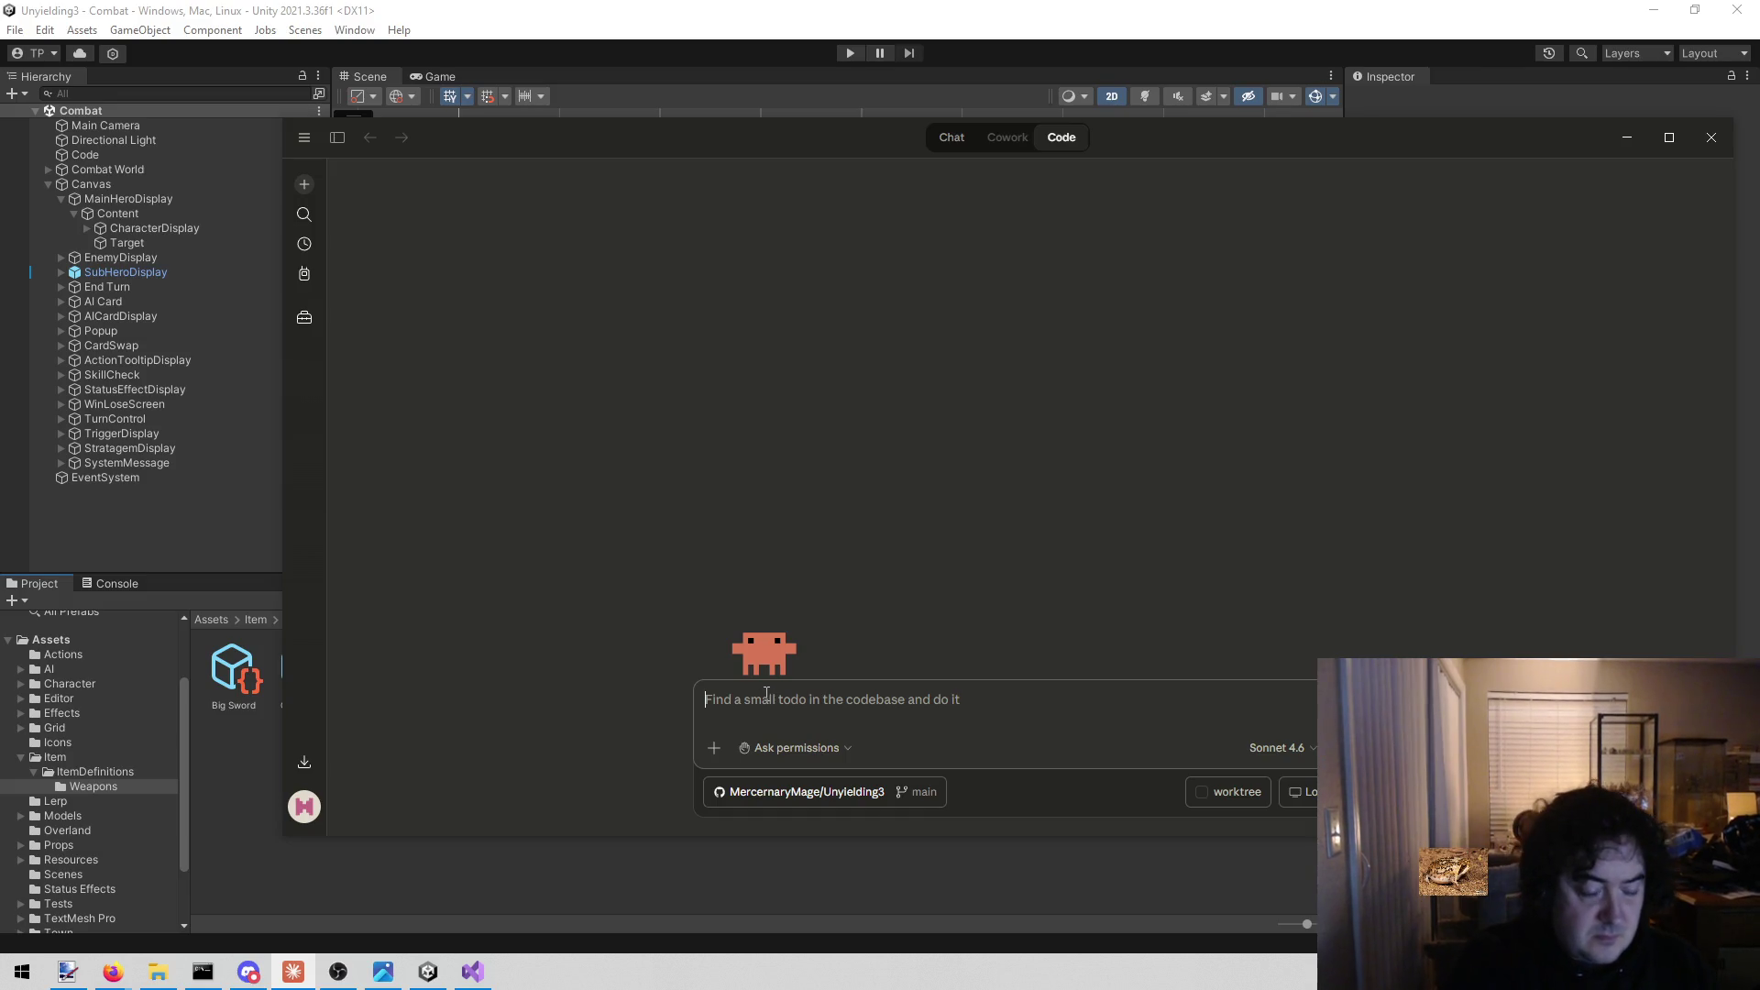
pyautogui.write('In the')
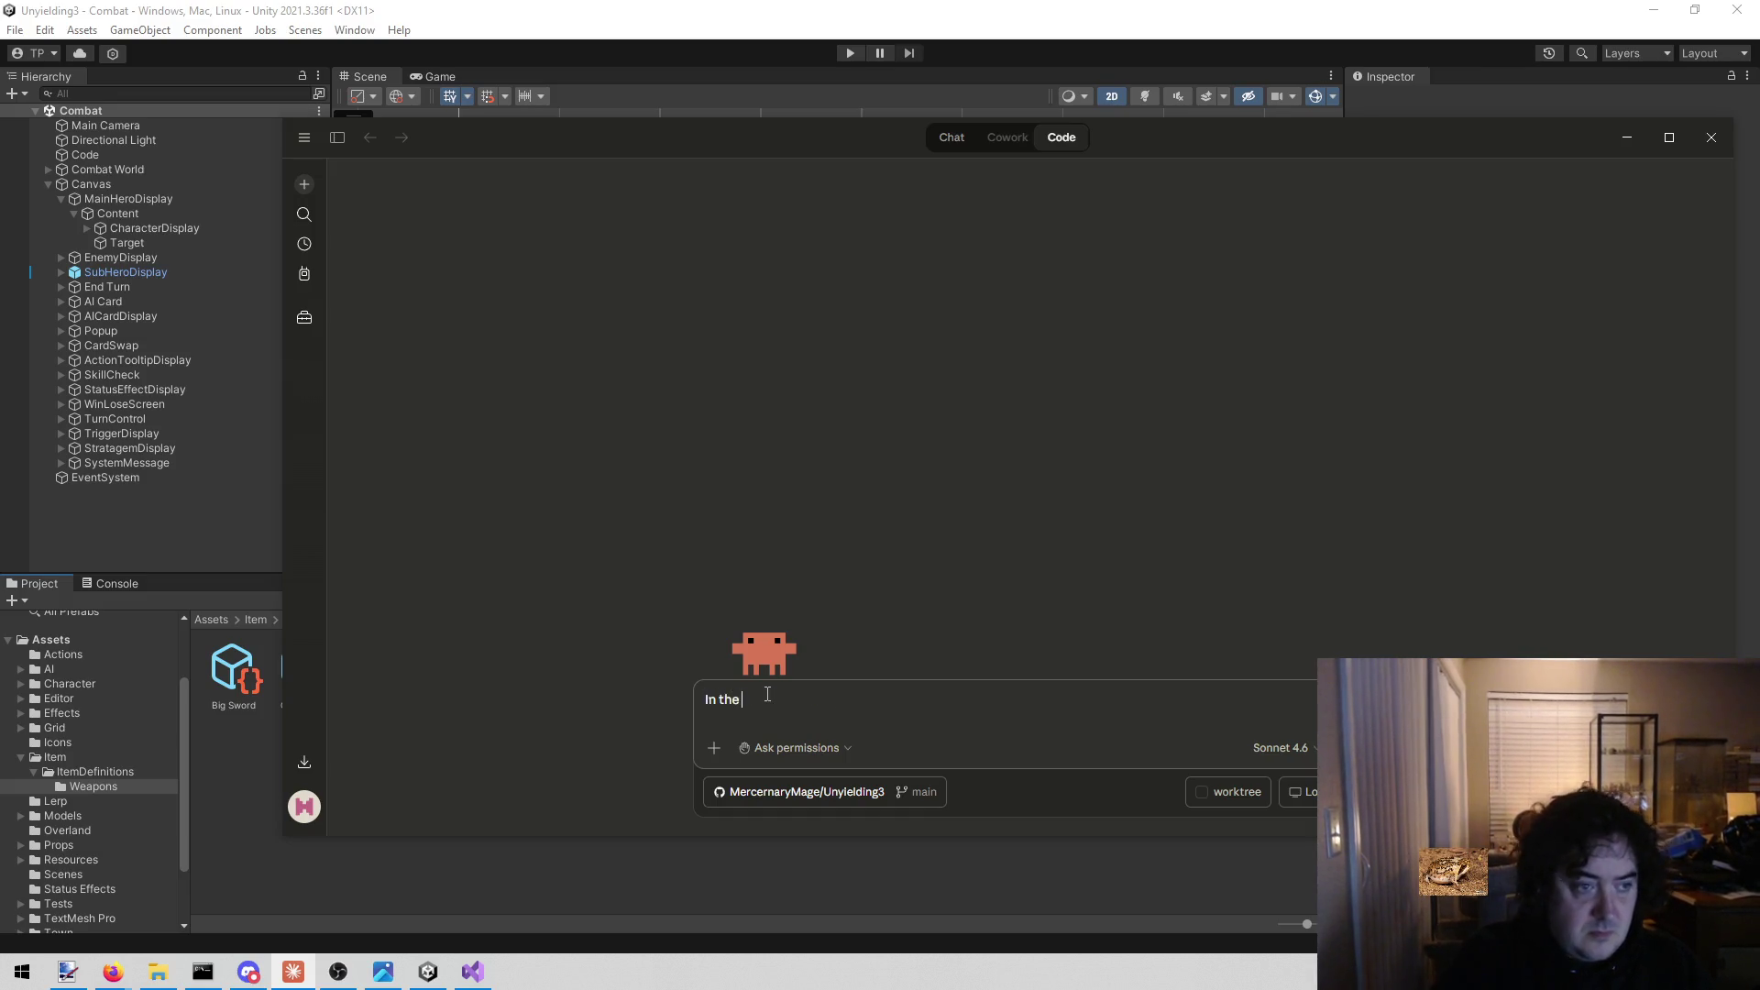
pyautogui.click(119, 156)
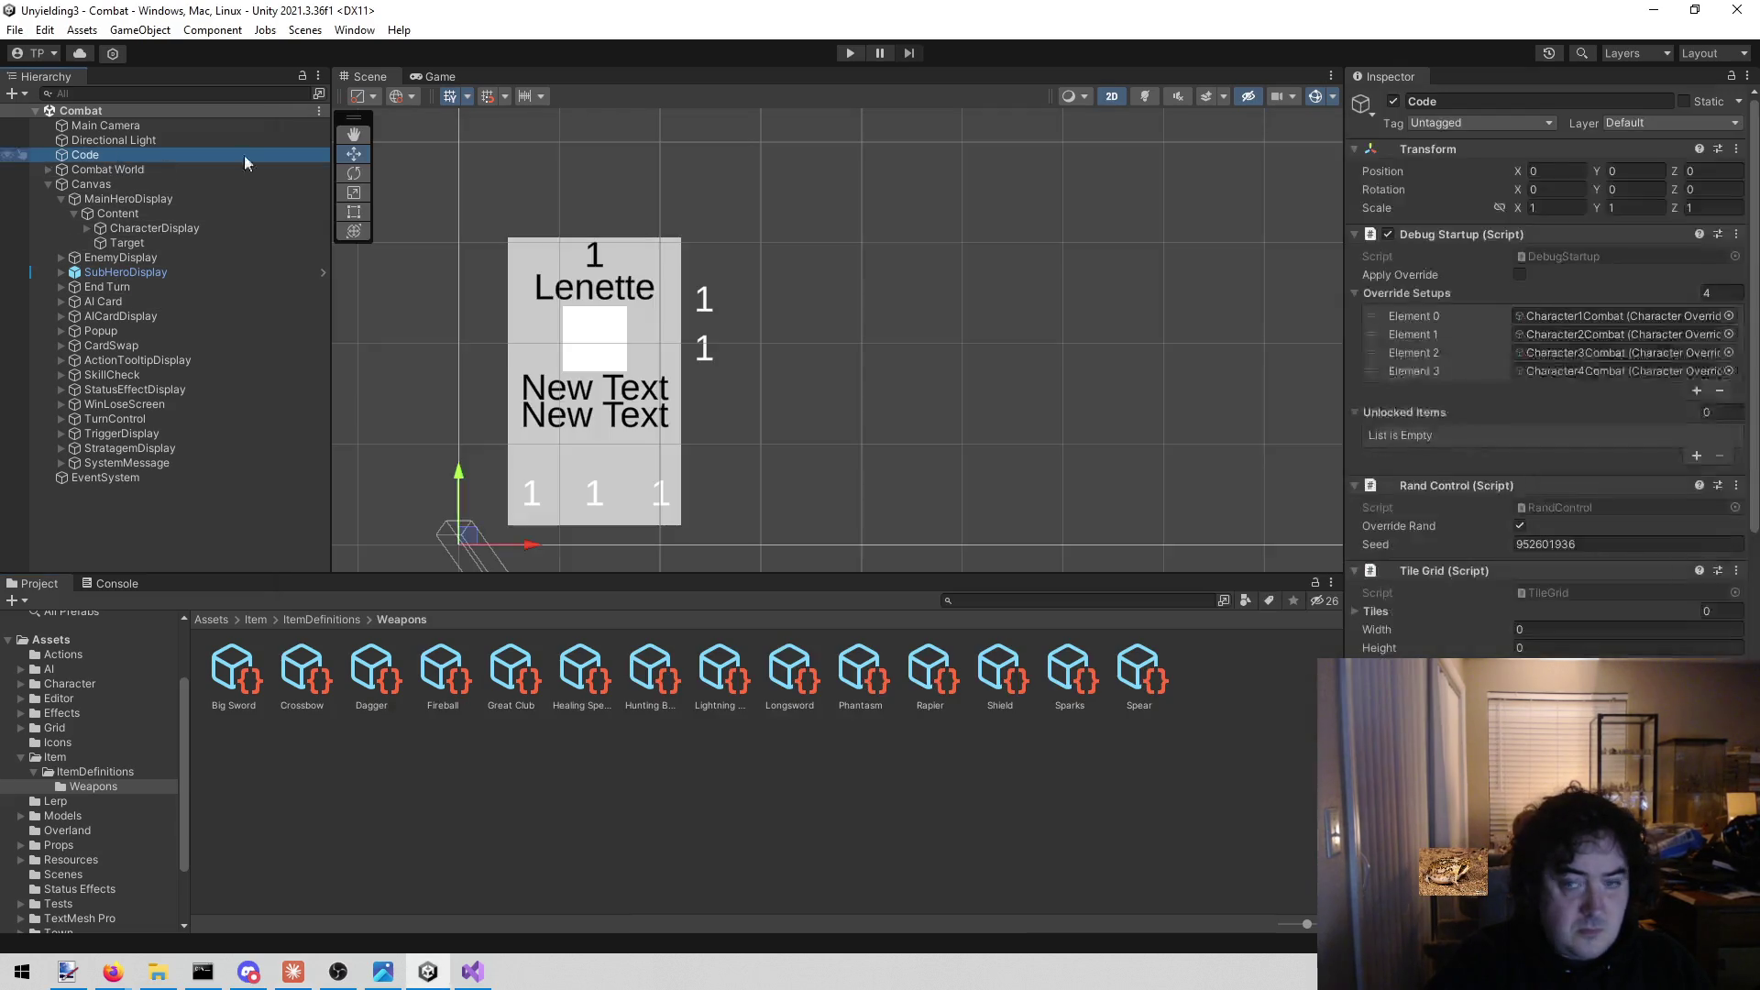
# Scroll to Battle Controller, then open Item > Icons to show the dice sprite's import settings.
pyautogui.scroll(-10, 1494, 323)
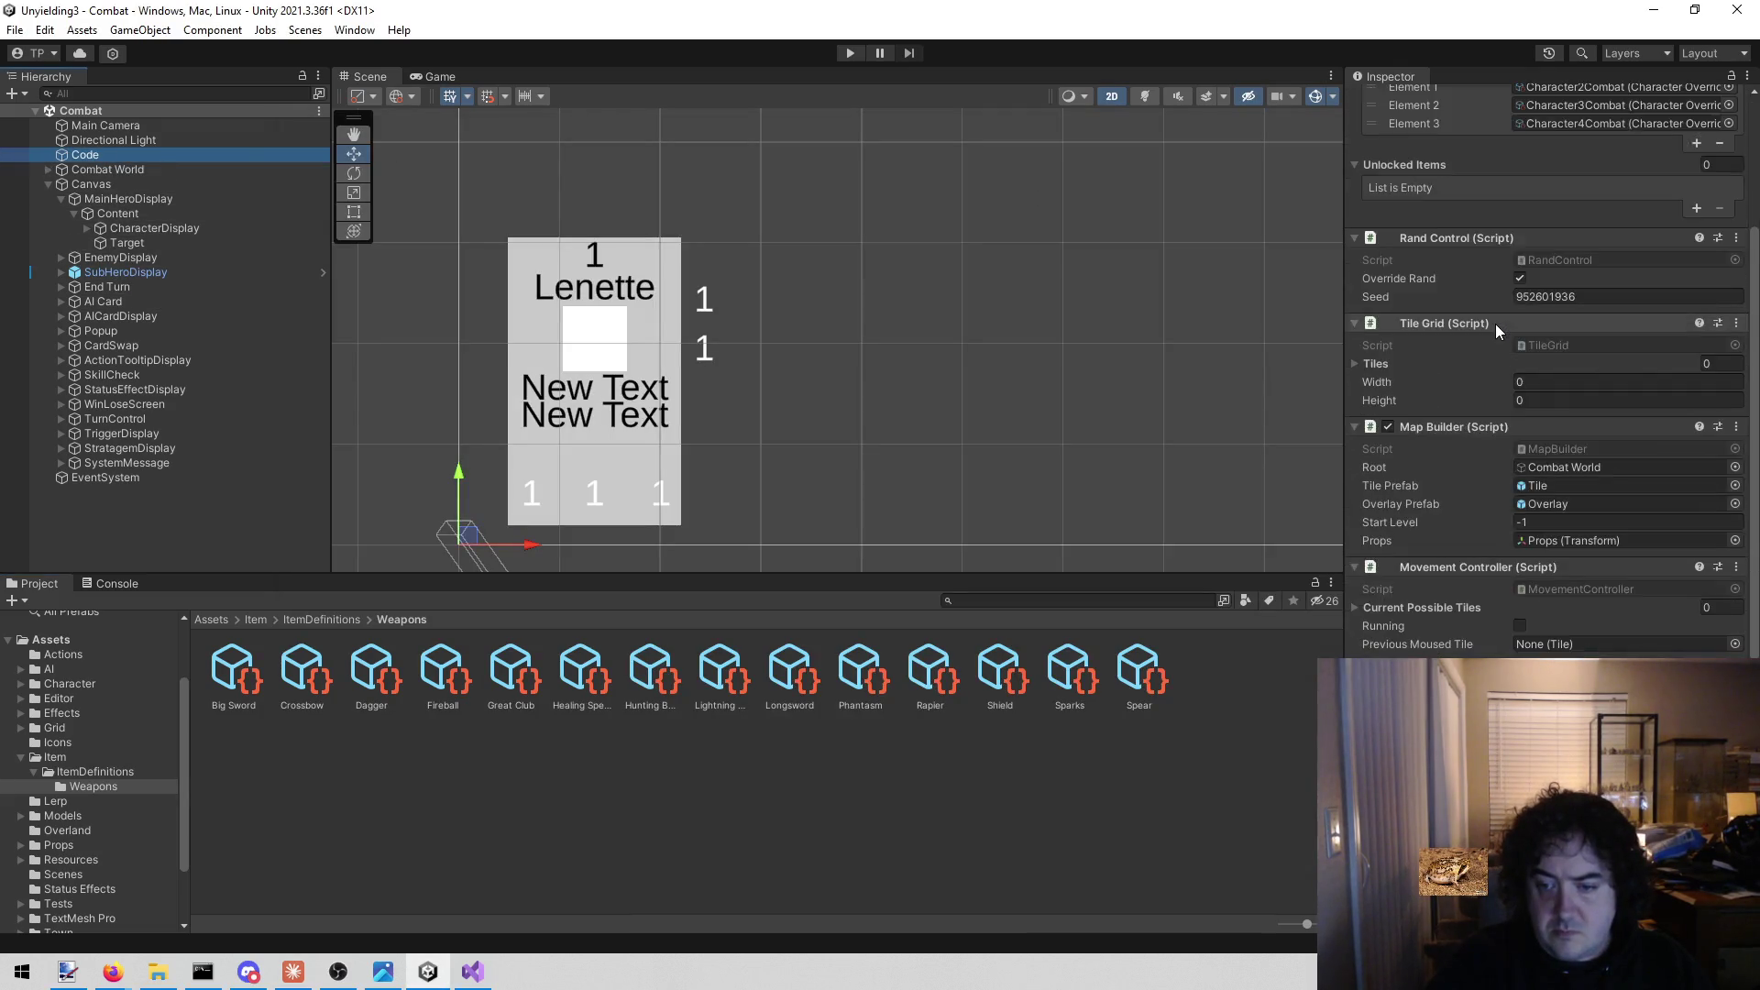
pyautogui.scroll(-2, 1491, 334)
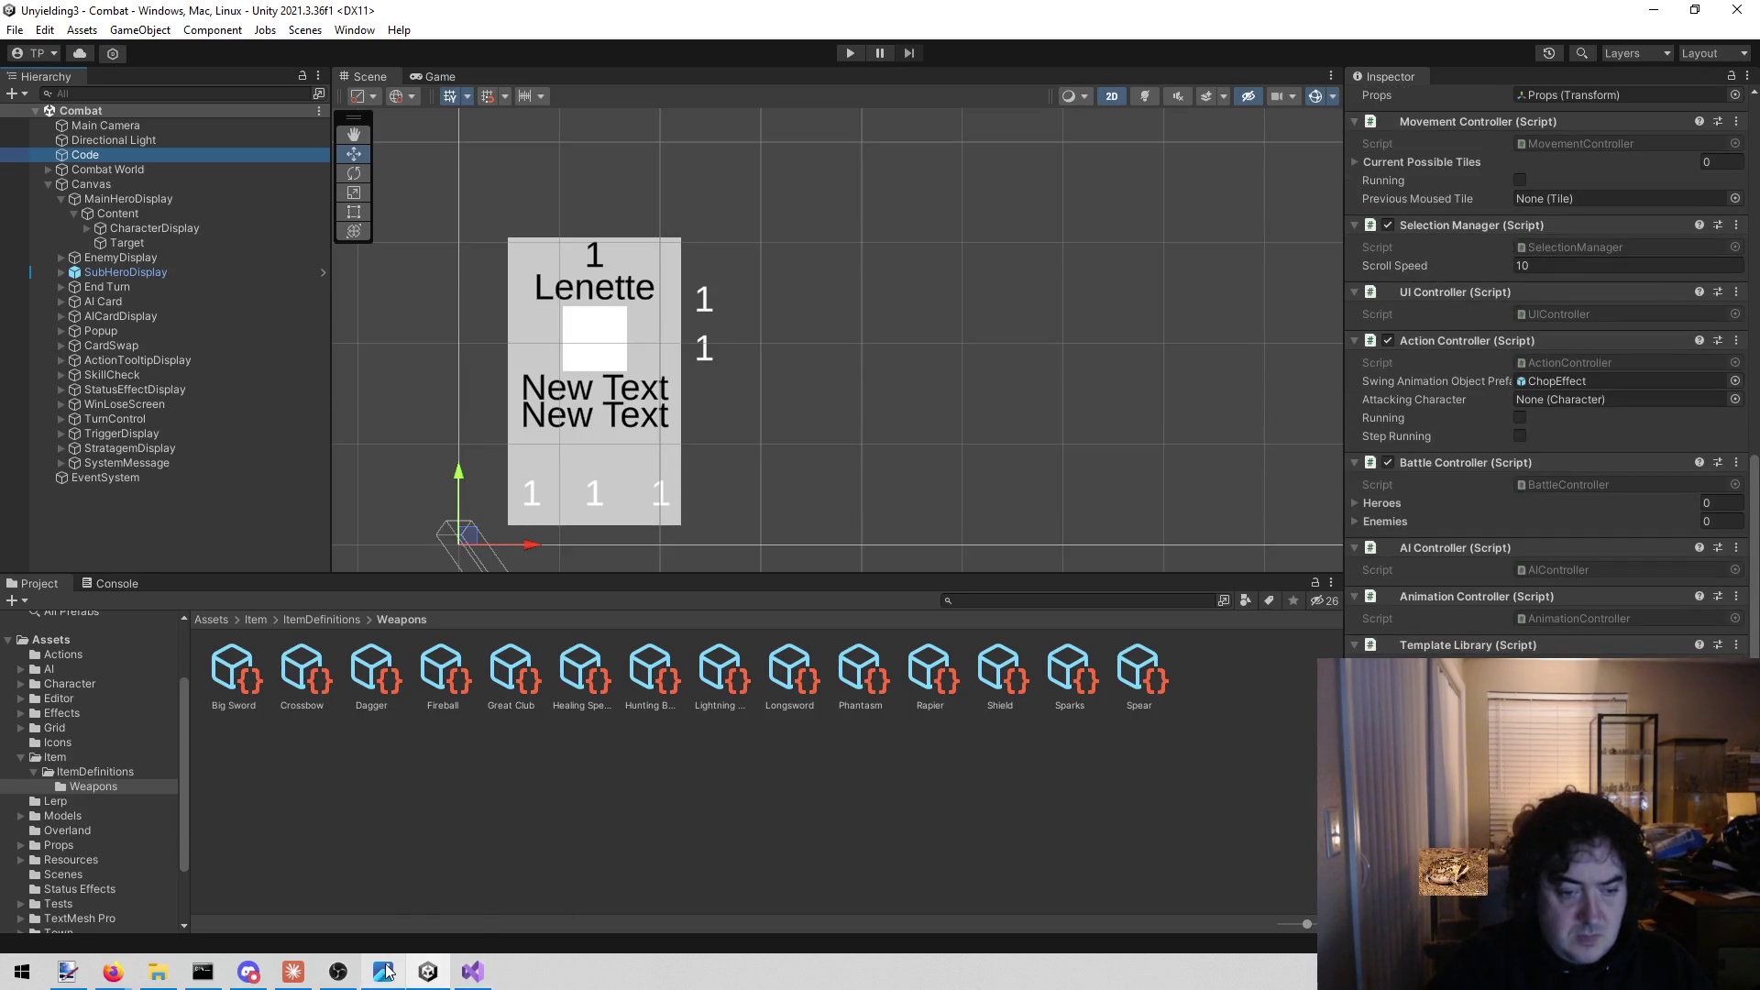
pyautogui.moveTo(383, 972)
pyautogui.click(86, 755)
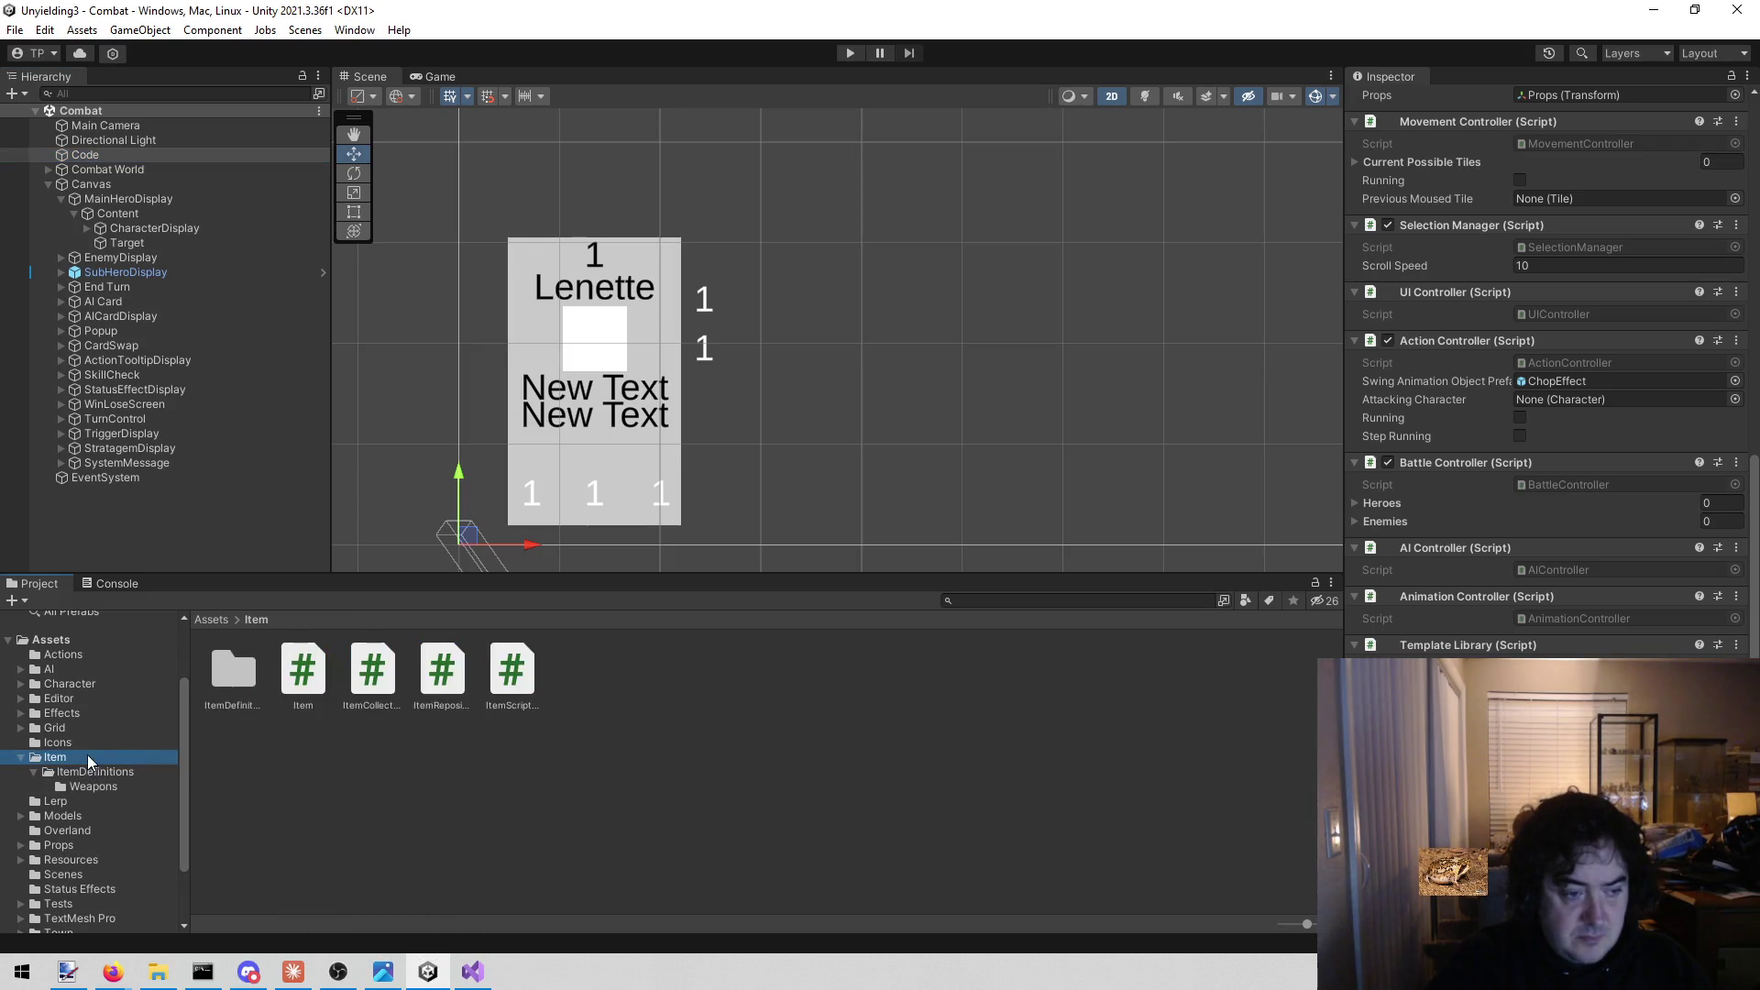
pyautogui.click(95, 743)
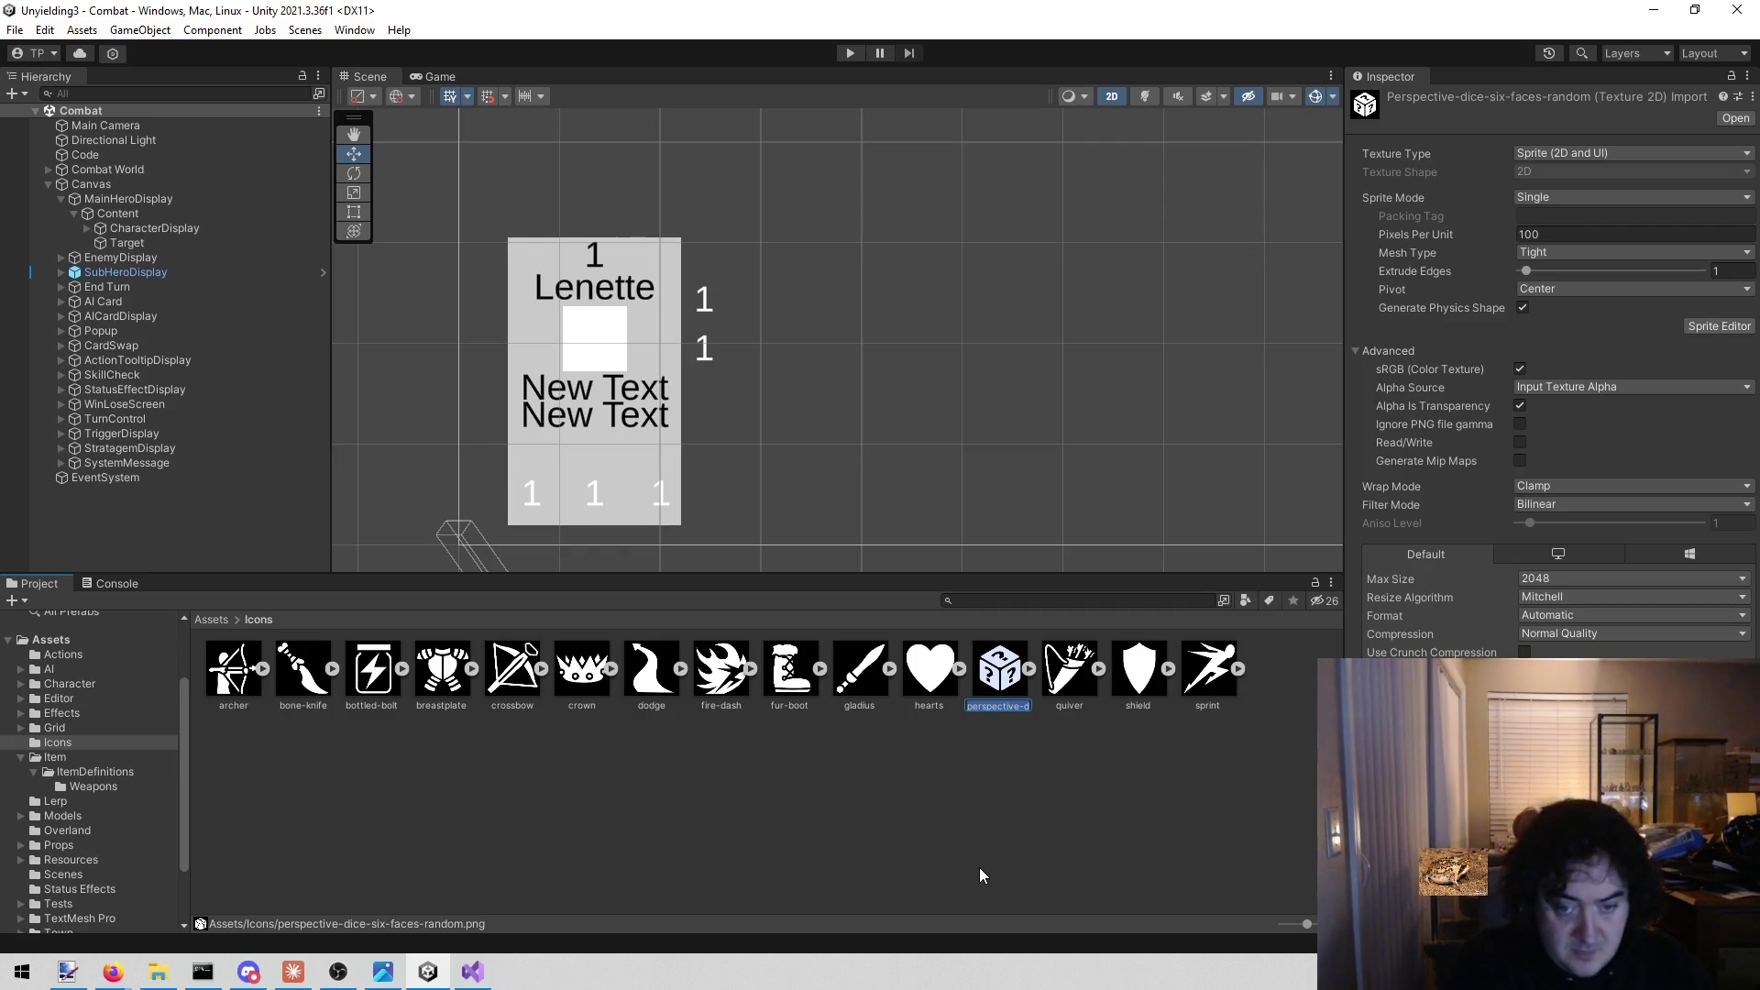
# Rename the perspective dice sprite to 'Question Makr'.
pyautogui.press('BackSpace')
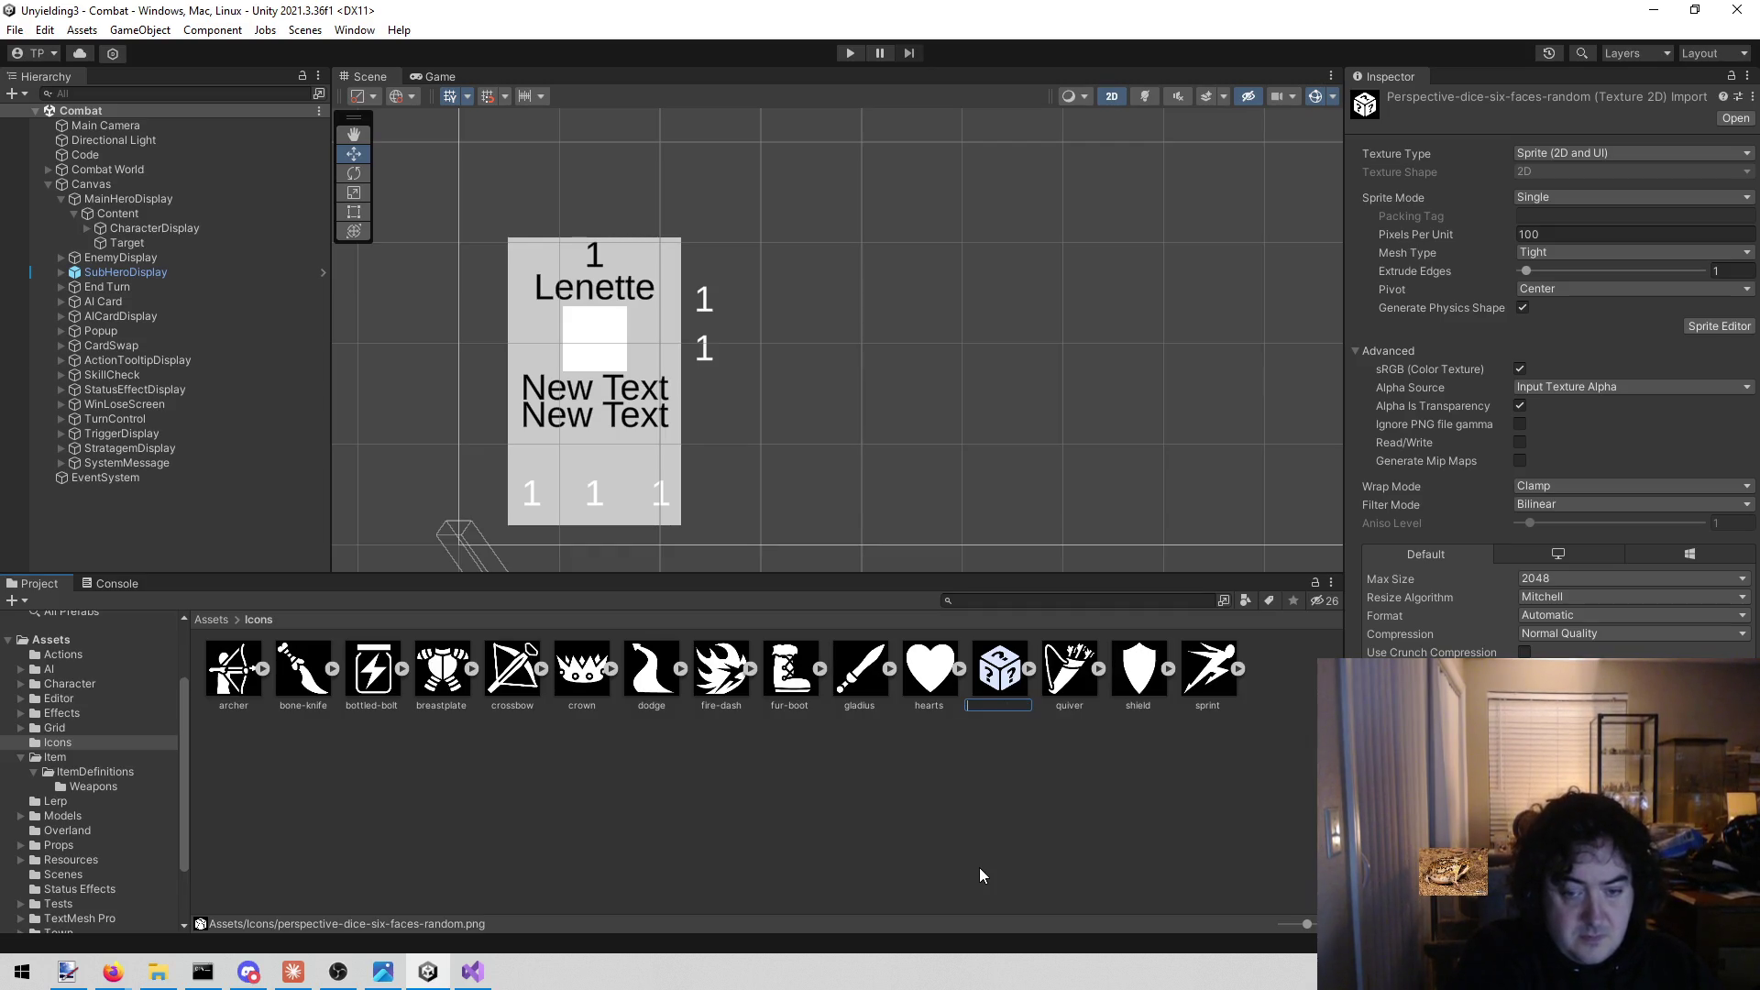
pyautogui.write('Question')
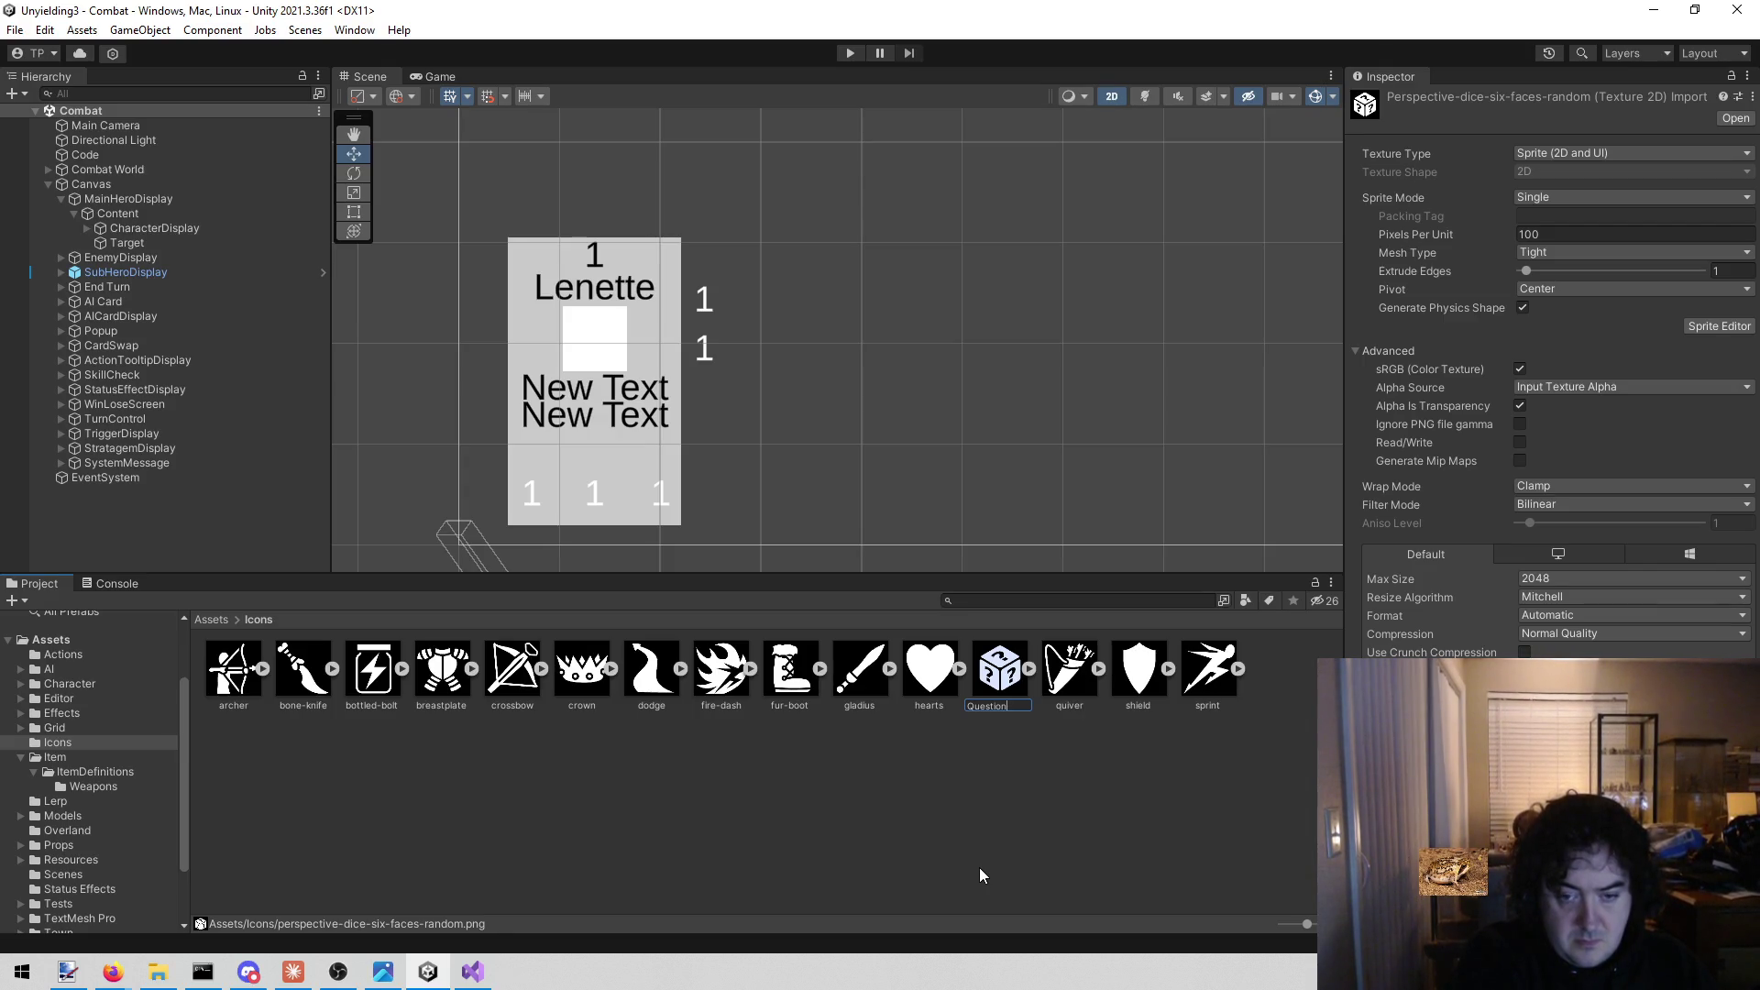
pyautogui.write(' Makr')
pyautogui.press('Return')
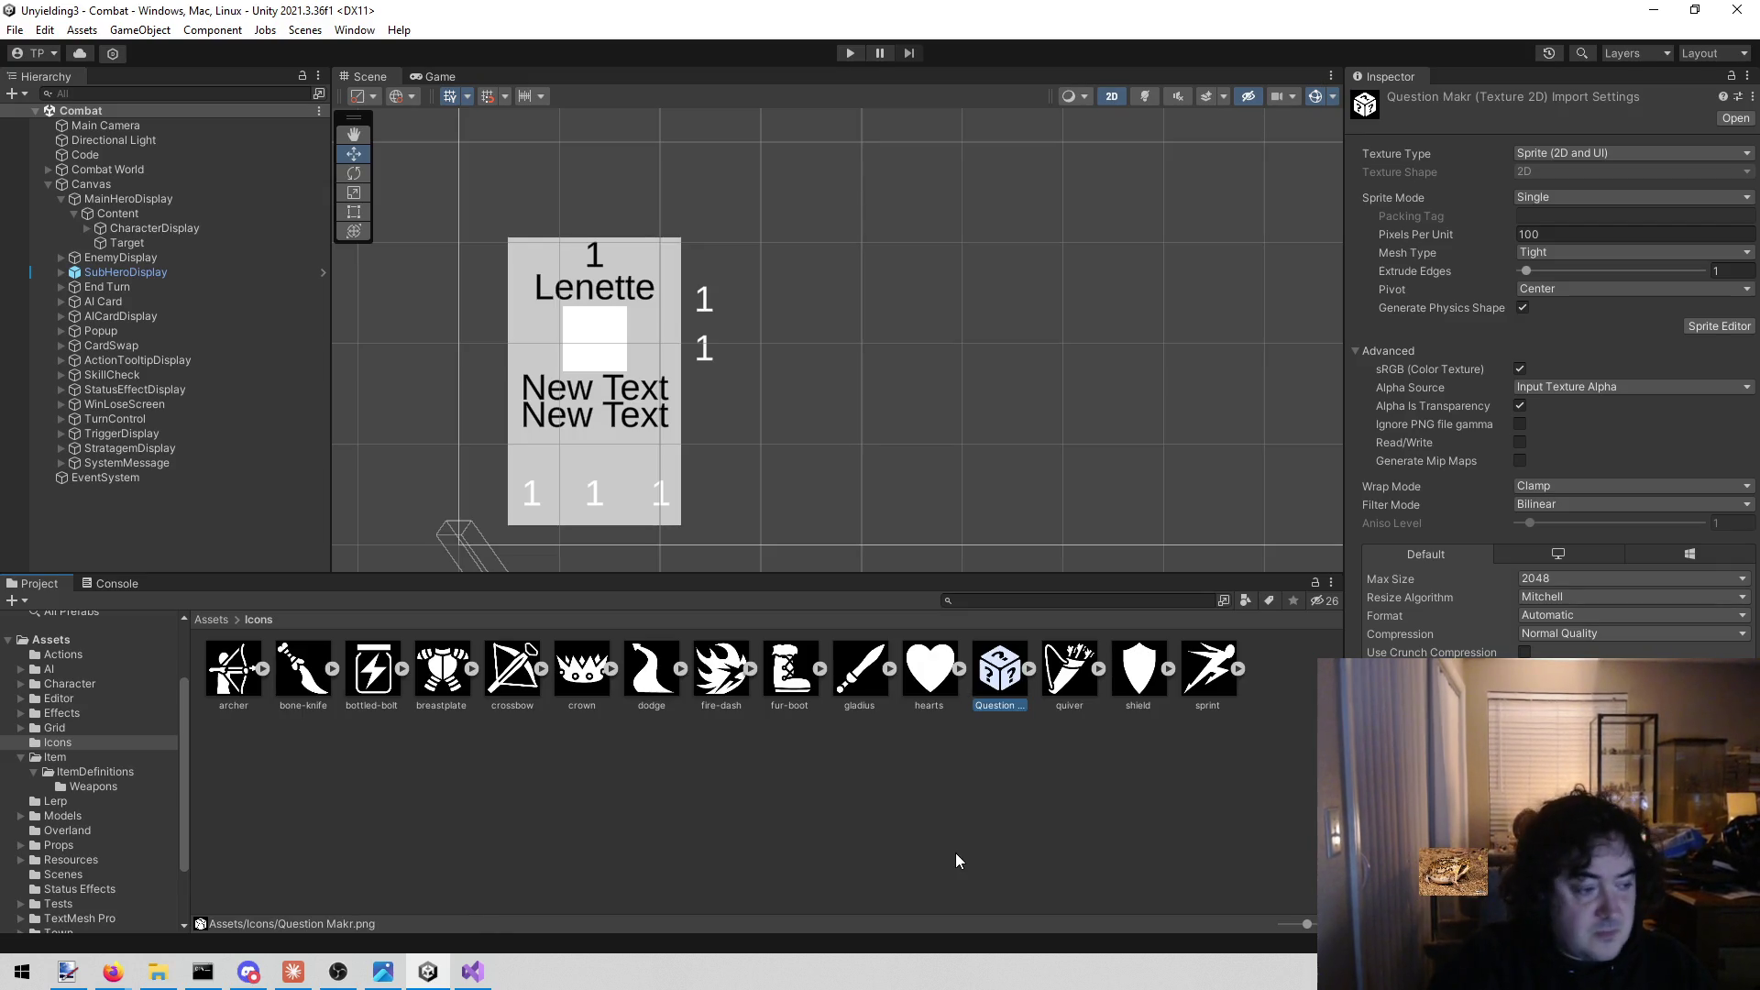
pyautogui.click(1000, 704)
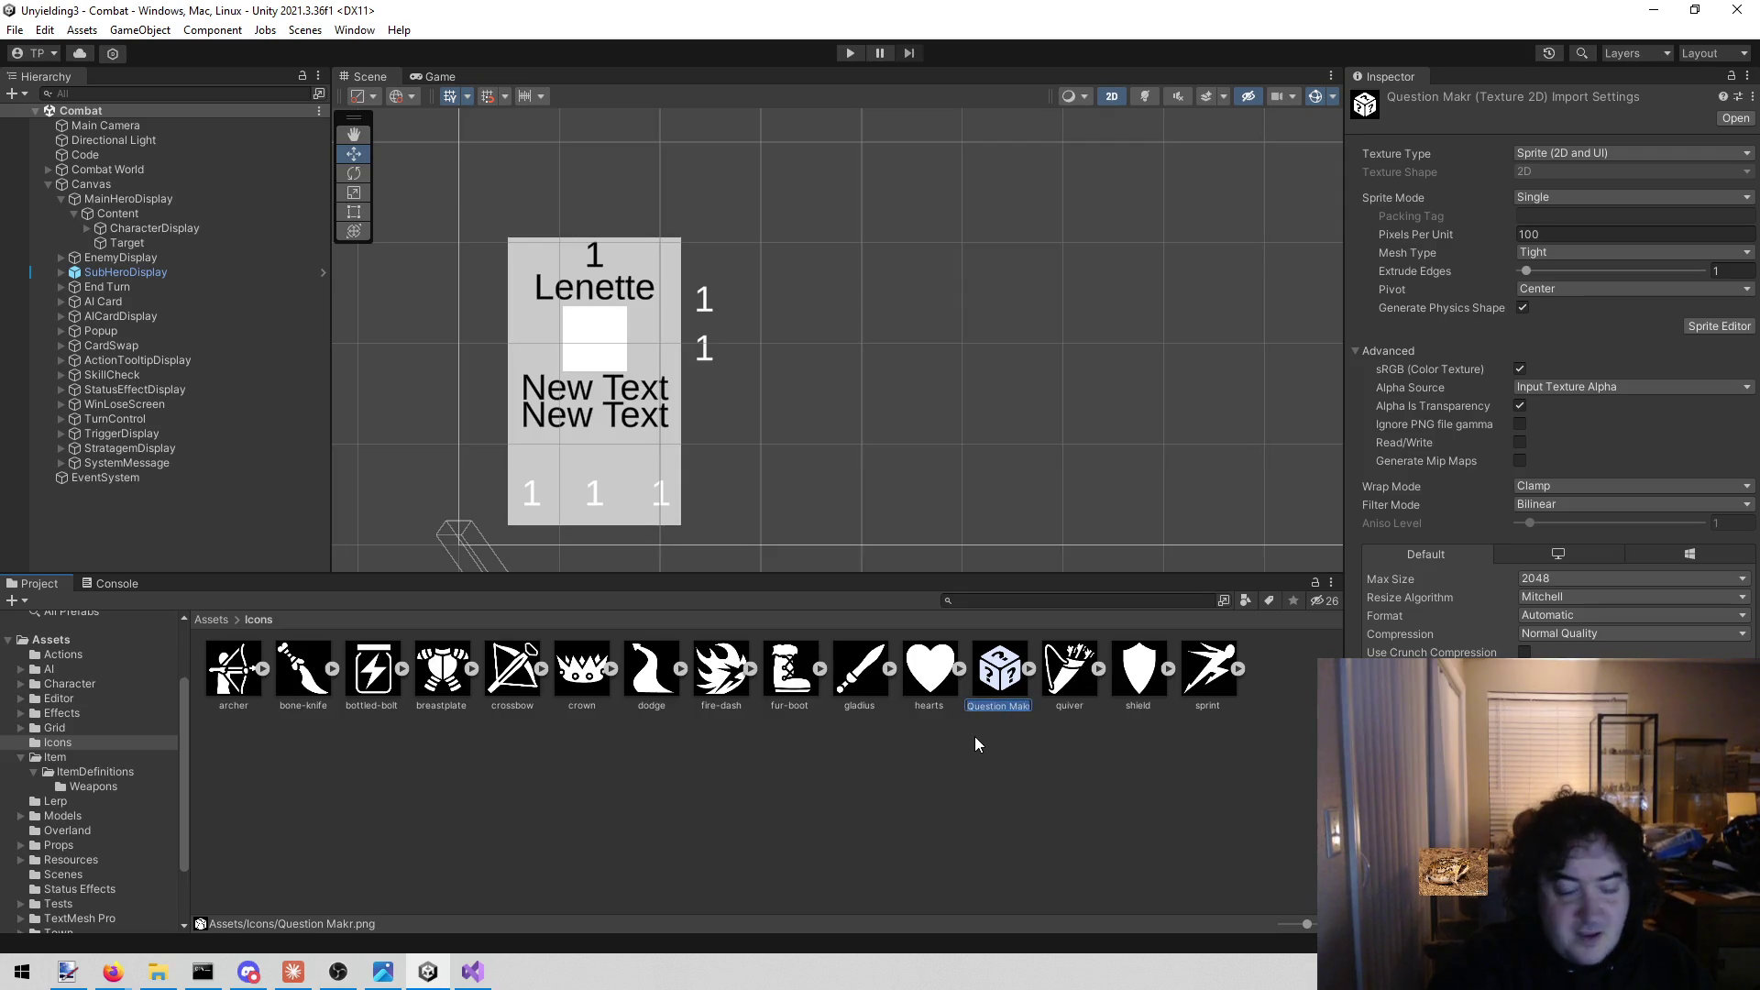
pyautogui.press('Return')
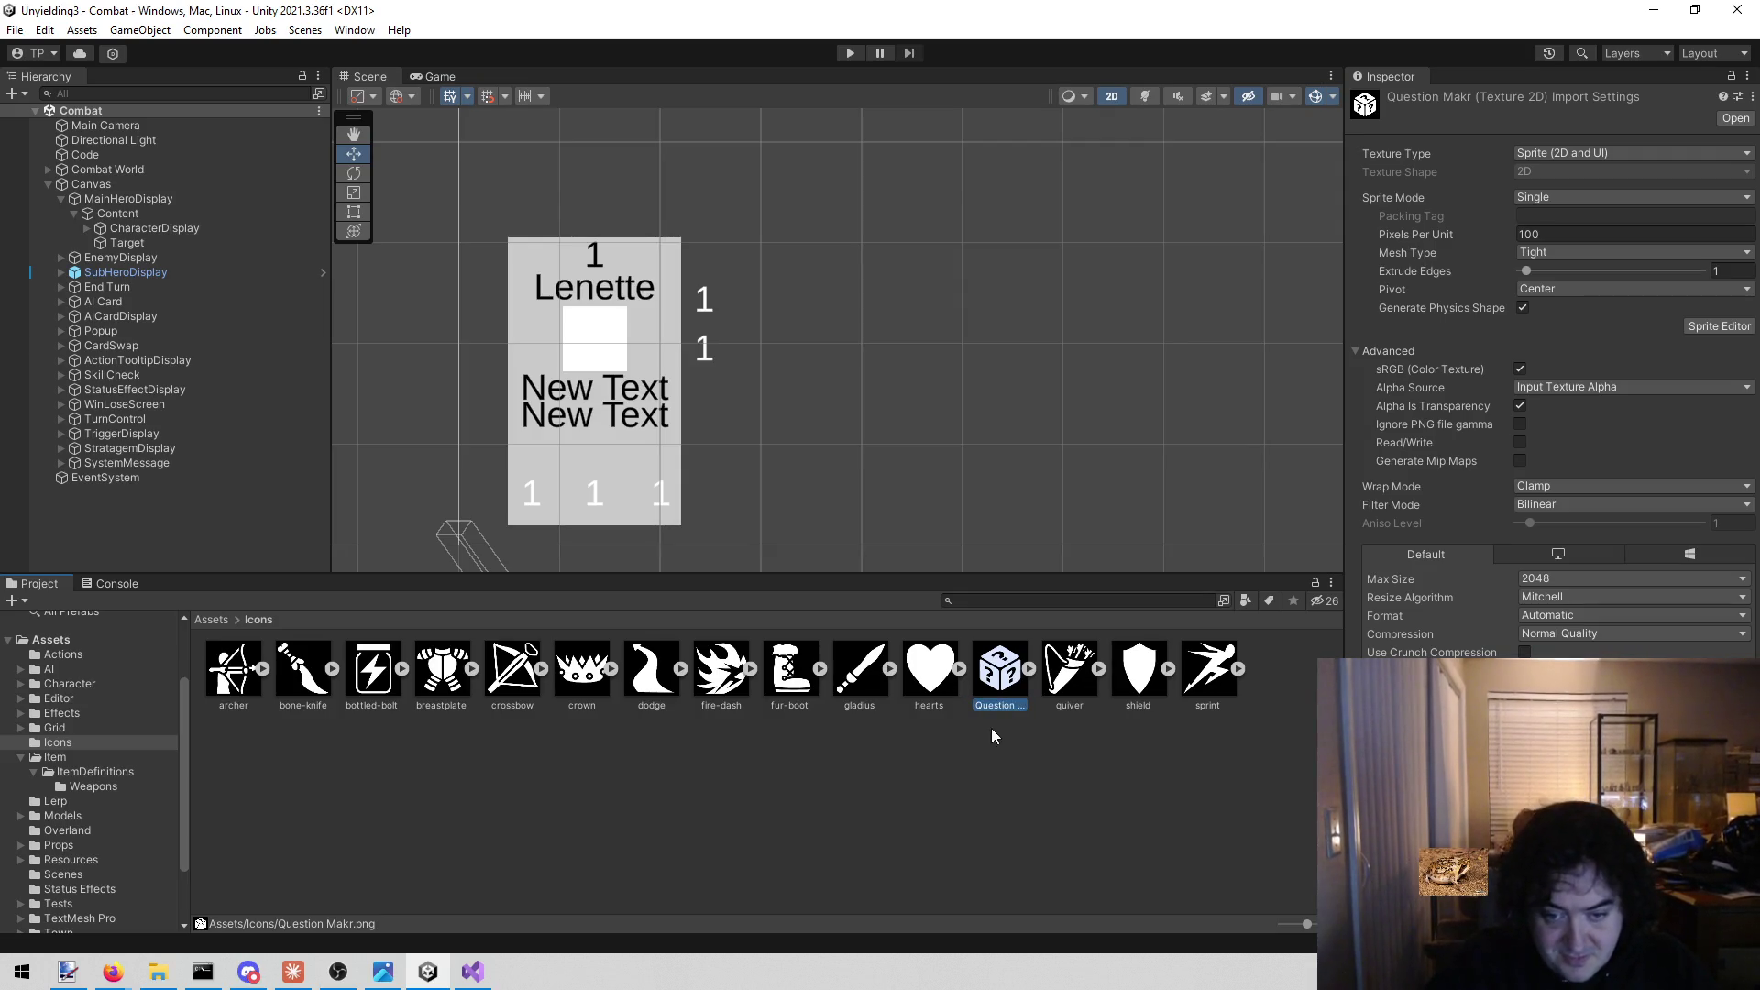
pyautogui.click(293, 972)
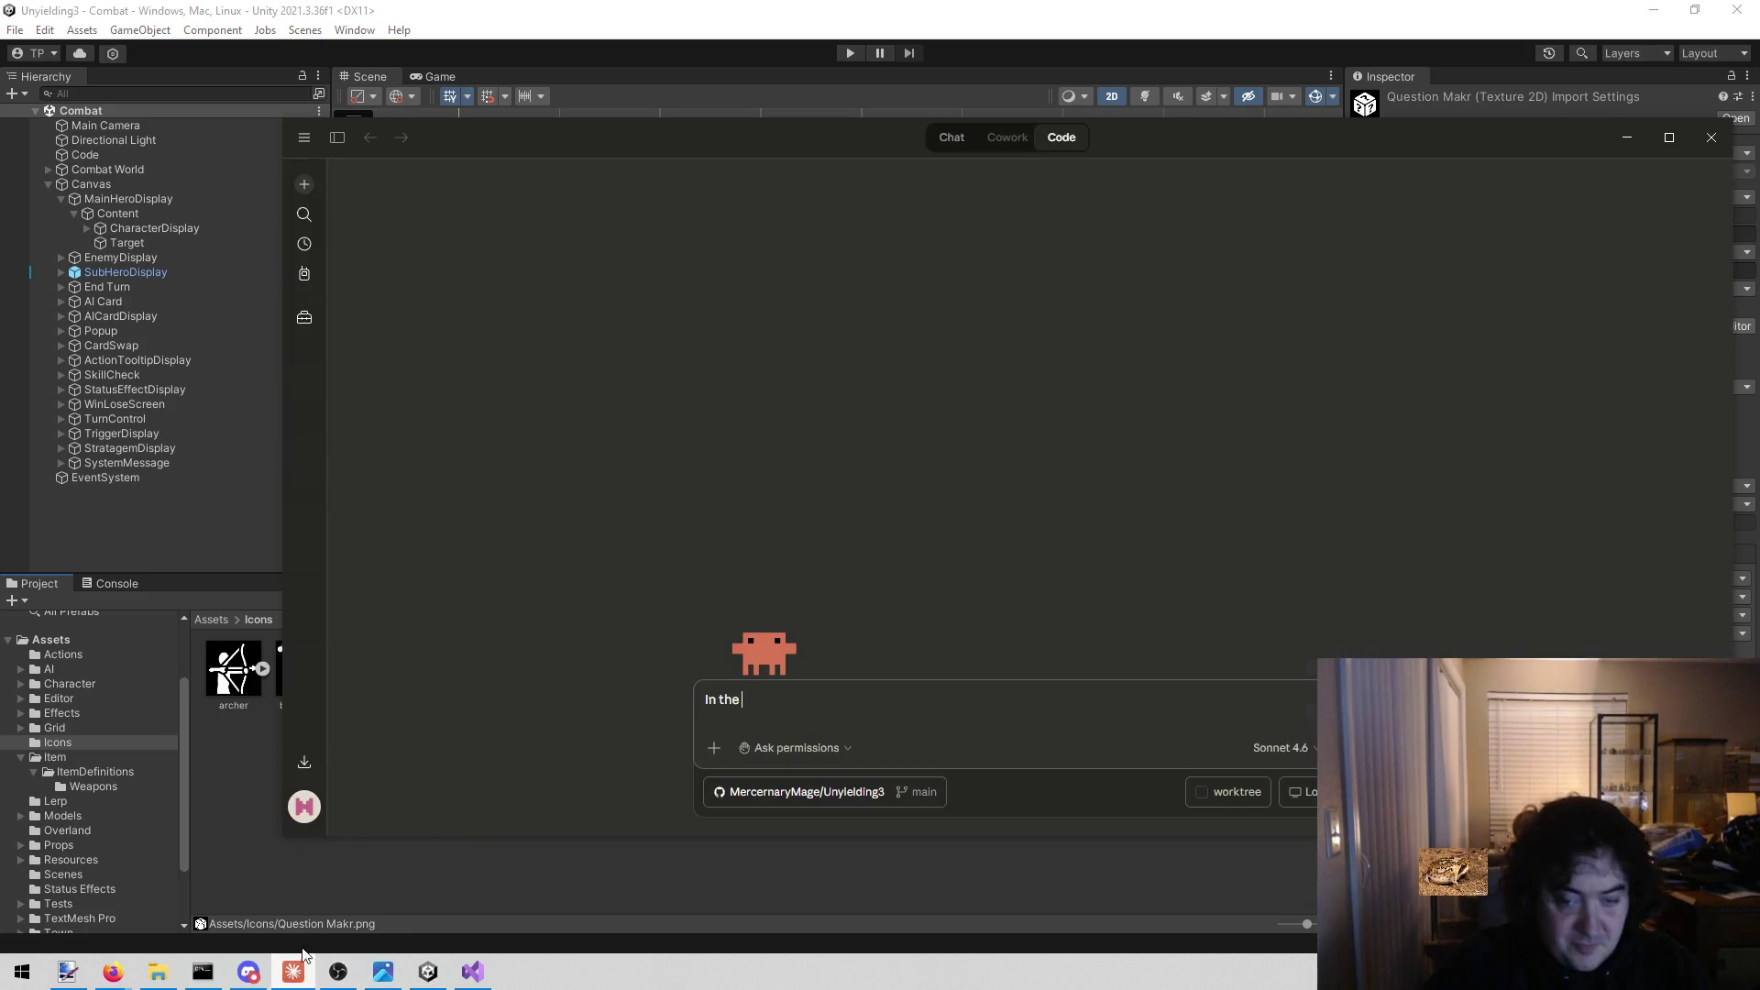
# Draft a Claude prompt asking for a missingIcon sprite field on BattleController, set in the Combat scene.
pyautogui.write('Batt')
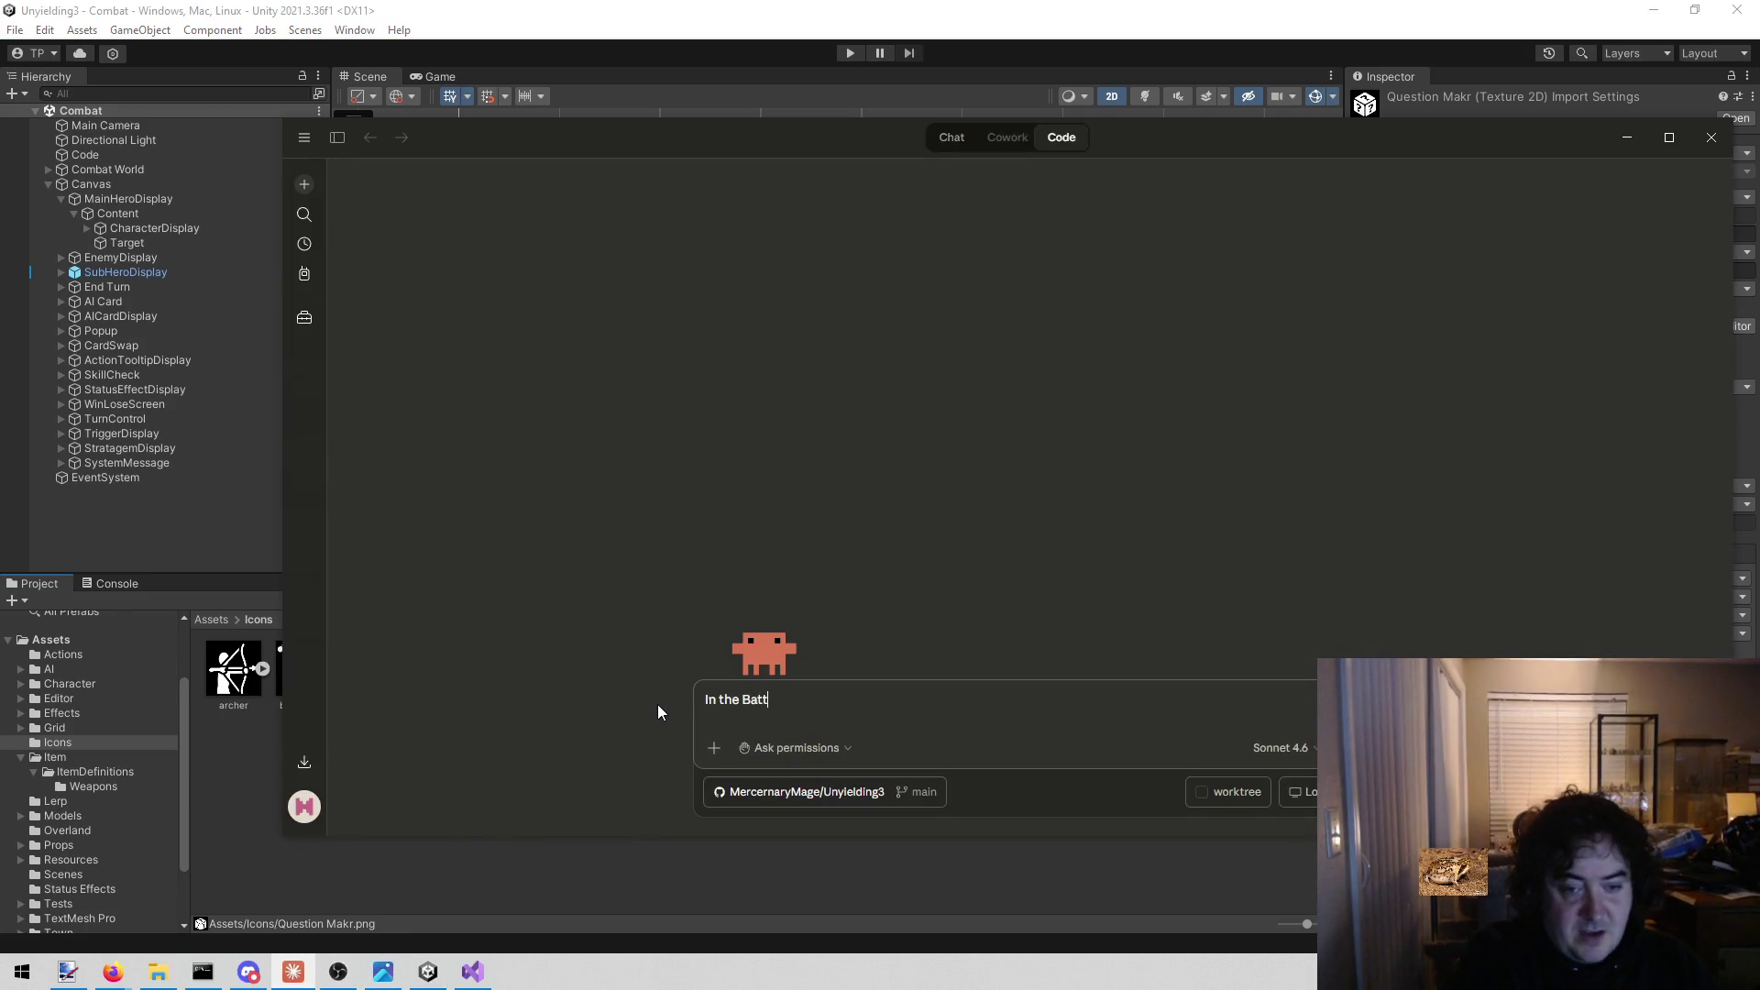
pyautogui.write('leController,')
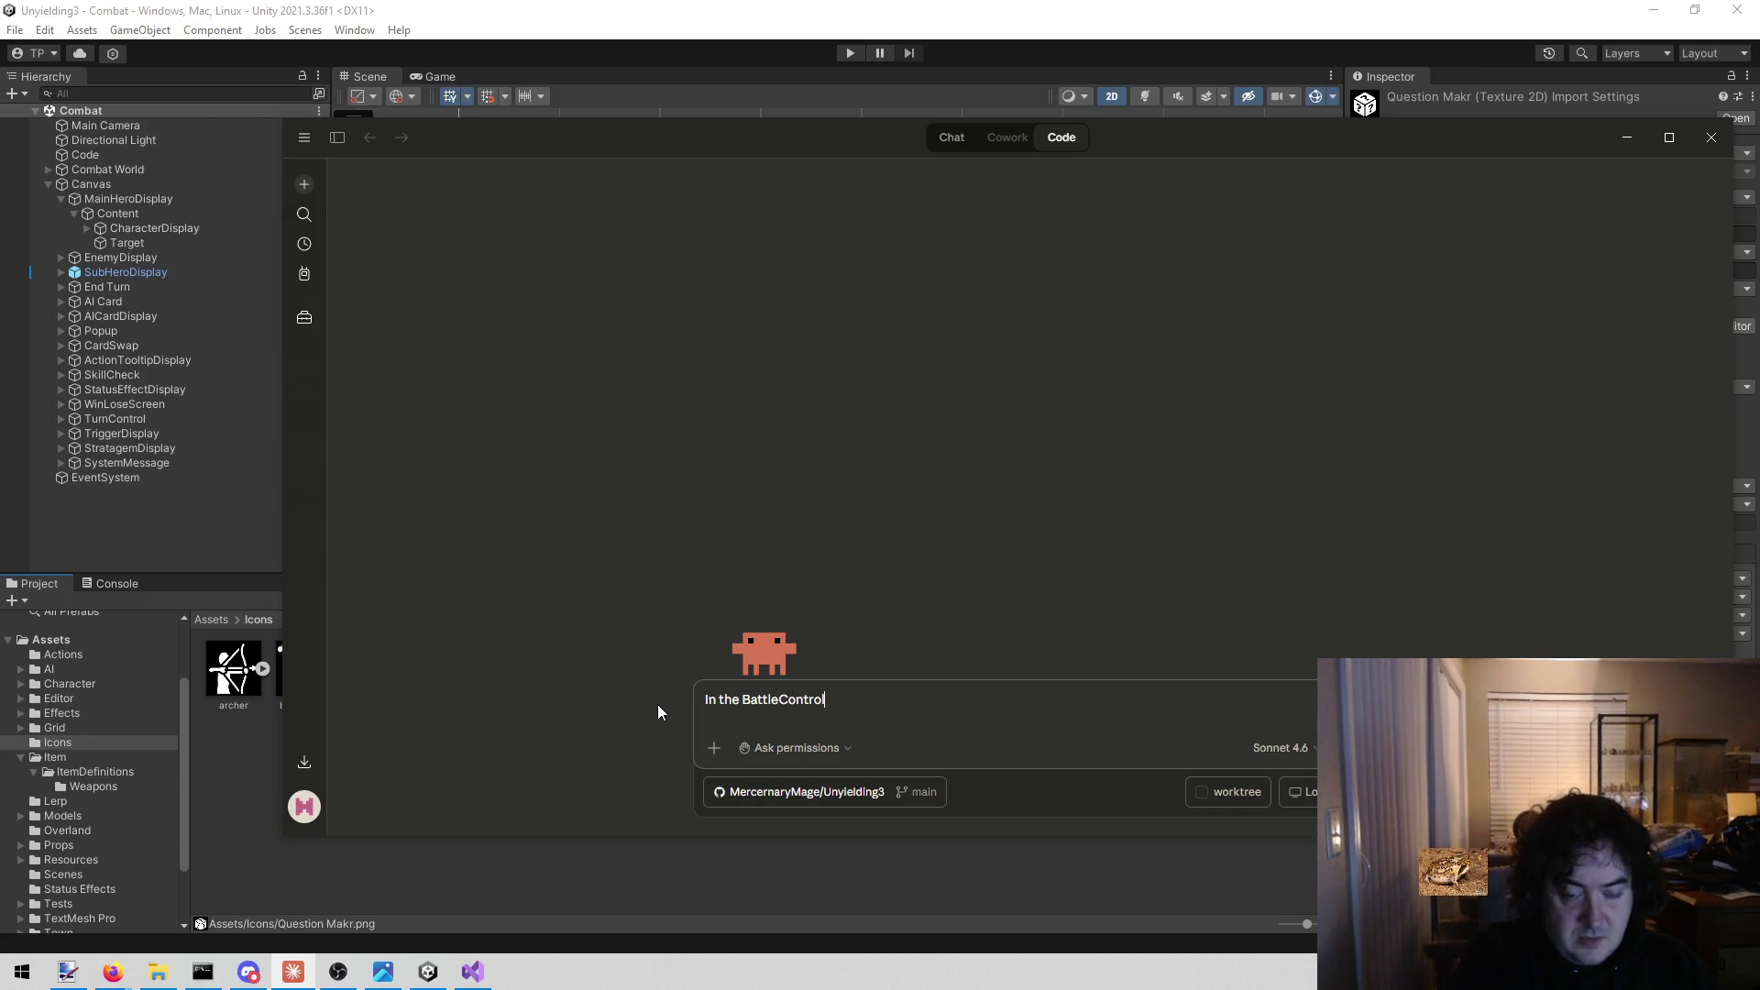
pyautogui.press('BackSpace')
pyautogui.press('BackSpace')
pyautogui.press('BackSpace')
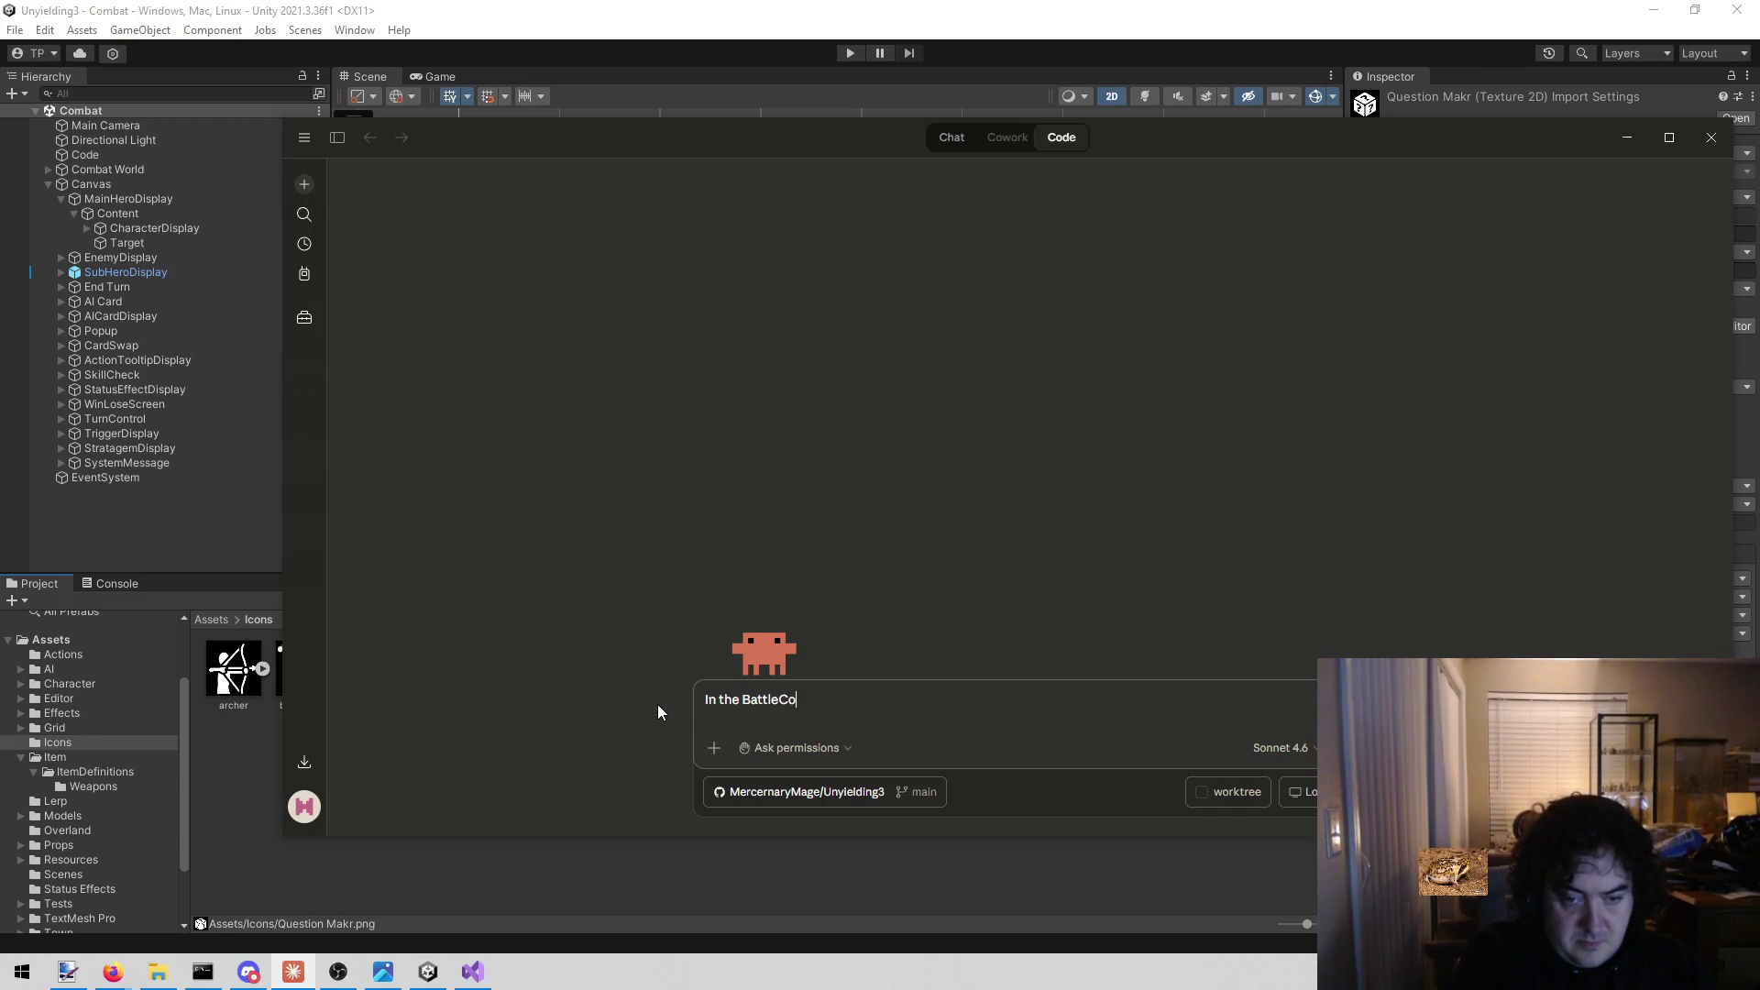
pyautogui.write('Controller, ')
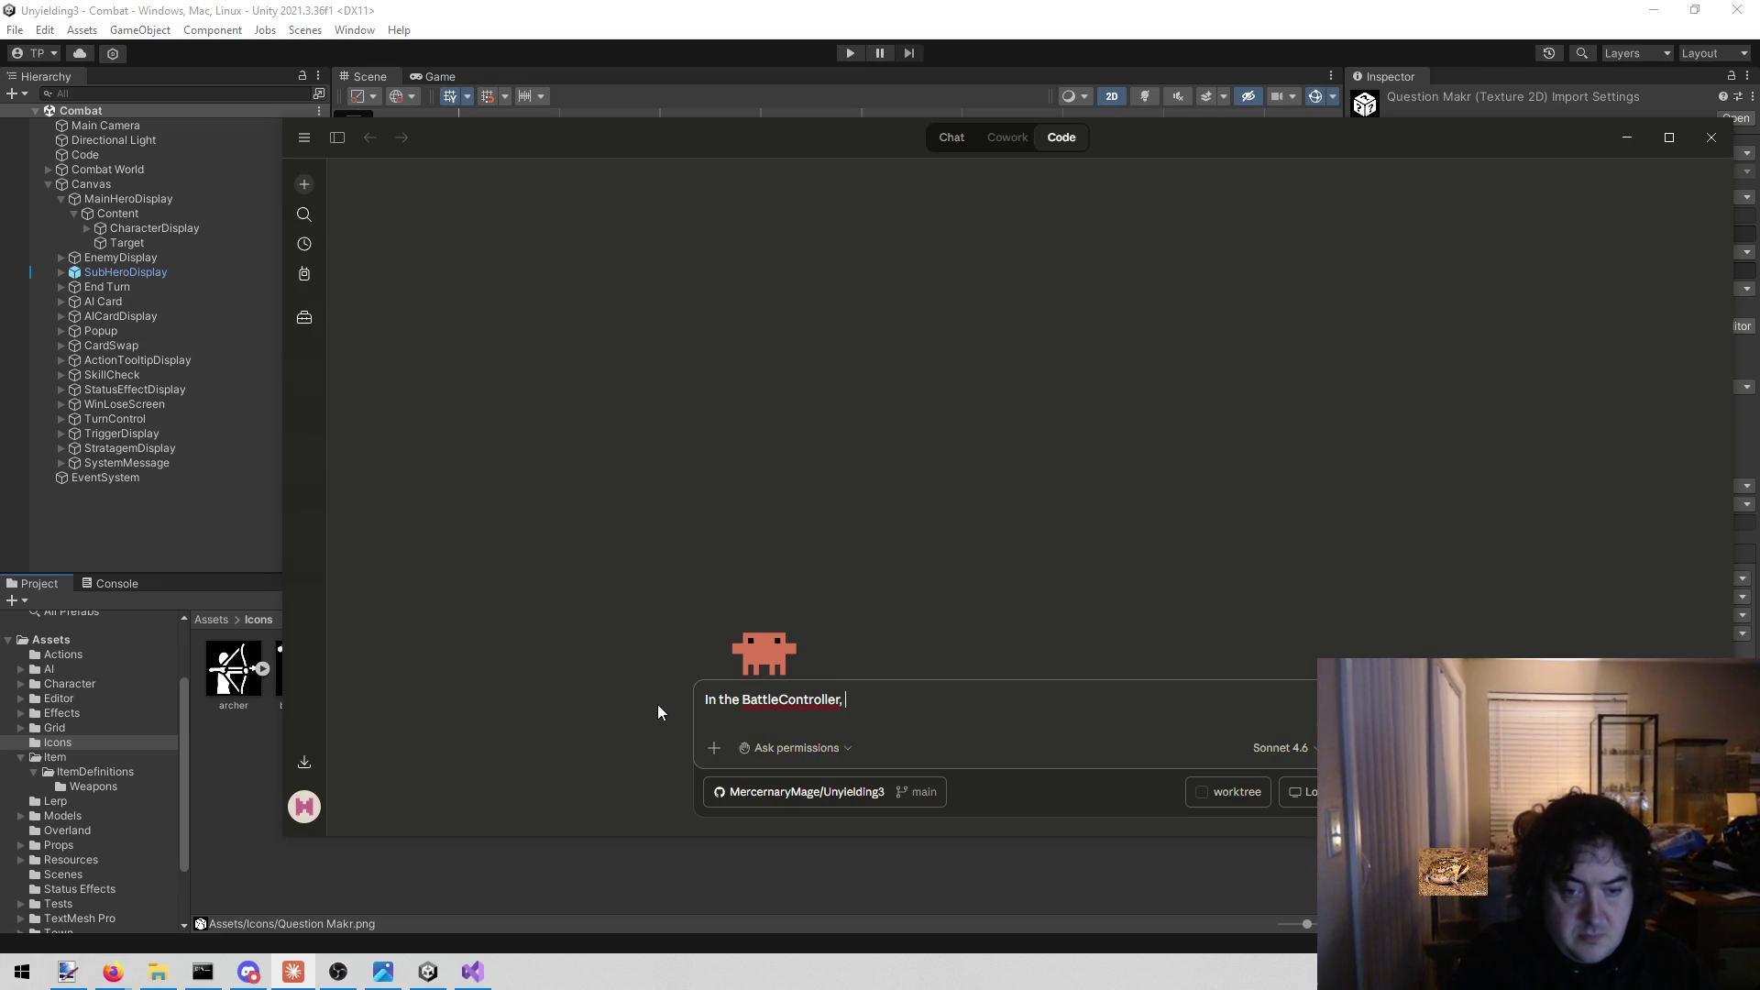
pyautogui.write('add a field that is sprite')
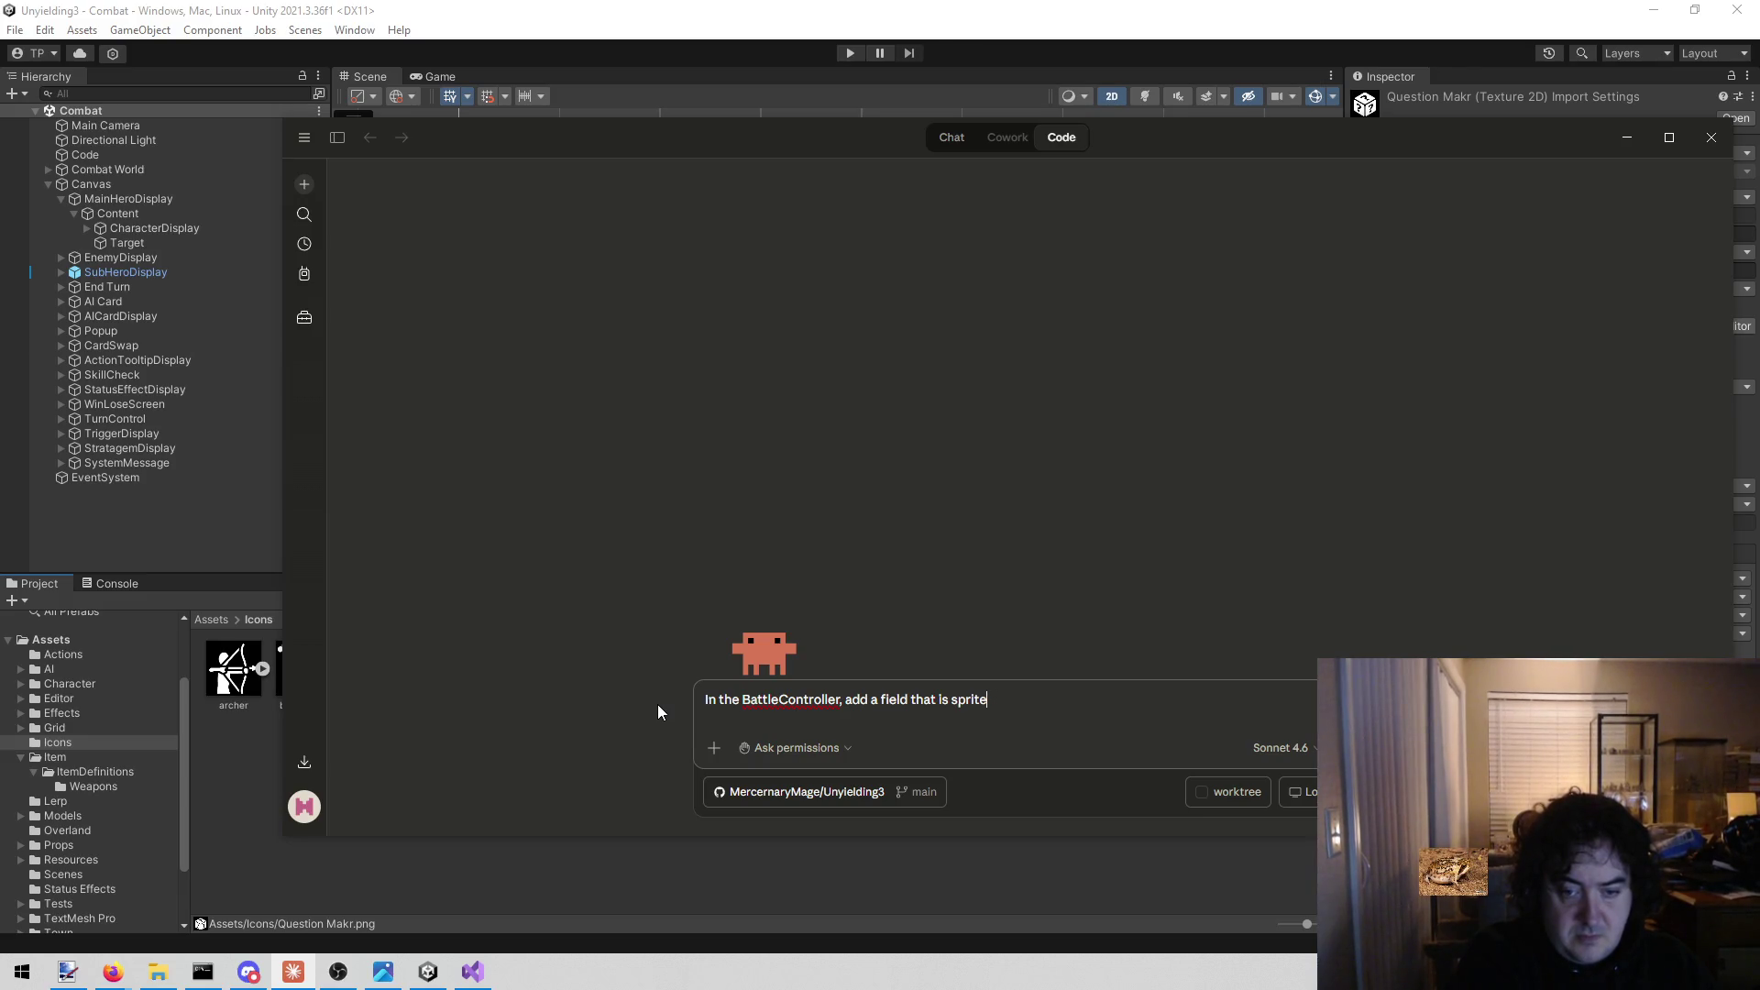
pyautogui.hotkey('ctrl', 'Left')
pyautogui.hotkey('ctrl', 'Left')
pyautogui.hotkey('ctrl', 'Left')
pyautogui.write('called ')
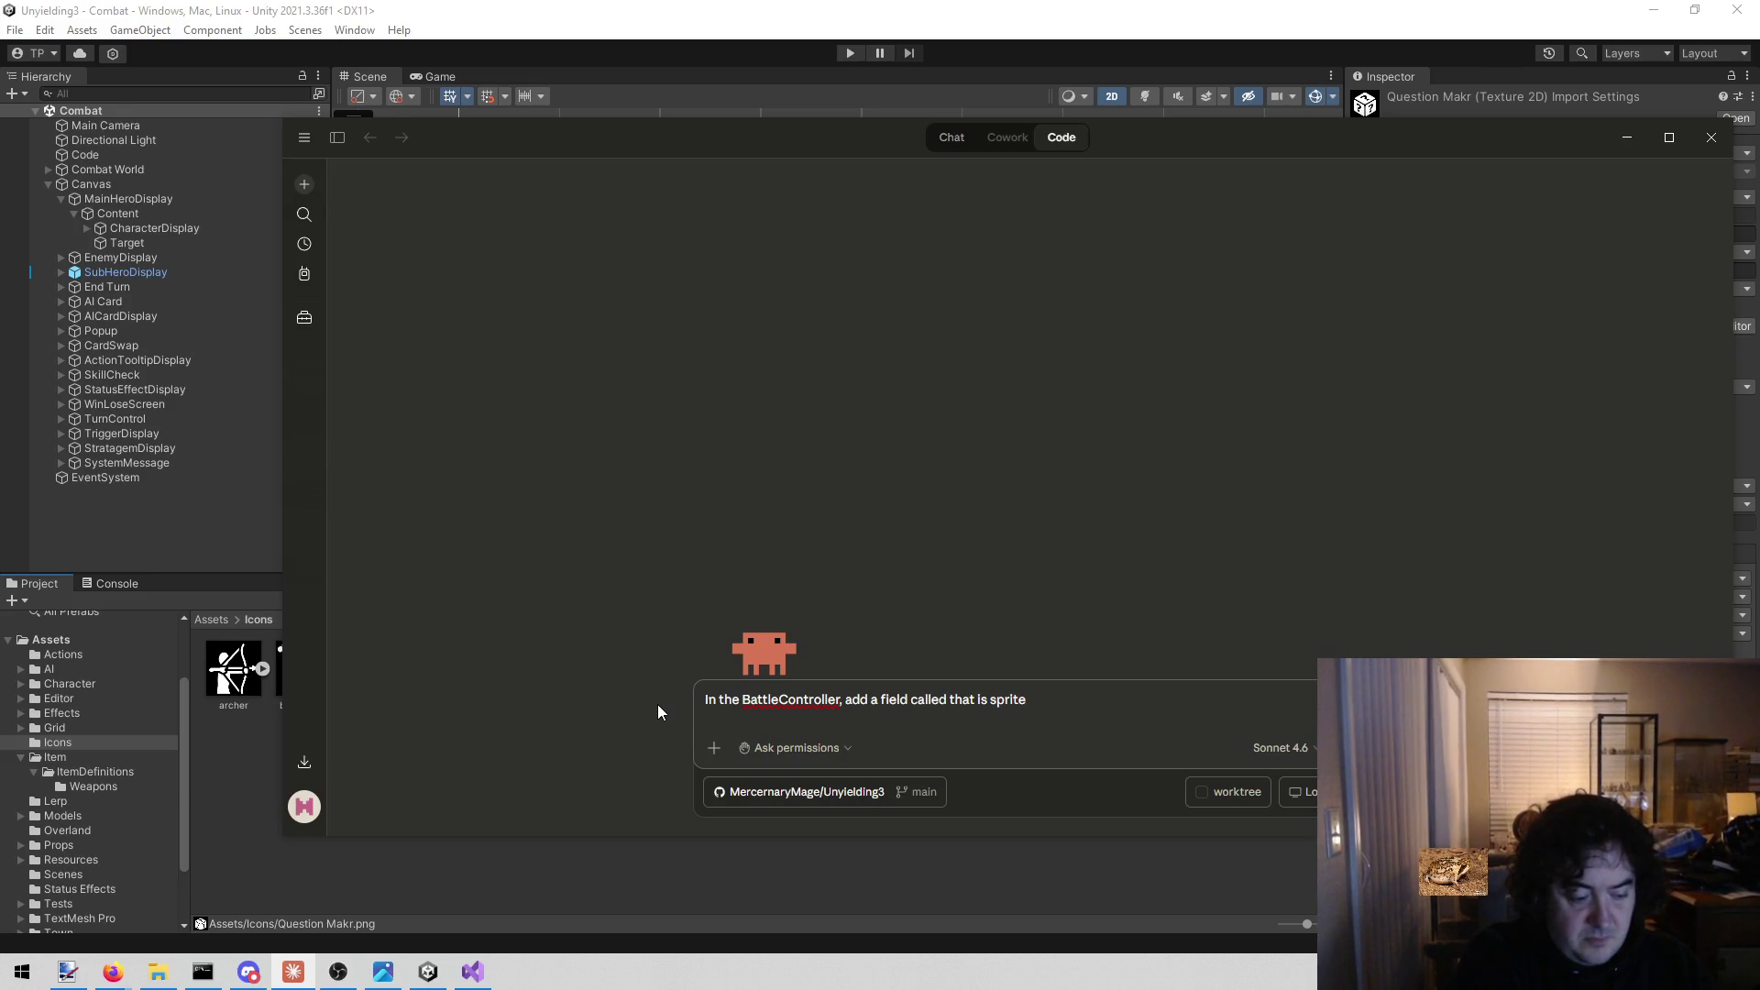
pyautogui.write('missingIcon ')
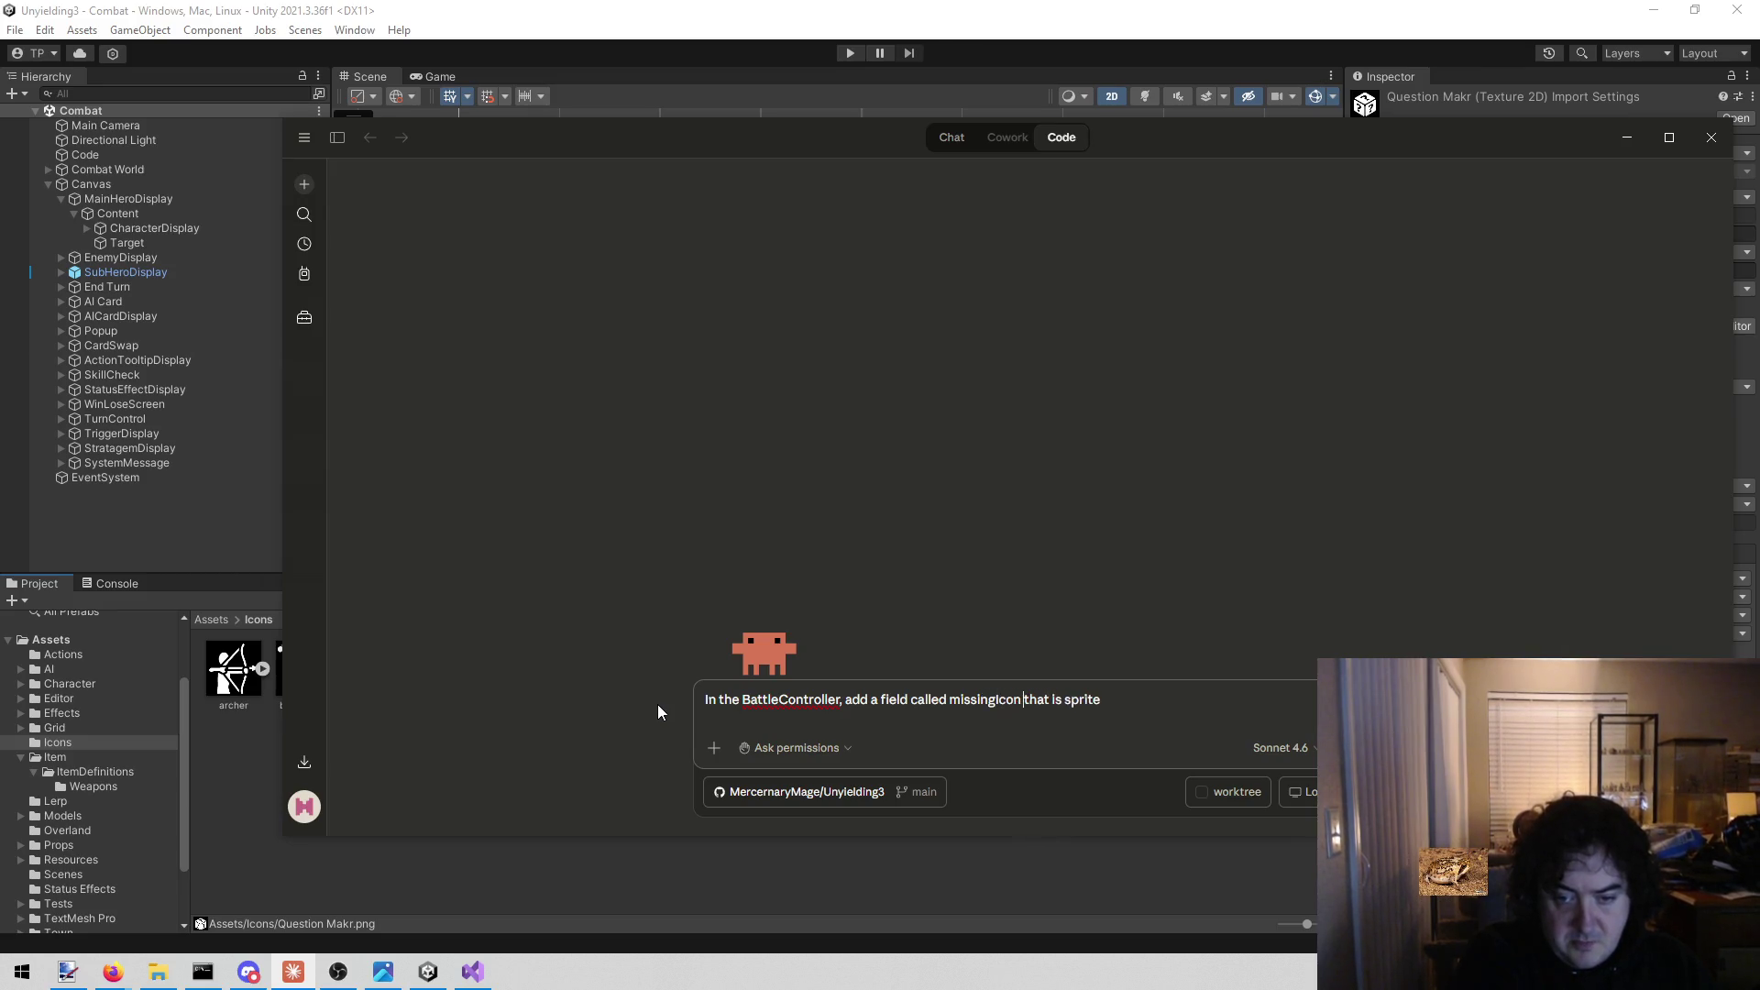
pyautogui.write(' Set I')
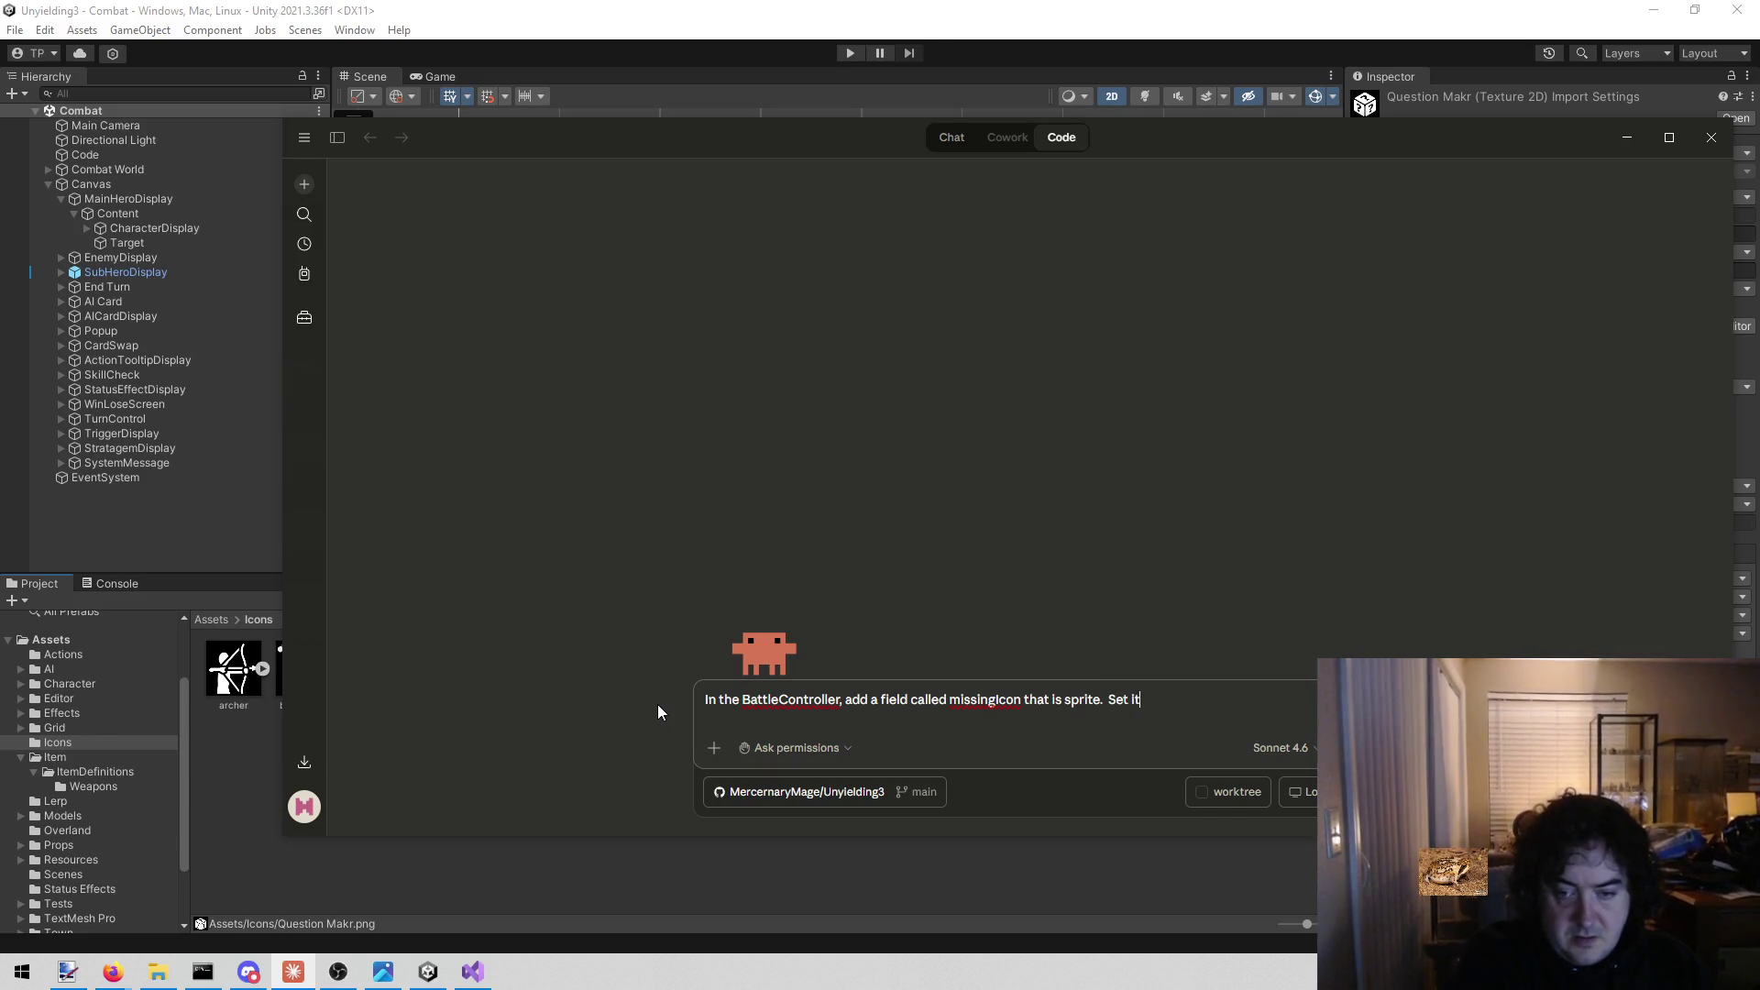
pyautogui.write('in the')
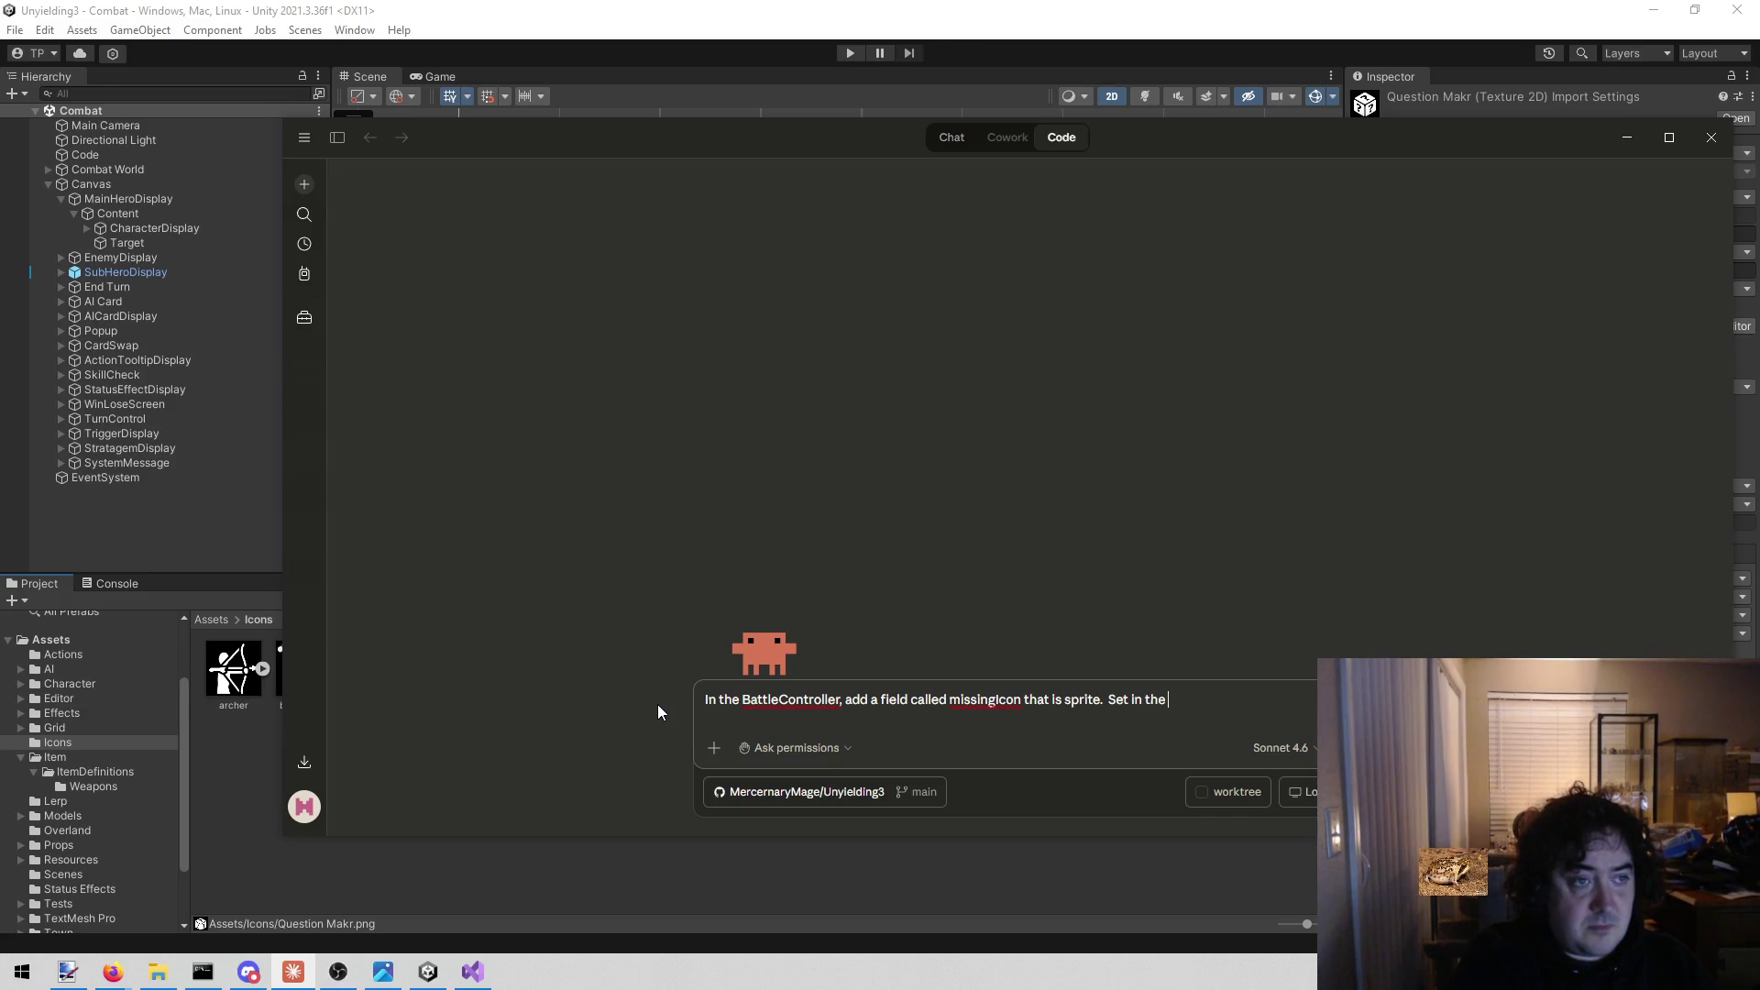
pyautogui.write('Combat ')
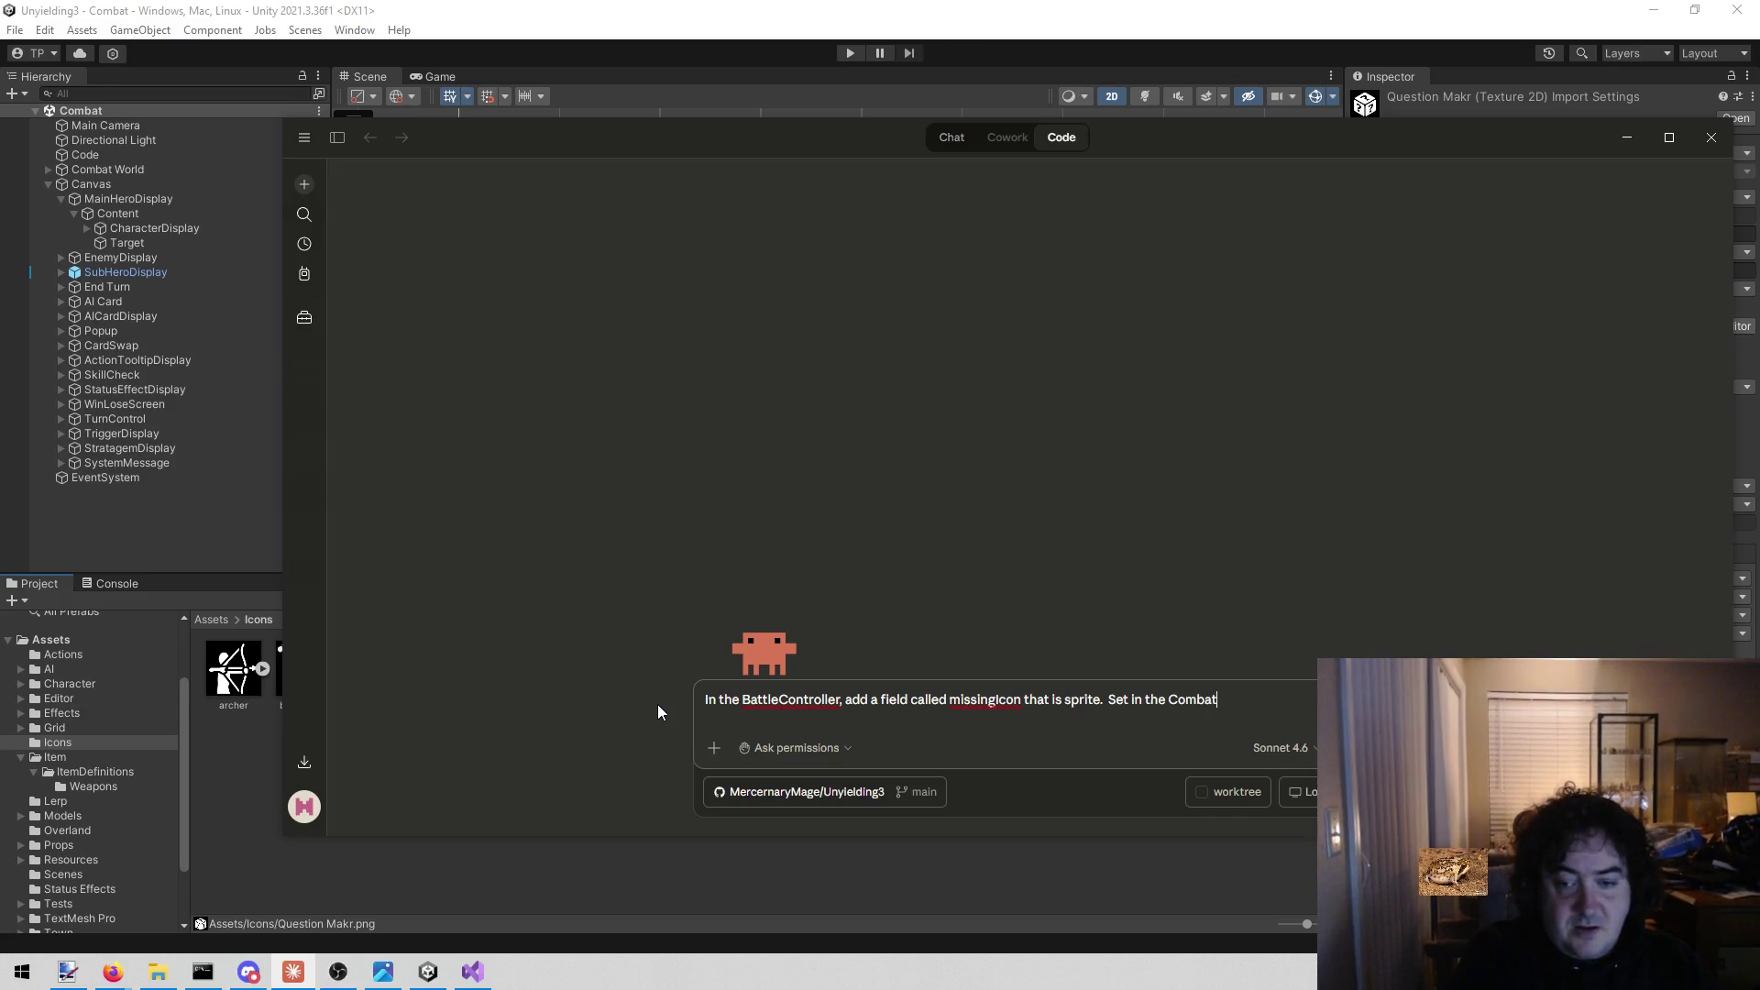
pyautogui.write('scene')
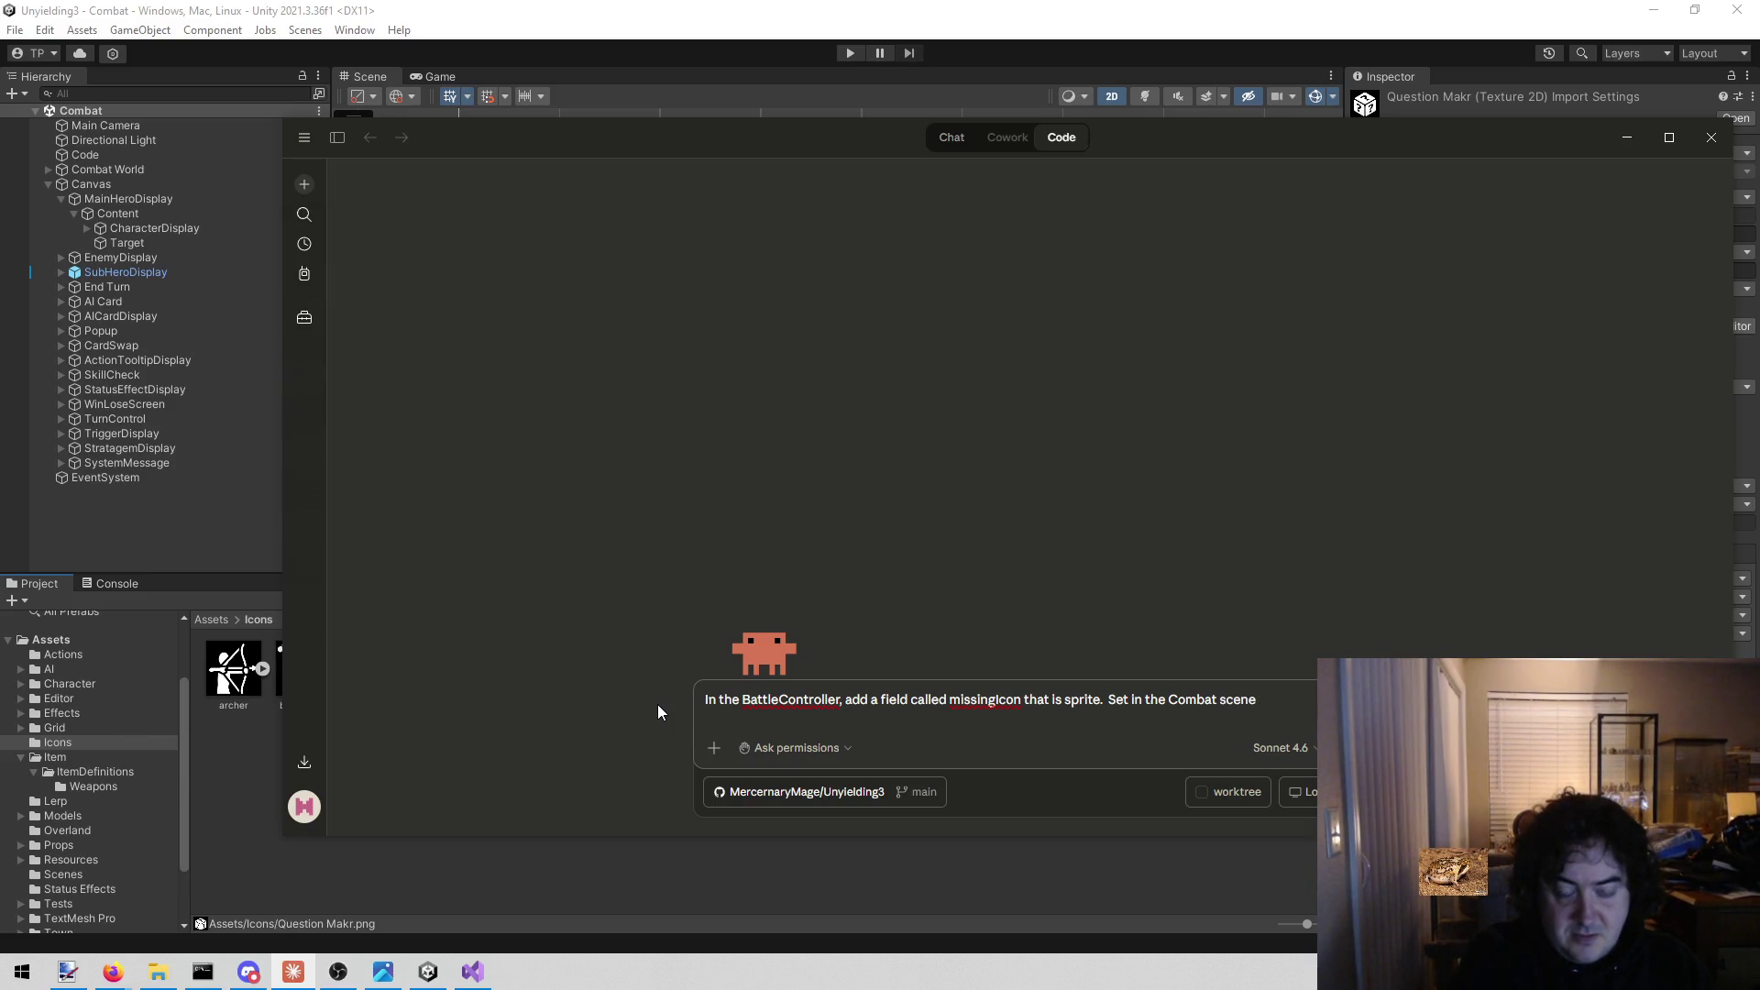
pyautogui.write(' to be')
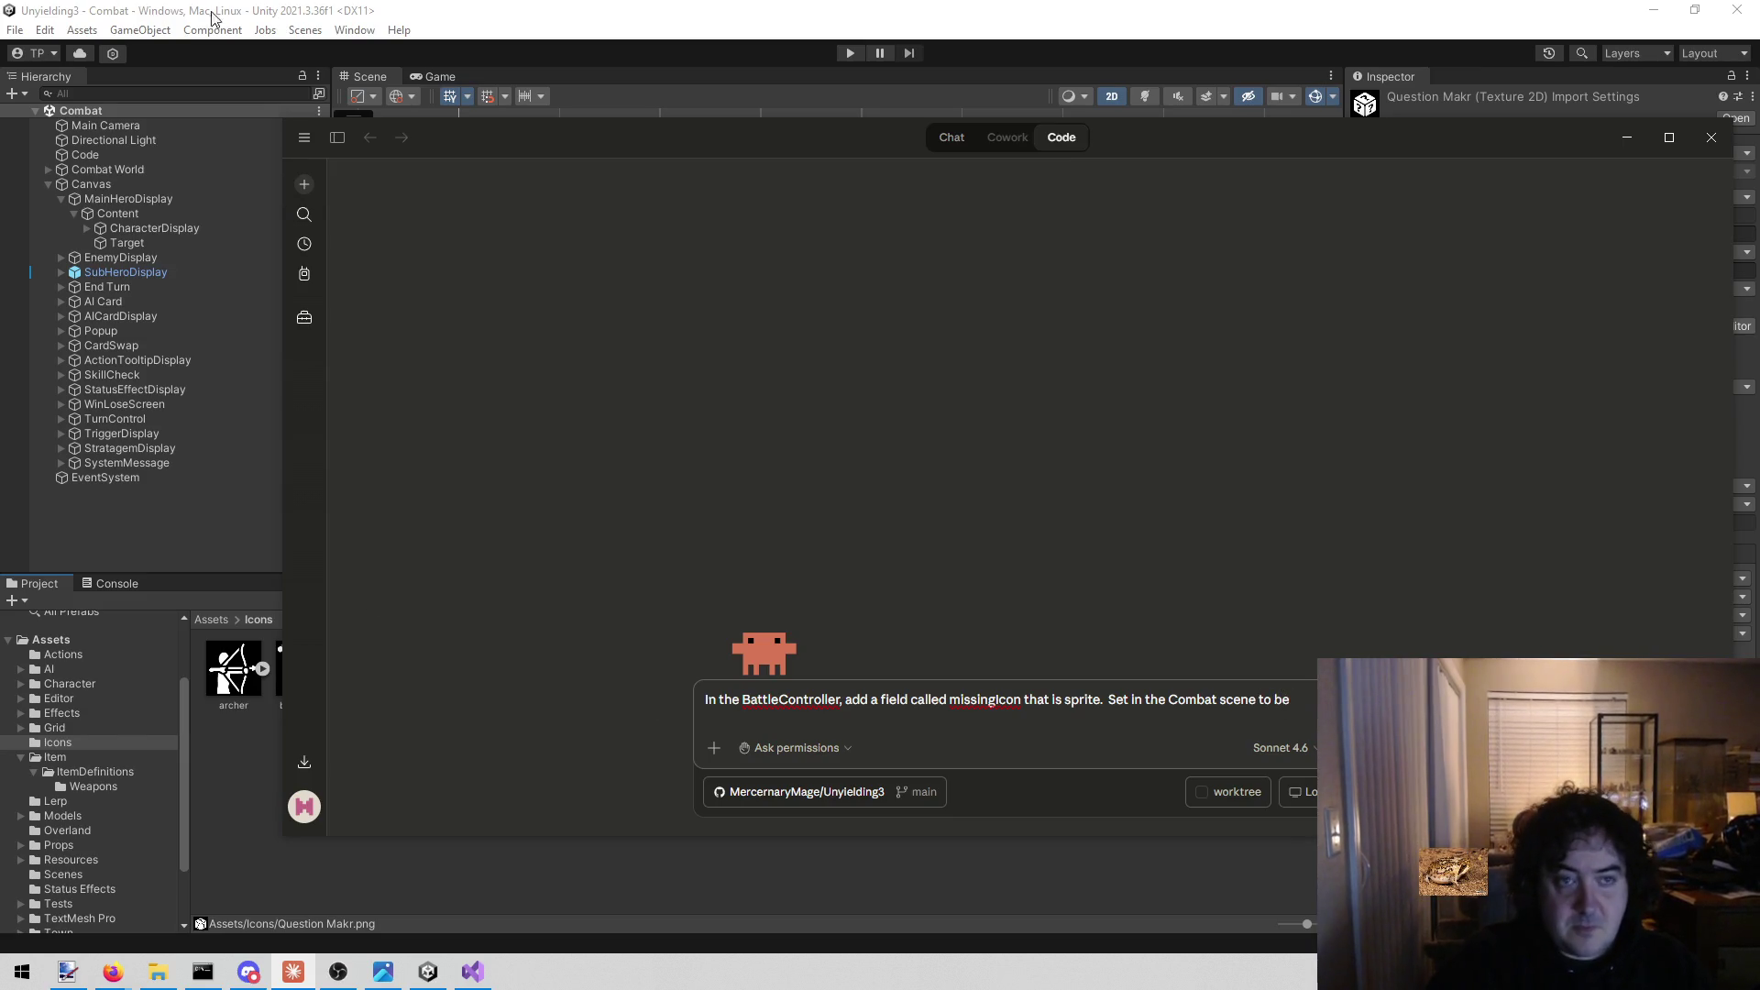
# Move the Claude window aside and clear the drafted prompt from the input box.
pyautogui.moveTo(632, 154)
pyautogui.mouseDown()
pyautogui.moveTo(1024, 204)
pyautogui.moveTo(1181, 458)
pyautogui.moveTo(1180, 794)
pyautogui.moveTo(1058, 794)
pyautogui.moveTo(460, 143)
pyautogui.moveTo(545, 200)
pyautogui.mouseUp()
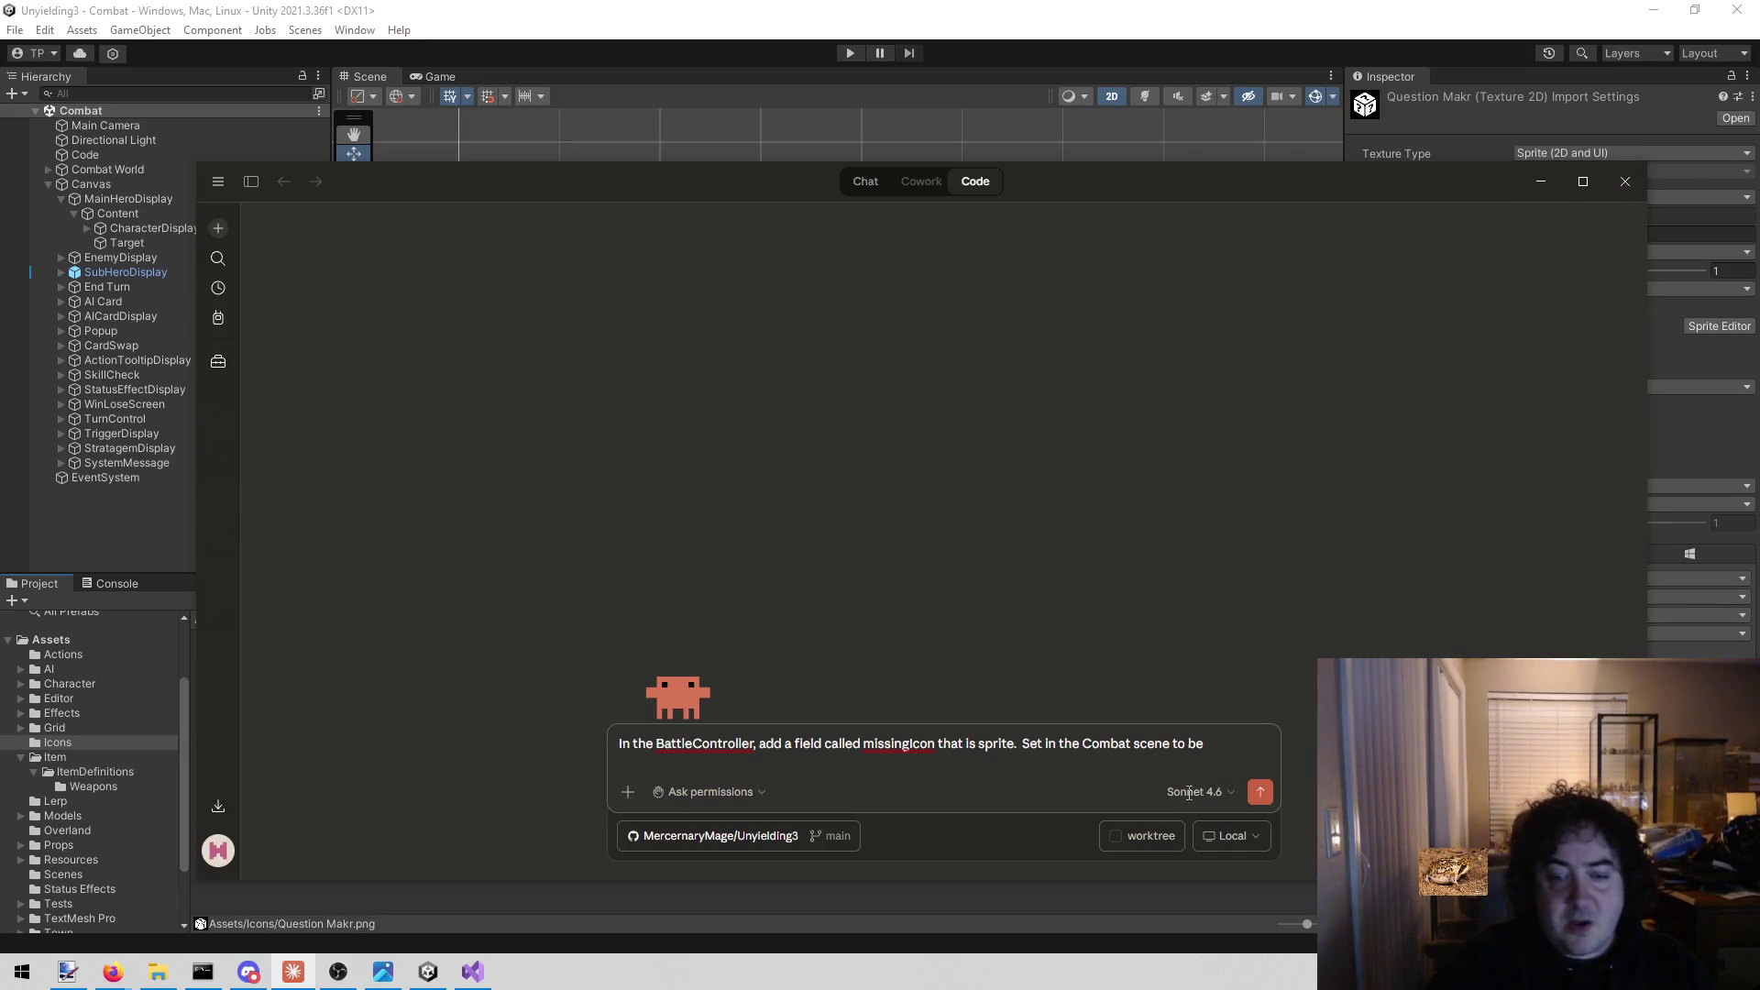
pyautogui.hotkey('ctrl', 'a')
pyautogui.press('BackSpace')
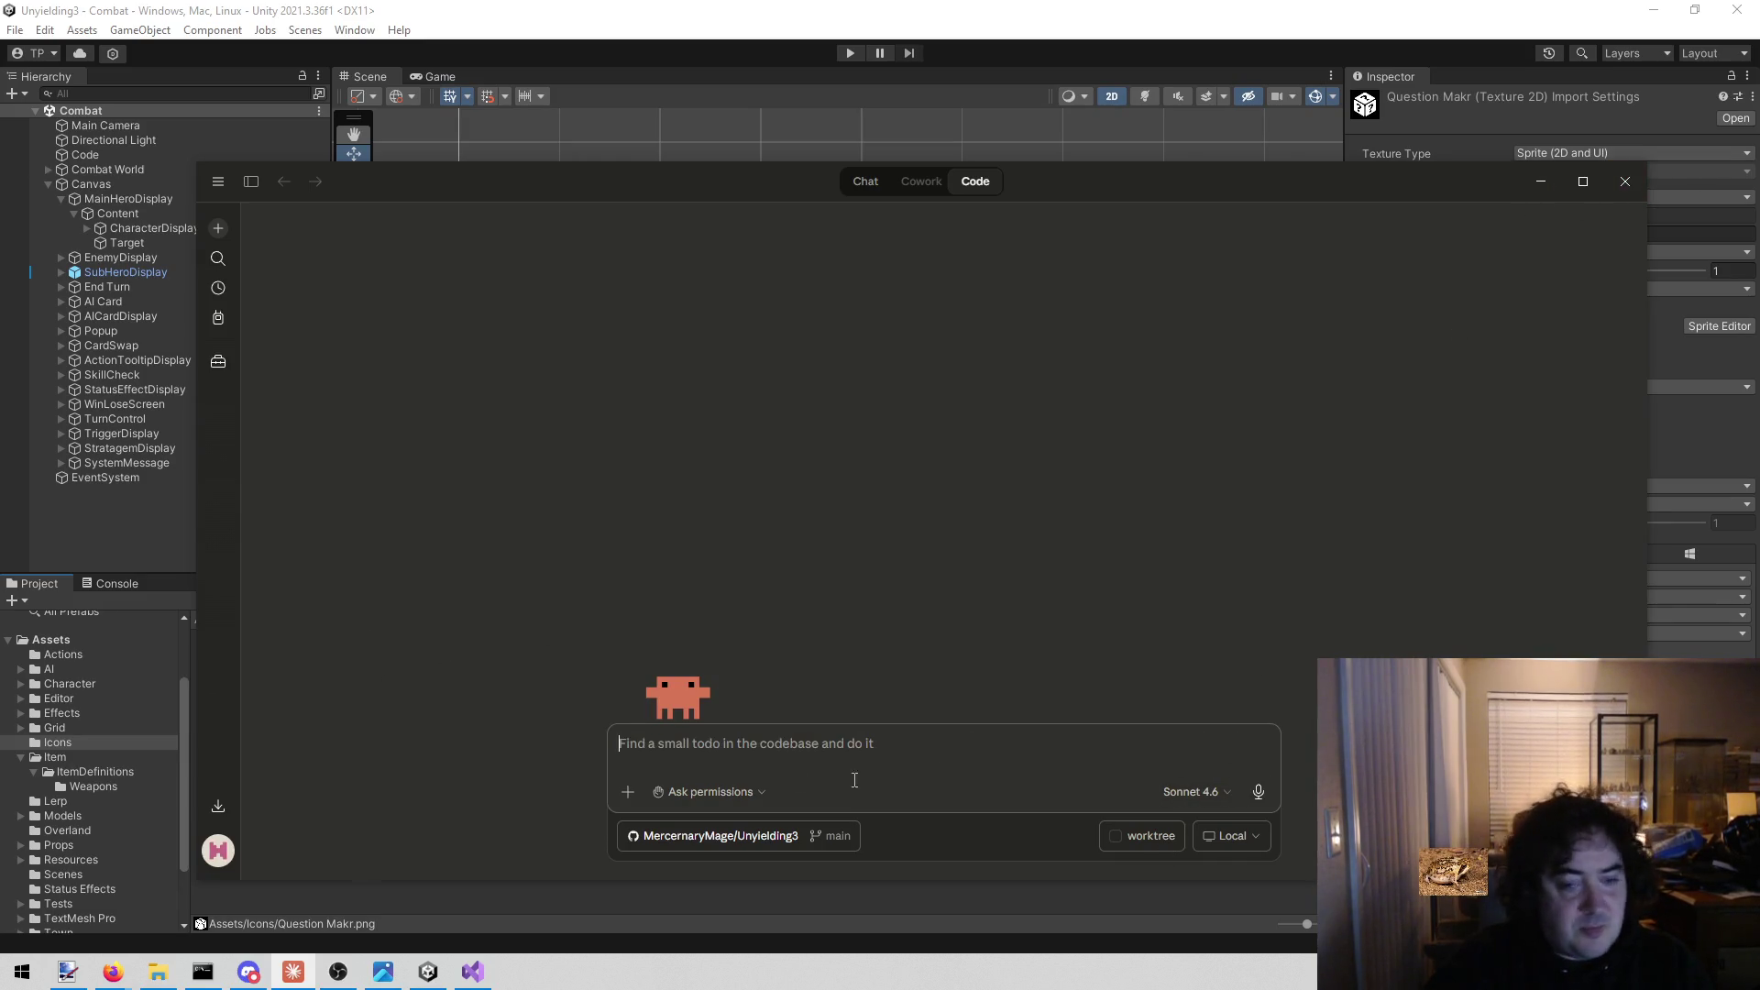
# Open BattleController.cs in Visual Studio by searching for 'battle'.
pyautogui.click(1541, 180)
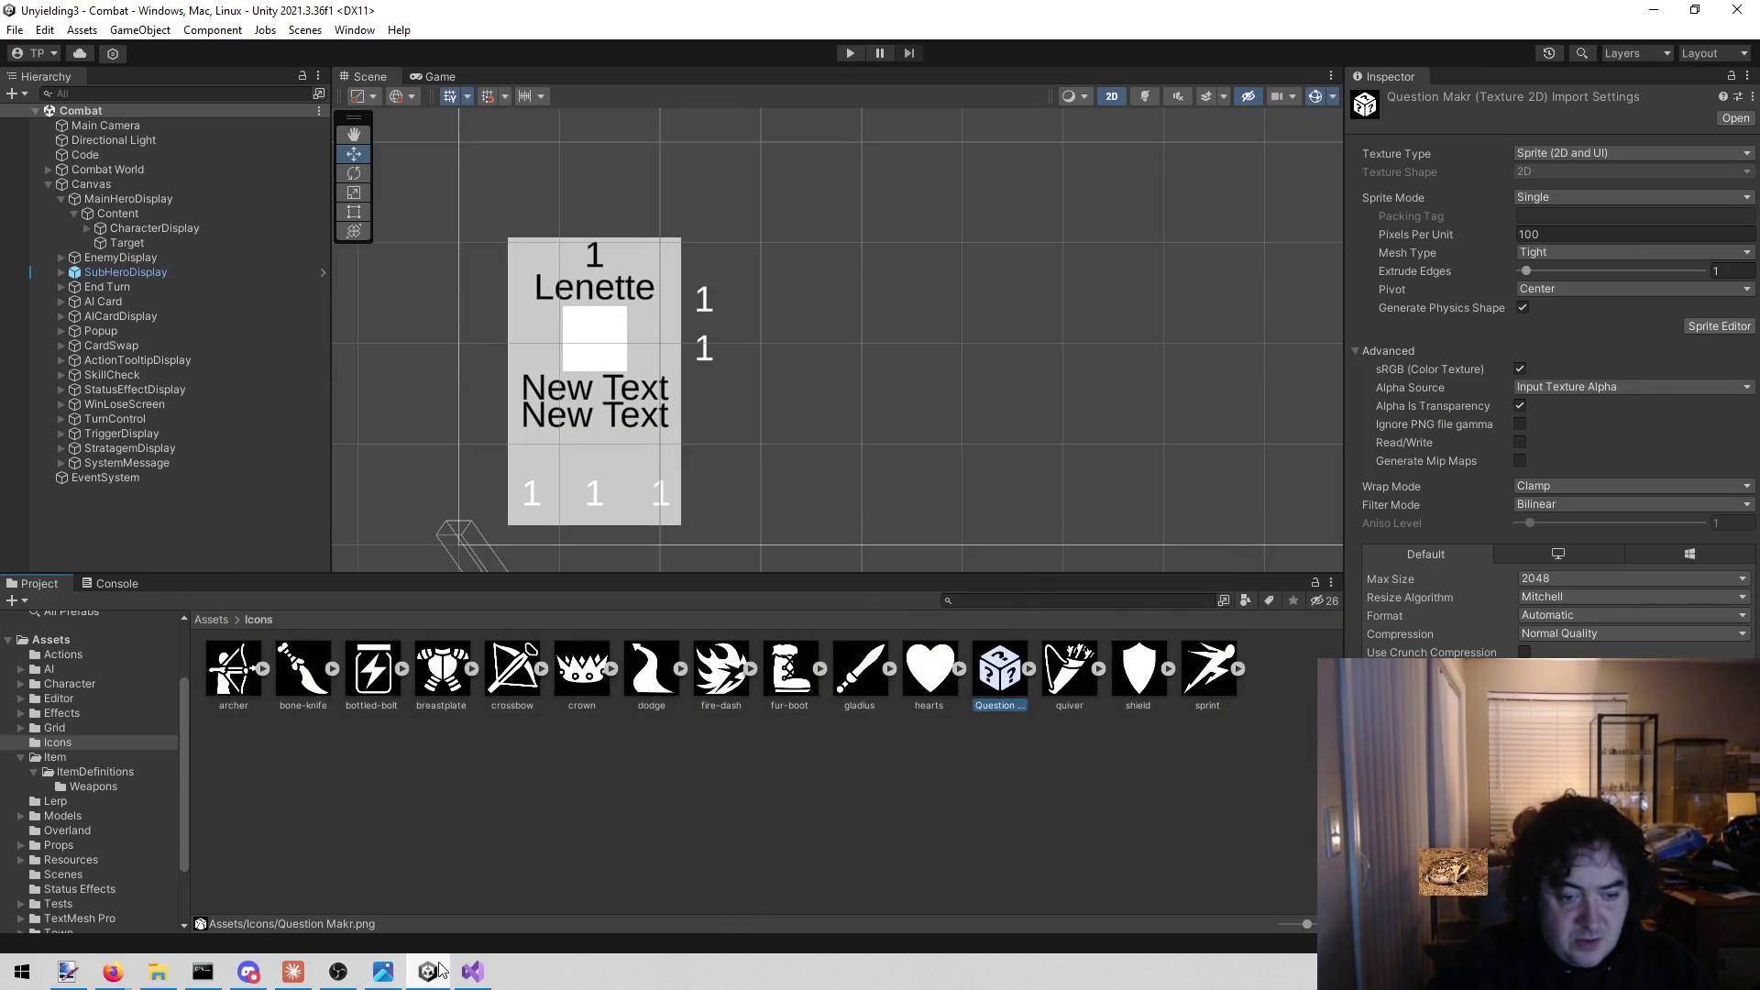
pyautogui.click(472, 972)
pyautogui.hotkey('shift', 'alt', 'o')
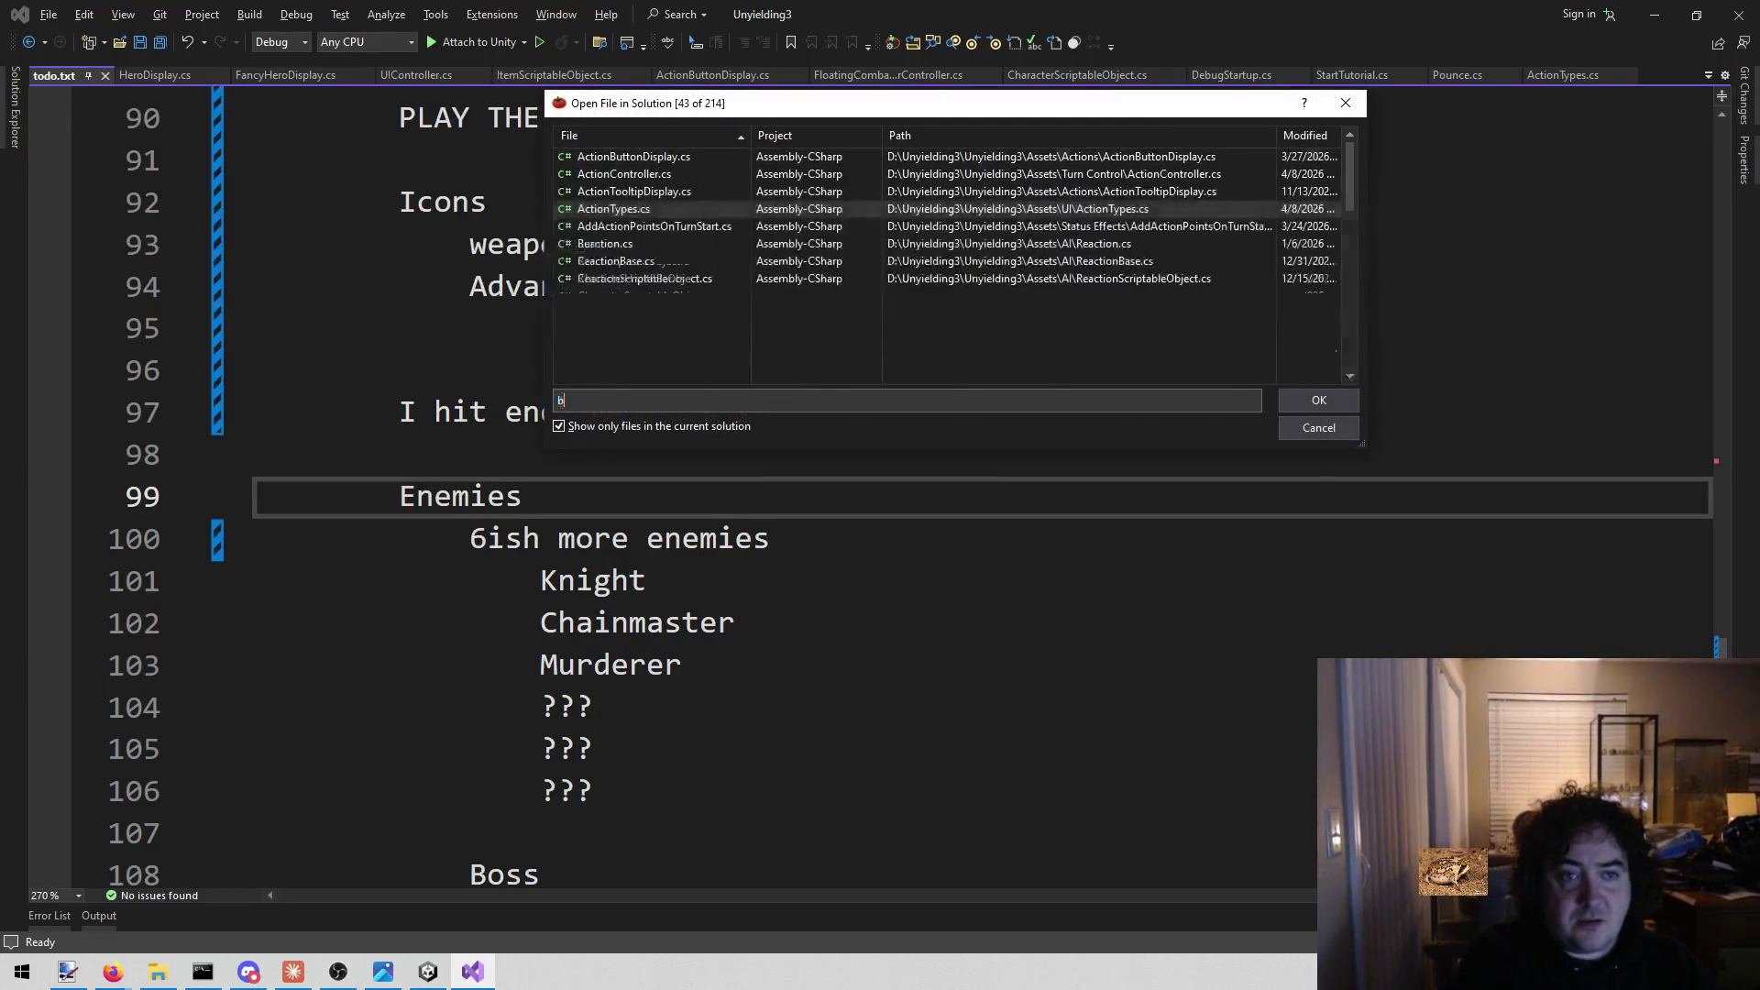
pyautogui.write('battle')
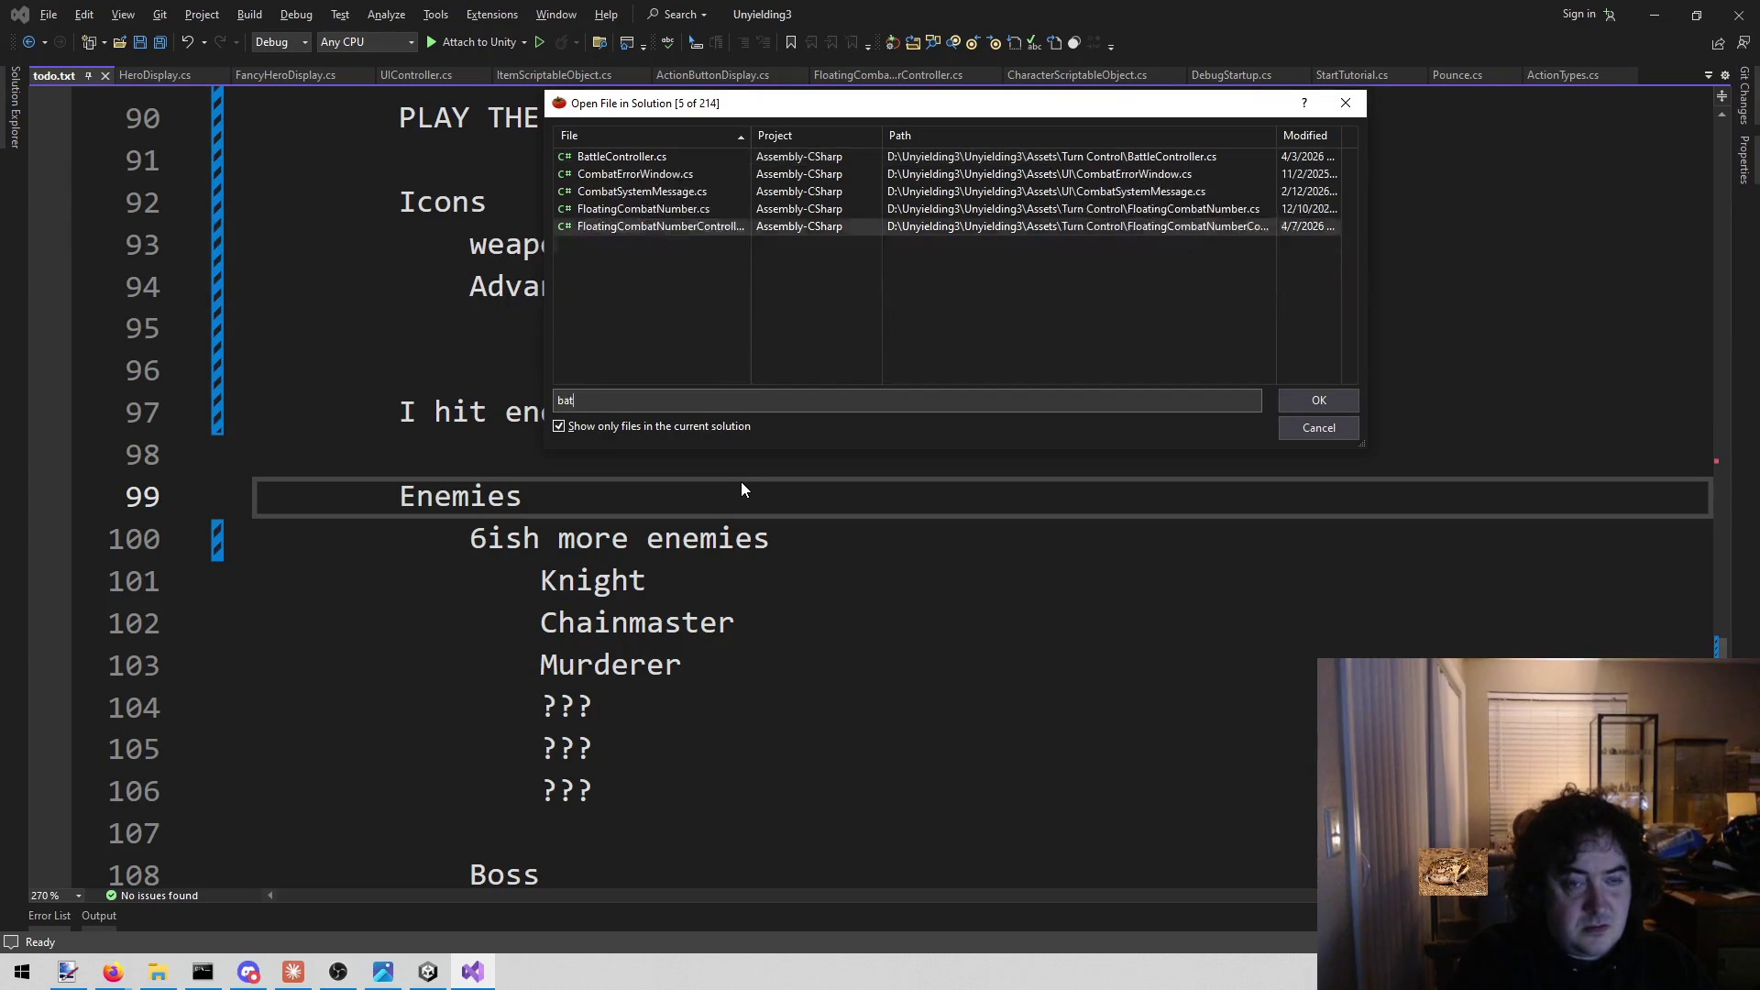
pyautogui.press('Return')
# Add a 'public Sprite missingIcon;' field after the enemies list.
pyautogui.click(944, 496)
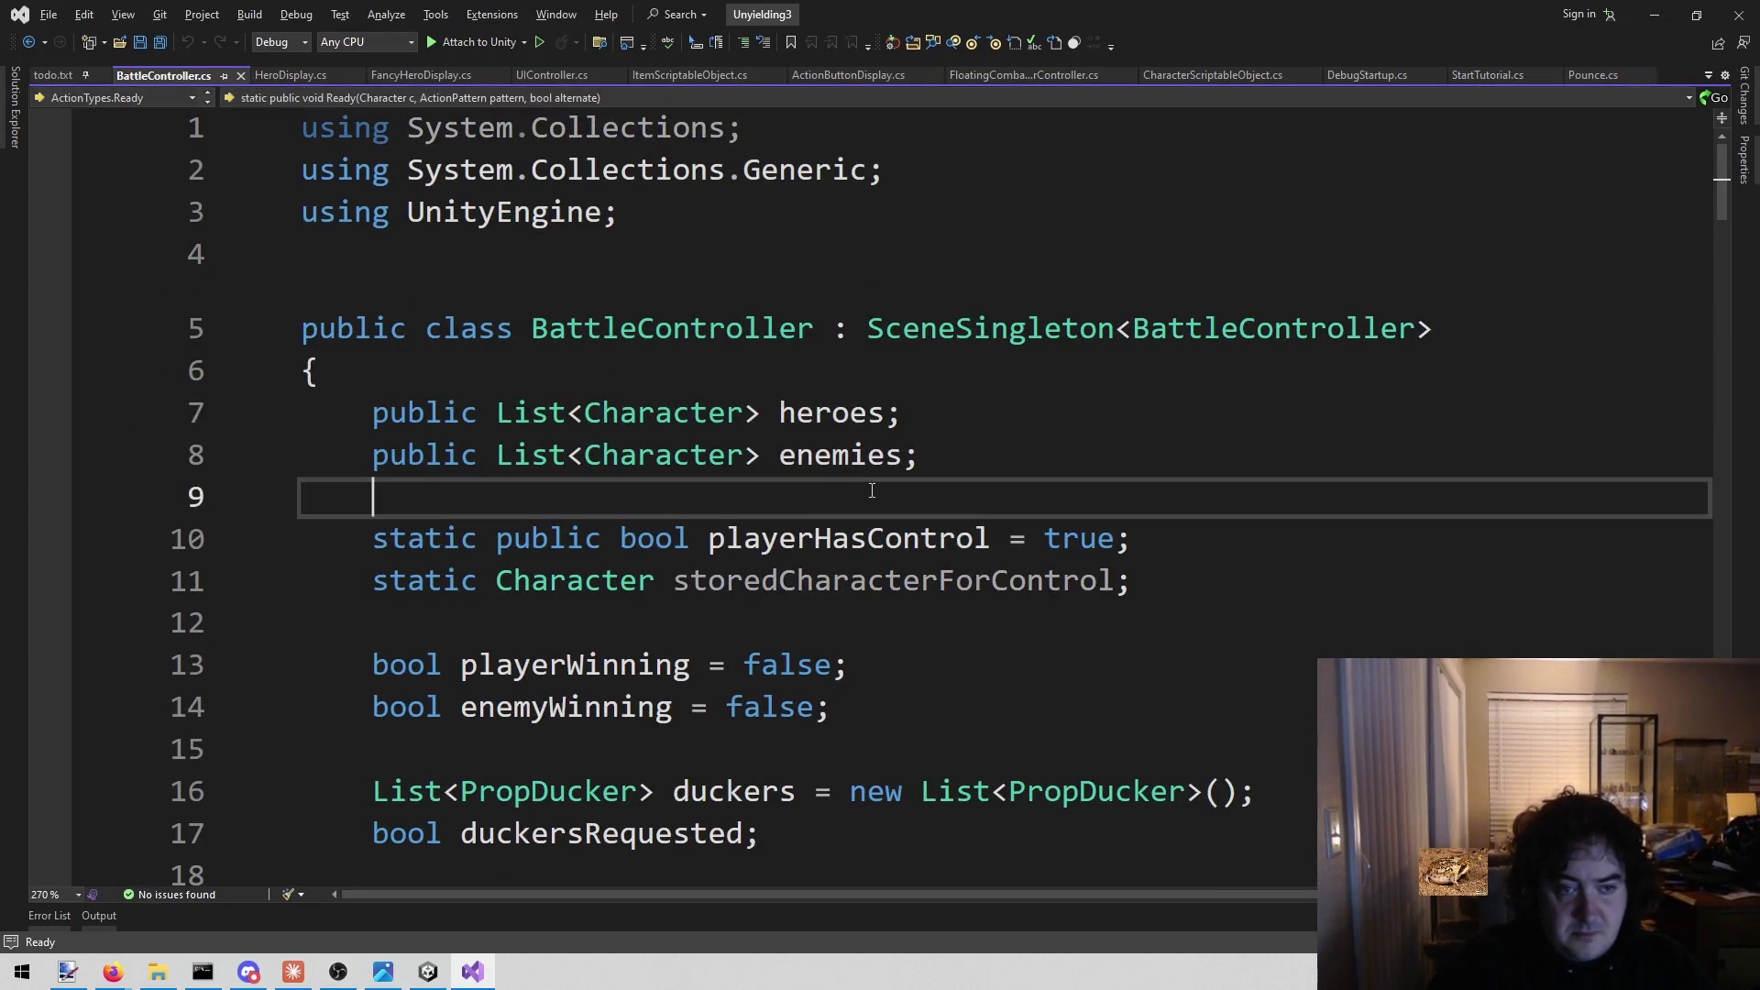
pyautogui.press('Return')
pyautogui.press('Return')
pyautogui.press('Up')
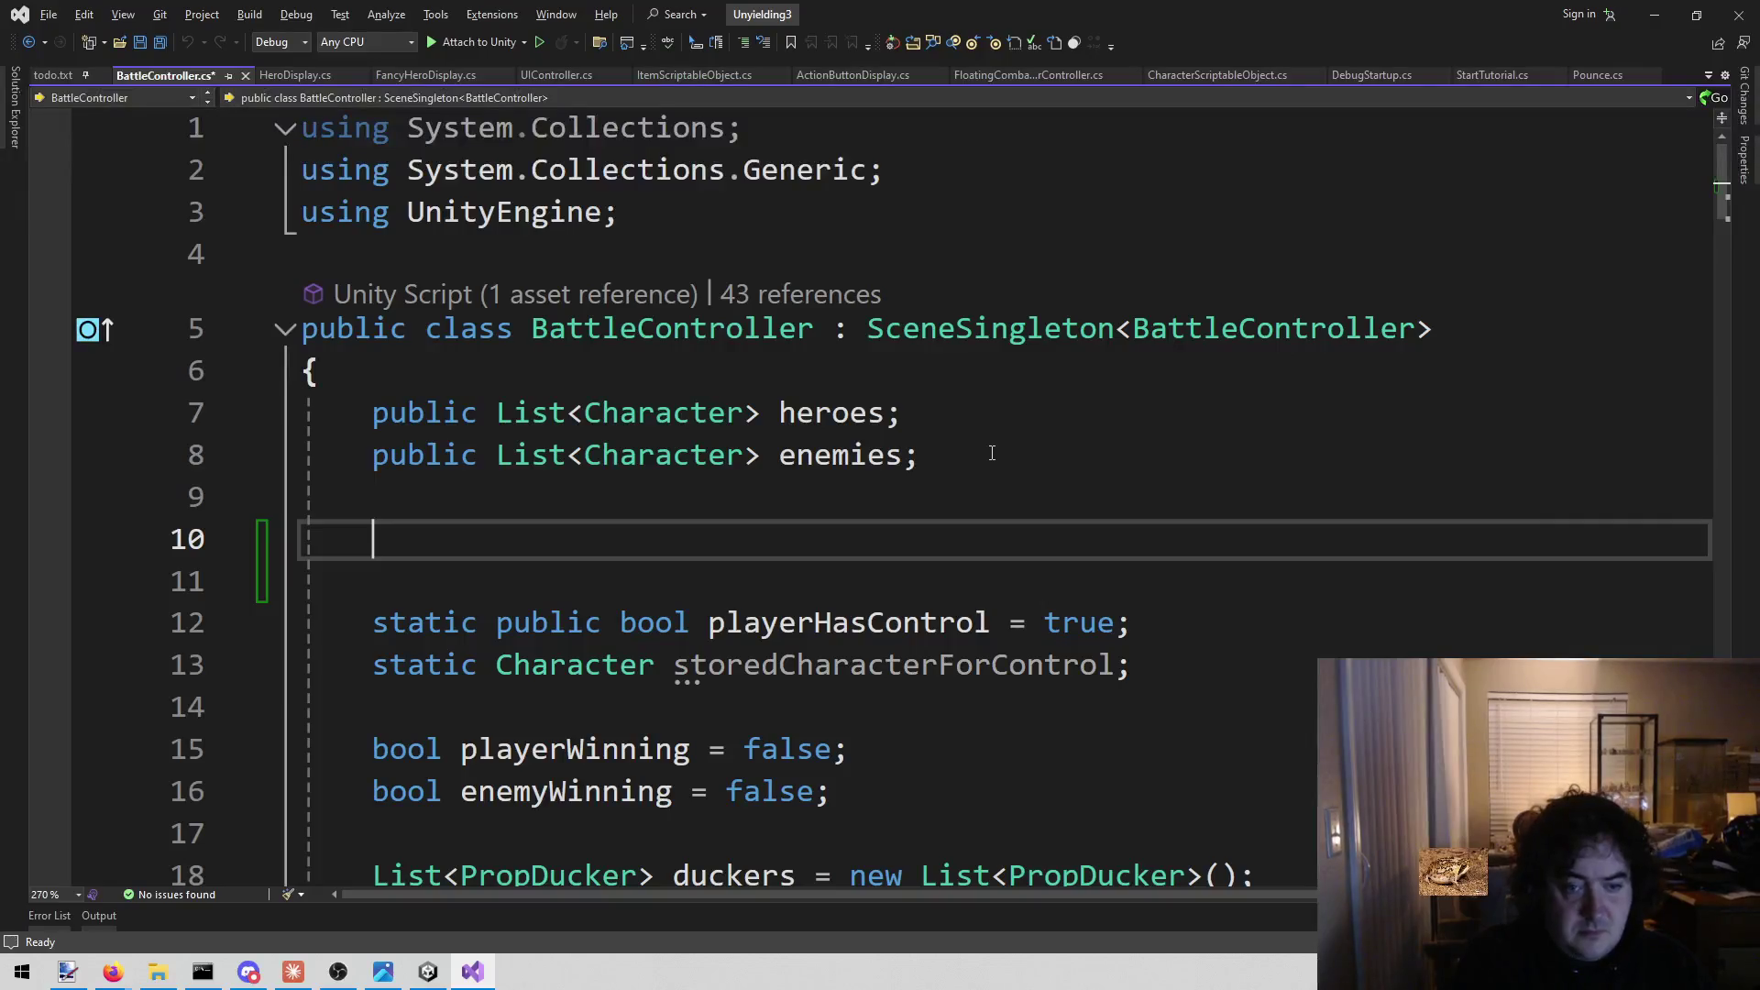
pyautogui.write('public ')
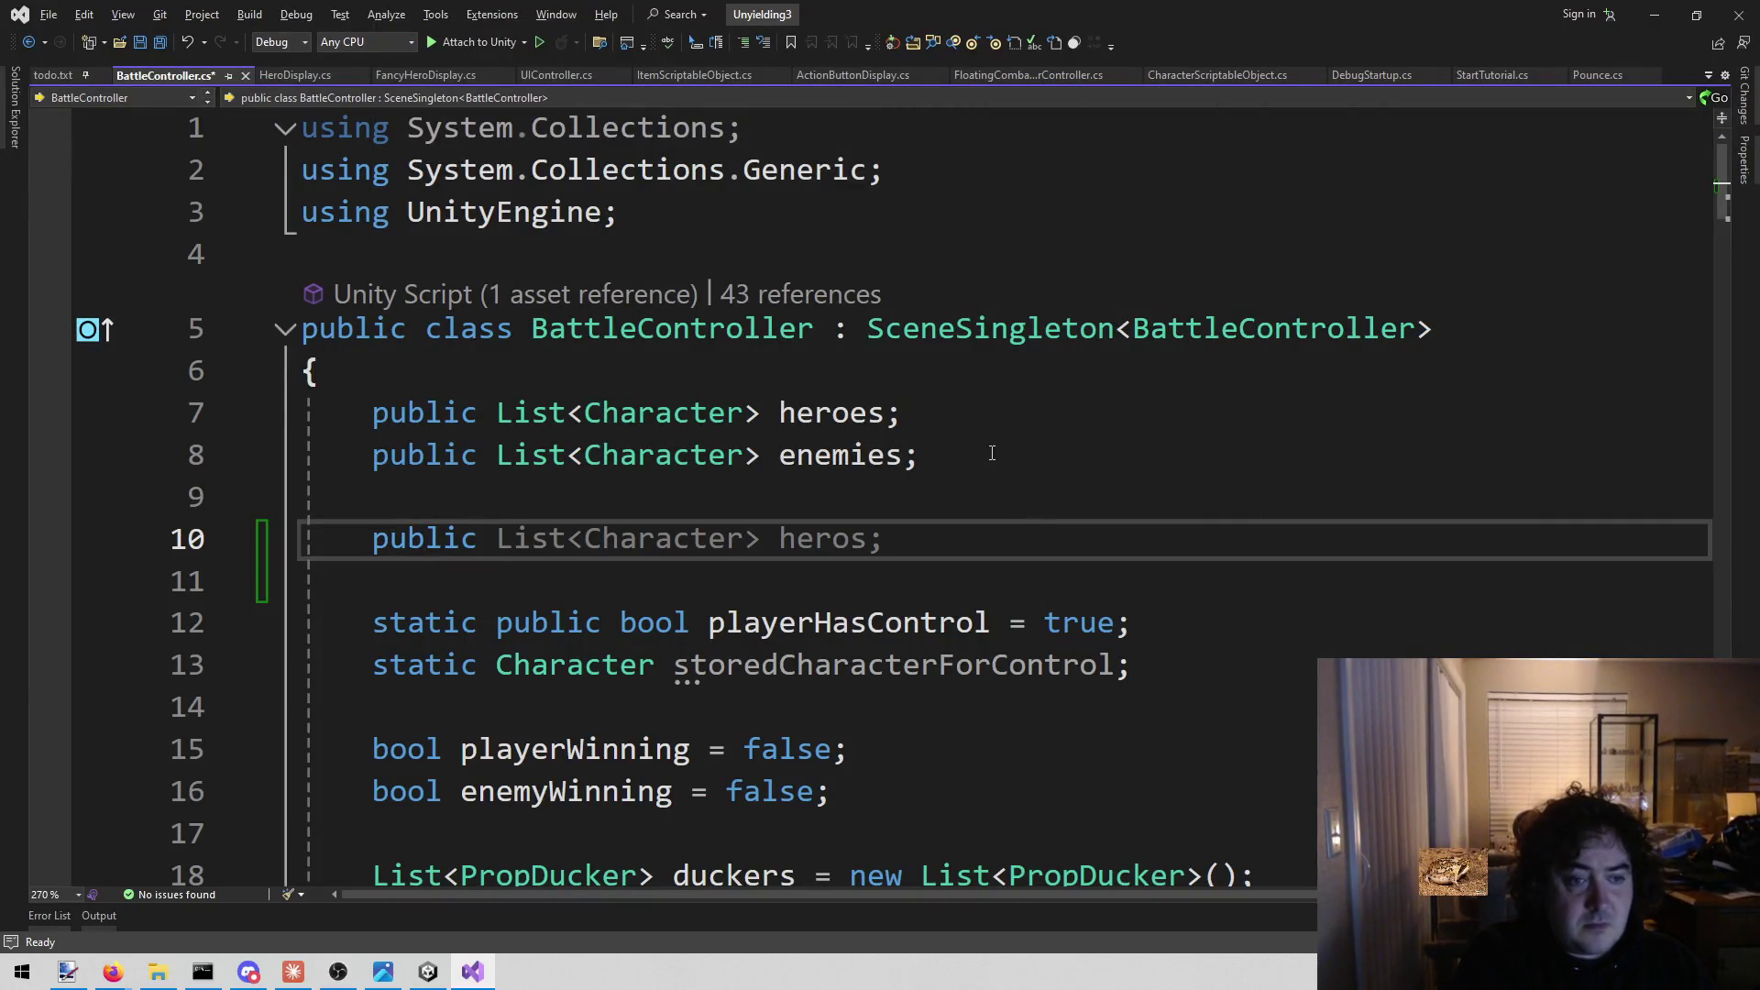
pyautogui.write('Sp')
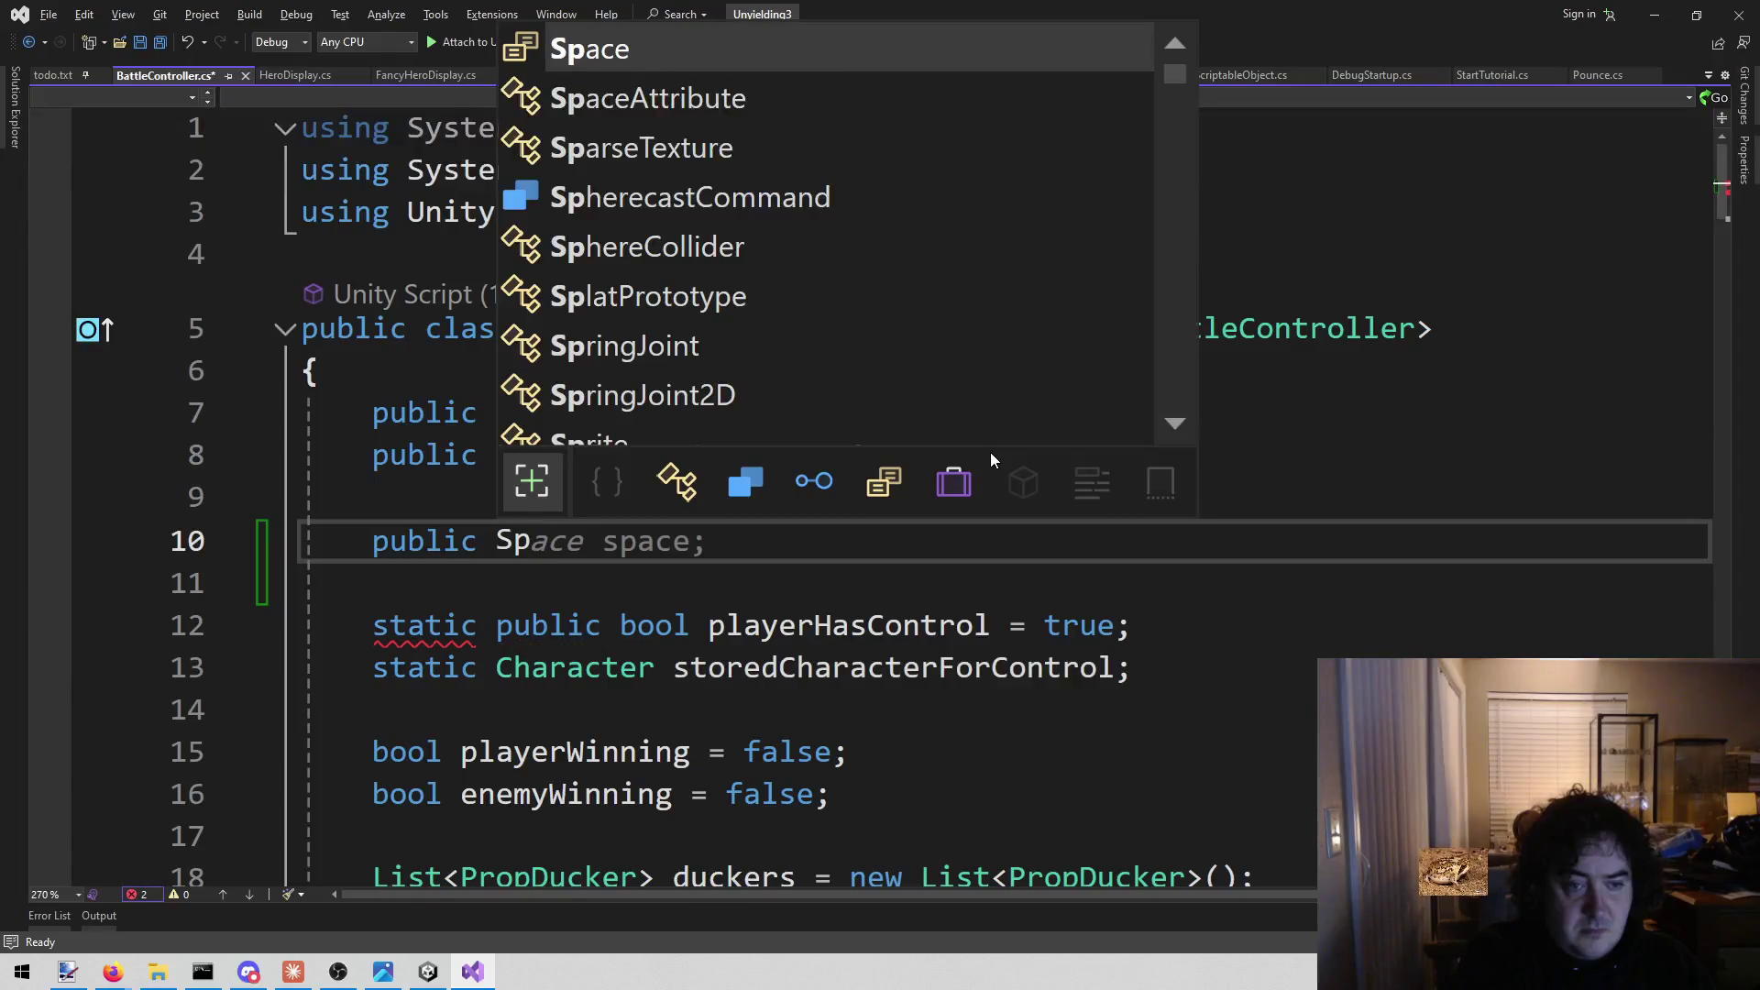
pyautogui.write('rite ')
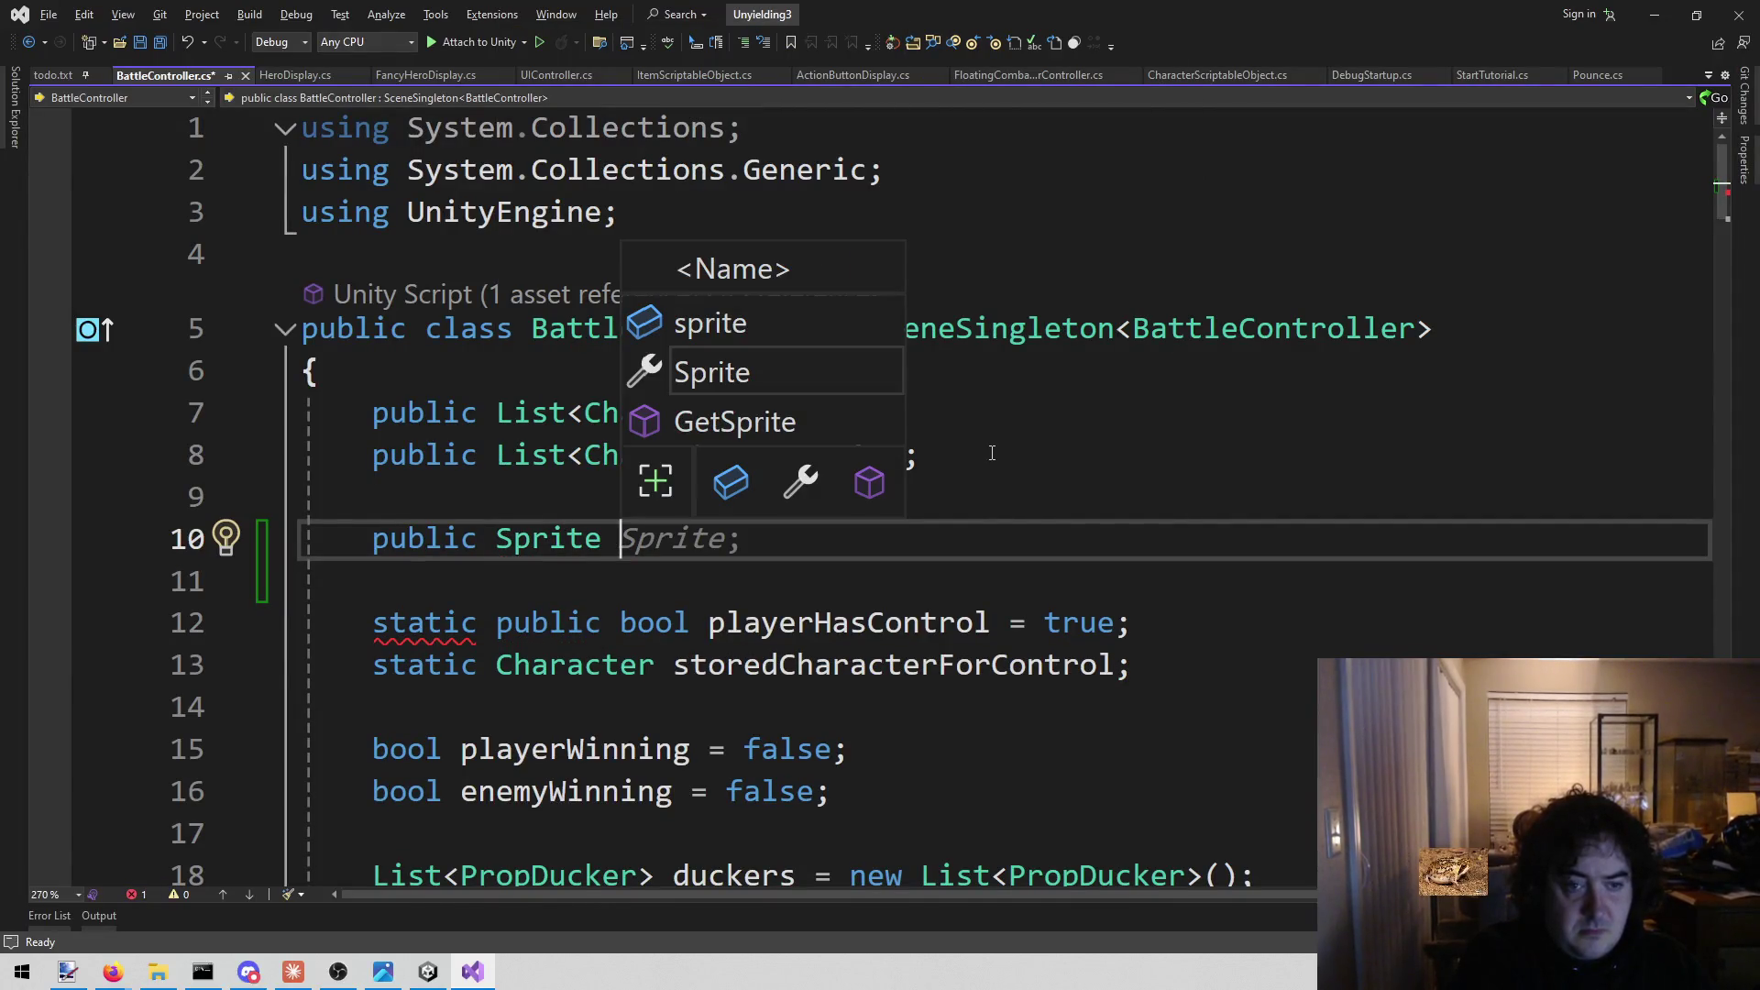
pyautogui.write('missingO')
pyautogui.press('BackSpace')
pyautogui.write('I')
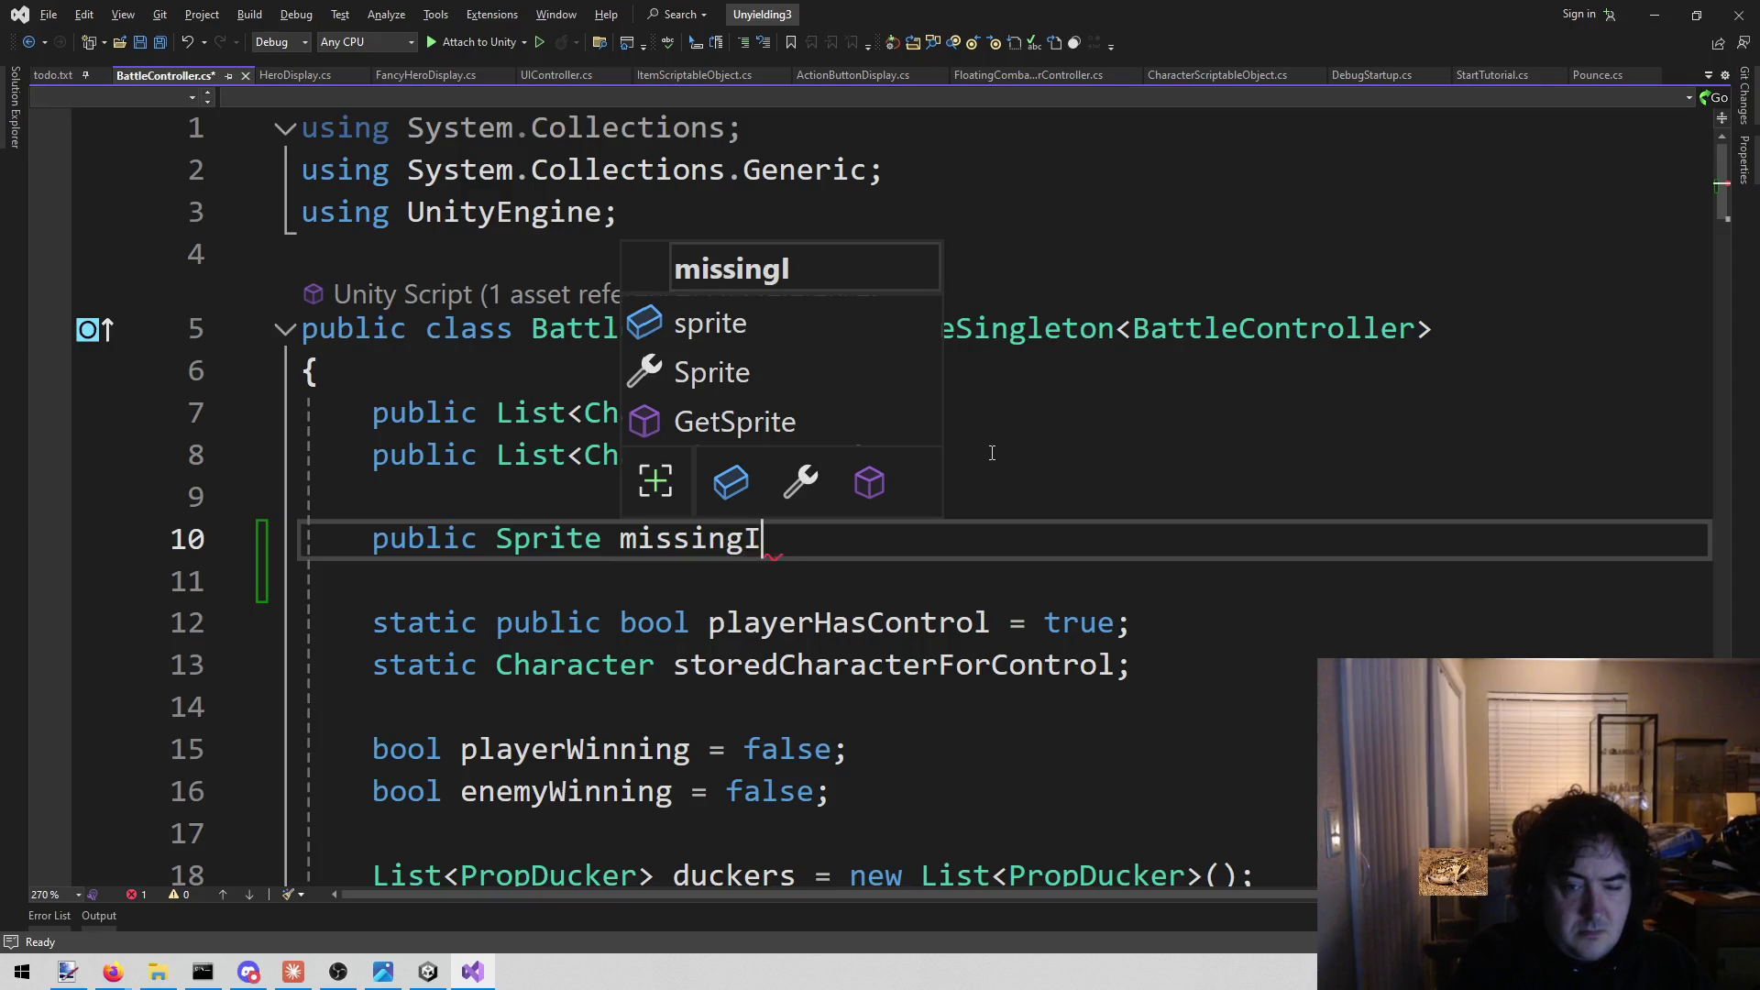
pyautogui.write('con;')
# Move the missingIcon declaration to the top of the class above heroes and save.
pyautogui.hotkey('shift', 'Home')
pyautogui.hotkey('ctrl', 'x')
pyautogui.press('Up')
pyautogui.press('Up')
pyautogui.press('Up')
pyautogui.press('Return')
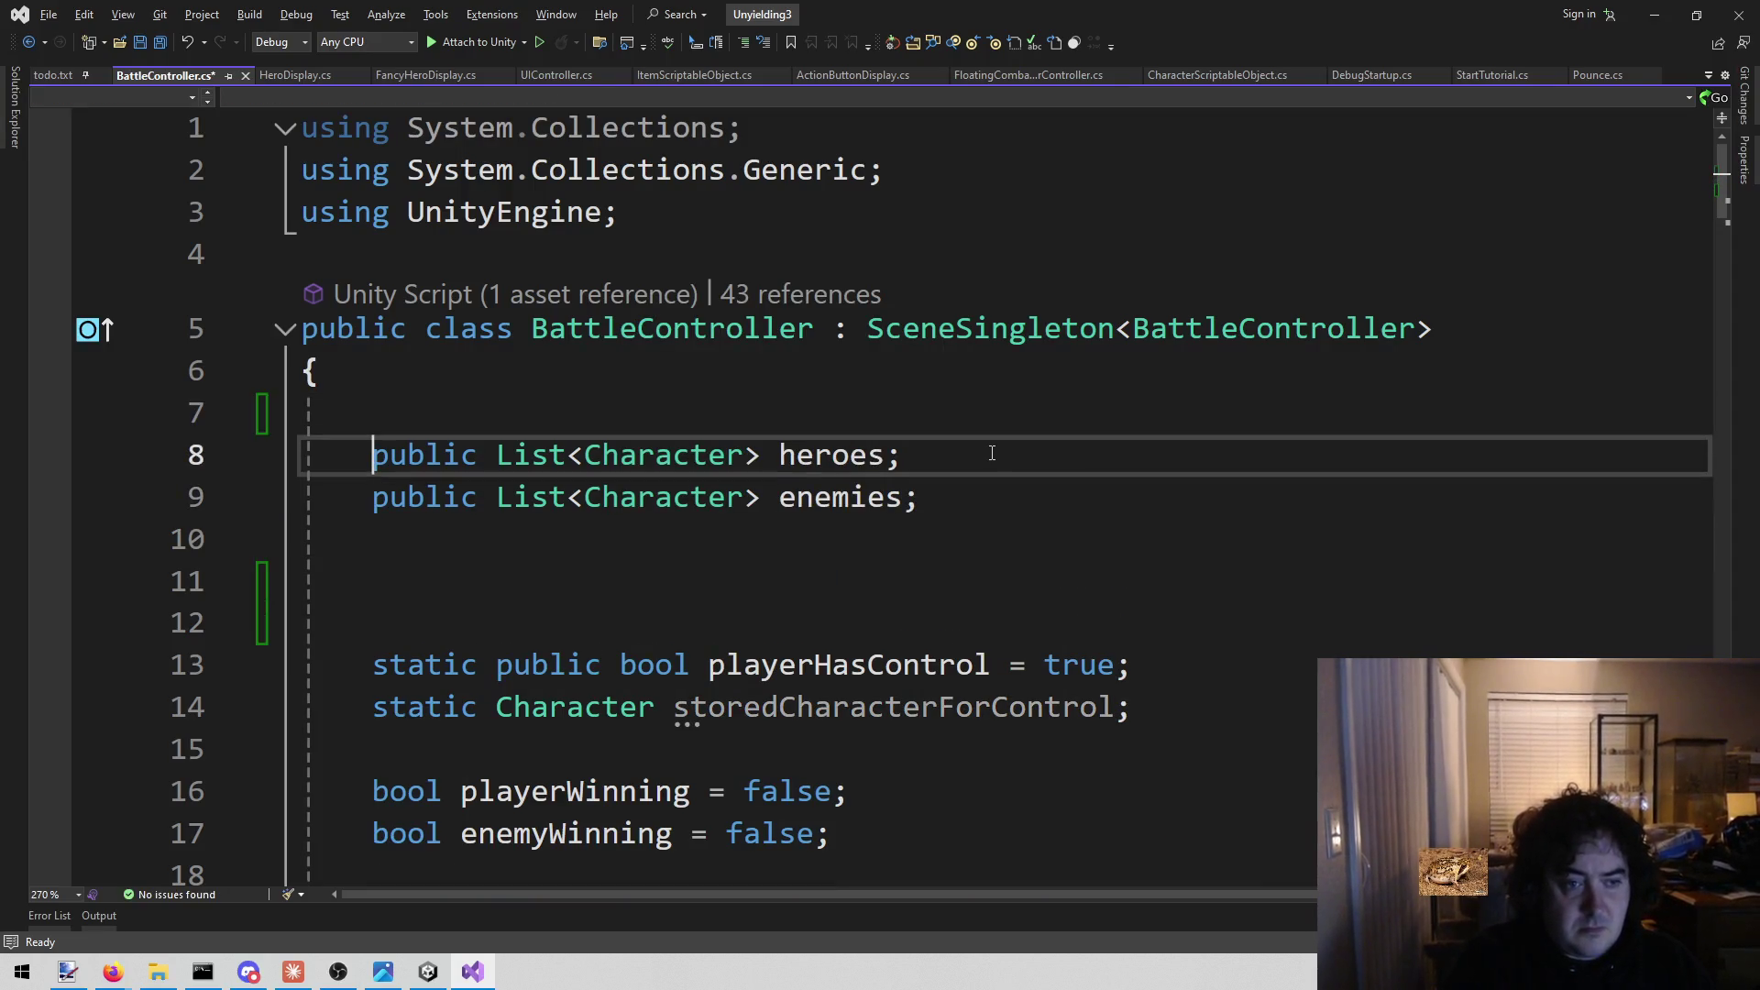
pyautogui.press('Return')
pyautogui.press('Up')
pyautogui.press('Up')
pyautogui.hotkey('ctrl', 'v')
pyautogui.press('Down')
pyautogui.press('Down')
pyautogui.press('Down')
pyautogui.press('Down')
pyautogui.press('Down')
pyautogui.press('BackSpace')
pyautogui.press('BackSpace')
pyautogui.hotkey('ctrl', 's')
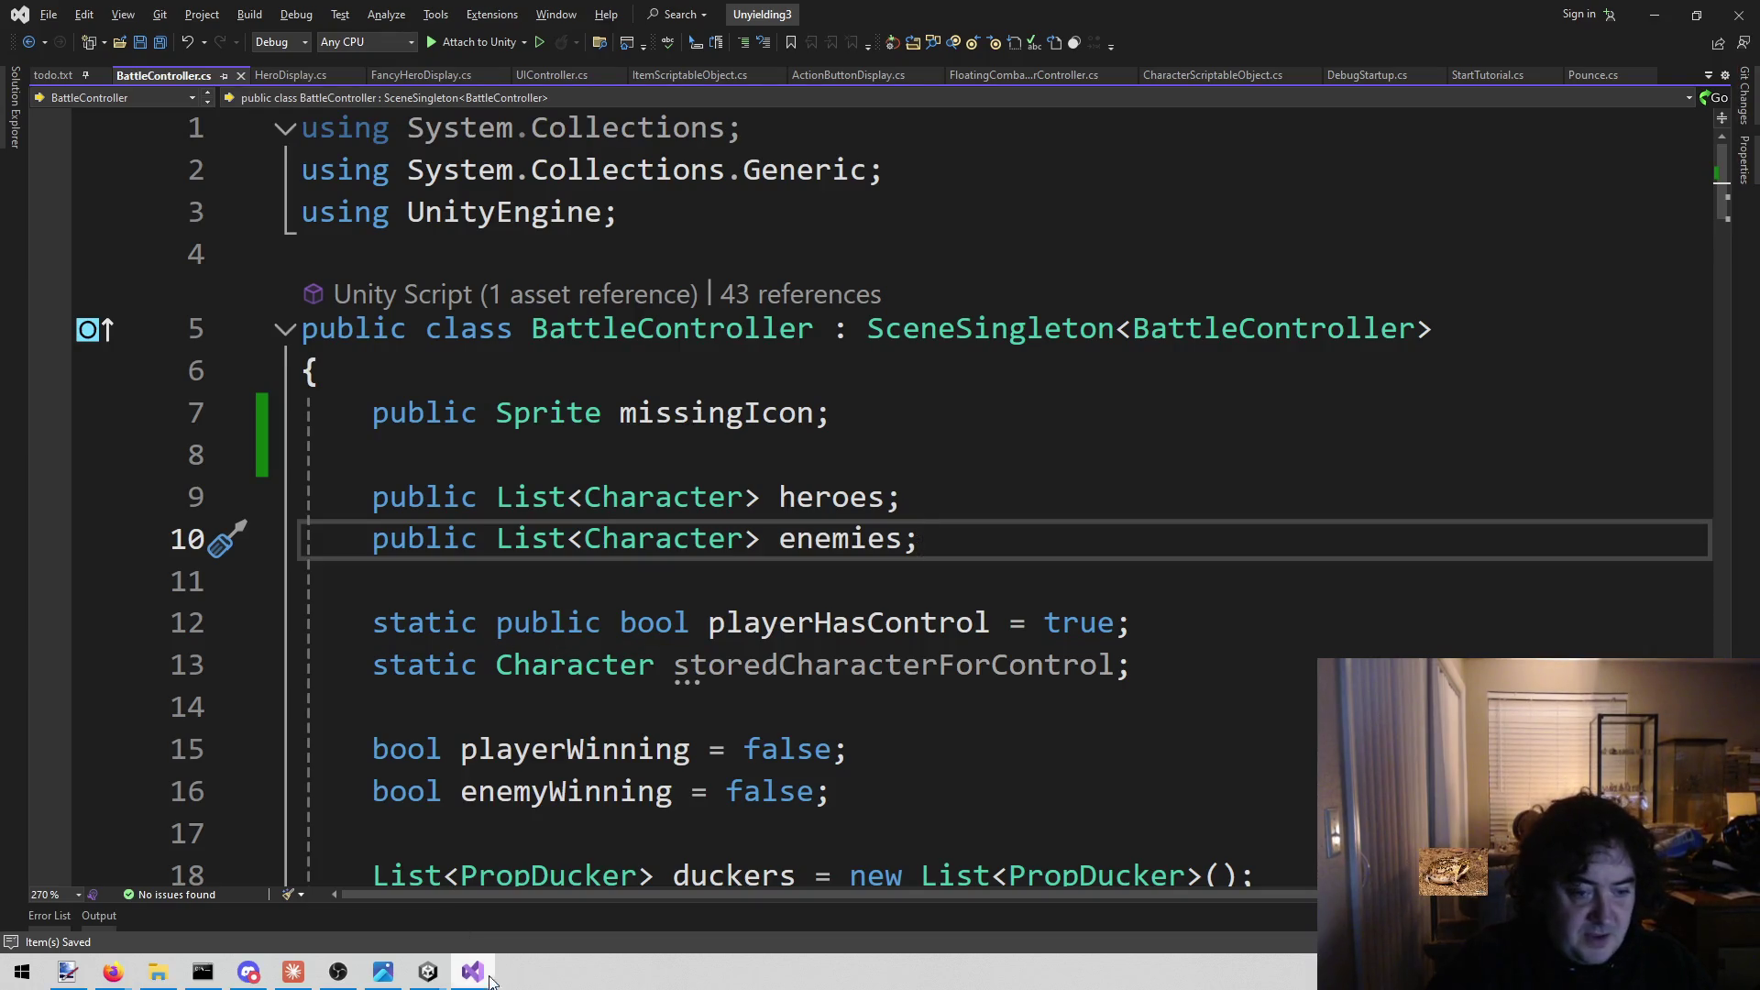
# Let Unity finish reloading the updated scripts and return to the editor.
pyautogui.moveTo(428, 971)
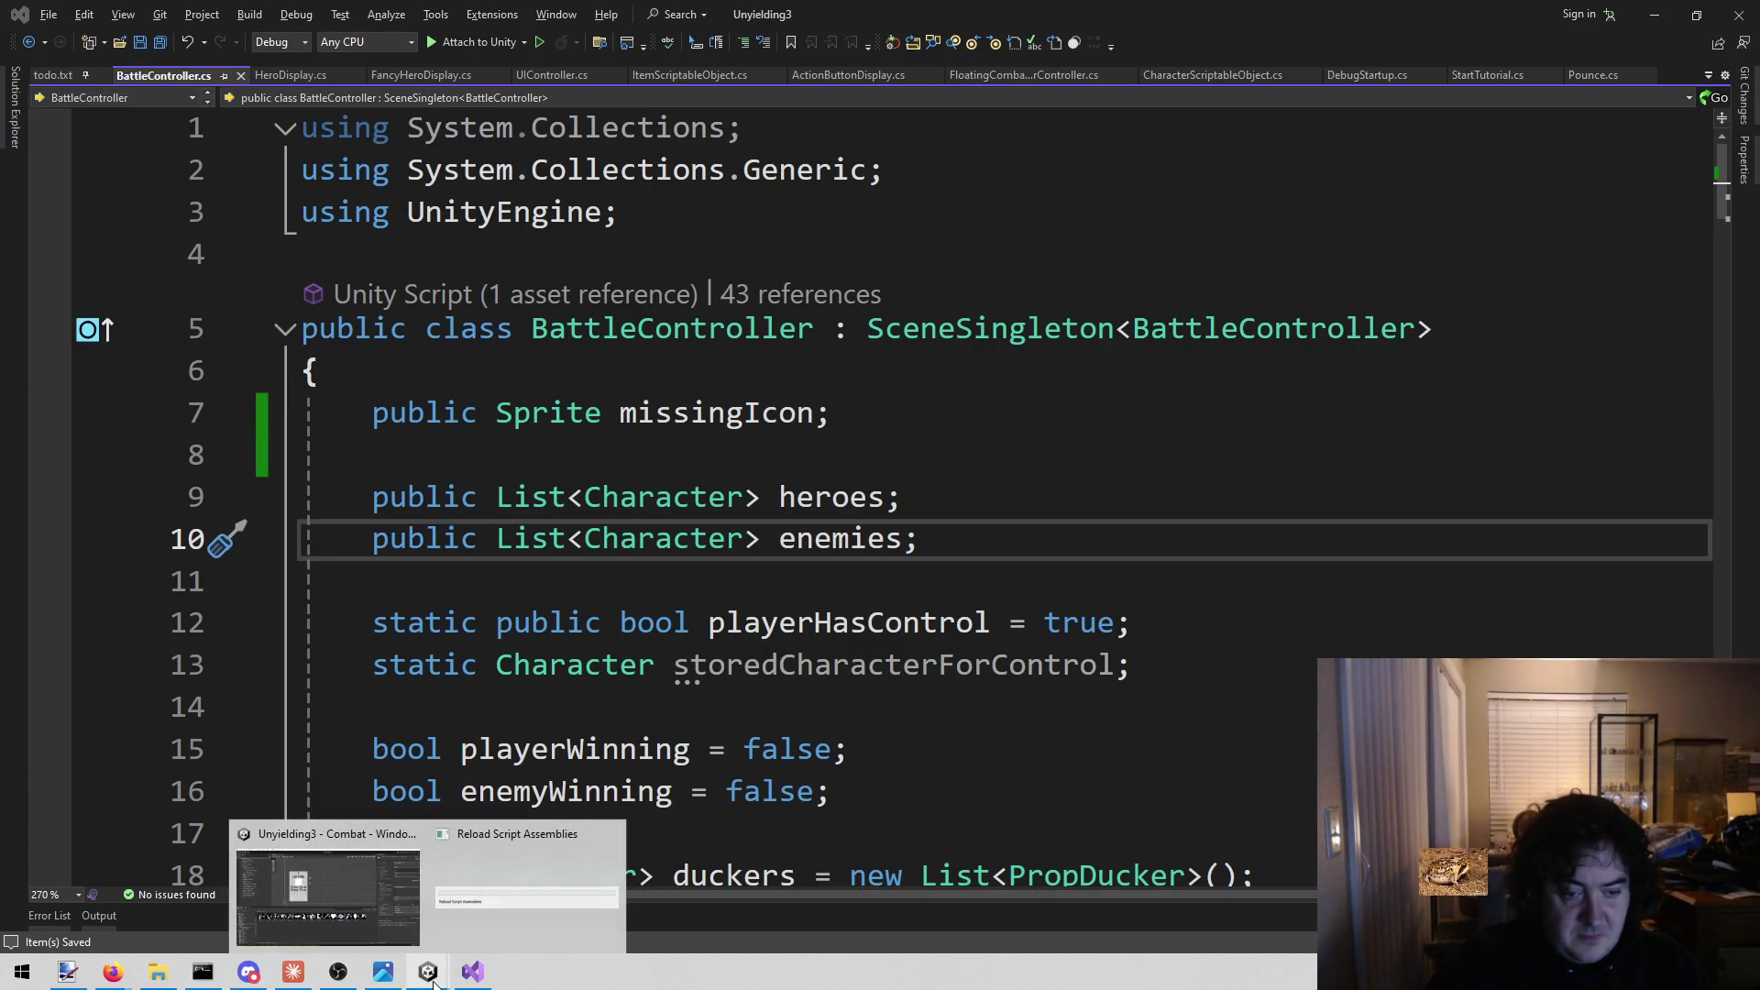
pyautogui.moveTo(363, 925)
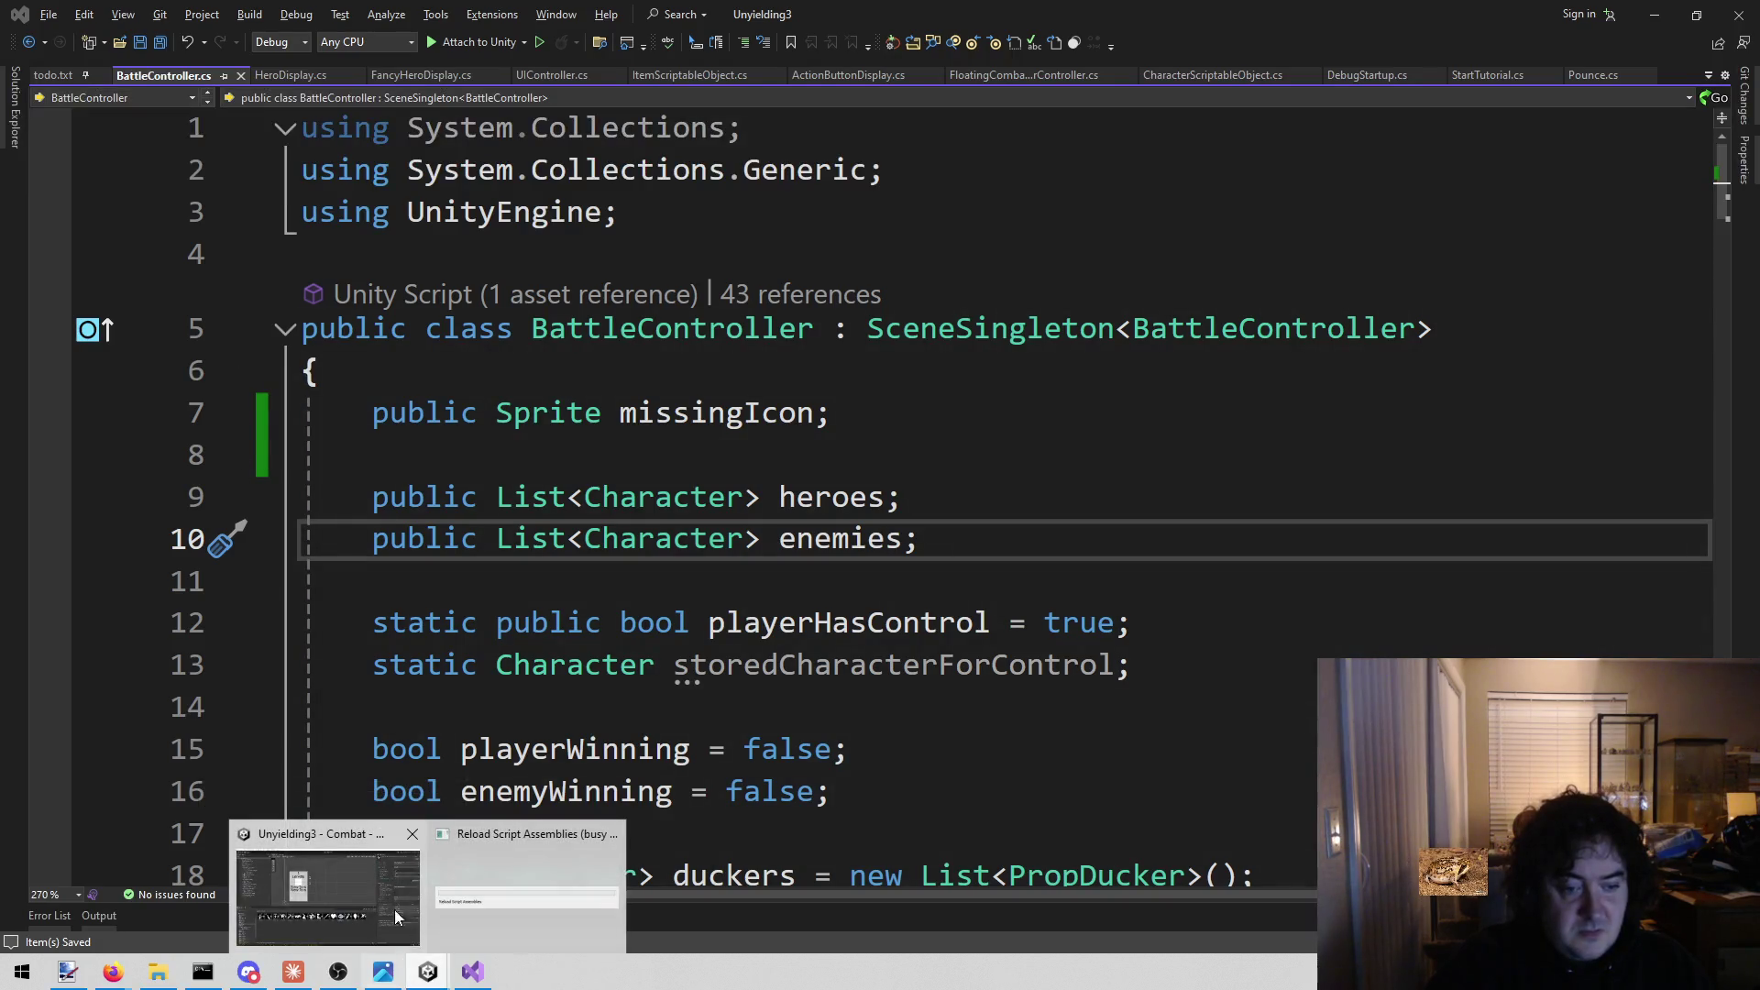
pyautogui.moveTo(383, 880)
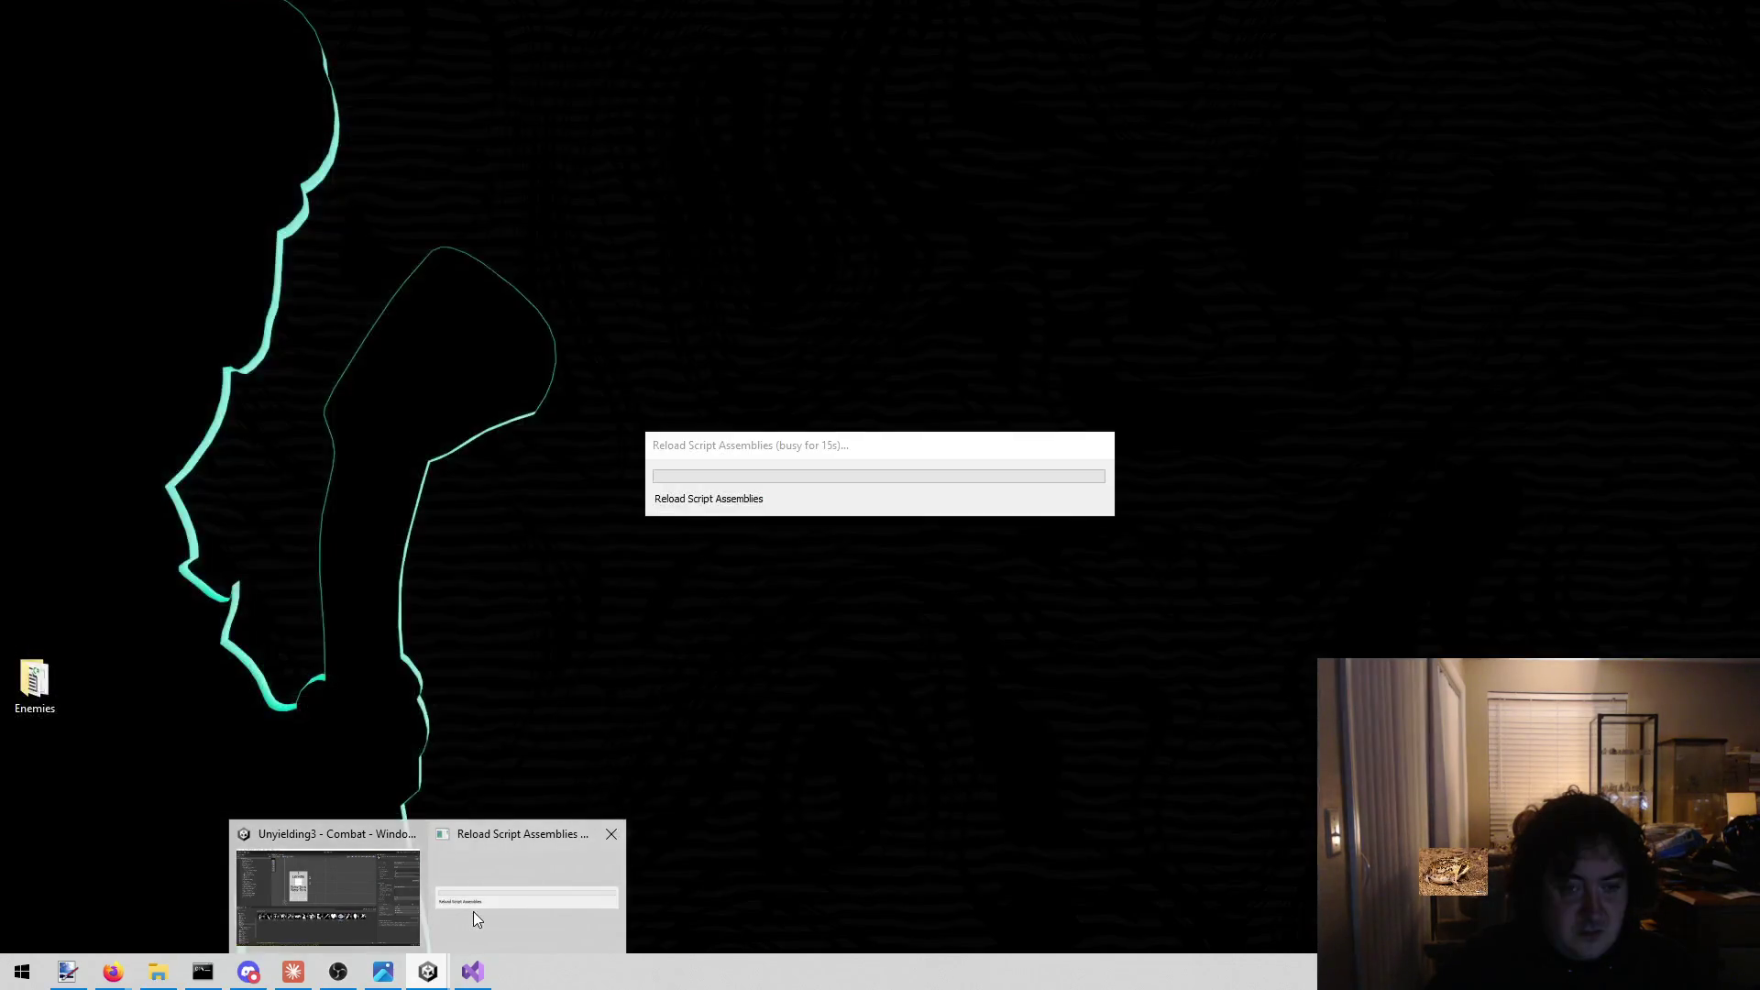
pyautogui.click(473, 911)
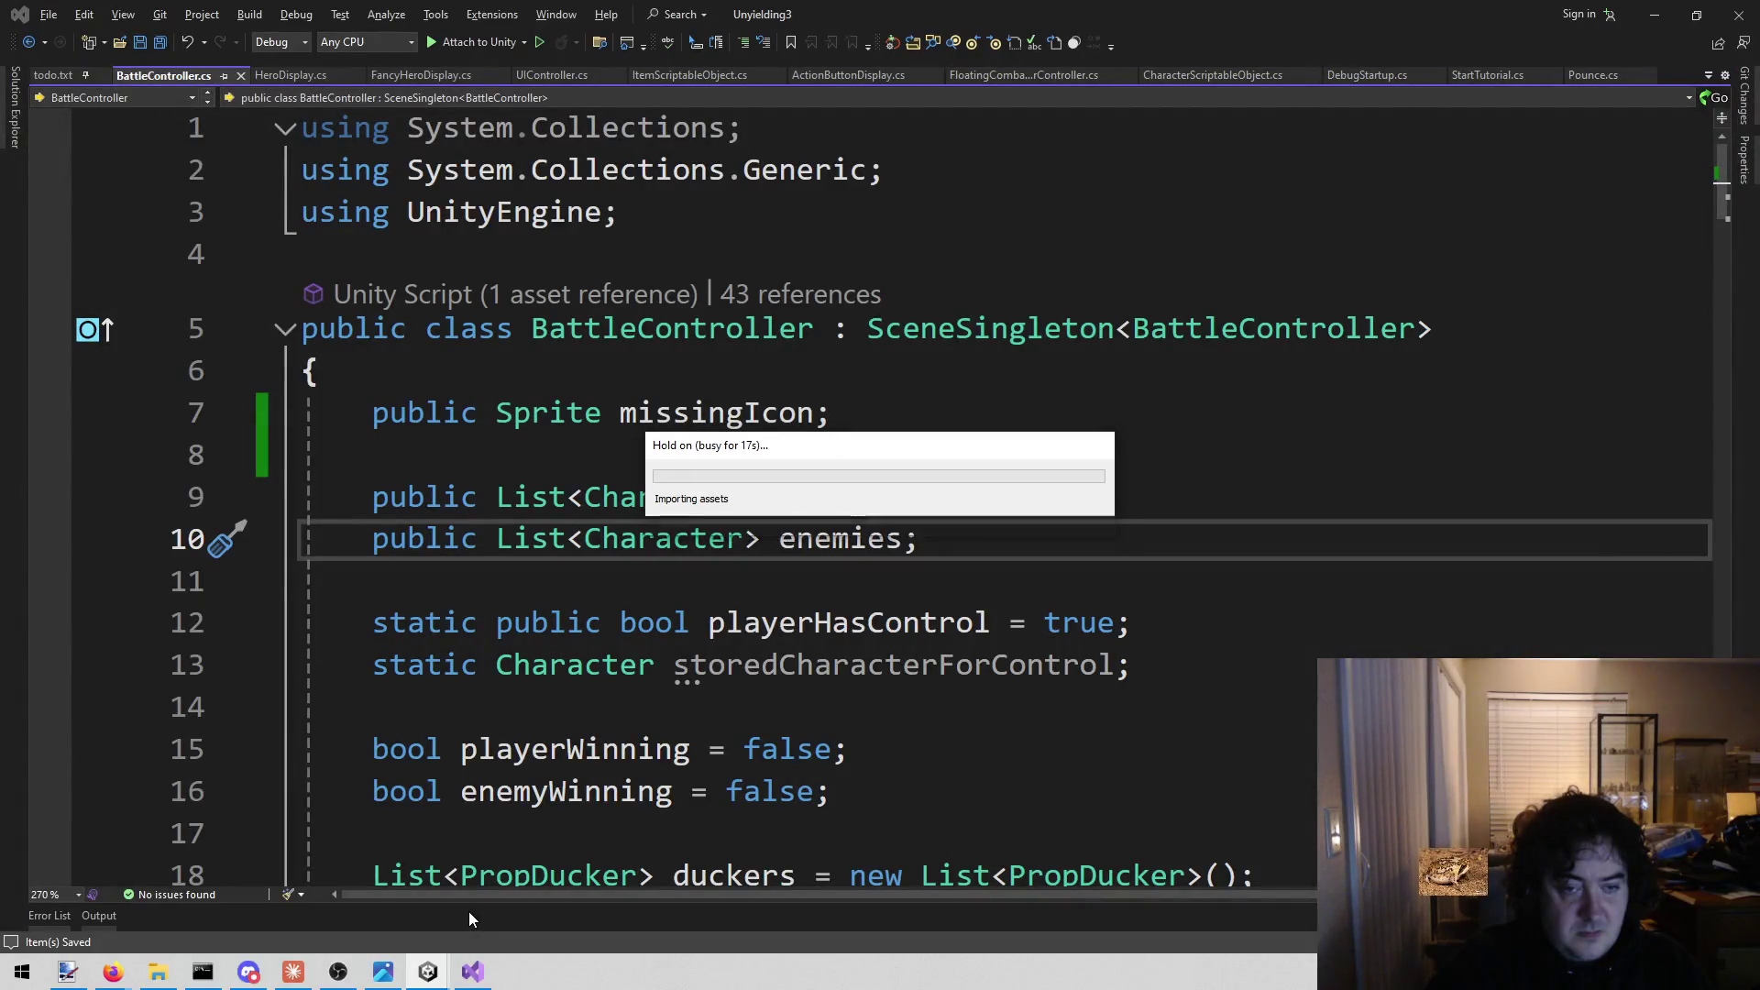
pyautogui.click(431, 974)
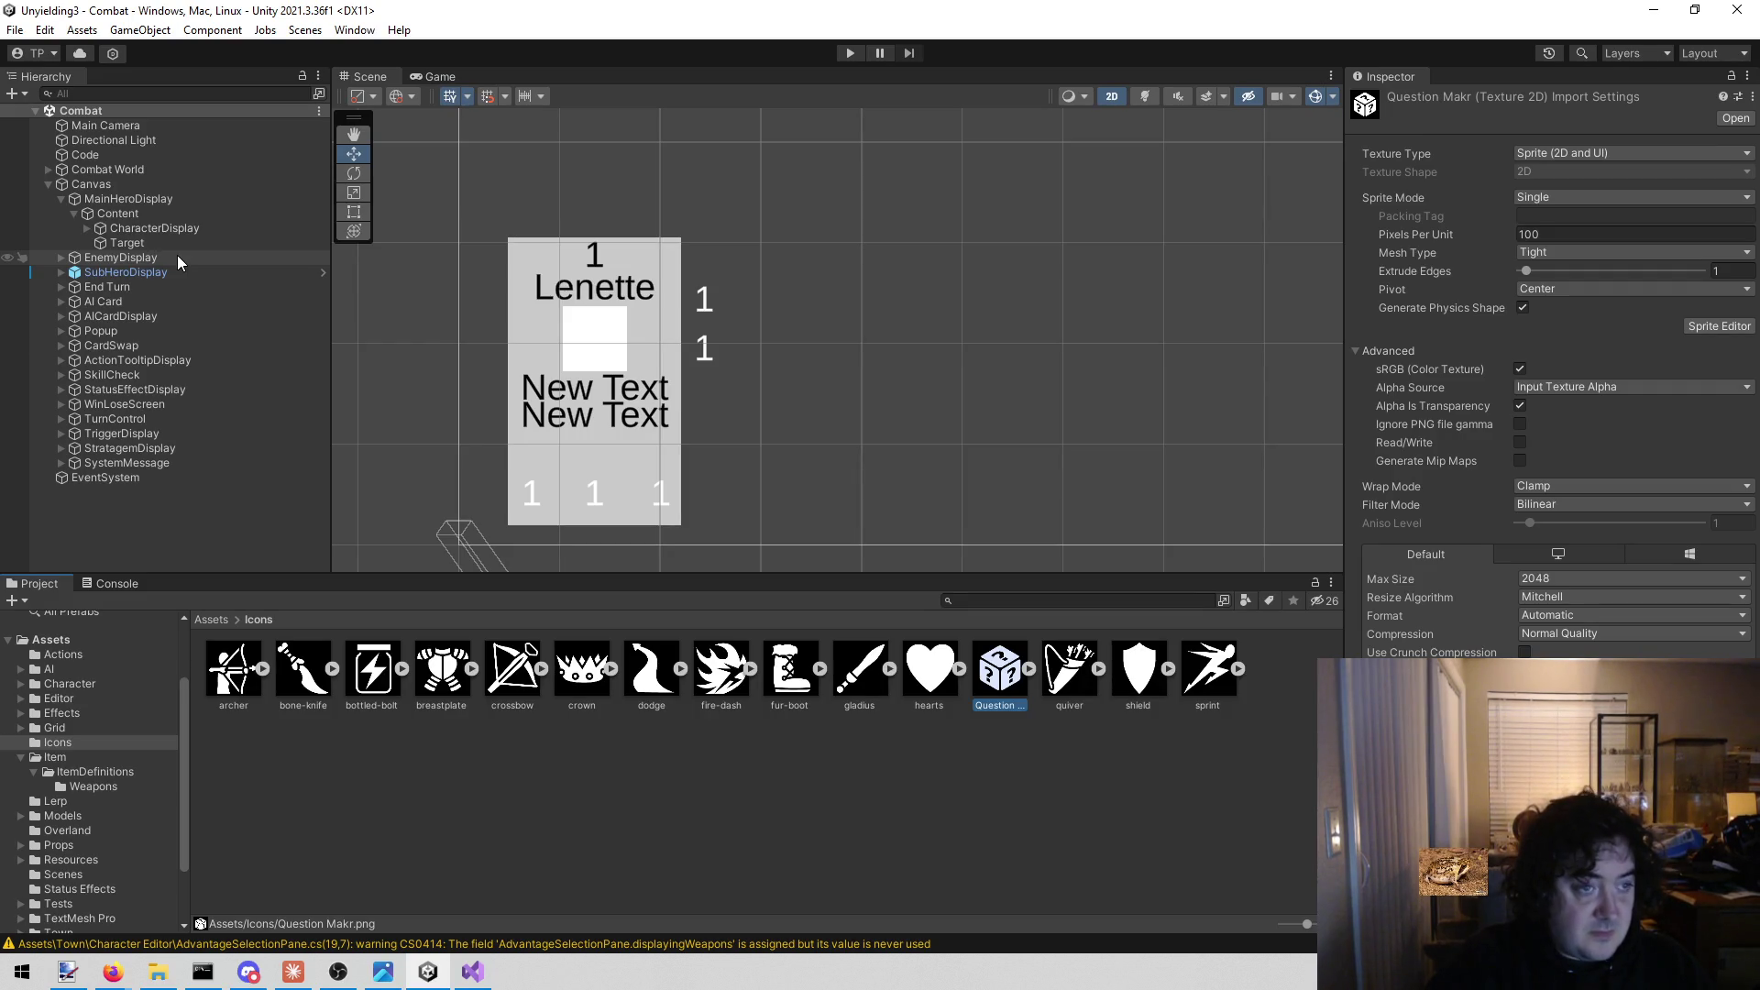
# Assign the Question Makr sprite to Battle Controller's Missing Icon on the Code object.
pyautogui.click(173, 184)
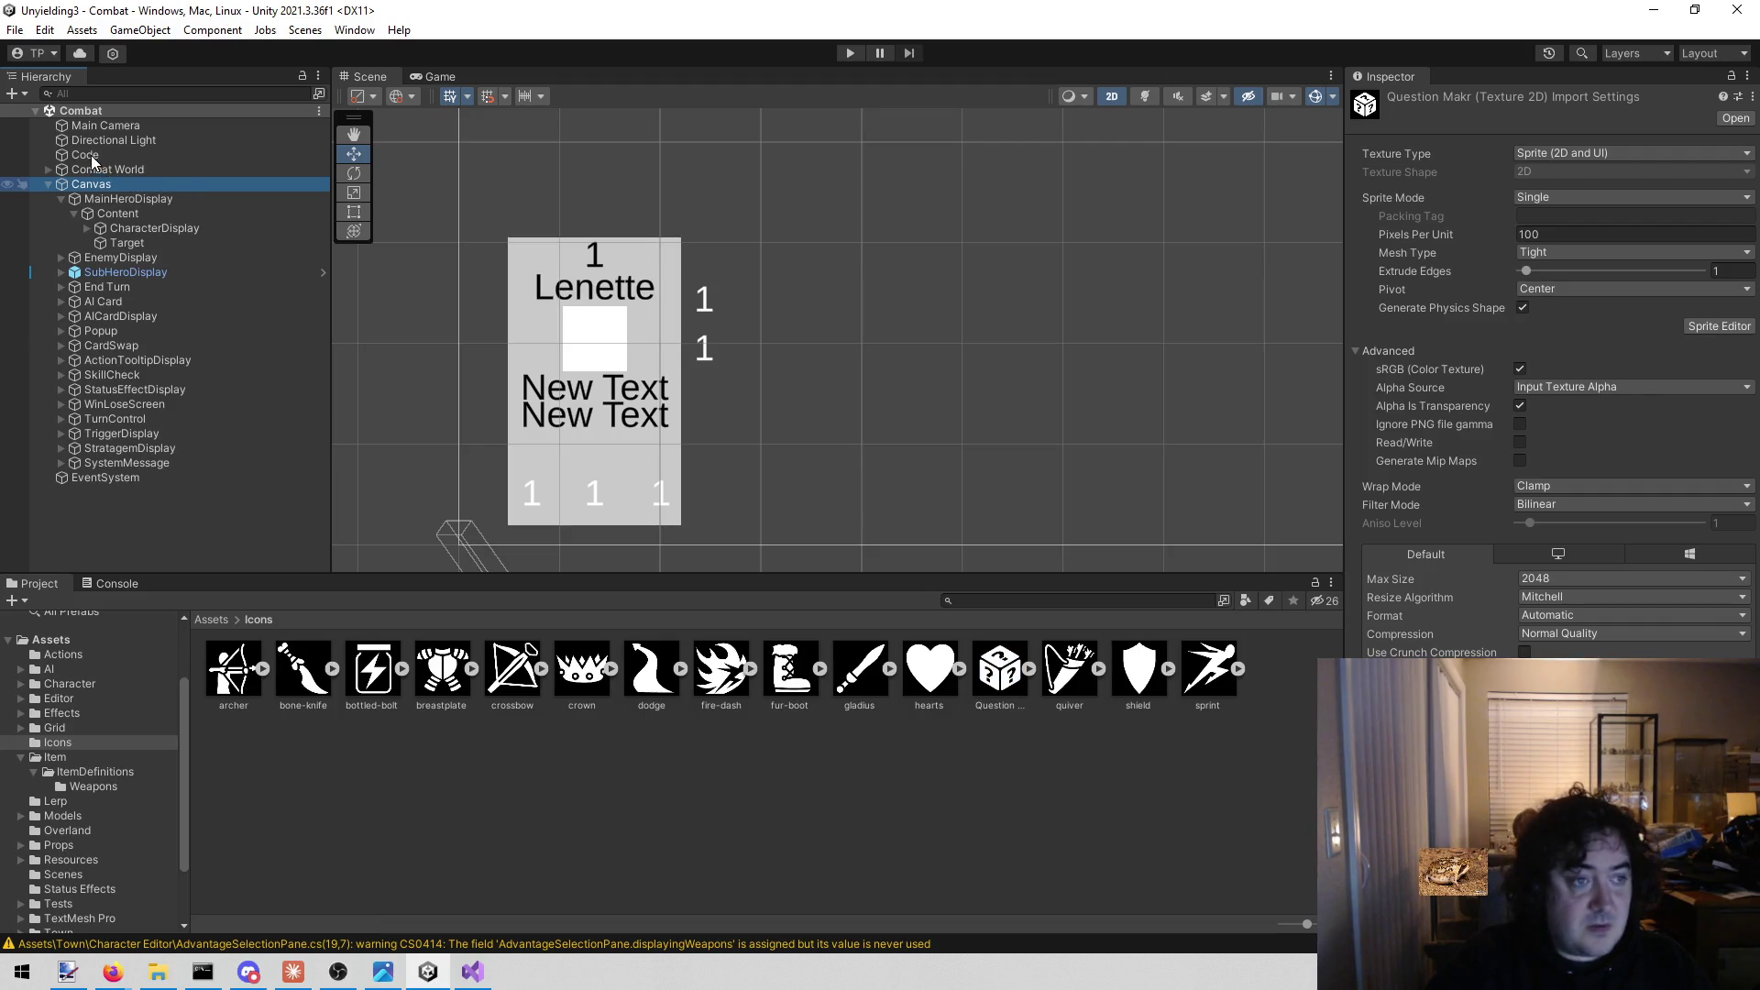
pyautogui.click(85, 155)
pyautogui.scroll(-5, 1641, 555)
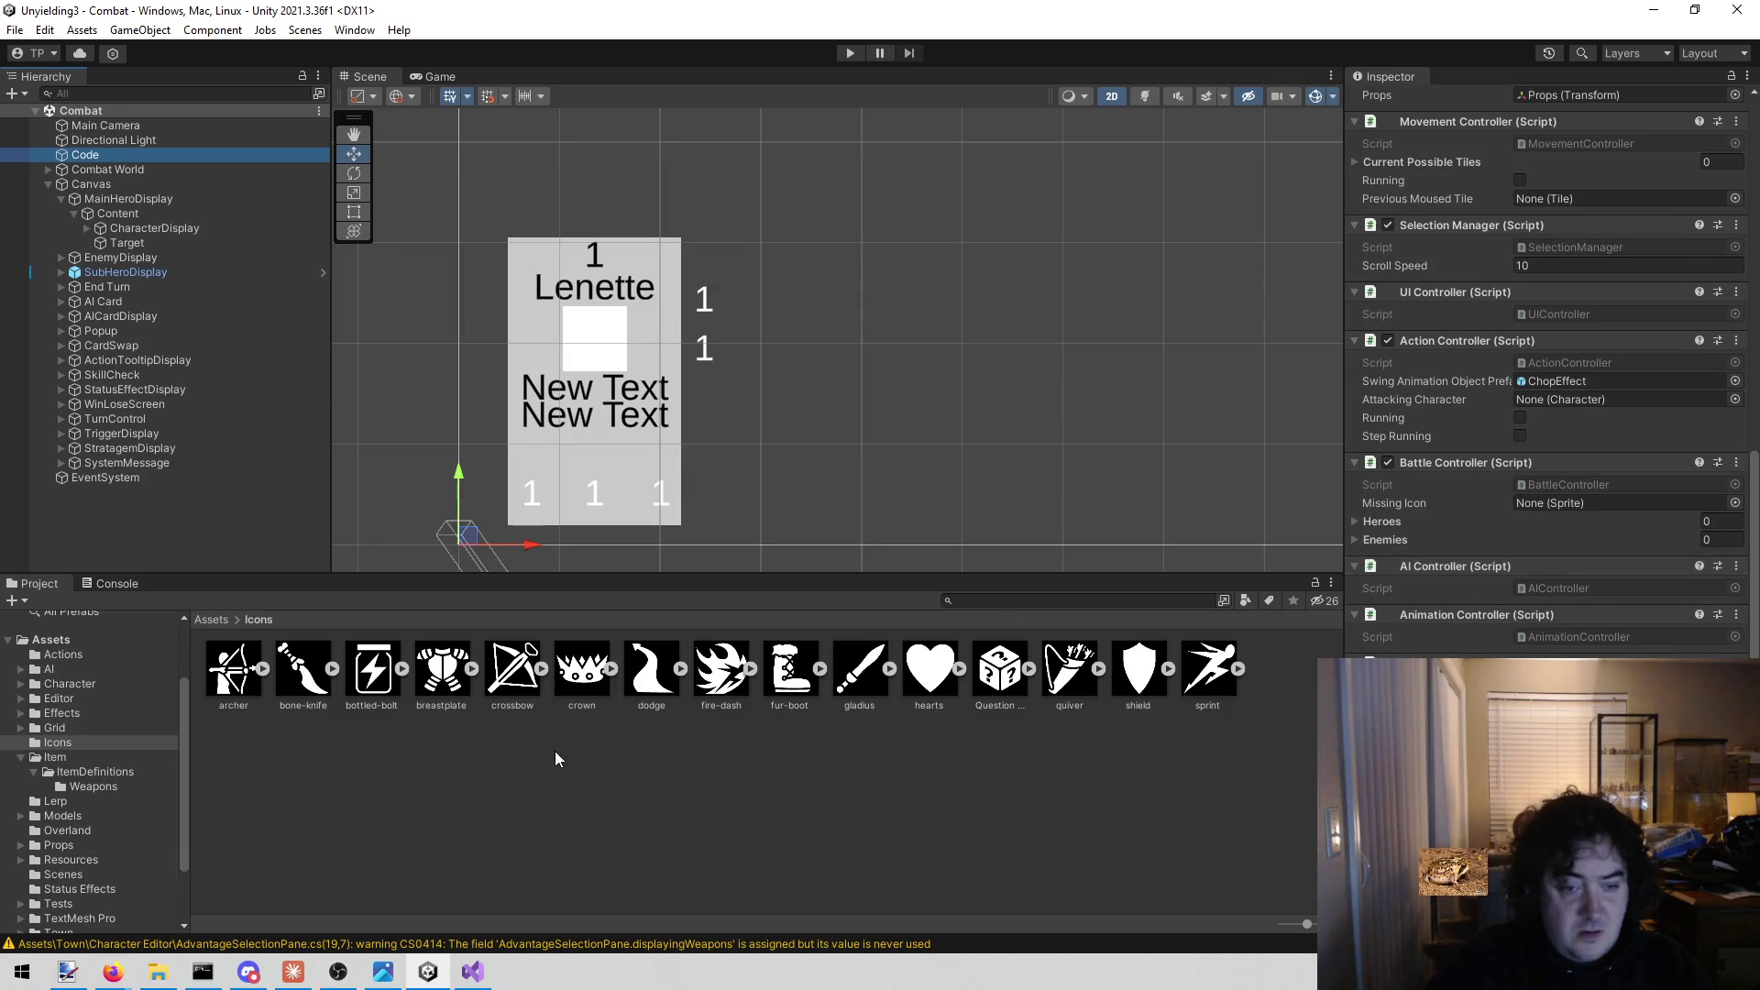
pyautogui.moveTo(1564, 569)
pyautogui.mouseDown()
pyautogui.moveTo(1535, 545)
pyautogui.moveTo(1619, 505)
pyautogui.mouseUp()
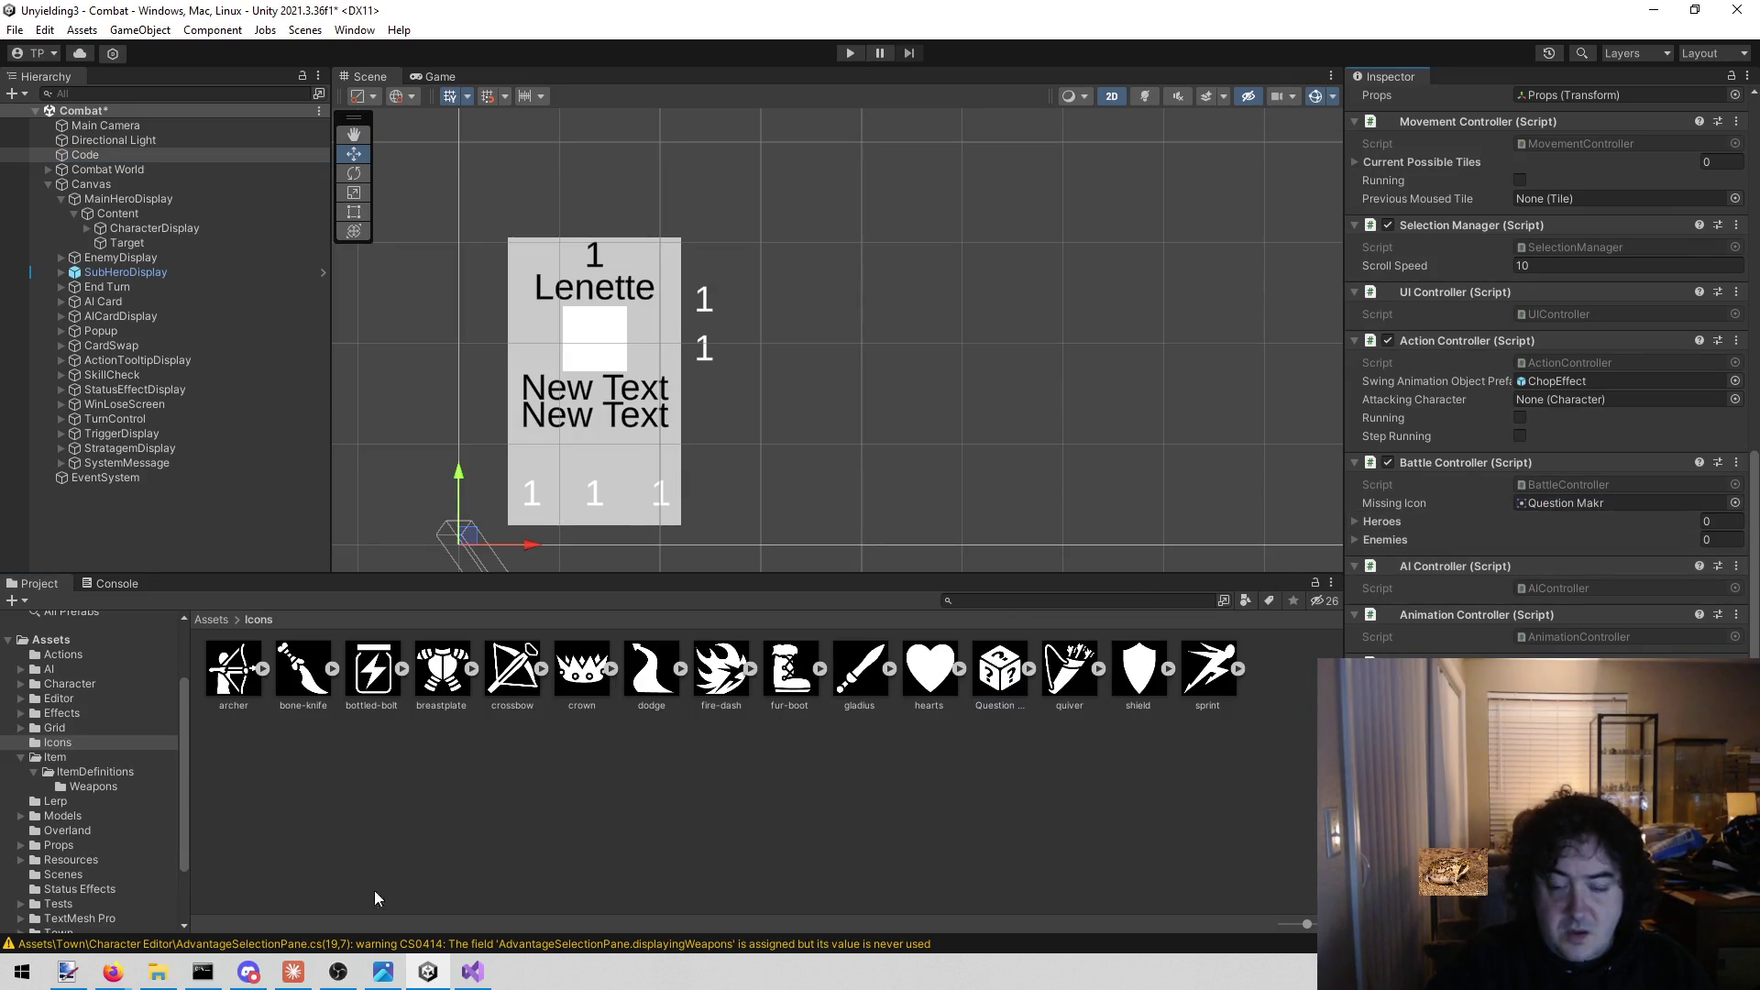
pyautogui.click(294, 972)
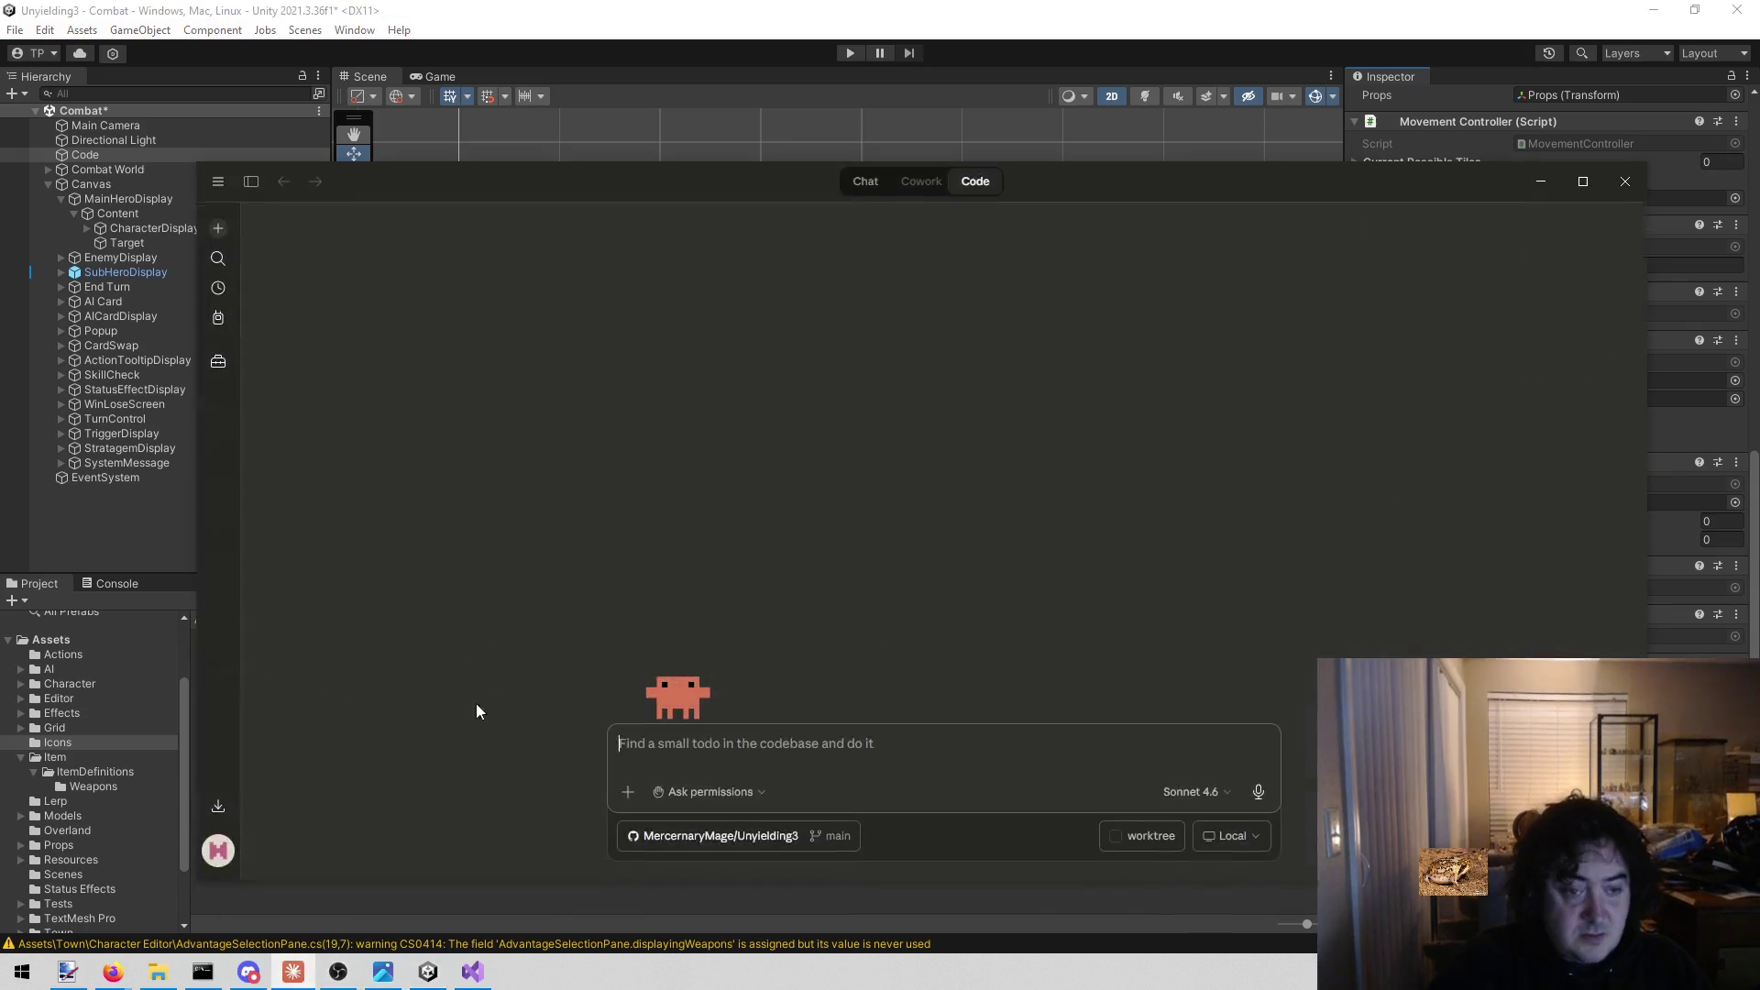
# Type a Claude request for a util function returning BattleController's fallback when a sprite is null.
pyautogui.write('Mak')
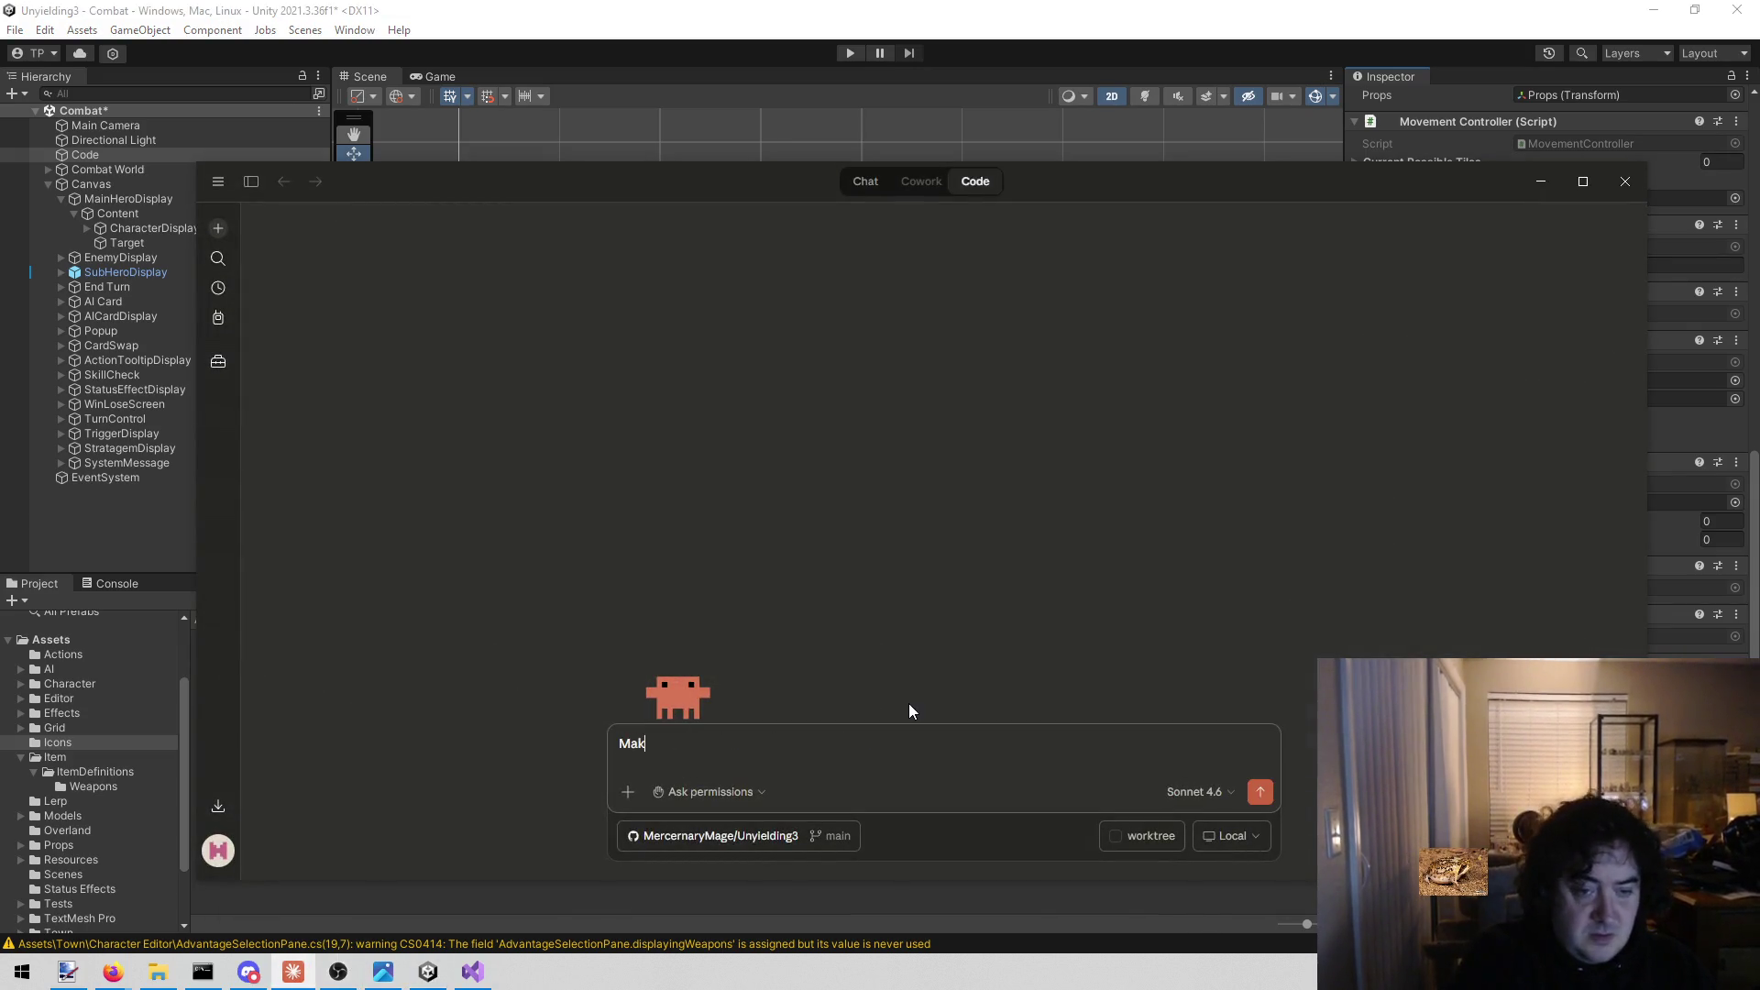
pyautogui.write('e a util F')
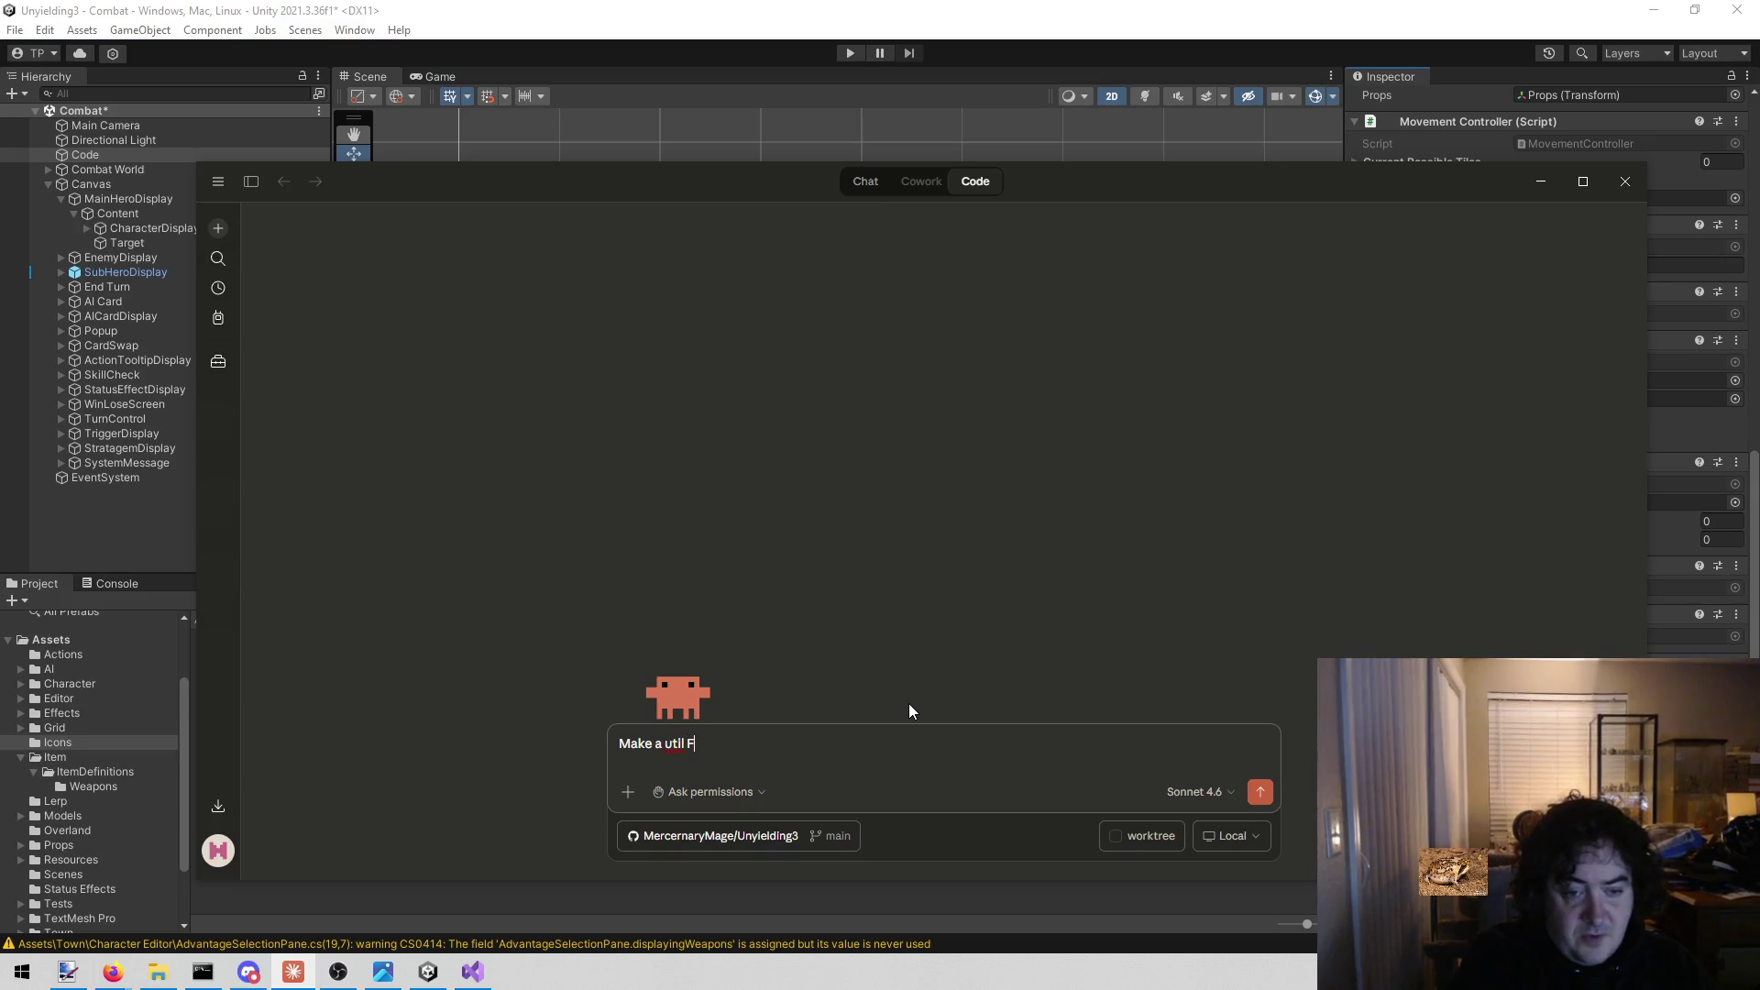
pyautogui.write('unctio')
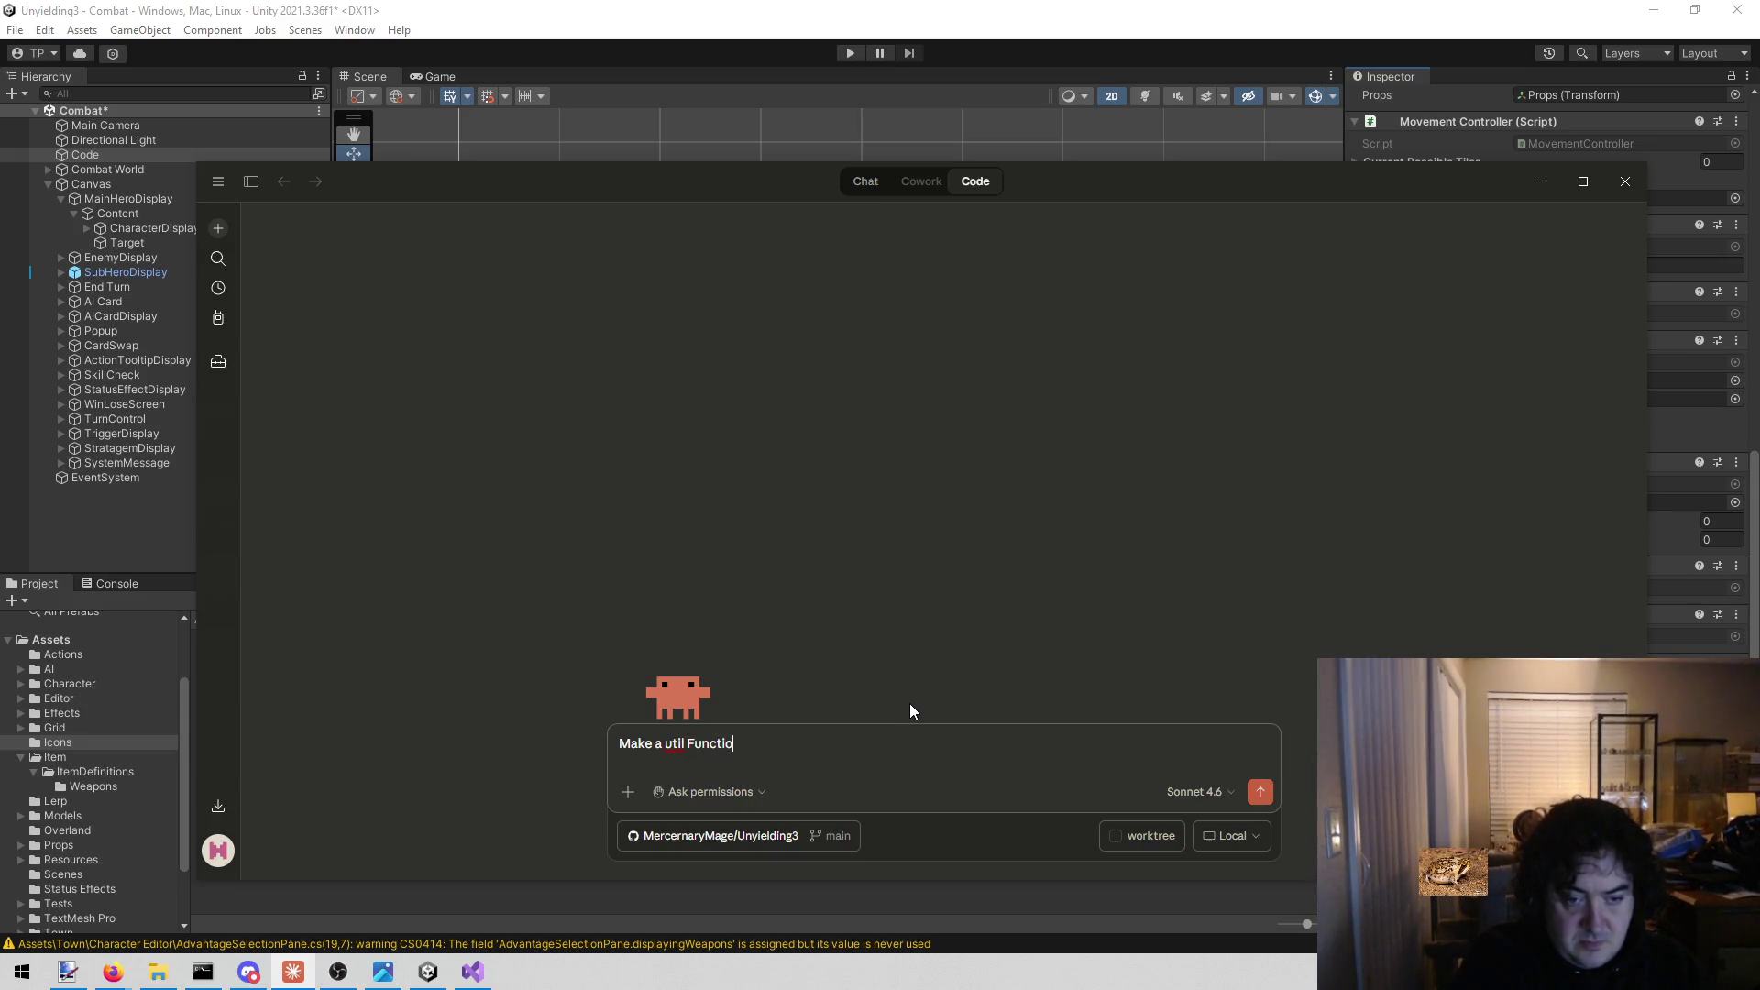
pyautogui.write('n that')
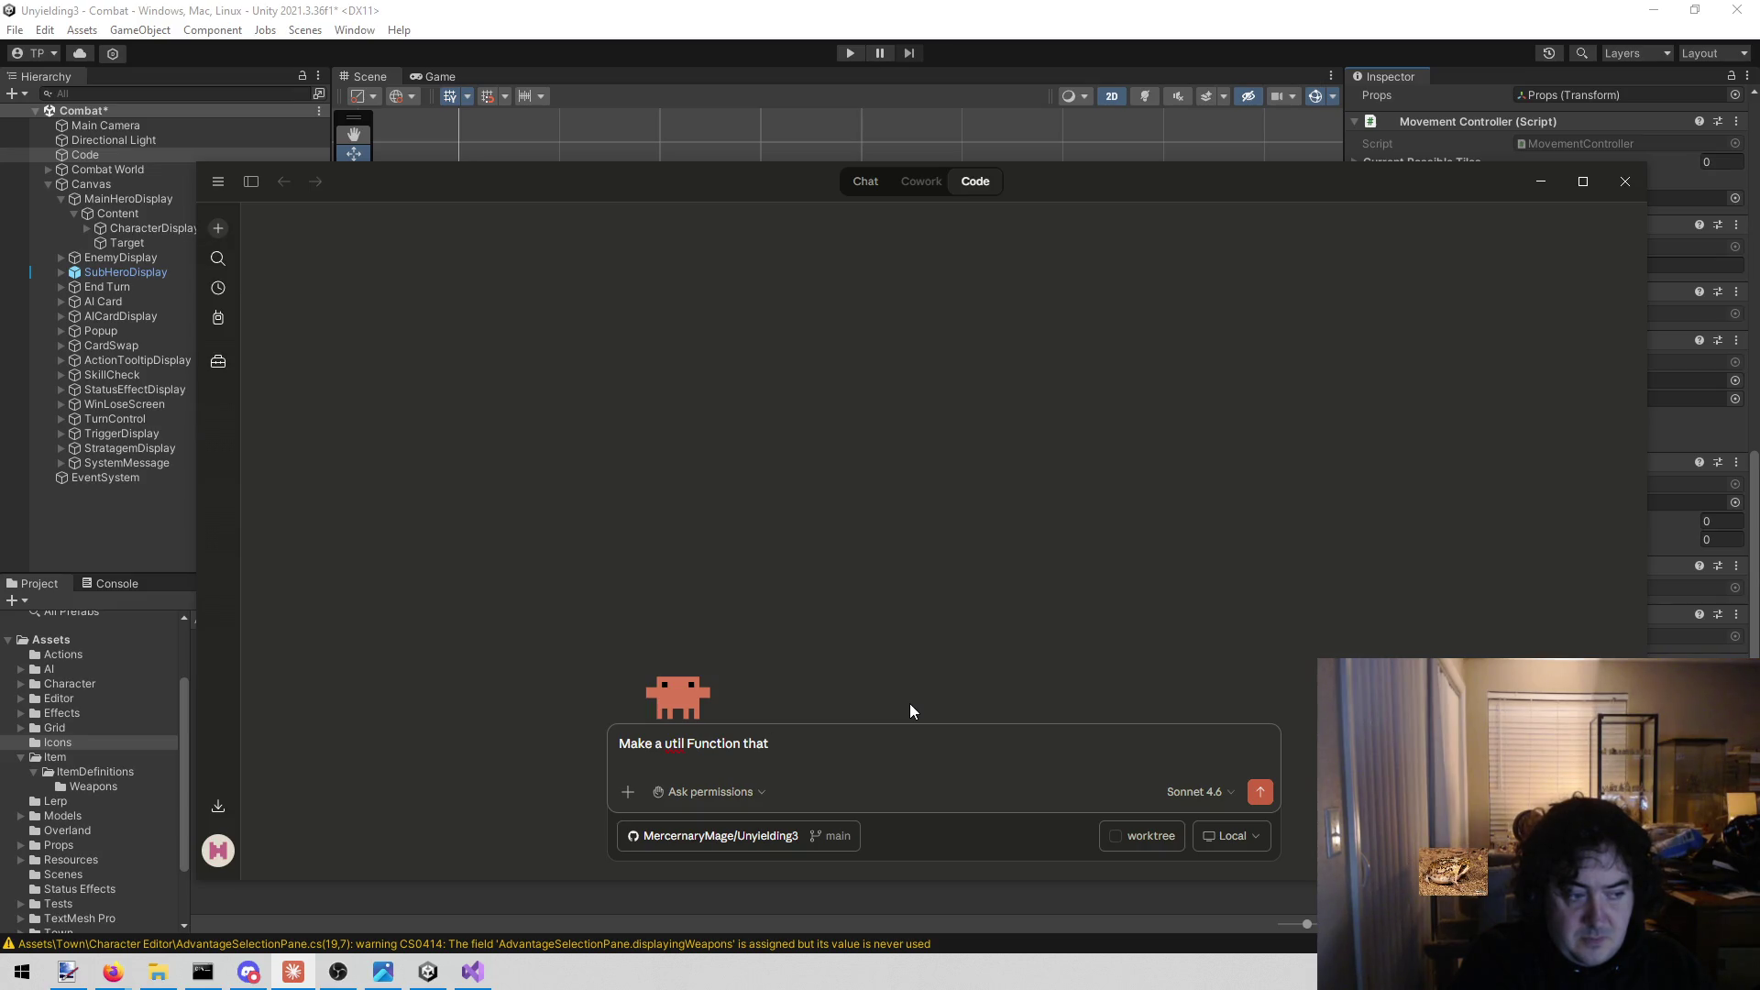
pyautogui.write(' takes a spr')
pyautogui.write('ite')
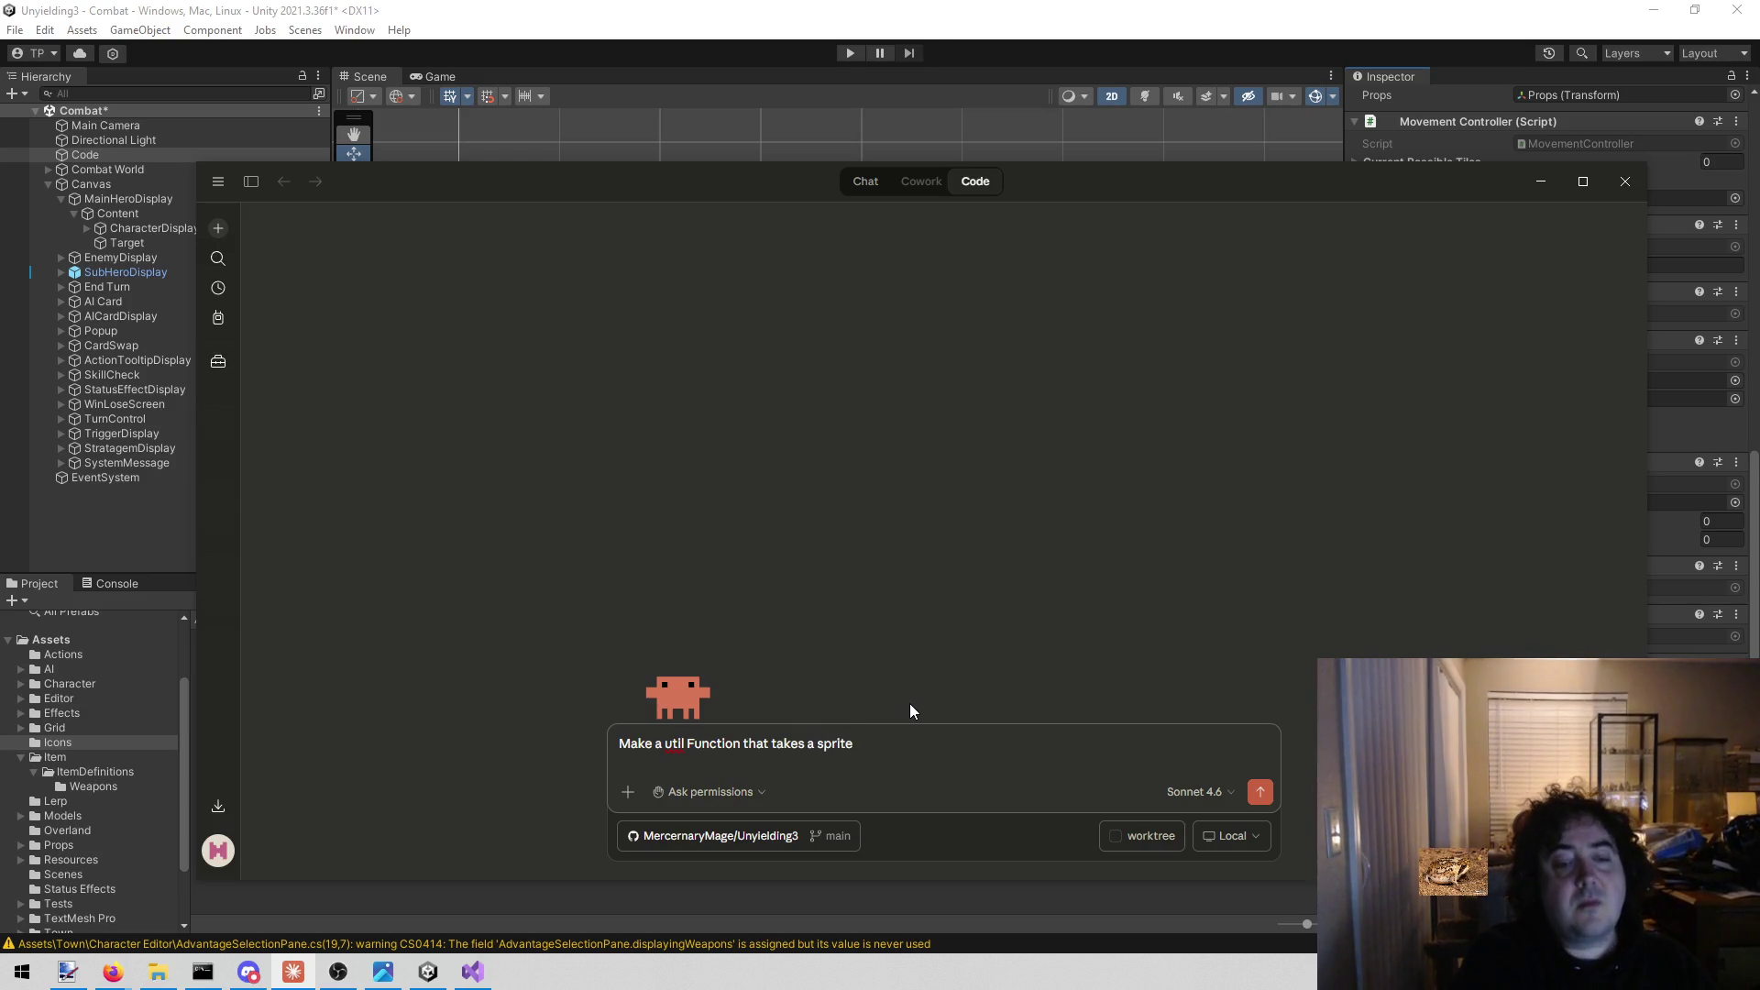
pyautogui.write('.  If that sprite is null, return')
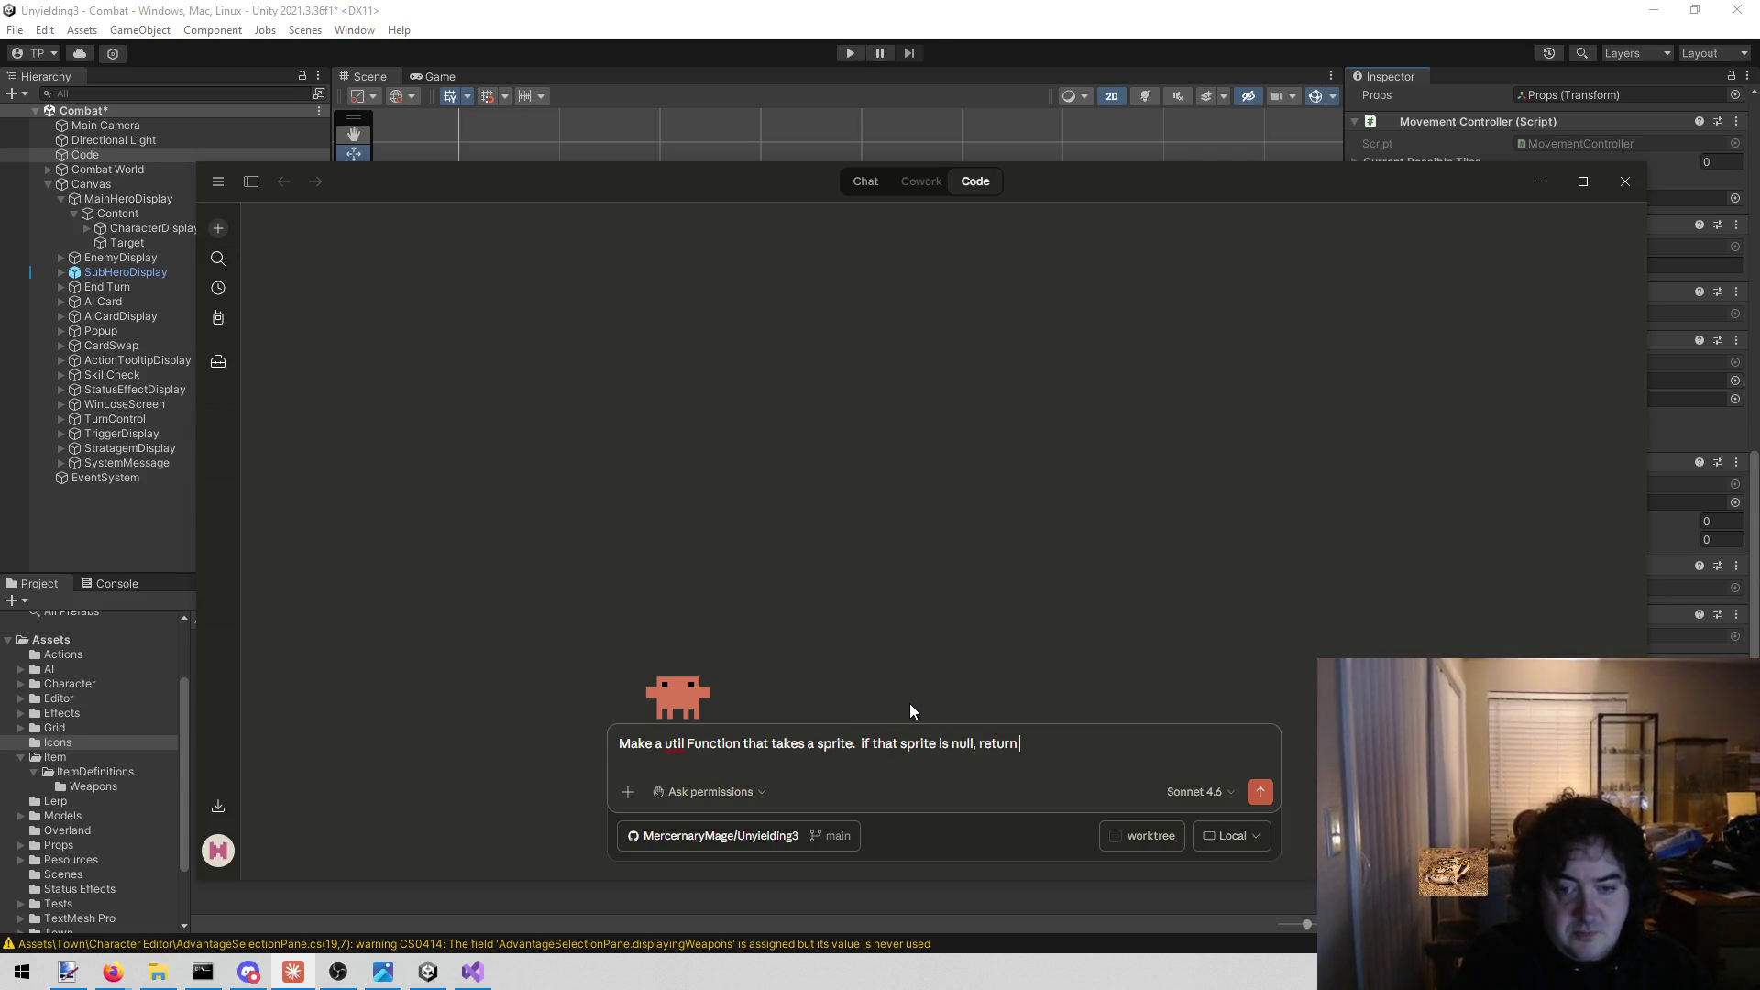
pyautogui.write(' the battle con')
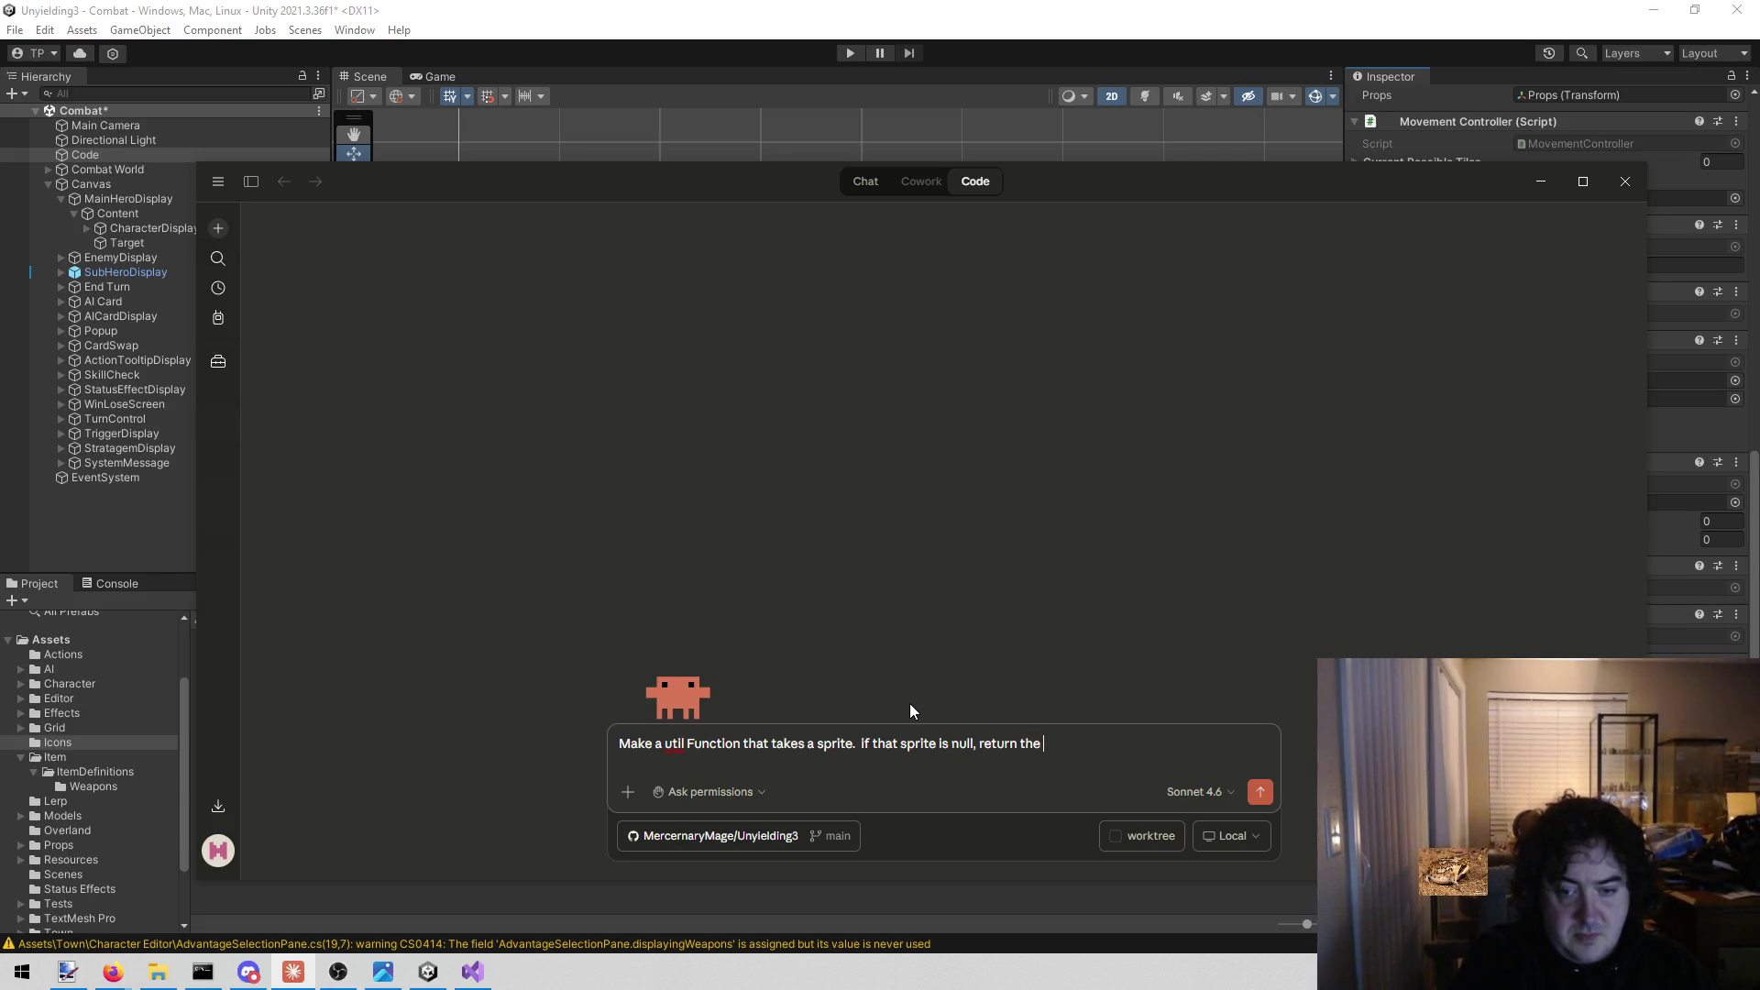
pyautogui.press('BackSpace')
pyautogui.press('BackSpace')
pyautogui.press('BackSpace')
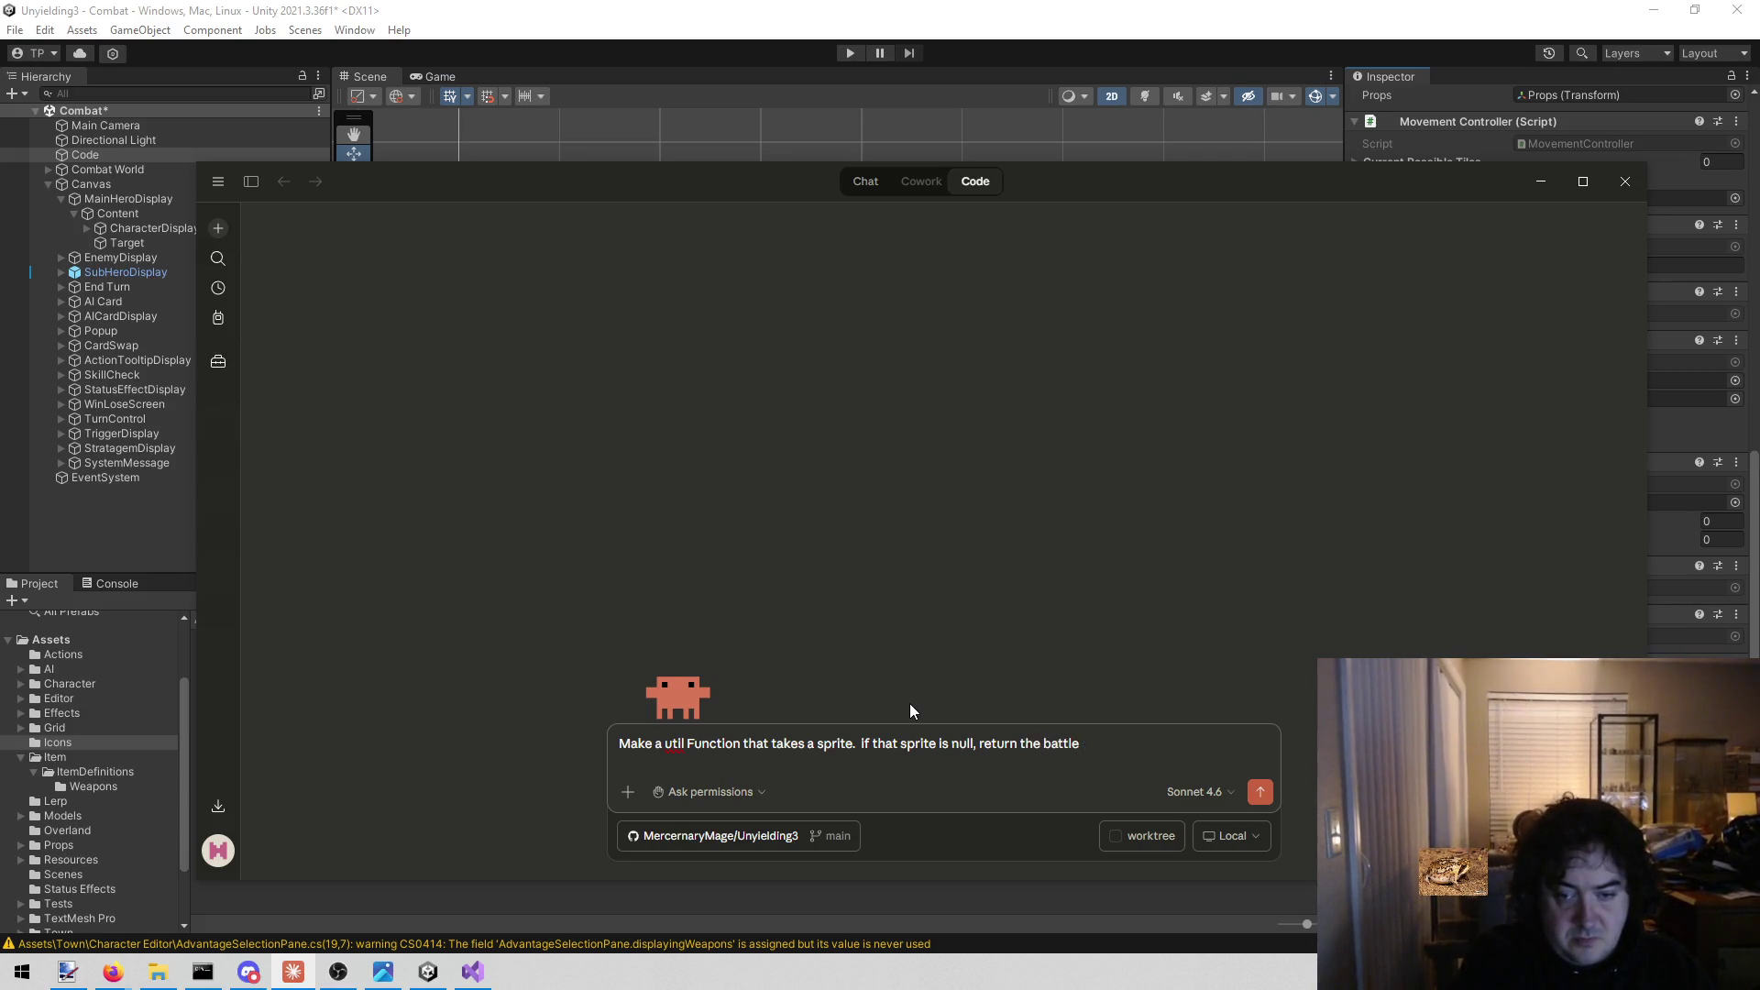
pyautogui.write('BattleController')
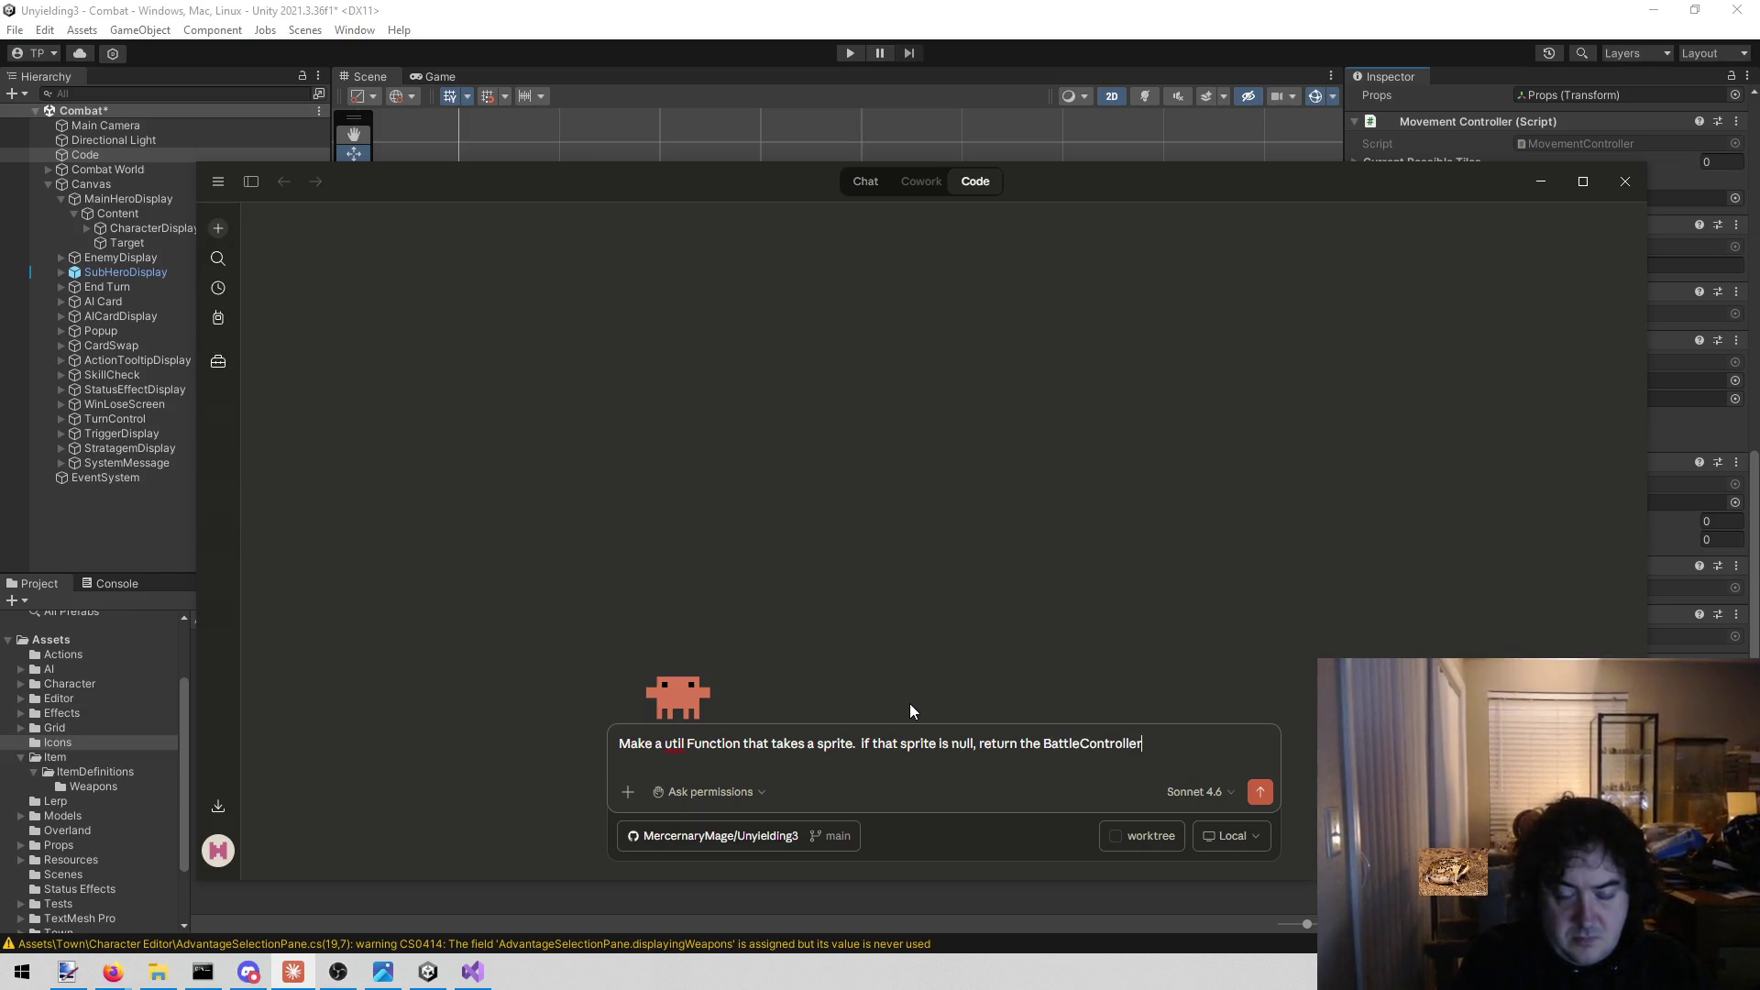
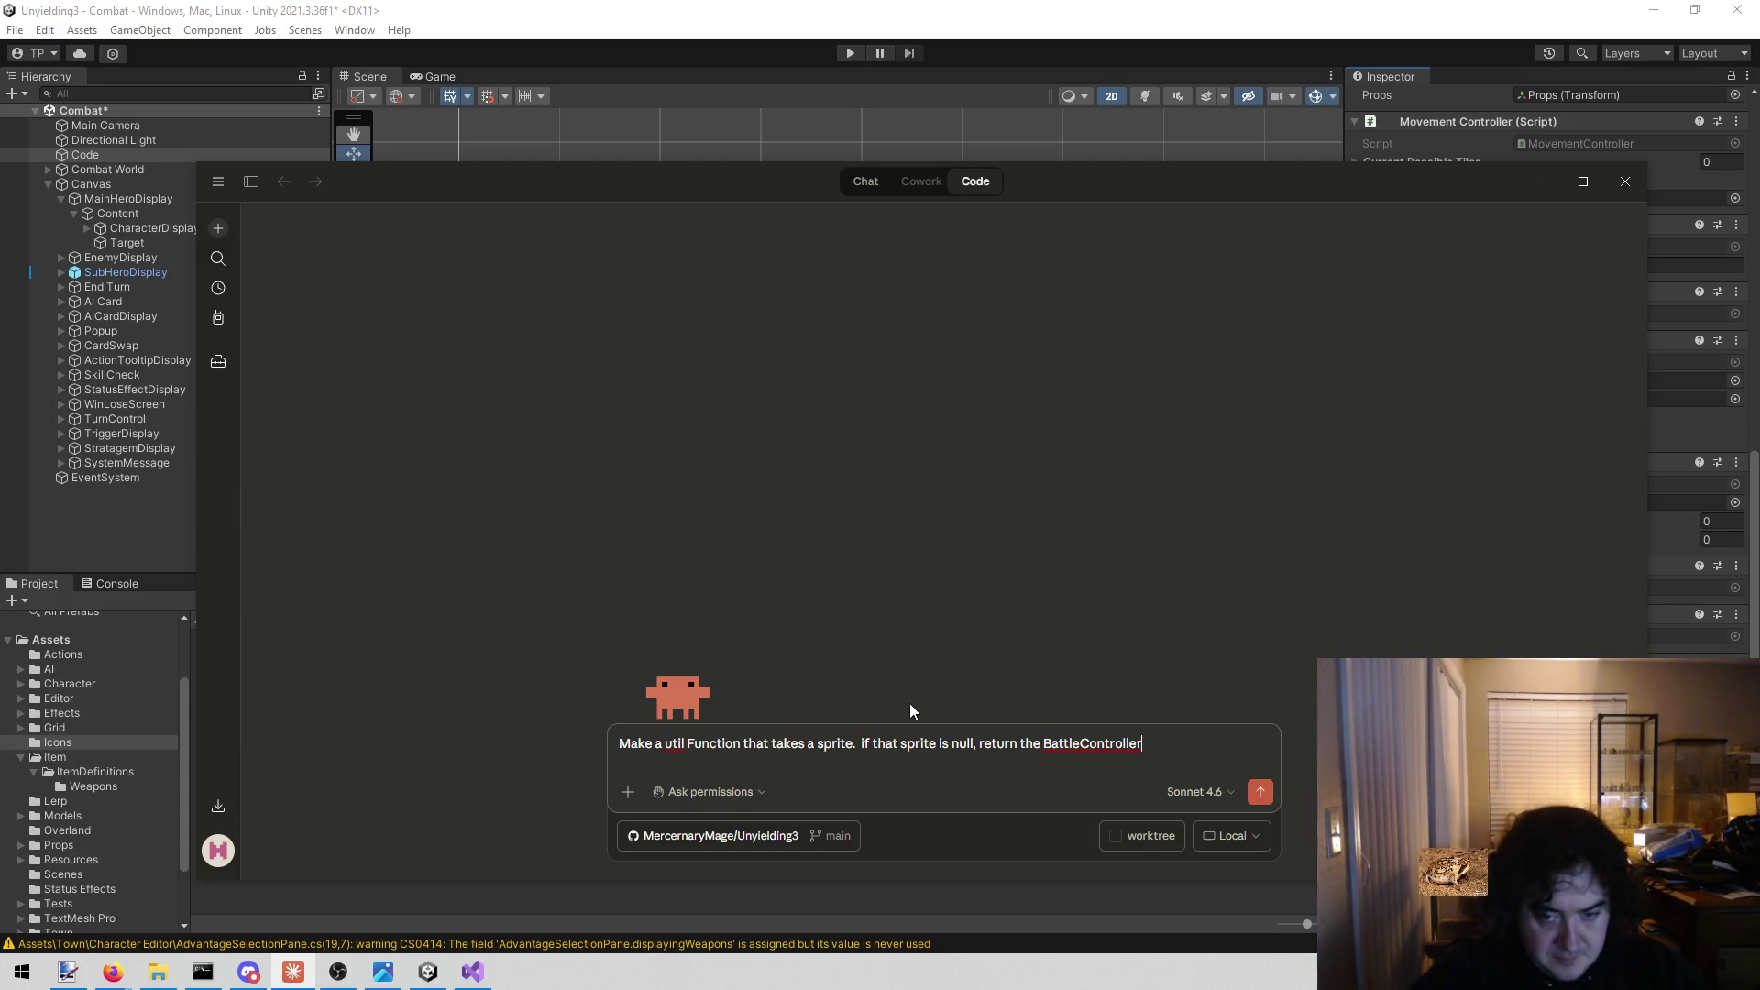
# Minimize the Claude window, leaving its GetSprite prompt unsent, to bring Unity back.
pyautogui.click(1543, 175)
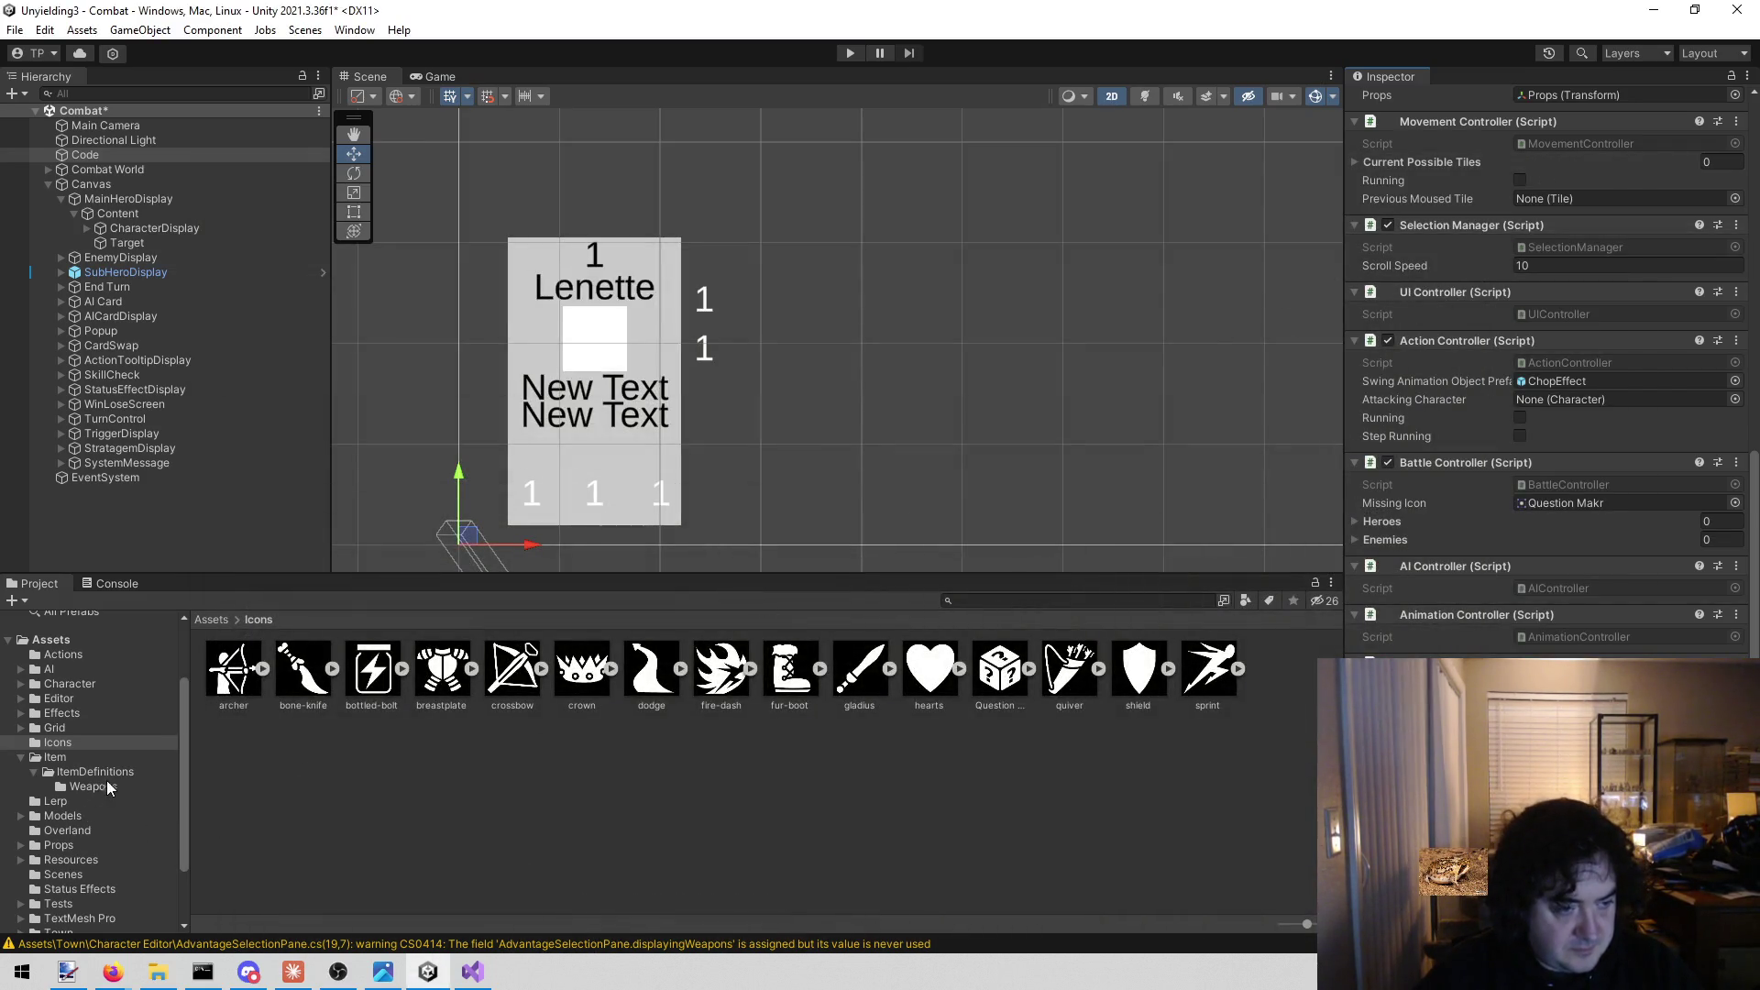
# Open the Resources folder and select the ItemCollection prefab to review its 27 items.
pyautogui.scroll(-3, 108, 784)
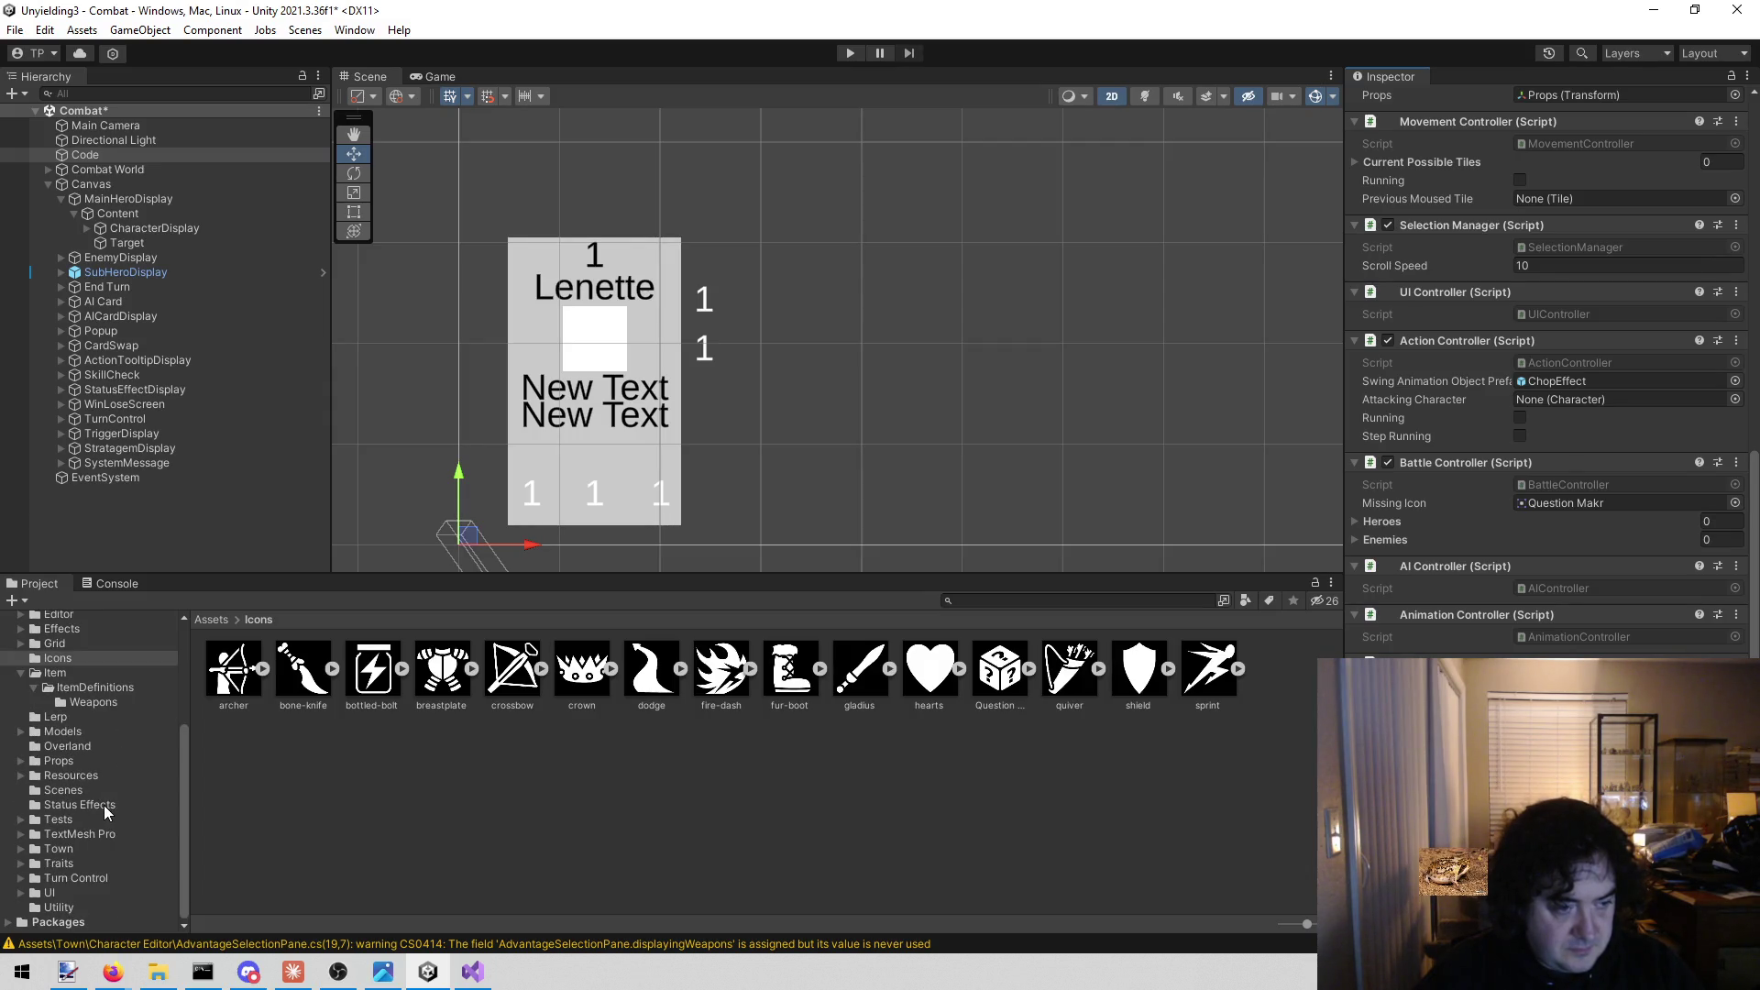
pyautogui.click(108, 745)
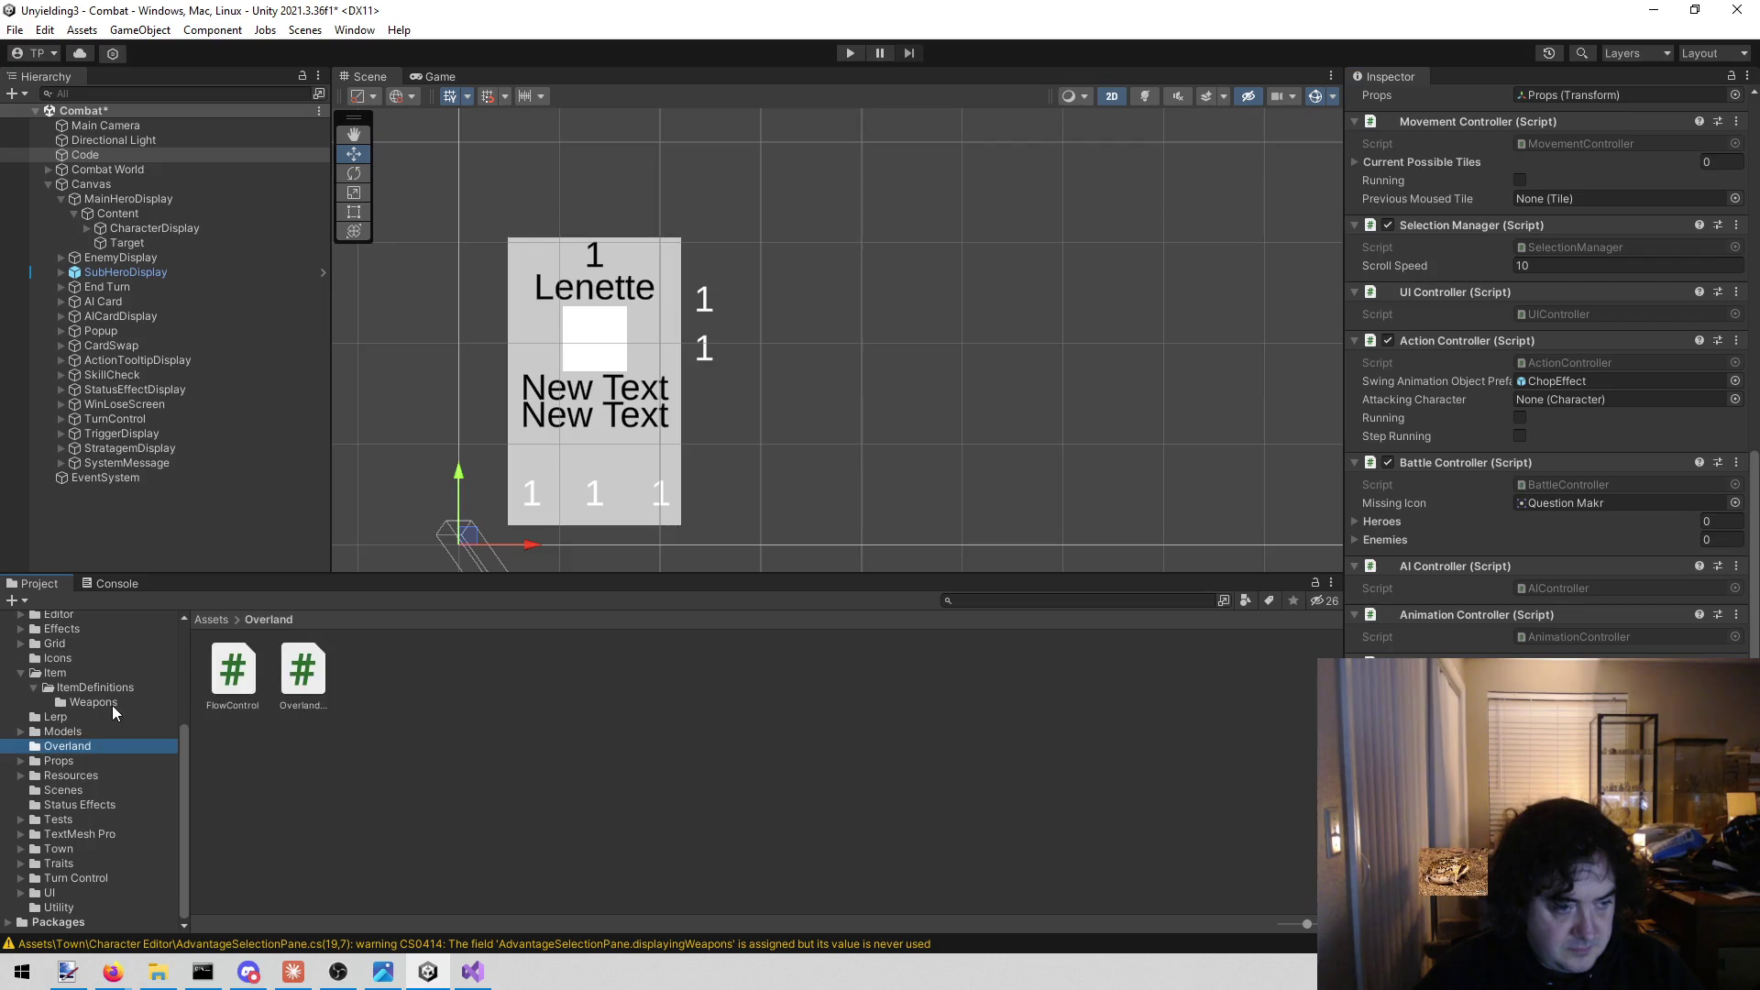
pyautogui.click(101, 777)
pyautogui.click(646, 681)
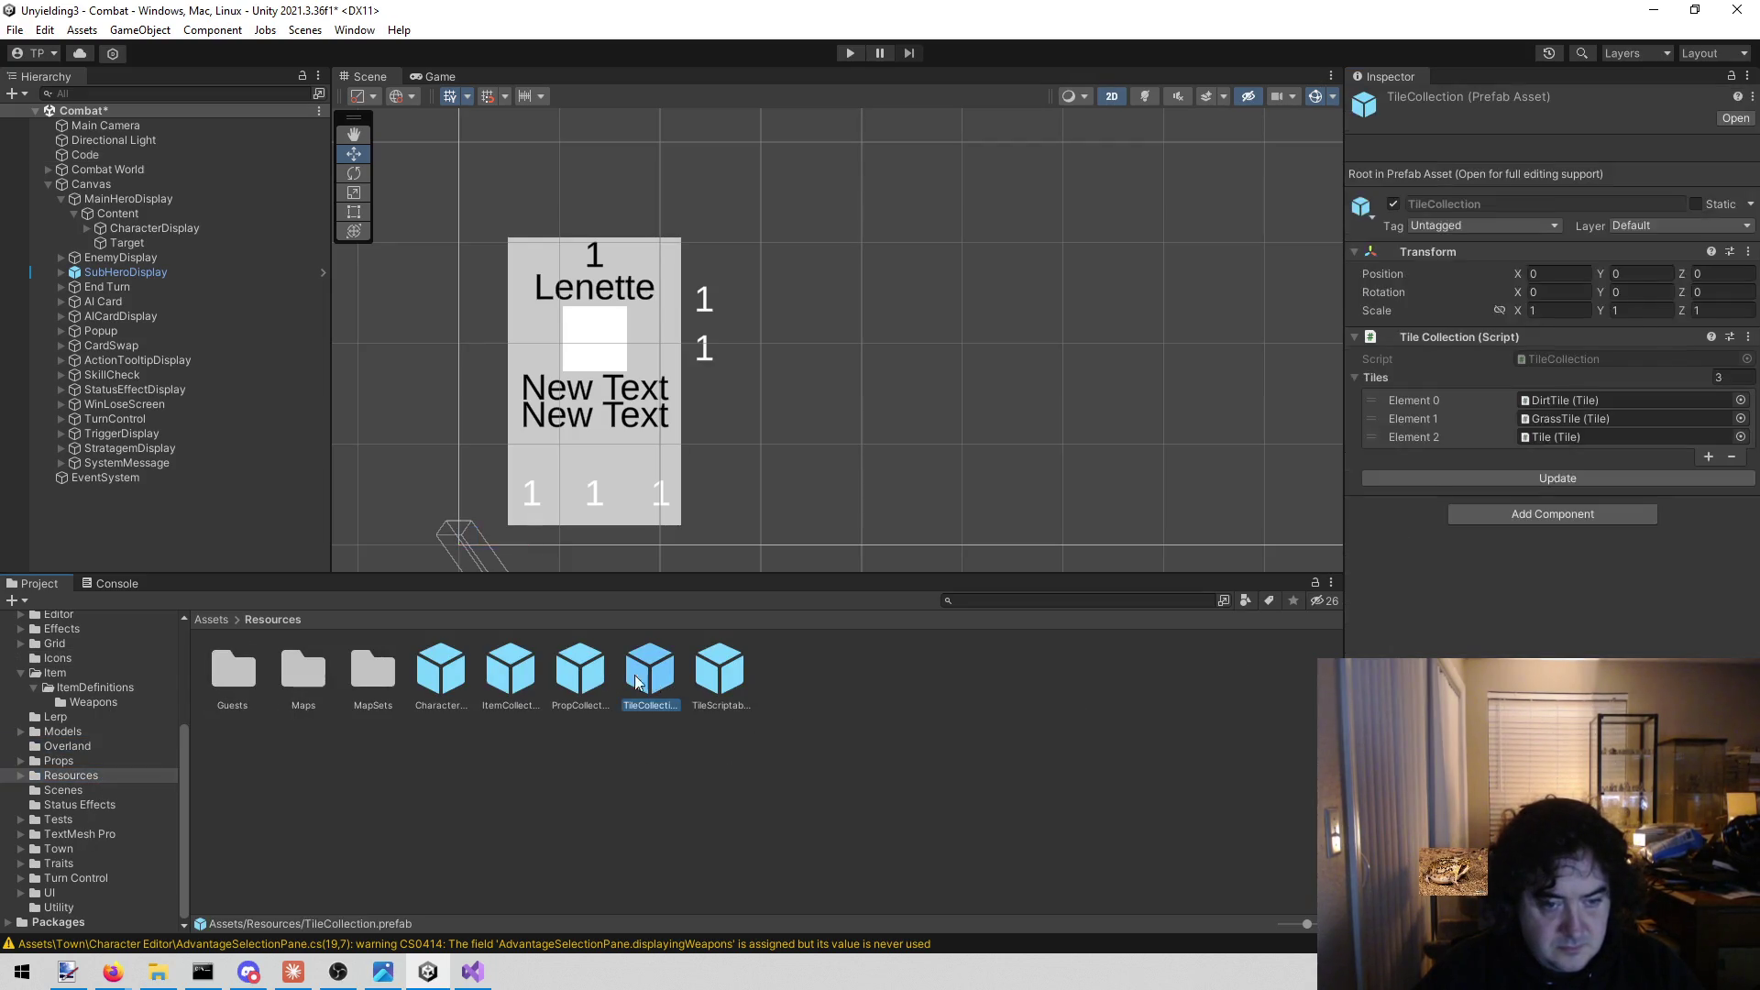
pyautogui.click(514, 679)
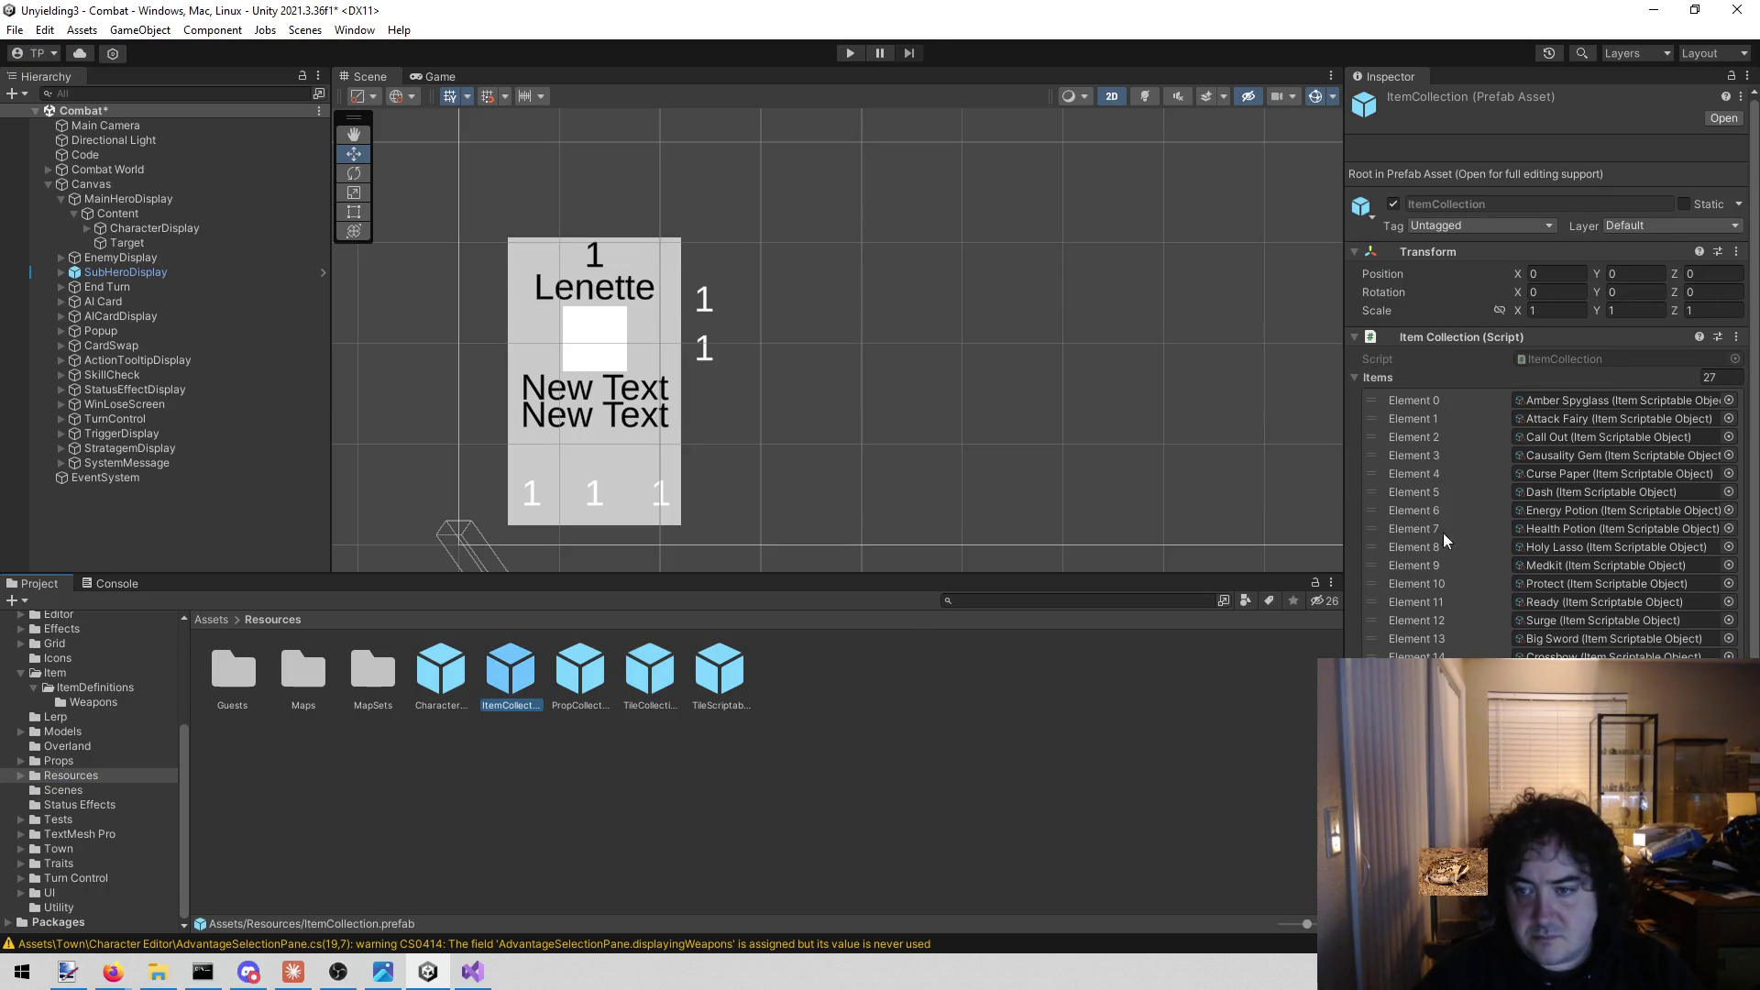
# Collapse the ItemCollection Items array in the Inspector and return to Visual Studio.
pyautogui.scroll(-2, 1439, 505)
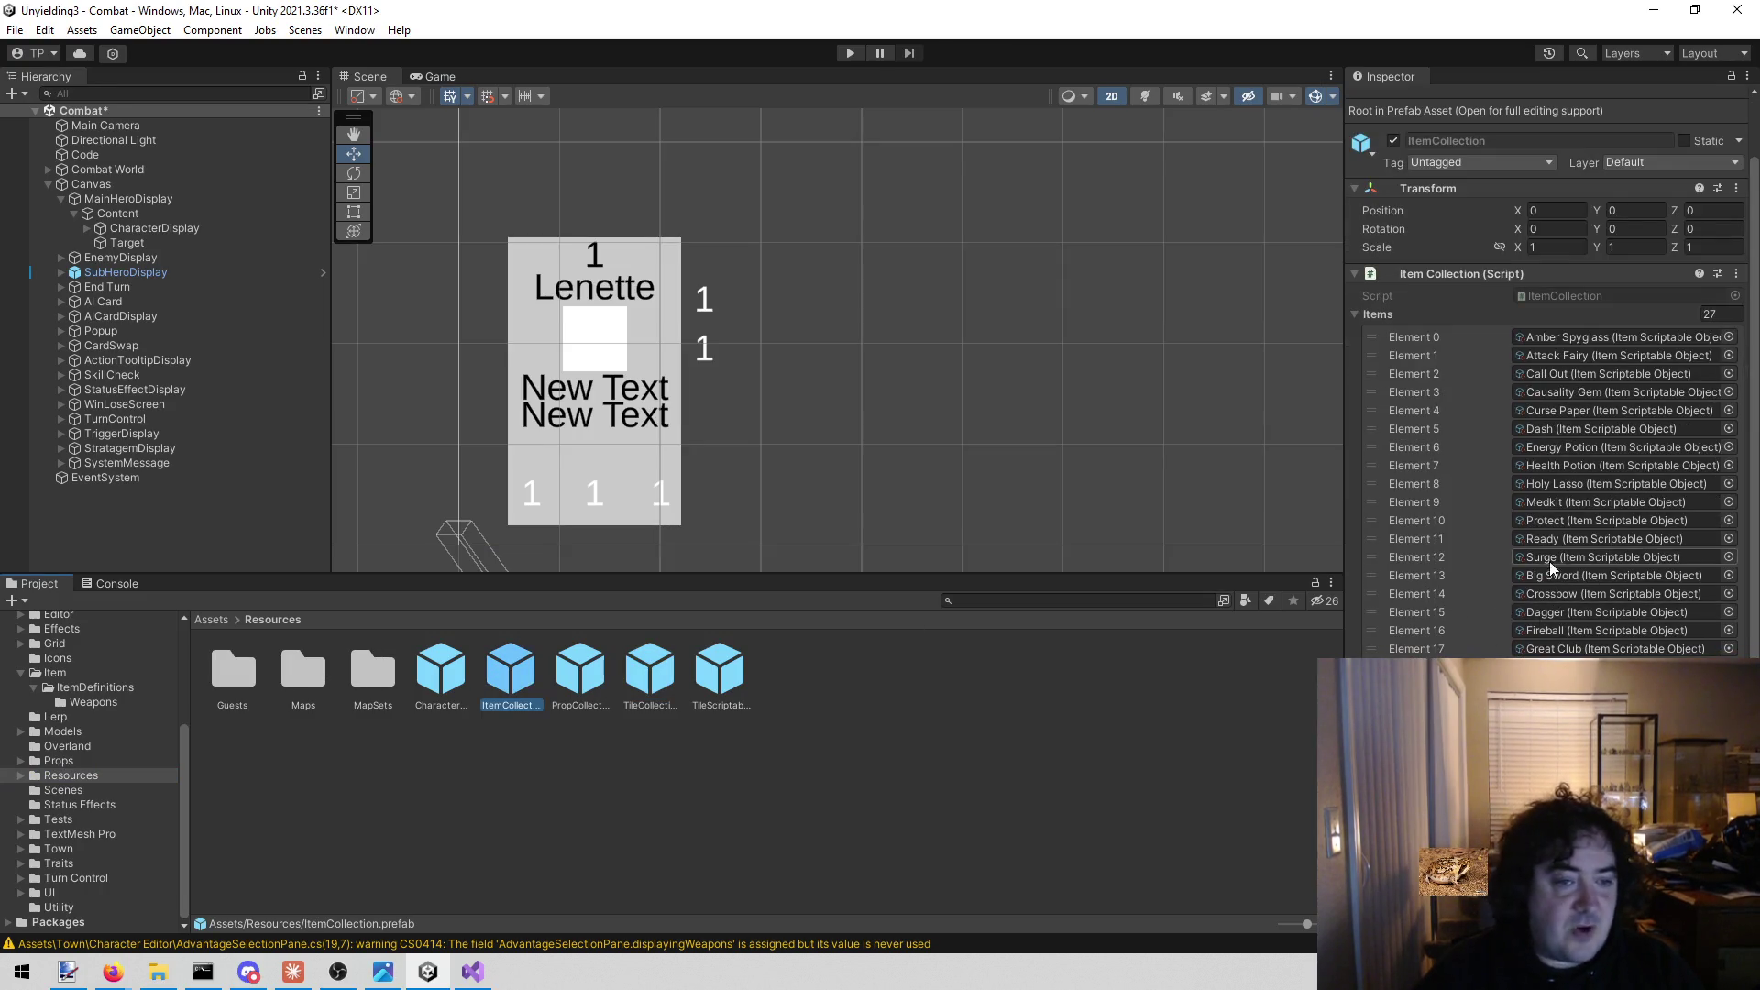
pyautogui.click(1355, 315)
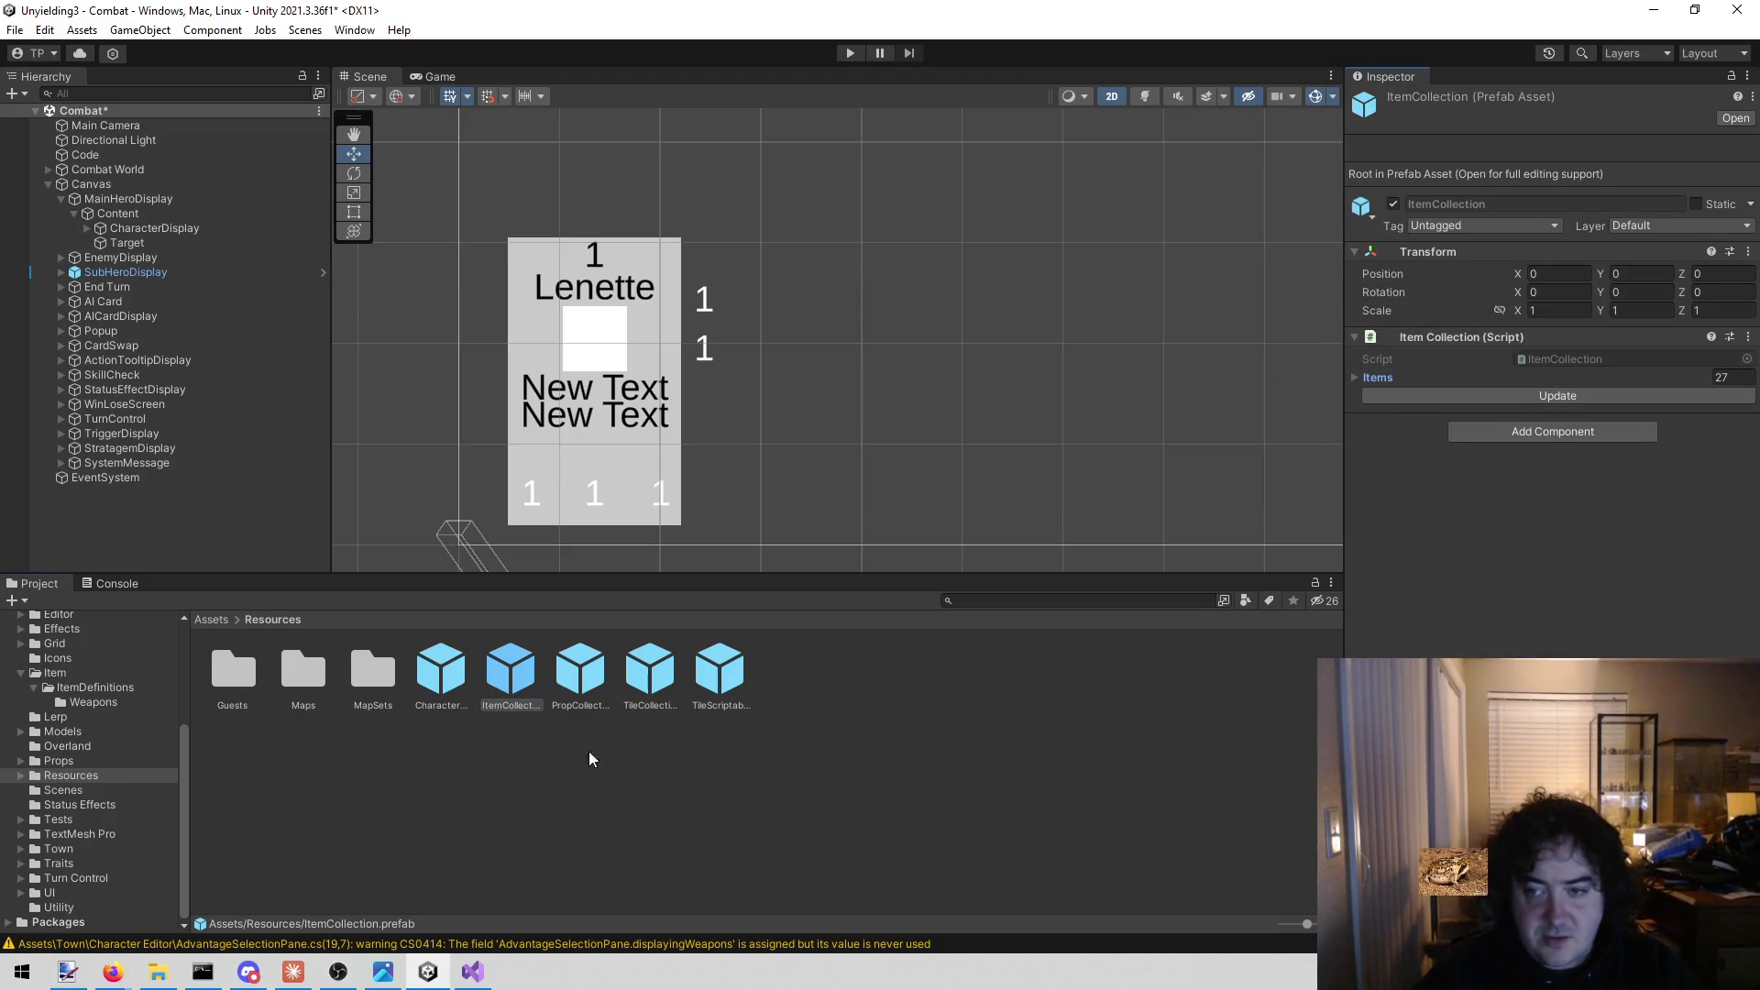
pyautogui.click(472, 972)
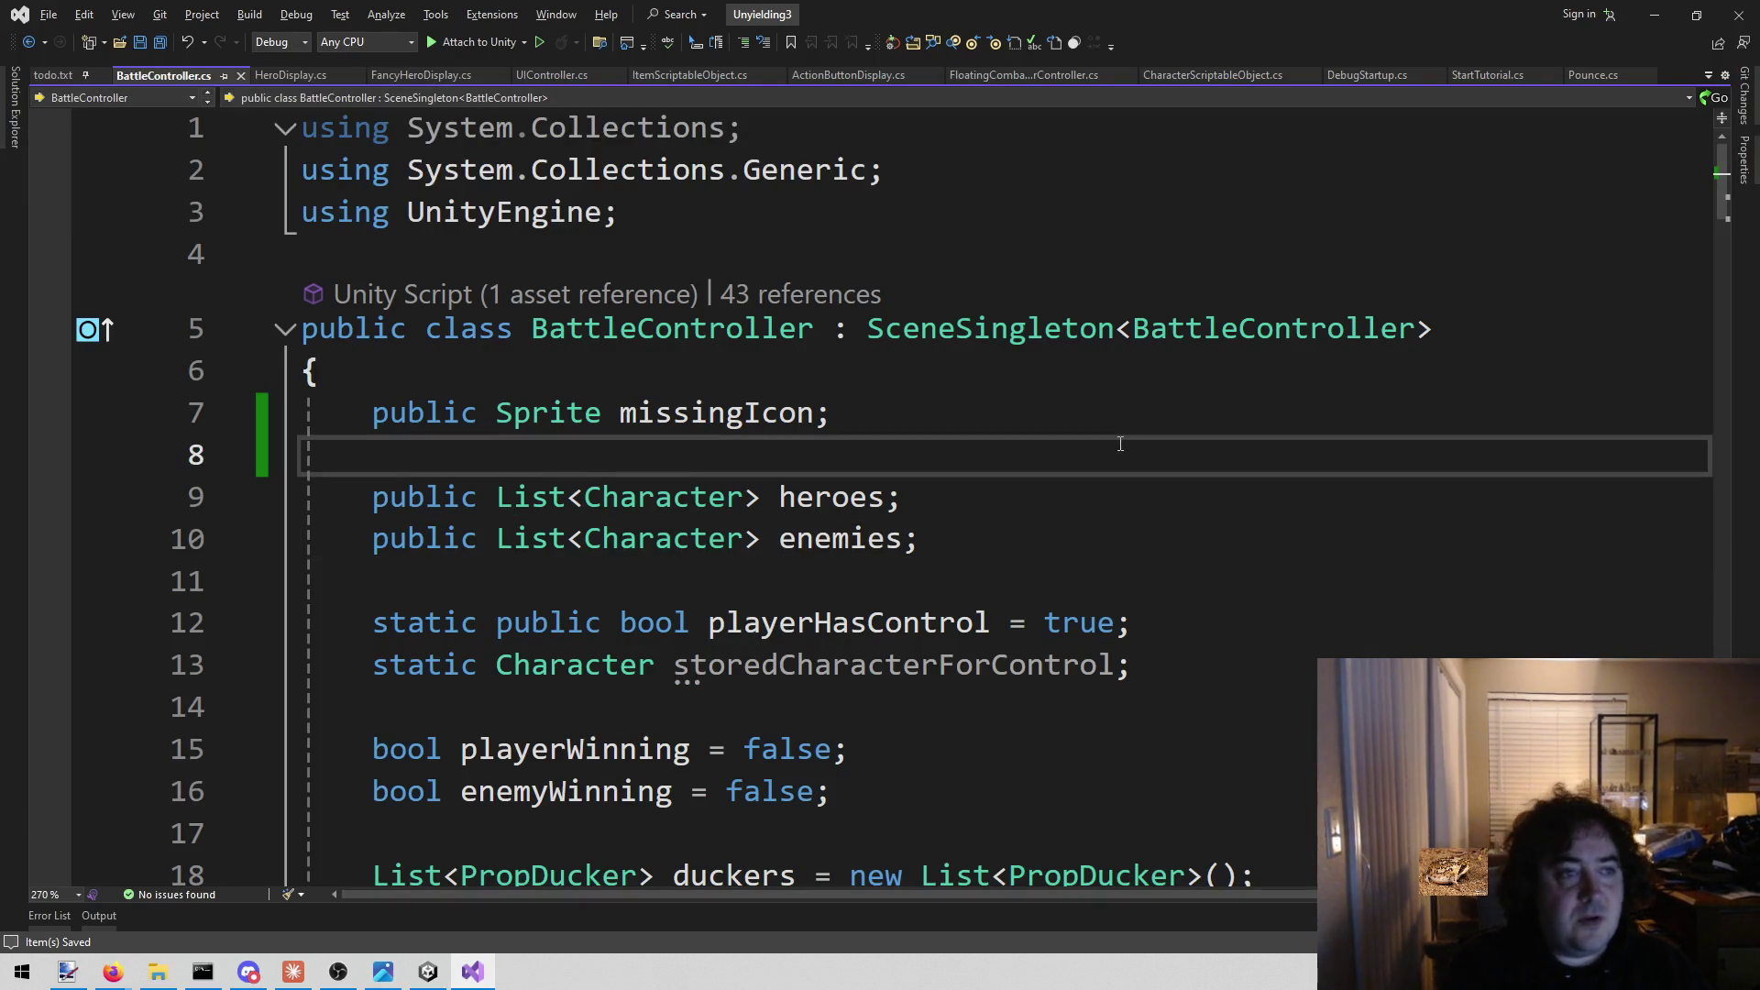
# Locate the missingIcon Sprite declaration in BattleController.cs, tidying blank lines below the enemies field.
pyautogui.press('alt')
pyautogui.press('Down')
pyautogui.press('Escape')
pyautogui.press('Escape')
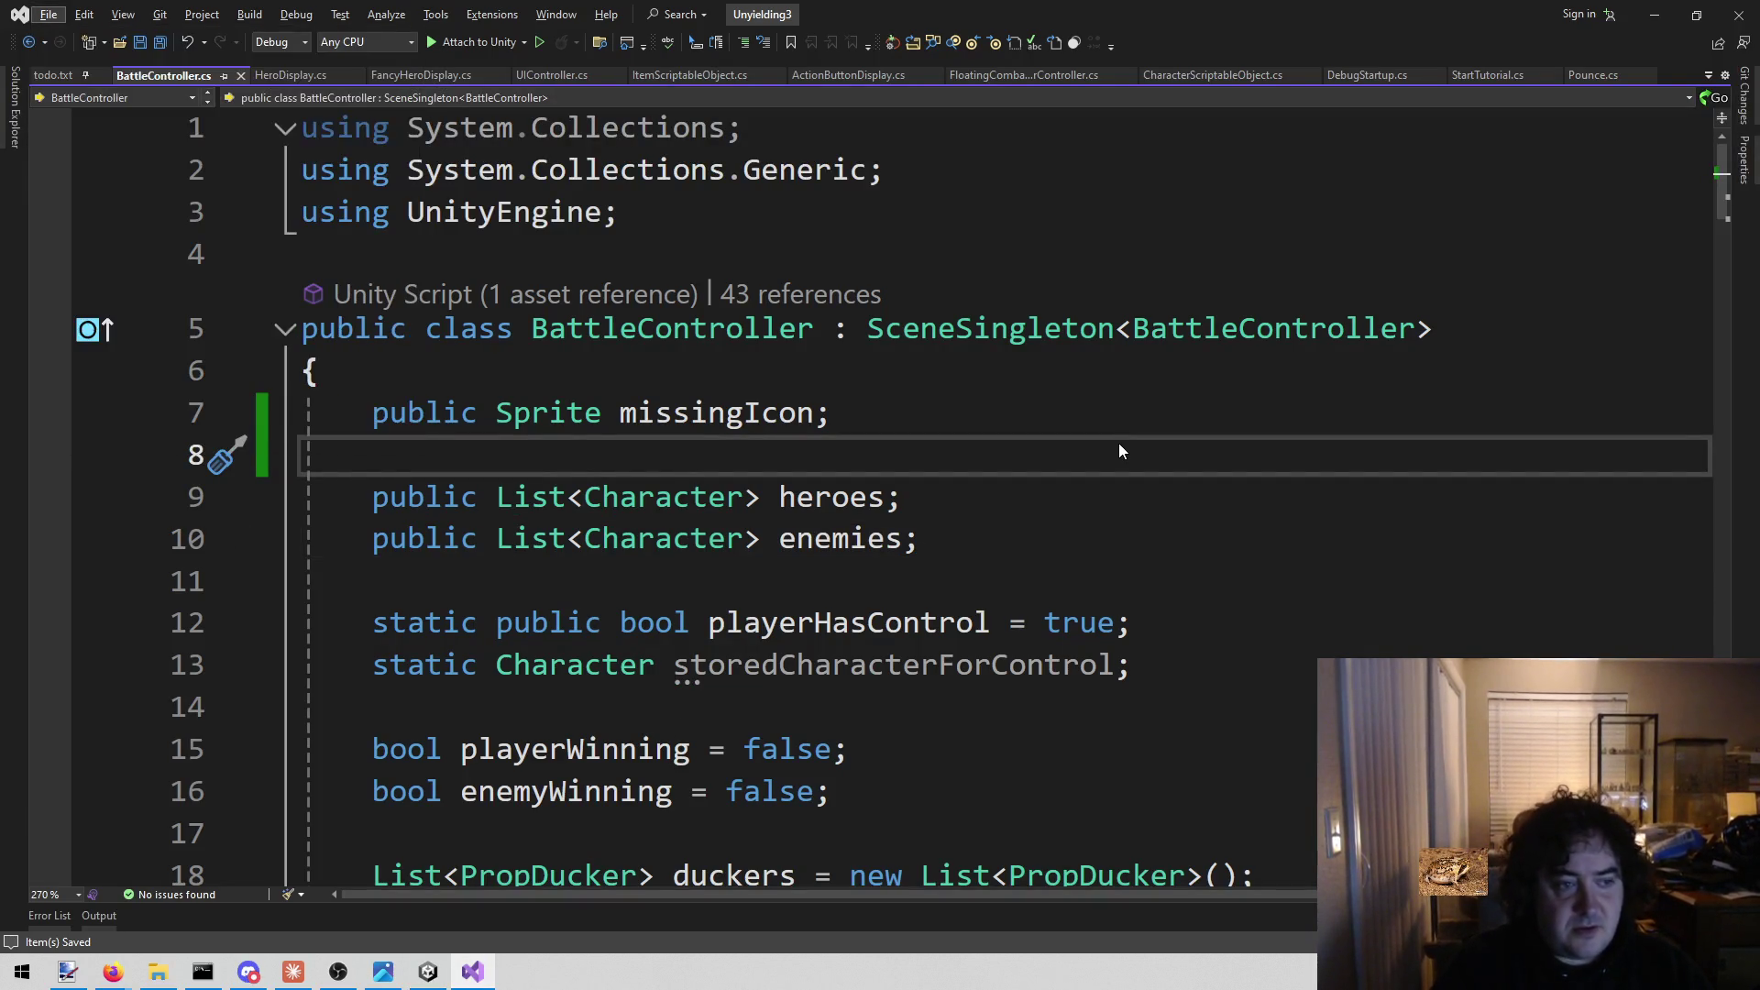
pyautogui.press('Up')
pyautogui.press('End')
pyautogui.hotkey('shift', 'Home')
pyautogui.hotkey('ctrl', 'c')
pyautogui.press('Down')
pyautogui.press('Down')
pyautogui.press('Down')
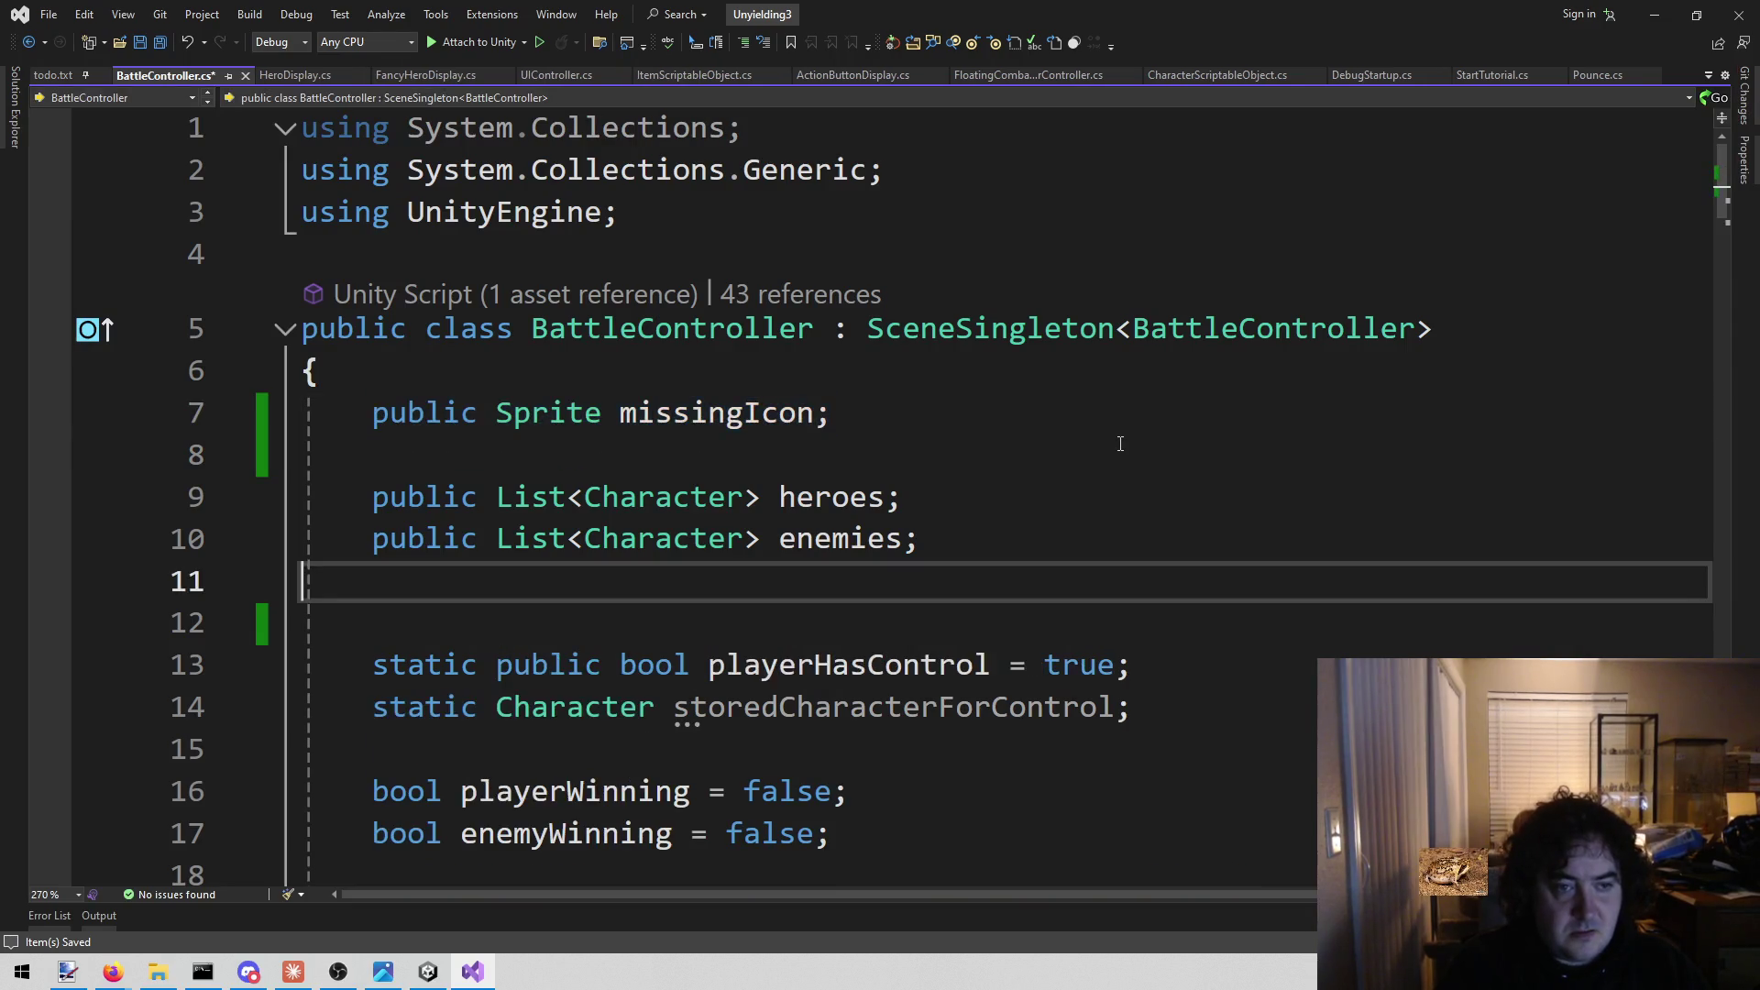
pyautogui.press('Return')
pyautogui.press('Return')
pyautogui.press('Up')
pyautogui.press('BackSpace')
pyautogui.press('BackSpace')
pyautogui.press('Up')
pyautogui.press('Up')
pyautogui.press('Up')
# Cut the missingIcon field out of BattleController and save the file.
pyautogui.hotkey('shift', 'Home')
pyautogui.press('BackSpace')
pyautogui.press('Down')
pyautogui.press('BackSpace')
pyautogui.press('BackSpace')
pyautogui.press('BackSpace')
pyautogui.hotkey('ctrl', 's')
# Open ItemCollection.cs and paste the missingIcon field at the top of its class body.
pyautogui.hotkey('alt', 'shift', 'o')
pyautogui.write('itemcoll')
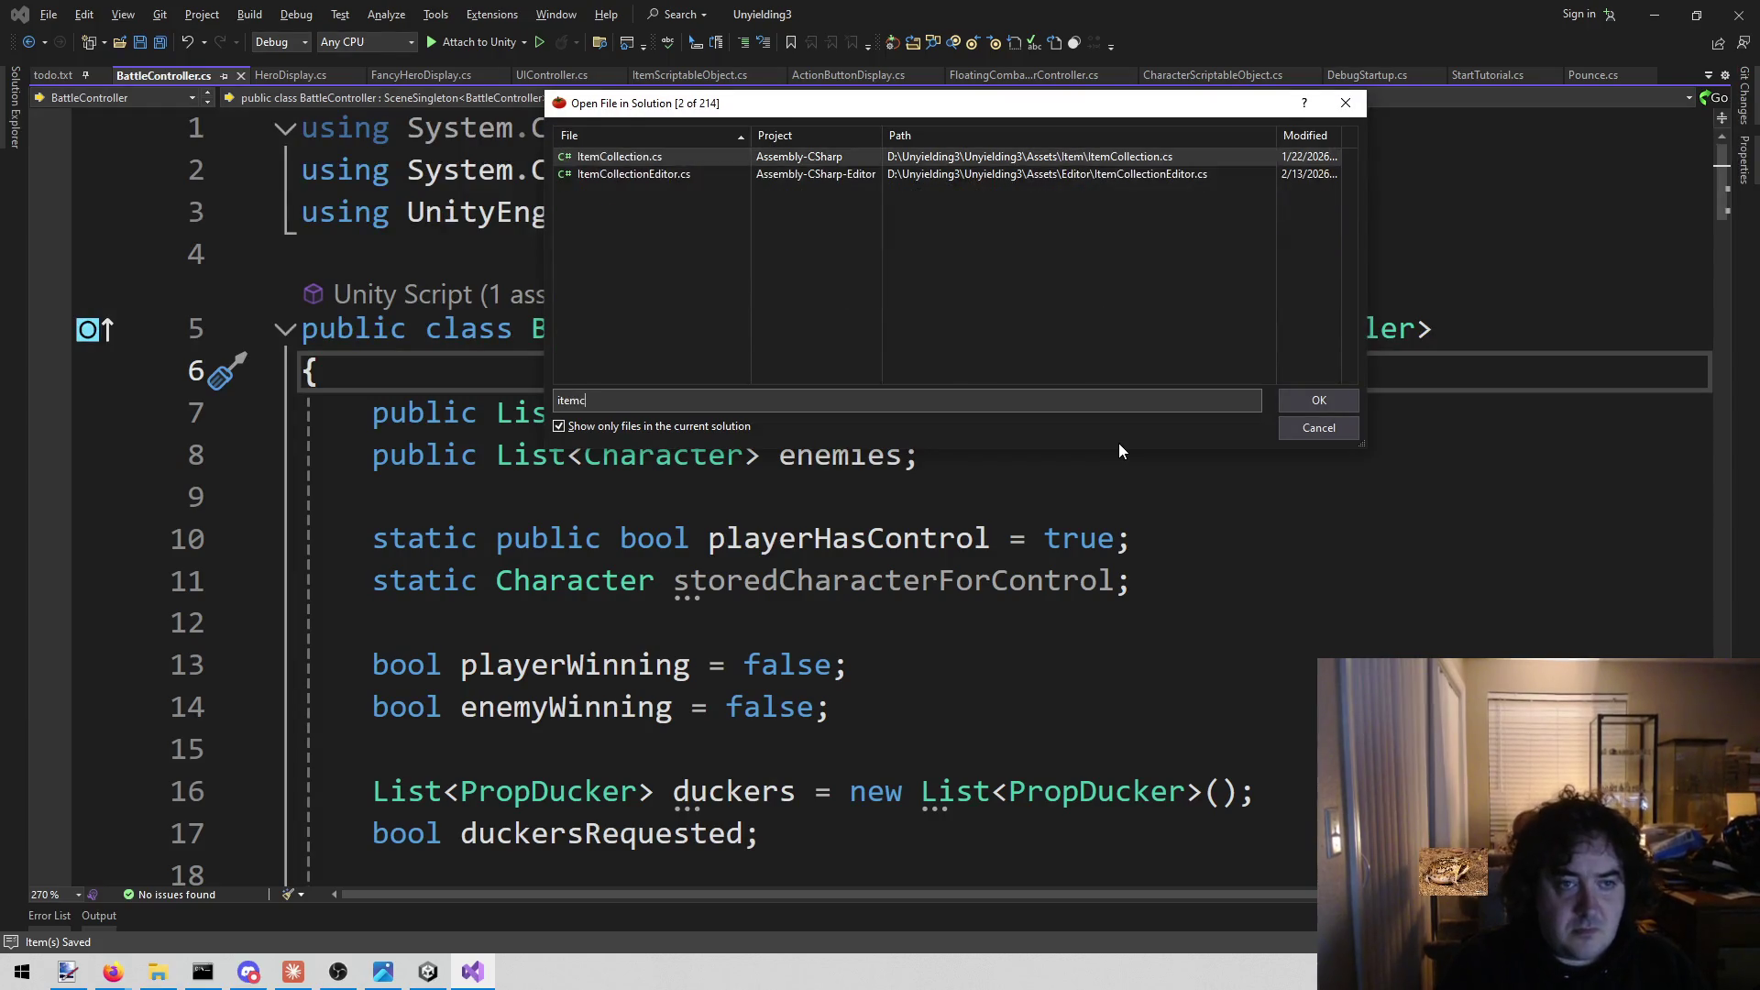
pyautogui.press('Return')
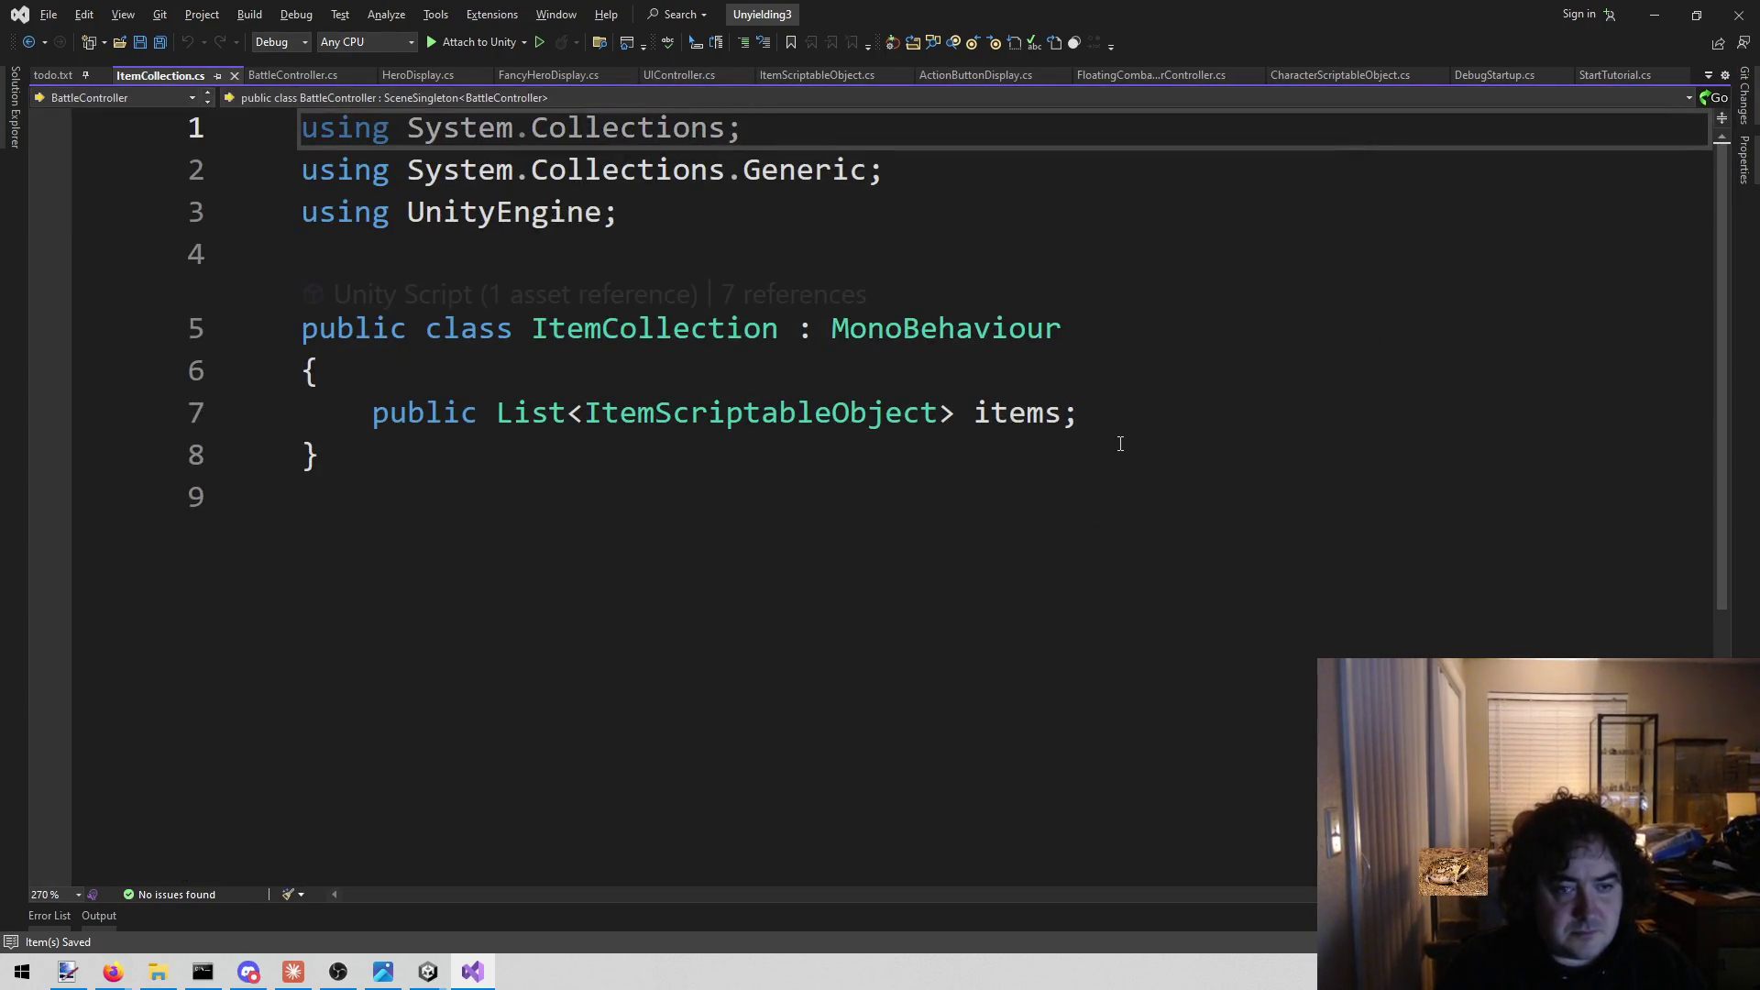
pyautogui.click(1104, 380)
pyautogui.press('Return')
pyautogui.hotkey('ctrl', 'v')
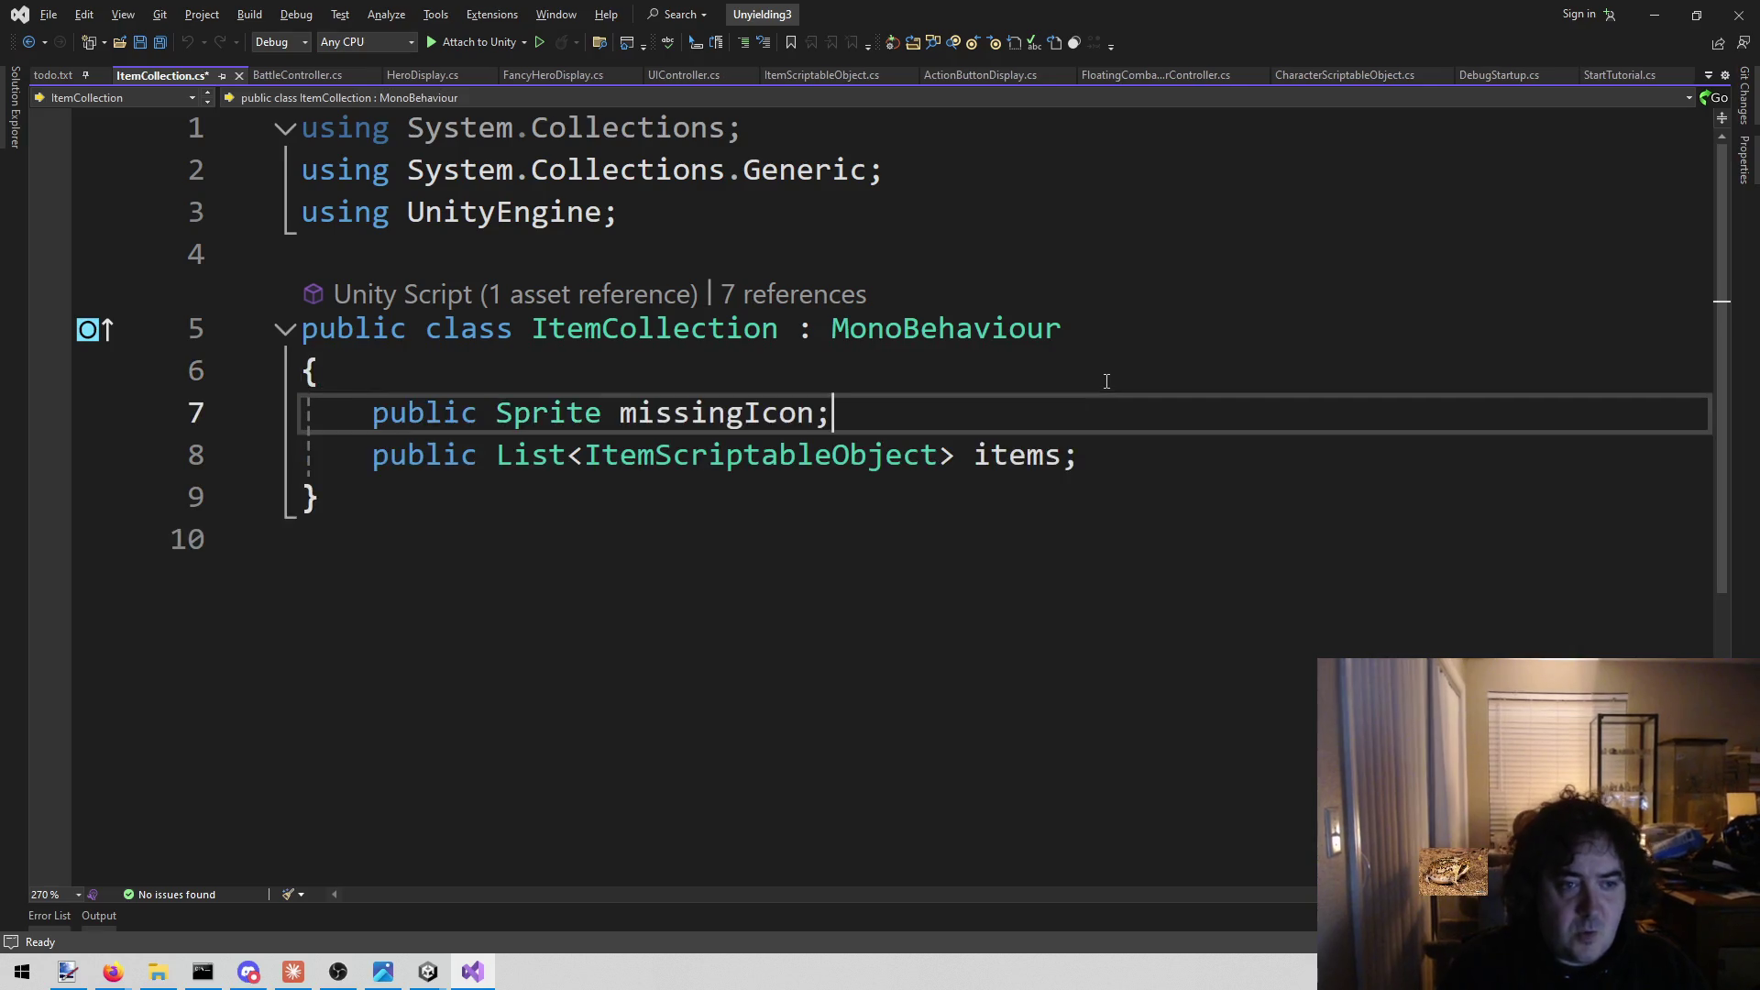
# Glance at the Unity editor, then return to the ItemCollection code.
pyautogui.click(427, 970)
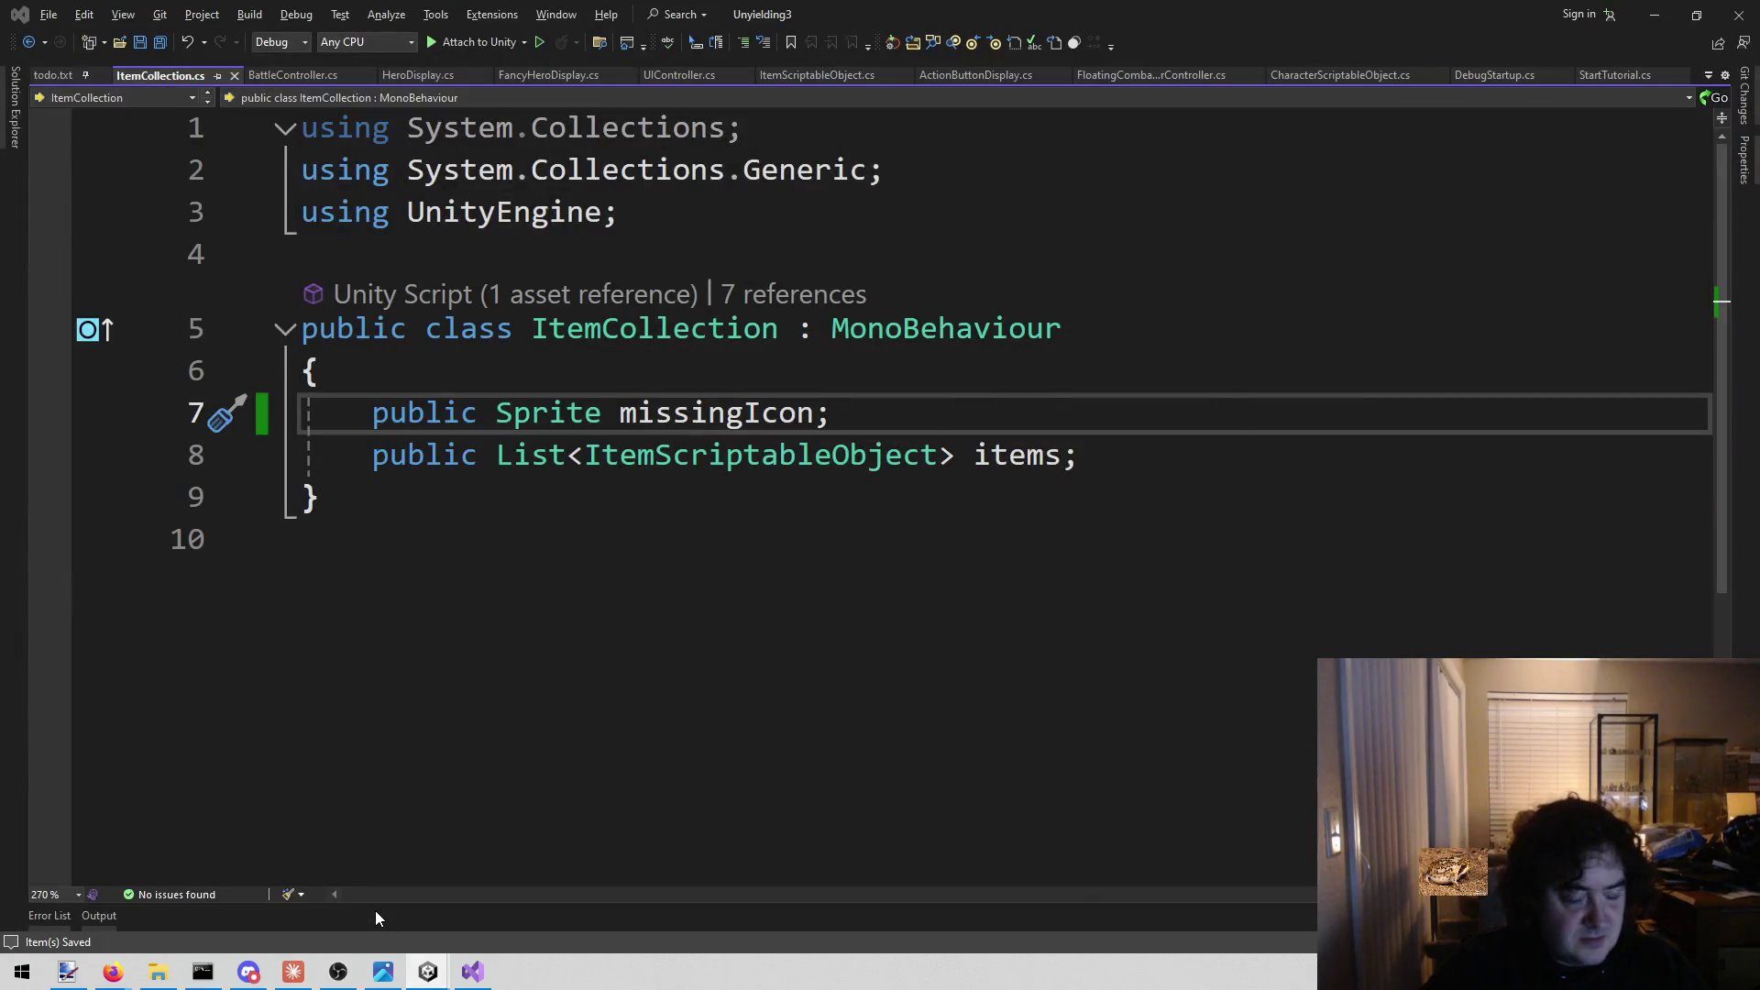
pyautogui.moveTo(428, 974)
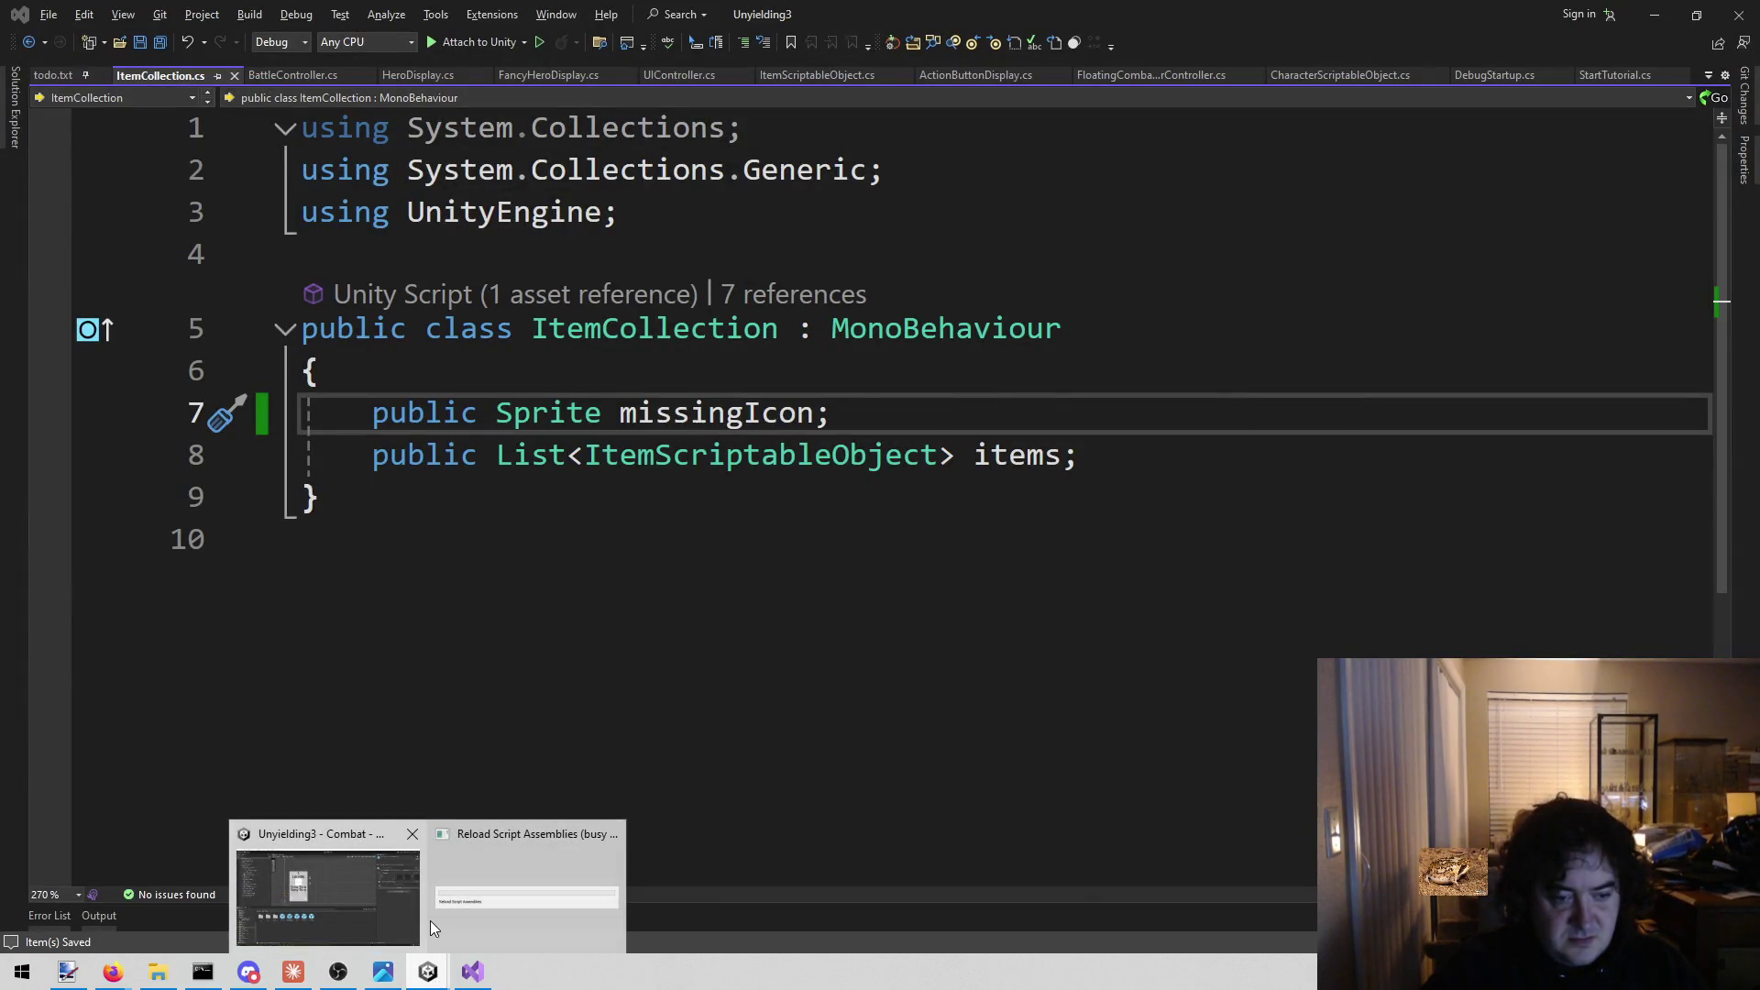
pyautogui.moveTo(405, 917)
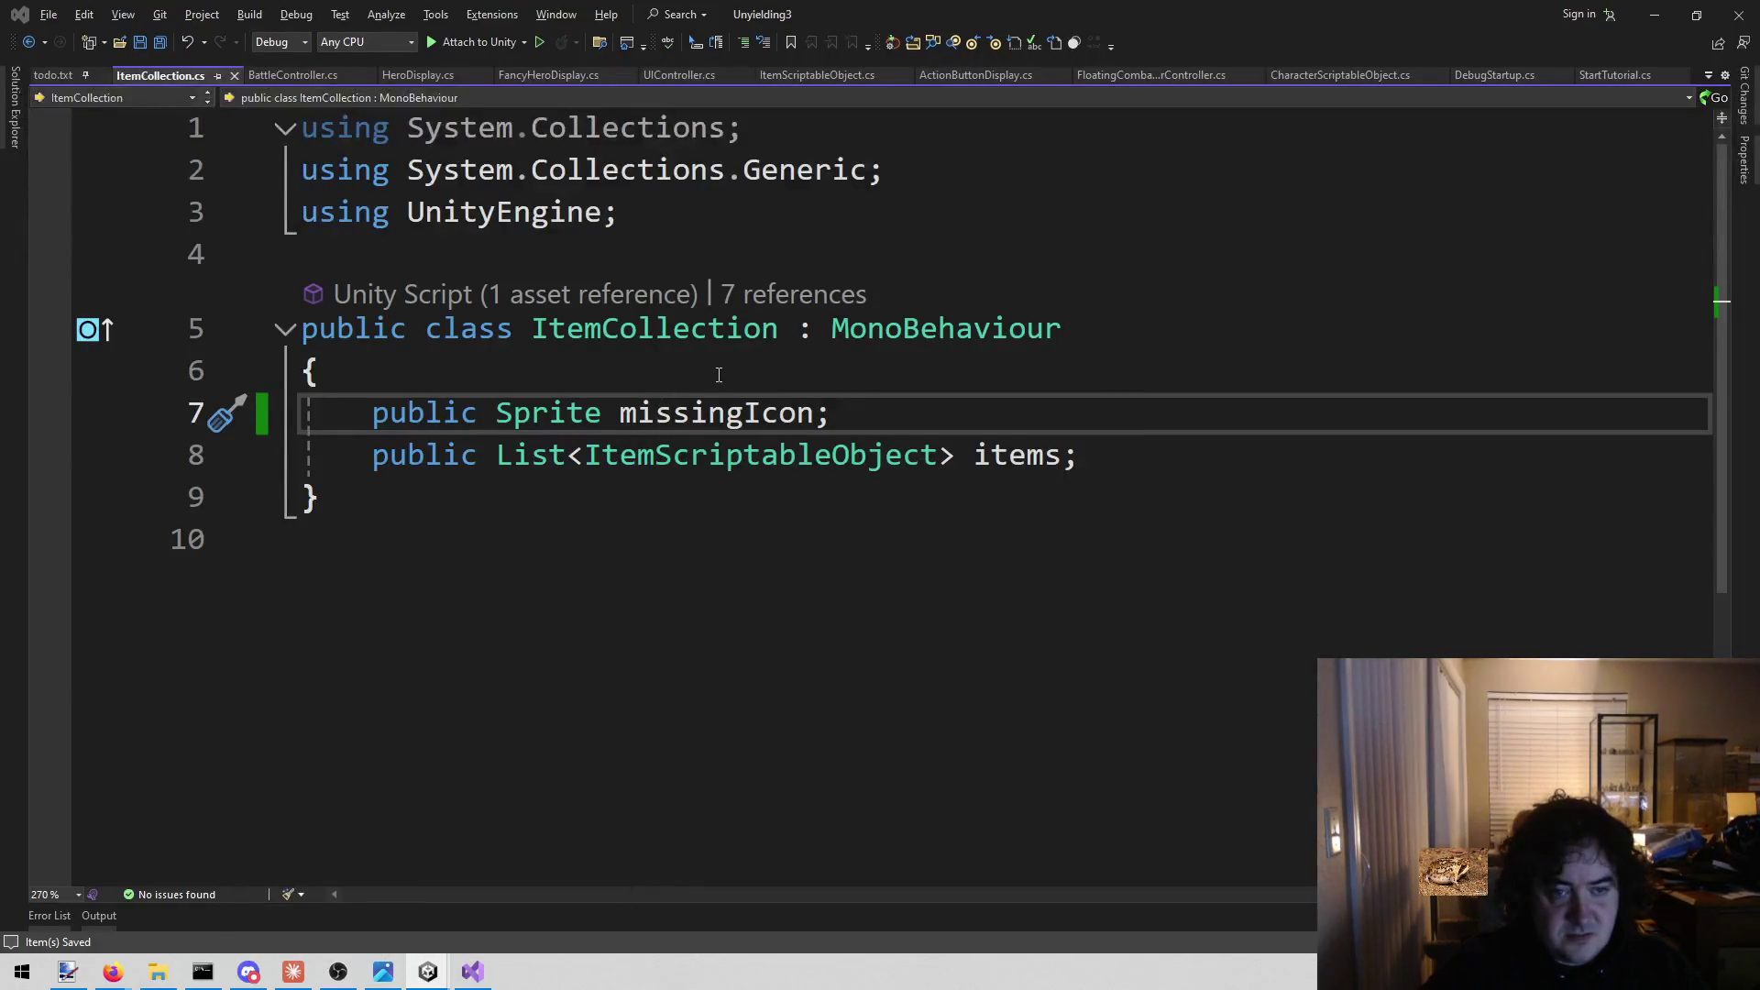
pyautogui.click(719, 374)
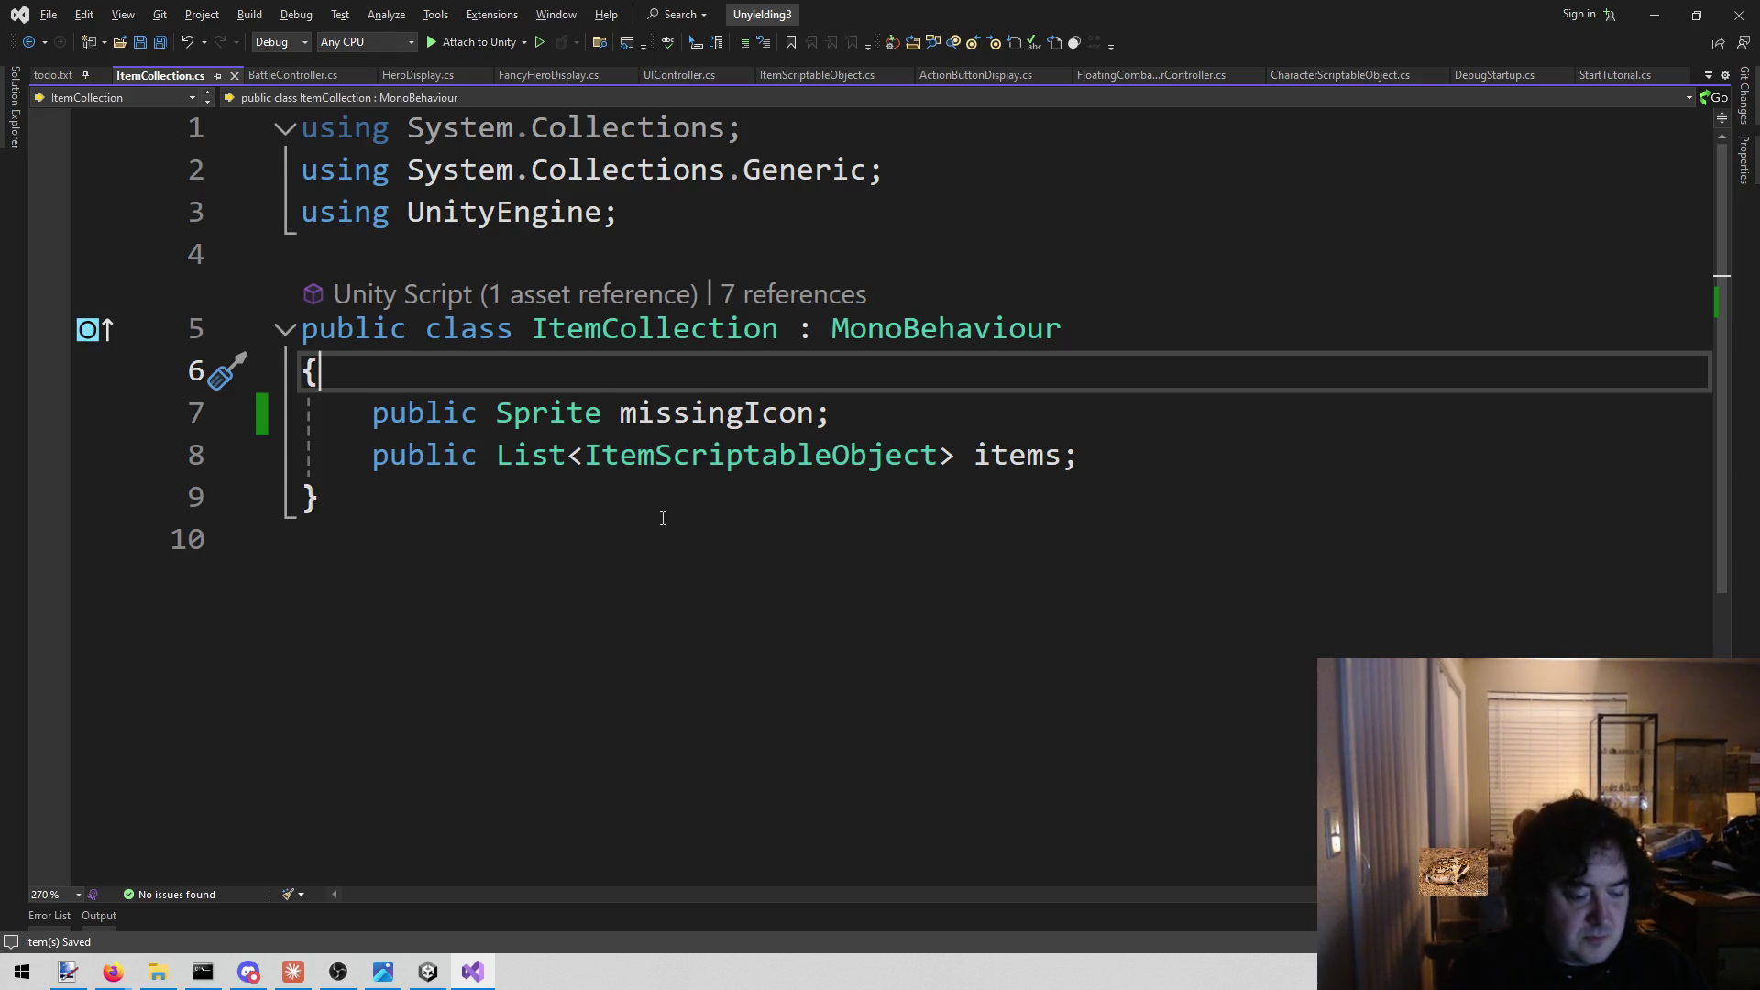
# Open ItemRepository.cs with the solution file search ('itemr').
pyautogui.hotkey('alt', 'shift', 'o')
pyautogui.write('itemr')
pyautogui.press('Return')
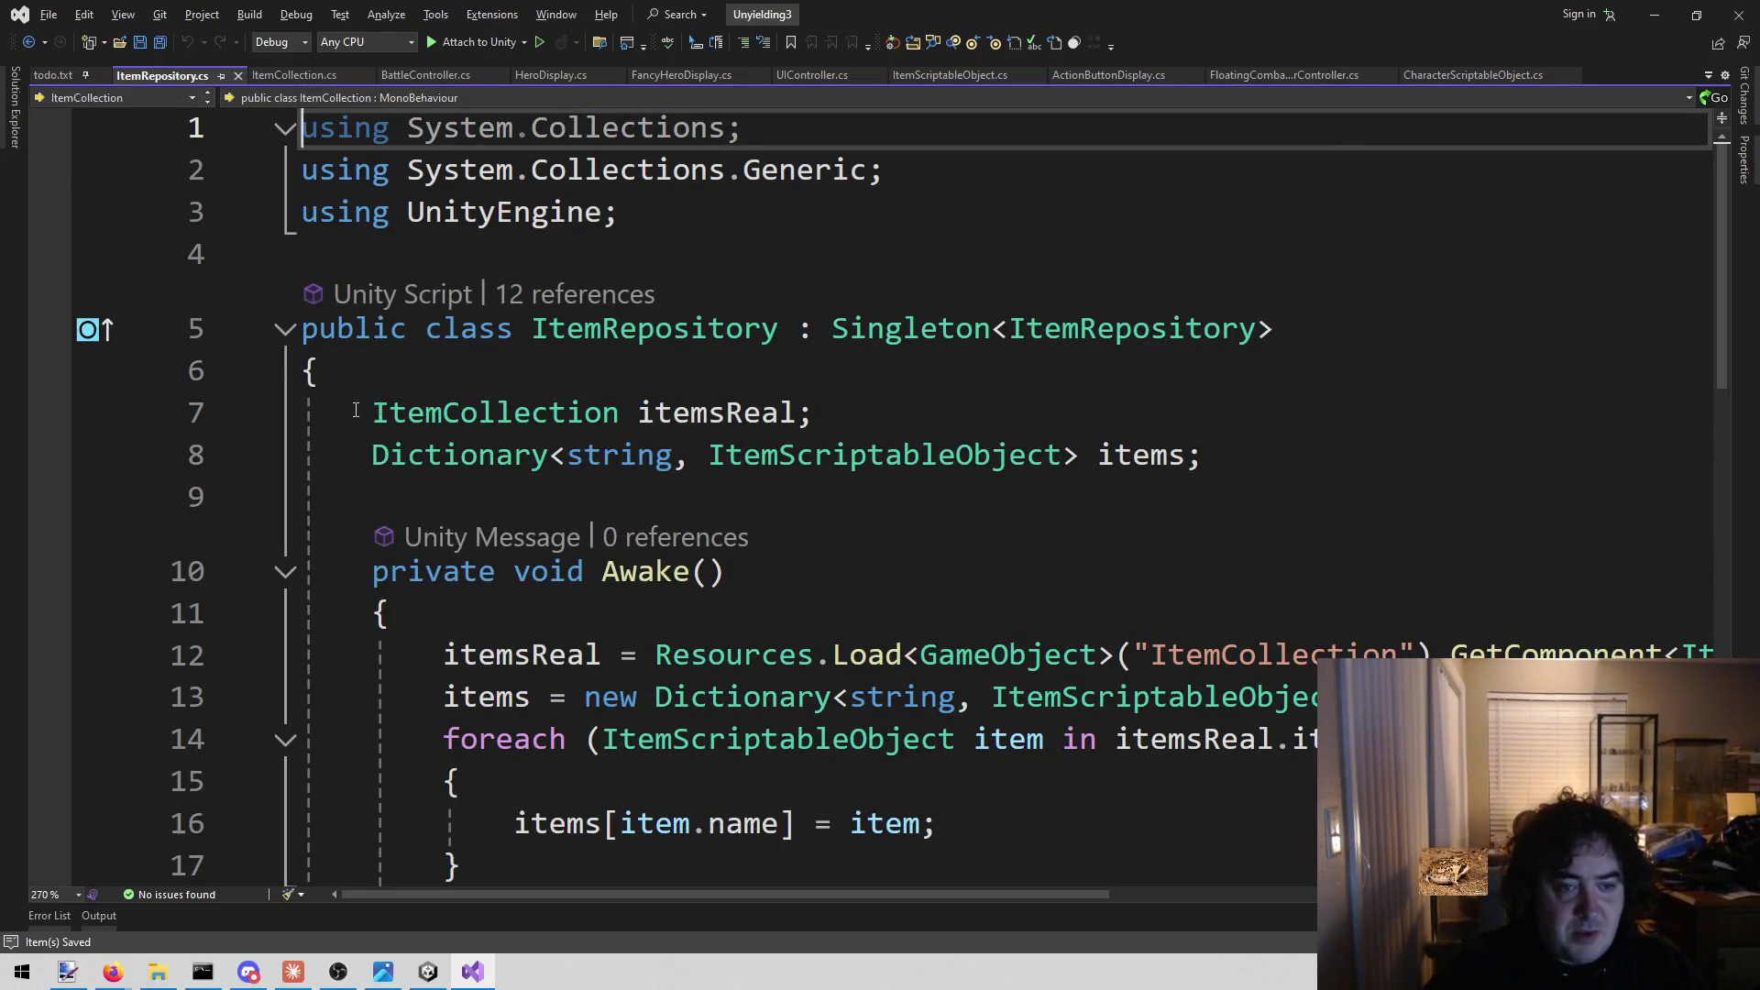
# Below GetItems, declare a new method public Sprite GetSprite(Sprite s).
pyautogui.moveTo(374, 413); pyautogui.dragTo(811, 415)
pyautogui.scroll(-4, 822, 463)
pyautogui.scroll(-2, 822, 463)
pyautogui.click(584, 468)
pyautogui.click(611, 519)
pyautogui.press('Return')
pyautogui.press('Return')
pyautogui.write('public voi')
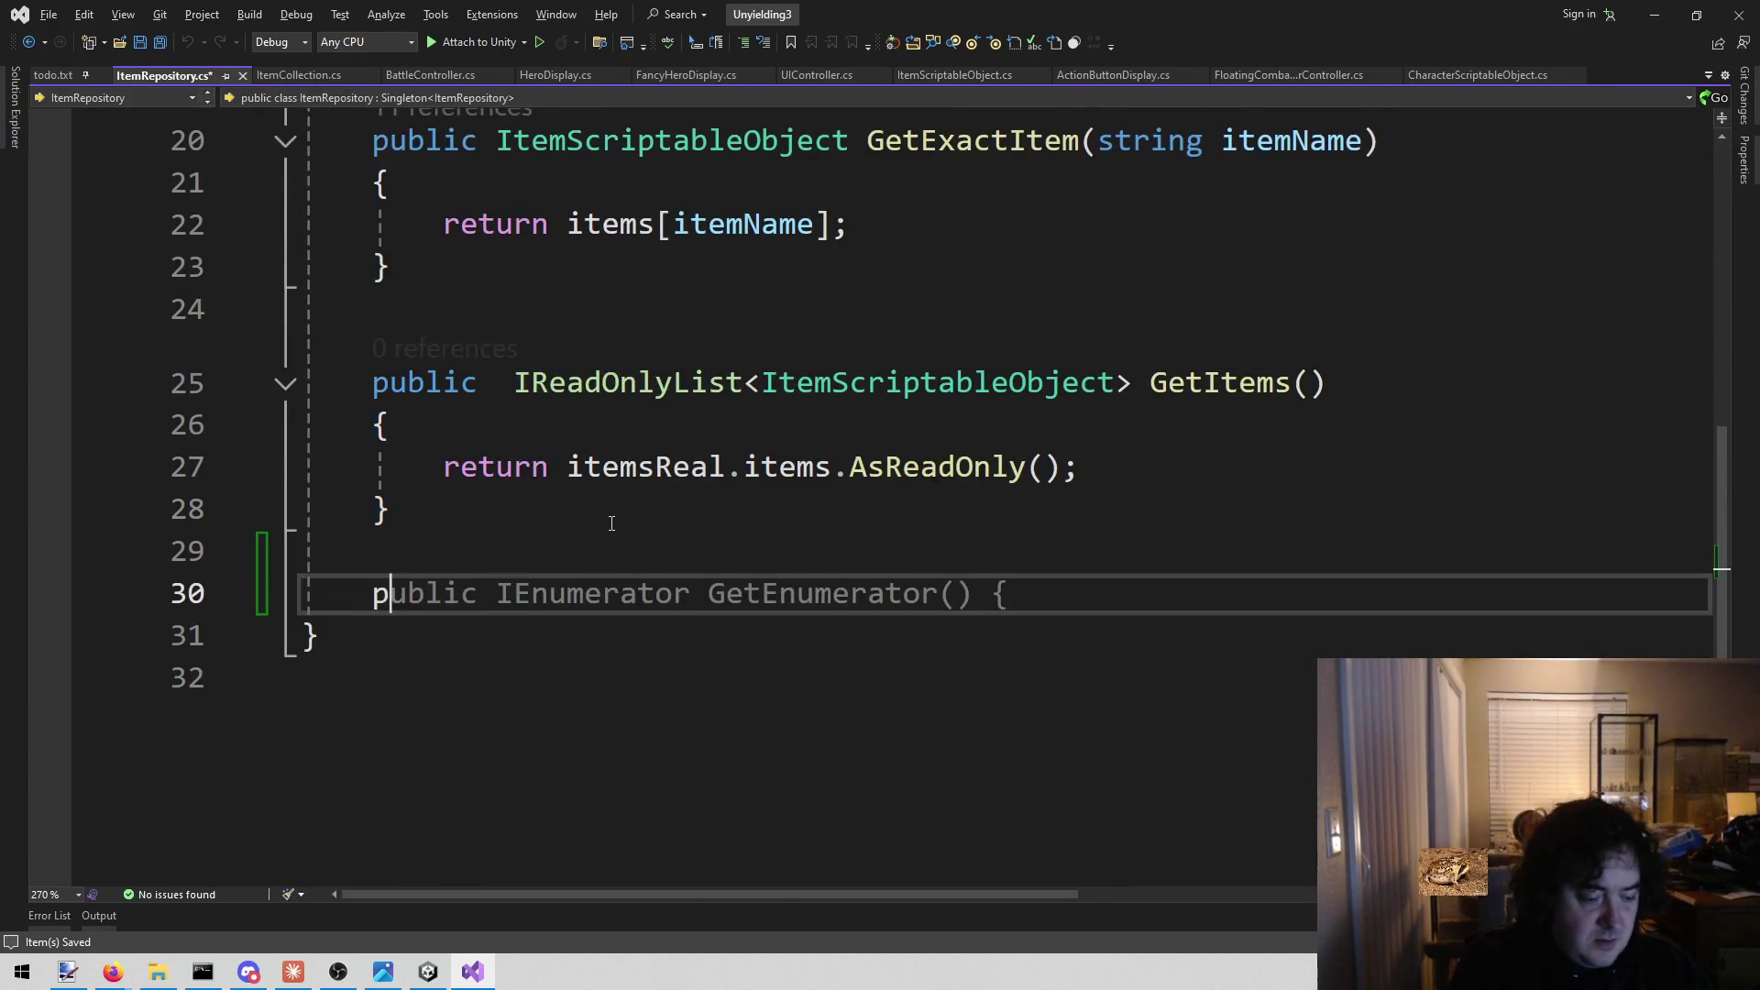
pyautogui.press('BackSpace')
pyautogui.press('BackSpace')
pyautogui.press('BackSpace')
pyautogui.write('Sprite  GetS')
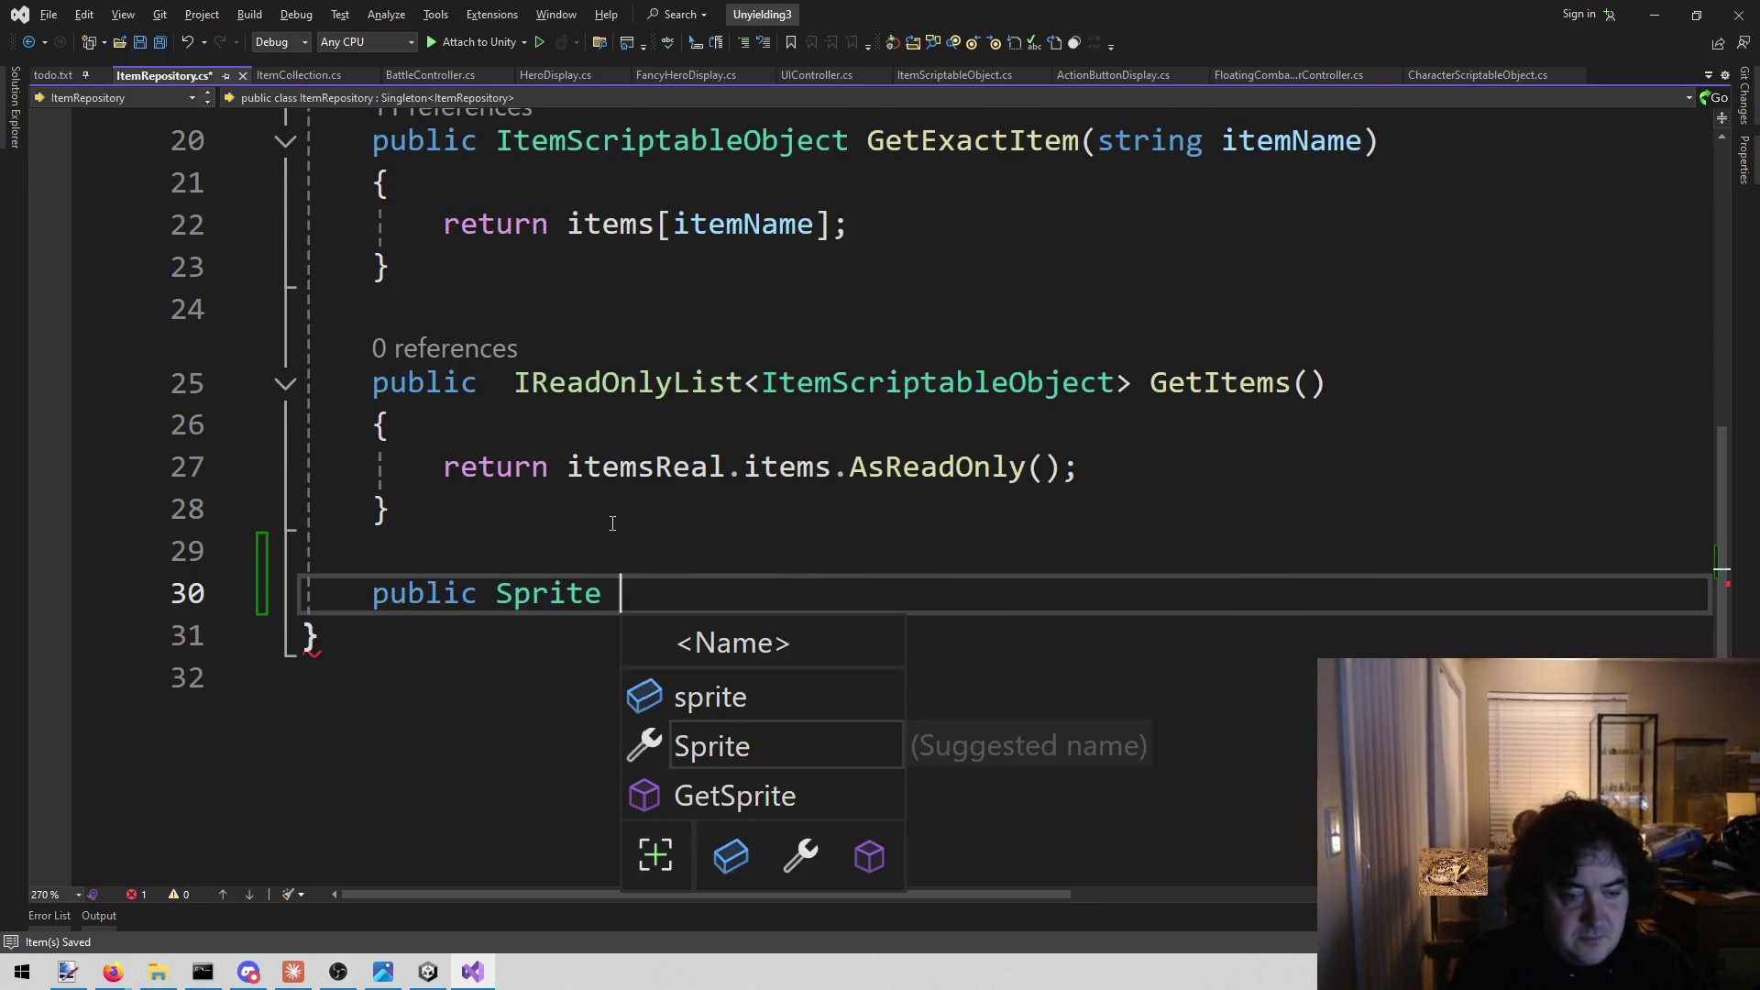
pyautogui.press('BackSpace')
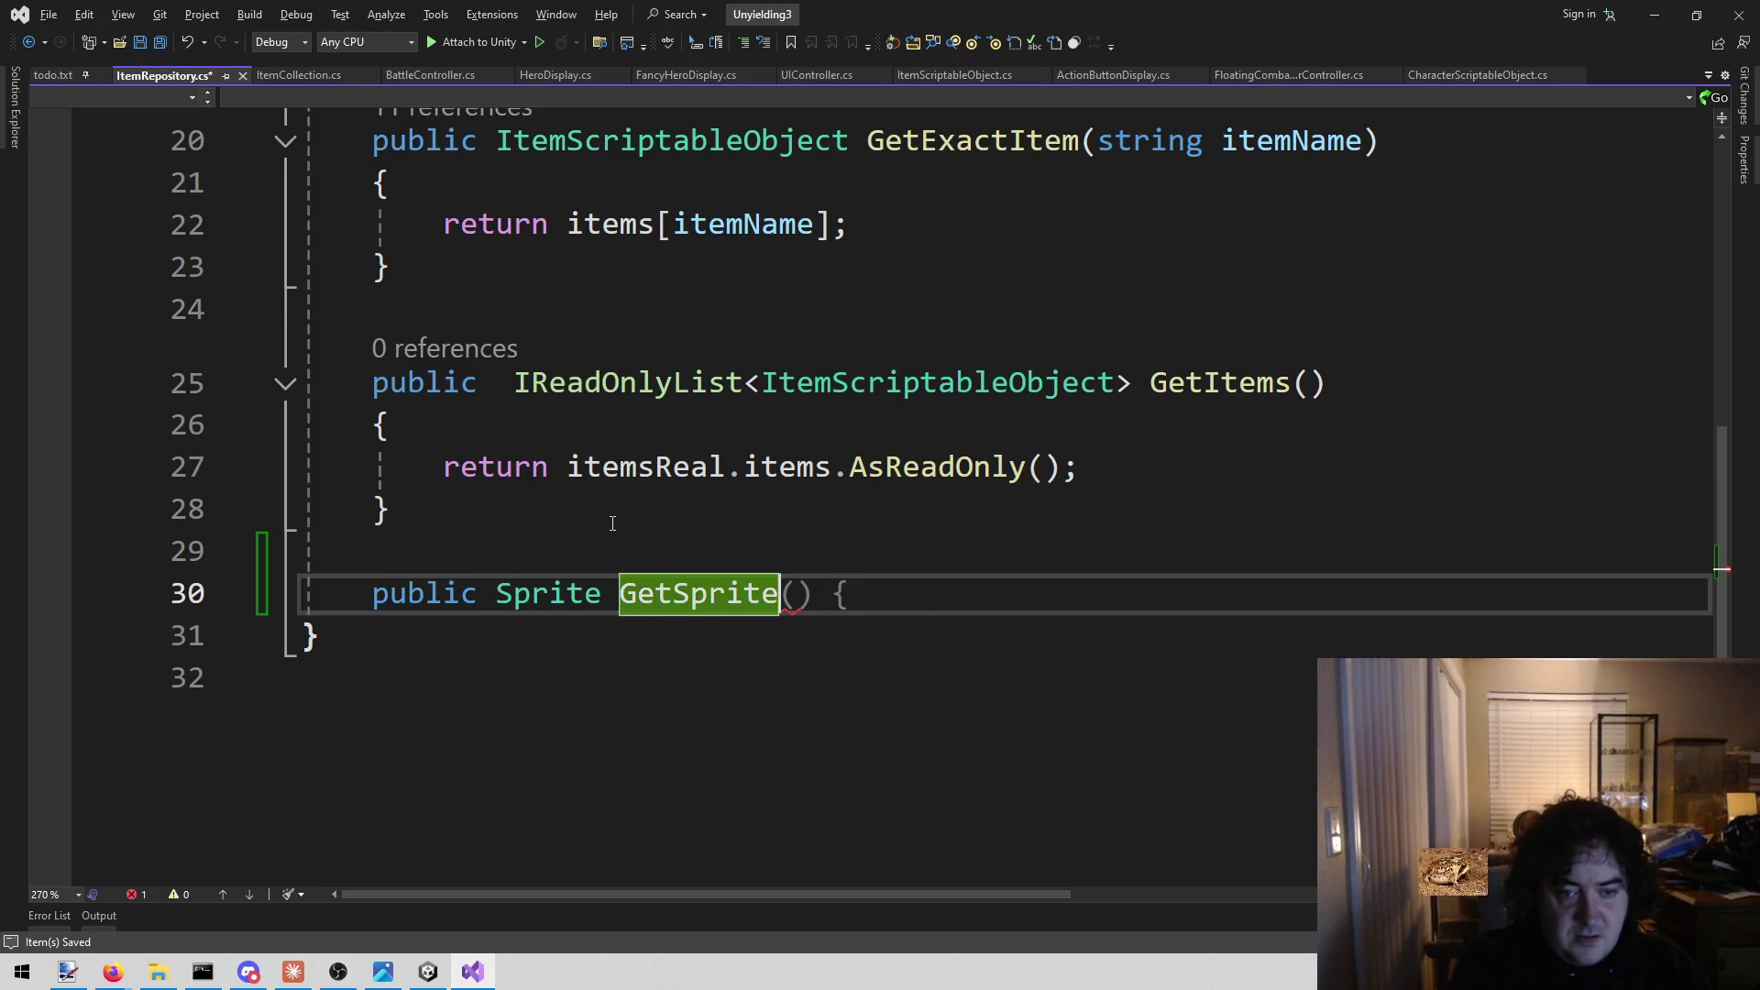
pyautogui.write('(')
pyautogui.press('BackSpace')
pyautogui.write(')')
pyautogui.hotkey('ctrl', 'z')
pyautogui.hotkey('ctrl', 'z')
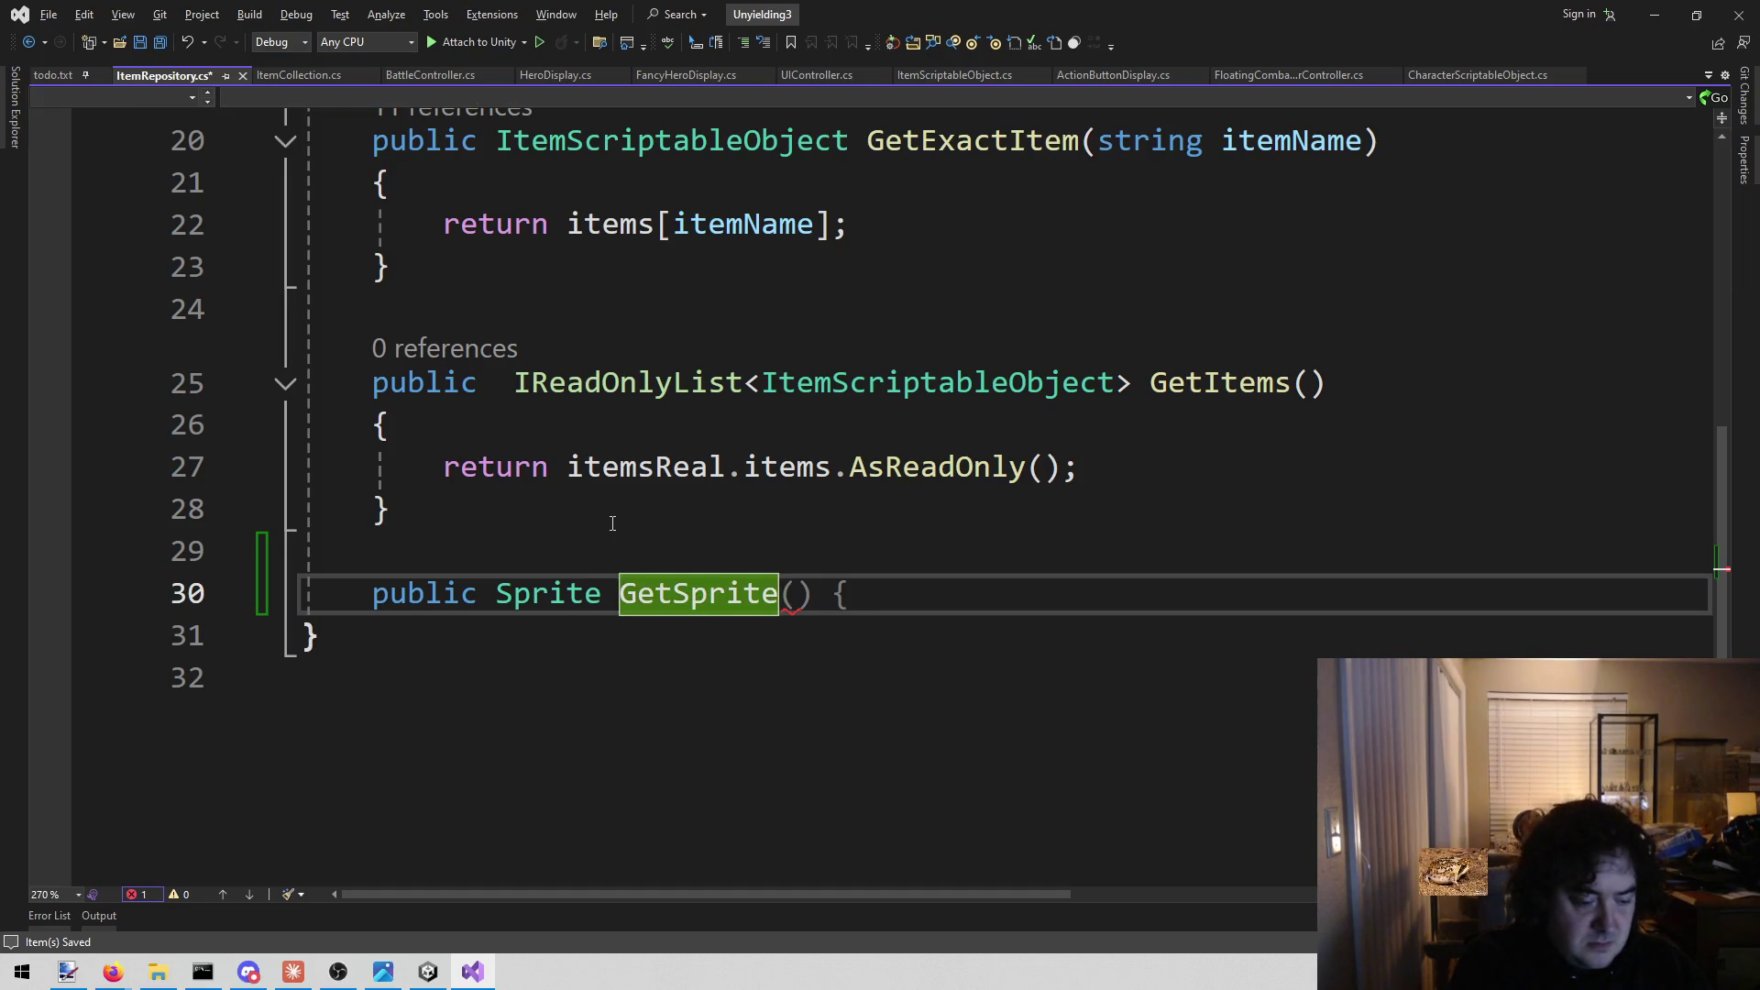
pyautogui.hotkey('ctrl', 'y')
pyautogui.write('Sprite s')
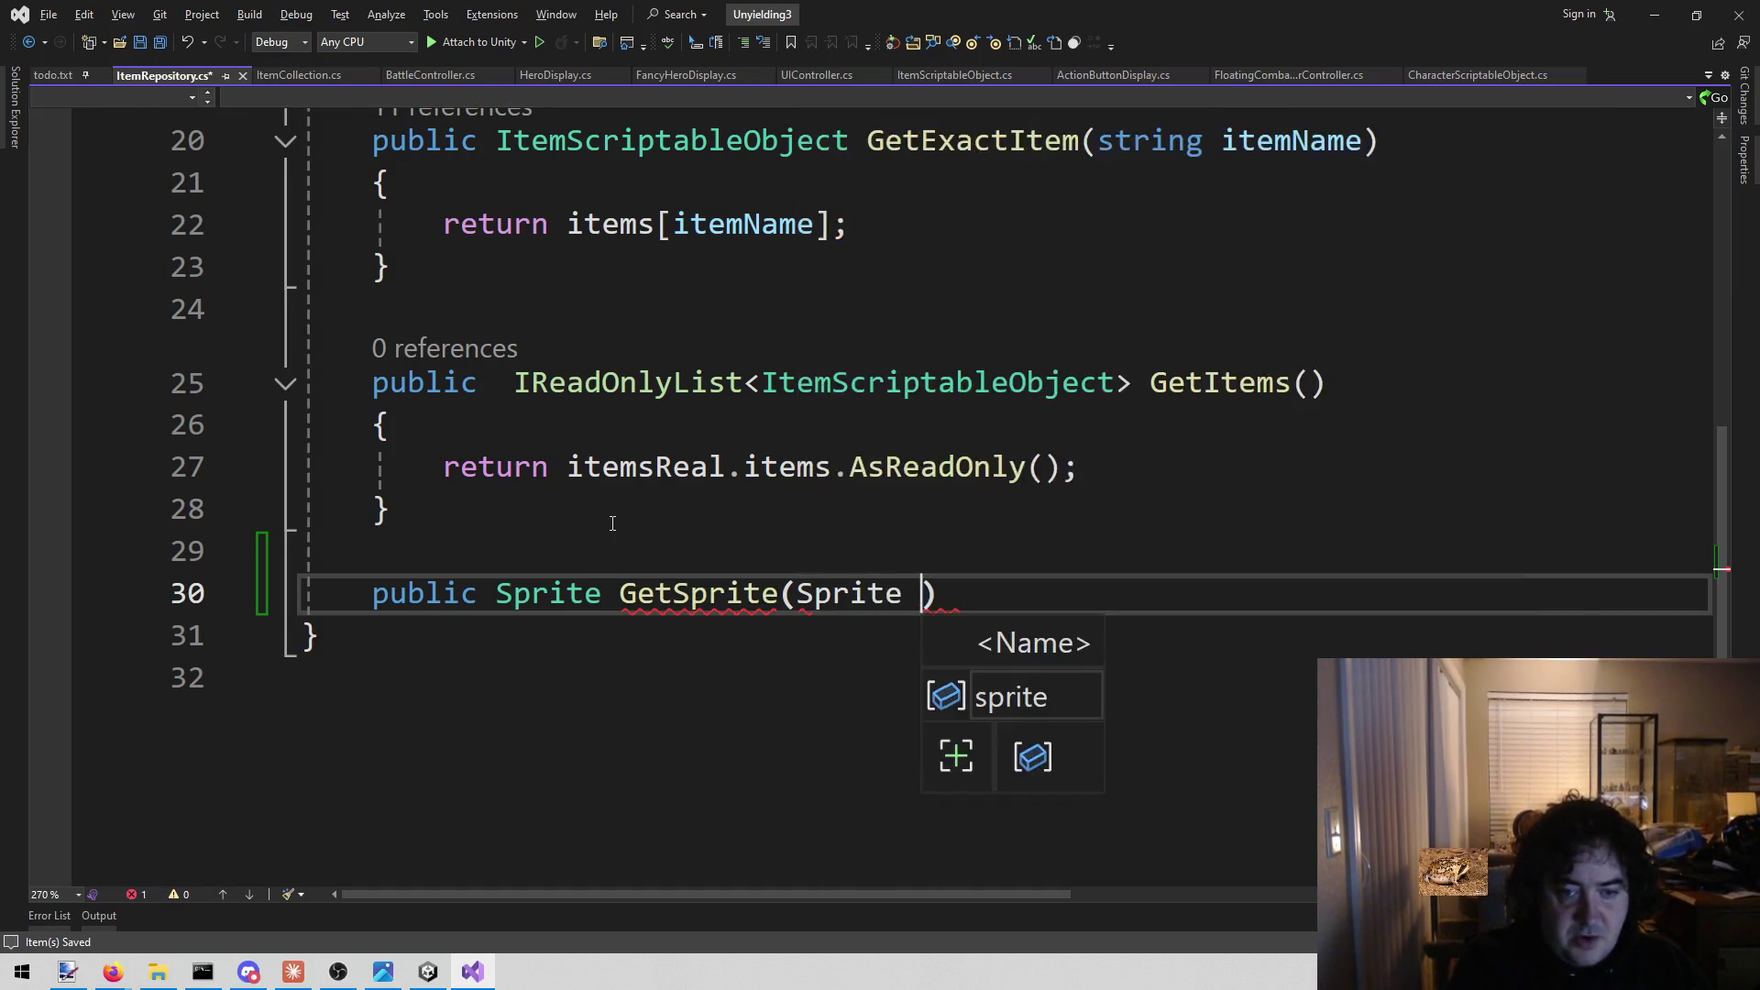
pyautogui.press('BackSpace')
# Give GetSprite an if (s == null) block returning itemsReal.missingIcon.
pyautogui.press('End')
pyautogui.press('Return')
pyautogui.write('{')
pyautogui.press('Return')
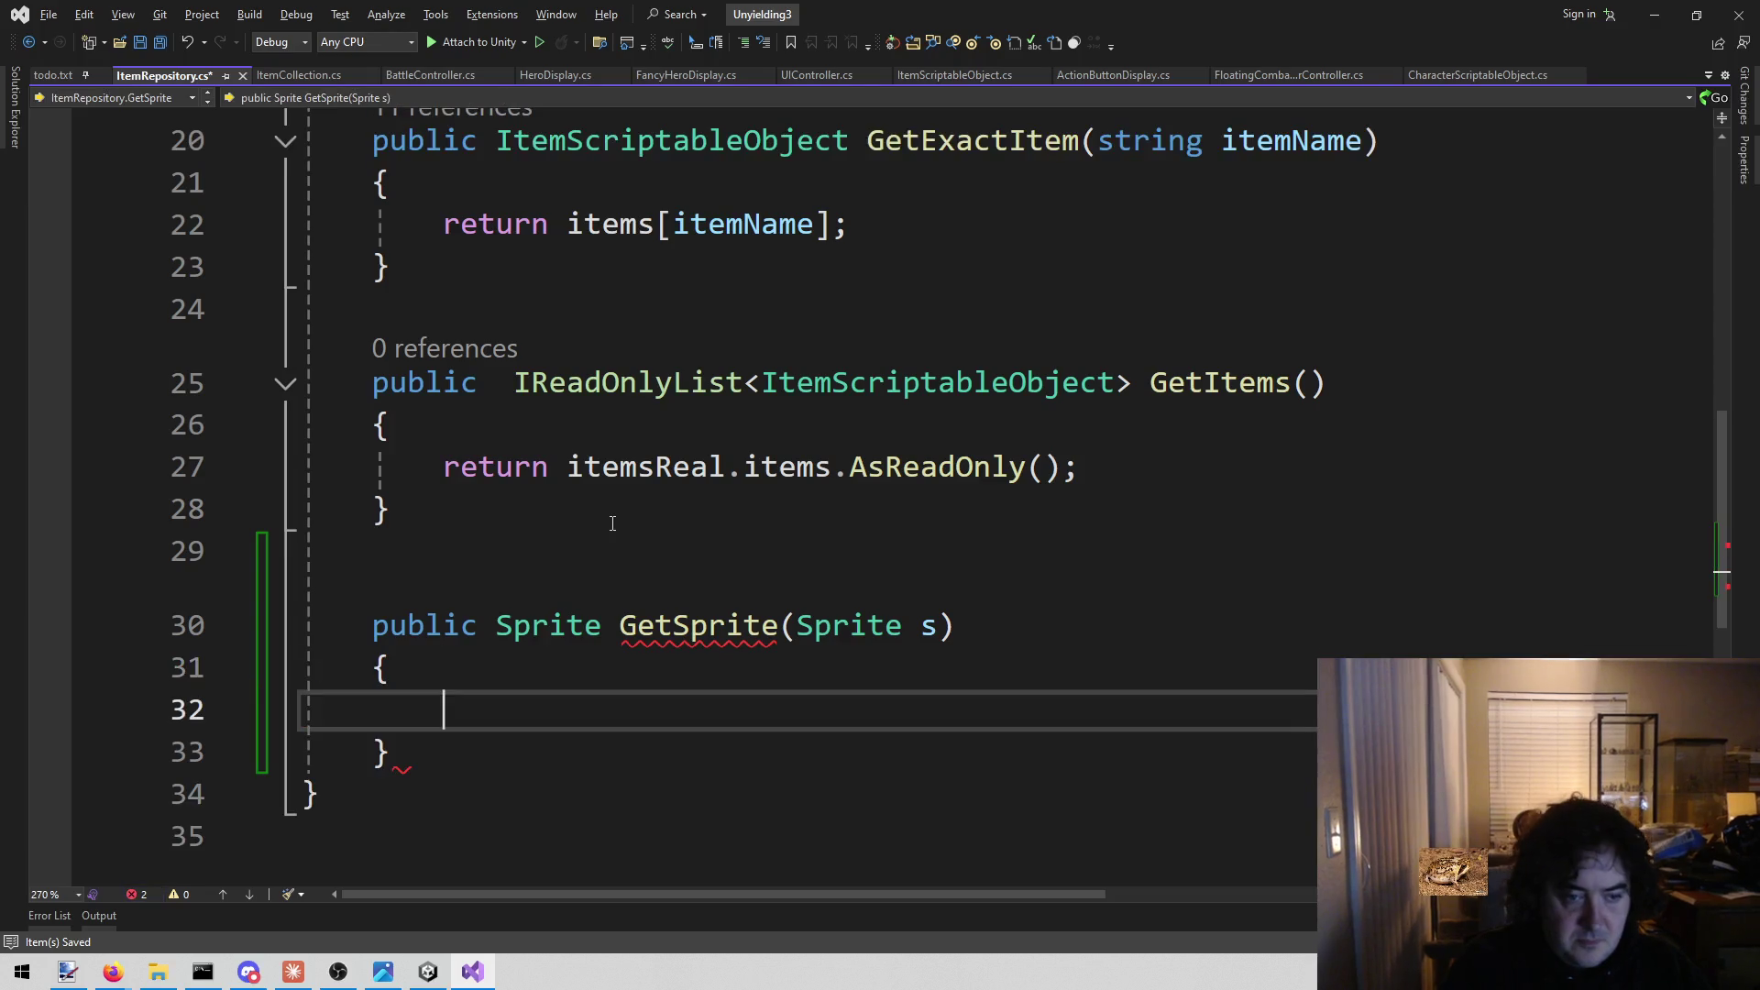
pyautogui.write('if (s ')
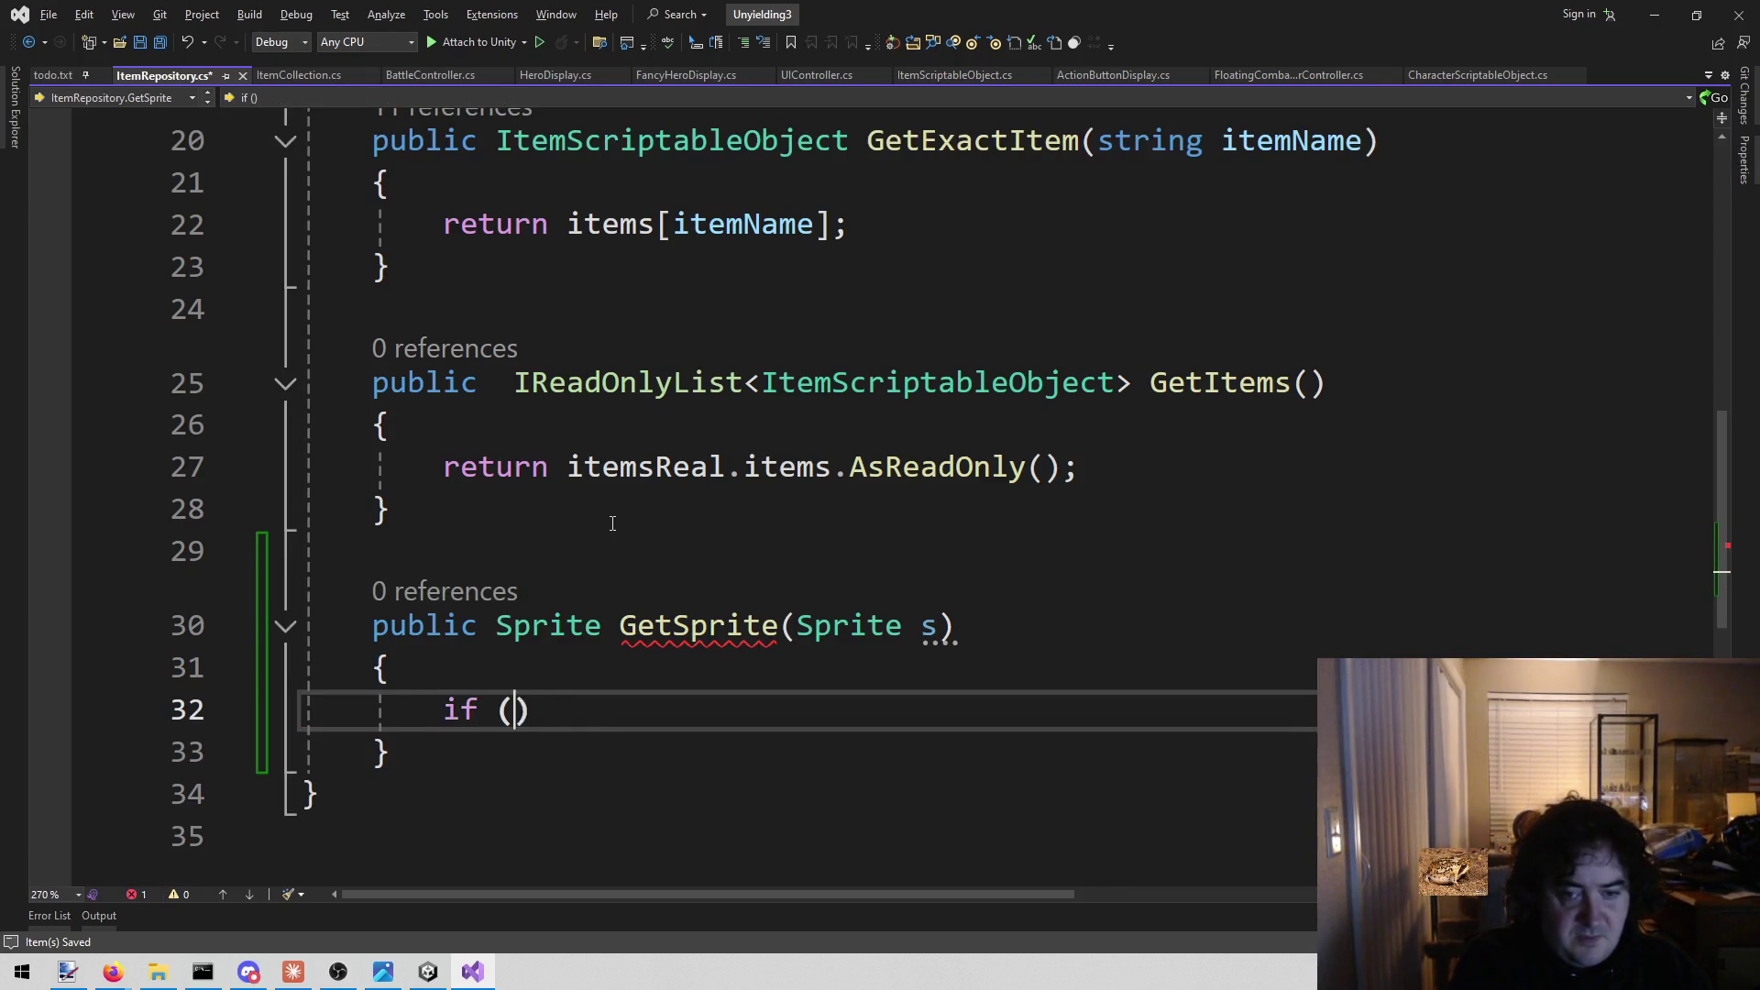
pyautogui.write('== nu')
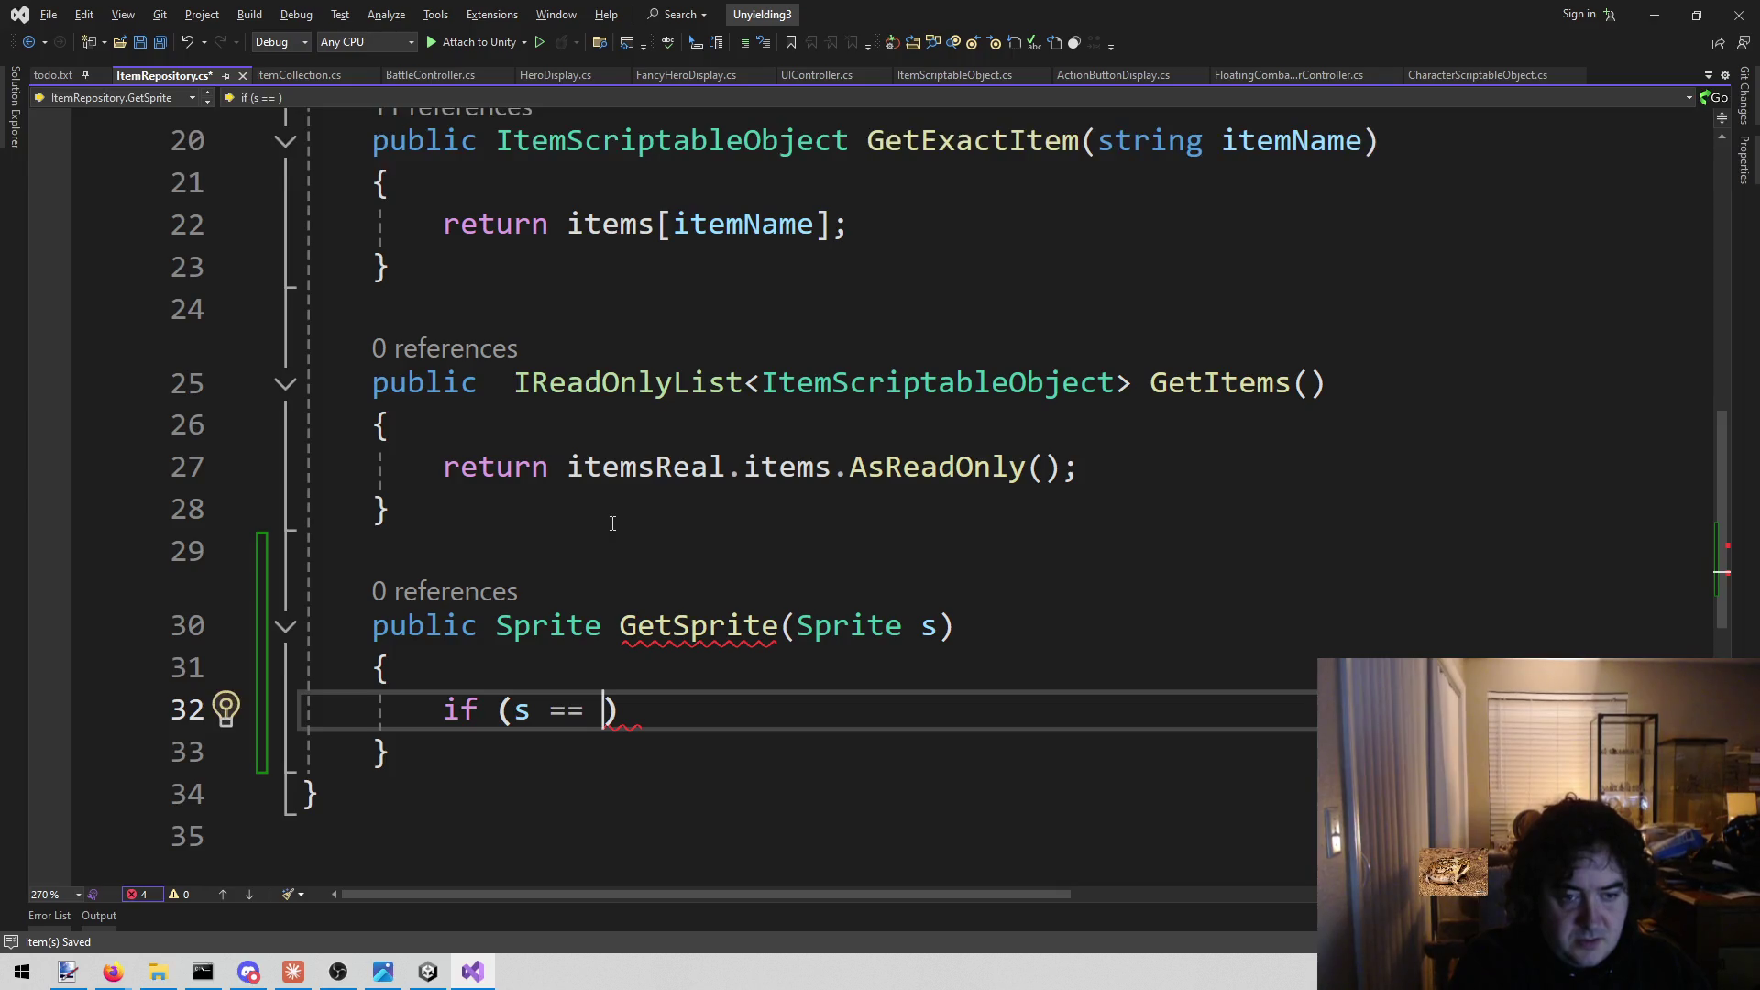
pyautogui.write('ll')
pyautogui.press('End')
pyautogui.press('Return')
pyautogui.write('{')
pyautogui.press('Return')
pyautogui.write('retu')
pyautogui.press('Tab')
pyautogui.press('Tab')
pyautogui.scroll(6, 918, 610)
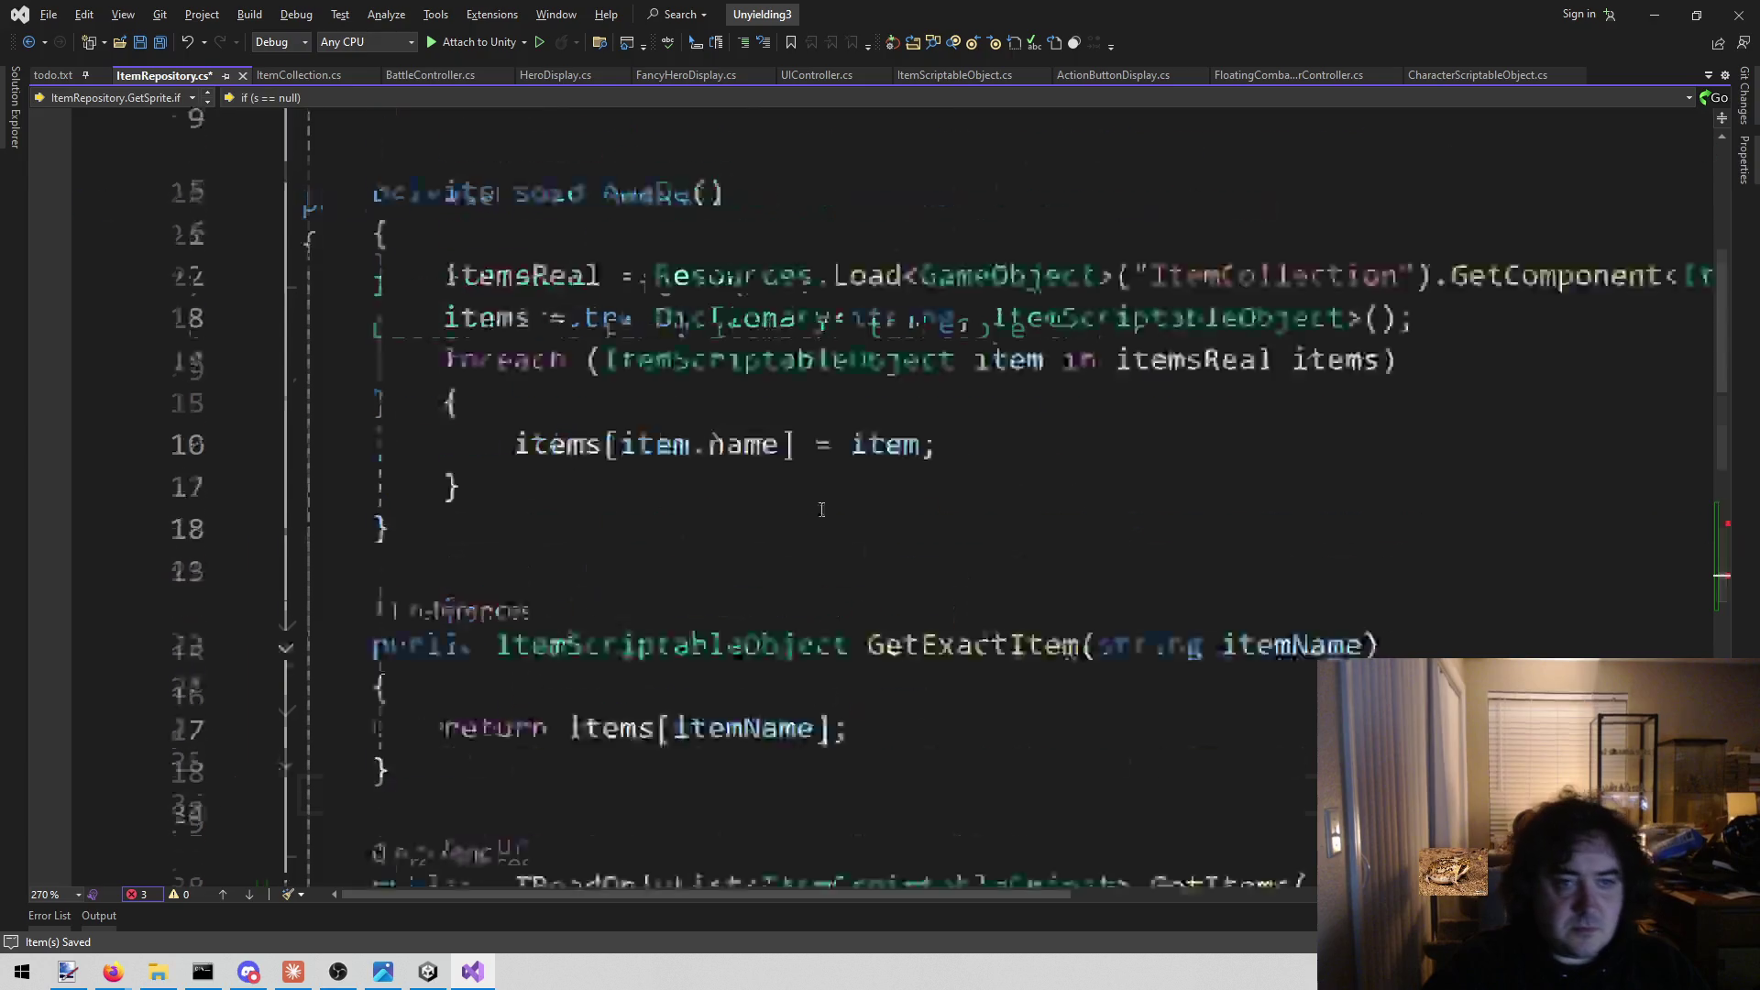
pyautogui.scroll(-6, 918, 610)
pyautogui.hotkey('shift', 'End')
pyautogui.write('item')
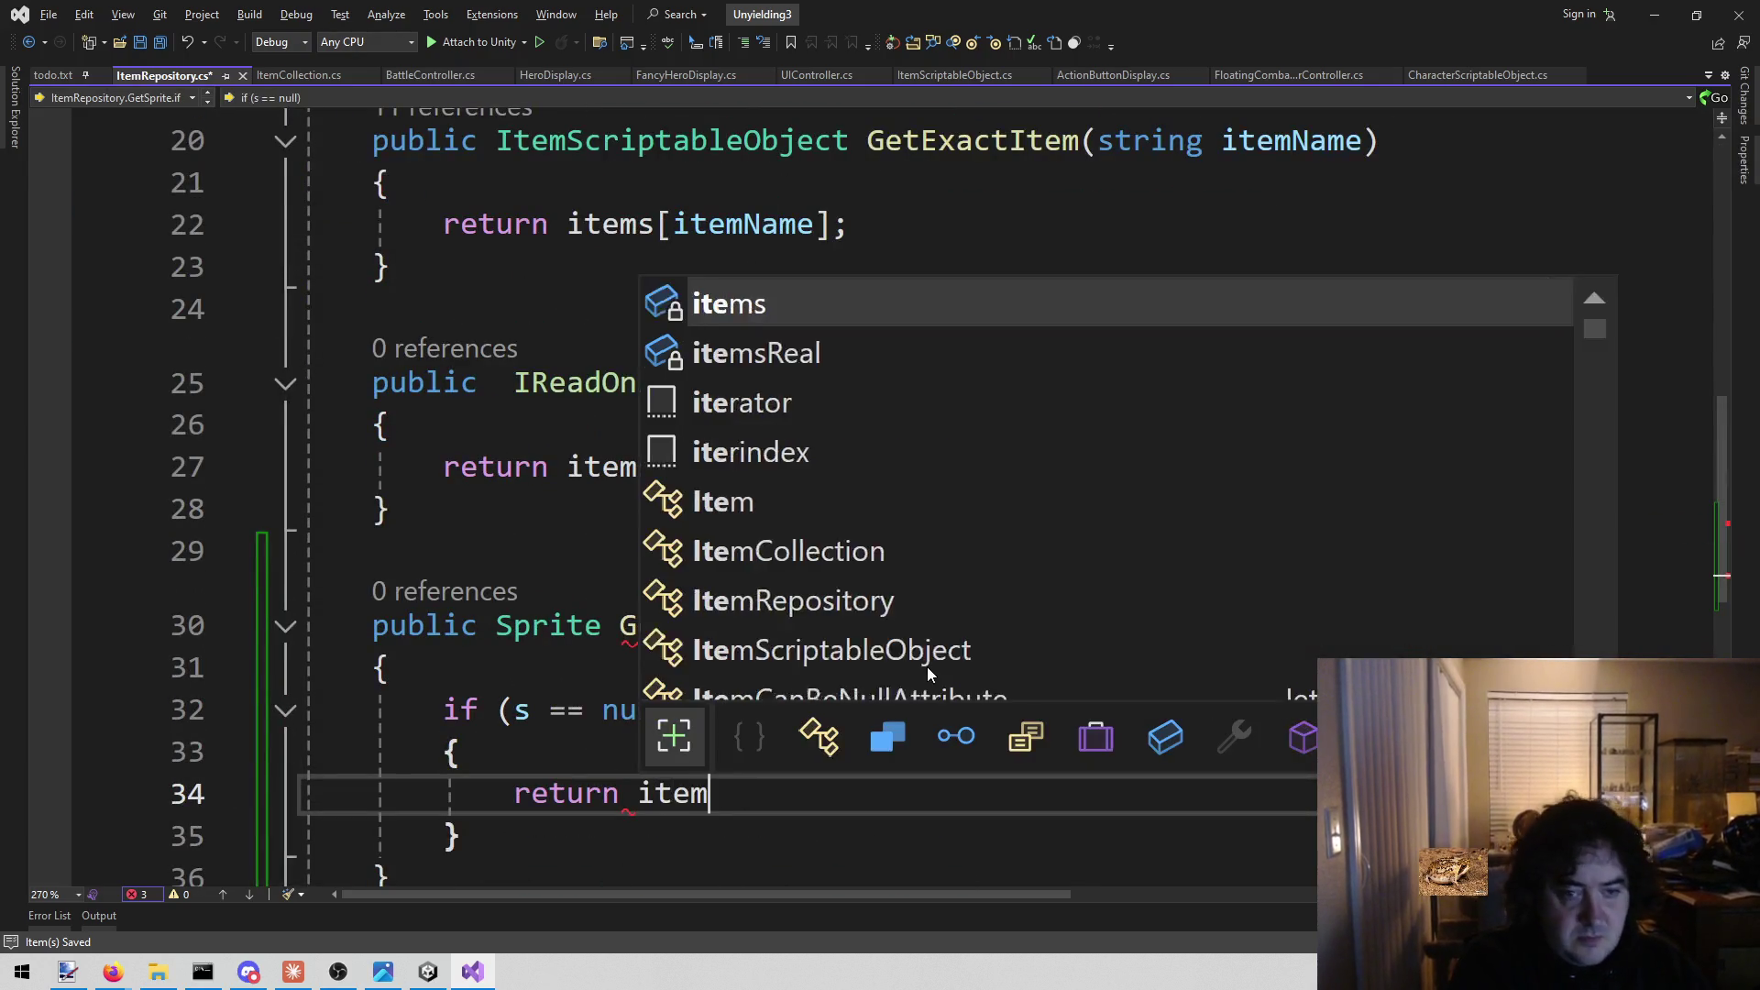
pyautogui.write('sReal.')
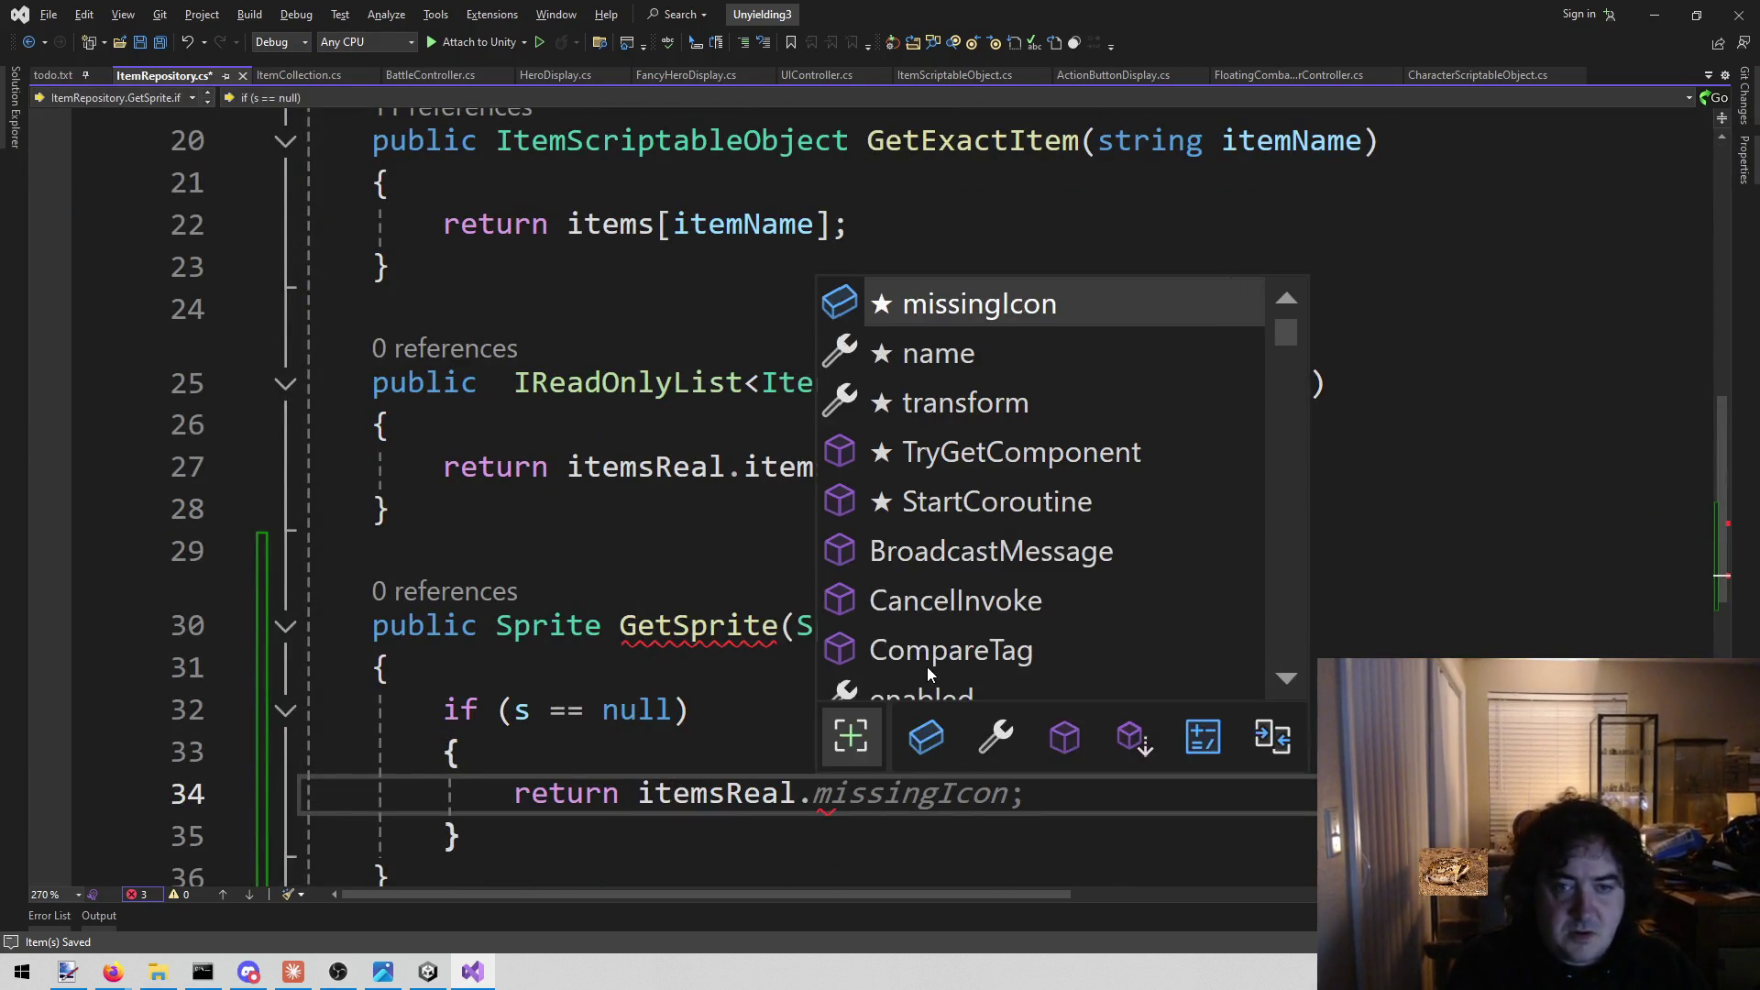
pyautogui.press('Tab')
pyautogui.write(';')
# Add an else branch returning s, then save ItemRepository.cs.
pyautogui.press('Down')
pyautogui.press('Return')
pyautogui.write('else')
pyautogui.press('Return')
pyautogui.write('{')
pyautogui.press('Return')
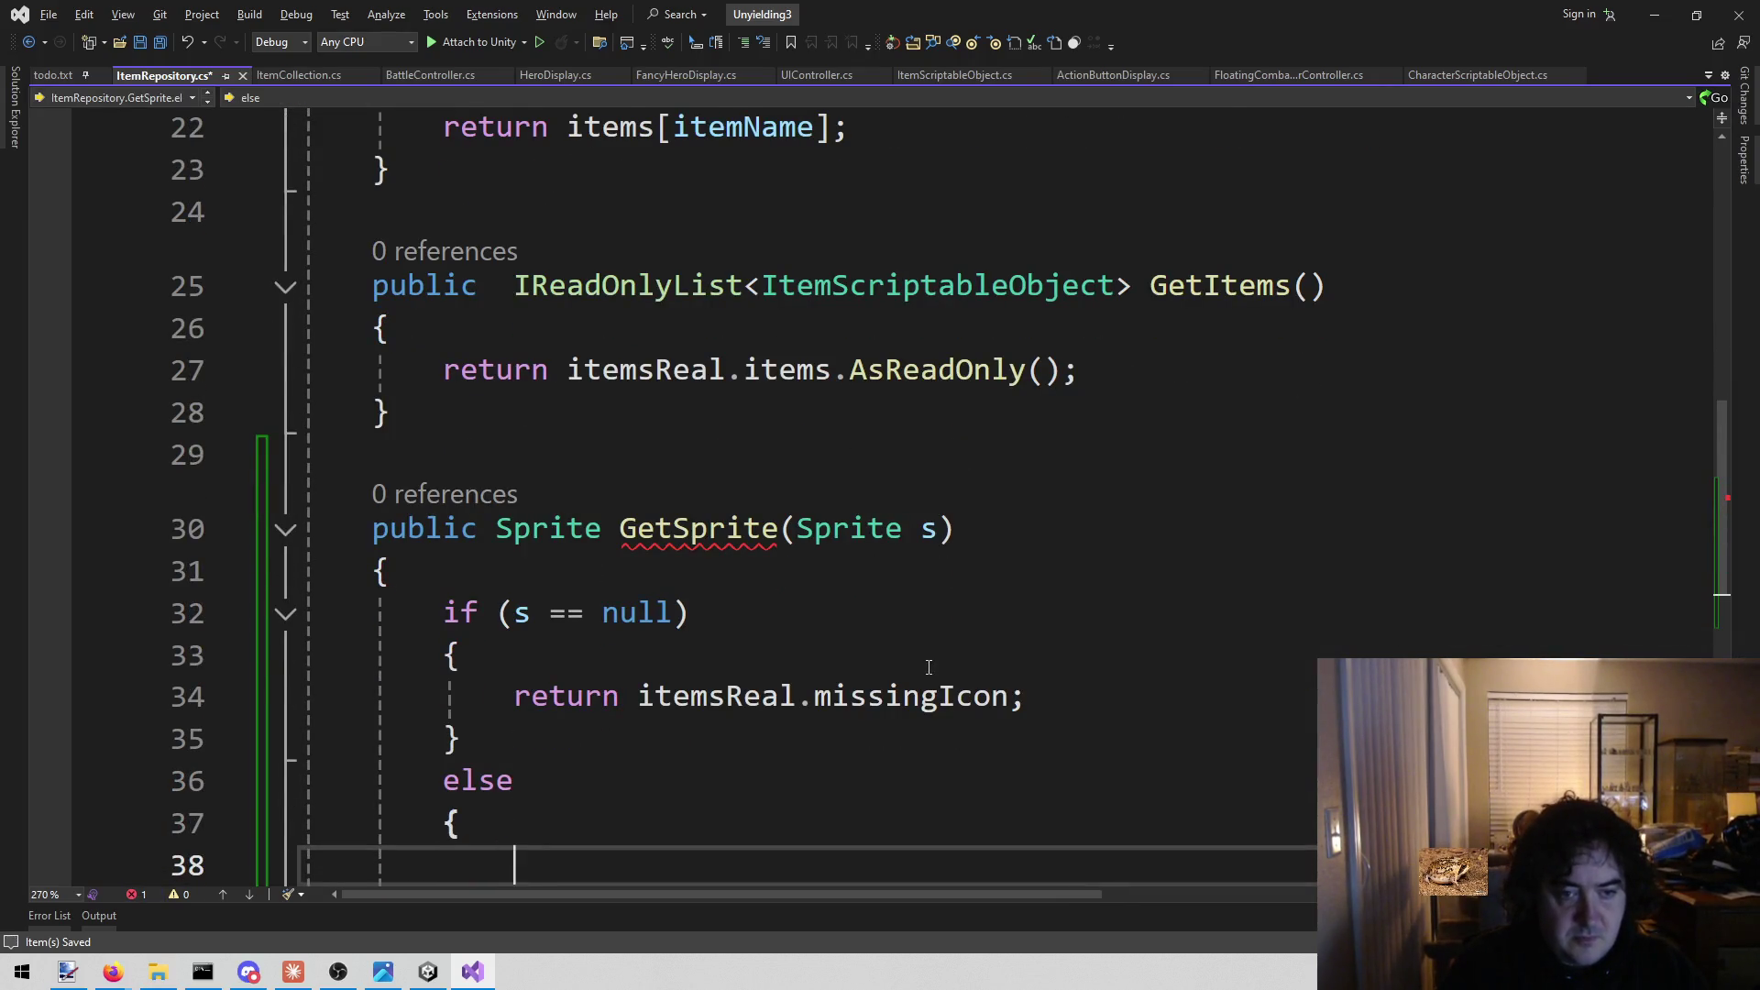
pyautogui.write('return s;')
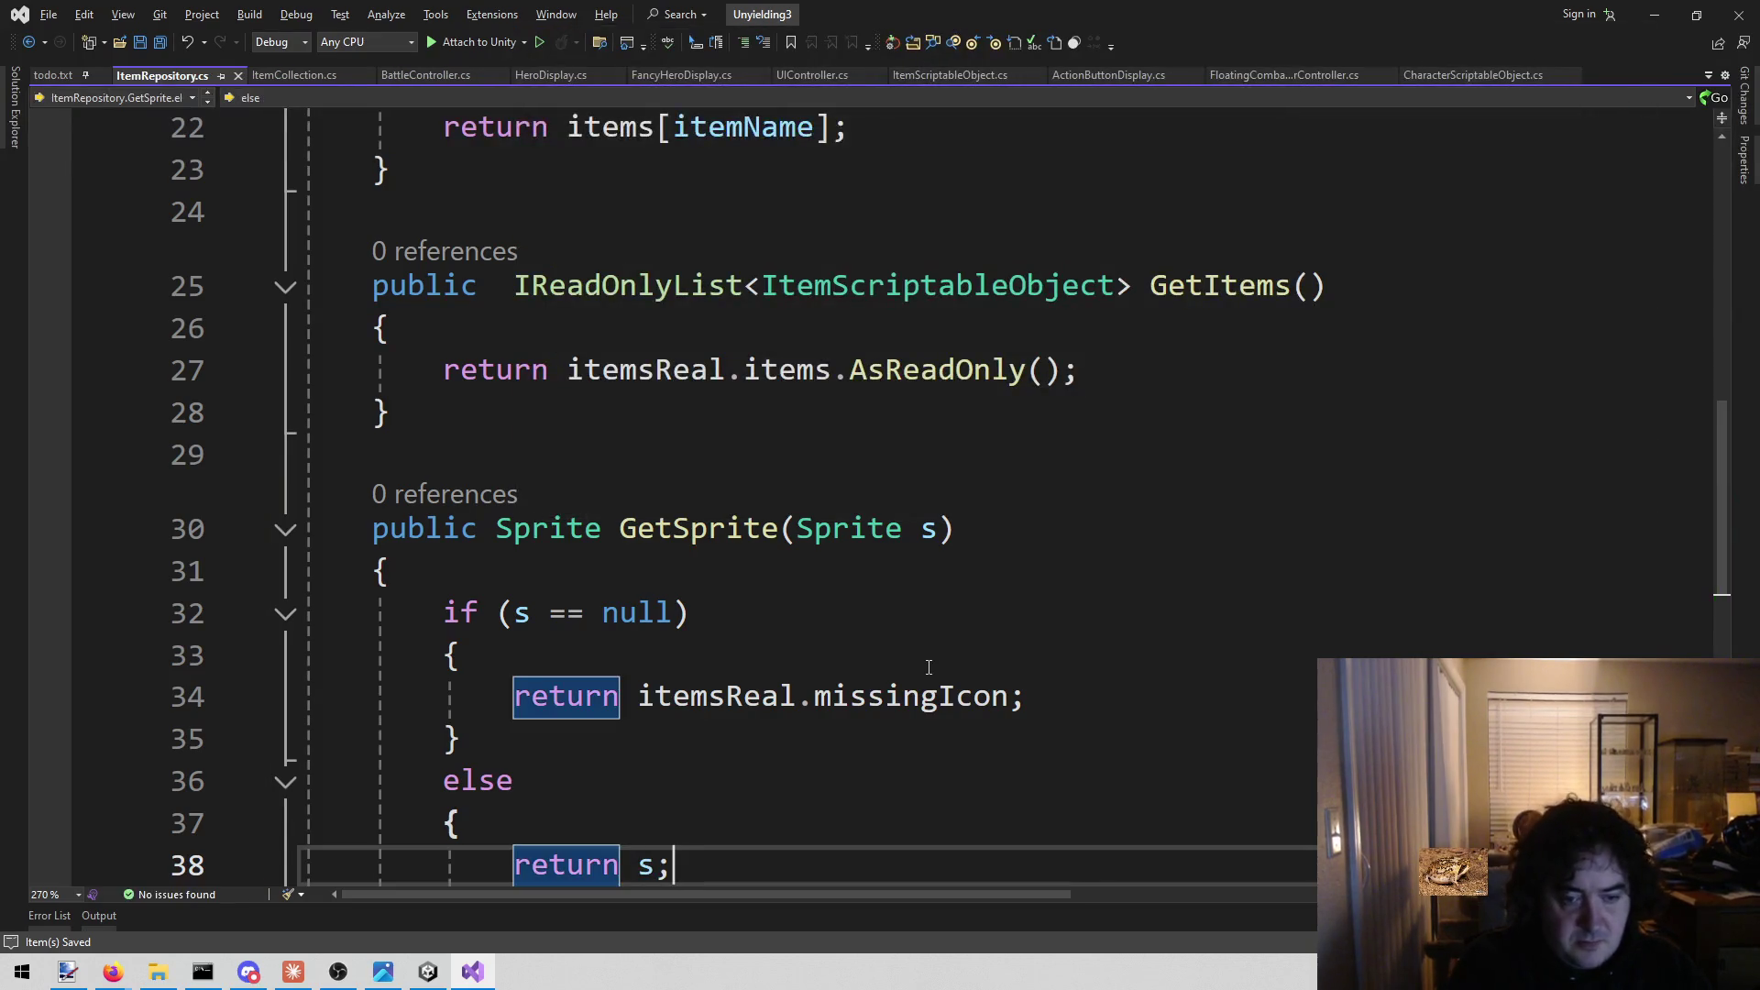
pyautogui.hotkey('ctrl', 's')
pyautogui.scroll(-3, 825, 656)
pyautogui.scroll(2, 824, 655)
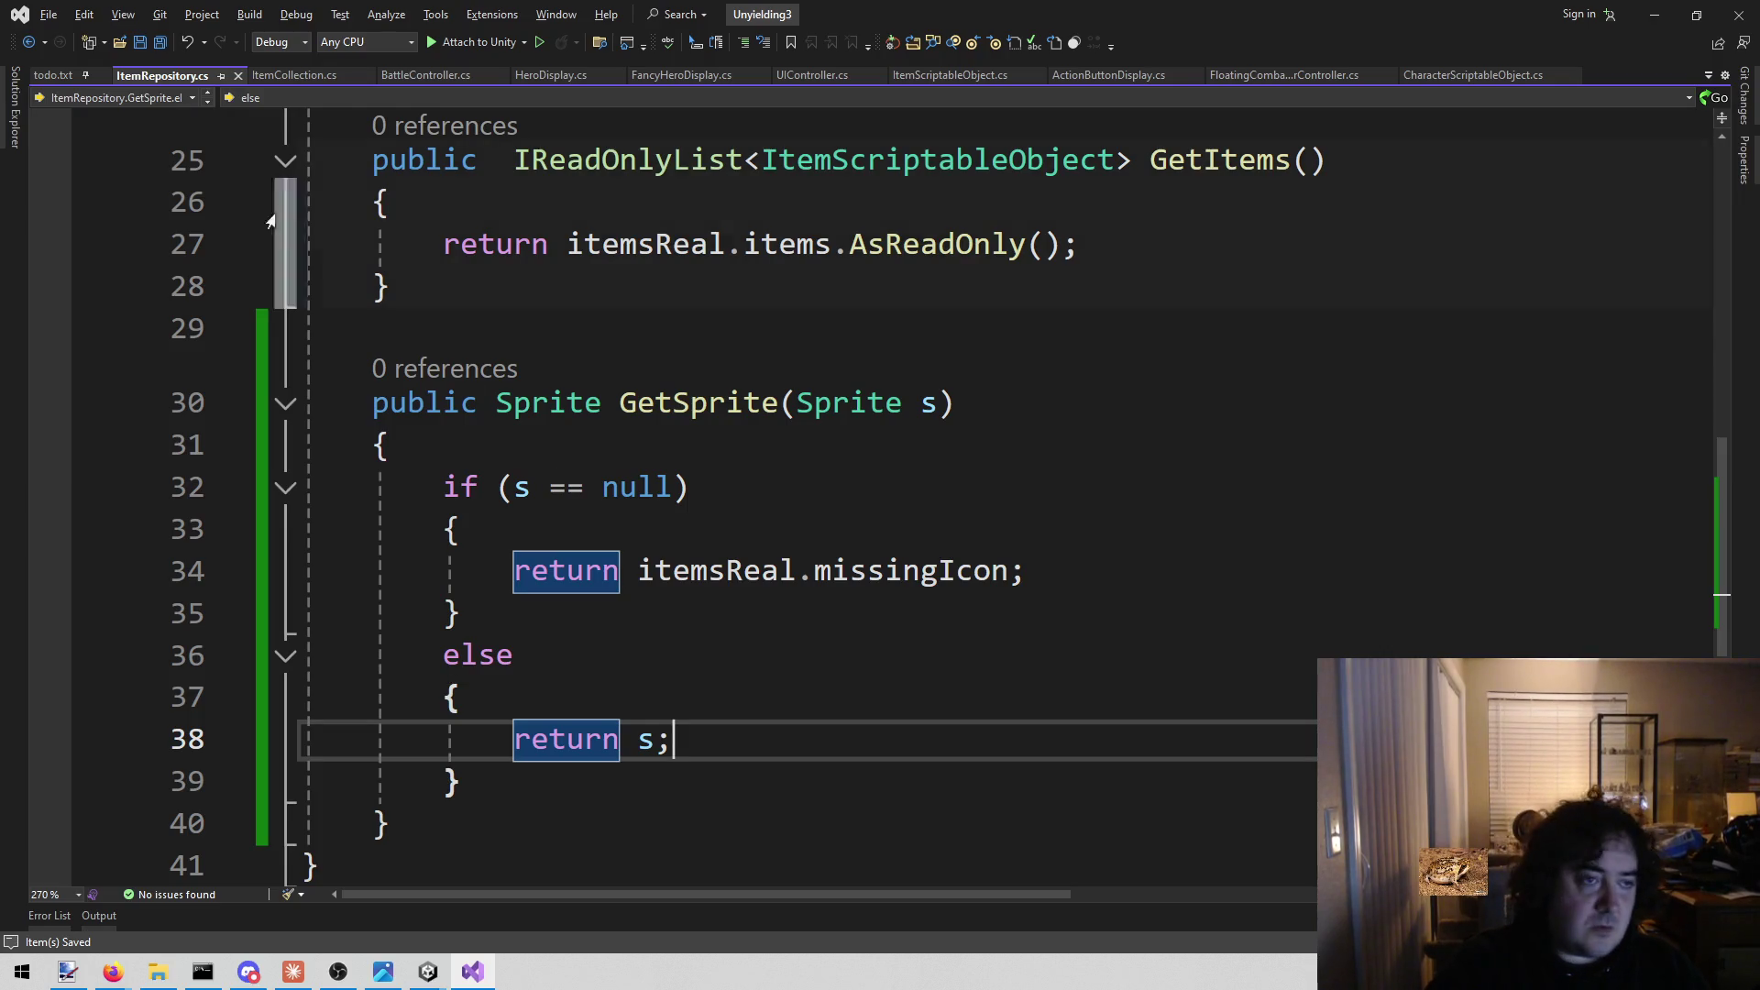
pyautogui.click(428, 972)
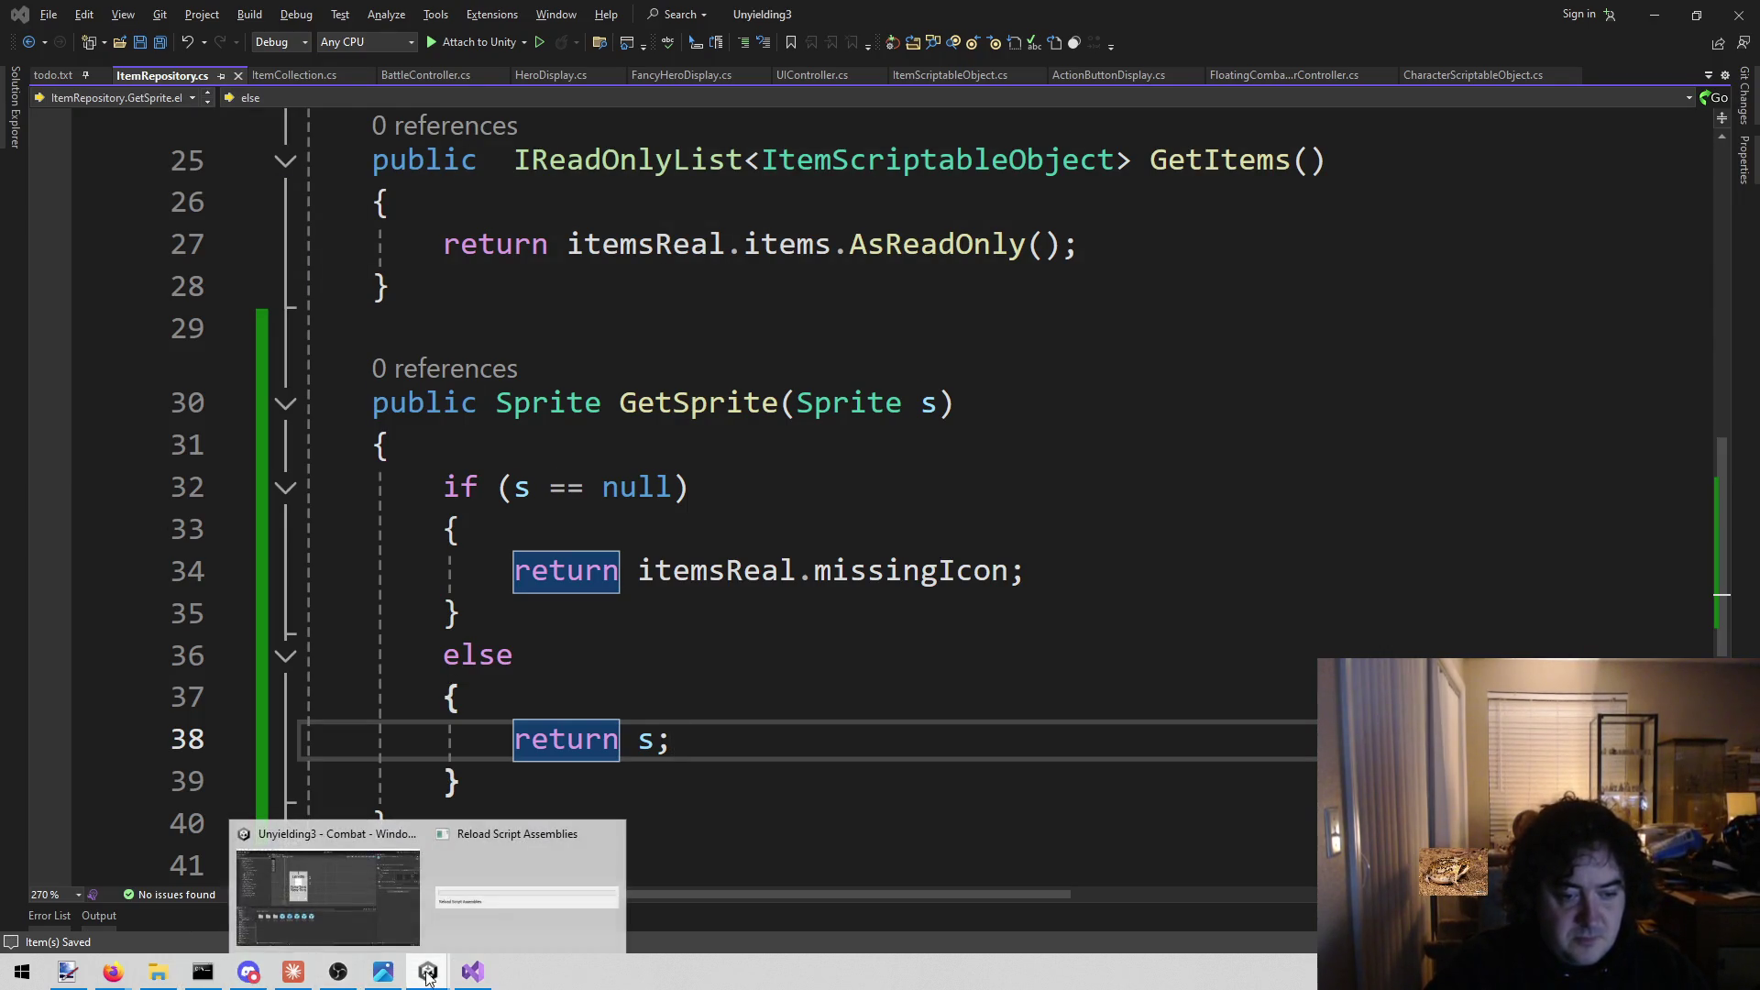
pyautogui.click(405, 904)
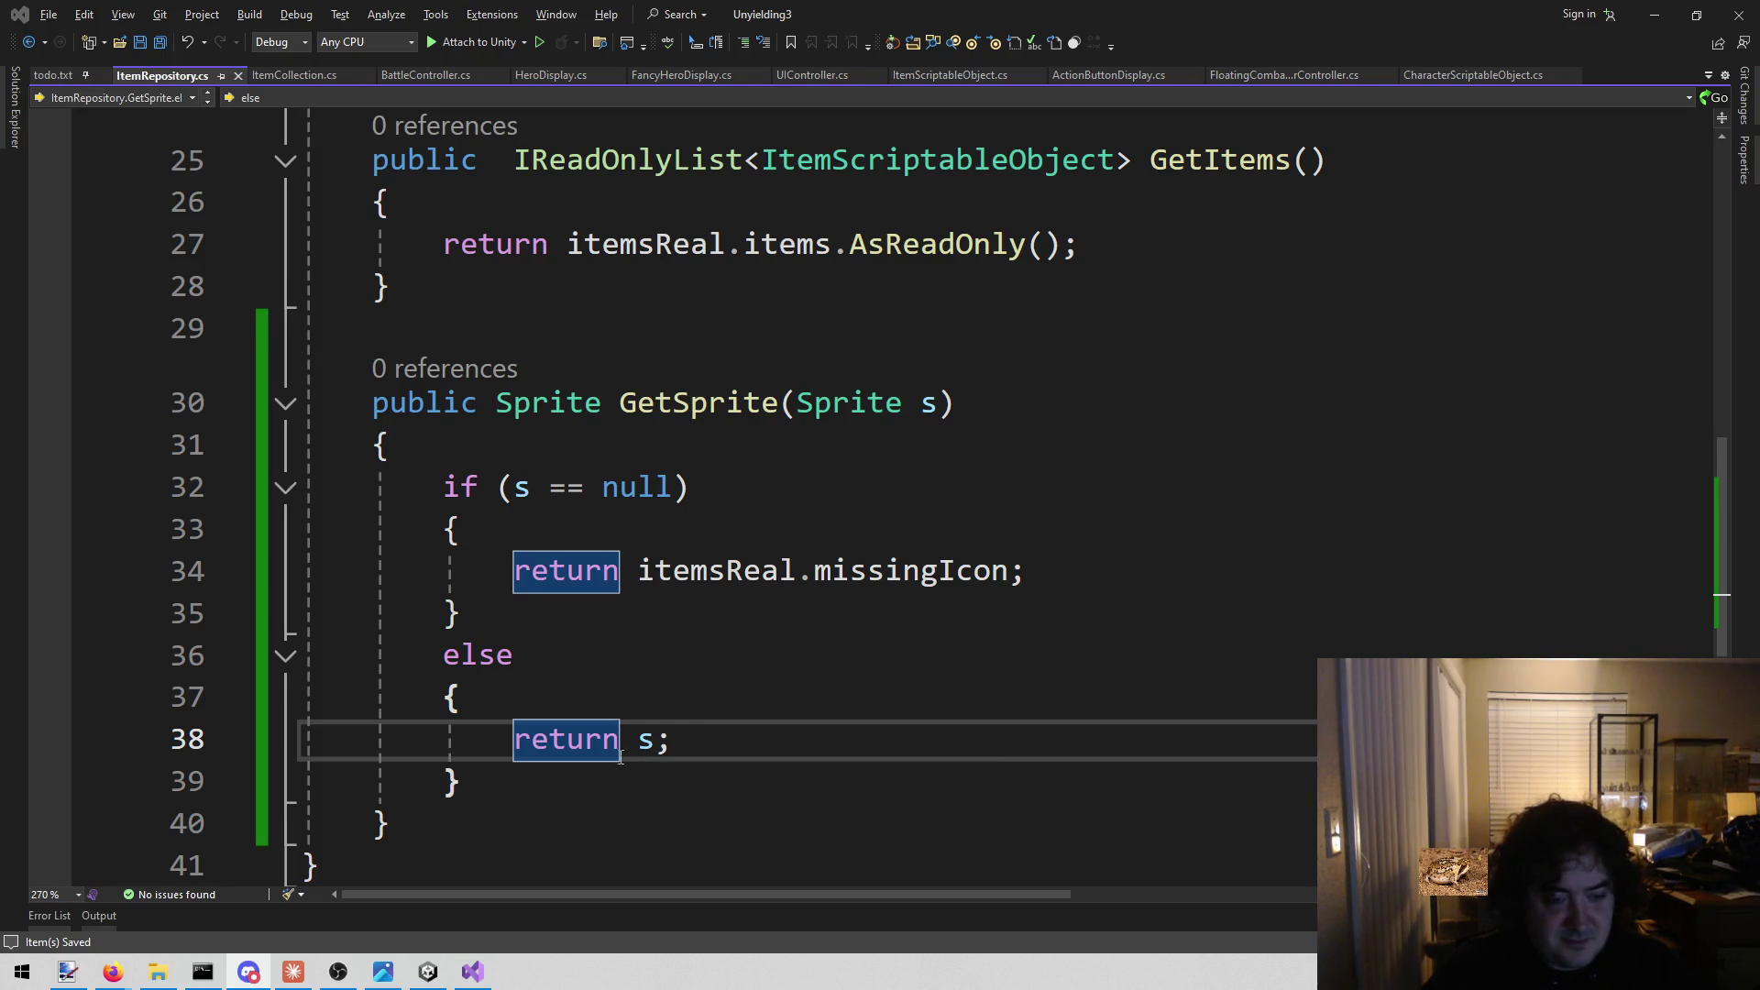
pyautogui.click(587, 779)
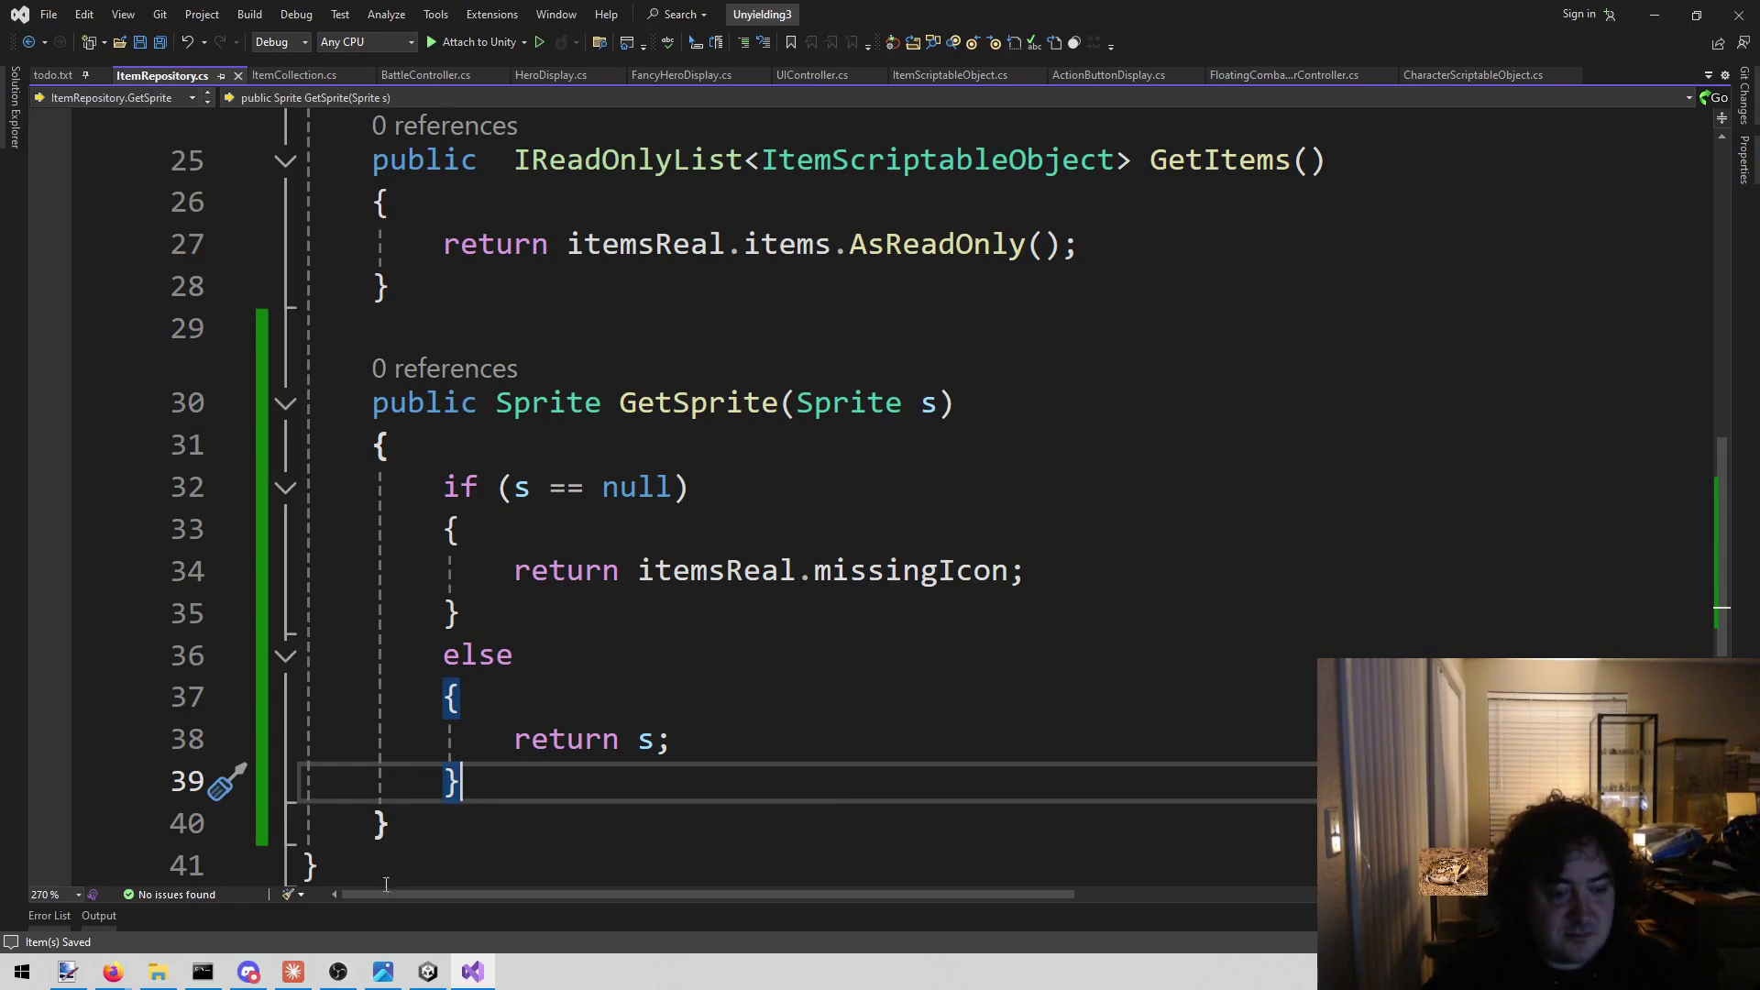
pyautogui.click(428, 972)
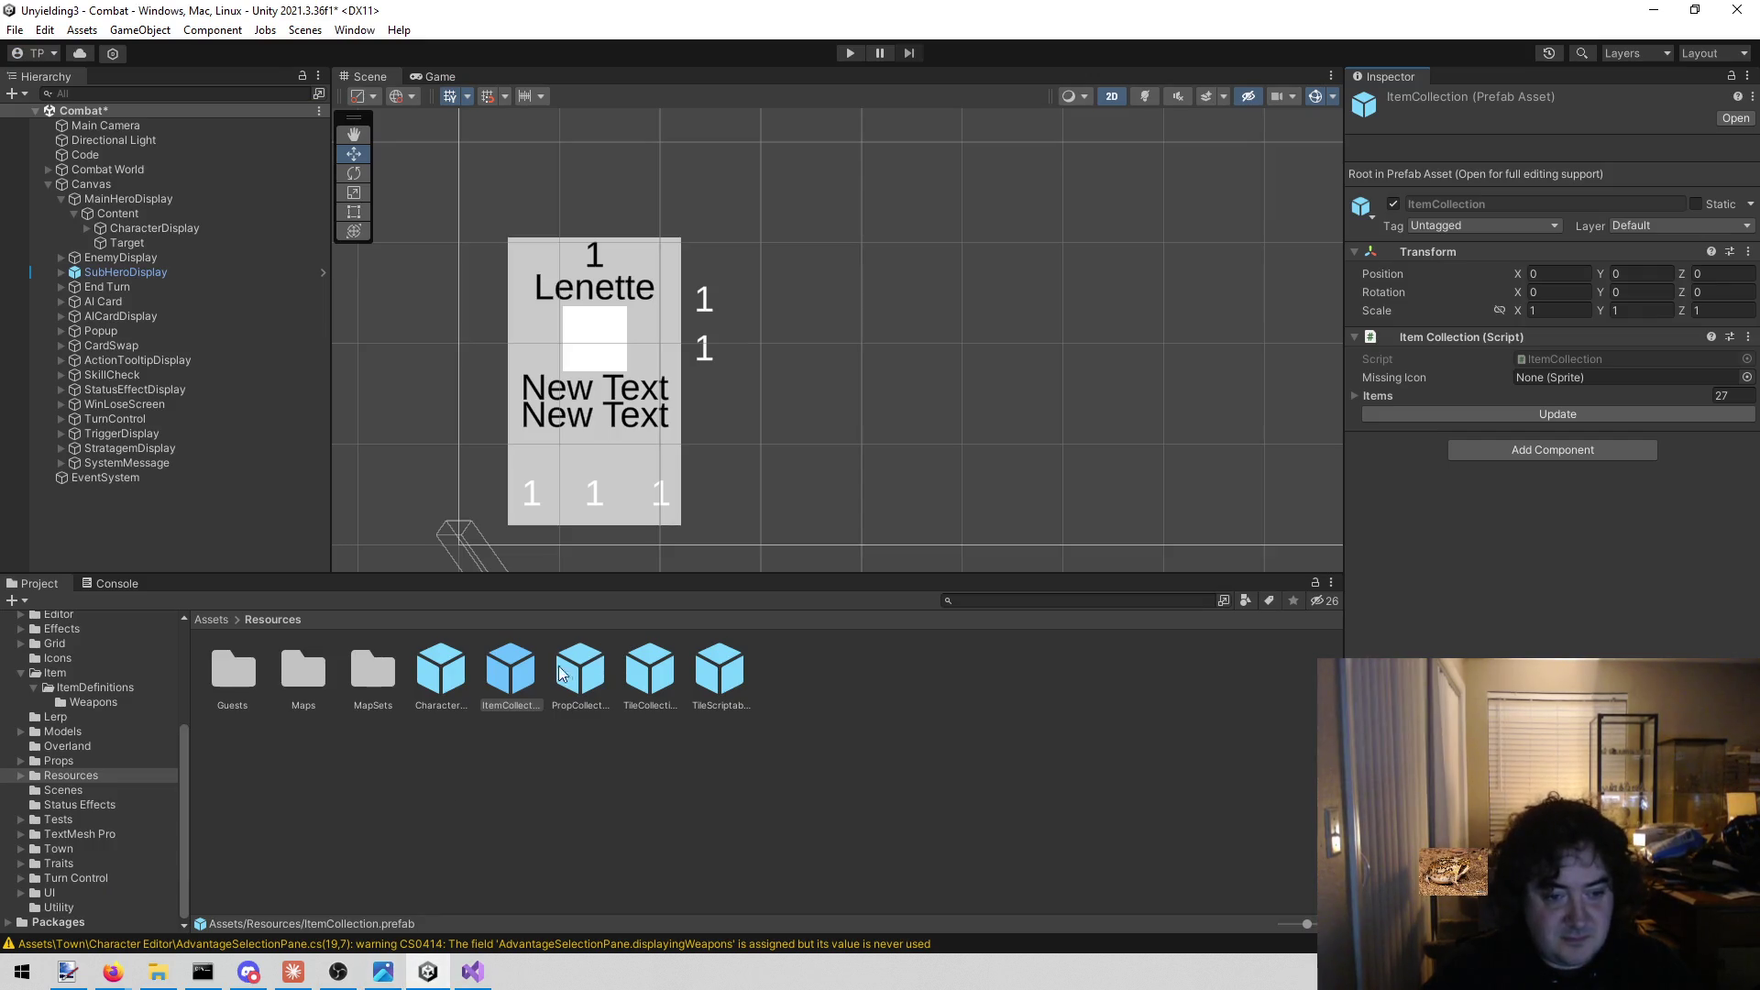
# Assign the Question Makr sprite to ItemCollection's Missing Icon field and locate it in Project.
pyautogui.click(1747, 377)
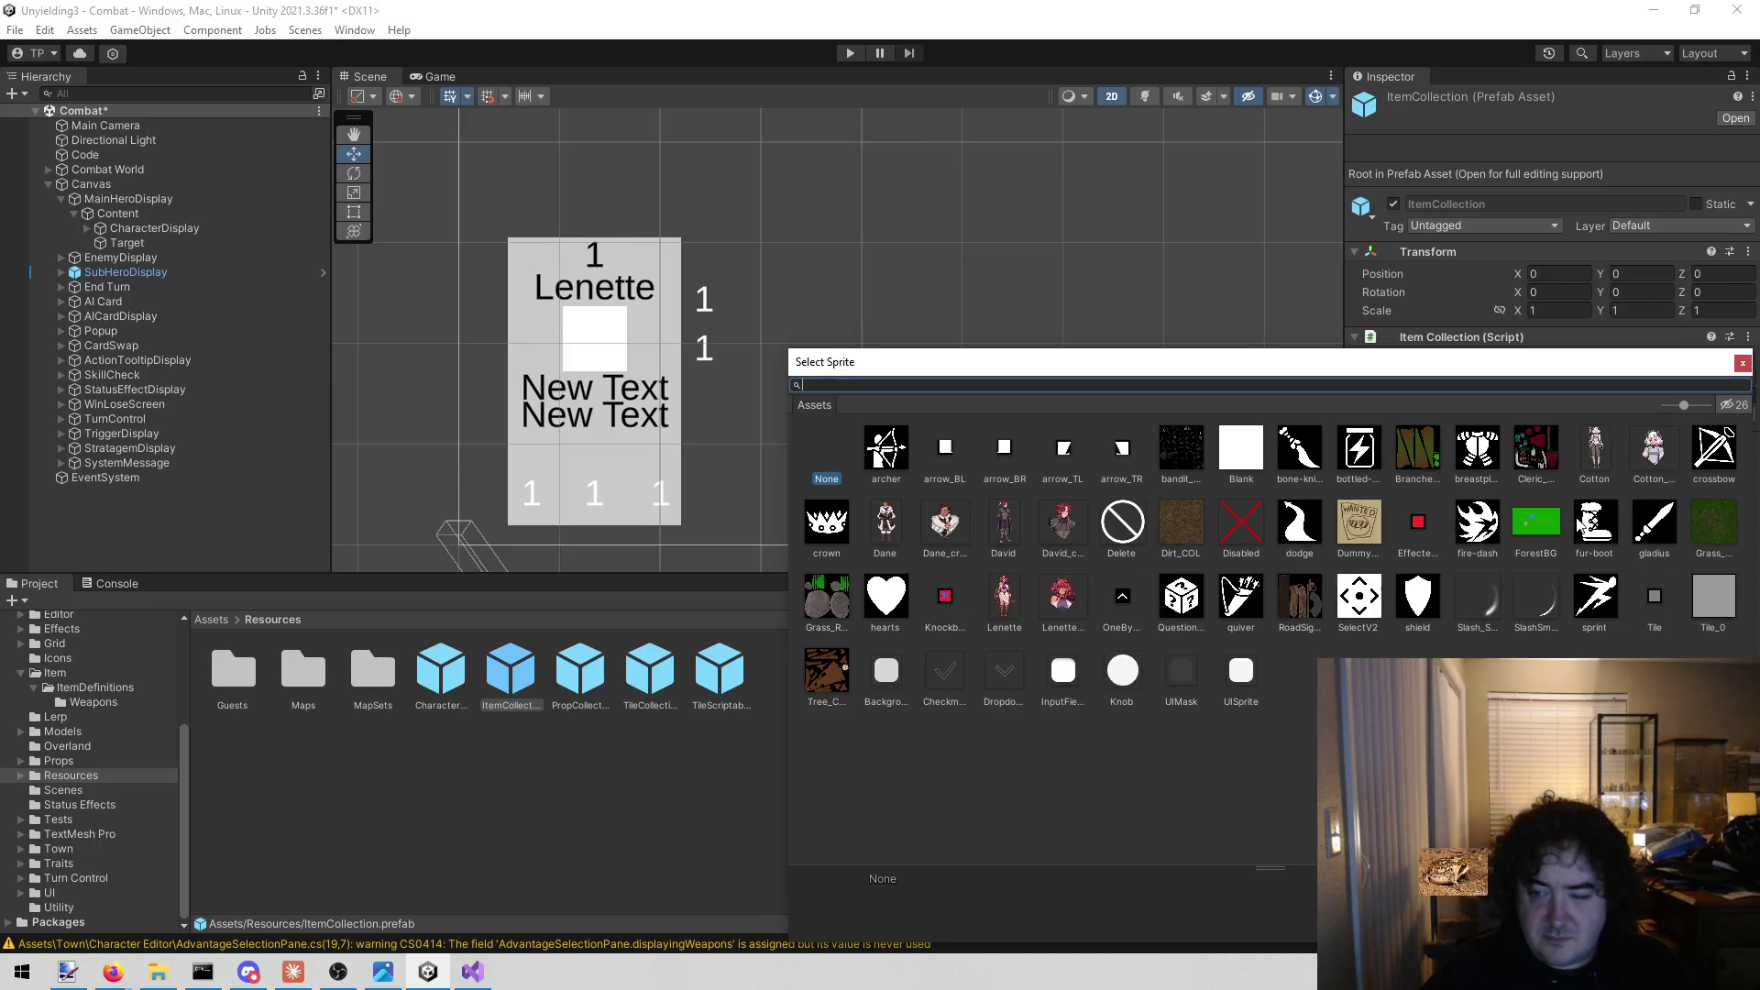
pyautogui.doubleClick(1170, 594)
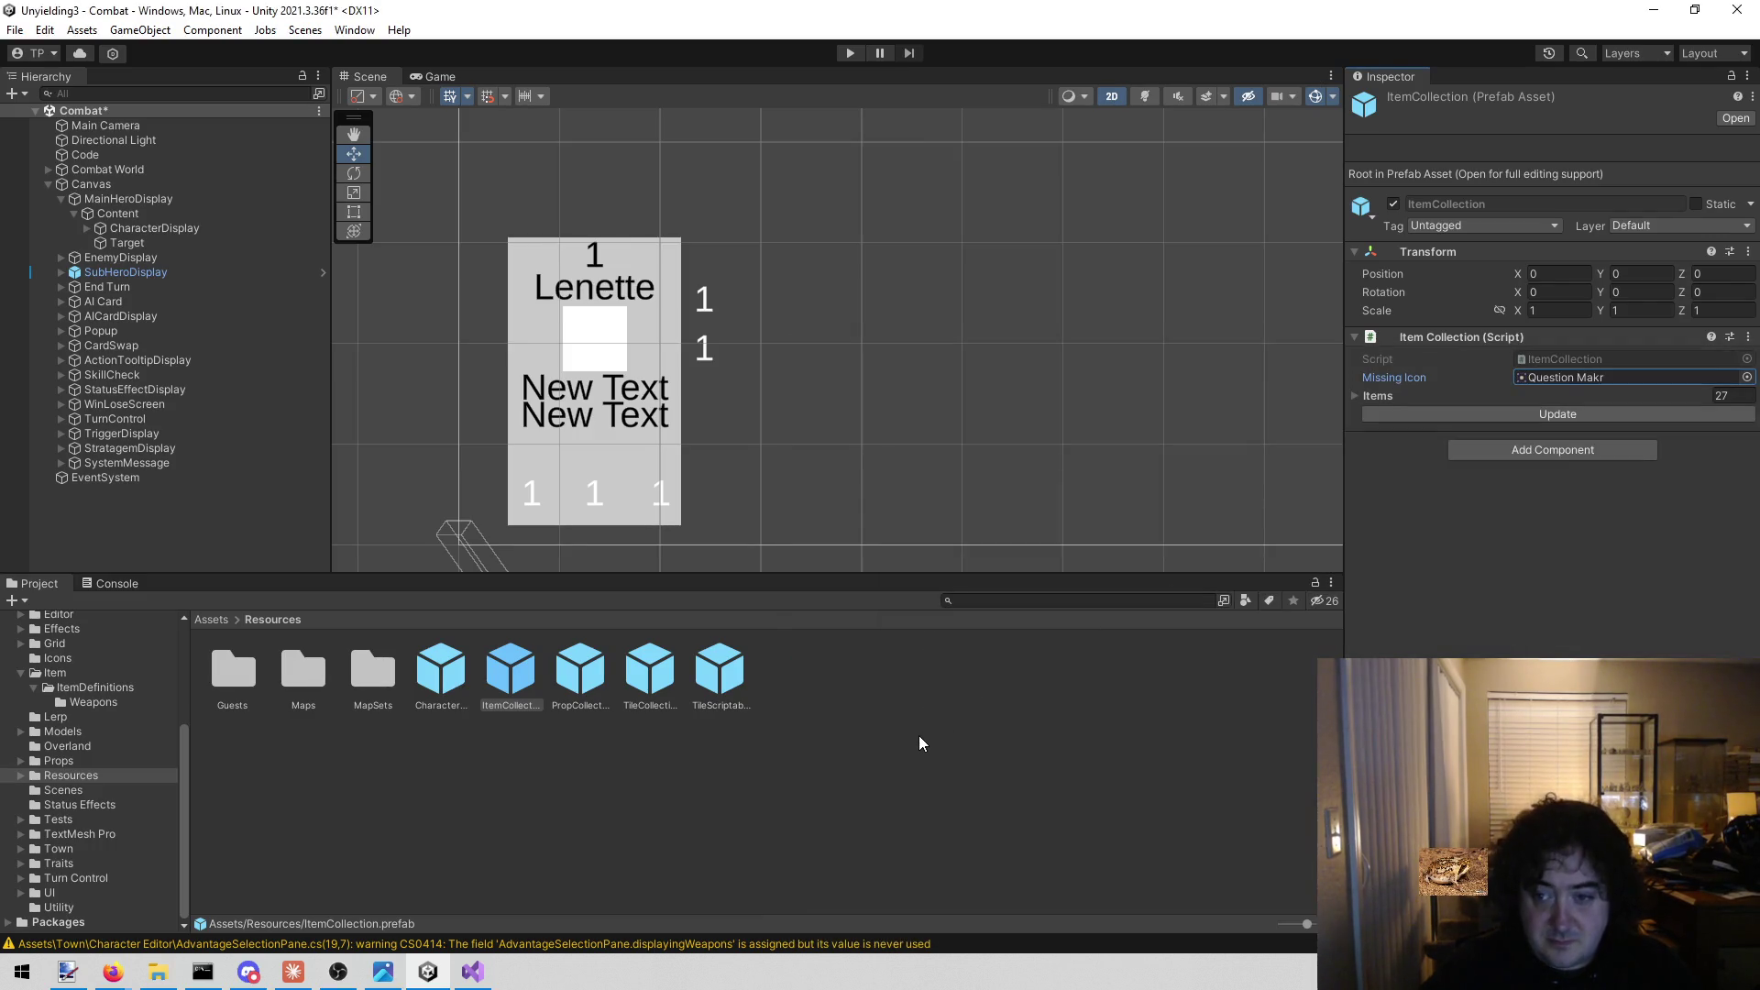
pyautogui.click(1670, 378)
pyautogui.click(1078, 705)
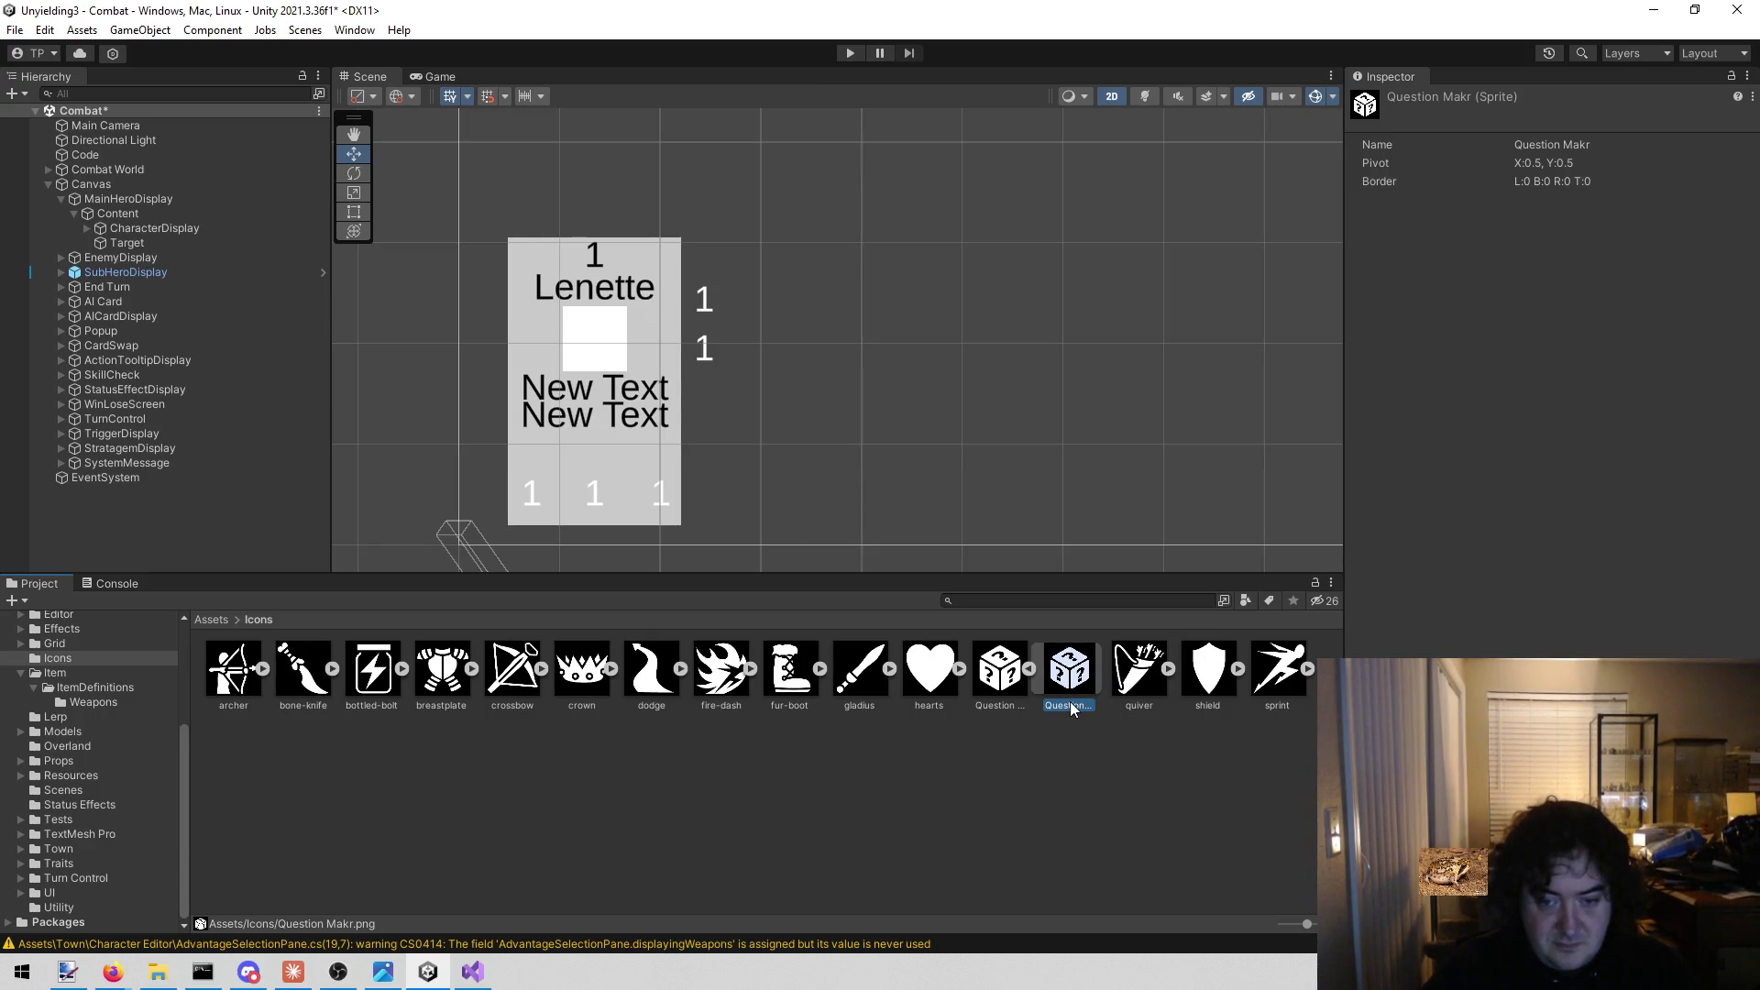
# Rename the misspelled Question Makr sprite asset to Question Mark.
pyautogui.click(1079, 738)
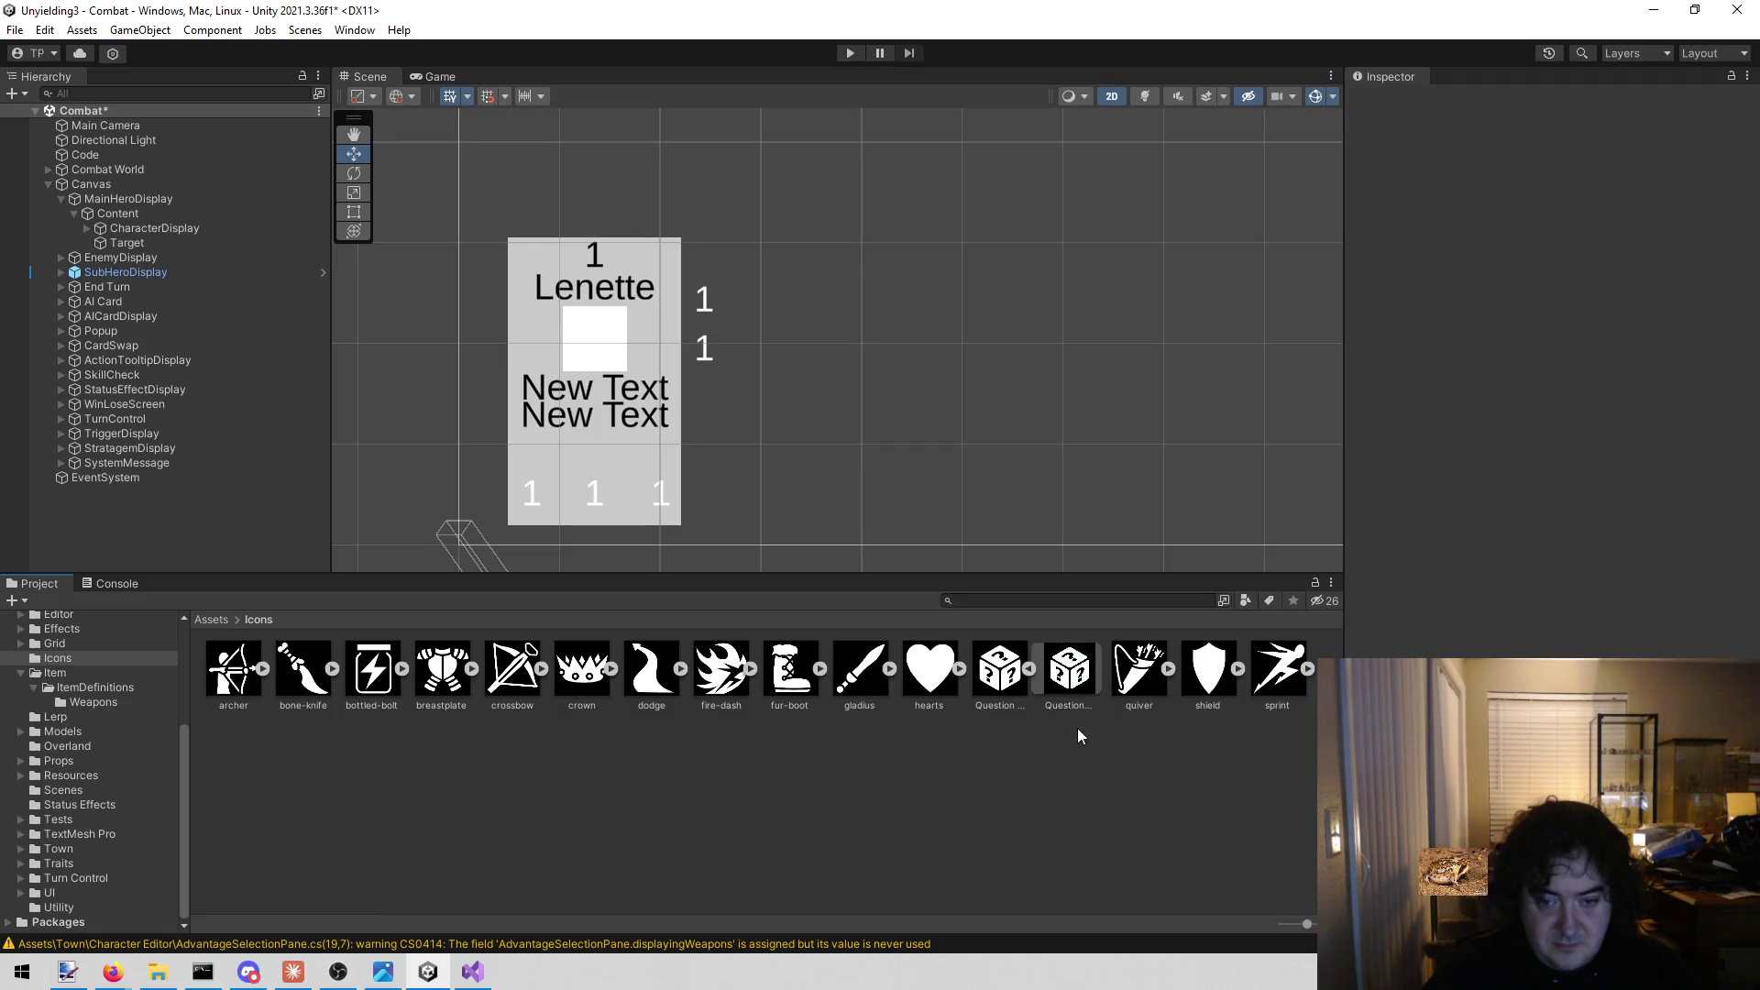
pyautogui.click(1076, 706)
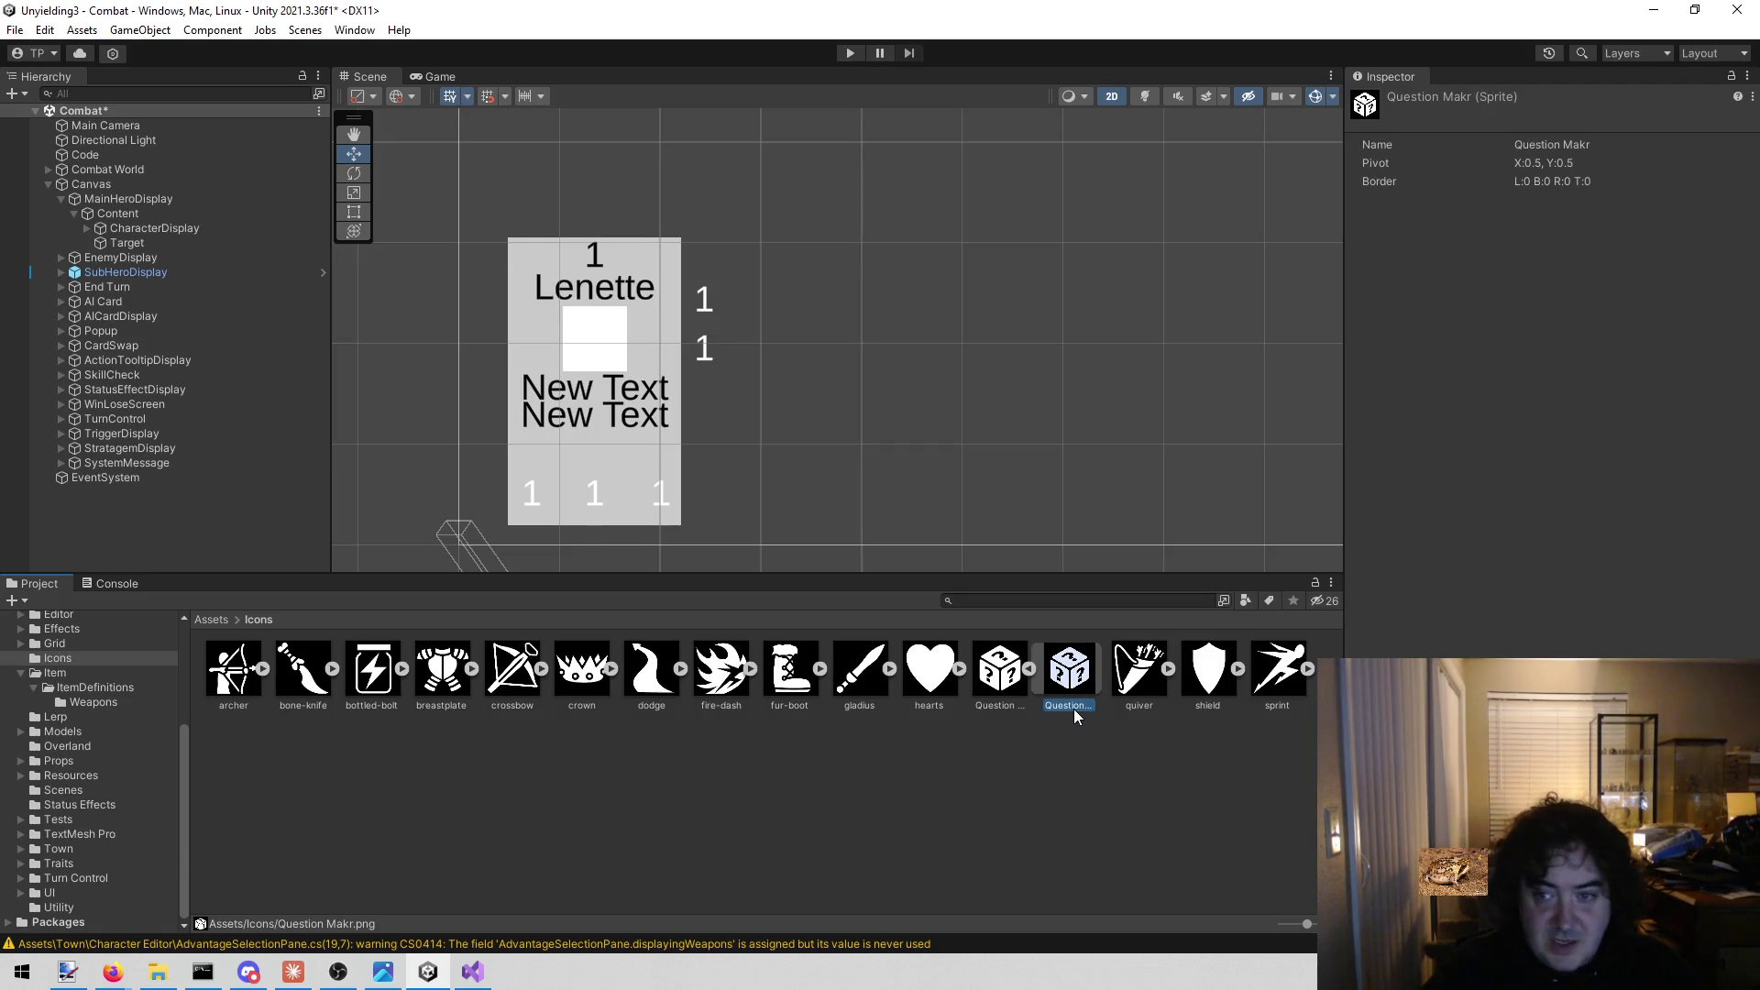
pyautogui.click(1007, 702)
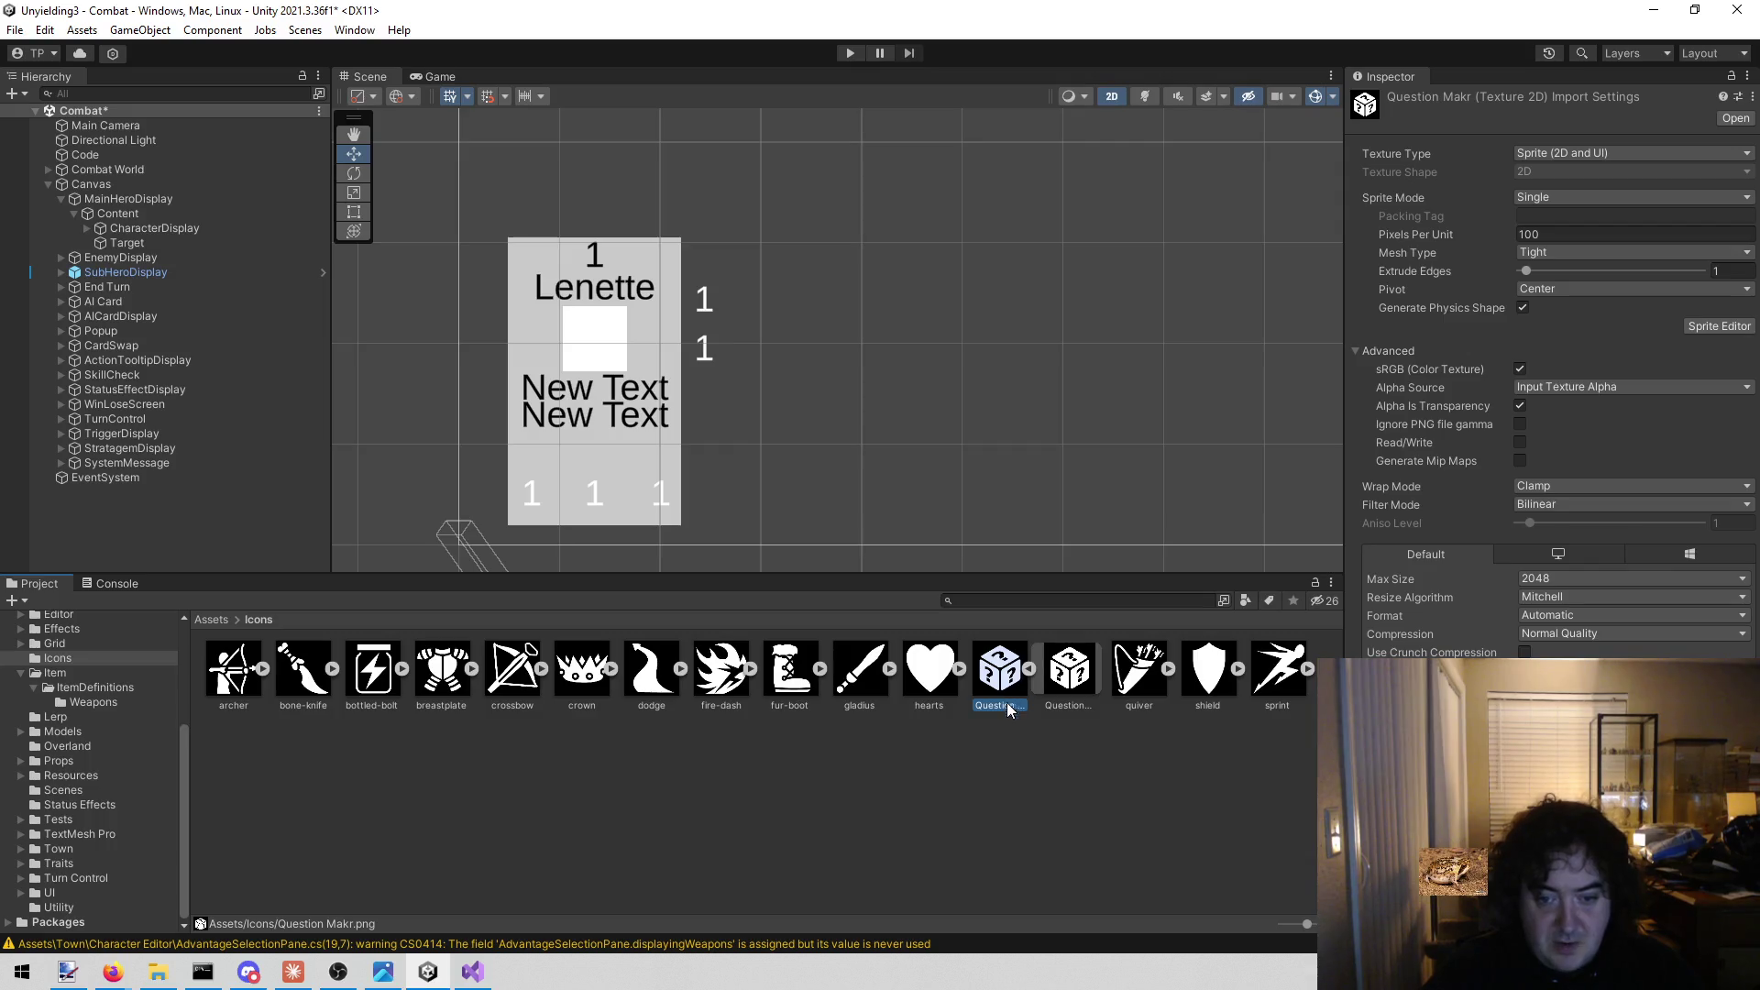
pyautogui.click(1004, 706)
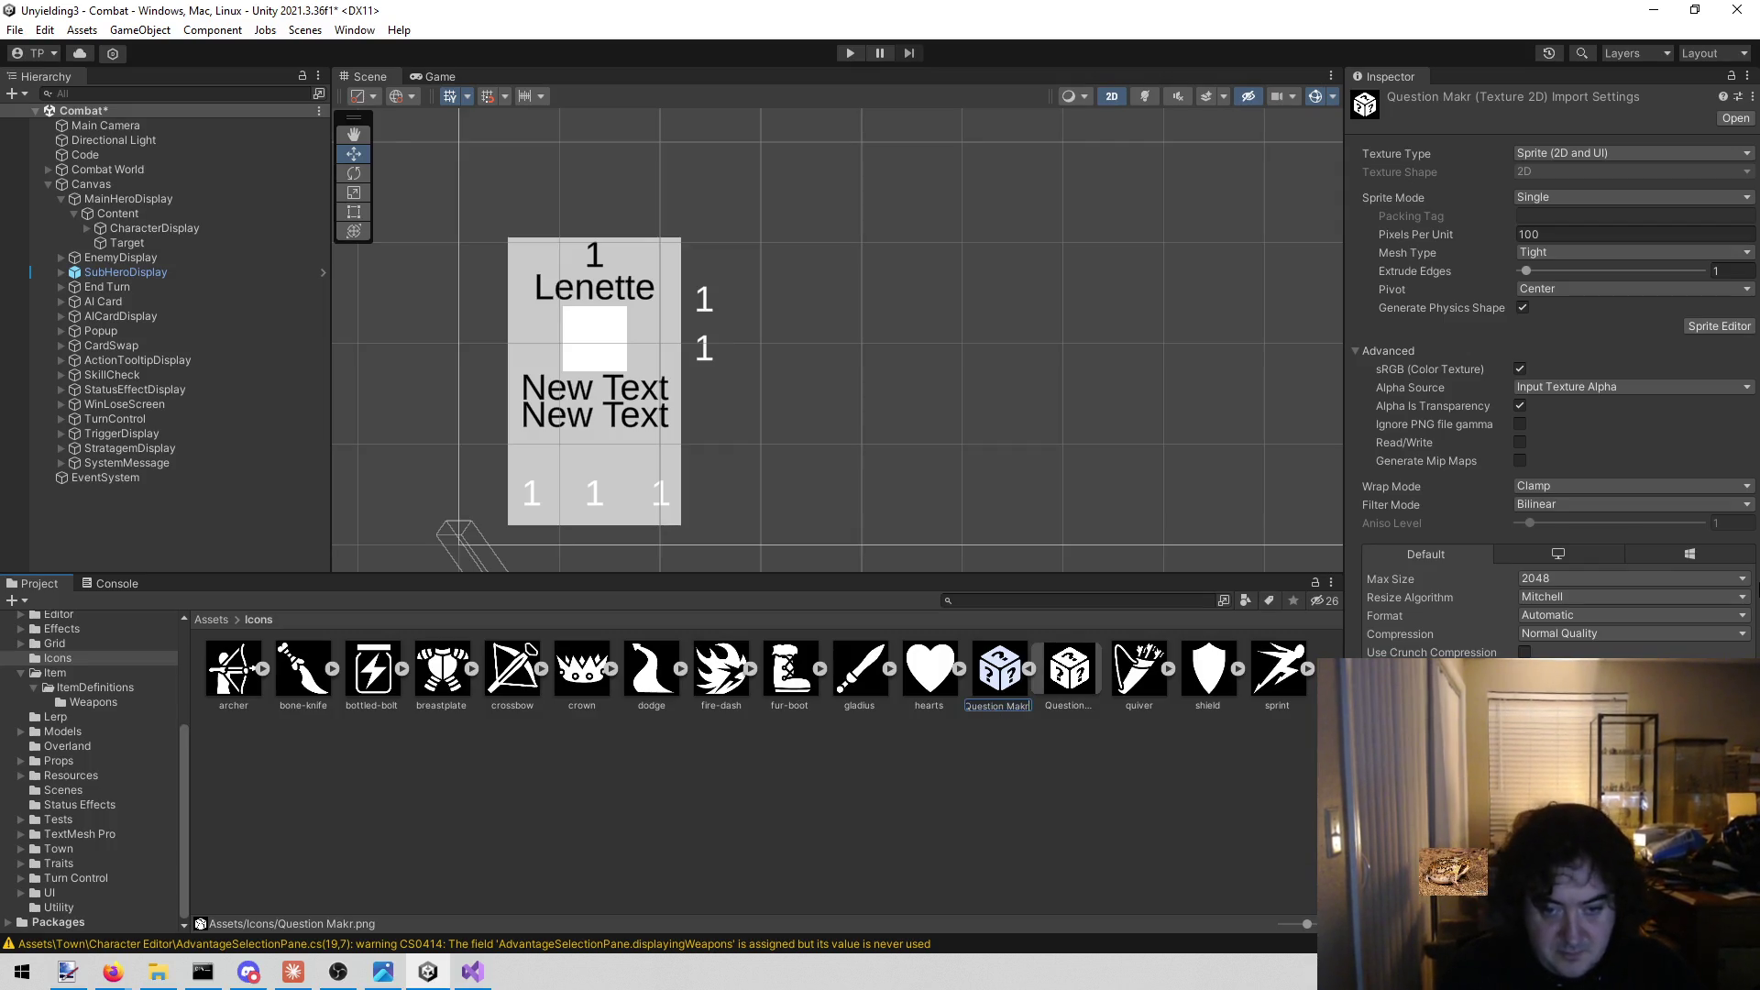
pyautogui.write('rk')
pyautogui.press('Return')
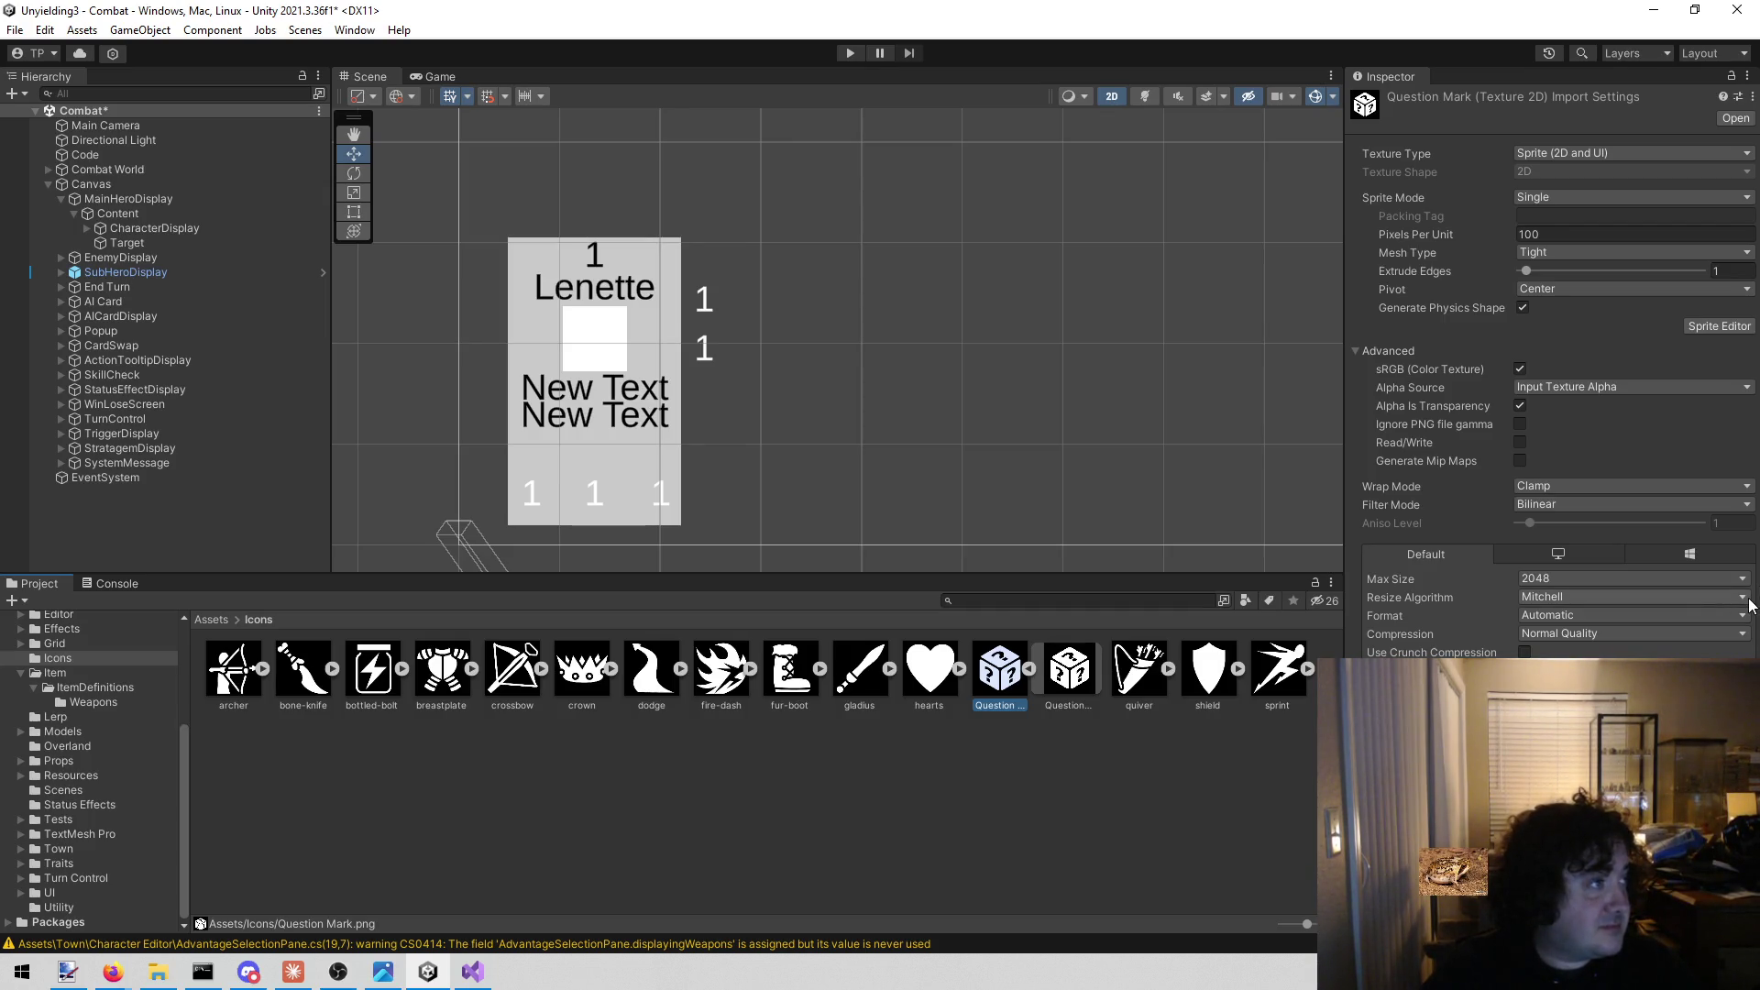
pyautogui.click(1089, 829)
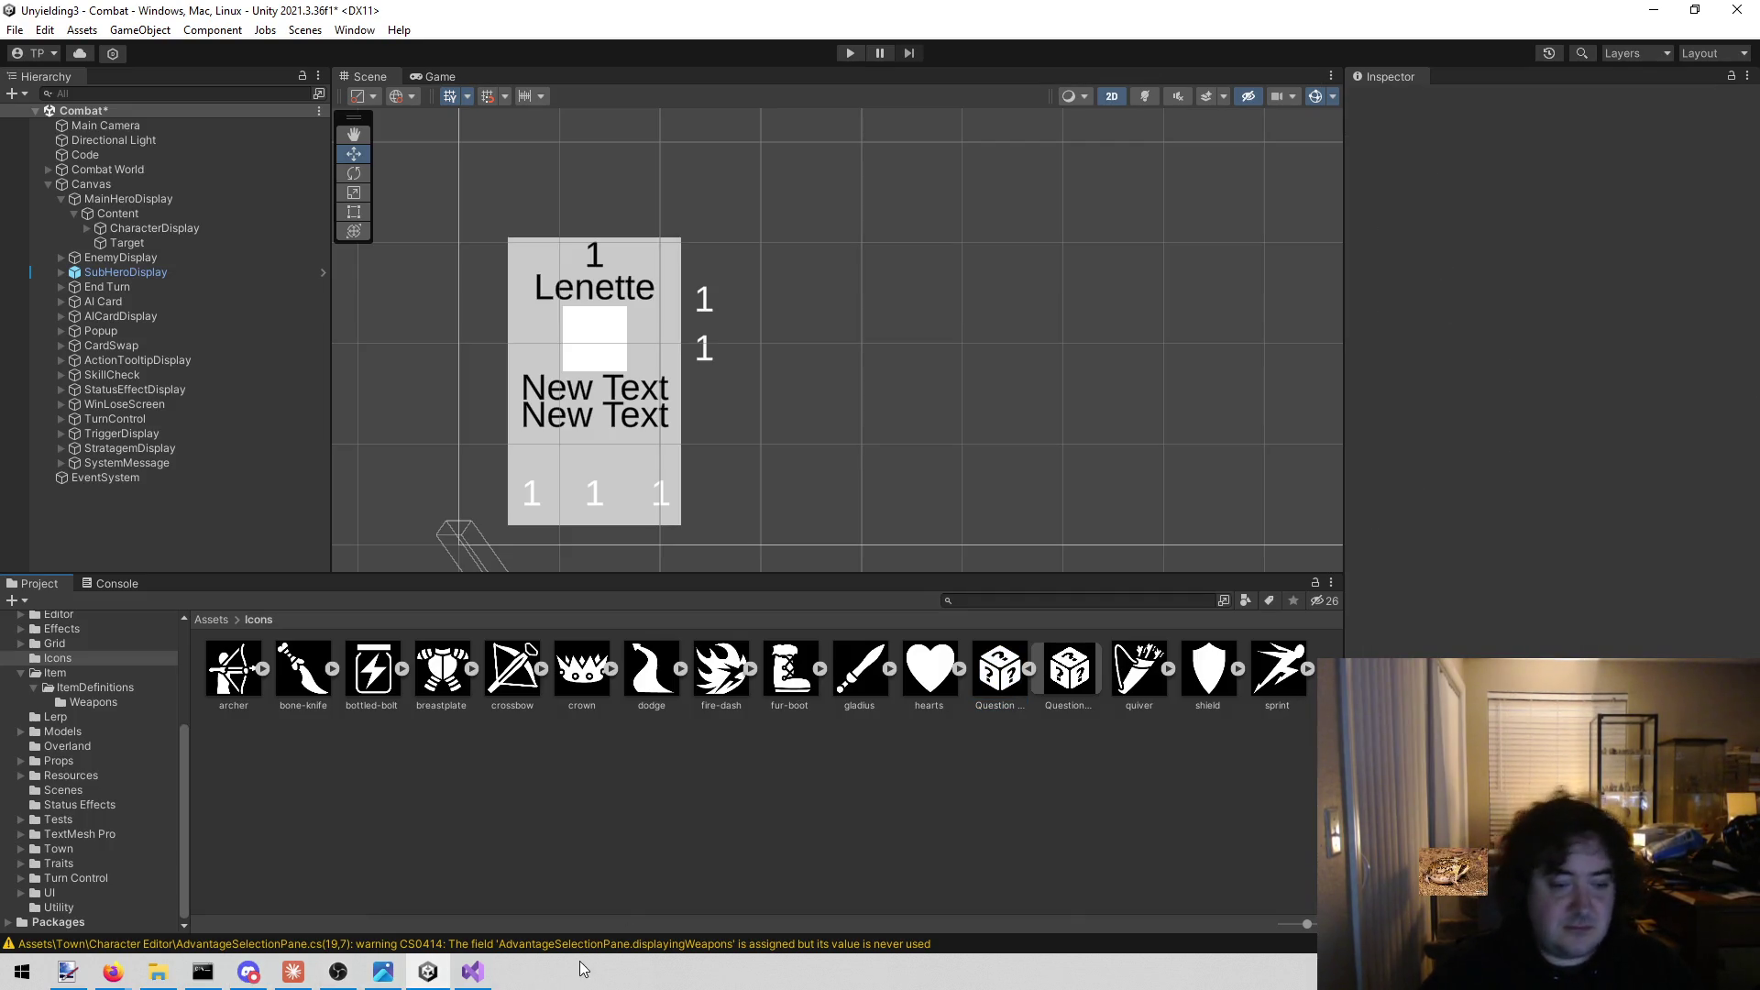
pyautogui.click(474, 970)
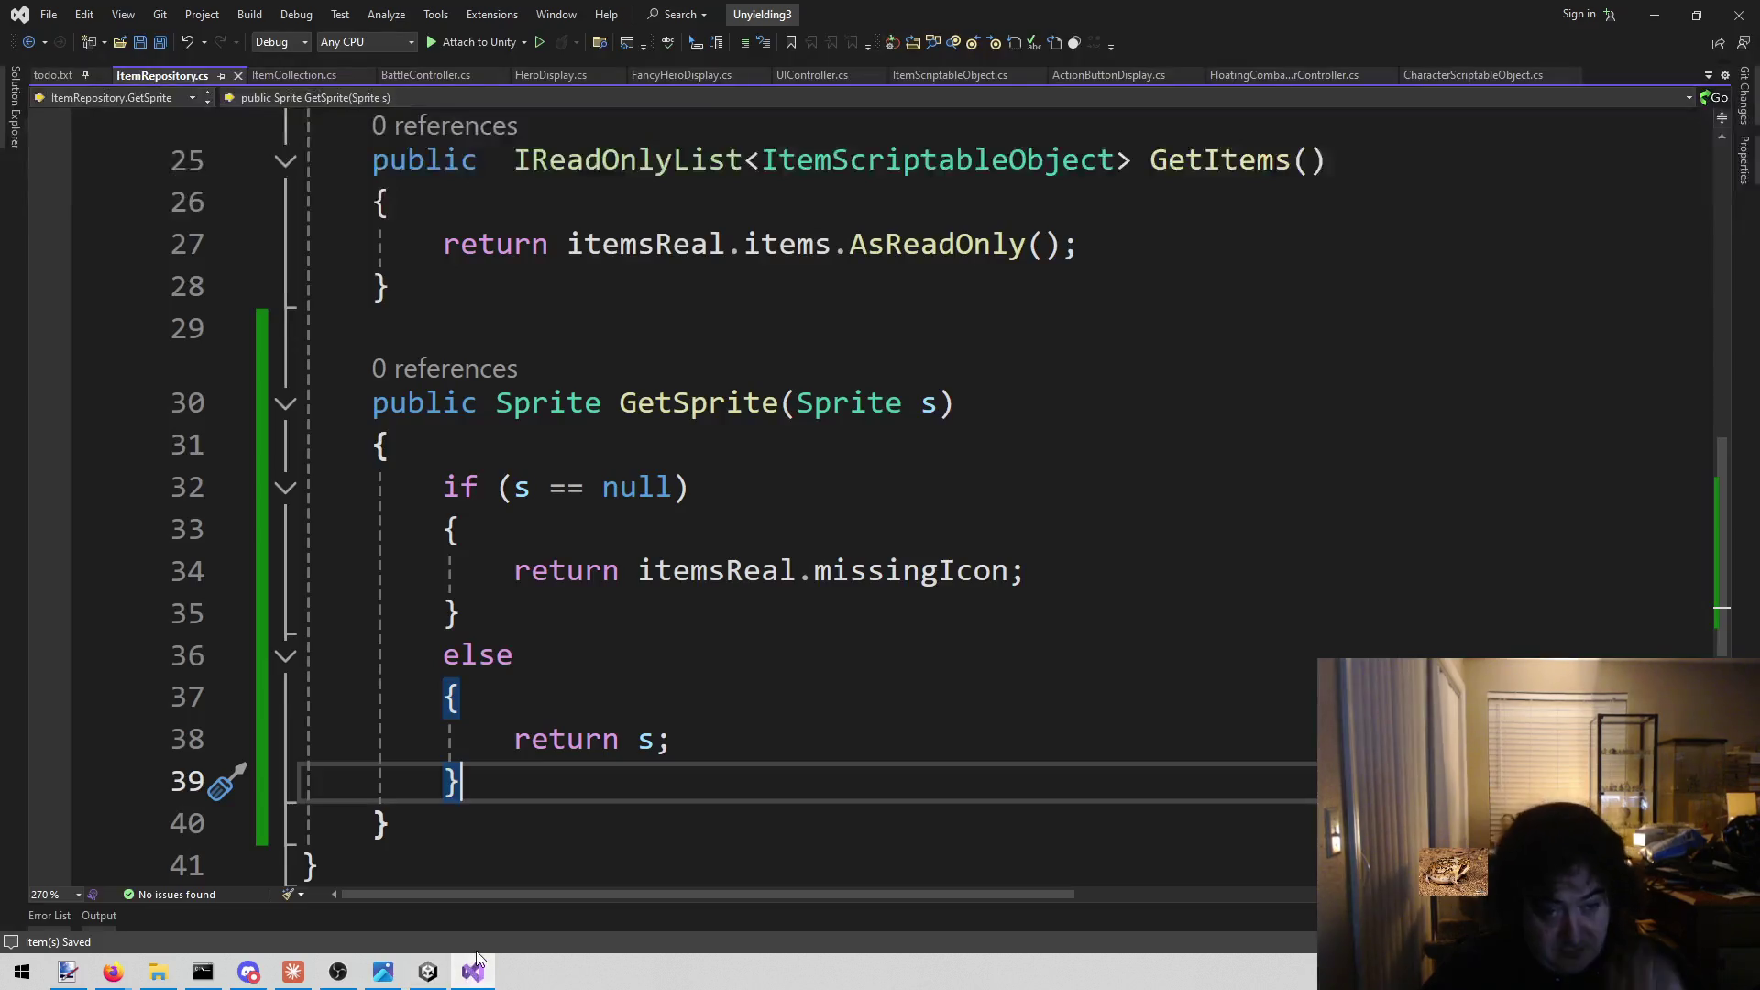
# Close the ItemRepository.cs and ItemCollection.cs tabs, keeping BattleController.cs open.
pyautogui.moveTo(477, 967)
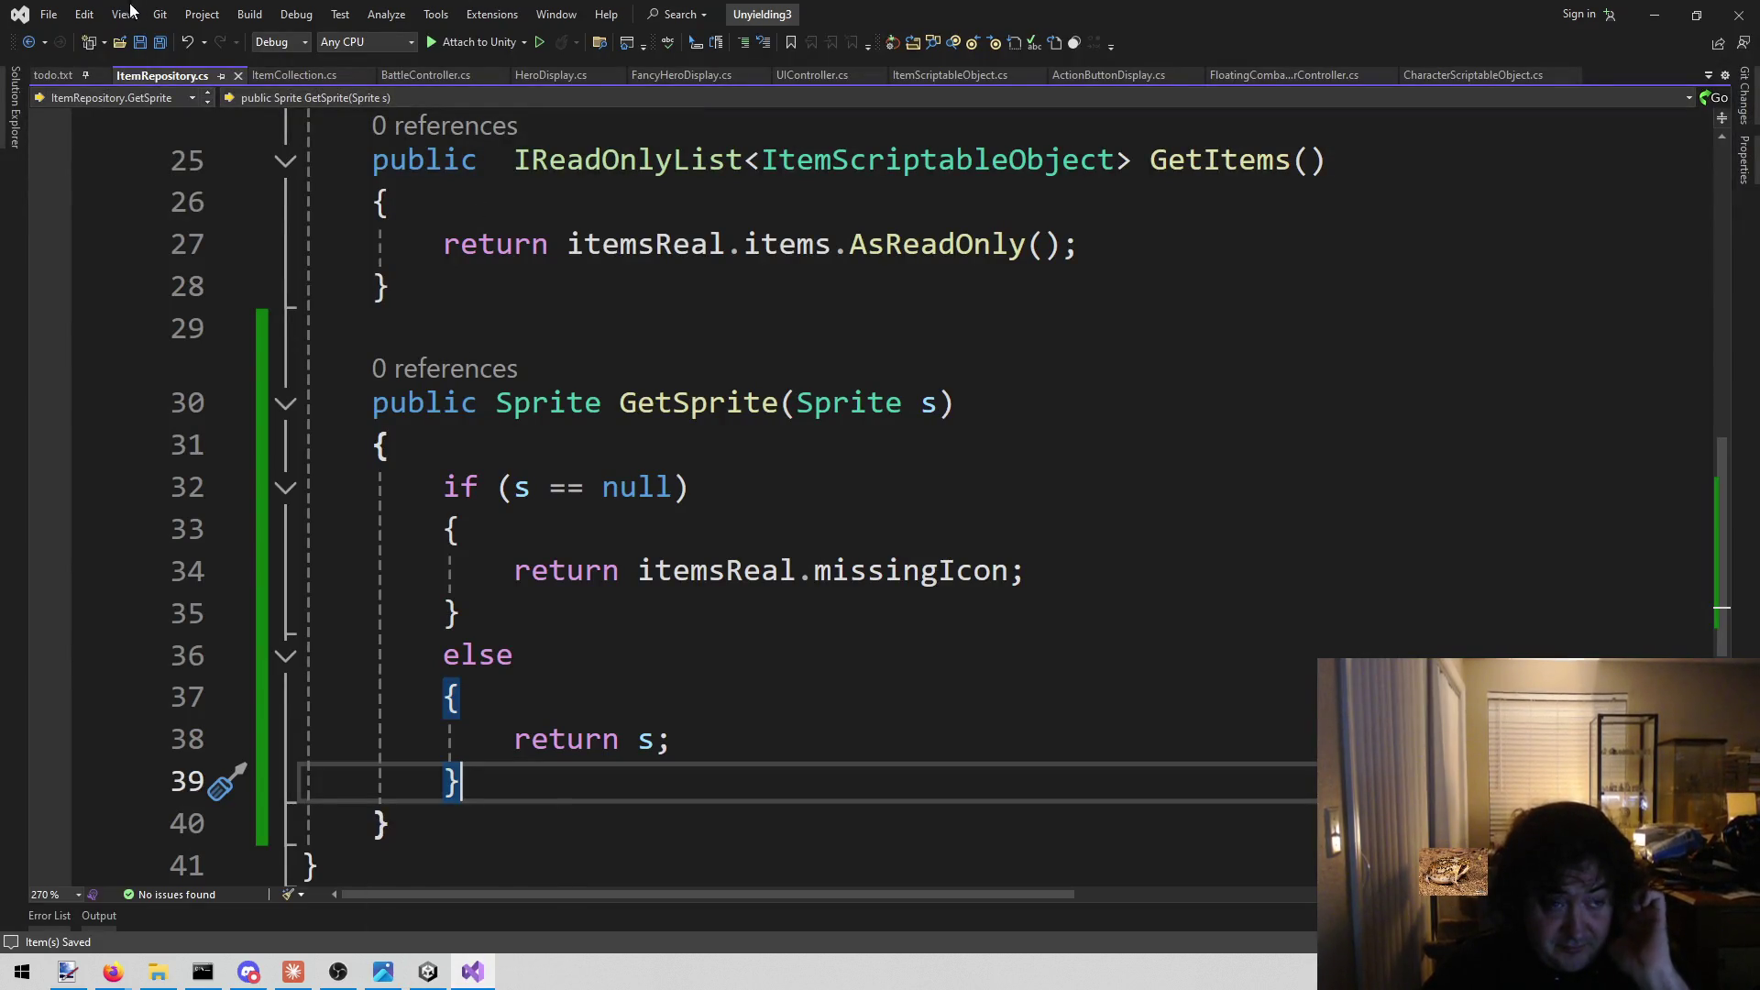
pyautogui.middleClick(152, 75)
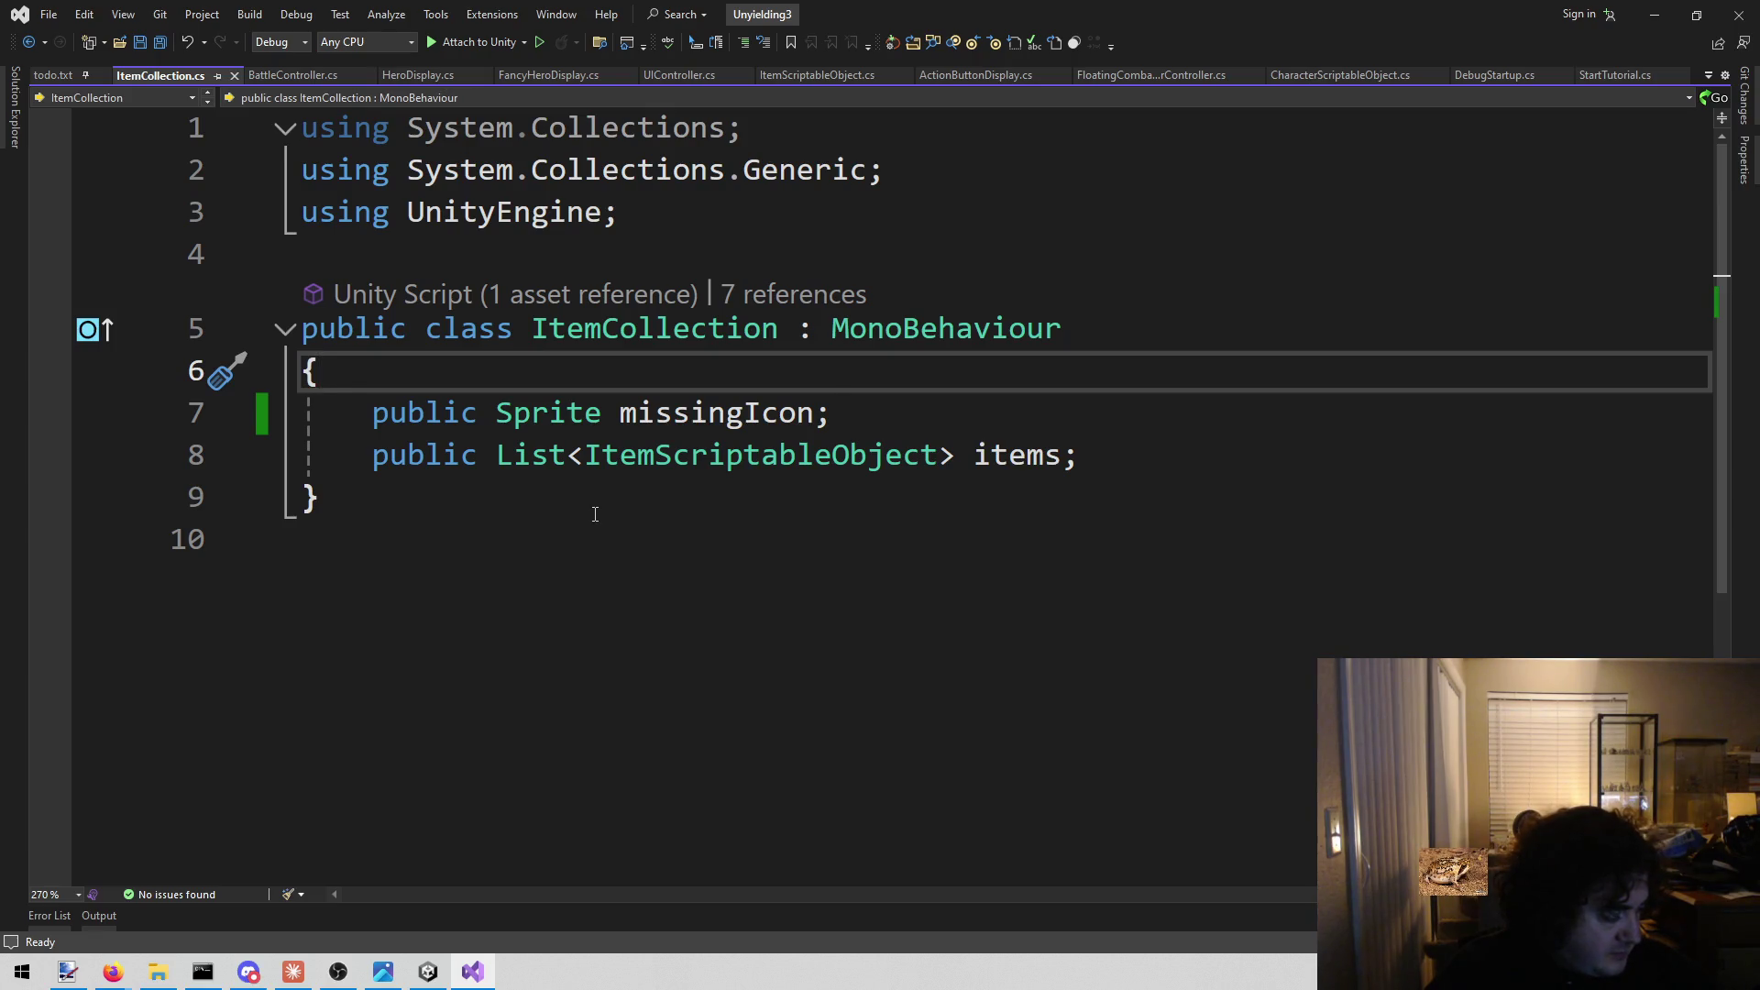
pyautogui.click(595, 514)
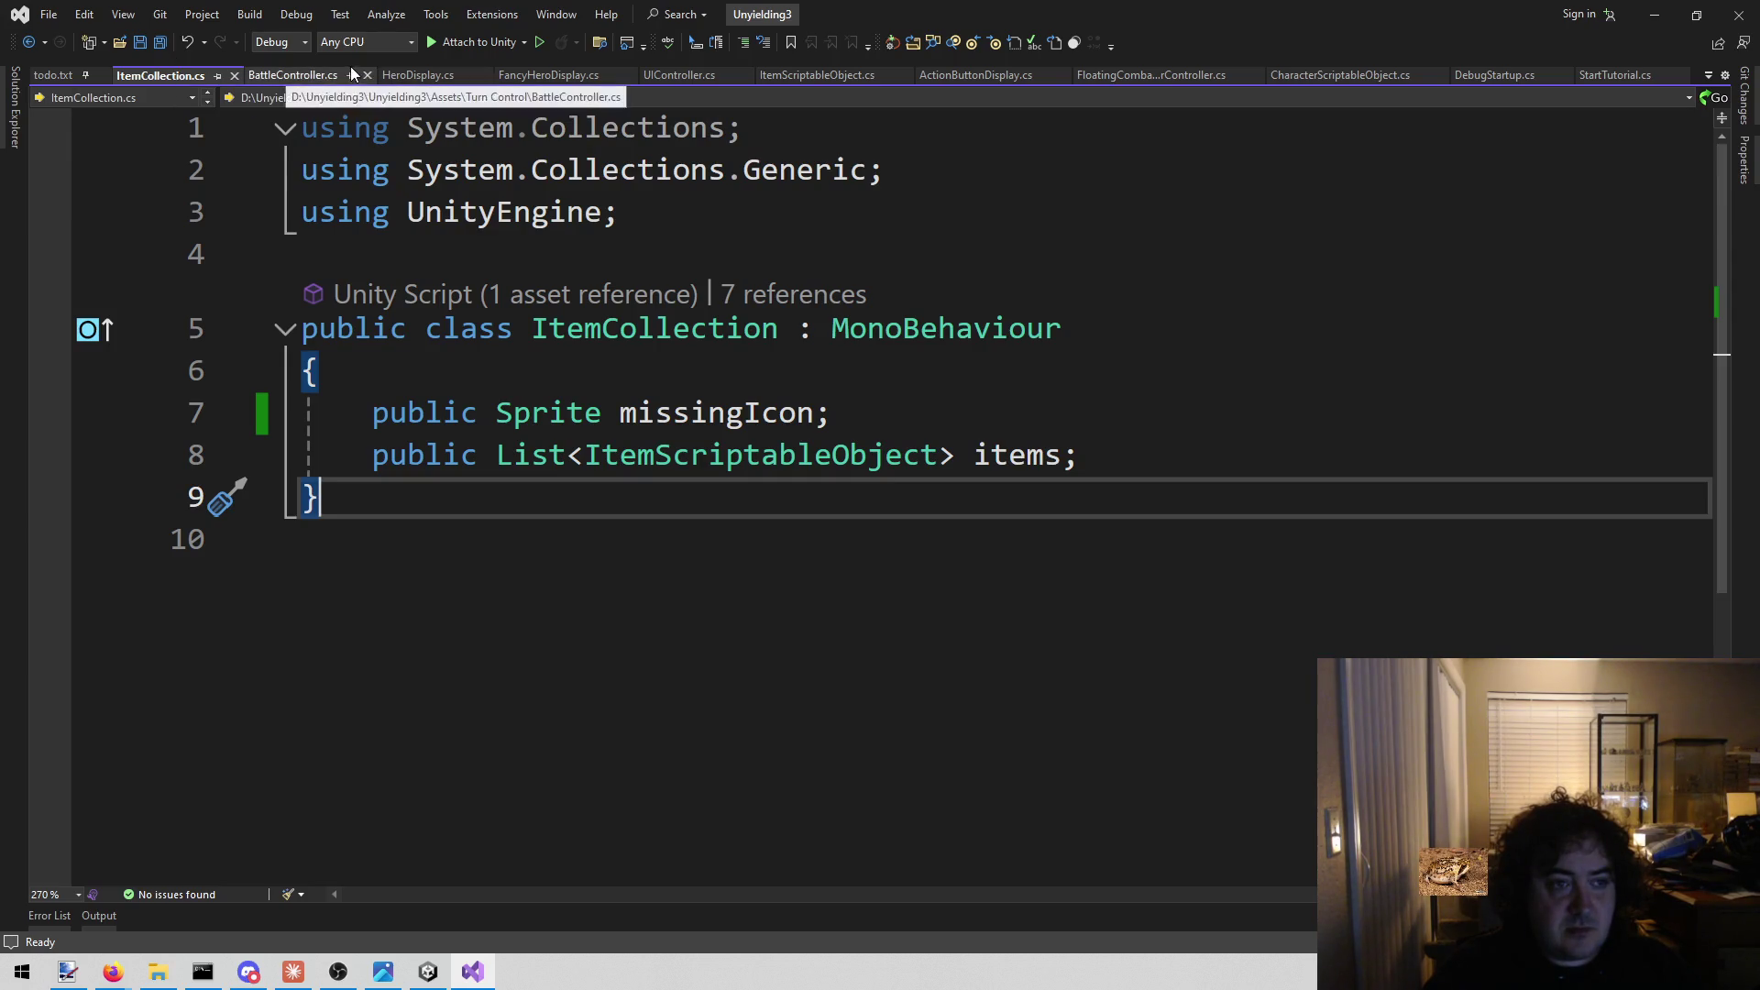
pyautogui.middleClick(162, 75)
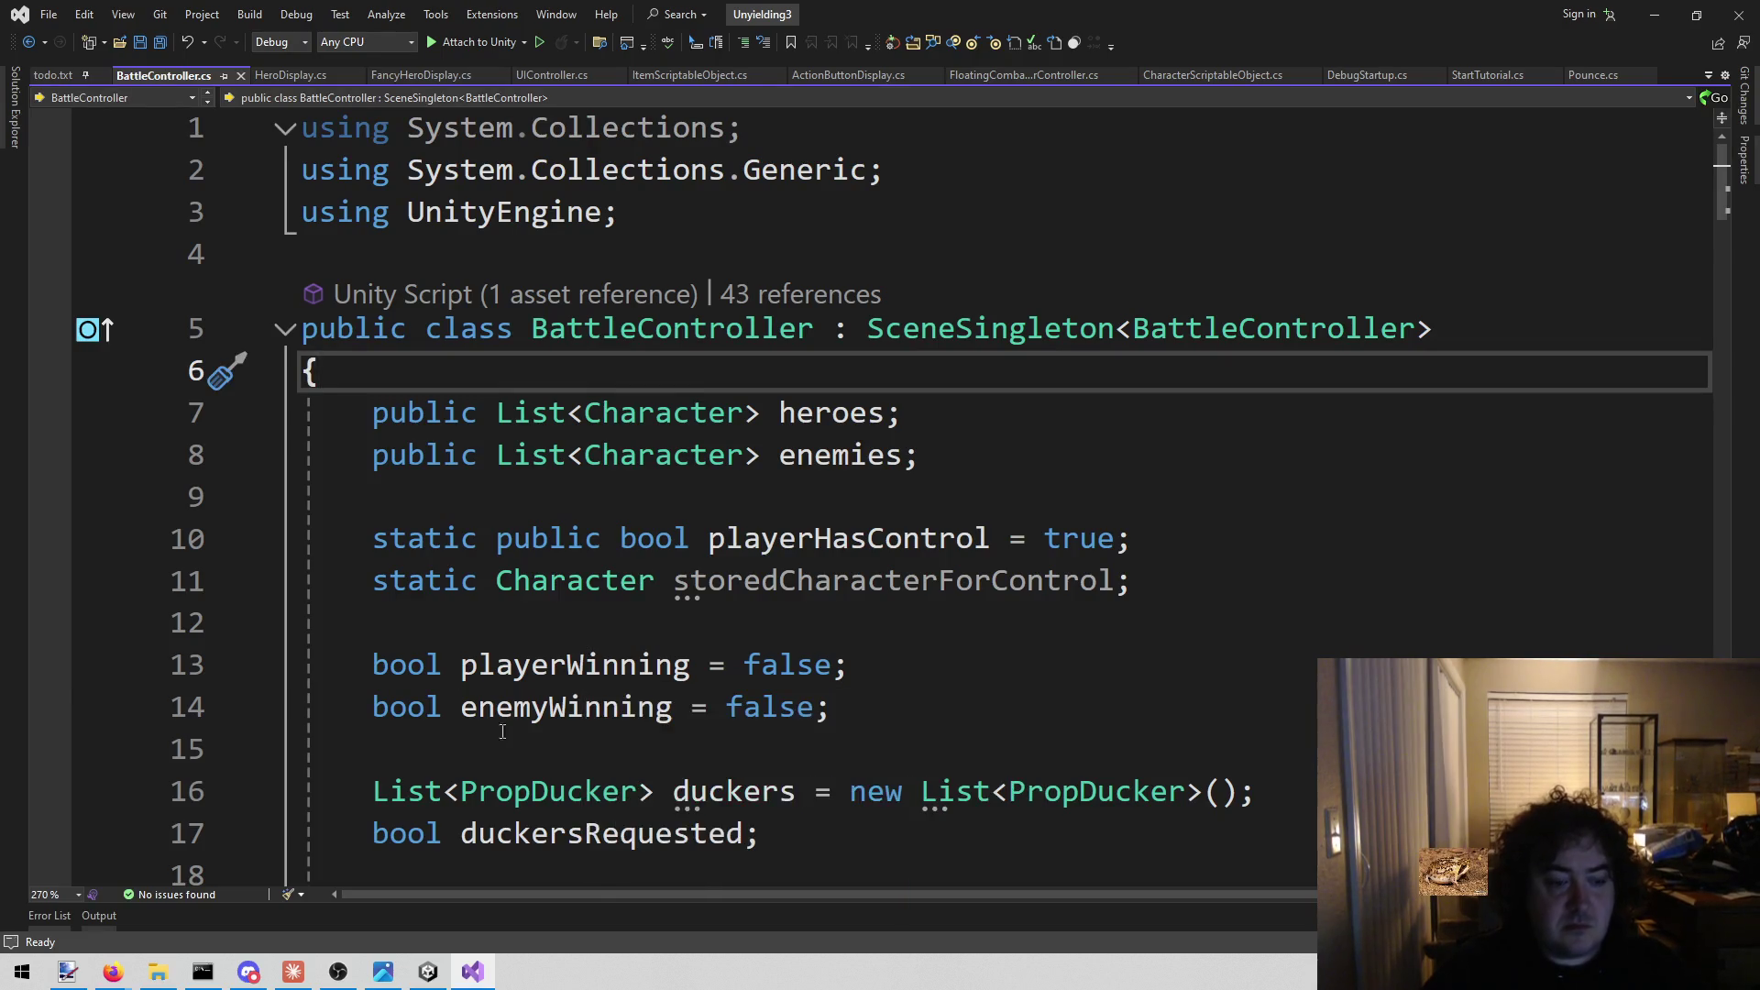
pyautogui.click(438, 980)
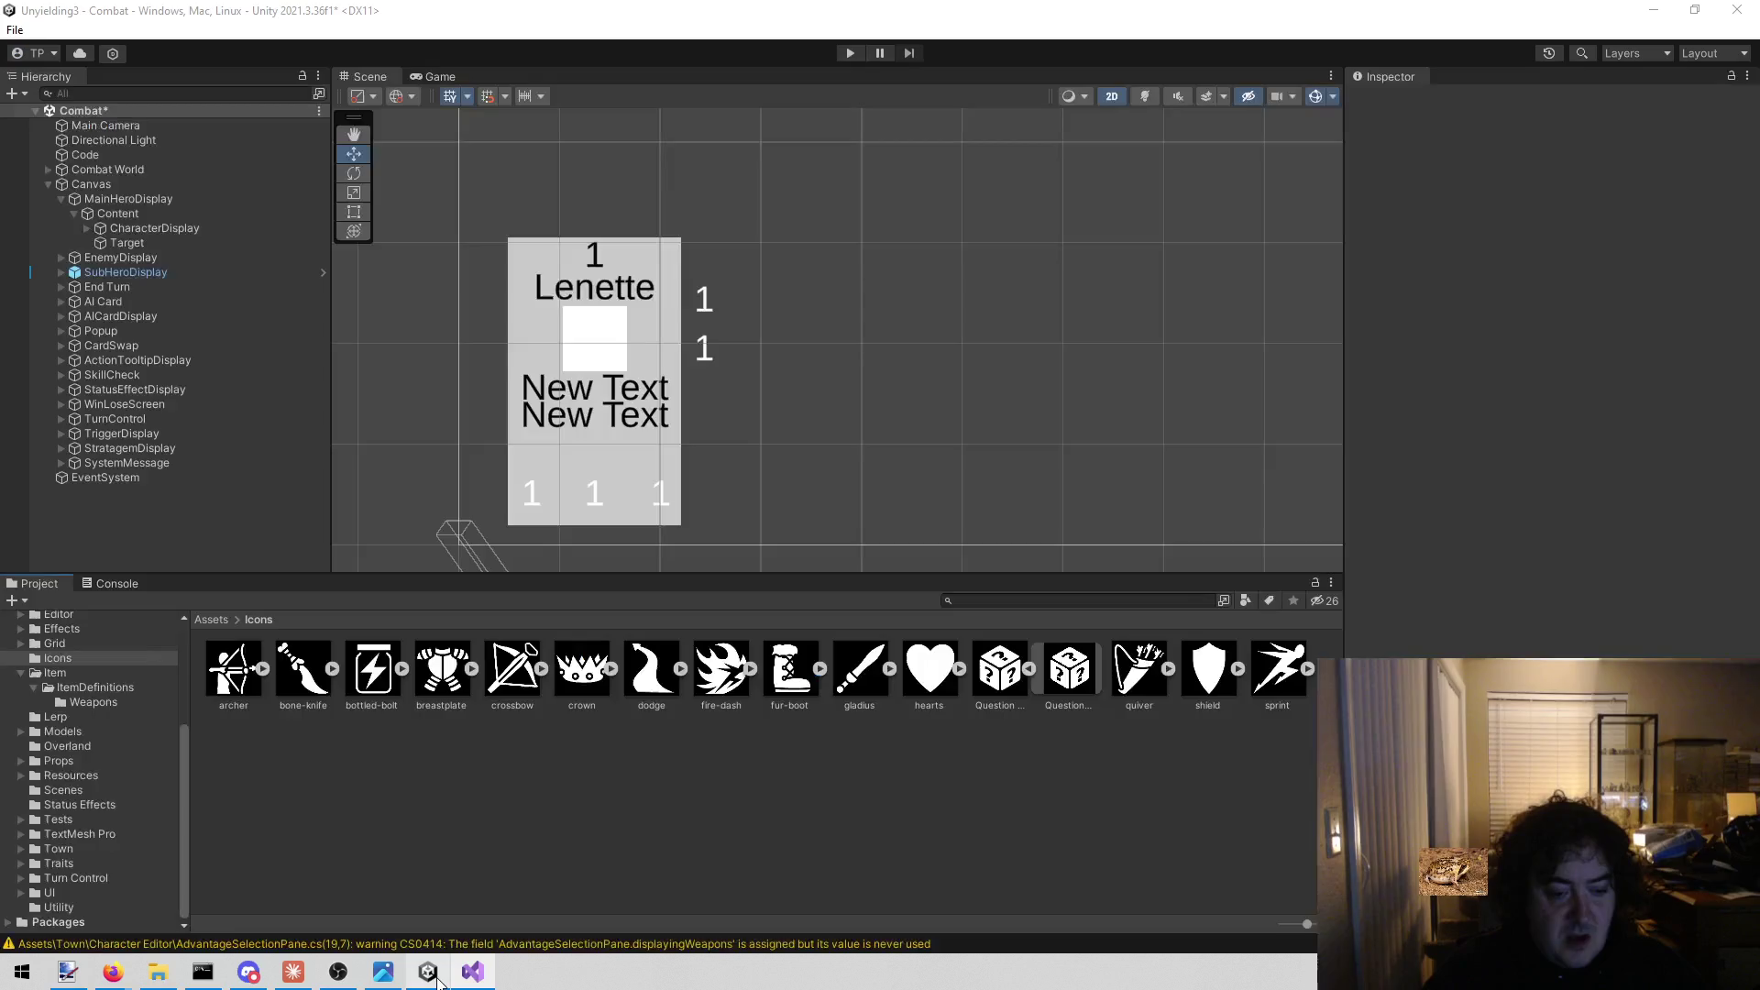
# Scroll through the Unity Project folders, then return to BattleController.cs in Visual Studio.
pyautogui.scroll(5, 151, 724)
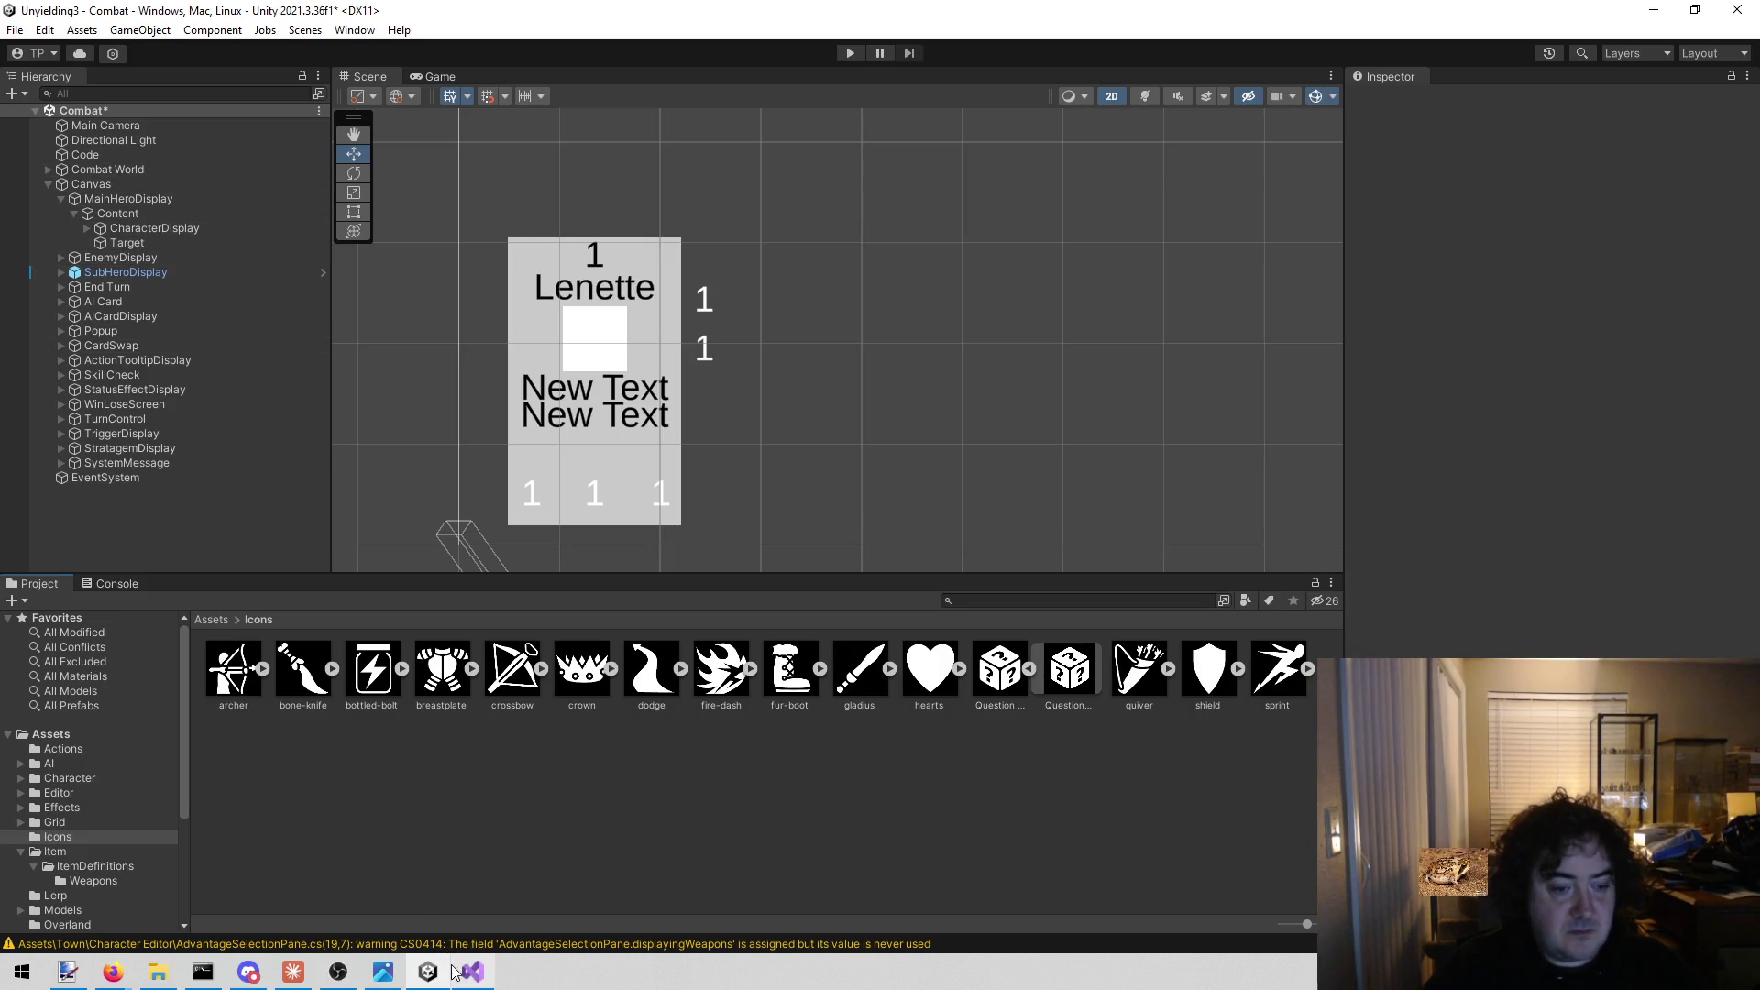
pyautogui.click(484, 972)
pyautogui.click(794, 453)
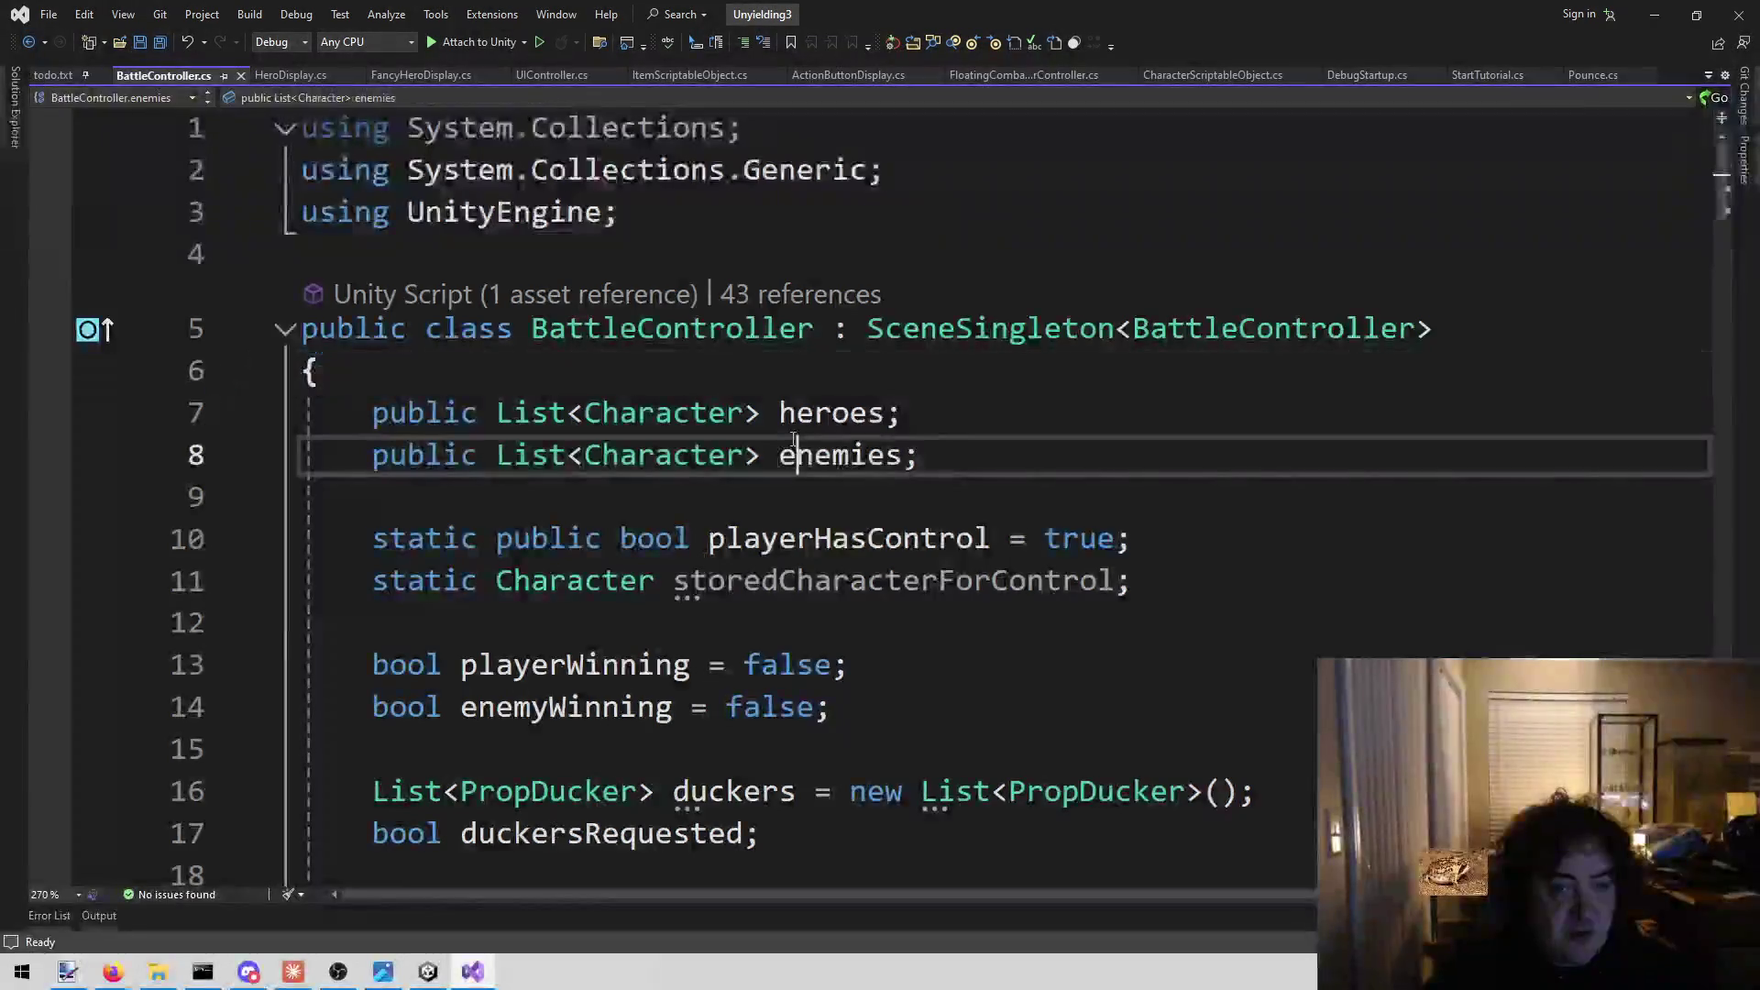
# Open ActionButtonDisplay.cs via the solution file search ('acti') and view its field declarations.
pyautogui.hotkey('alt', 'shift', 'o')
pyautogui.write('action')
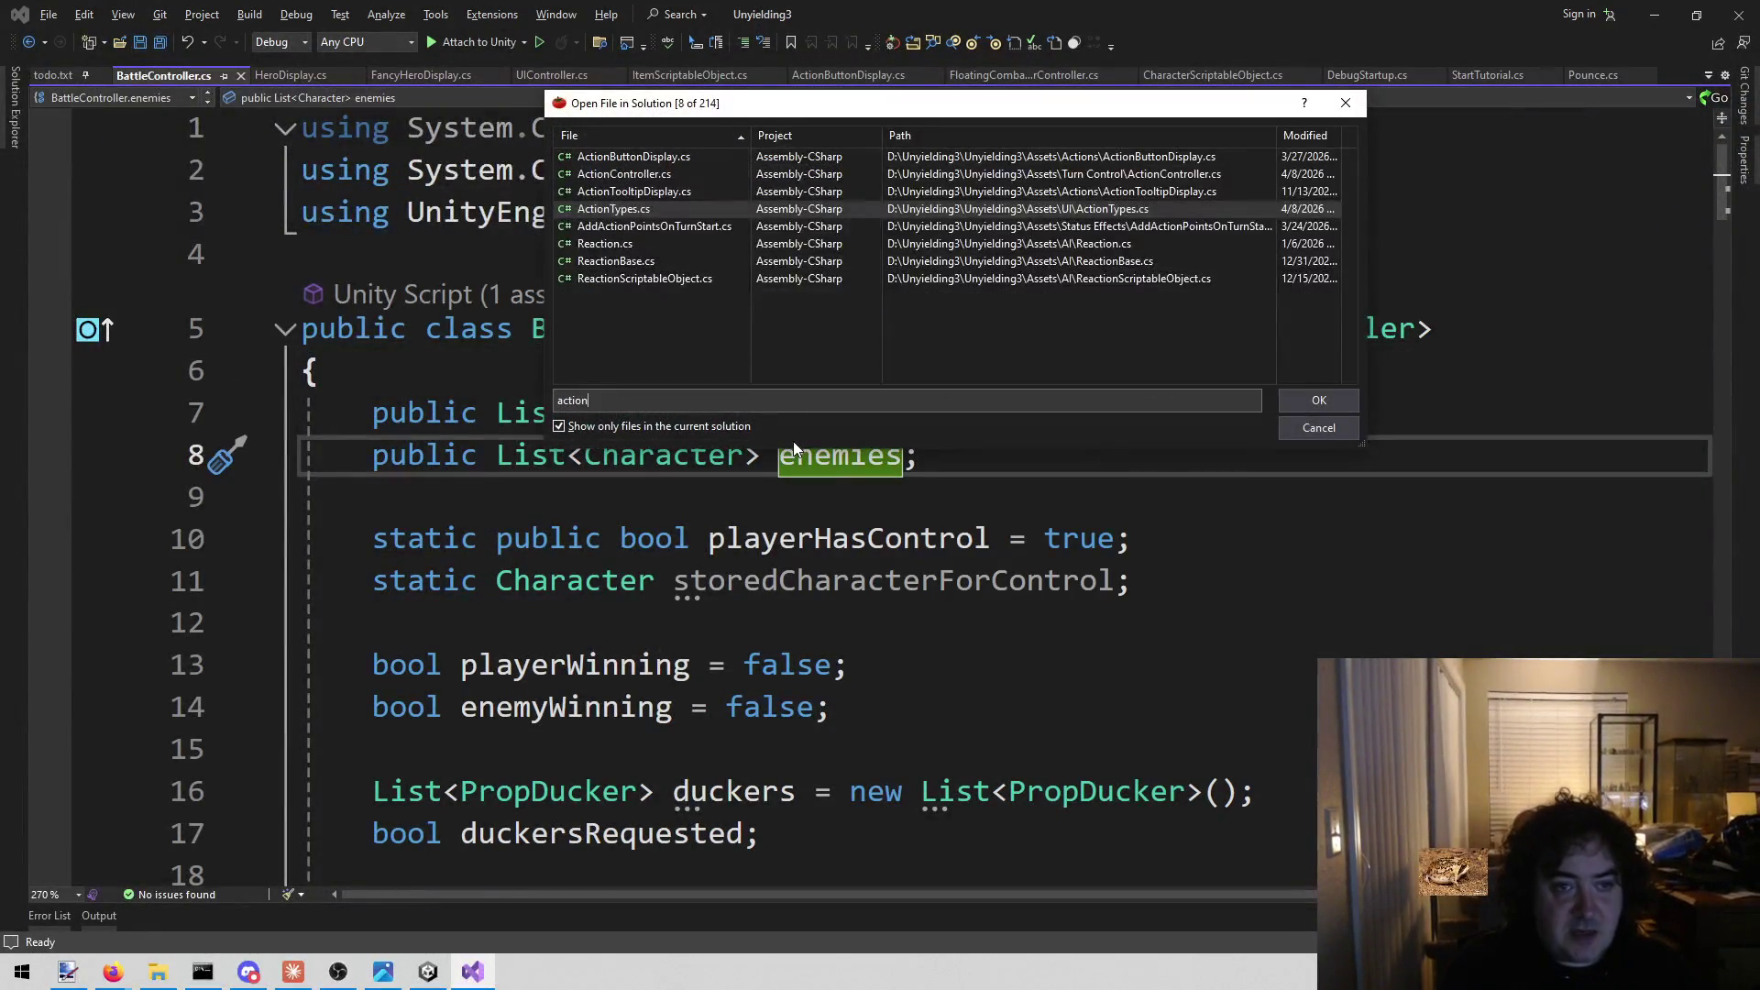
pyautogui.press('Up')
pyautogui.press('Up')
pyautogui.press('Up')
pyautogui.press('Return')
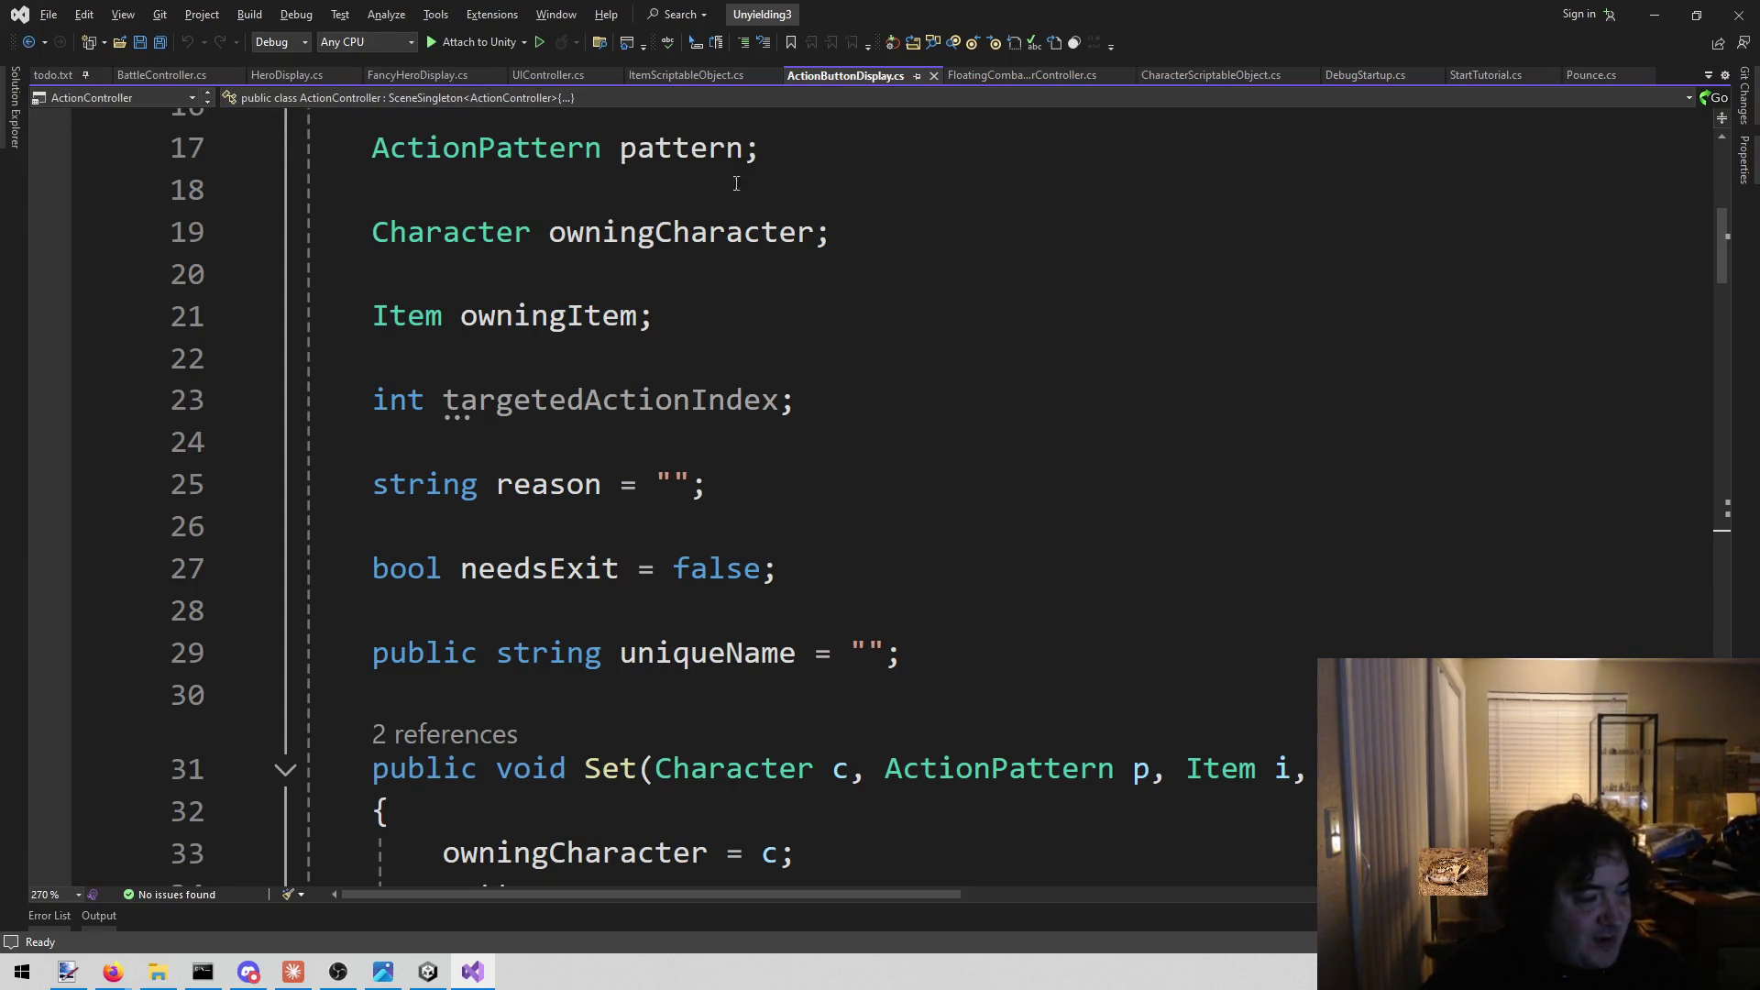
pyautogui.scroll(3, 611, 369)
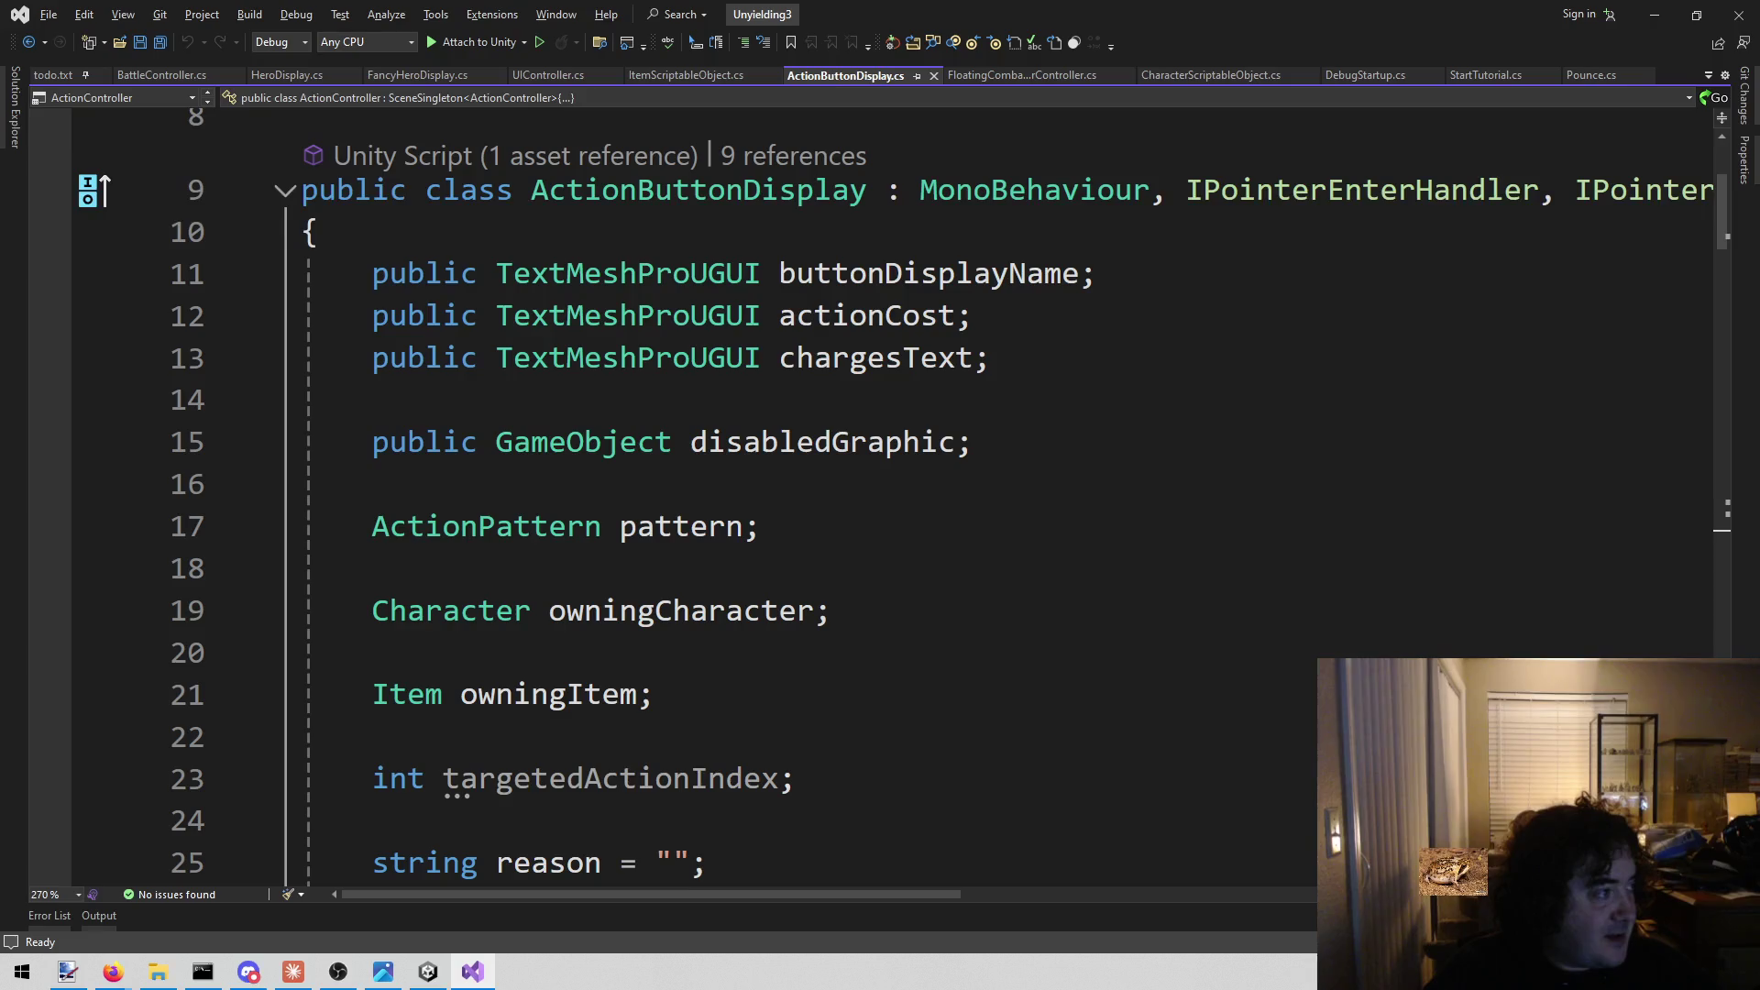
pyautogui.hotkey('alt', 'Tab')
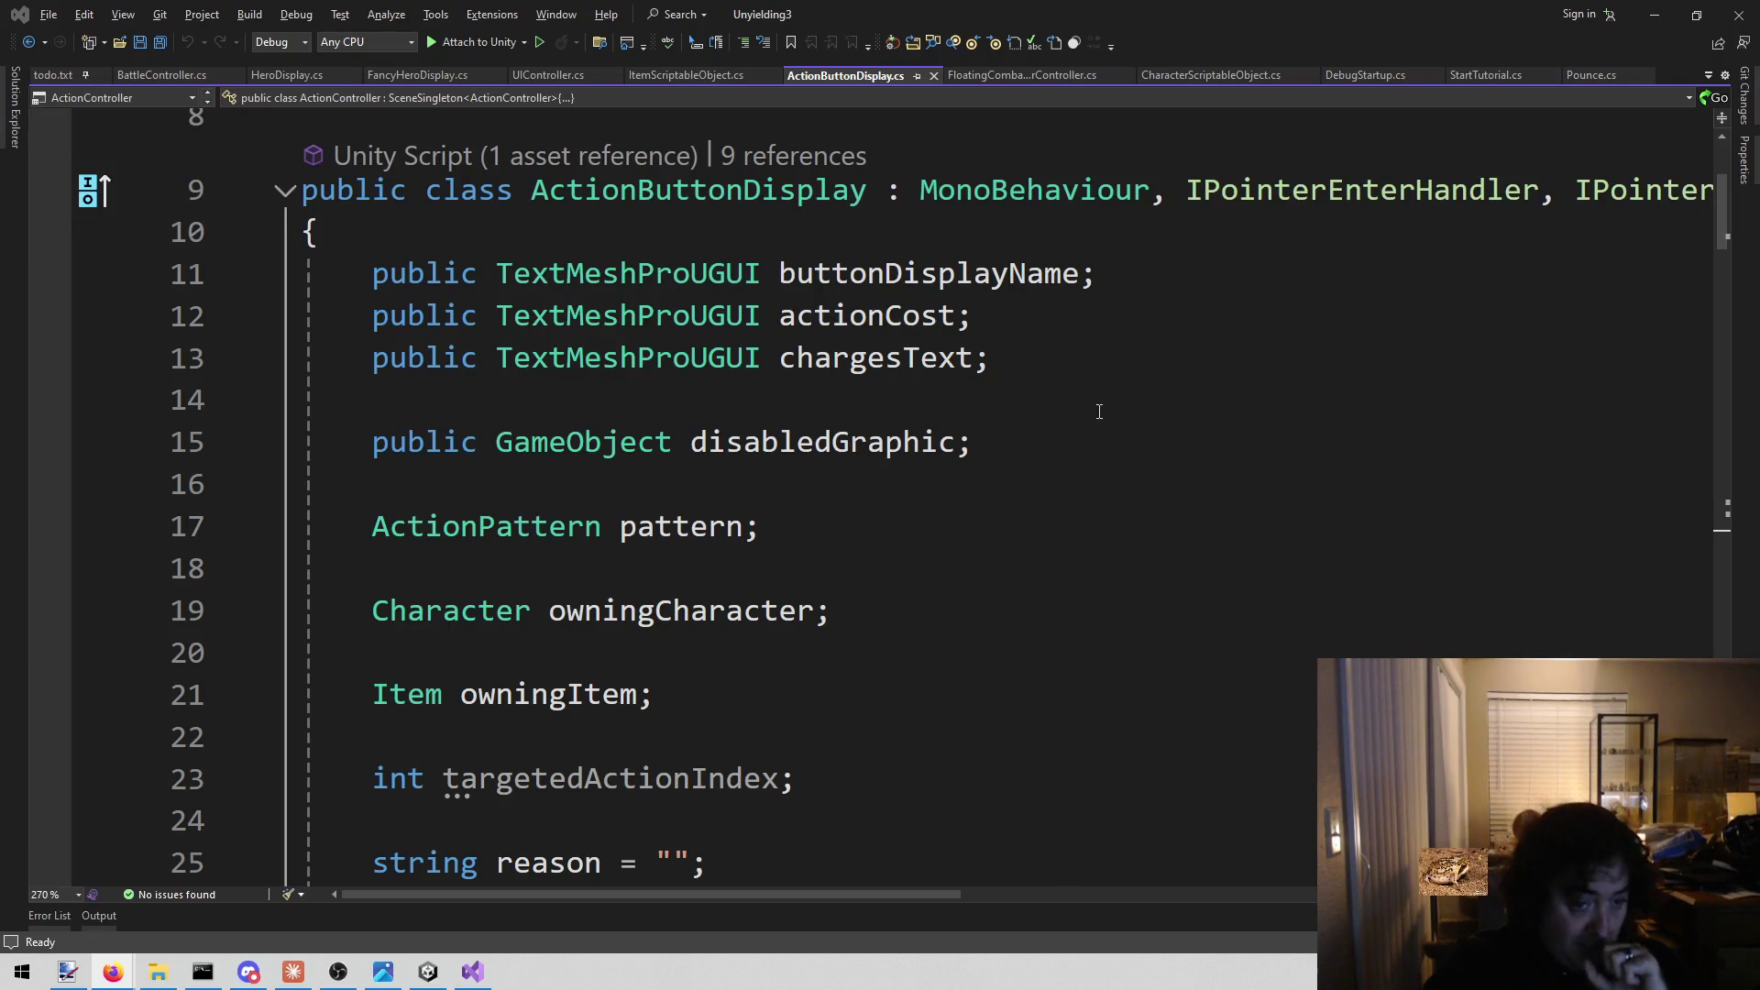
pyautogui.click(747, 689)
pyautogui.scroll(-1, 816, 449)
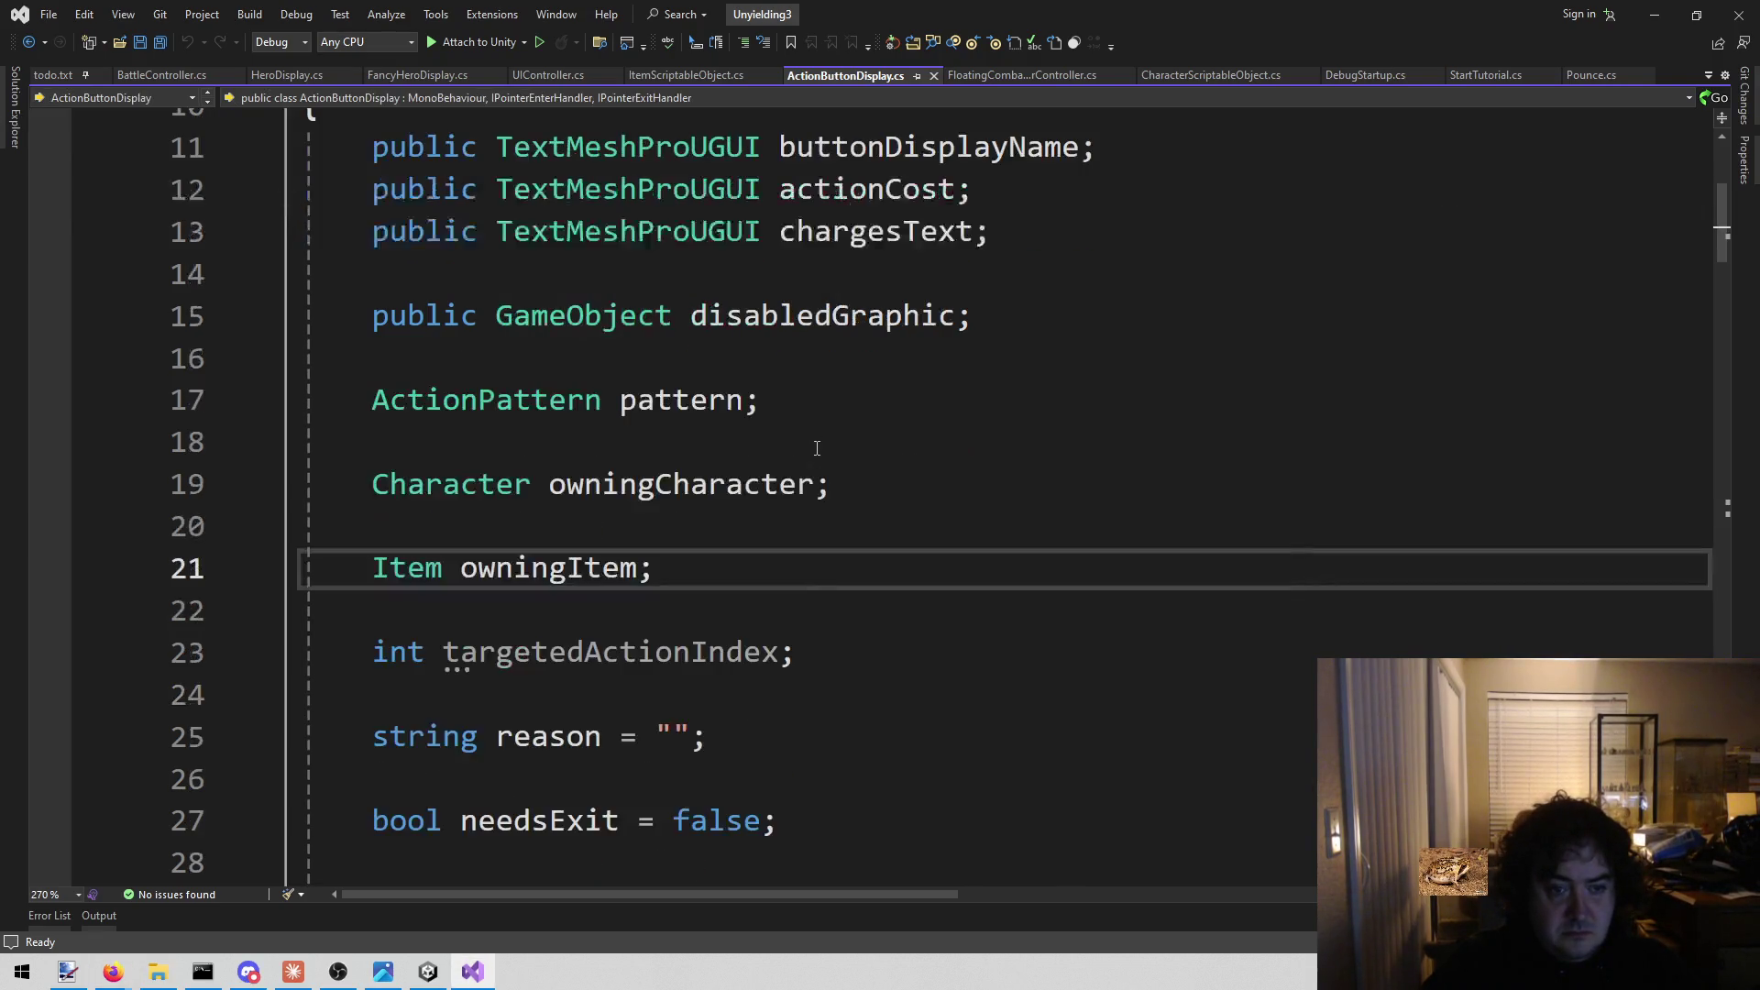
# Delete the buttonDisplayName field declaration and its assignment line in Set().
pyautogui.scroll(-2, 927, 578)
pyautogui.scroll(4, 936, 614)
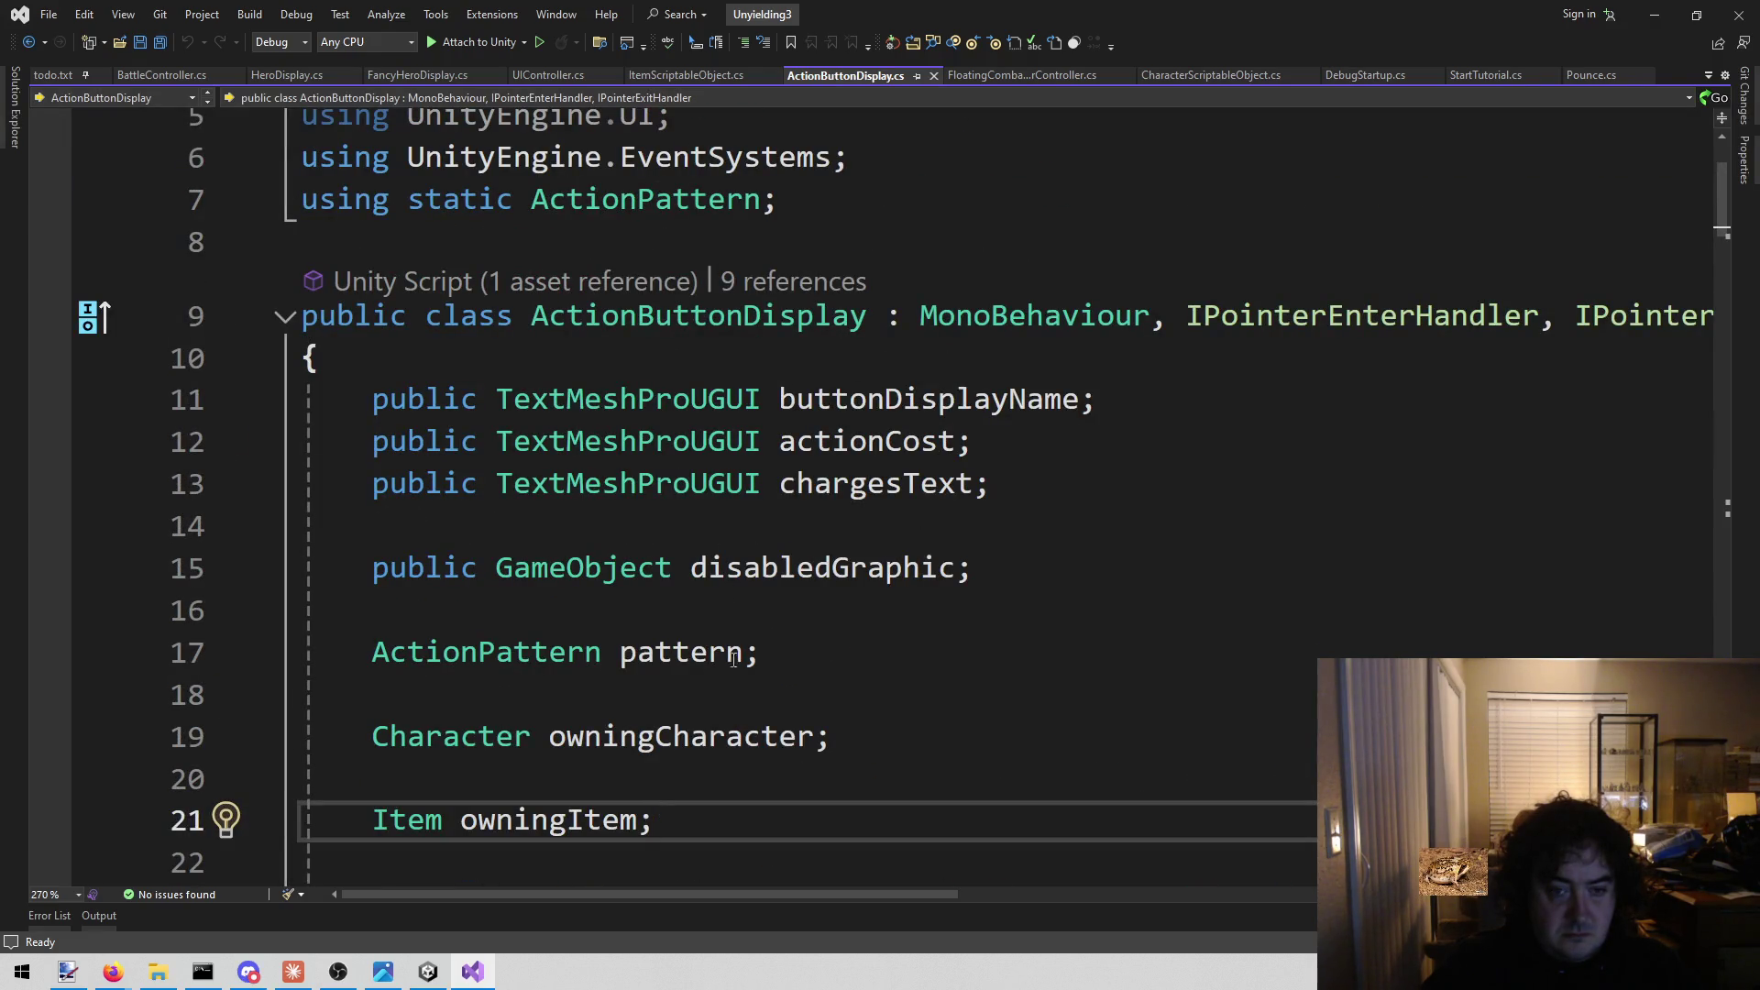
pyautogui.scroll(-2, 735, 655)
pyautogui.scroll(2, 694, 714)
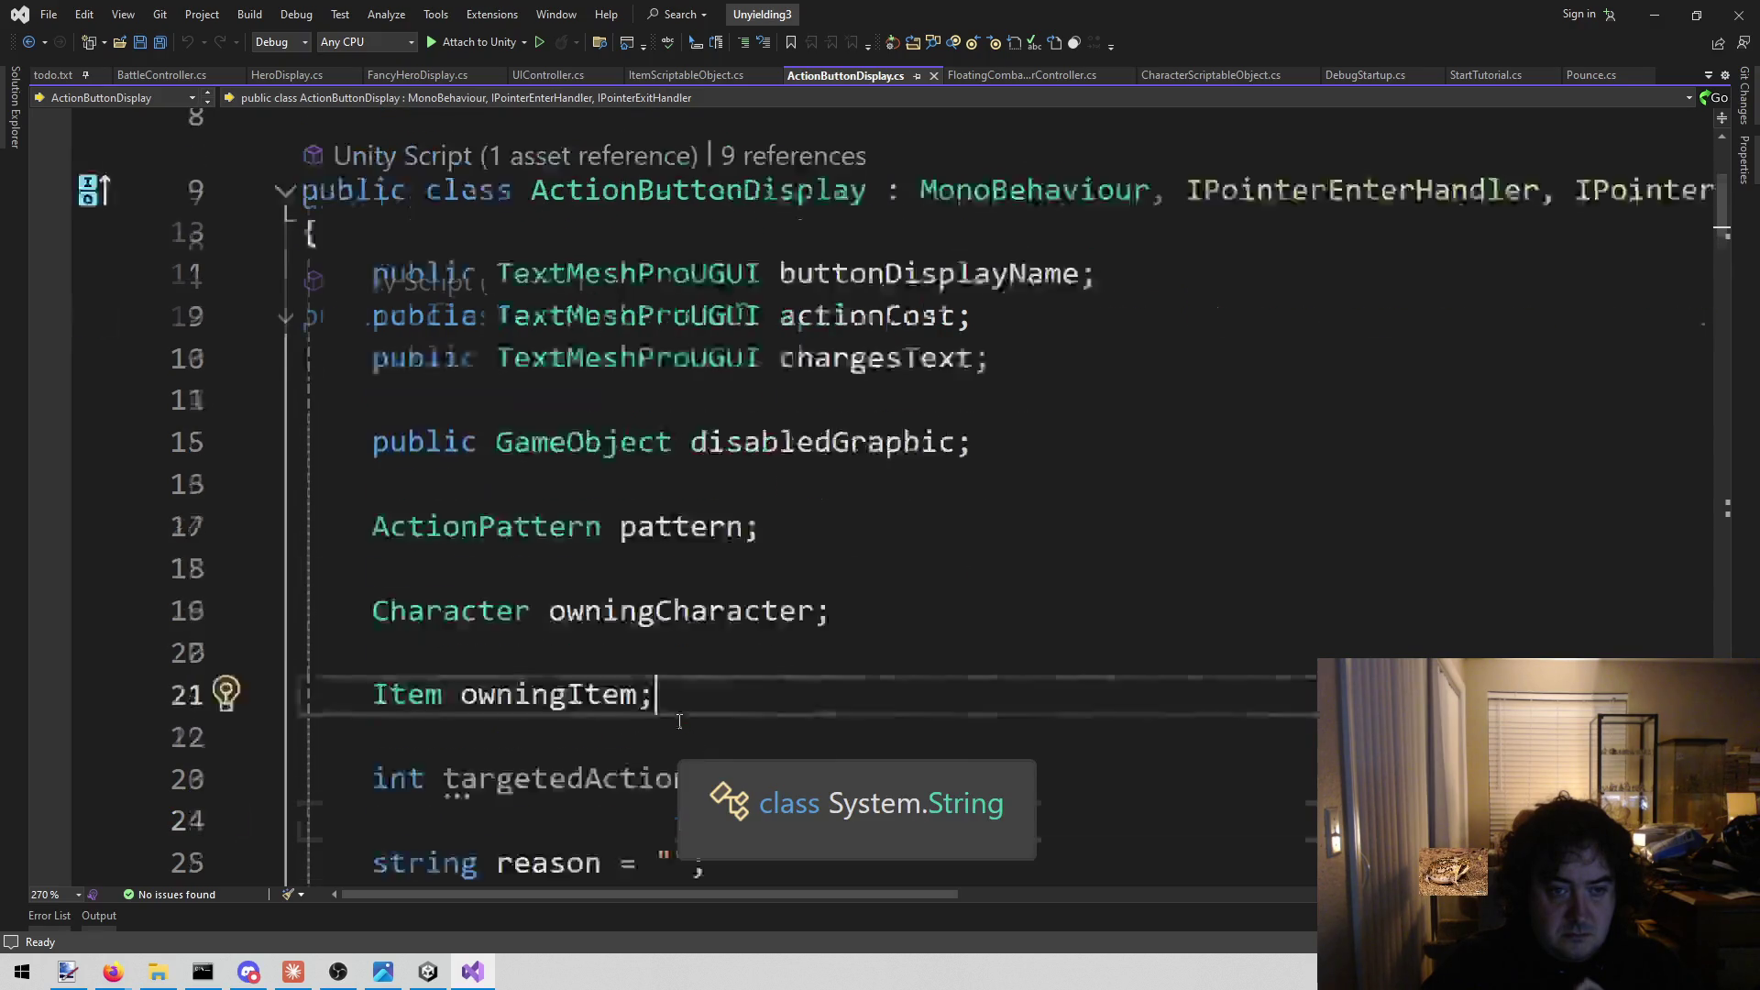
pyautogui.click(833, 400)
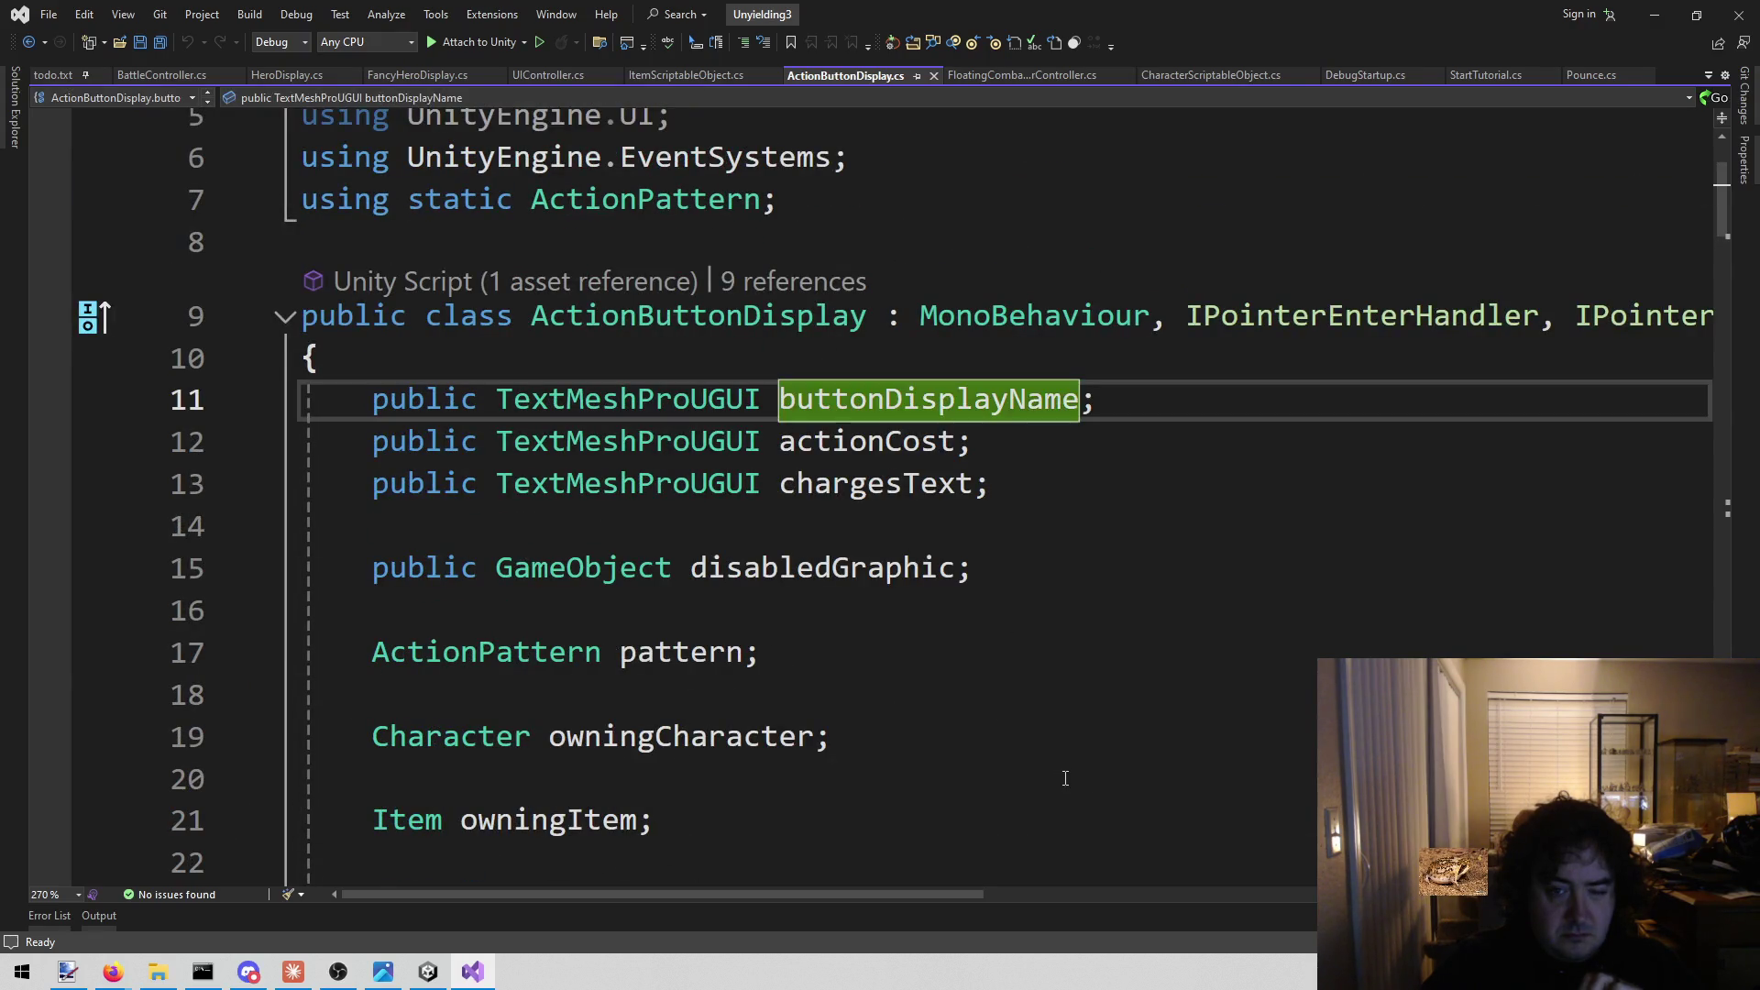
pyautogui.scroll(-10, 1063, 774)
pyautogui.scroll(4, 1001, 769)
pyautogui.scroll(8, 1001, 768)
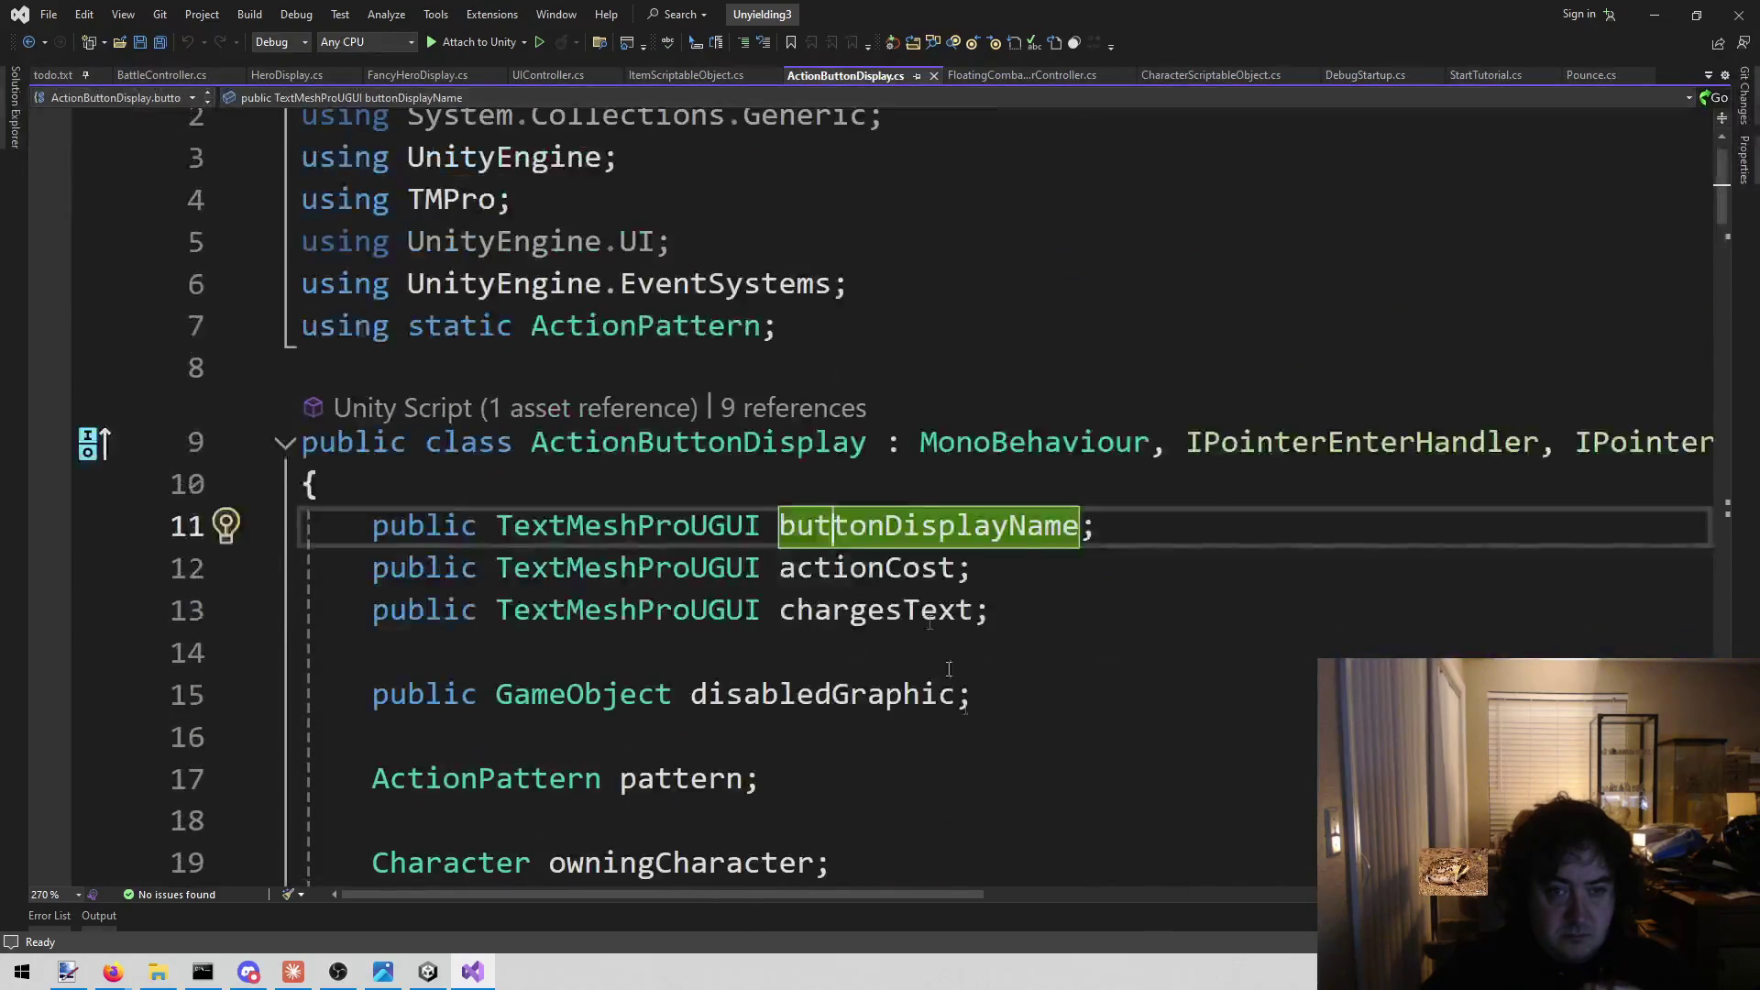
pyautogui.click(267, 523)
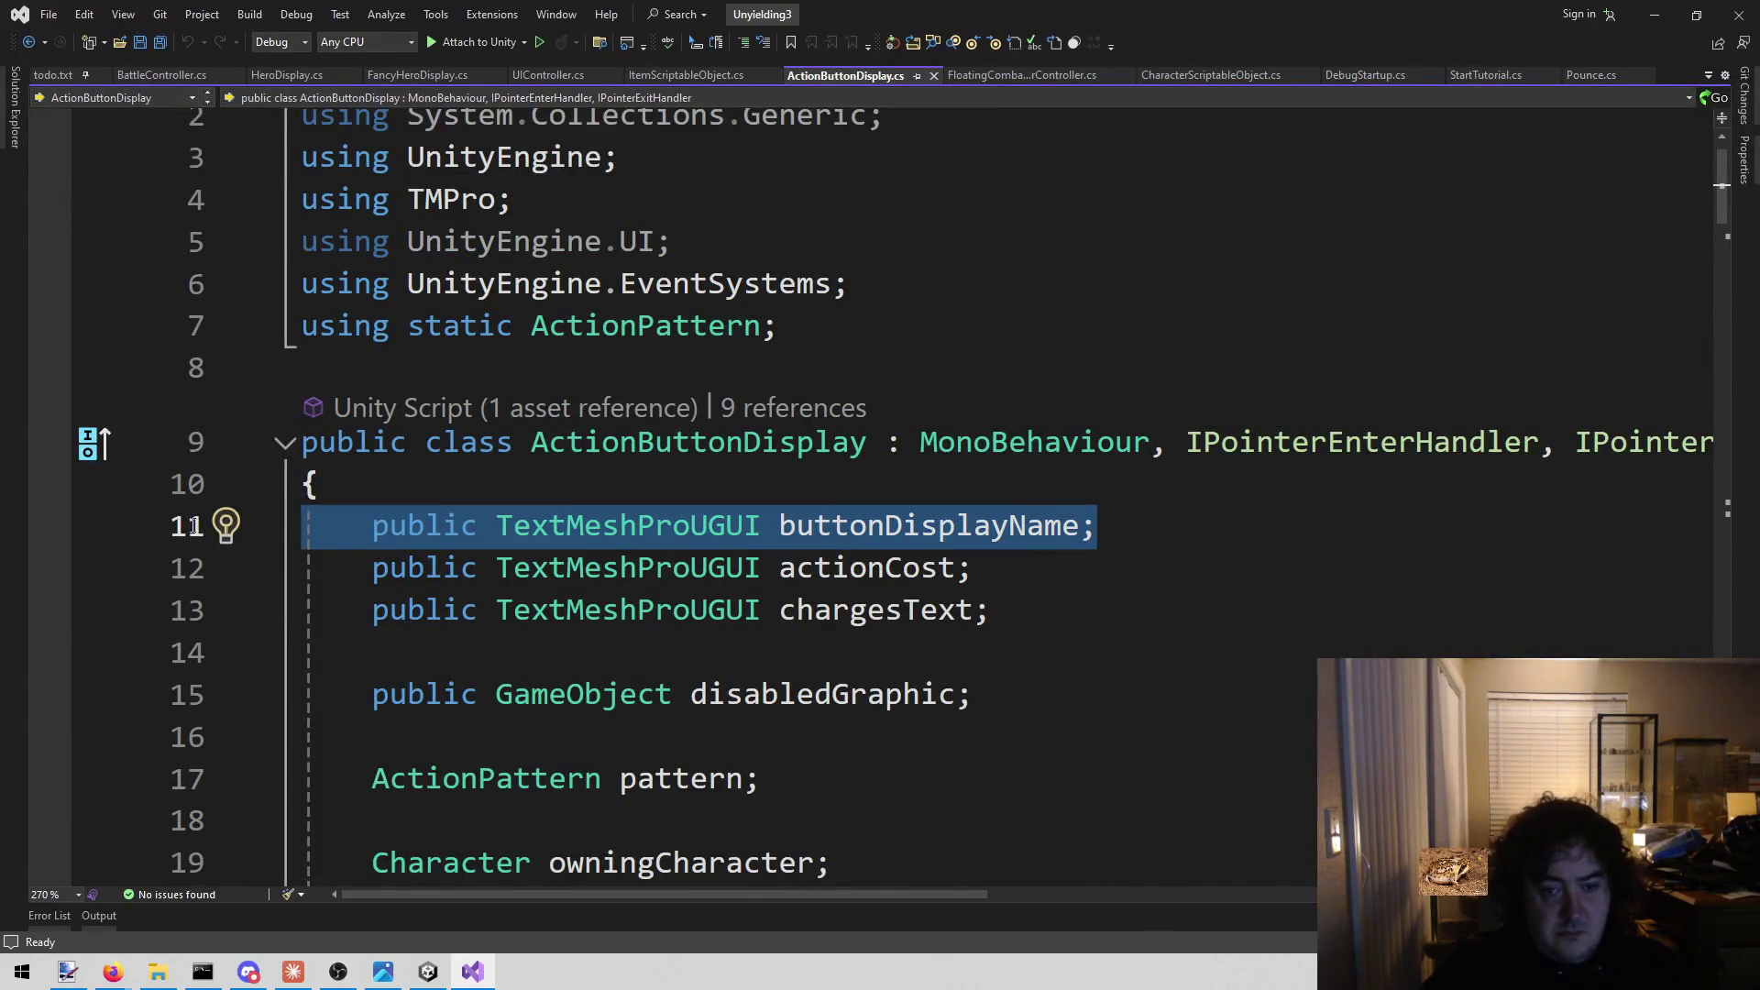
pyautogui.press('Delete')
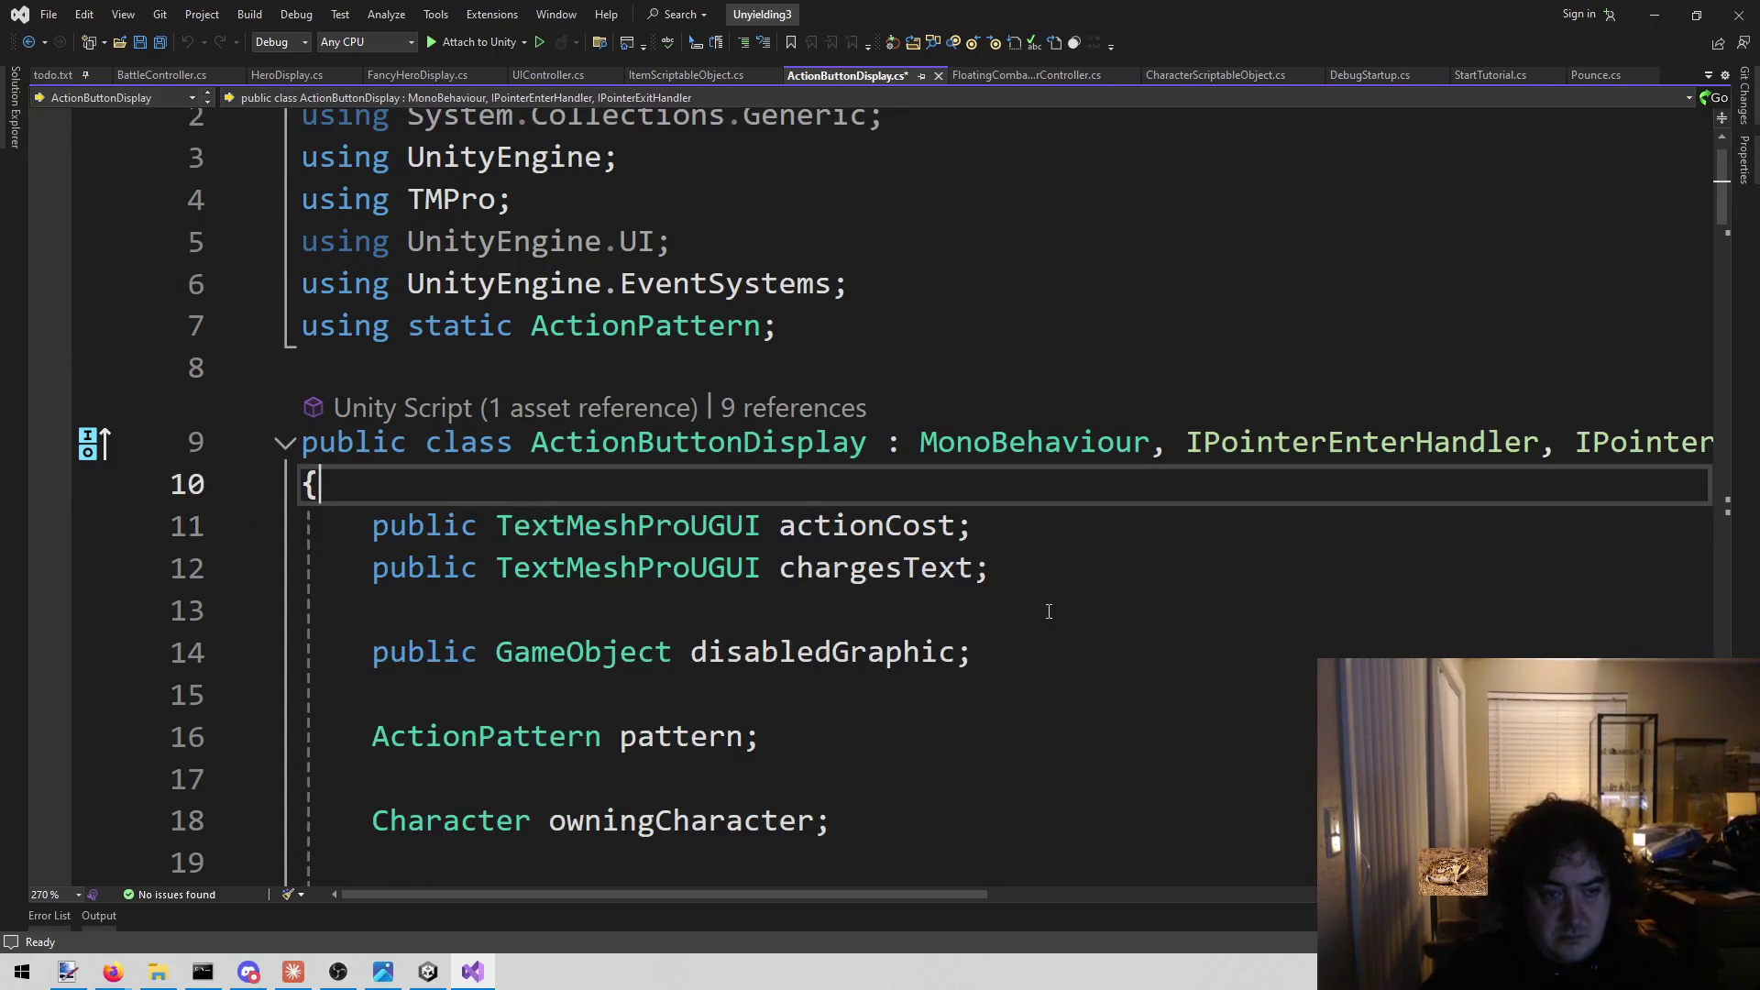
pyautogui.scroll(-9, 1041, 601)
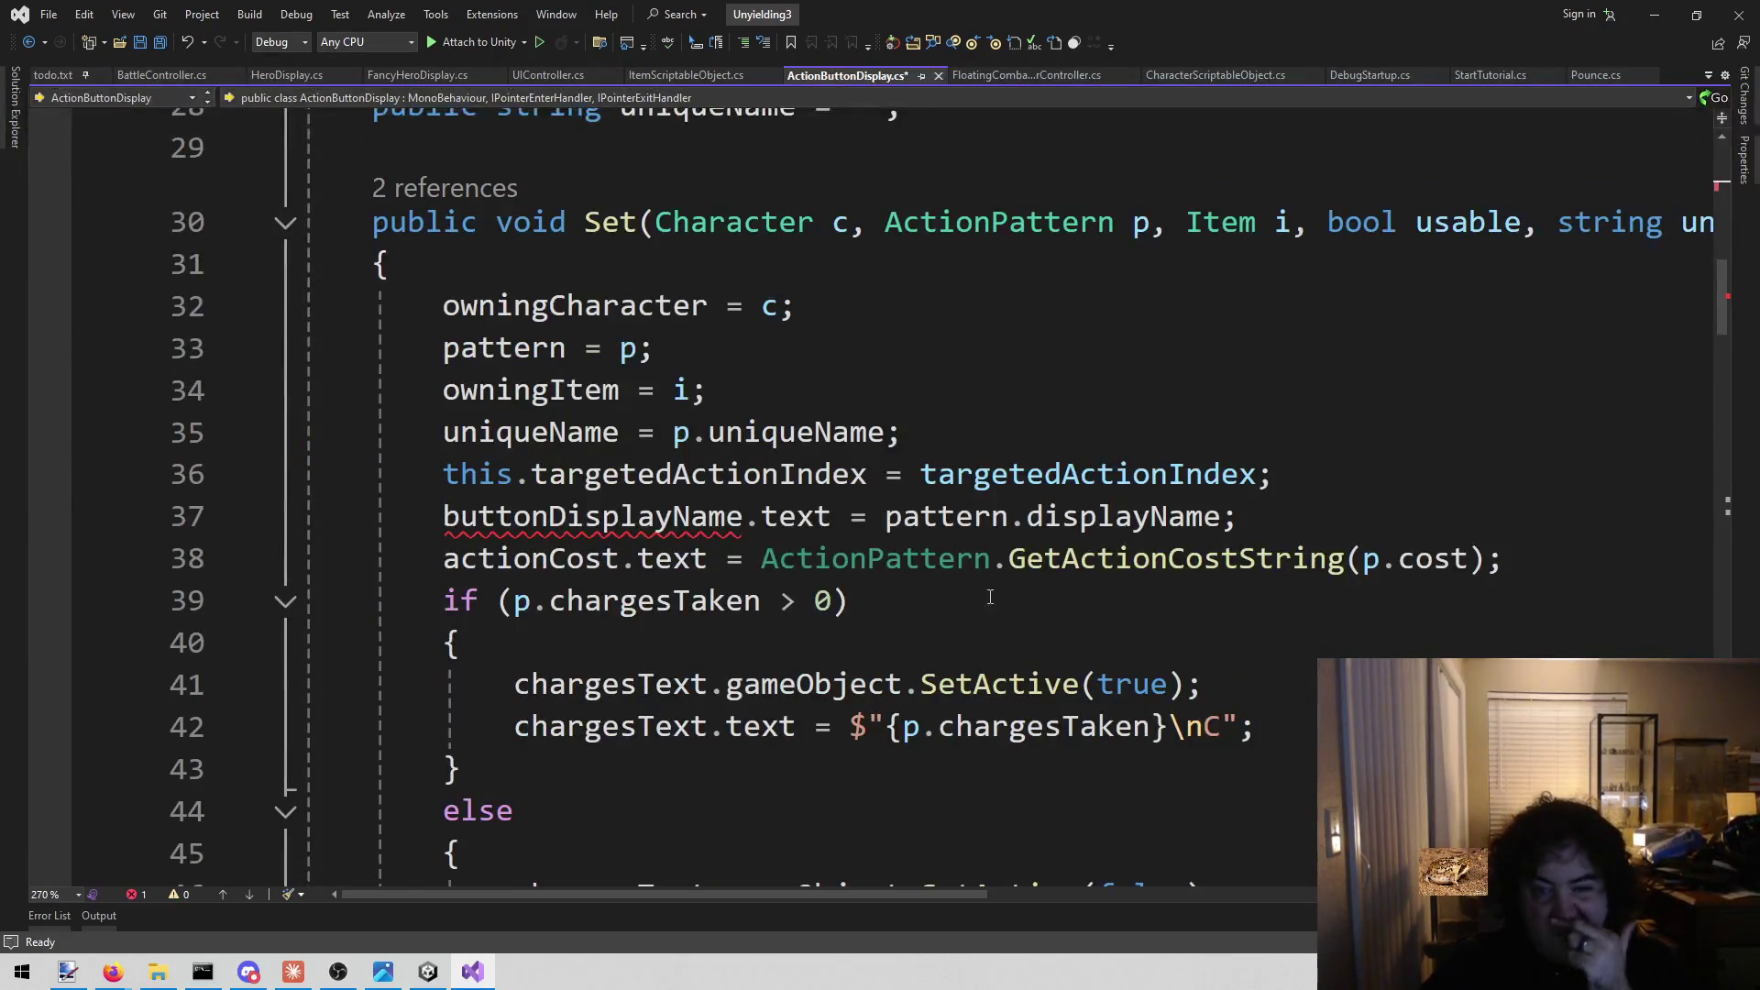
pyautogui.click(644, 521)
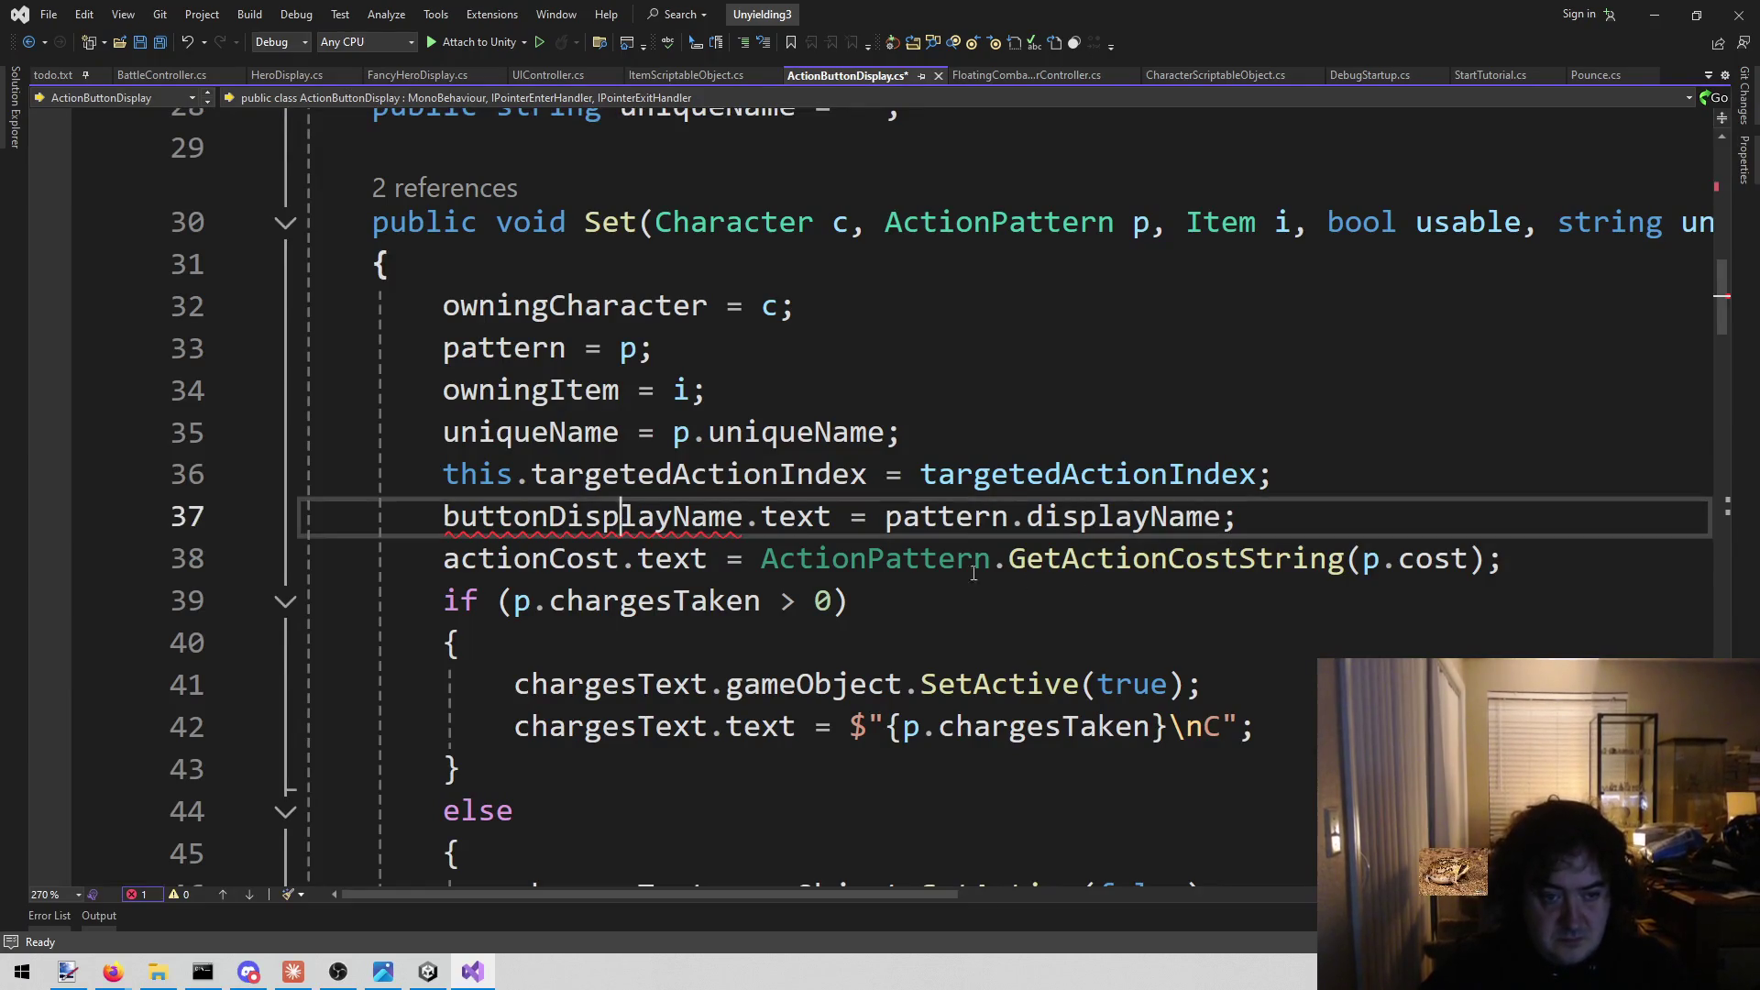
pyautogui.moveTo(1284, 520); pyautogui.dragTo(118, 499)
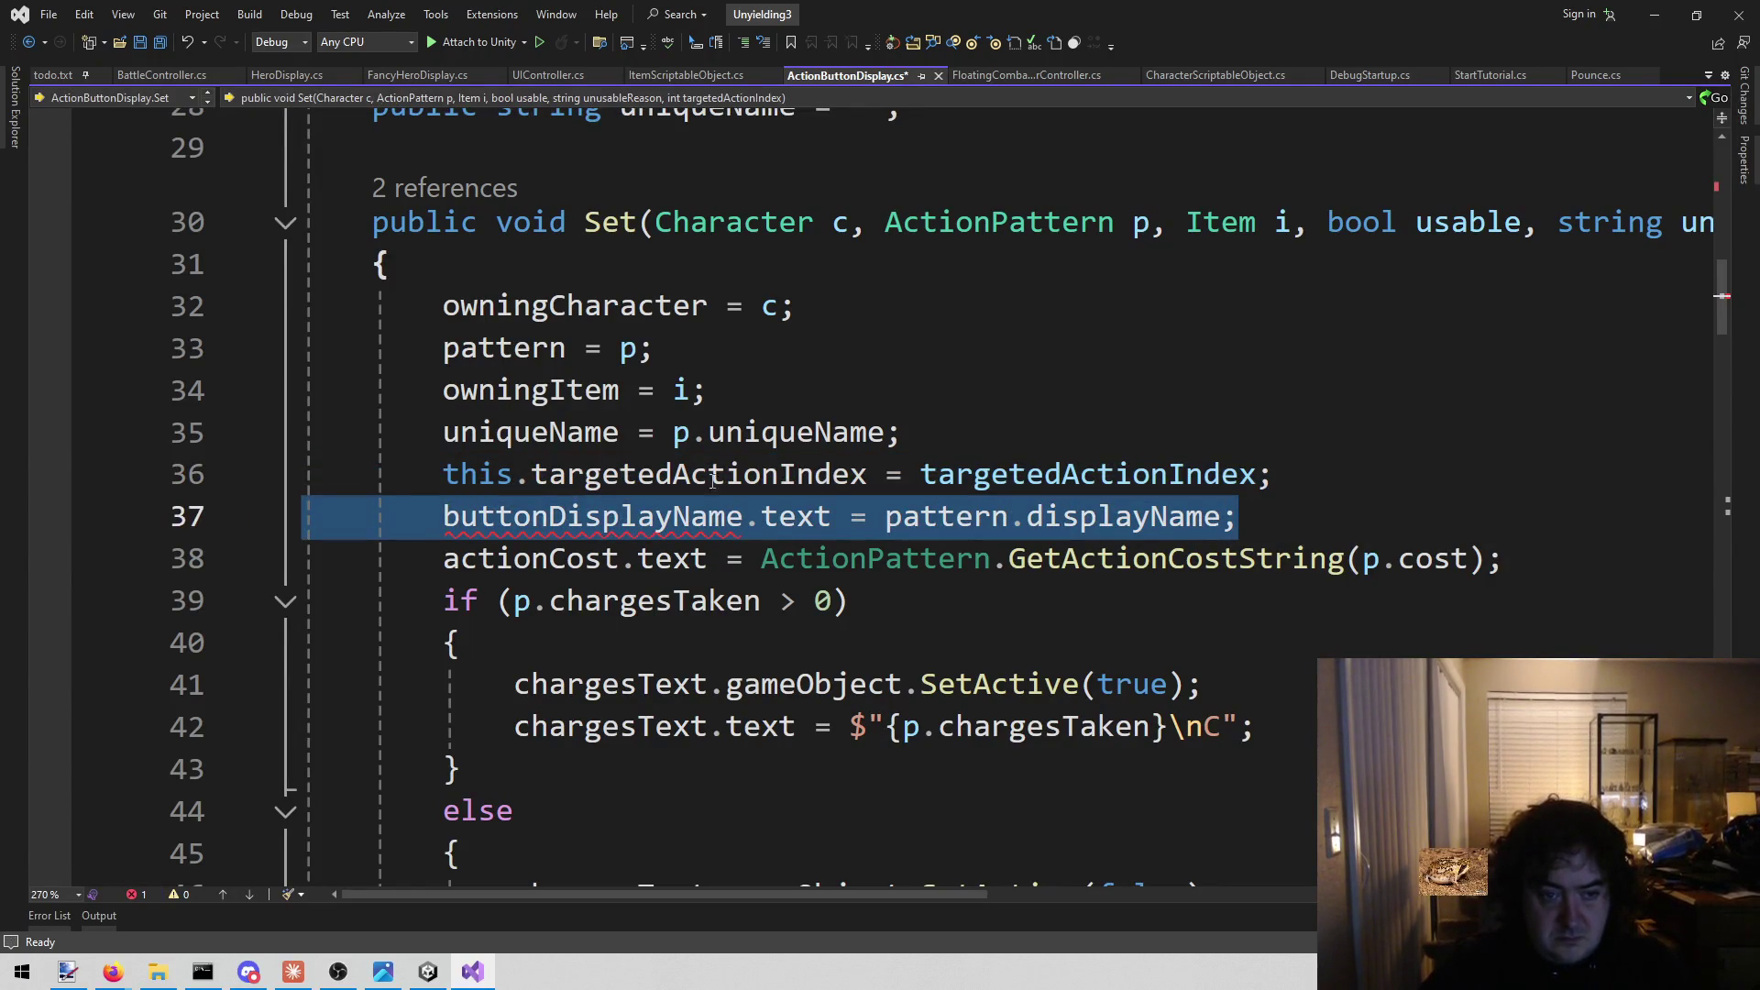
pyautogui.press('BackSpace')
pyautogui.press('BackSpace')
# Add a 'public Image icon;' field at the top of the class and save the script.
pyautogui.scroll(5, 896, 494)
pyautogui.scroll(2, 896, 494)
pyautogui.click(1045, 353)
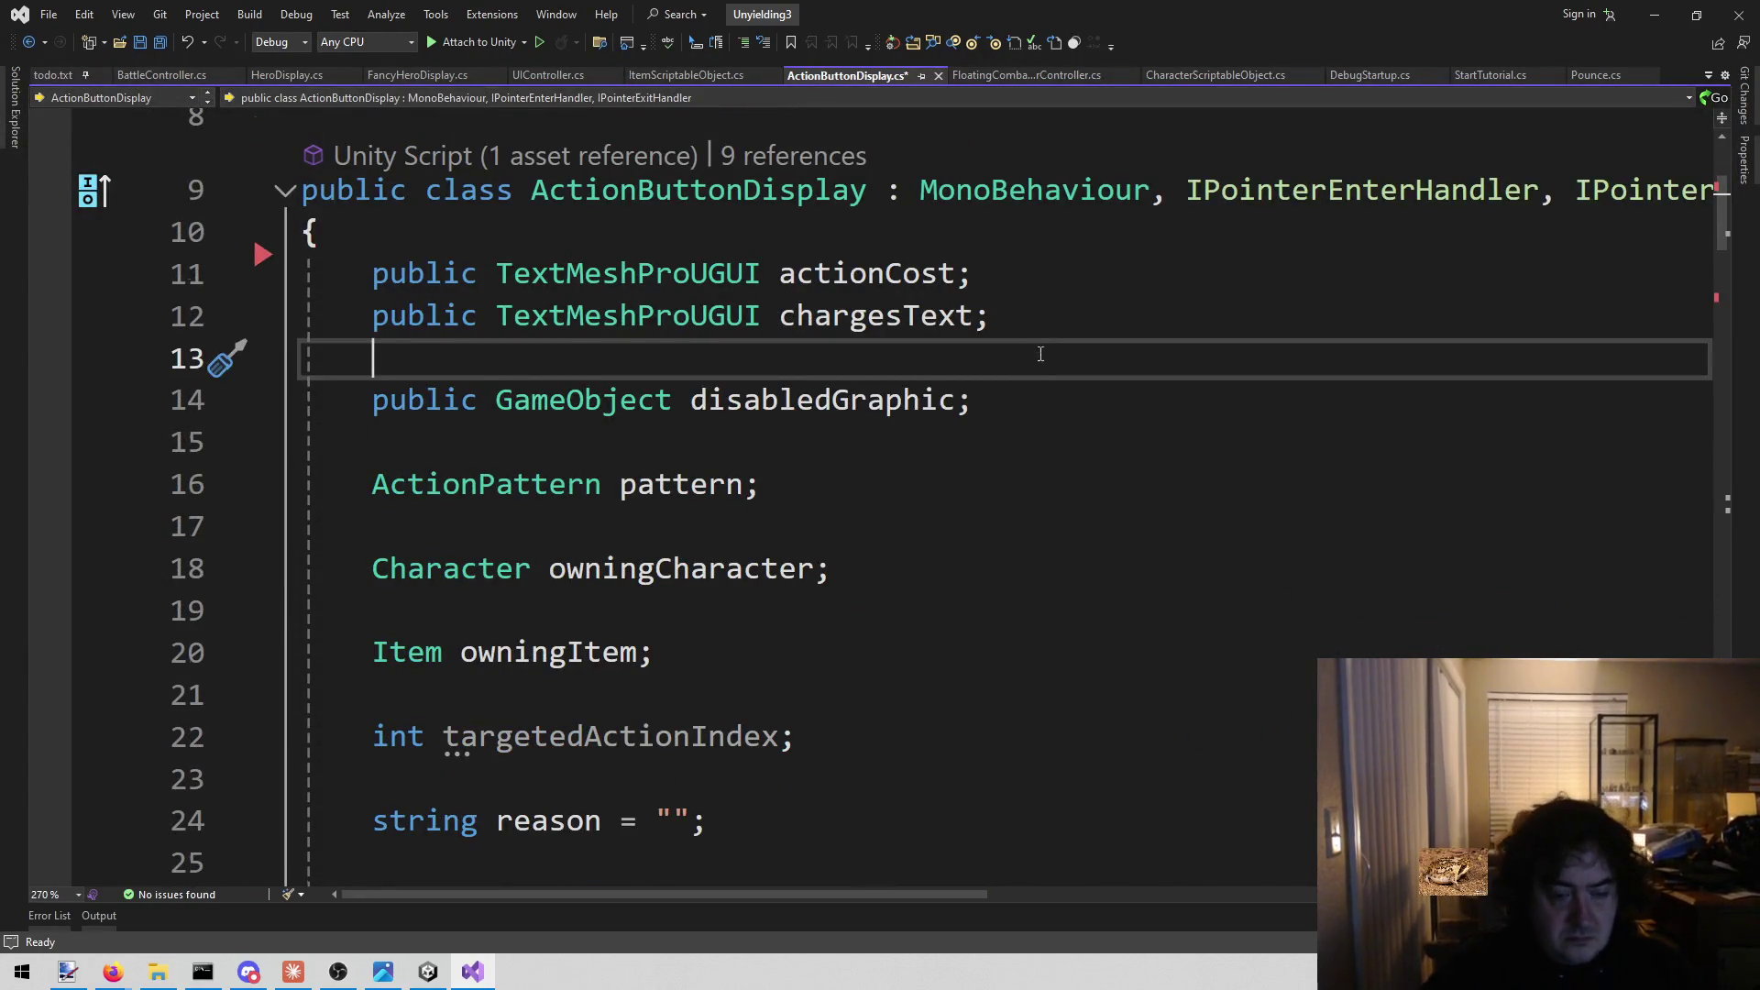
pyautogui.scroll(-2, 954, 413)
pyautogui.scroll(3, 866, 486)
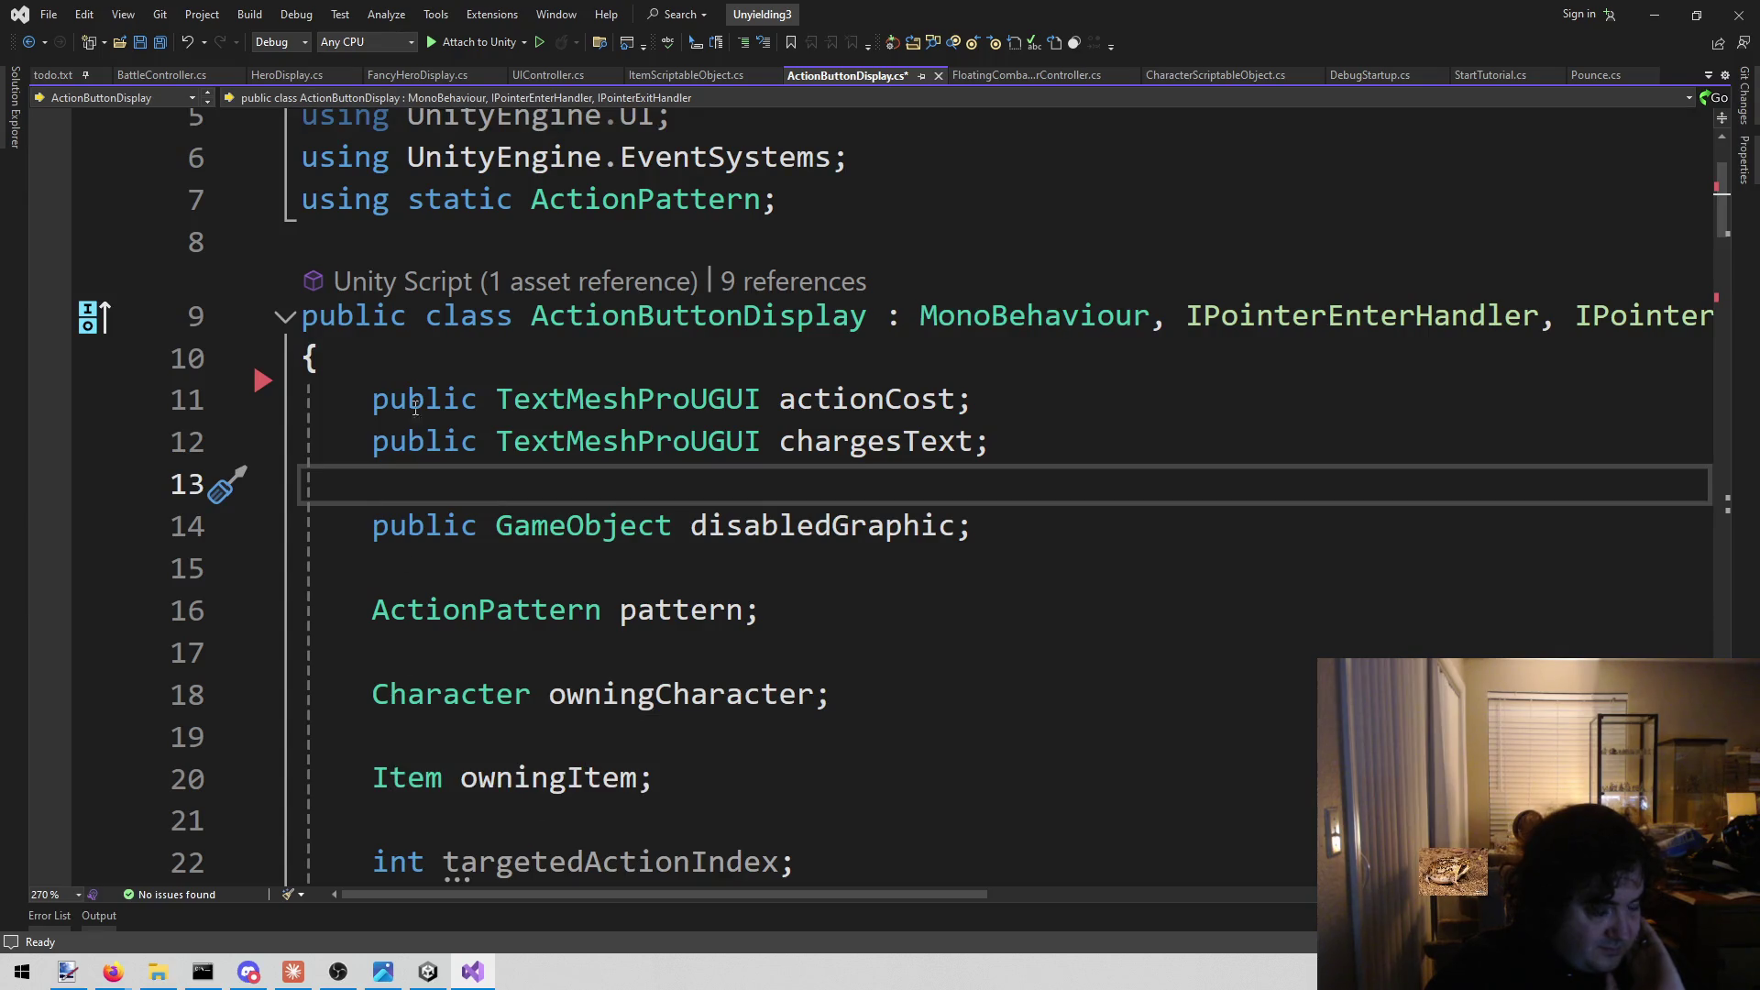
pyautogui.click(438, 365)
pyautogui.press('Return')
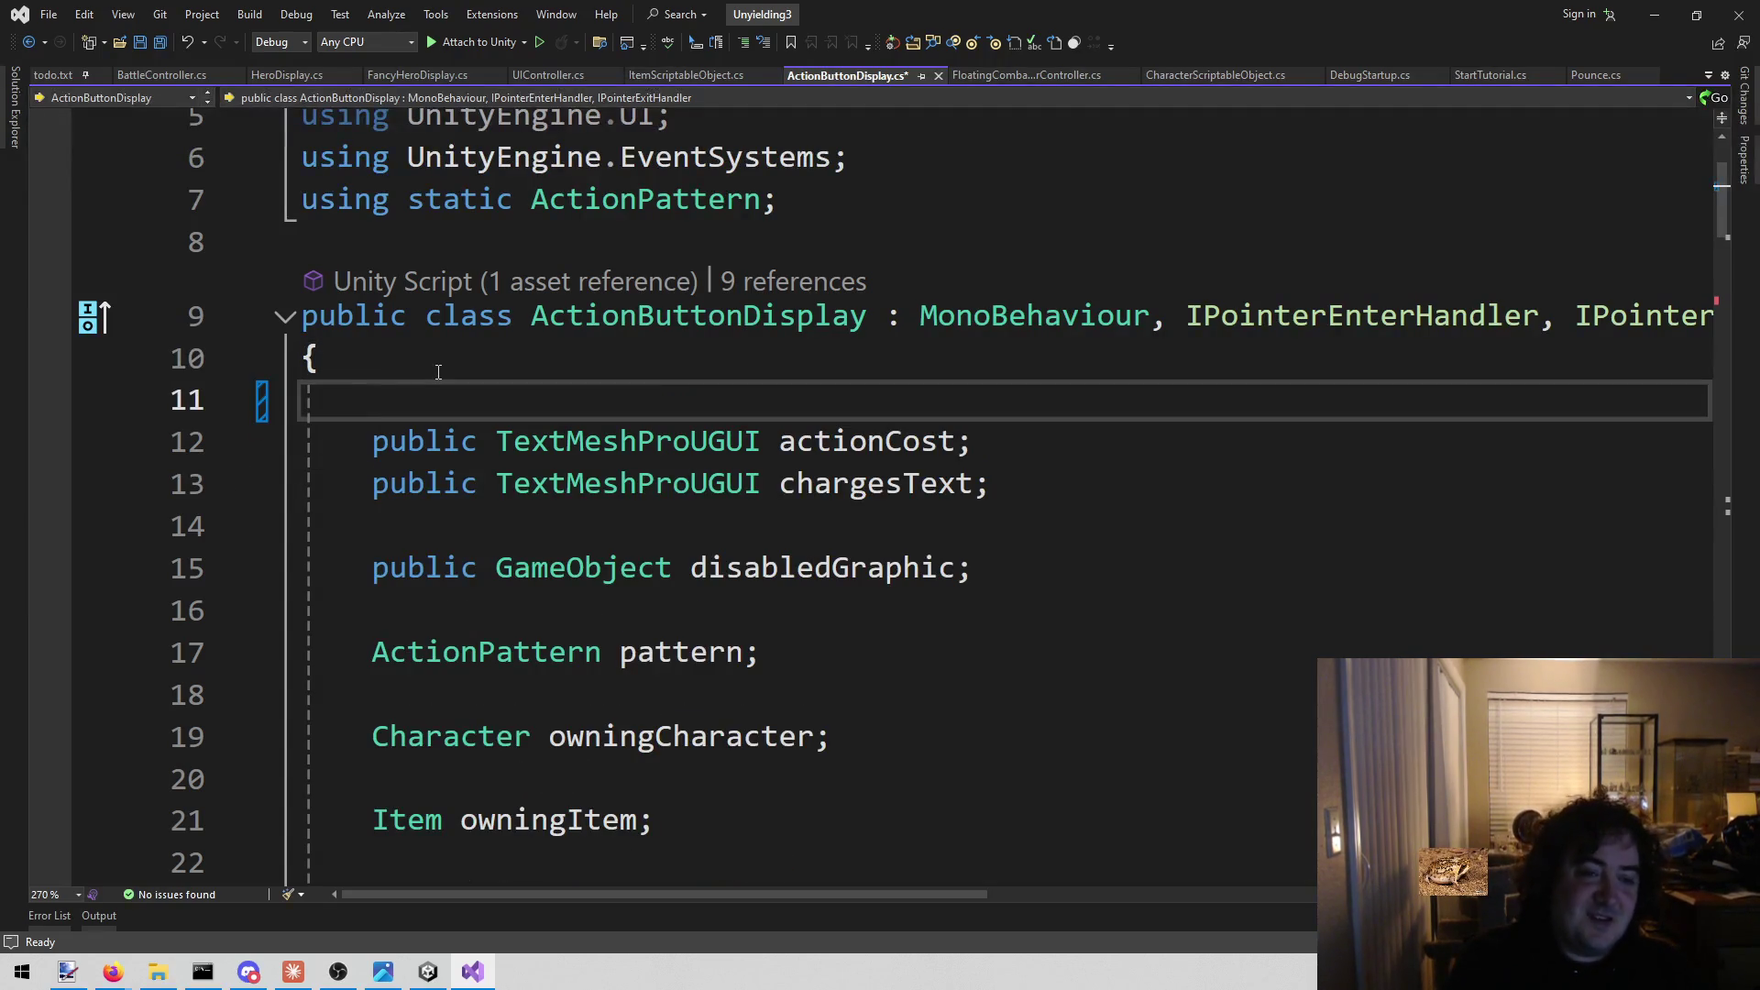
pyautogui.press('Return')
pyautogui.press('Up')
pyautogui.write('public ')
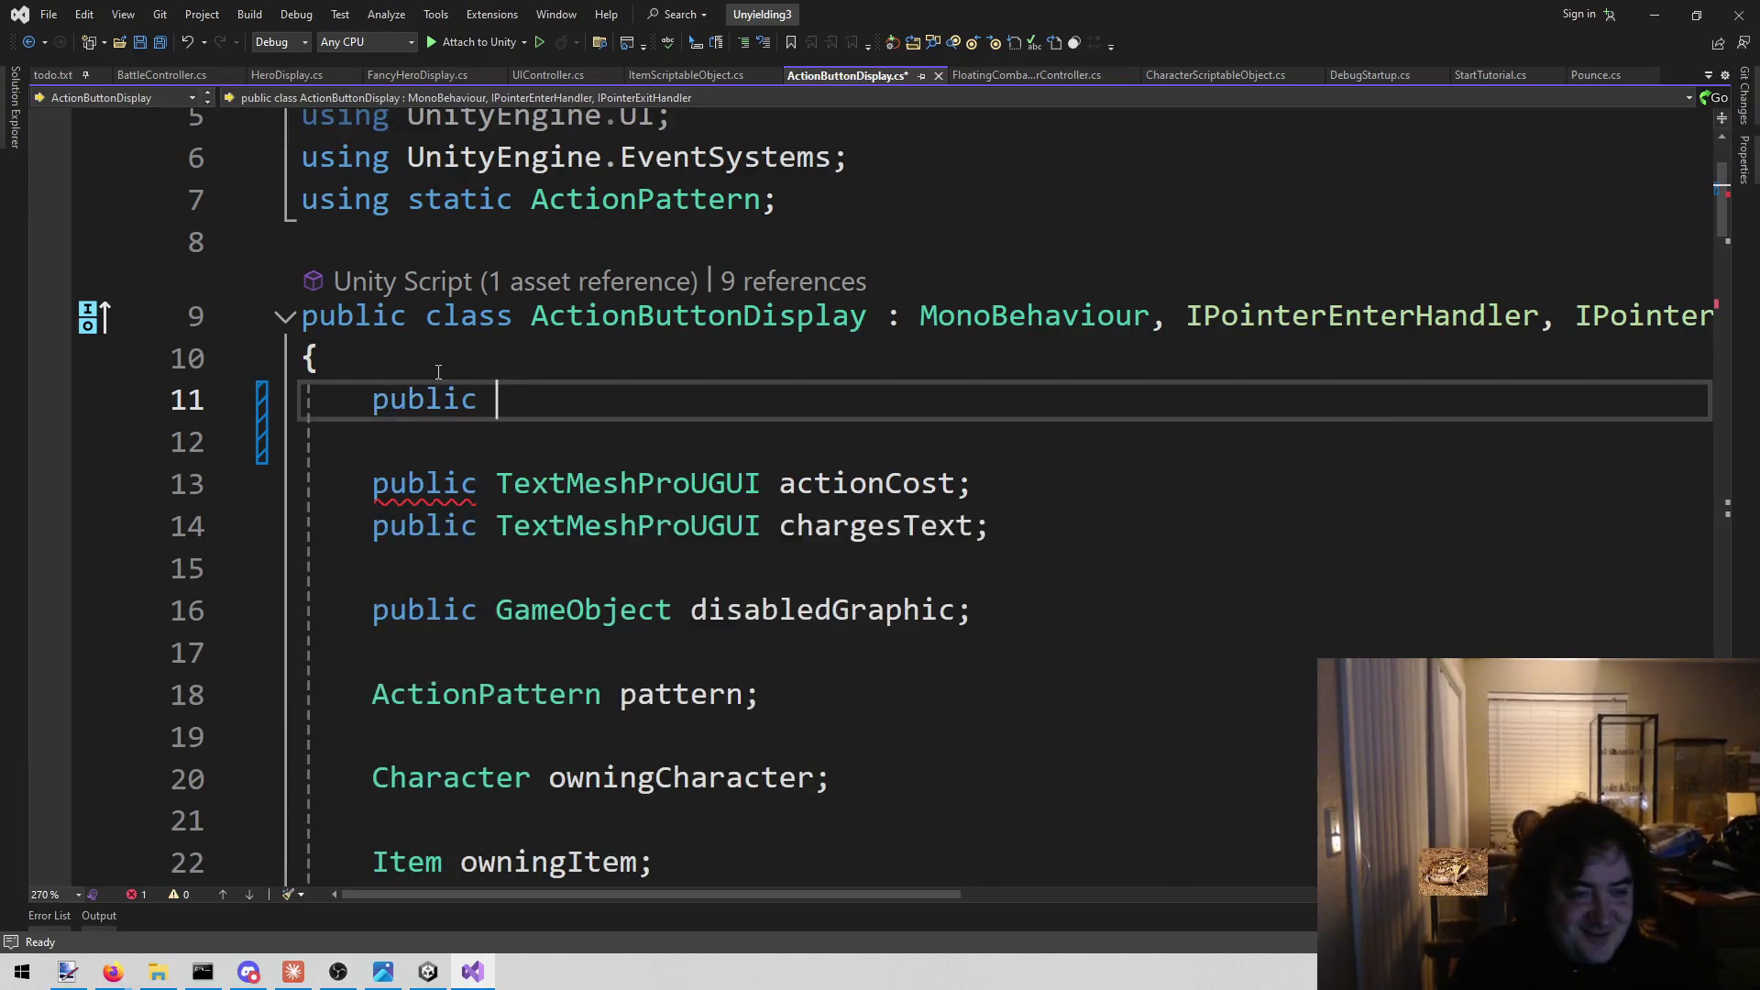
pyautogui.write('Ima')
pyautogui.press('Tab')
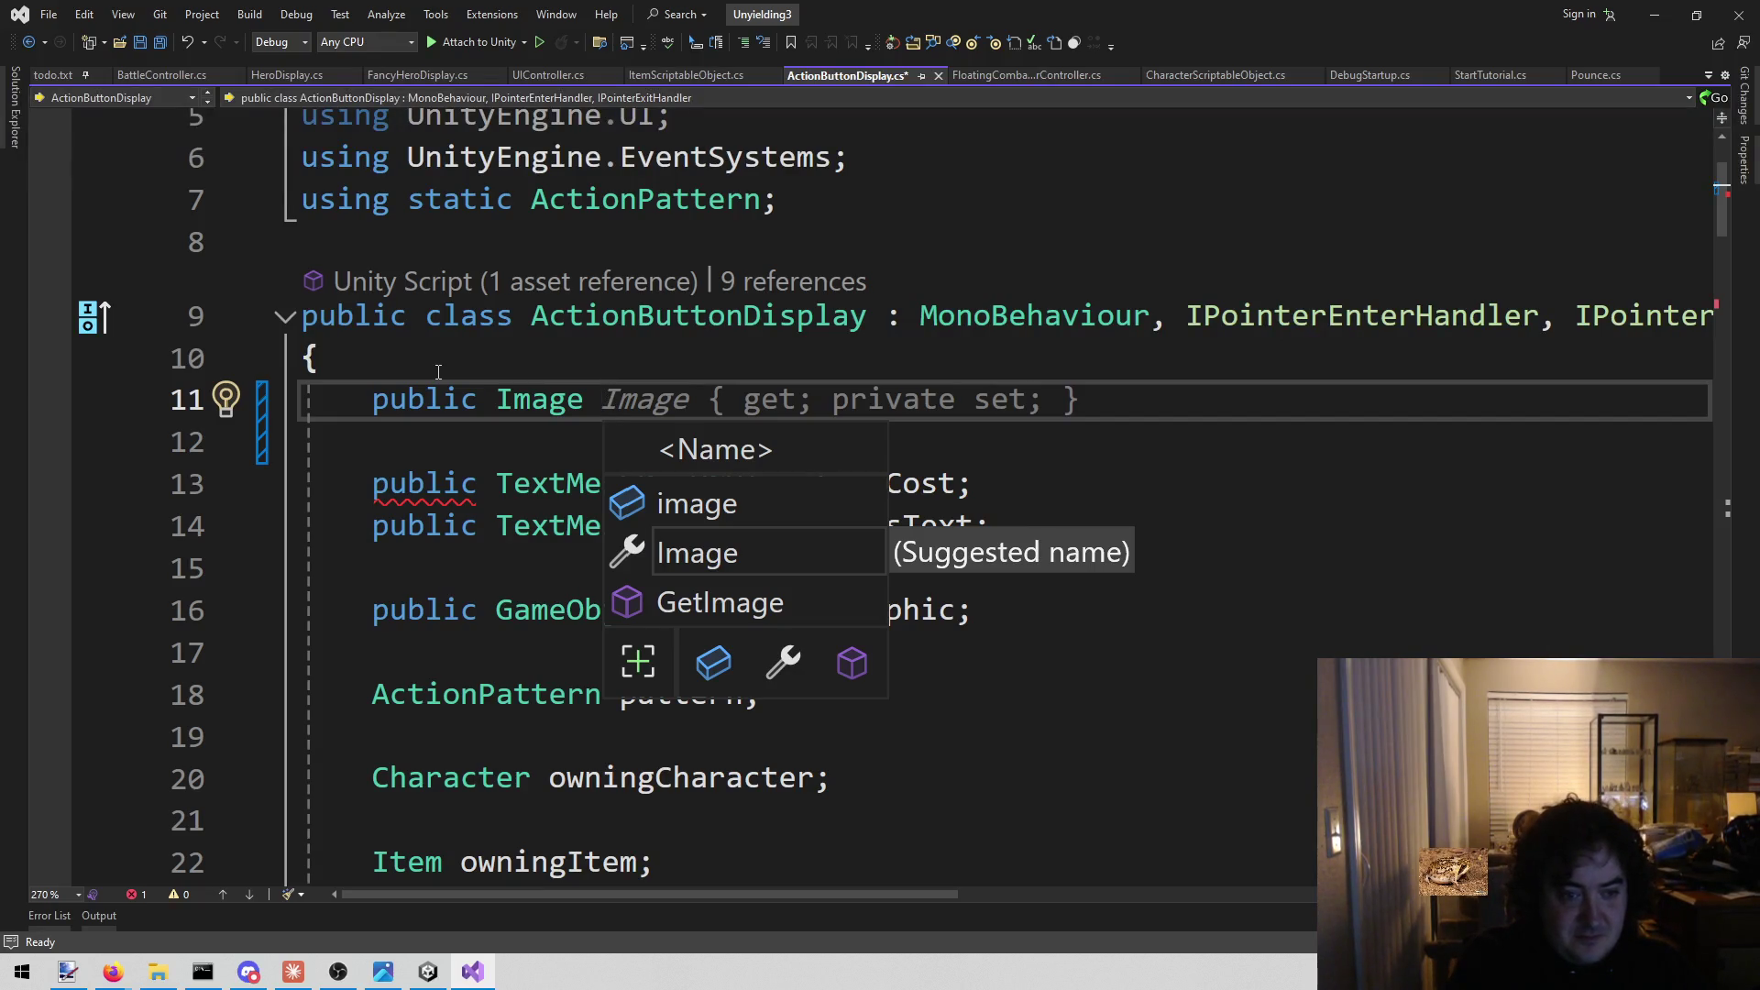
pyautogui.write('icon;')
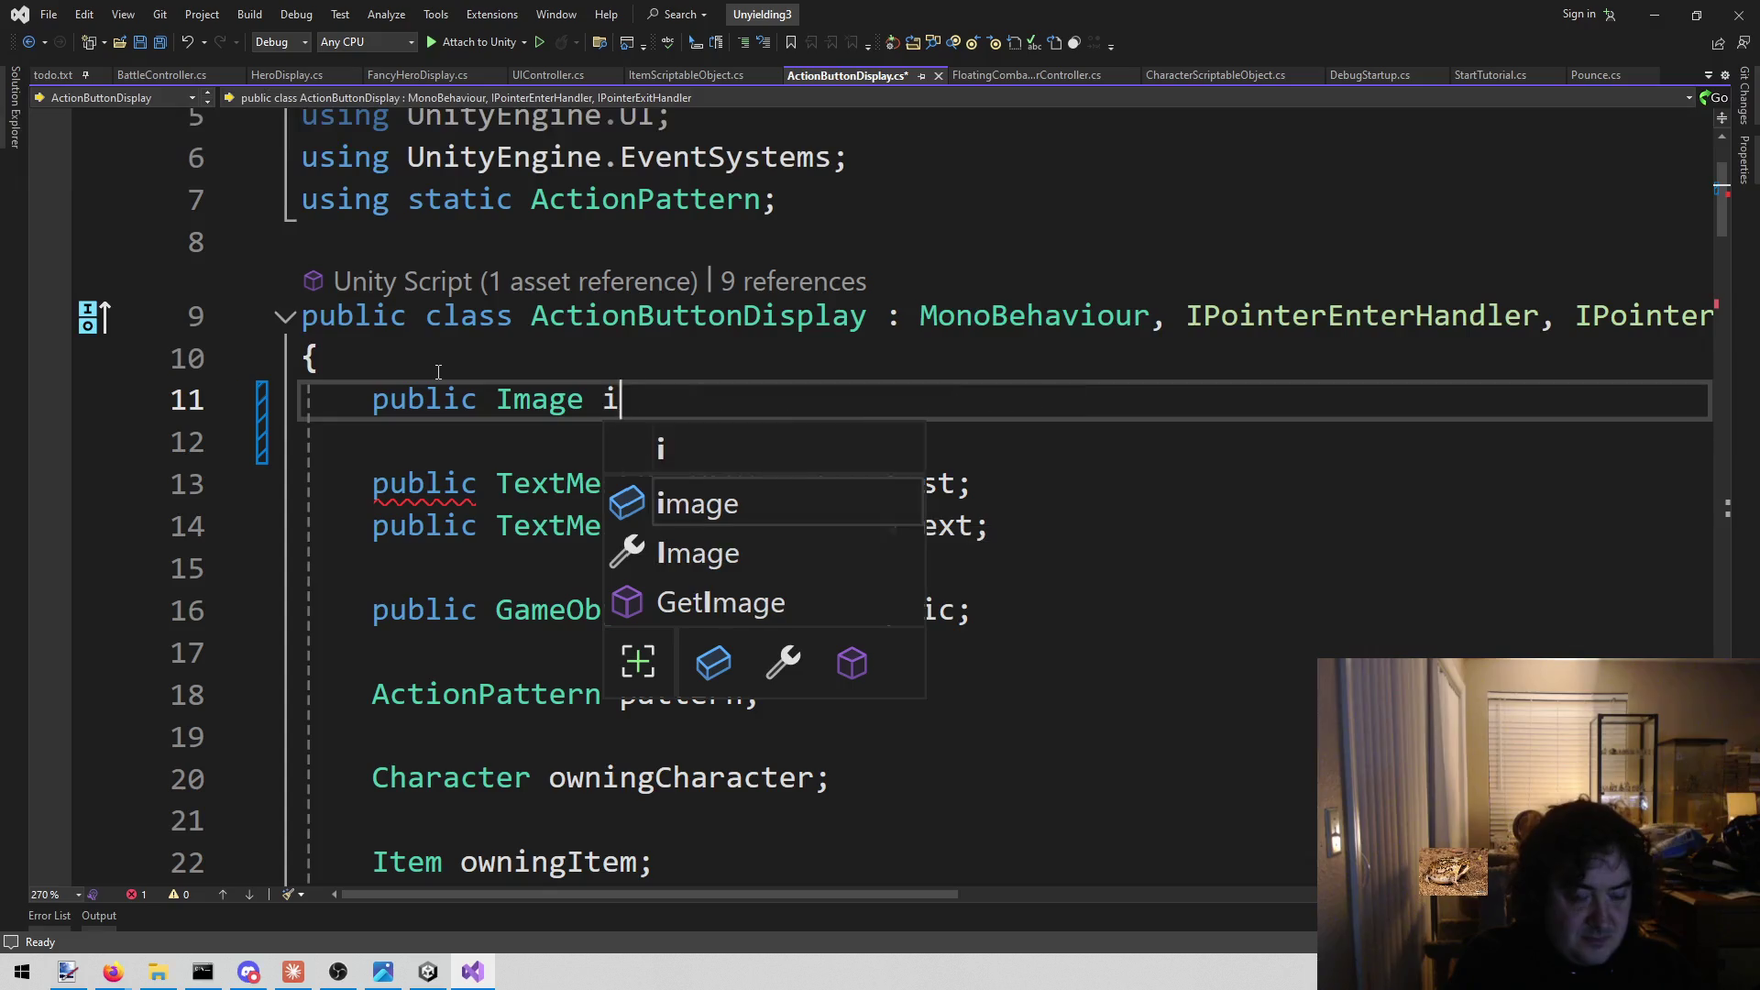
pyautogui.hotkey('ctrl', 's')
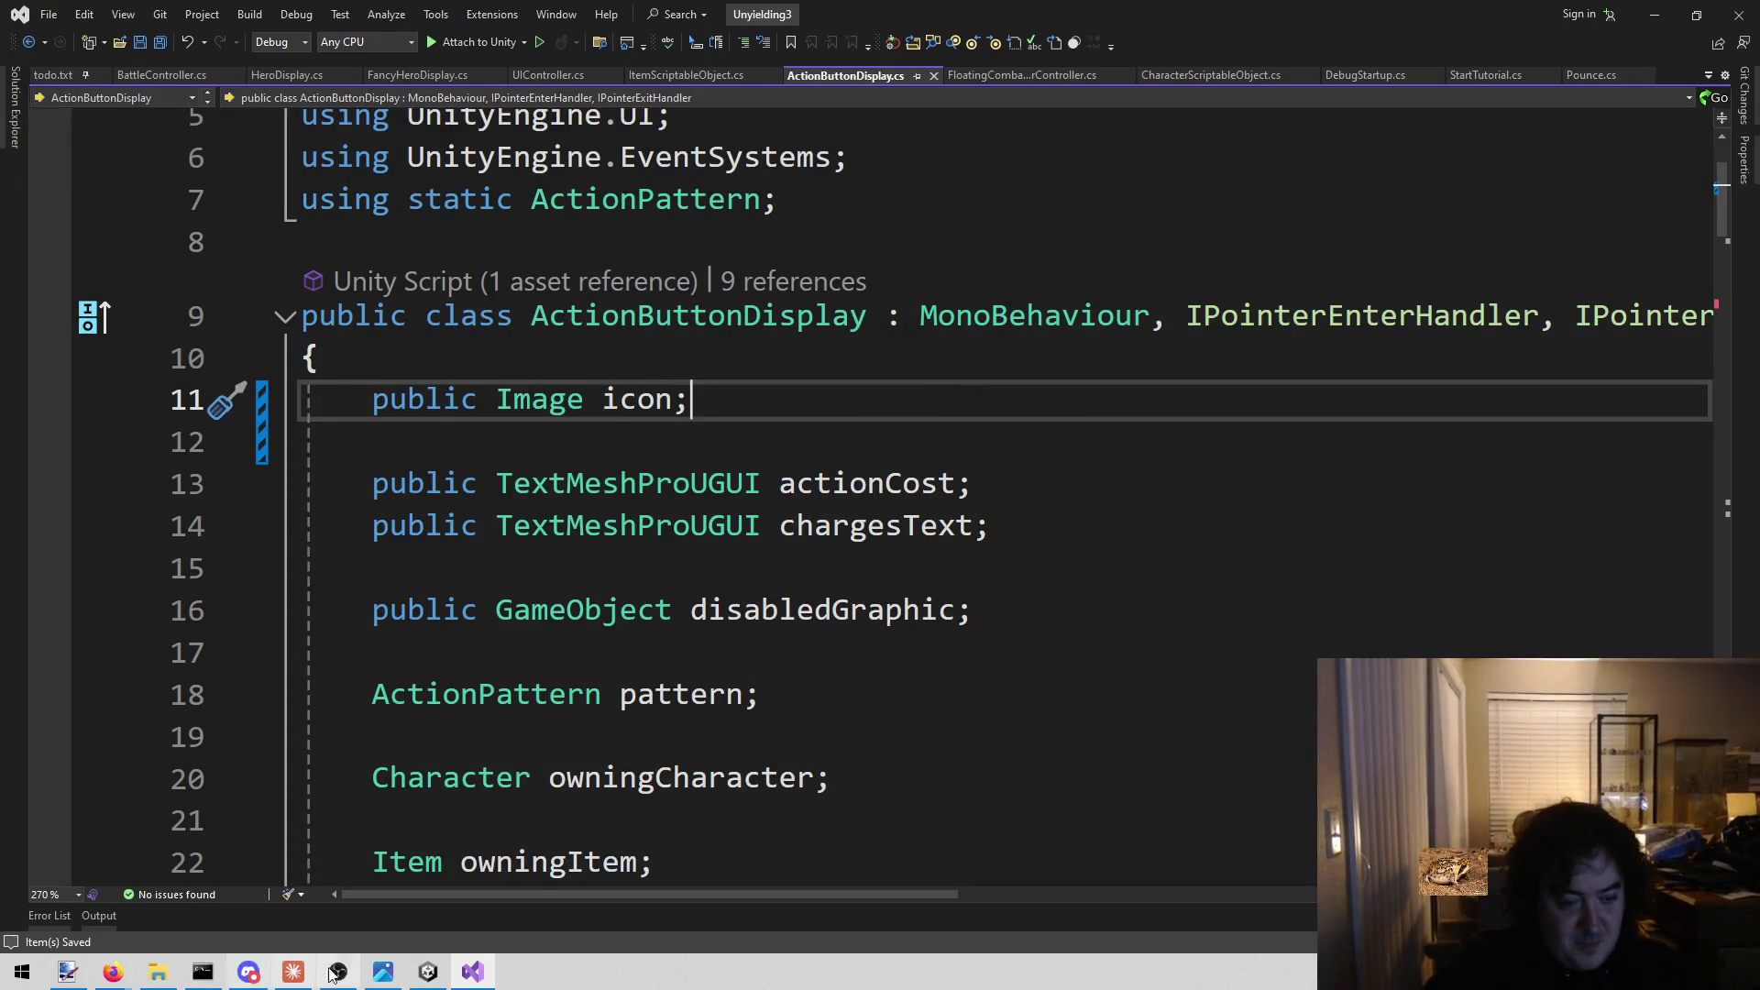
pyautogui.click(413, 975)
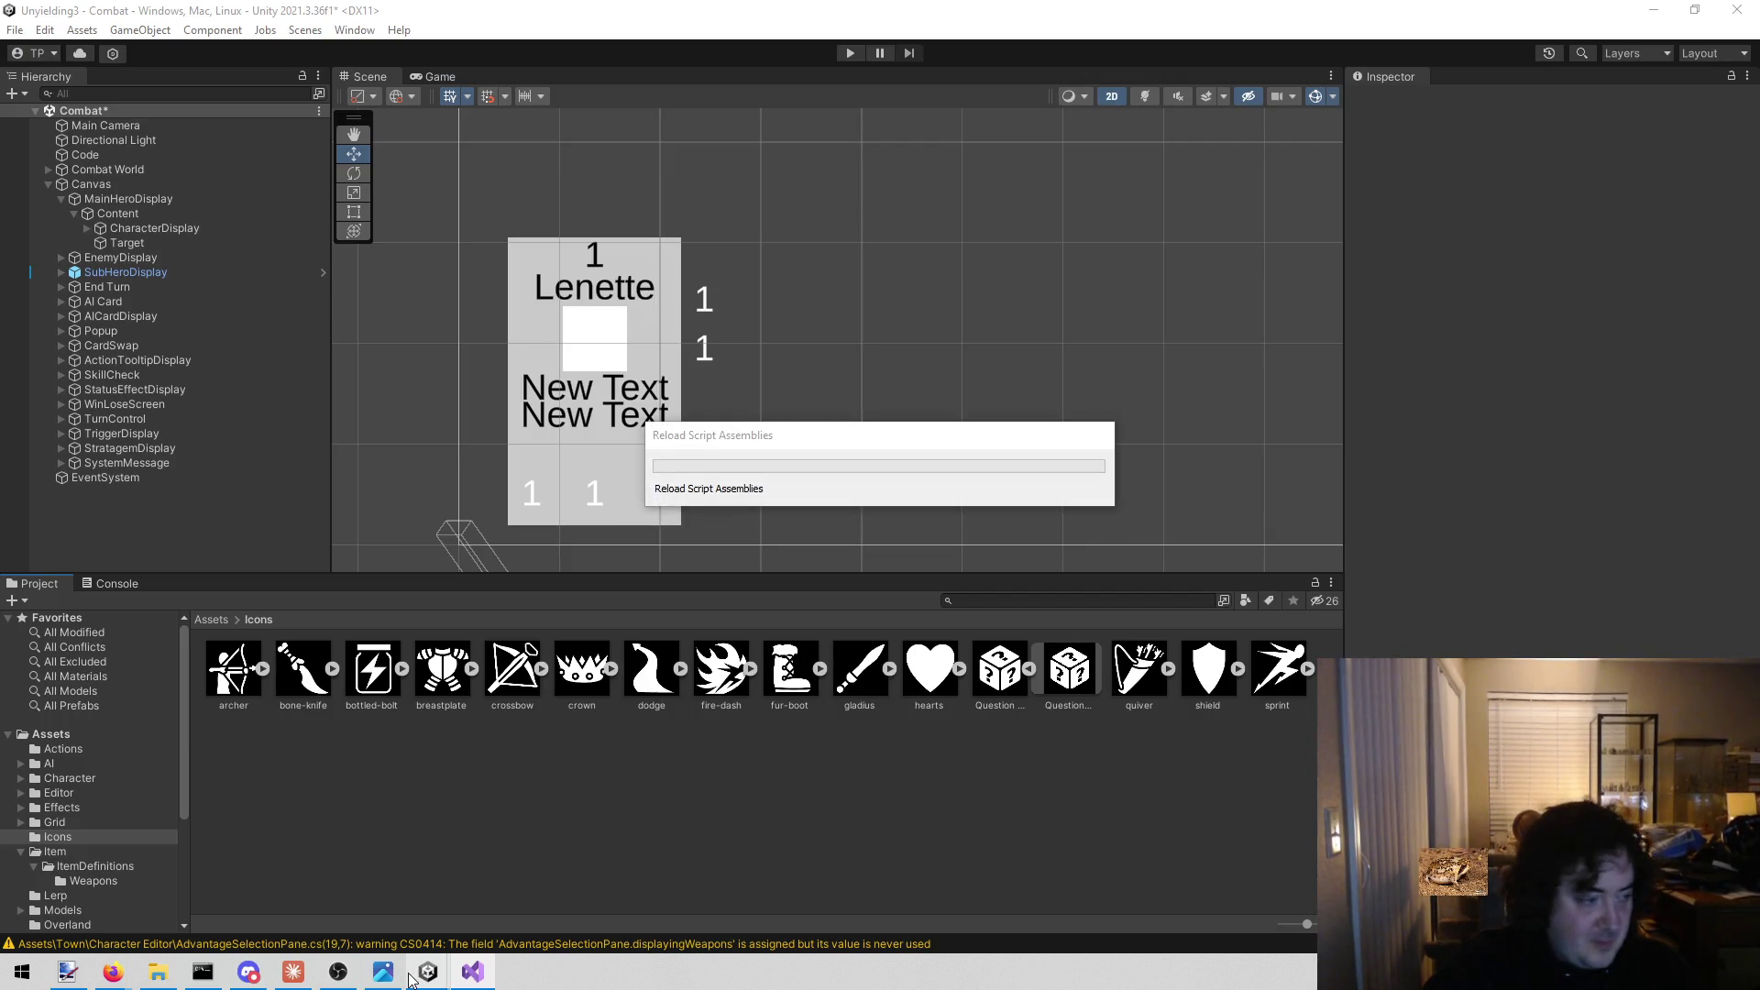
# Search the project assets for 'action' and select the Action Button prefab.
pyautogui.moveTo(384, 974)
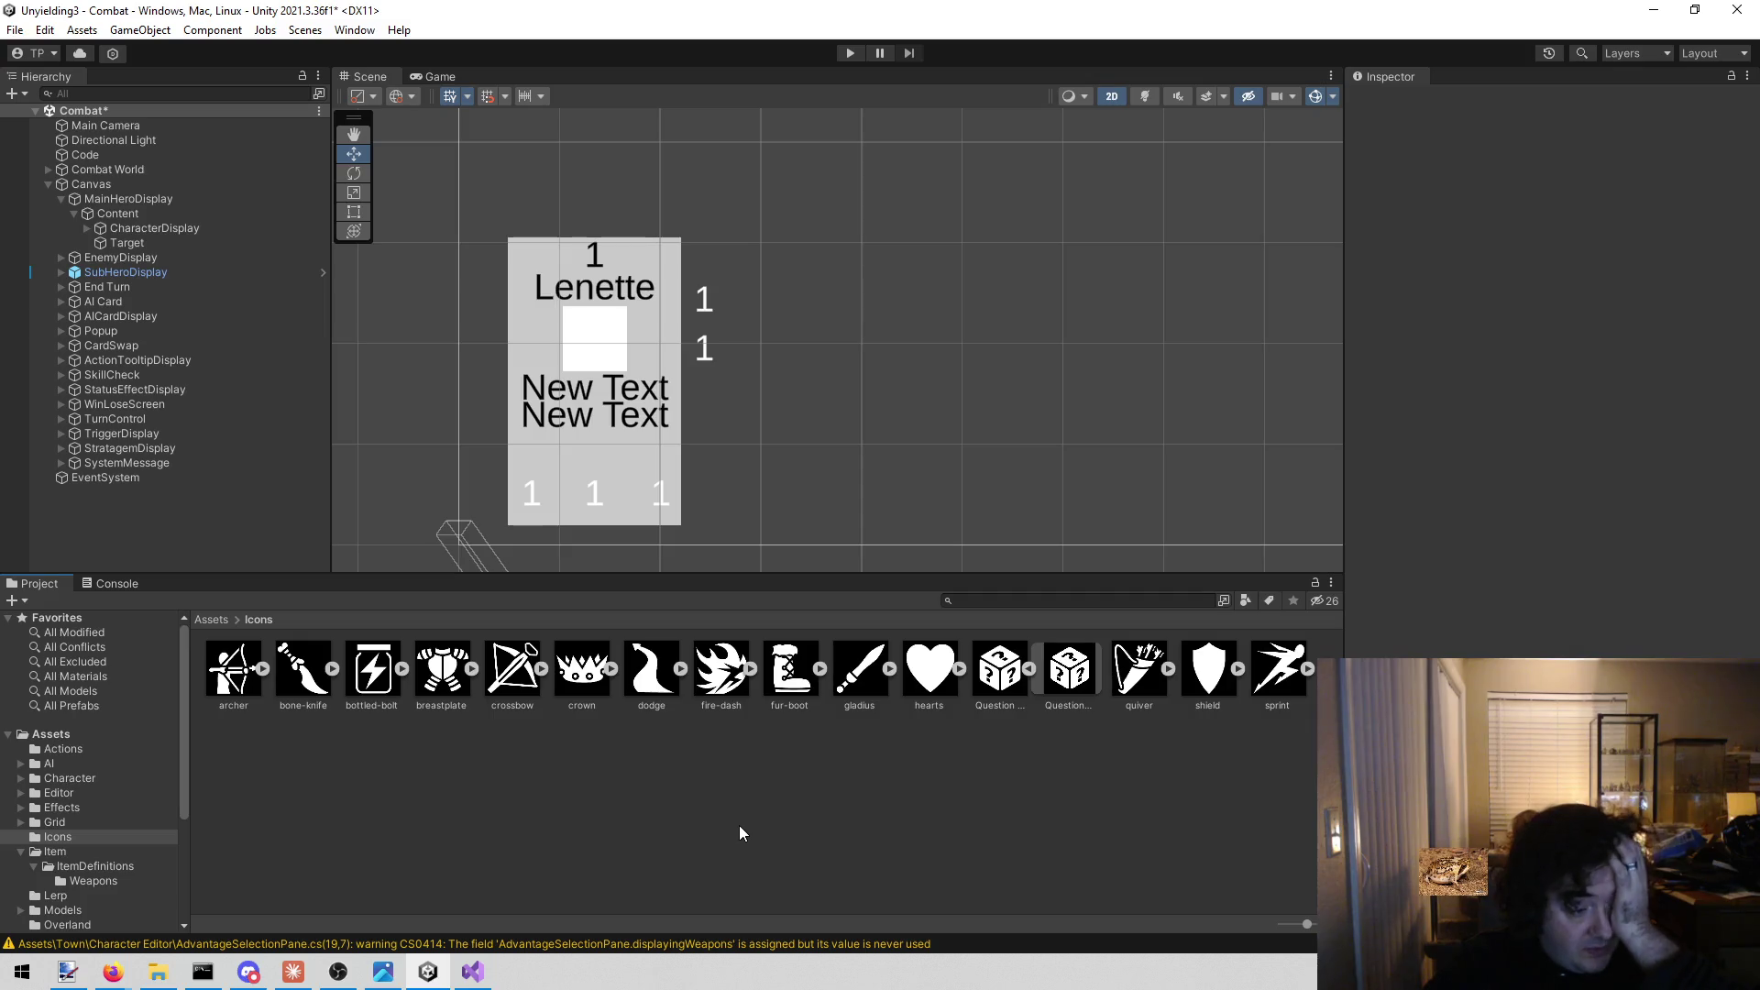
pyautogui.click(1017, 599)
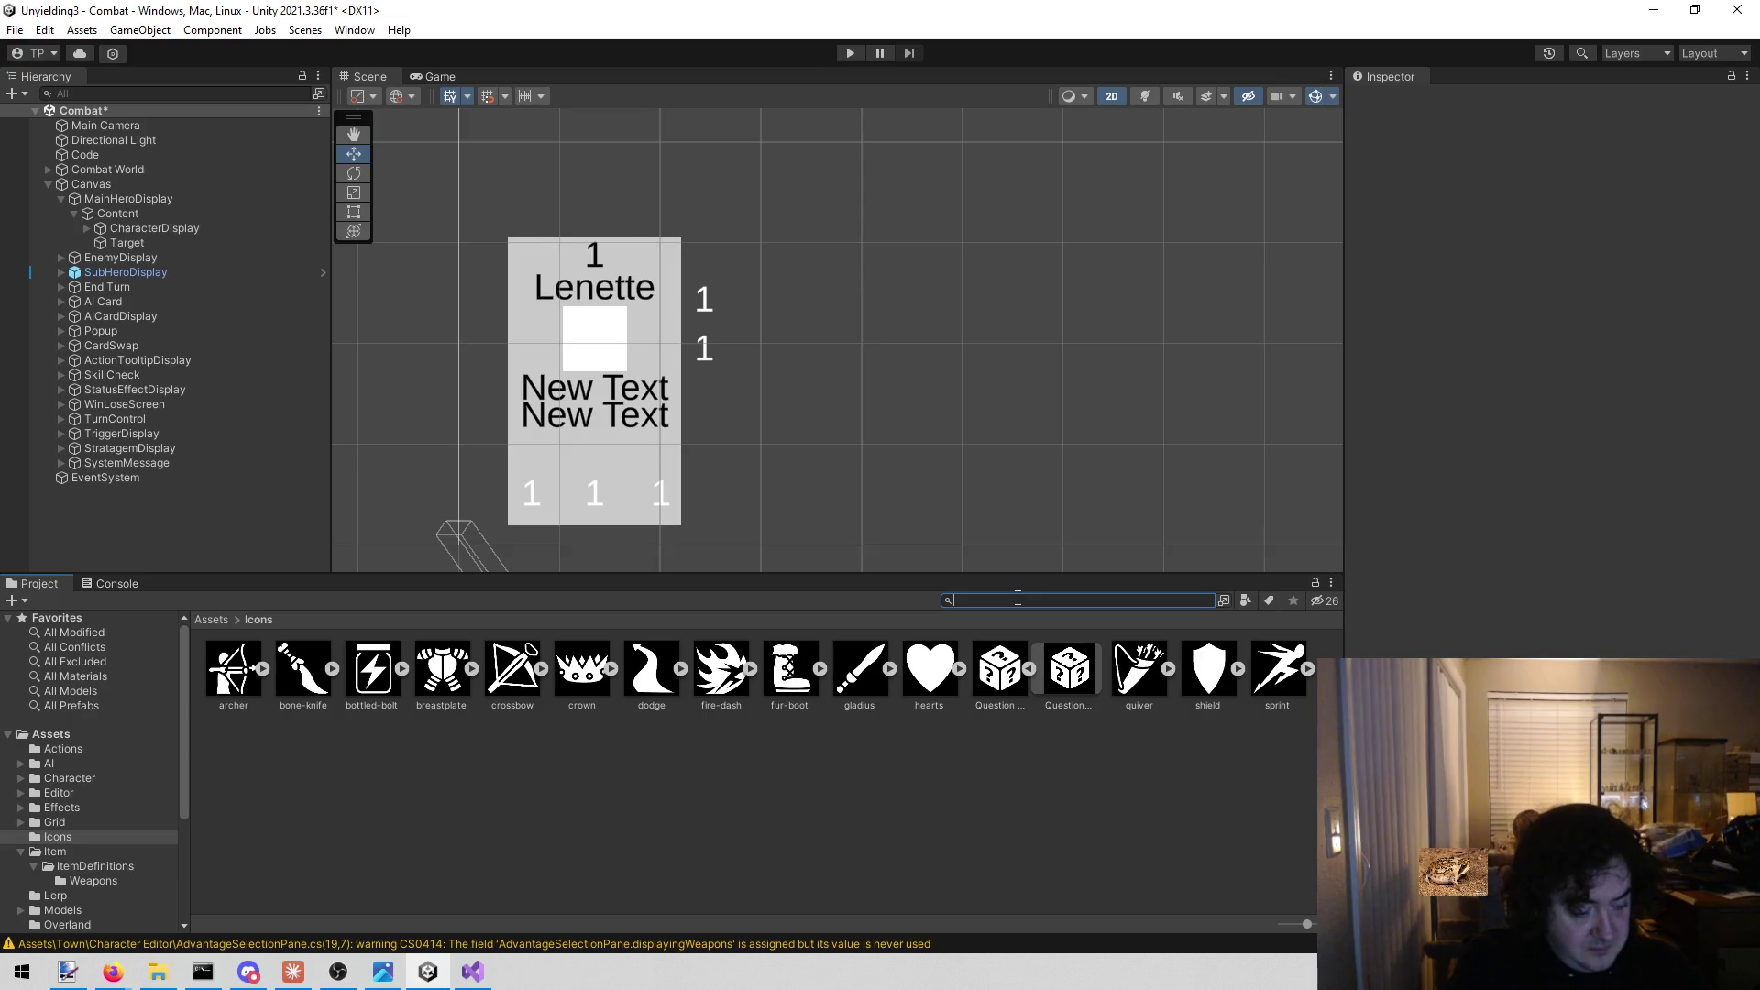
pyautogui.write('action')
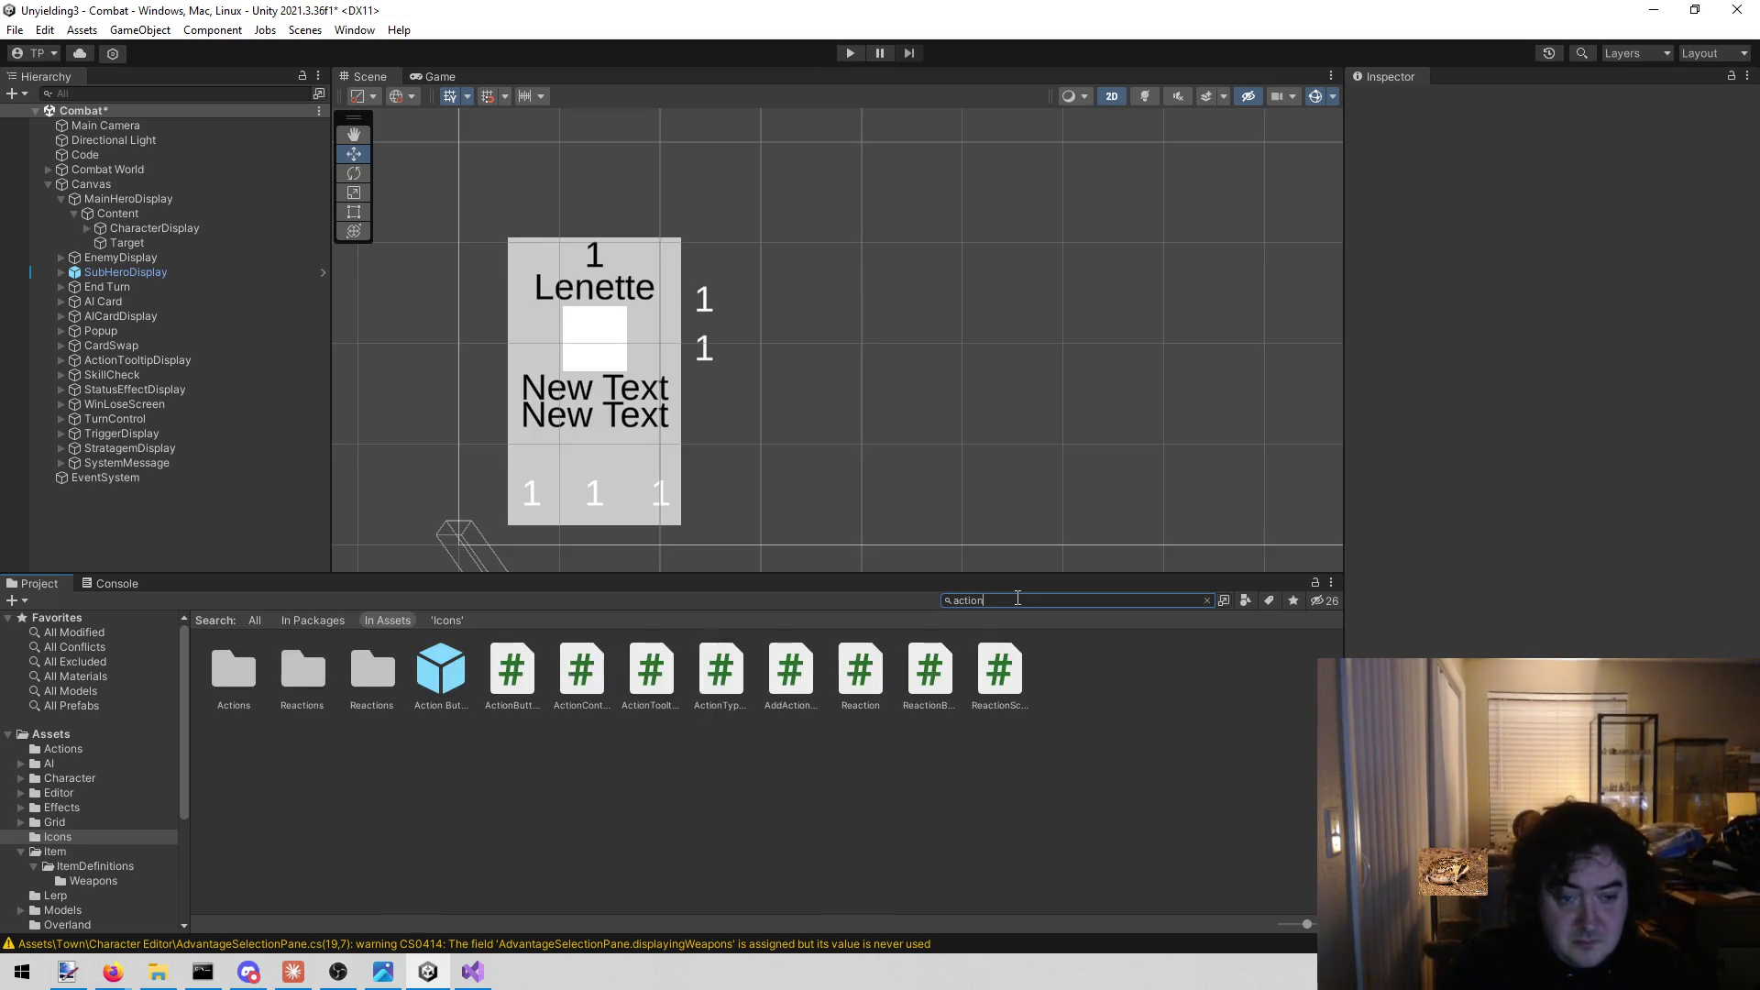
pyautogui.click(433, 693)
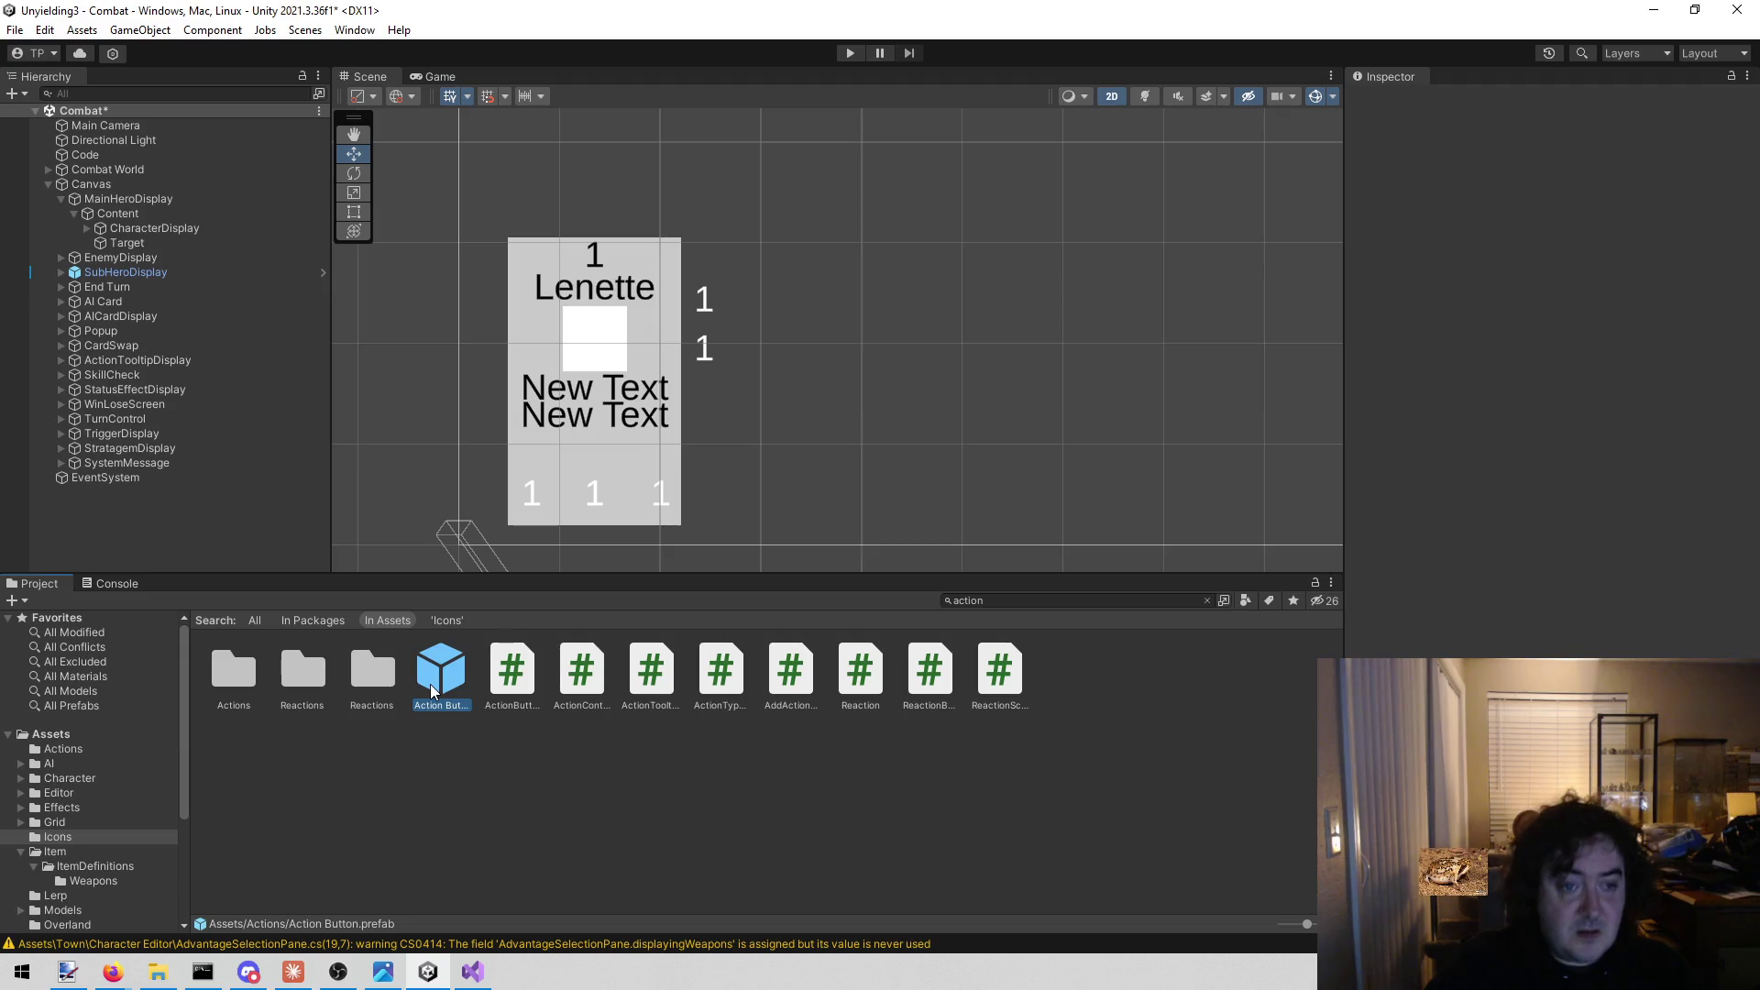
# Open the Action Button prefab and delete its Name text object.
pyautogui.doubleClick(455, 674)
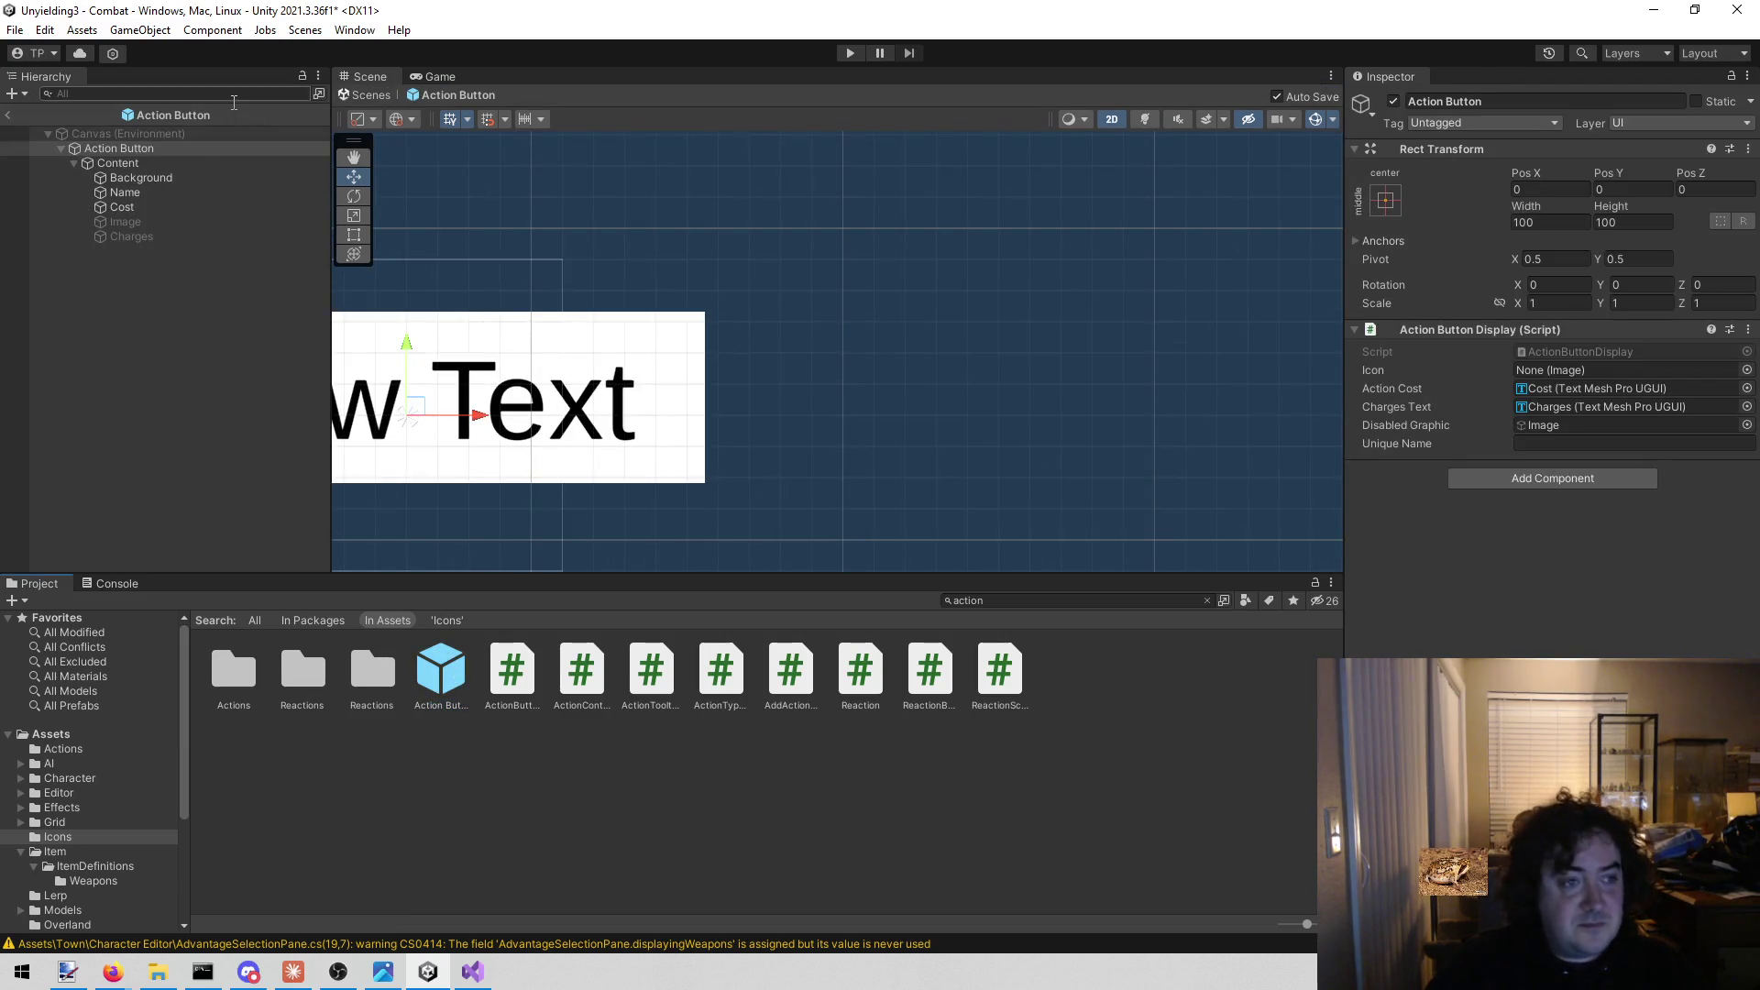
pyautogui.click(167, 193)
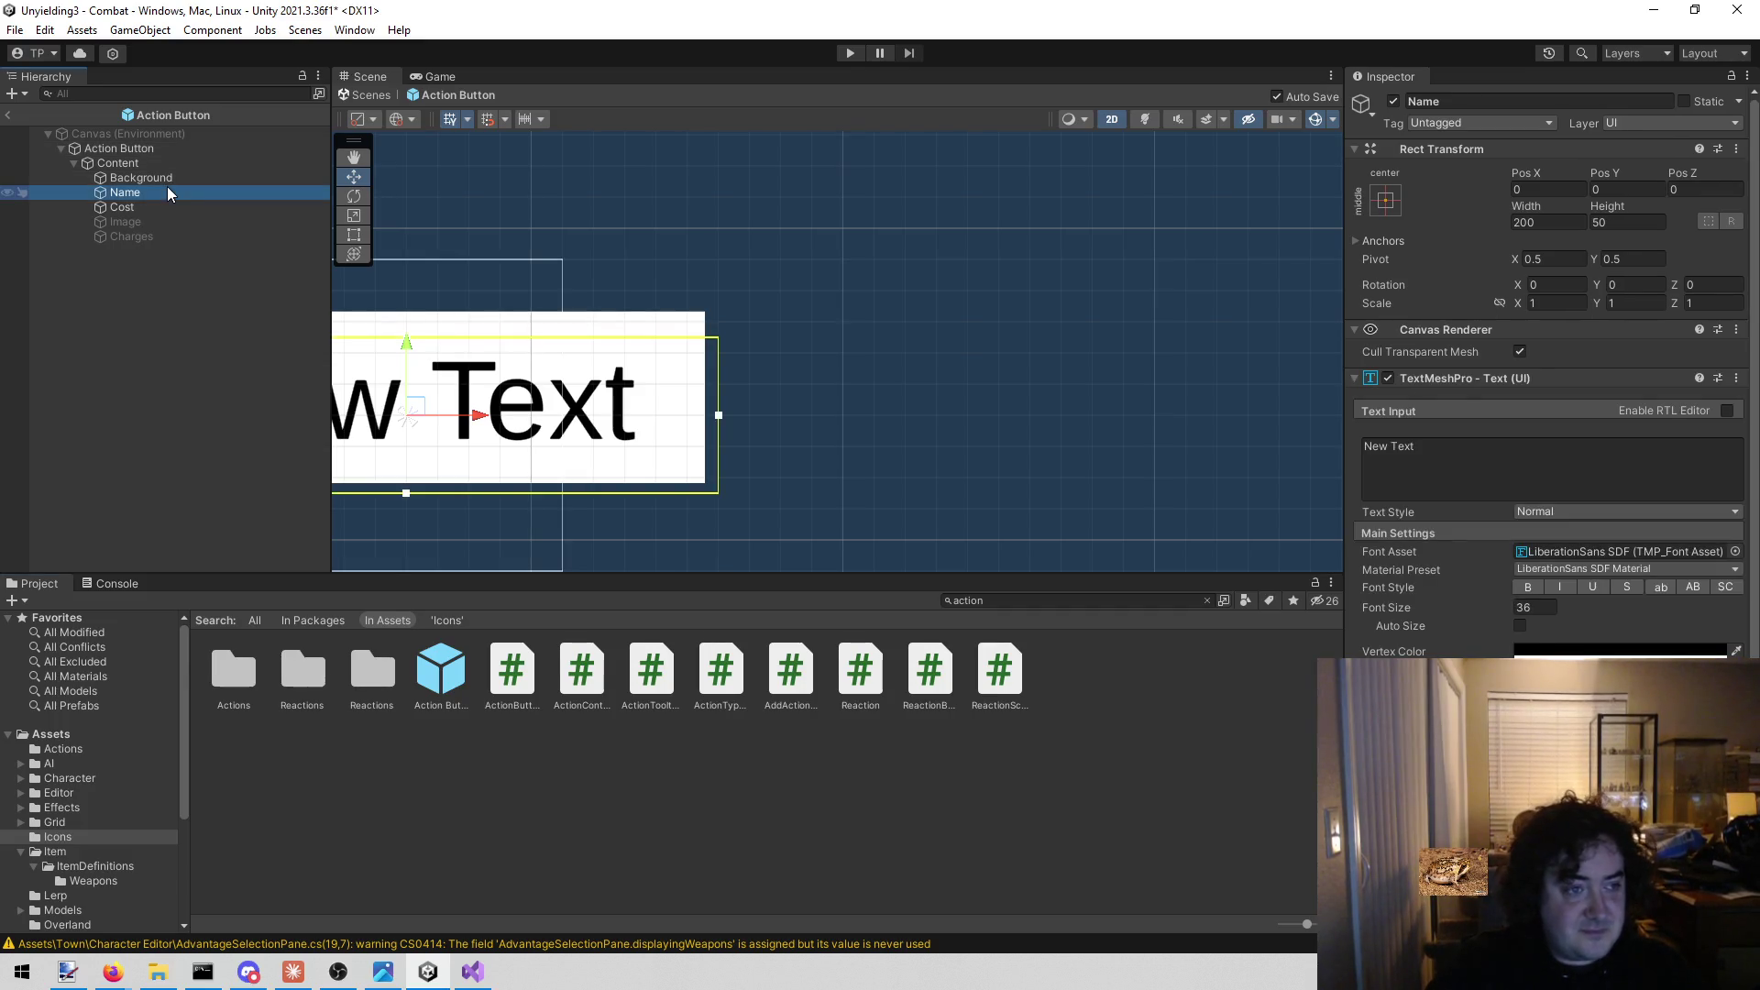
pyautogui.rightClick(167, 193)
pyautogui.click(247, 317)
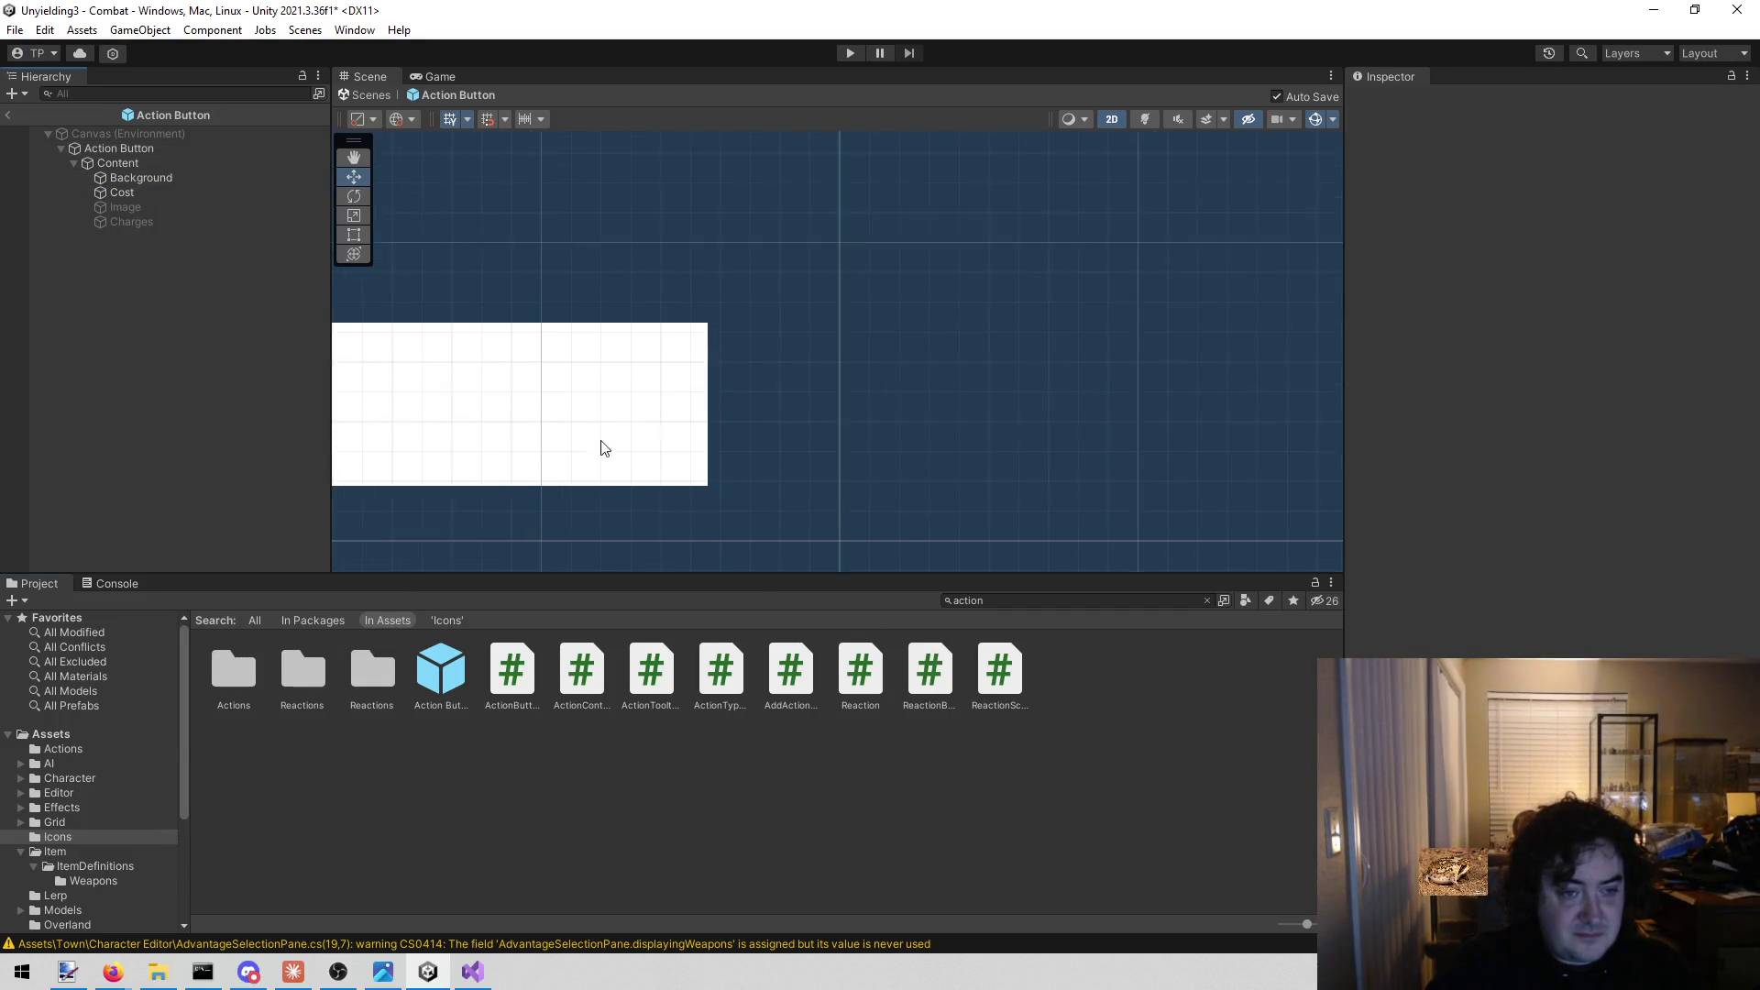
# Centre the button in the Scene view, switch to the Move tool and select Content.
pyautogui.scroll(-3, 546, 405)
pyautogui.moveTo(547, 405); pyautogui.dragTo(759, 280)
pyautogui.scroll(4, 756, 278)
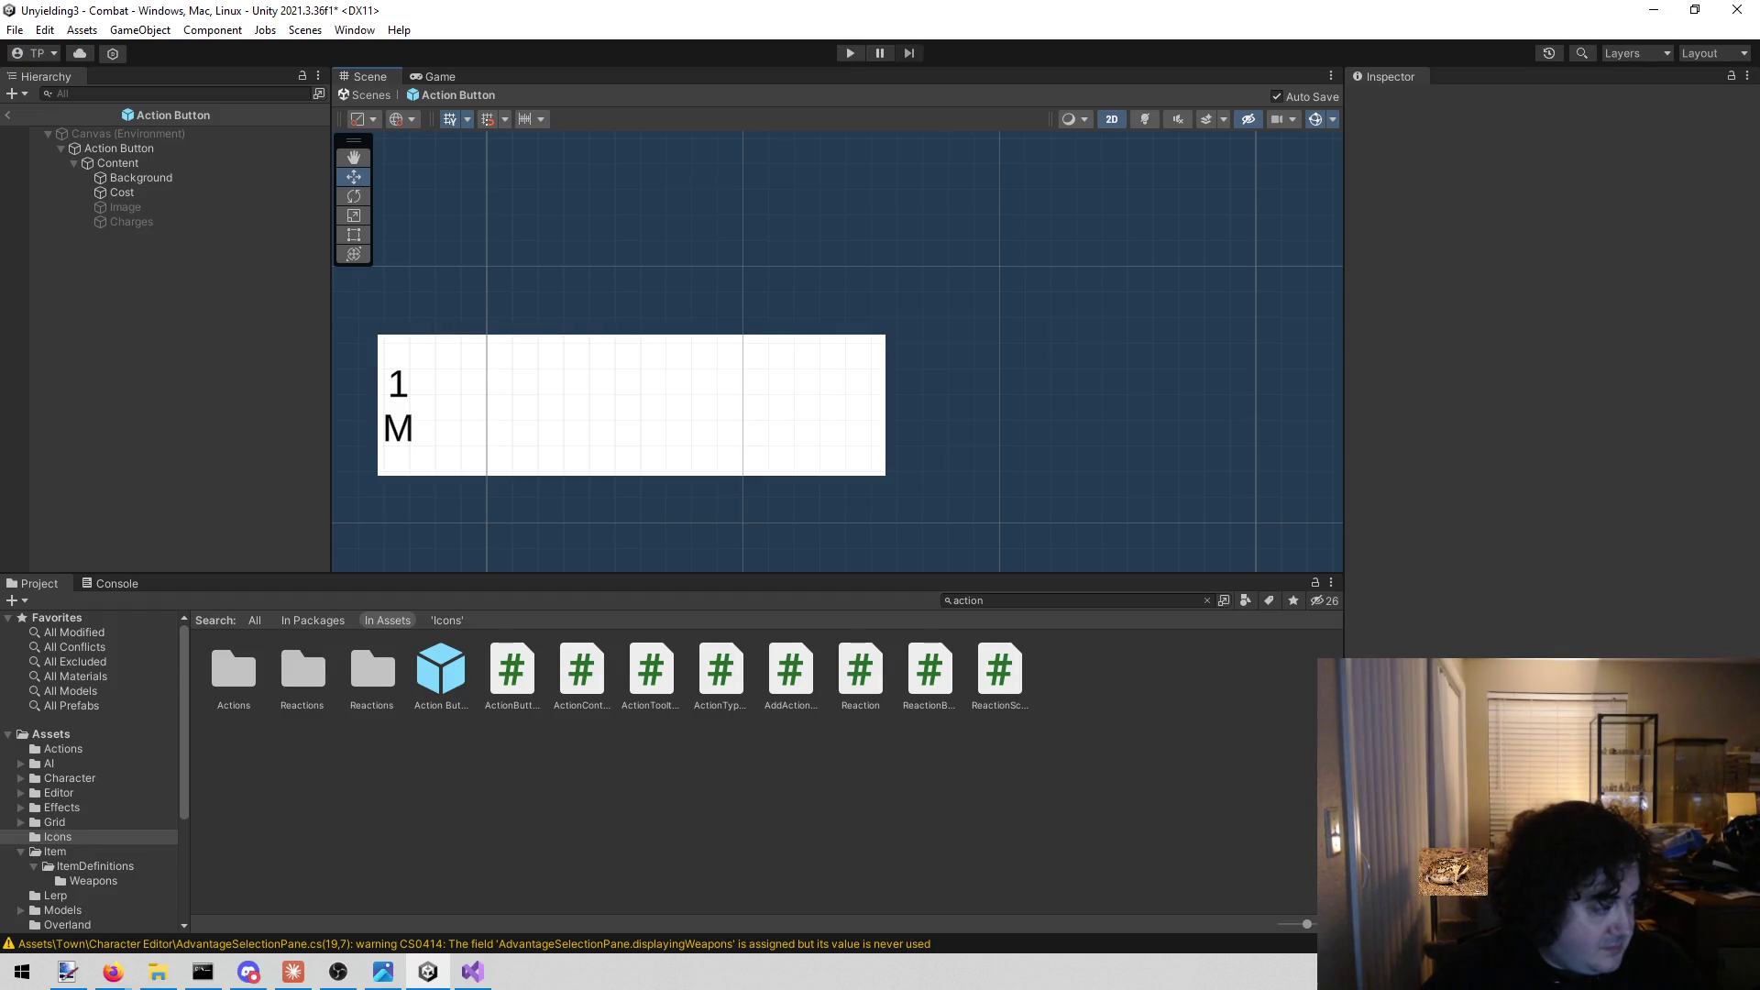
pyautogui.hotkey('alt', 'Tab')
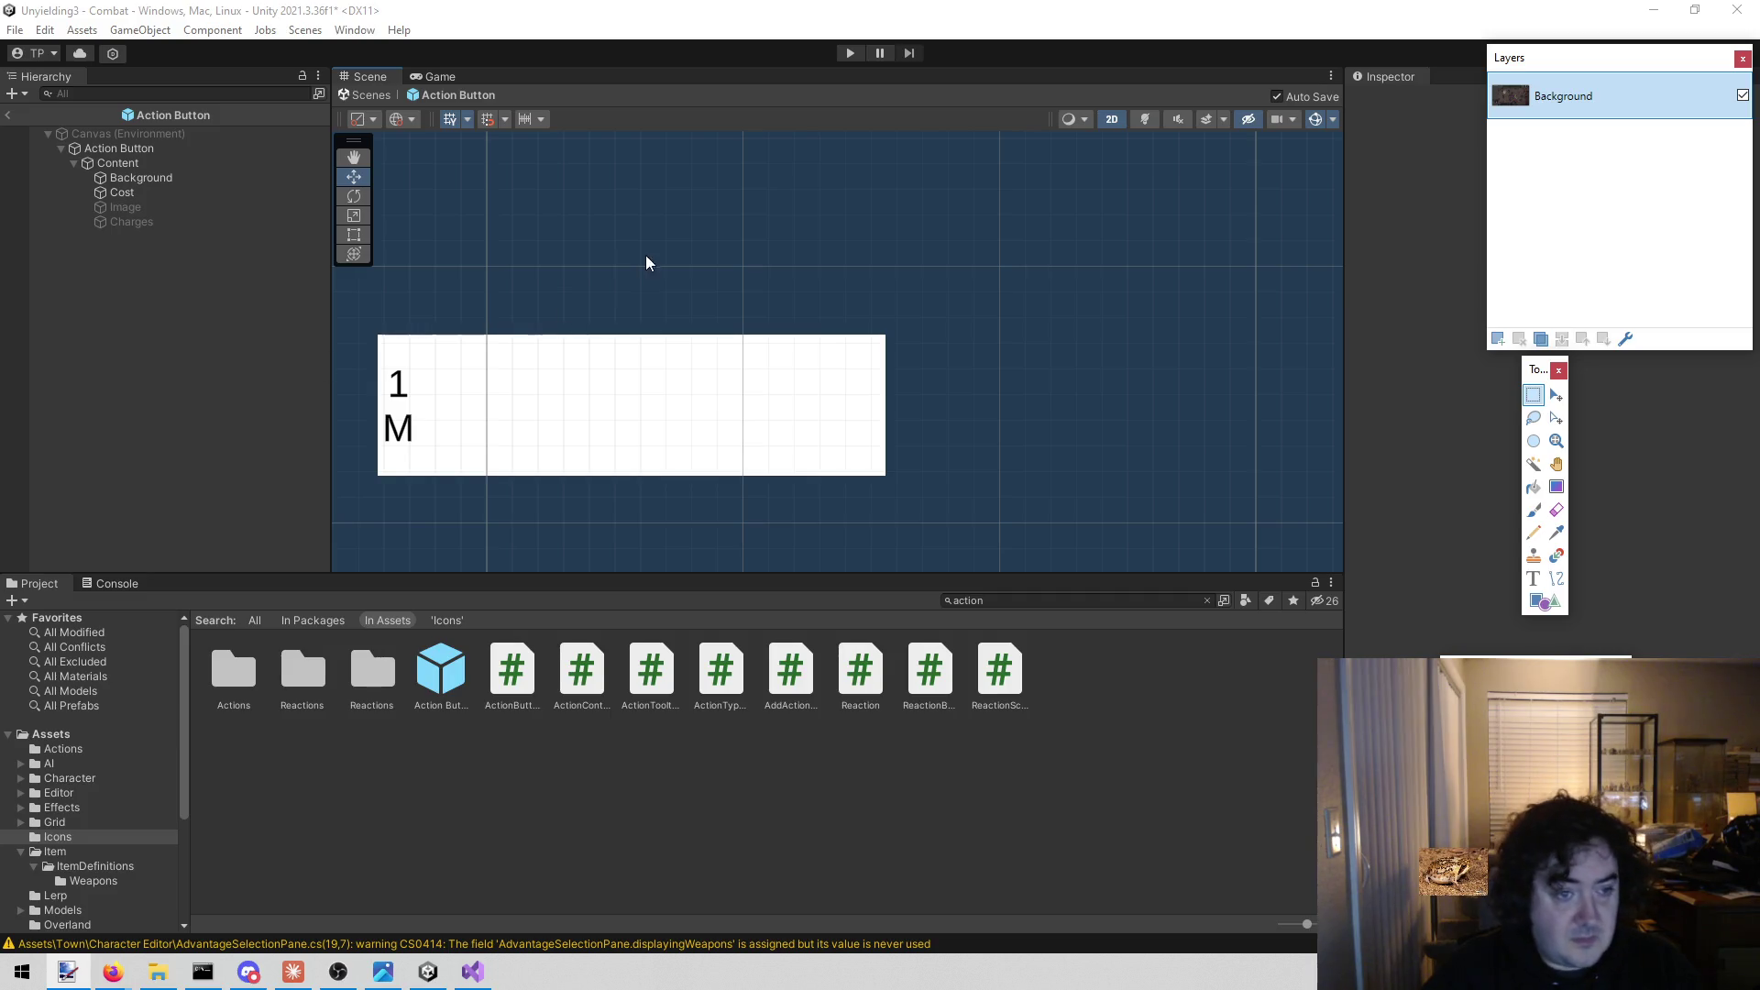
pyautogui.moveTo(617, 272); pyautogui.dragTo(884, 201)
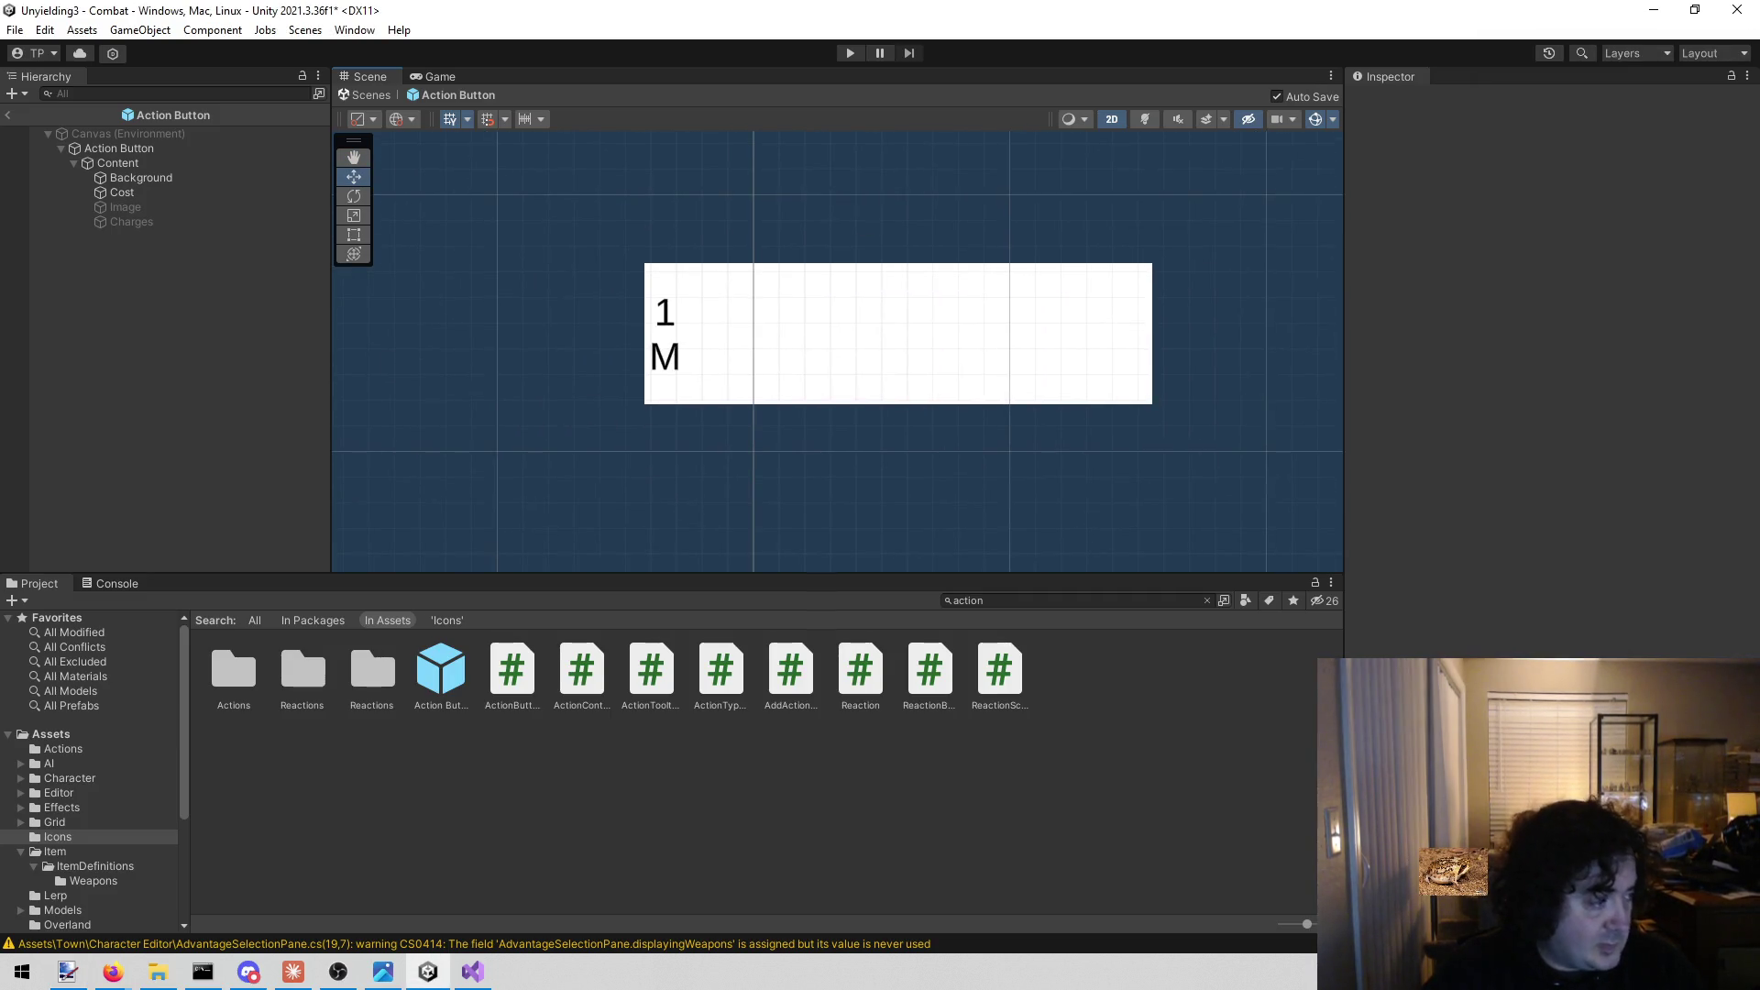
pyautogui.hotkey('alt', 'Tab')
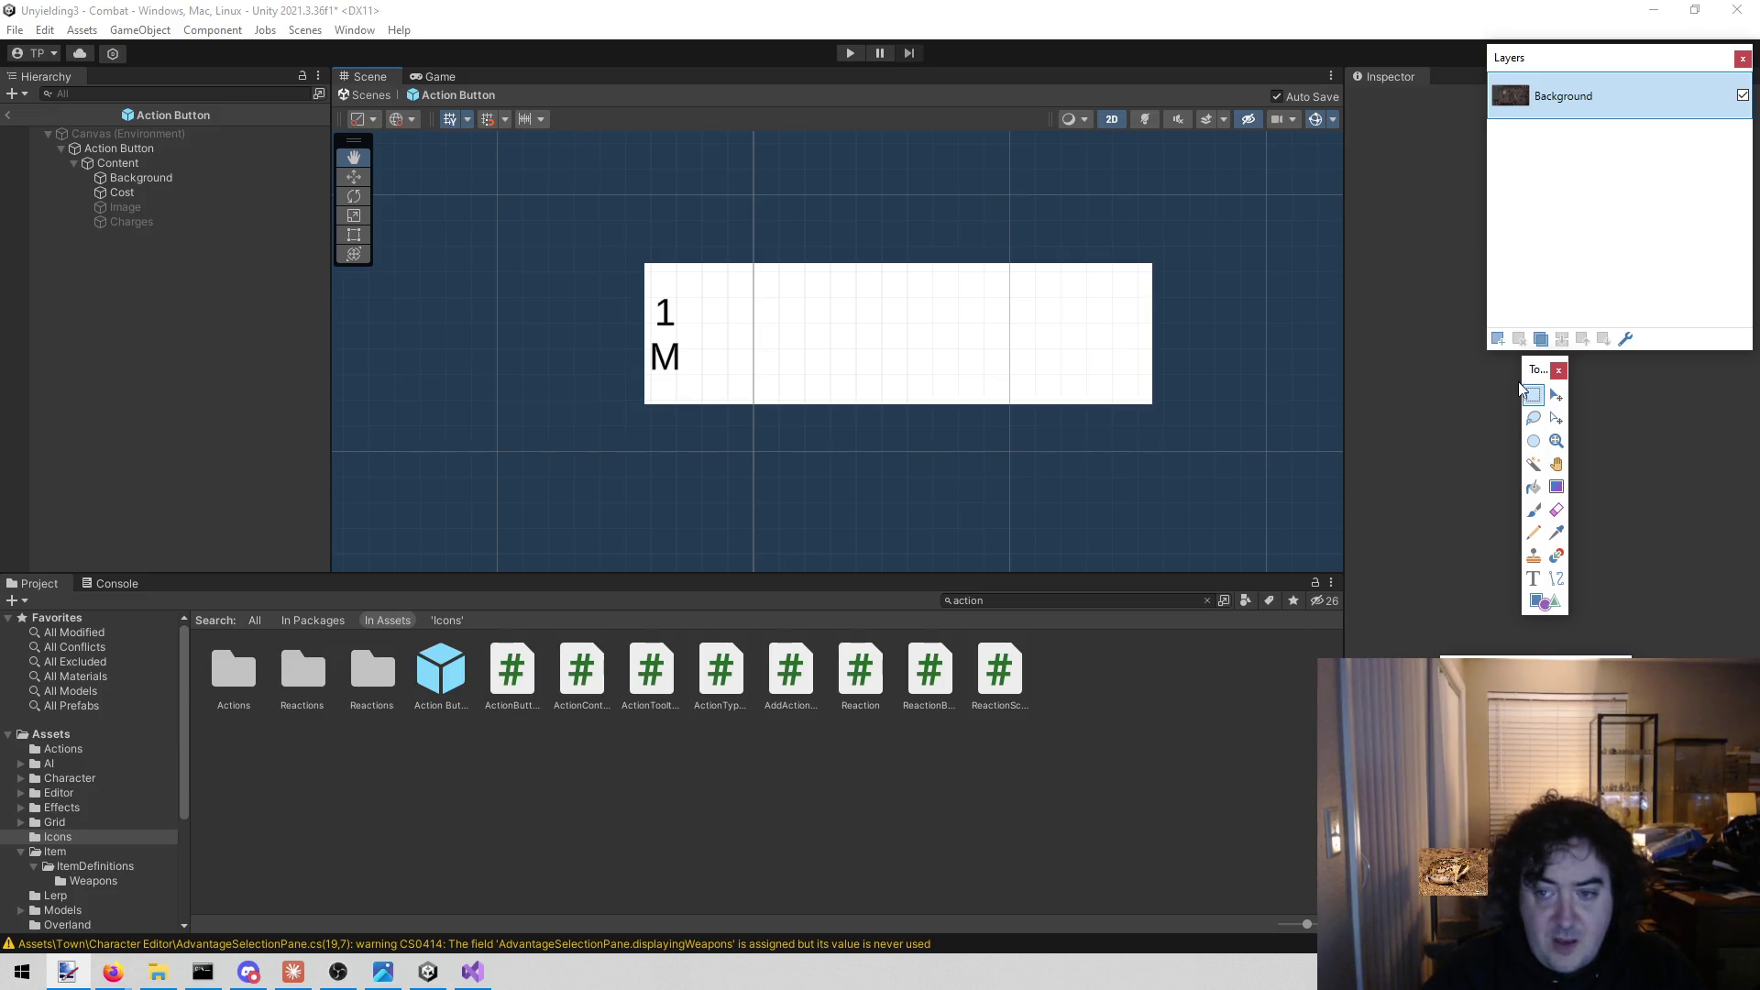
pyautogui.press('w')
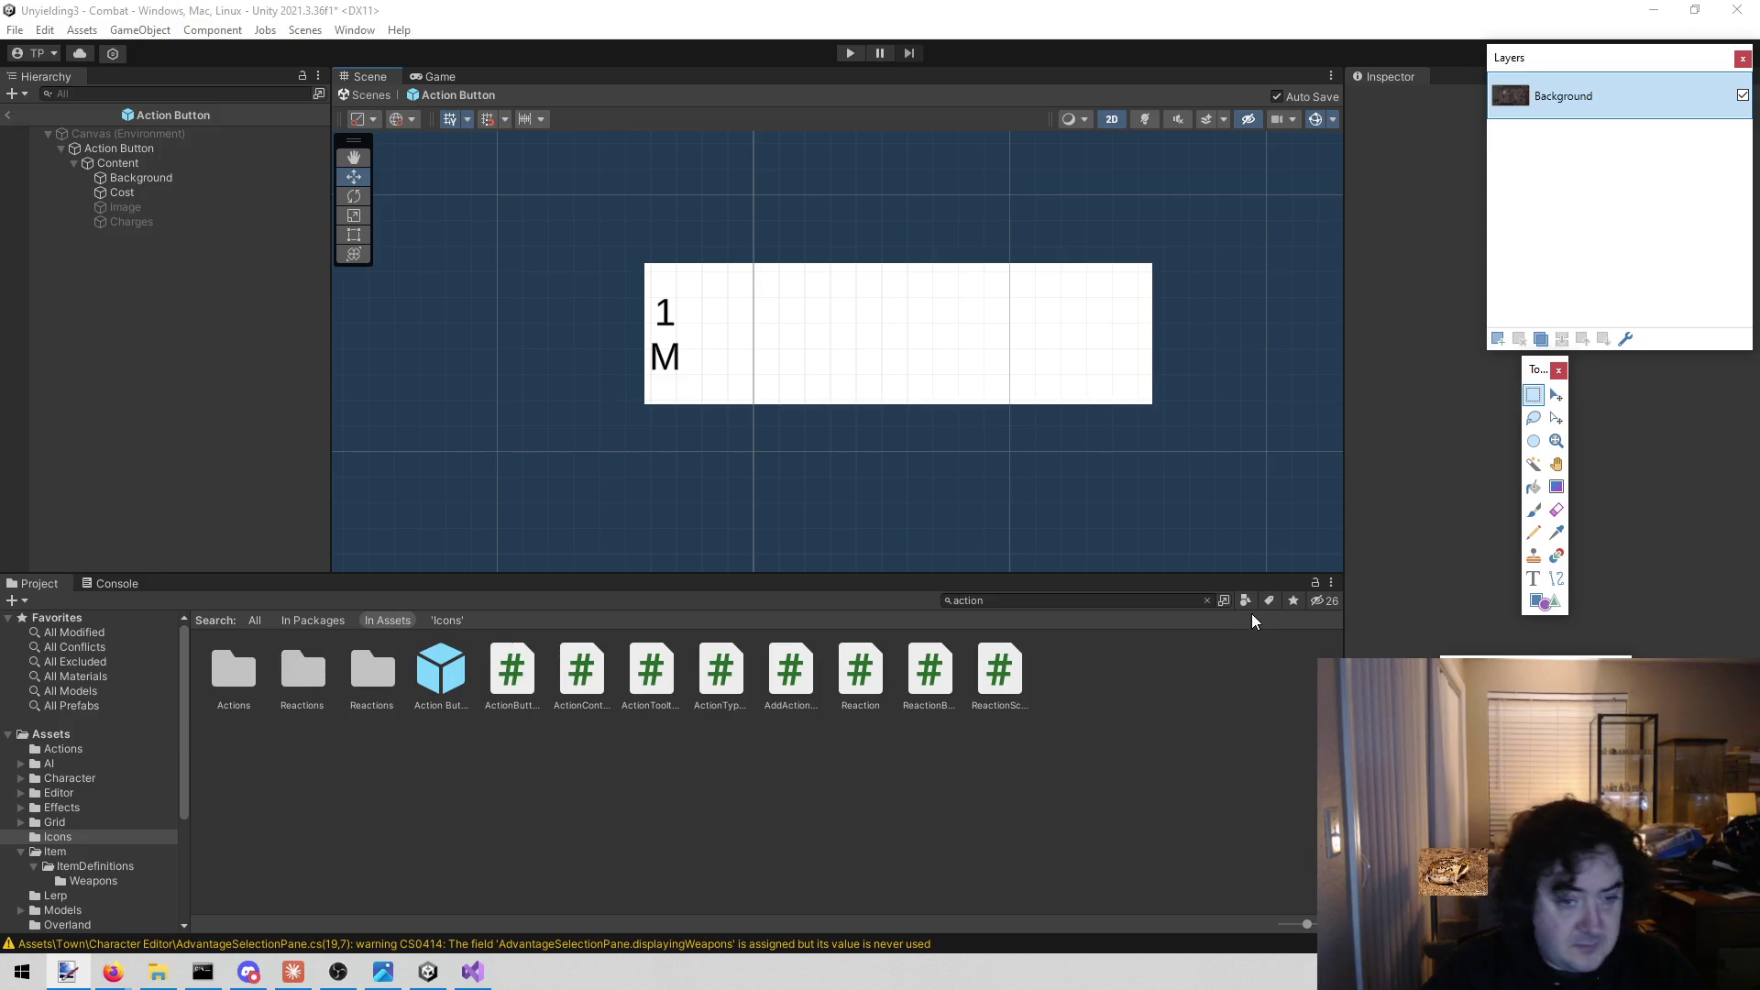
pyautogui.click(187, 169)
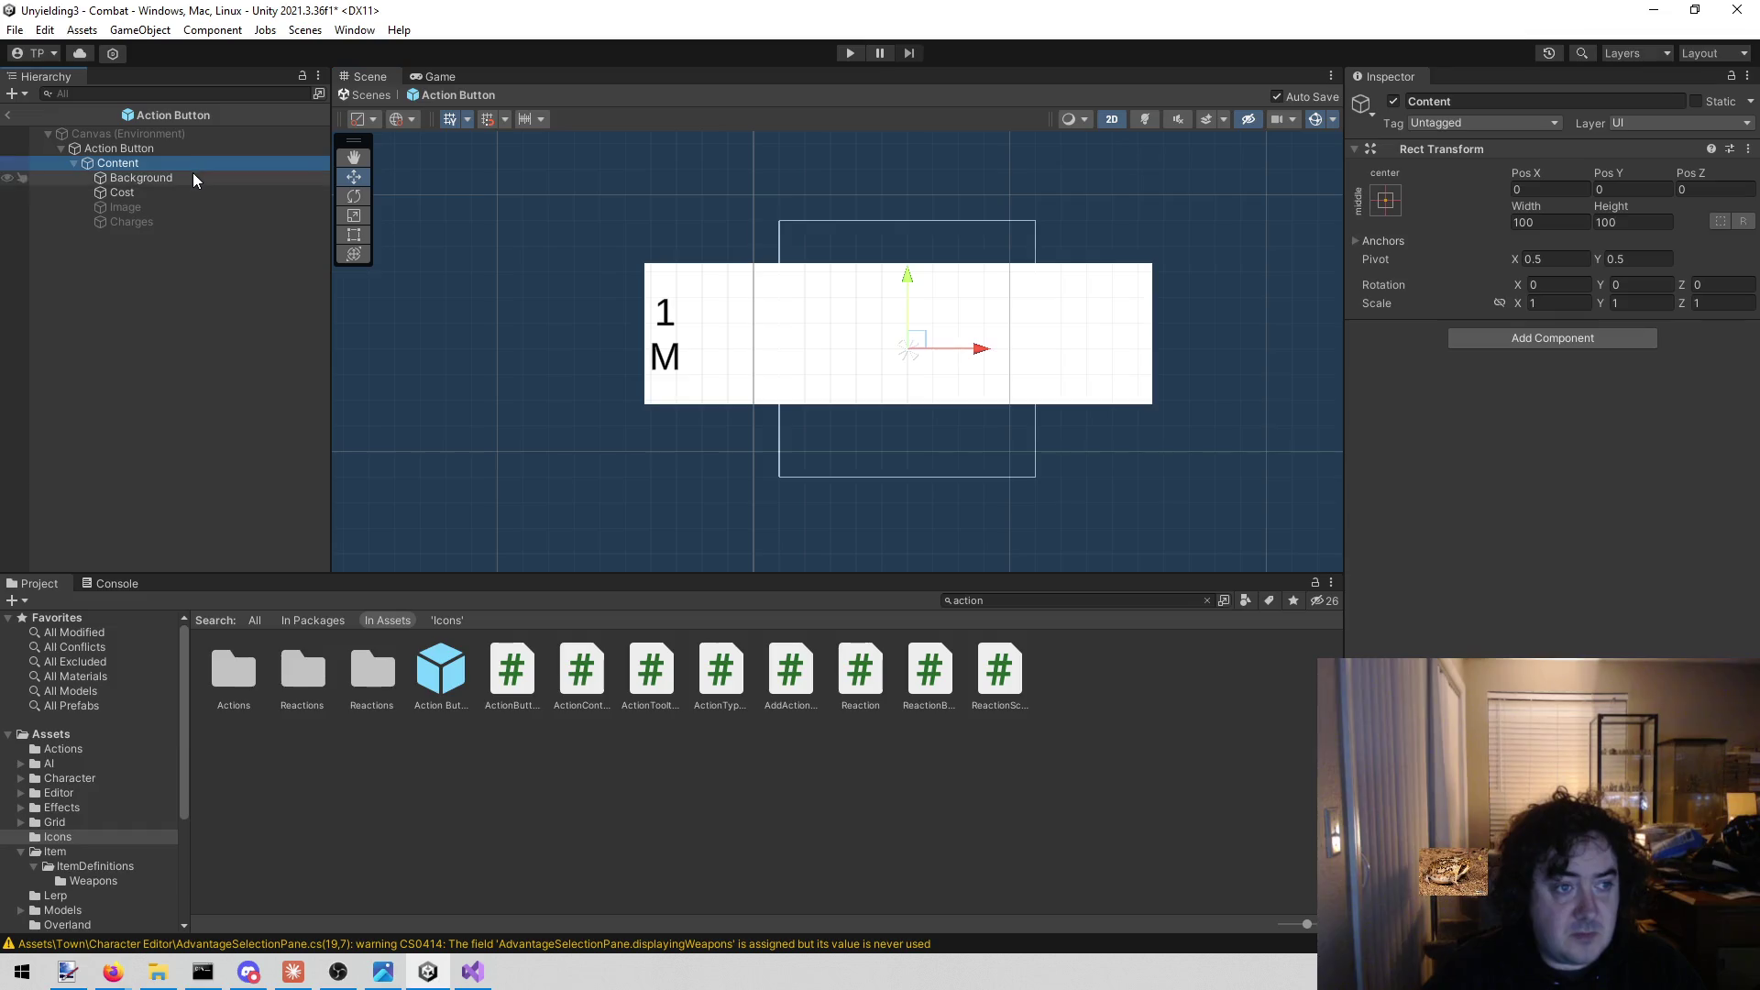
# Resize the Background's Rect Transform to width 58 and height 109.
pyautogui.click(192, 174)
pyautogui.click(1550, 223)
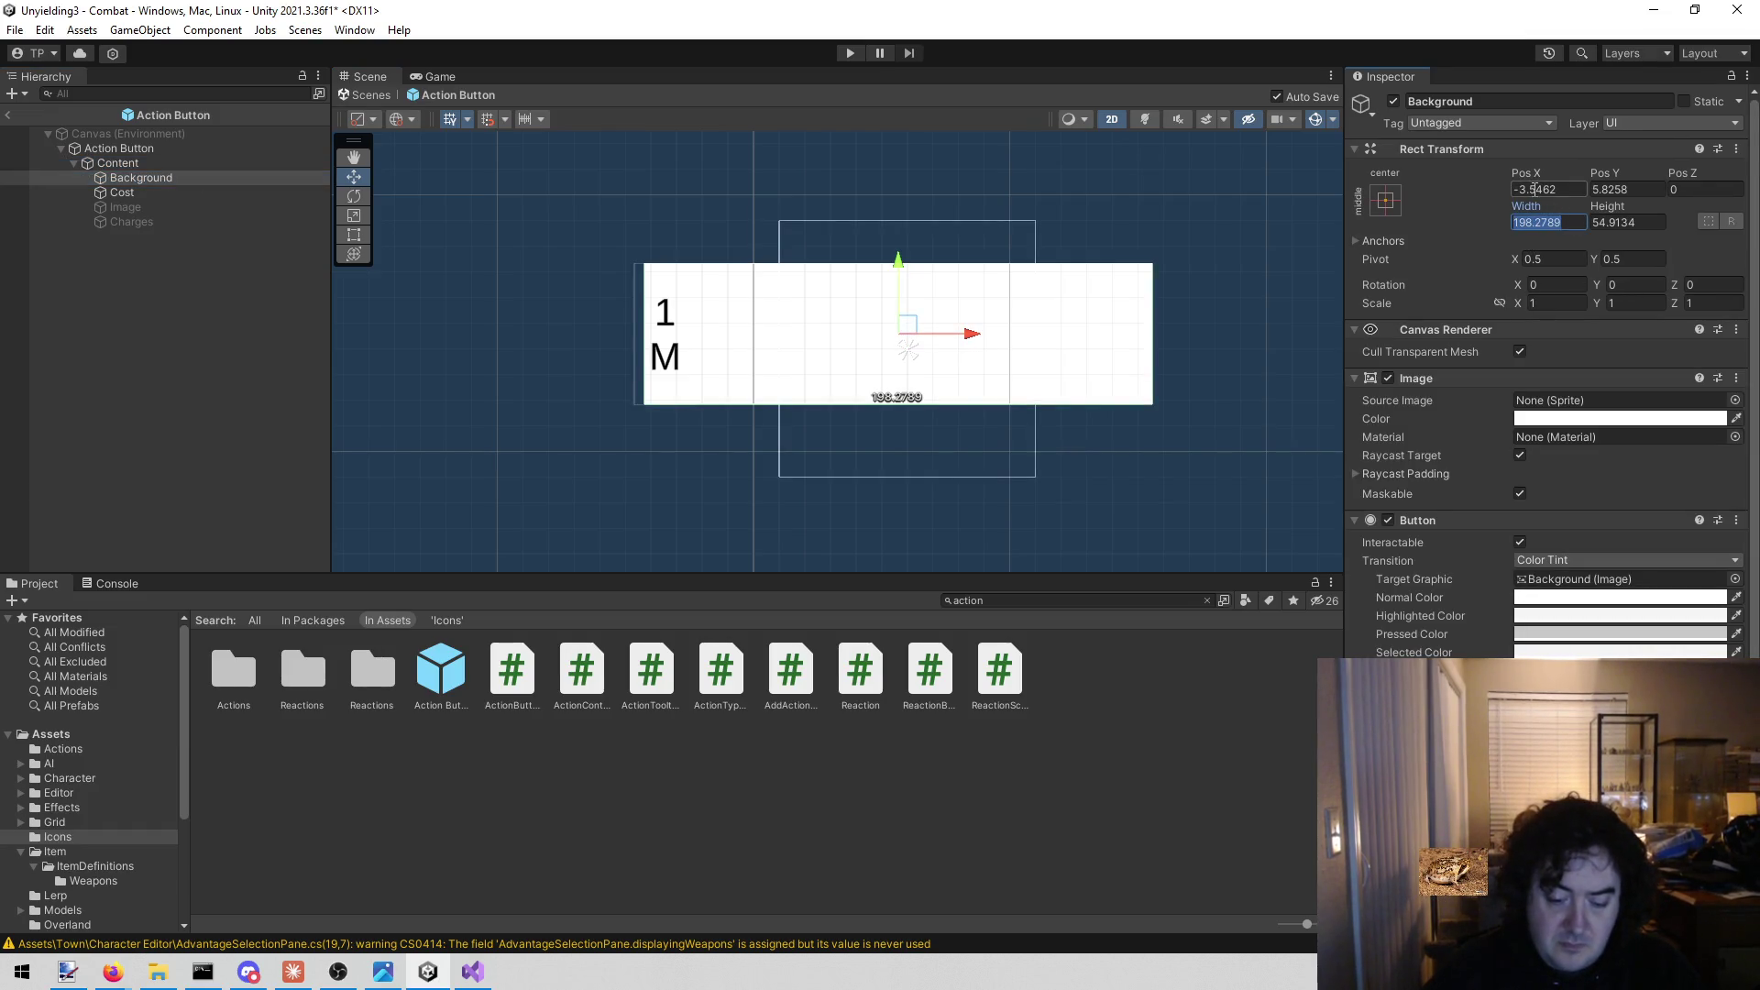
pyautogui.write('58')
pyautogui.click(1621, 223)
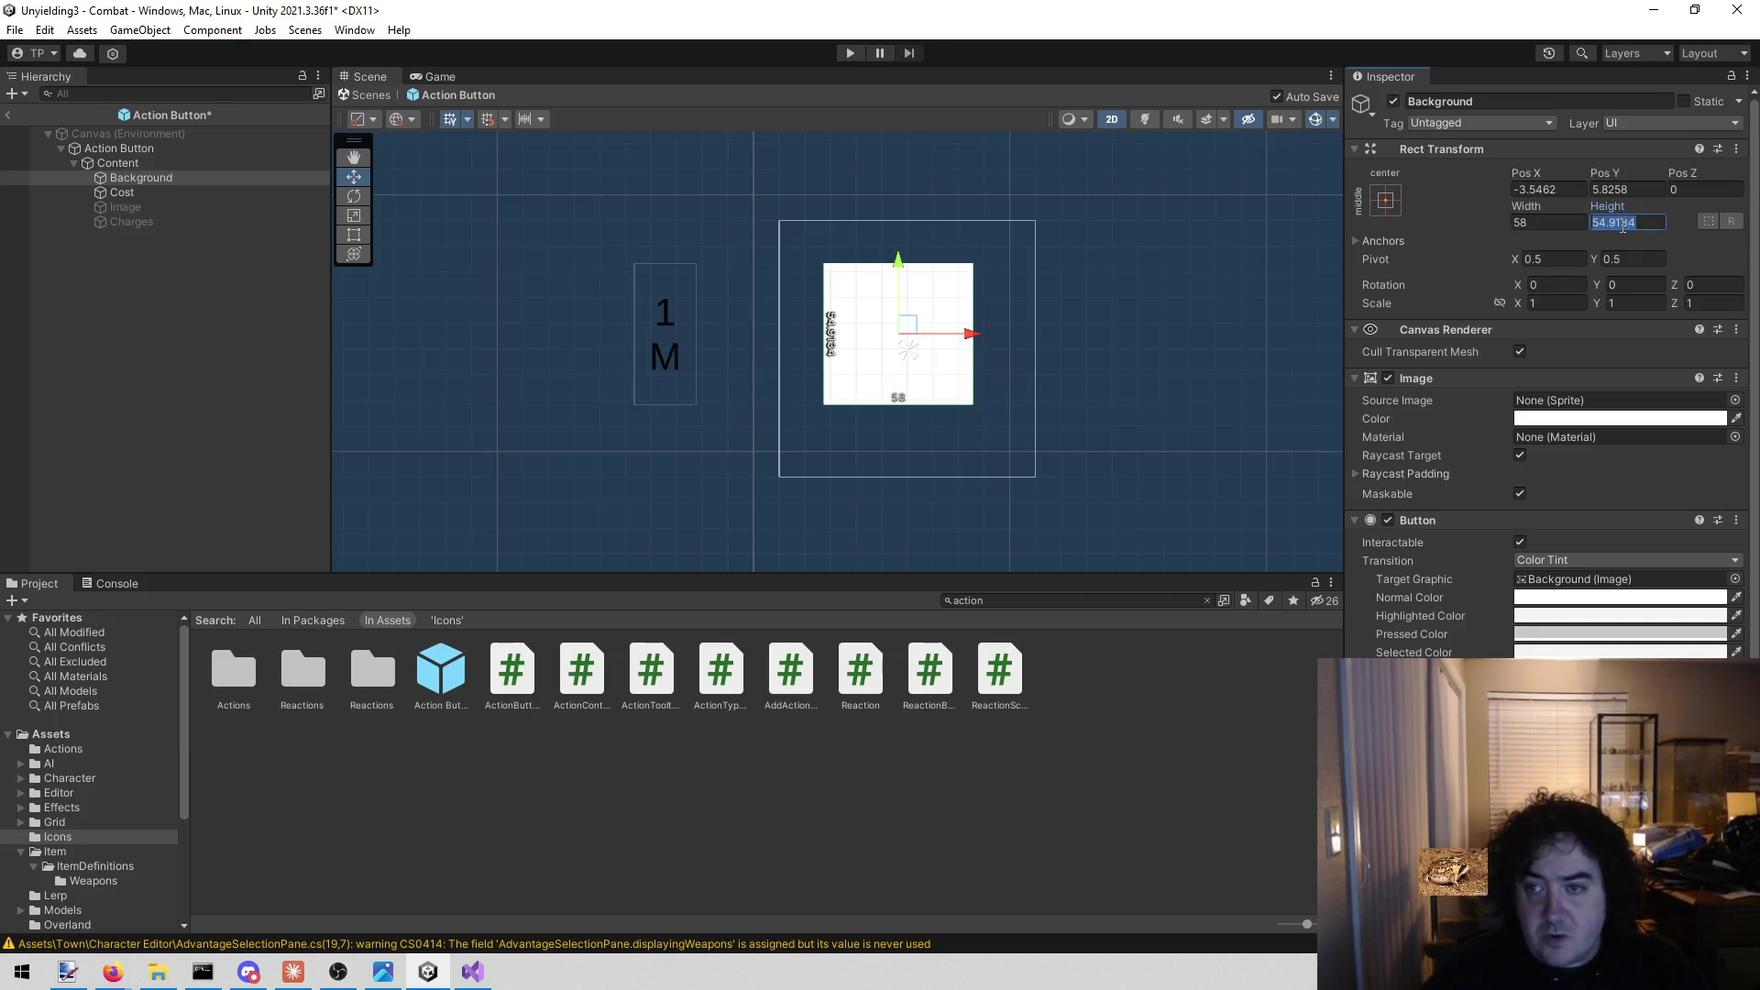
pyautogui.write('109')
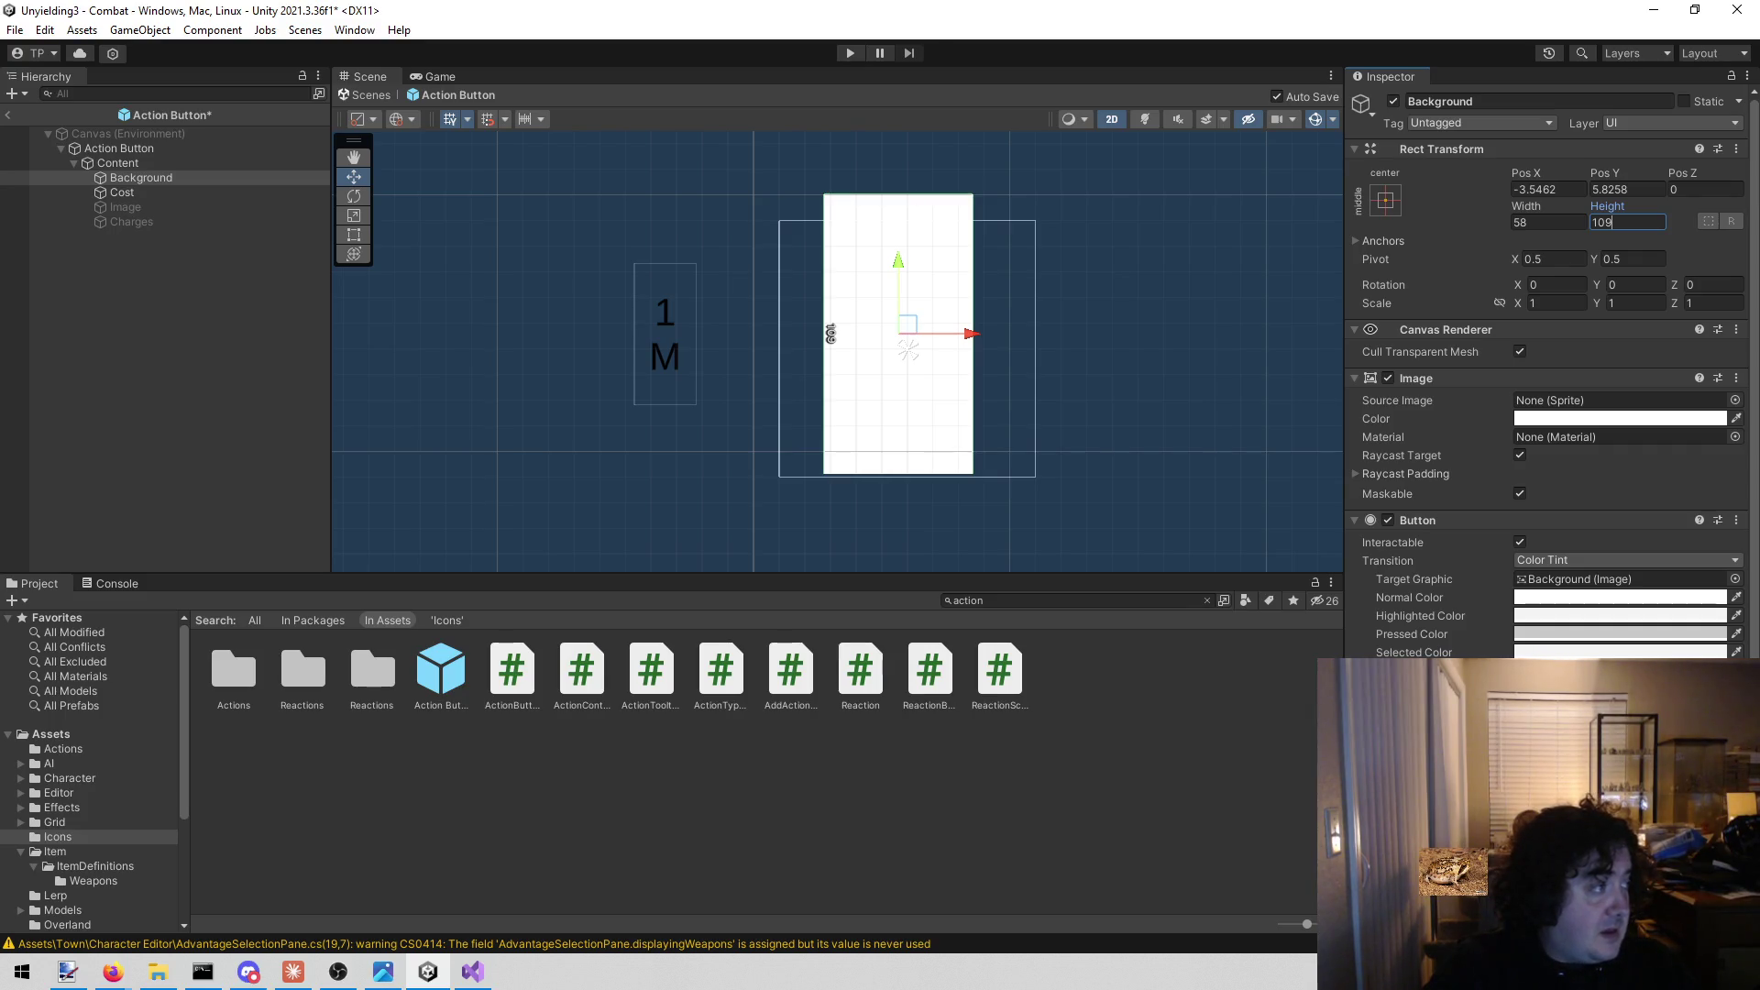
pyautogui.hotkey('alt', 'Tab')
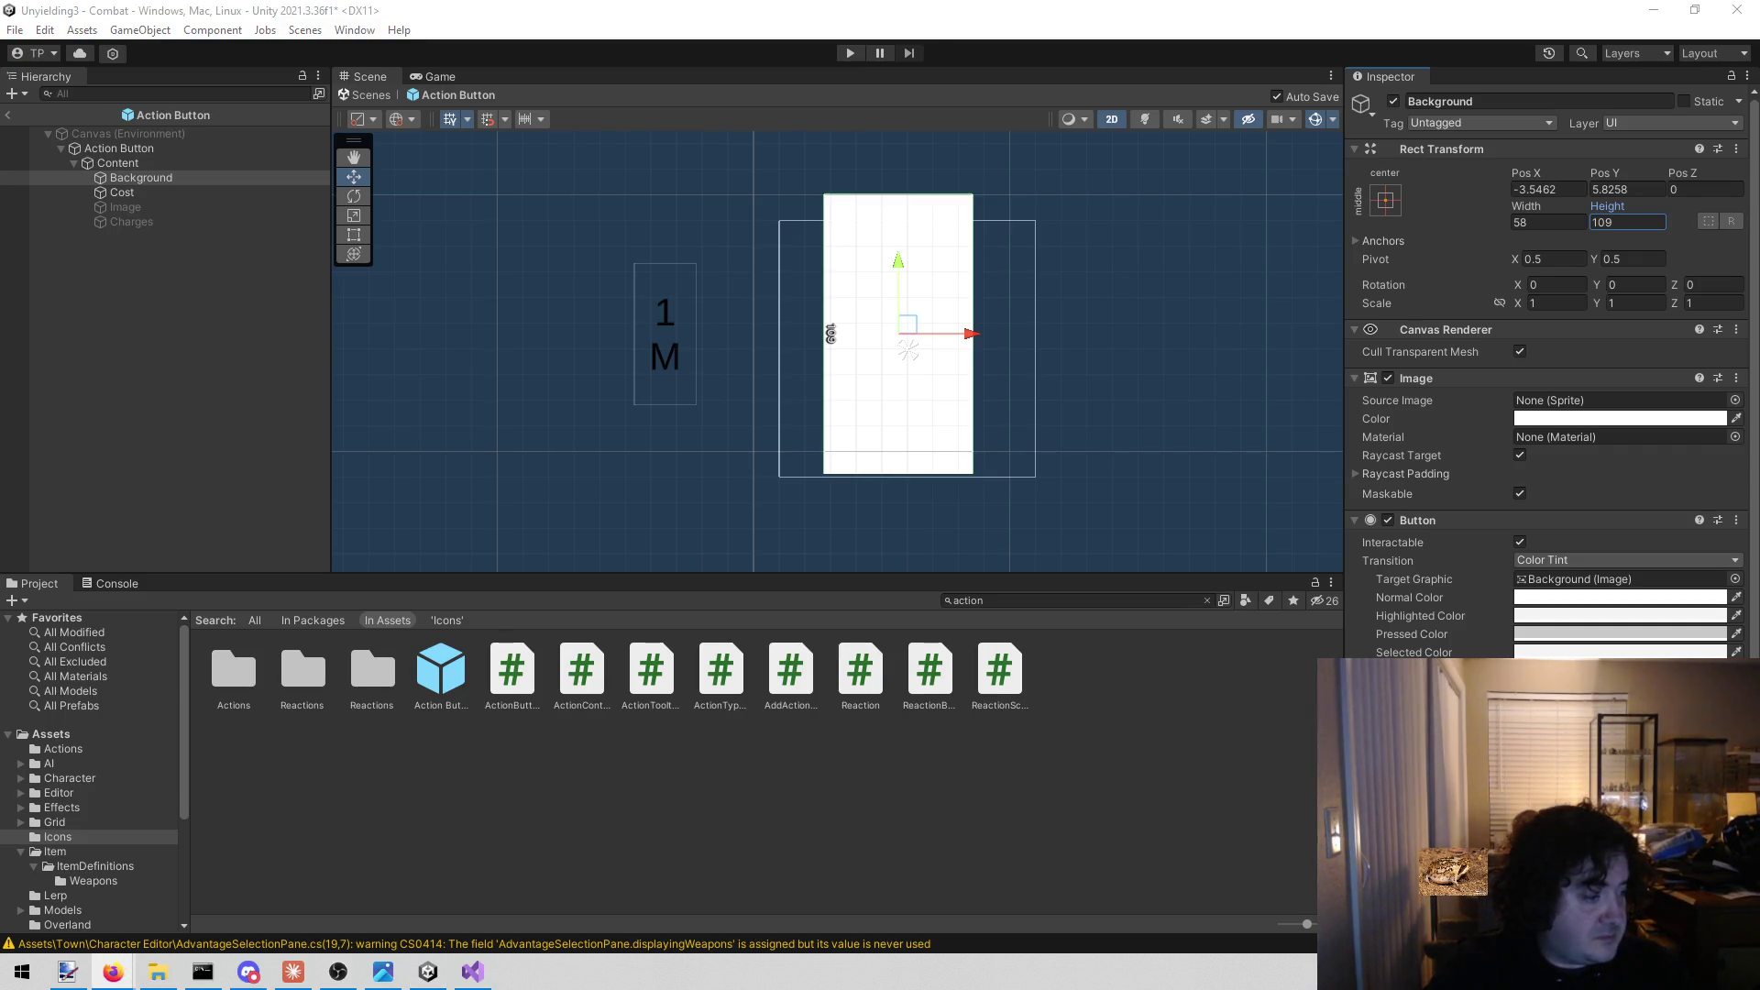